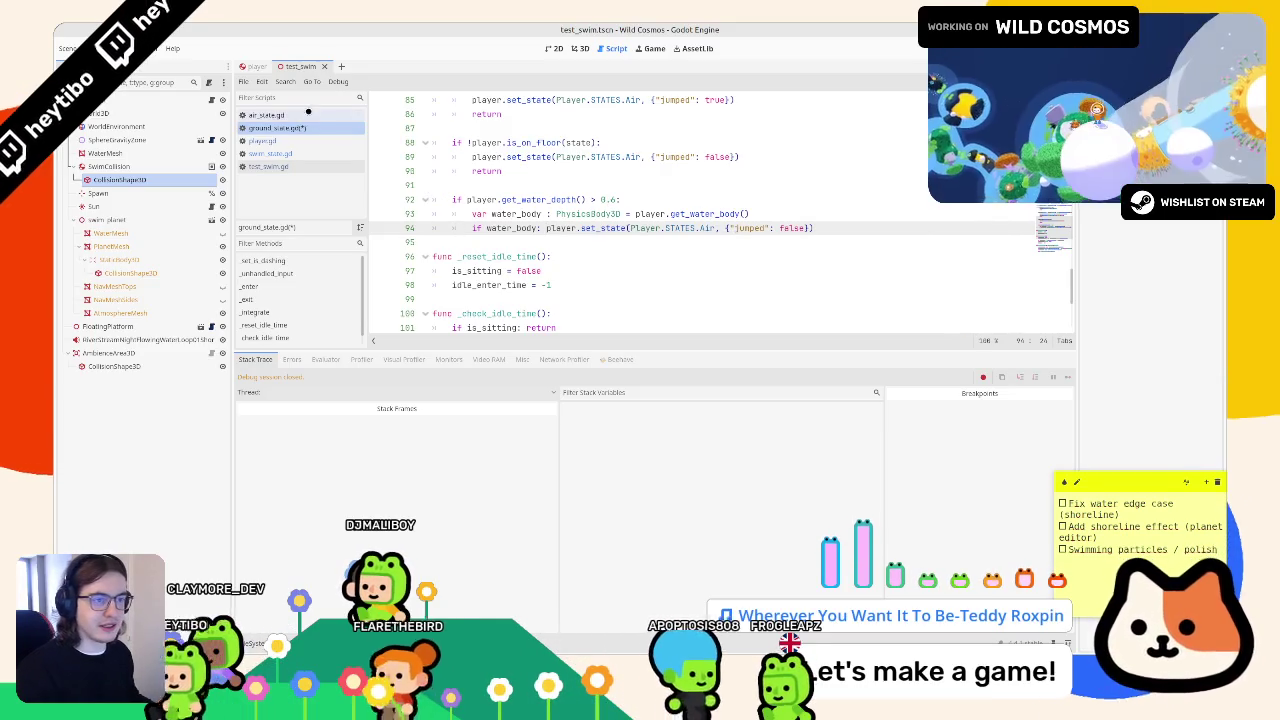
- Find the SWIM set_state call in player.gd's _on_body_entered by searching for 'swim'
left_click(279, 152)
left_click(280, 141)
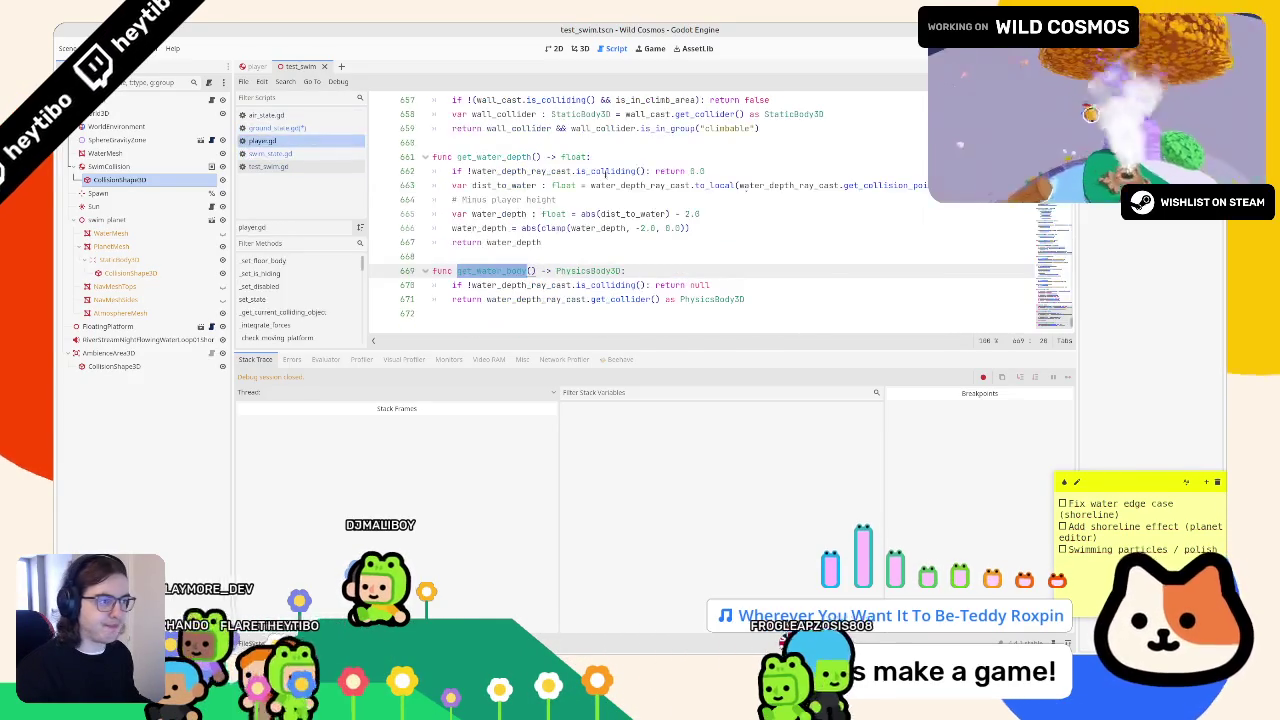
key("ctrl+f")
type("swim")
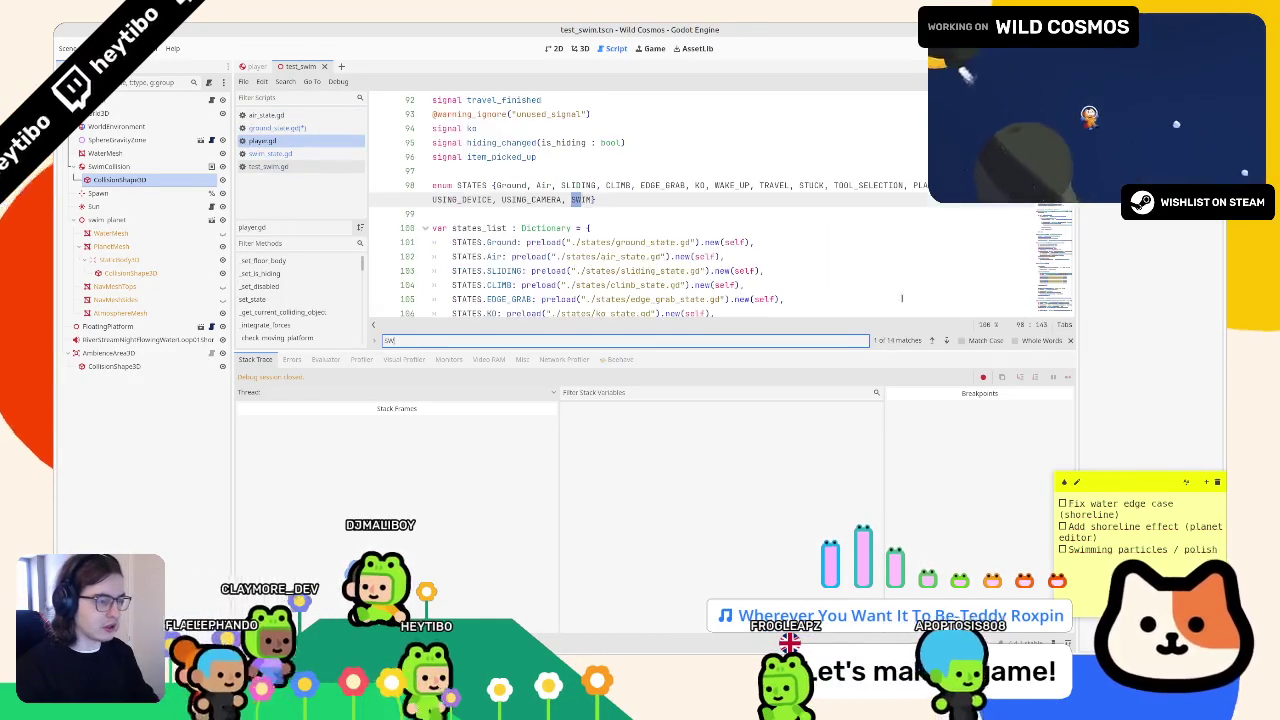
key("Return")
key("Return")
key("Return")
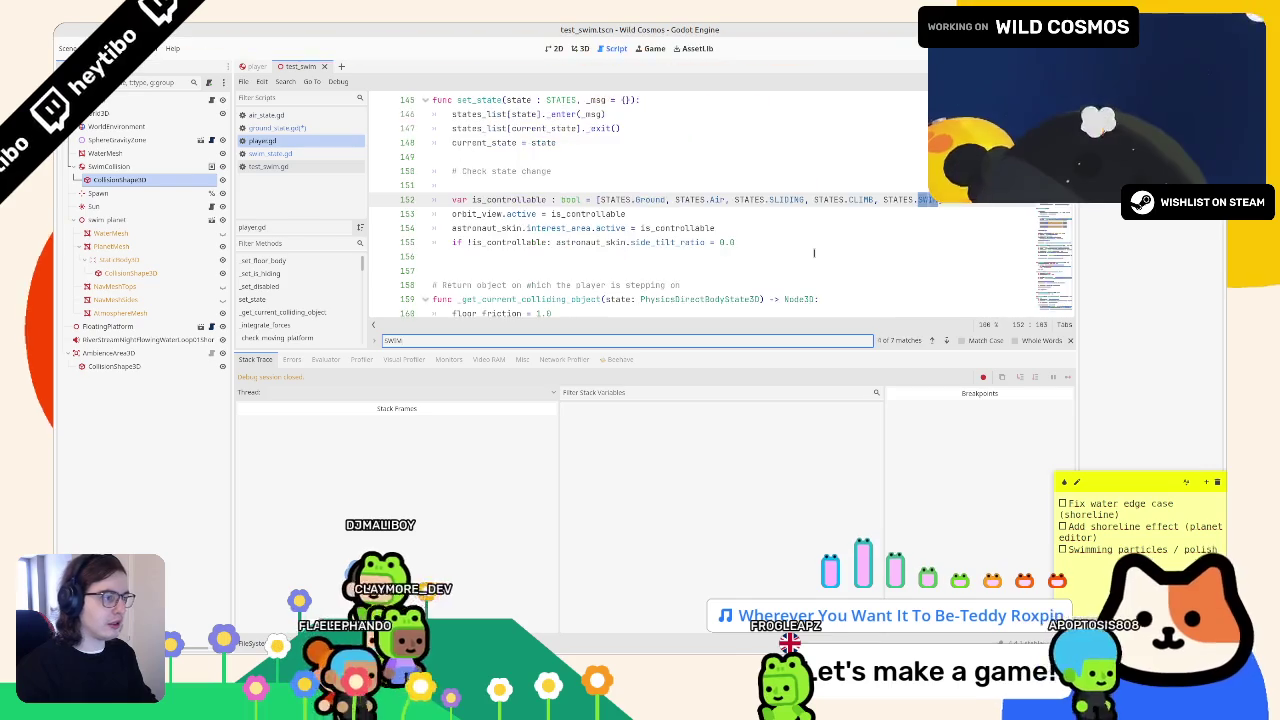
key("Escape")
- Join the SWIM set_state call onto one line and select it for copying
left_click(488, 228)
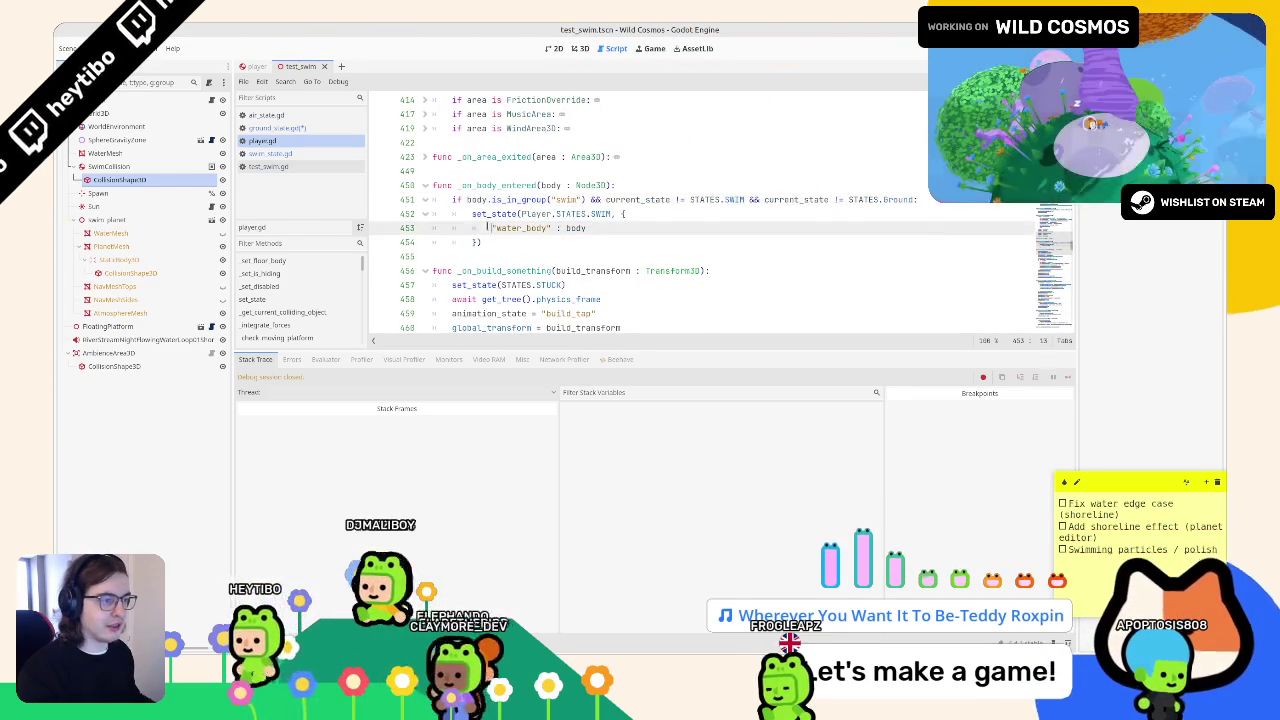
key("BackSpace")
key("BackSpace")
key("Delete")
key("Delete")
key("Delete")
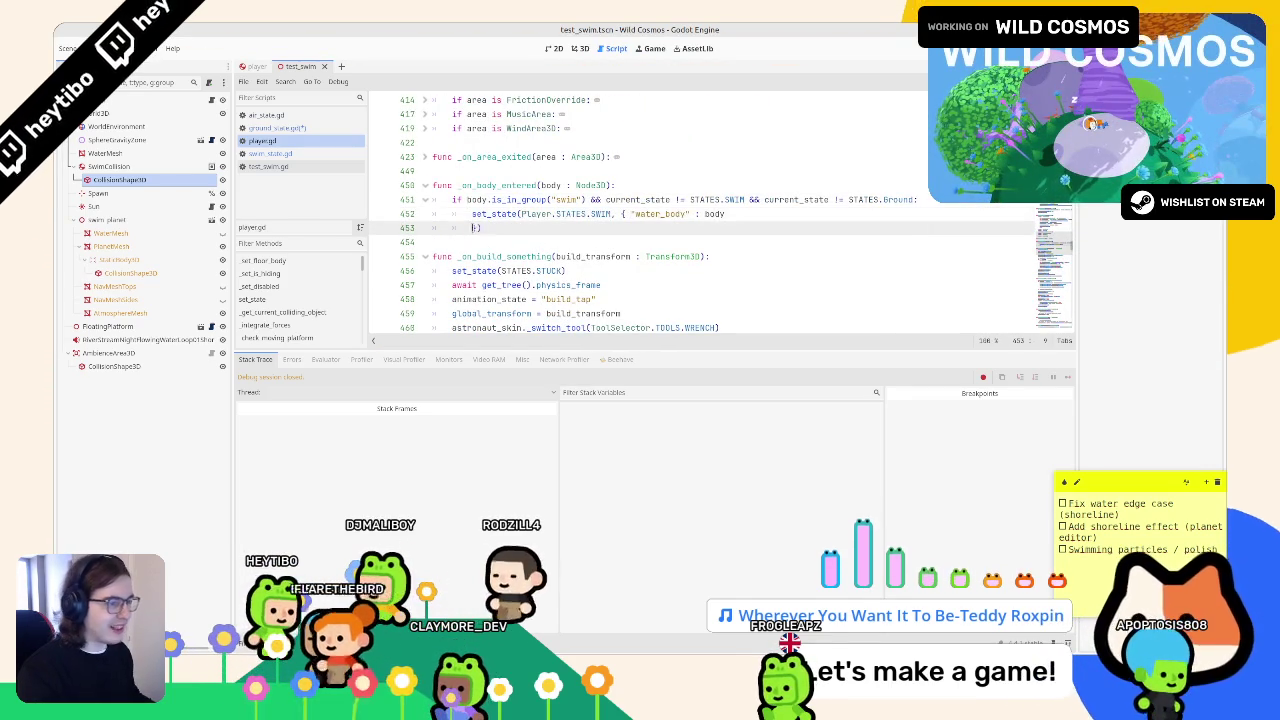
left_click_drag(472, 213, 918, 213)
key("ctrl+c")
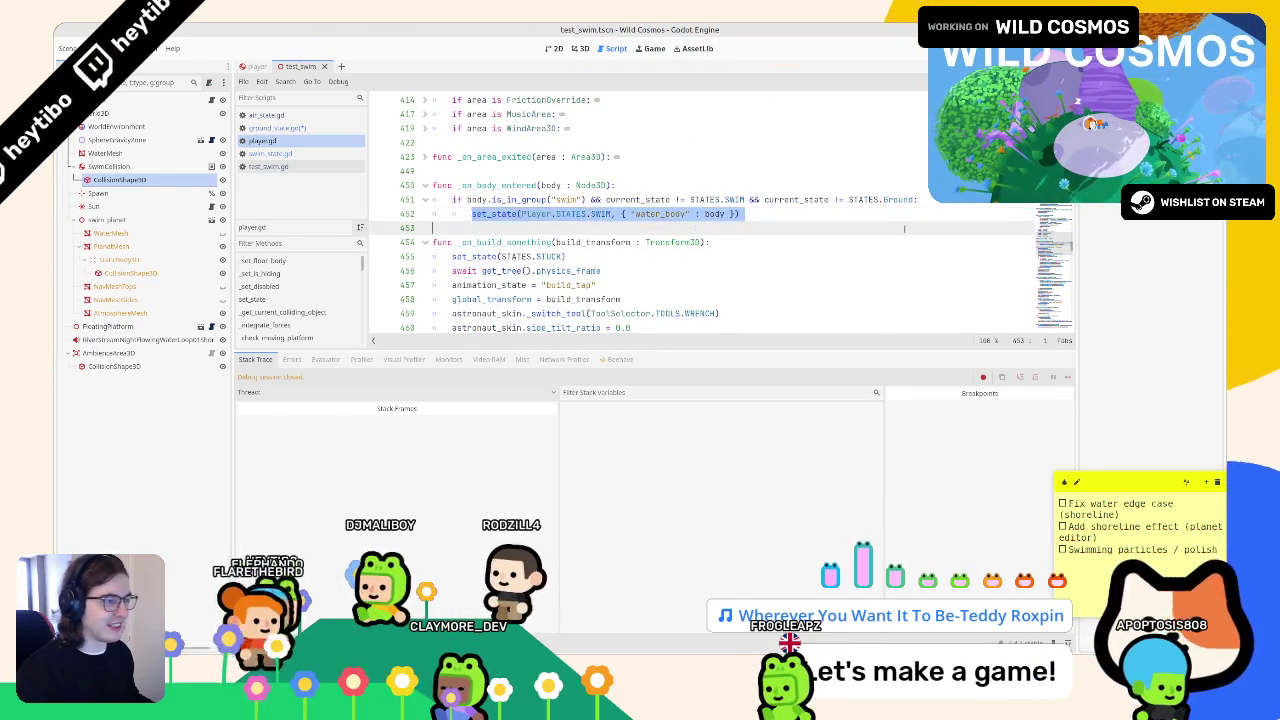
left_click(333, 128)
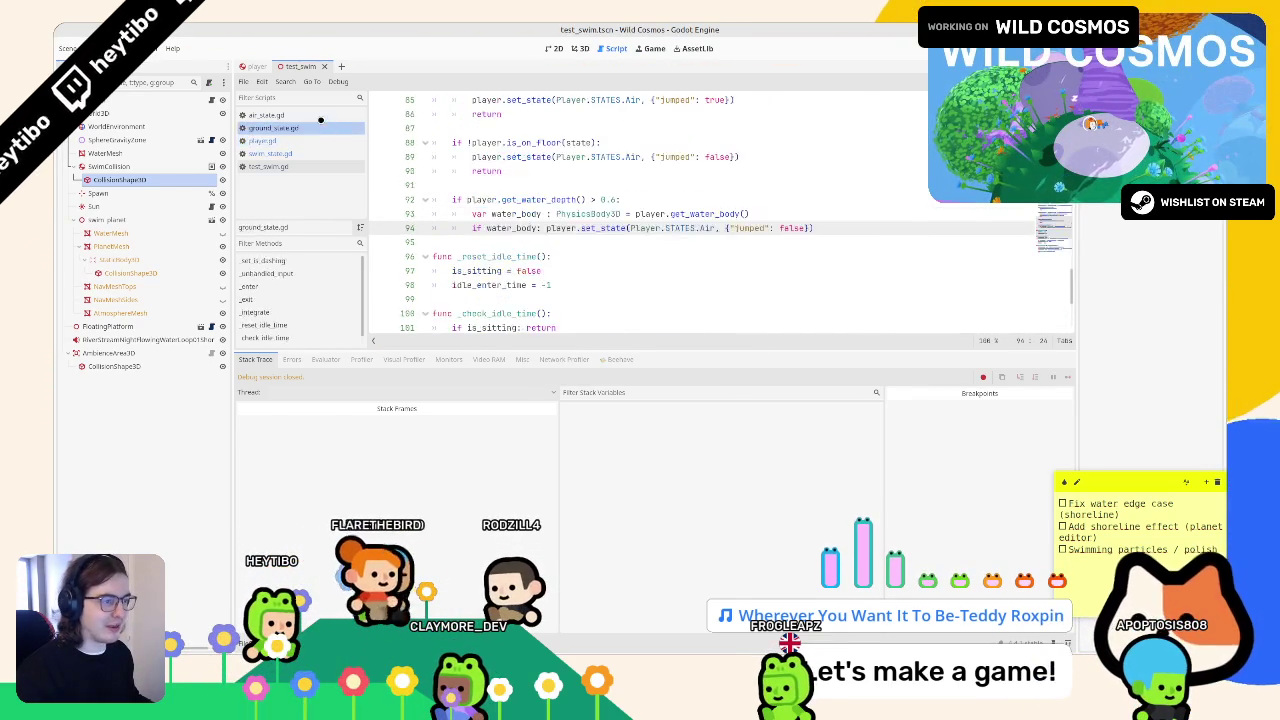
- Look over air_state.gd's jump code, then return to line 94 of ground_state.gd
left_click(333, 114)
left_click(333, 128)
left_click(613, 270)
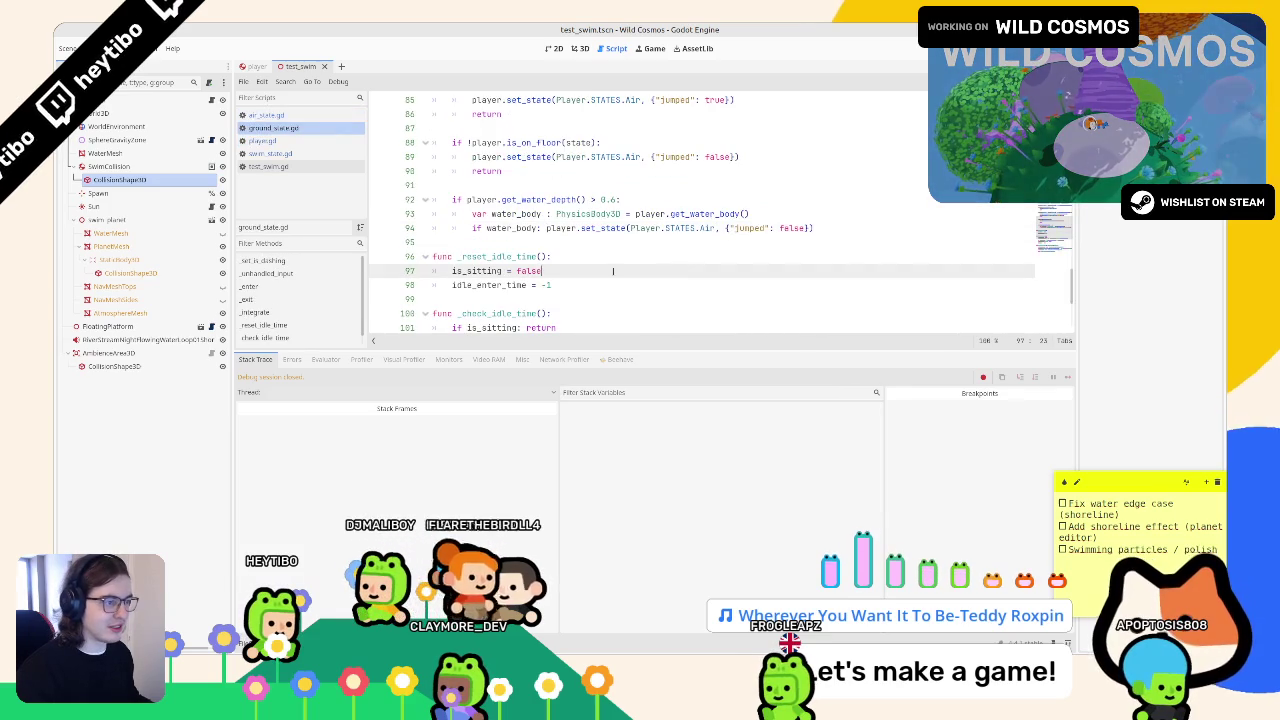
left_click(305, 154)
left_click(300, 141)
left_click(295, 115)
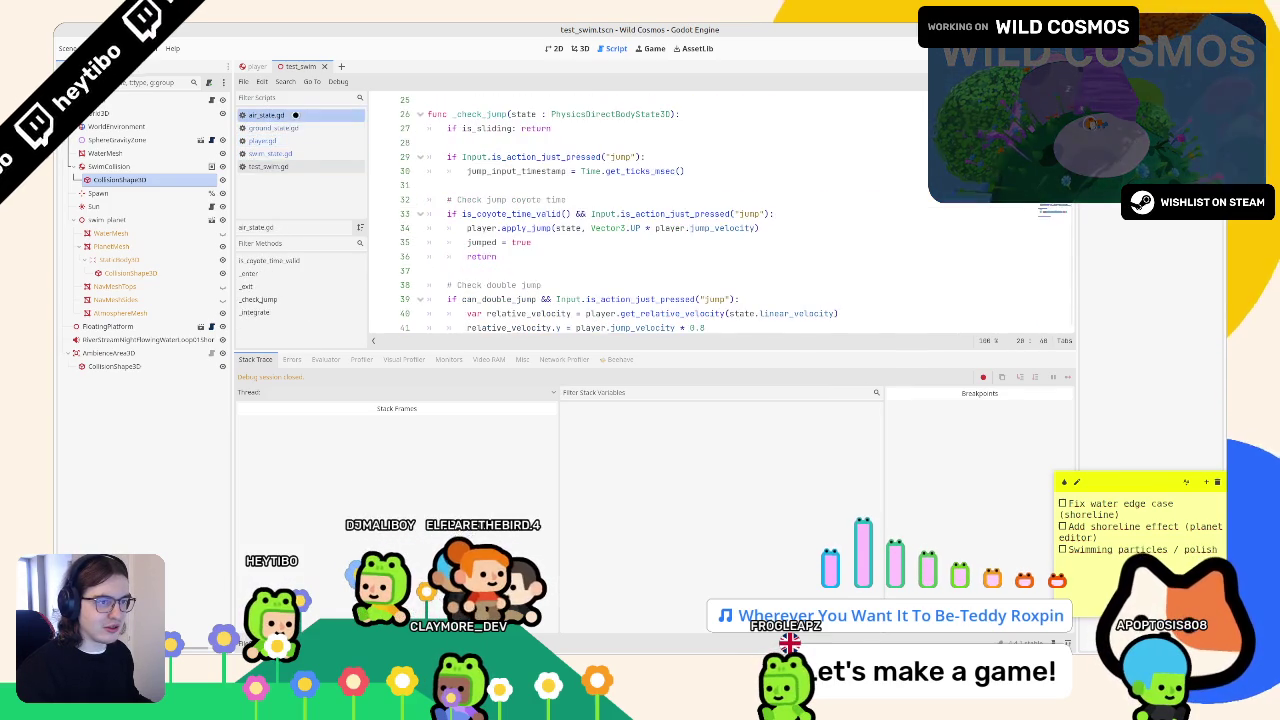
left_click(272, 166)
left_click(272, 128)
left_click(538, 228)
- Replace line 94's Air set_state with the SWIM call passing water_body, then run the game
key("ctrl+v")
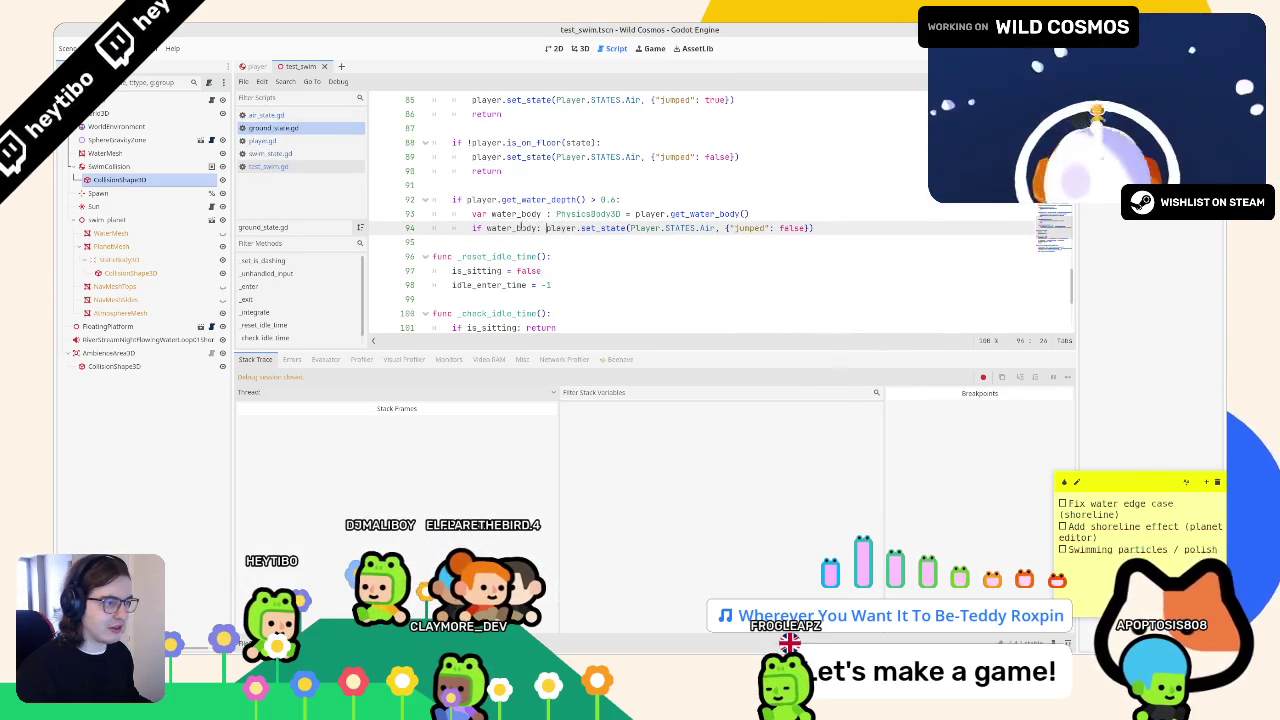
left_click_drag(546, 228, 816, 228)
left_click(579, 228)
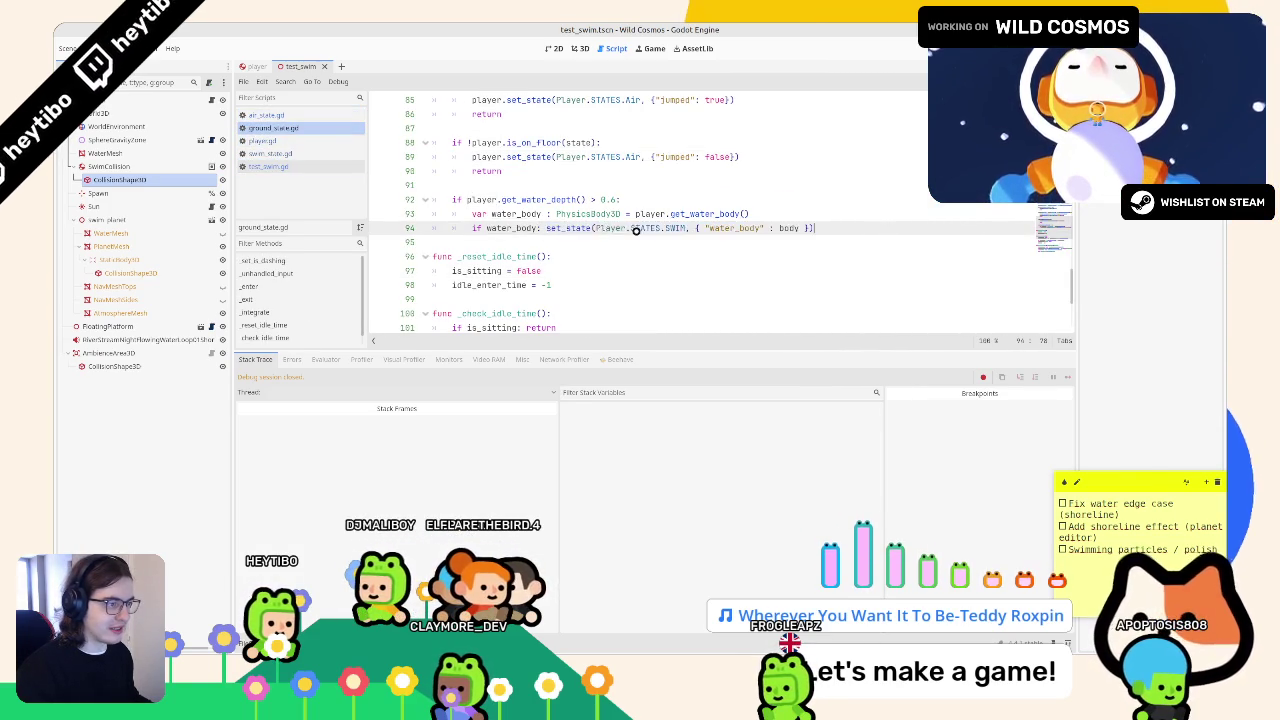
key("ctrl+v")
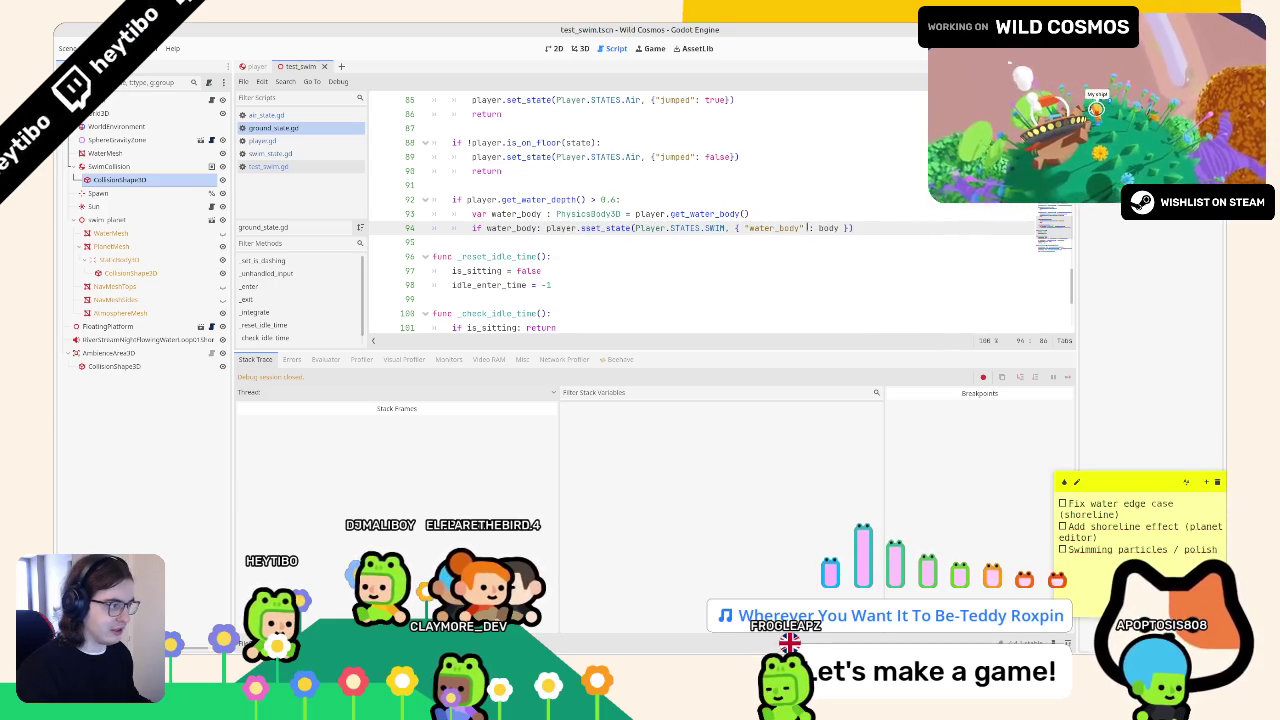
double_click(514, 213)
key("ctrl+c")
double_click(828, 228)
key("ctrl+v")
left_click(798, 245)
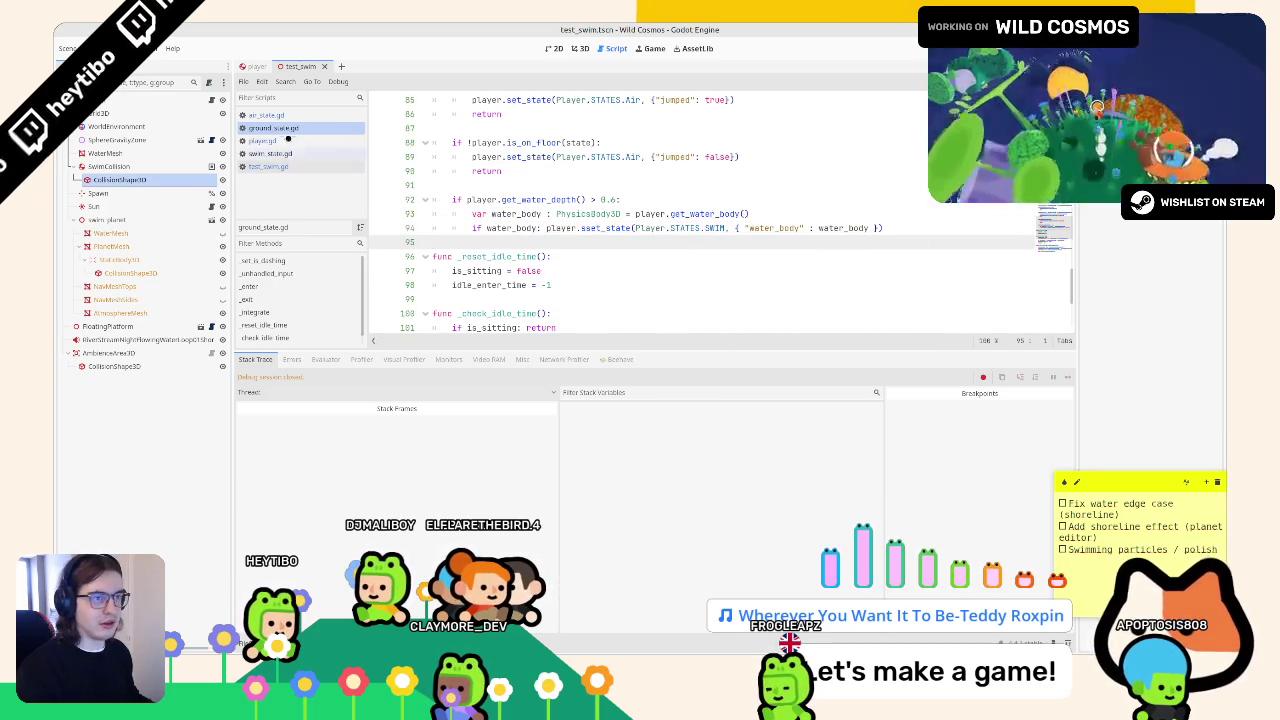
key("F5")
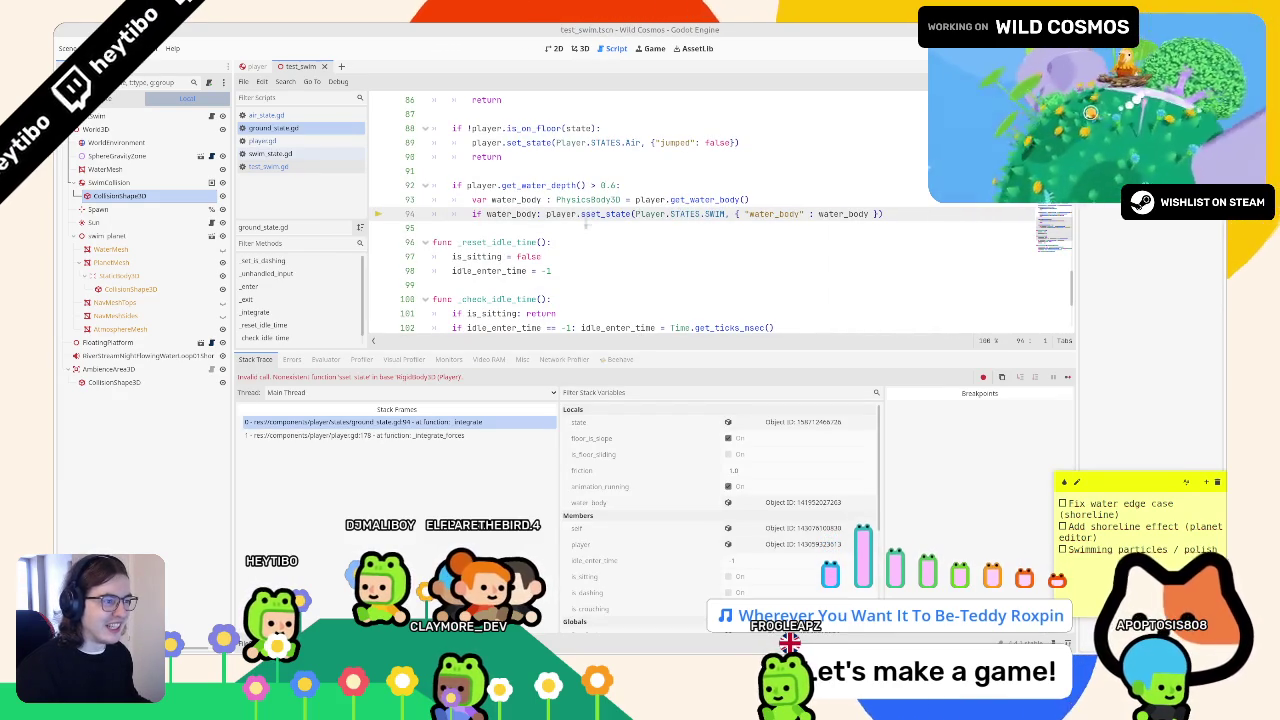
- Relaunch the game after fixing the sset_state typo, try swimming, then stop the run
key("F5")
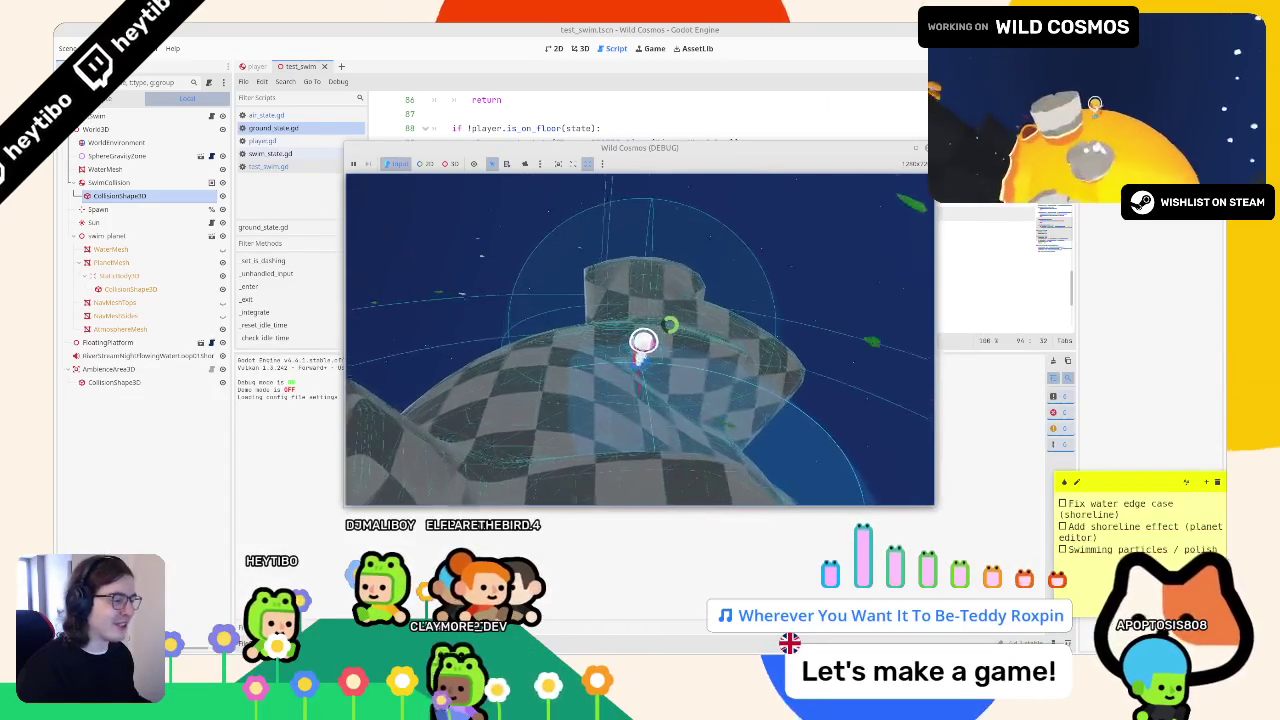
key("Escape")
key("F8")
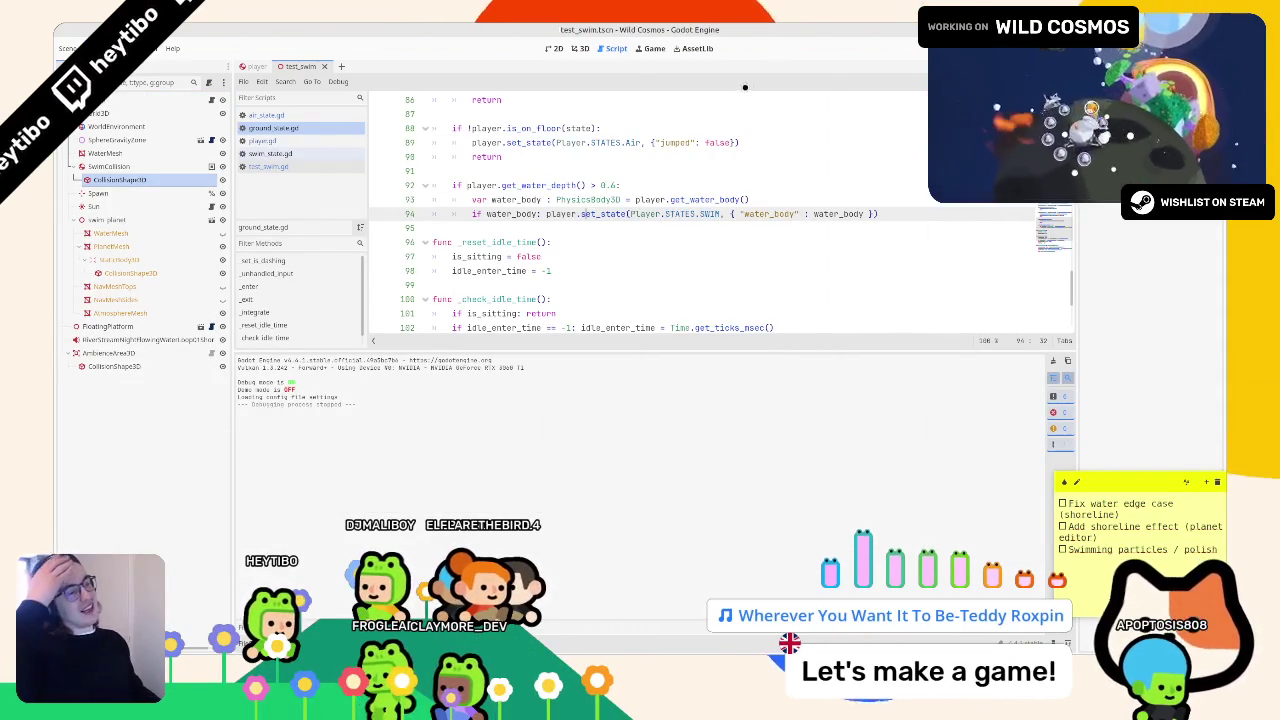
- Select the is_on_floor check on line 88 and read through ground_state.gd's integrate code
left_click(563, 128)
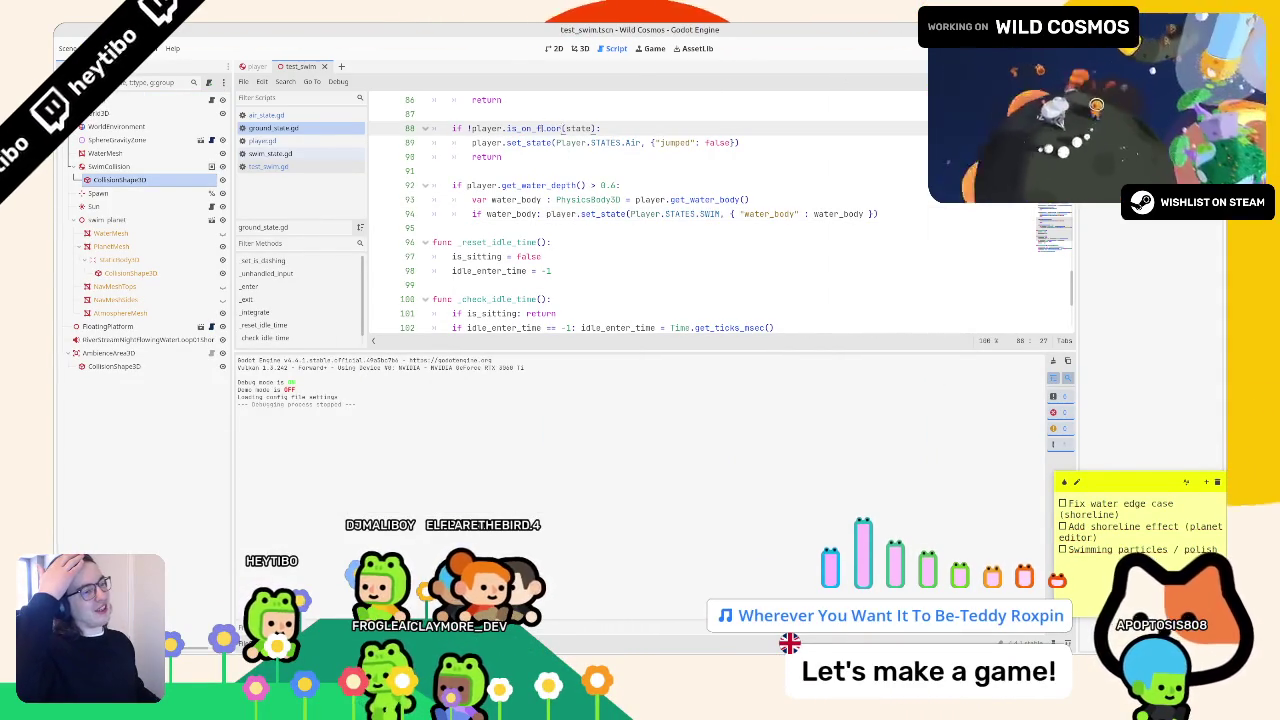
triple_click(543, 128)
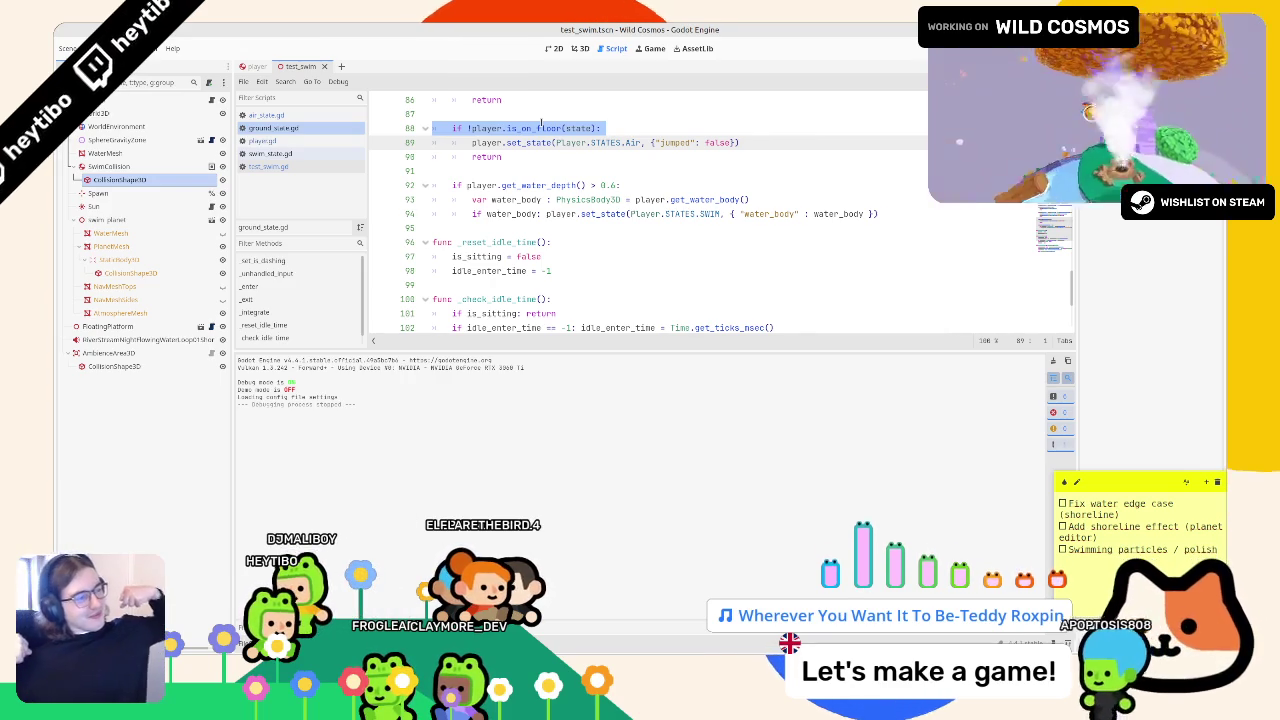
scroll(541, 122, "up", 2)
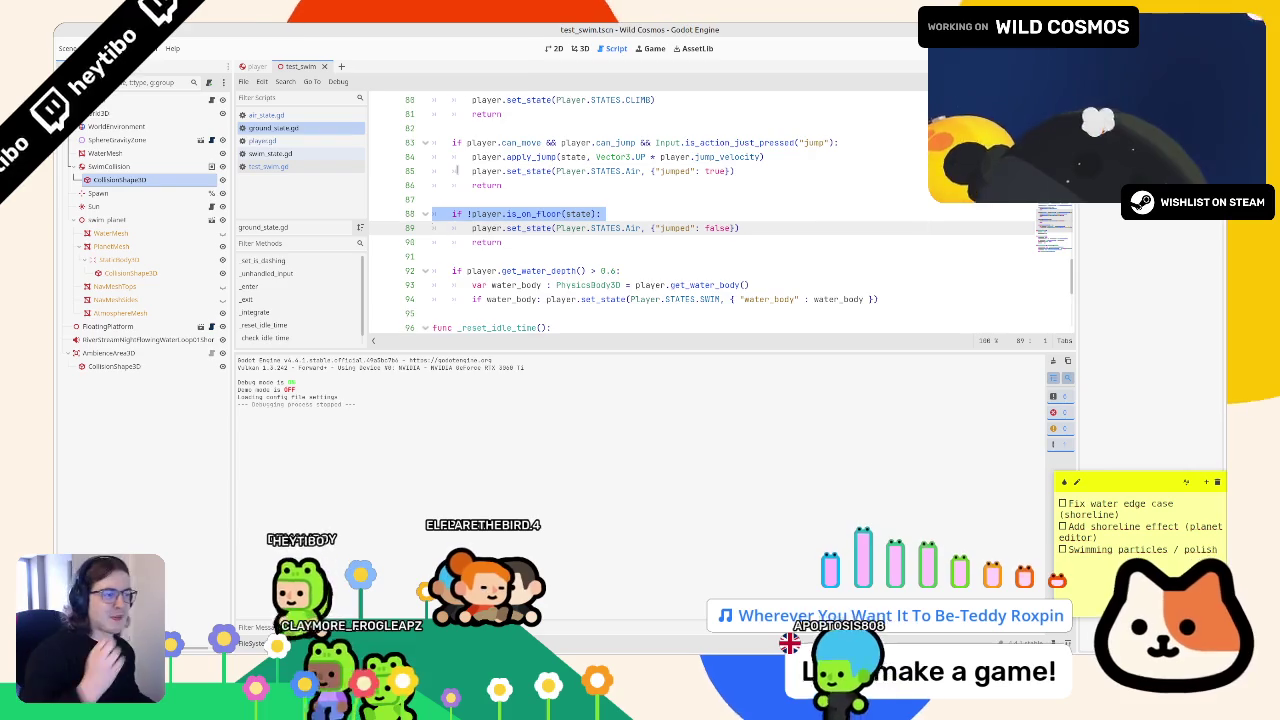
scroll(541, 150, "up", 1)
scroll(450, 150, "up", 5)
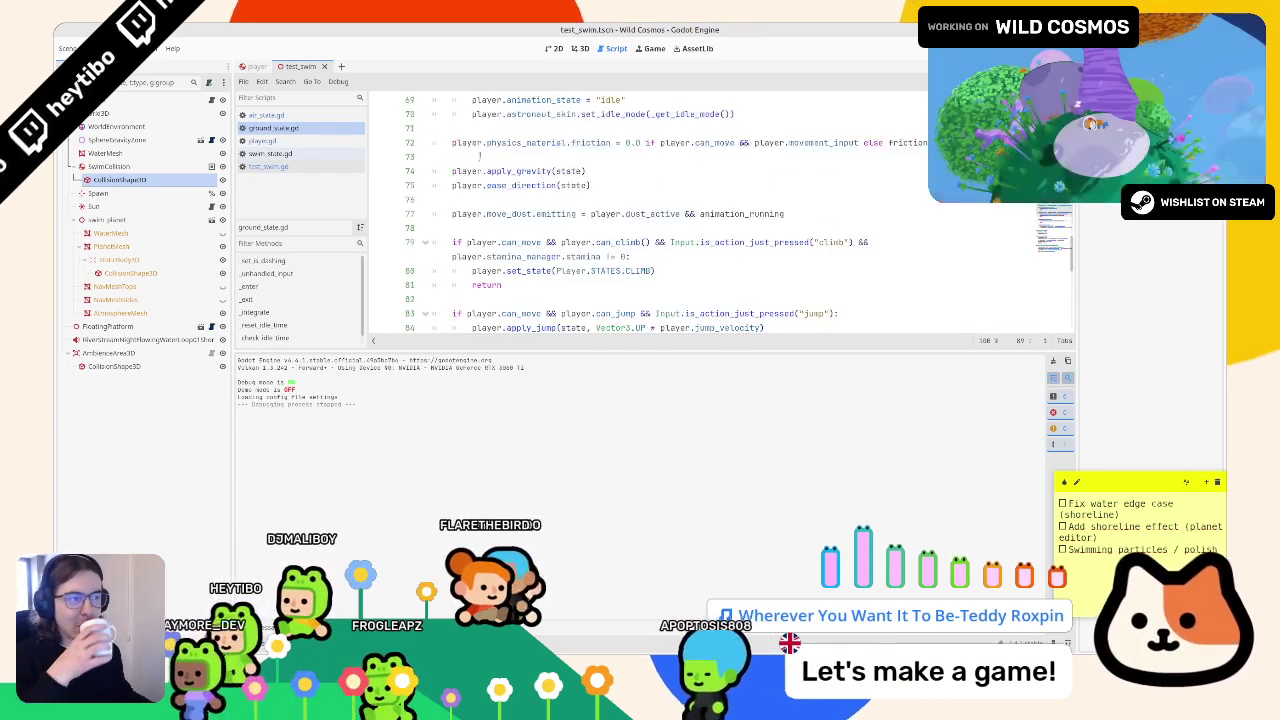
scroll(476, 163, "up", 7)
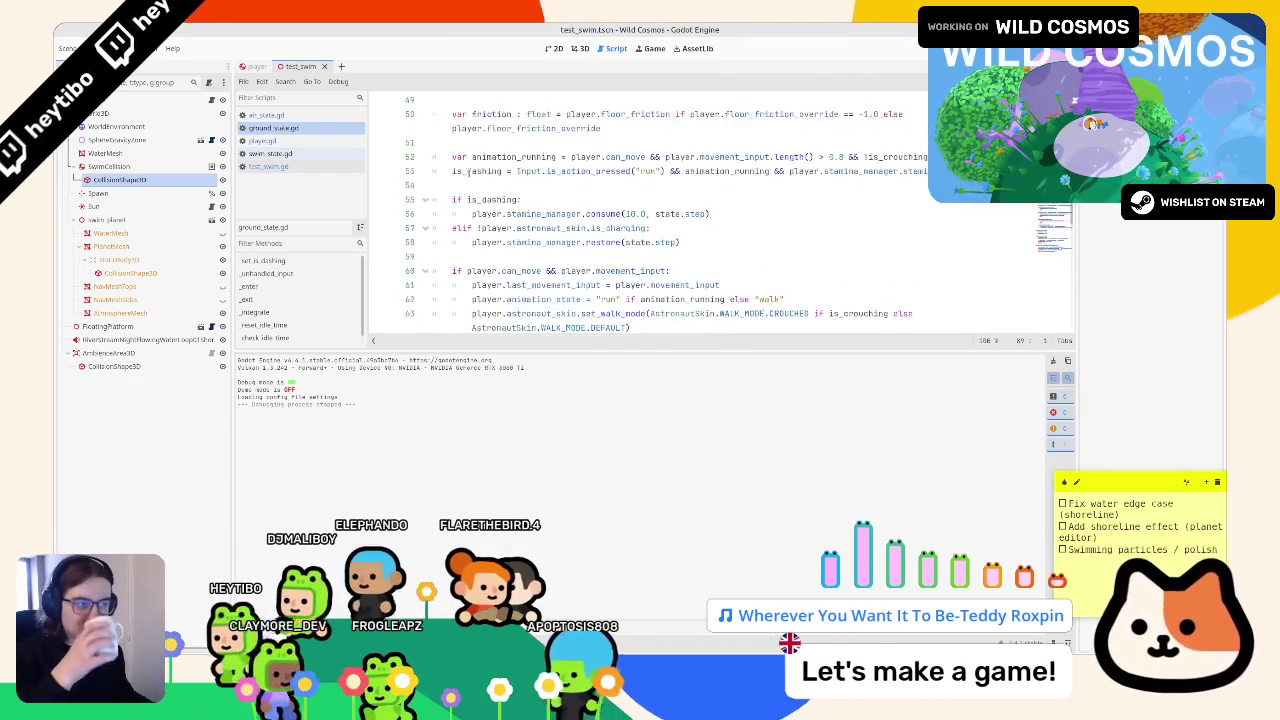
scroll(467, 172, "down", 14)
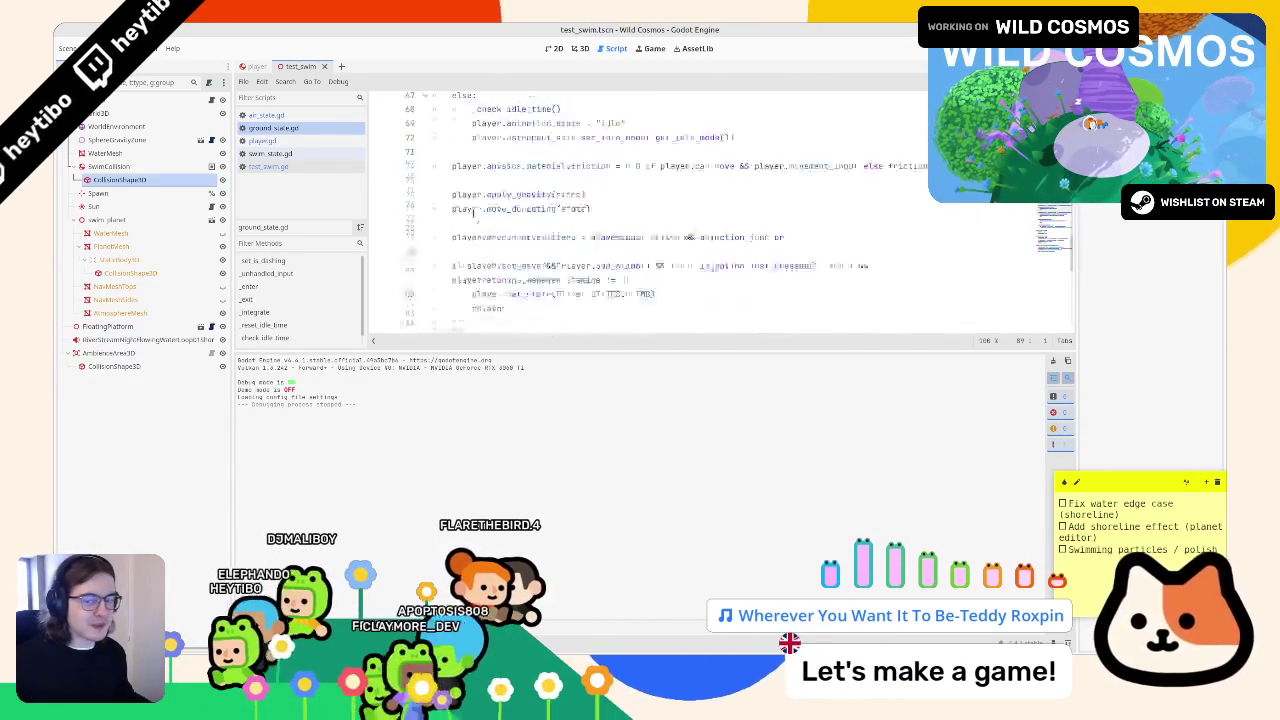
scroll(464, 192, "down", 5)
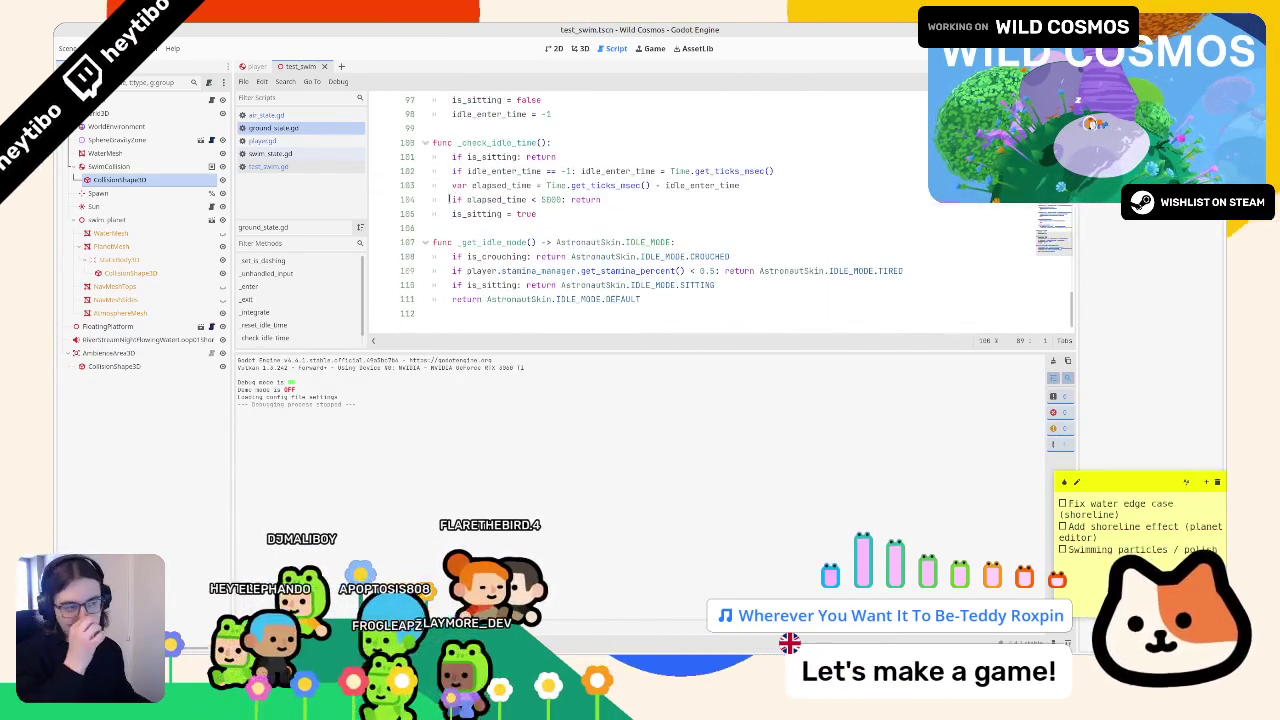
- Step down the script list to open swim_state.gd at its movement code
left_click(266, 115)
left_click(266, 128)
left_click(264, 140)
left_click(266, 153)
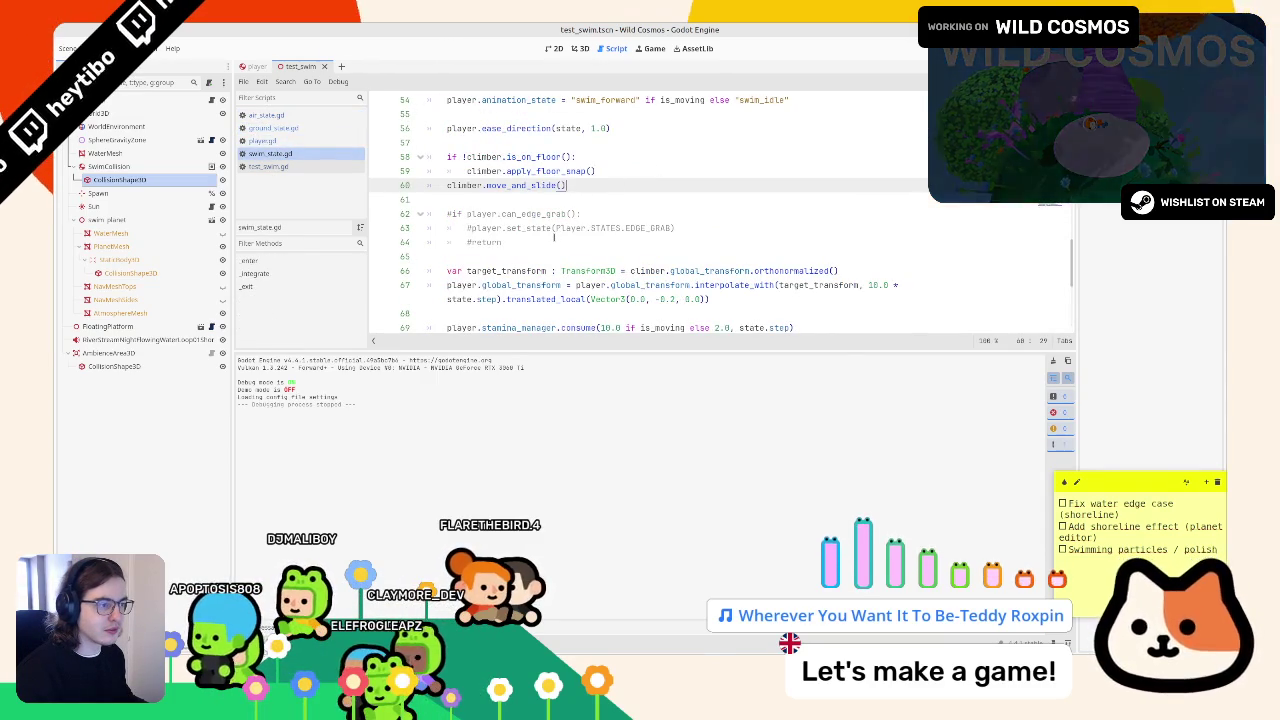
- Launch test_swim.tscn, swim the player around the checkered planet with W, then stop the run
mouse_move(554, 241)
left_mouse_down()
mouse_move(471, 240)
mouse_move(380, 203)
left_mouse_up()
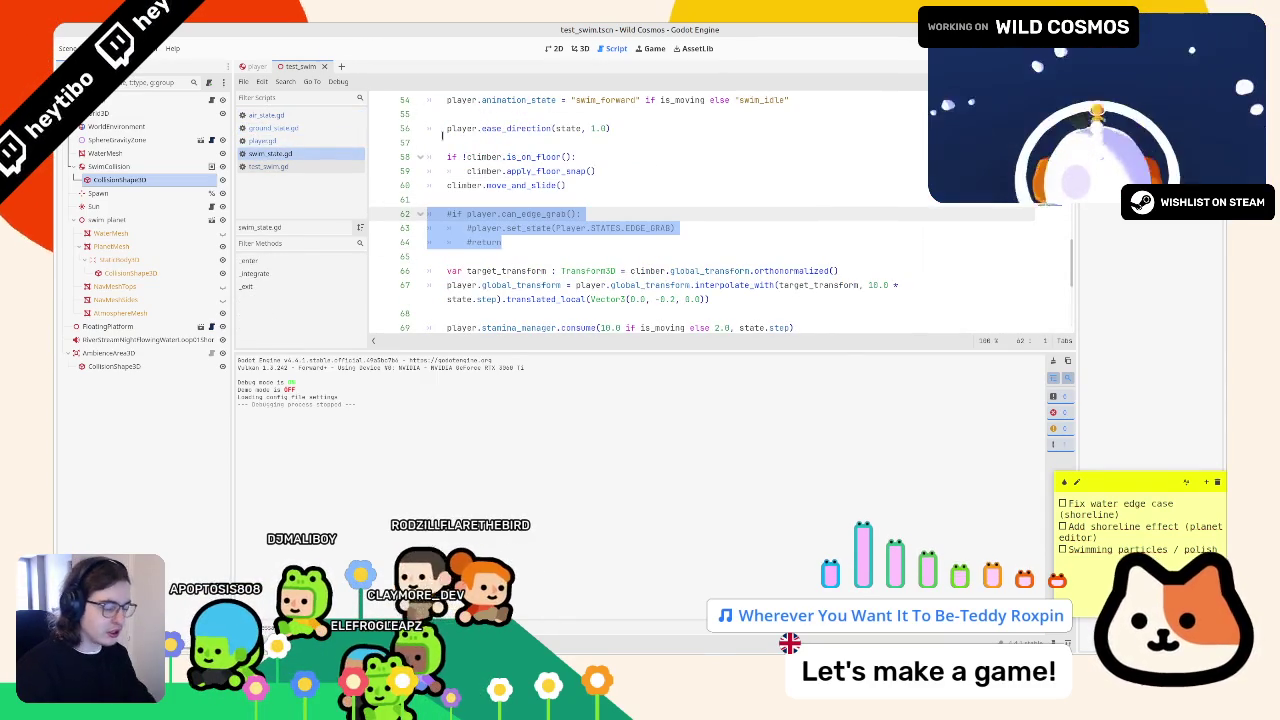
key("F5")
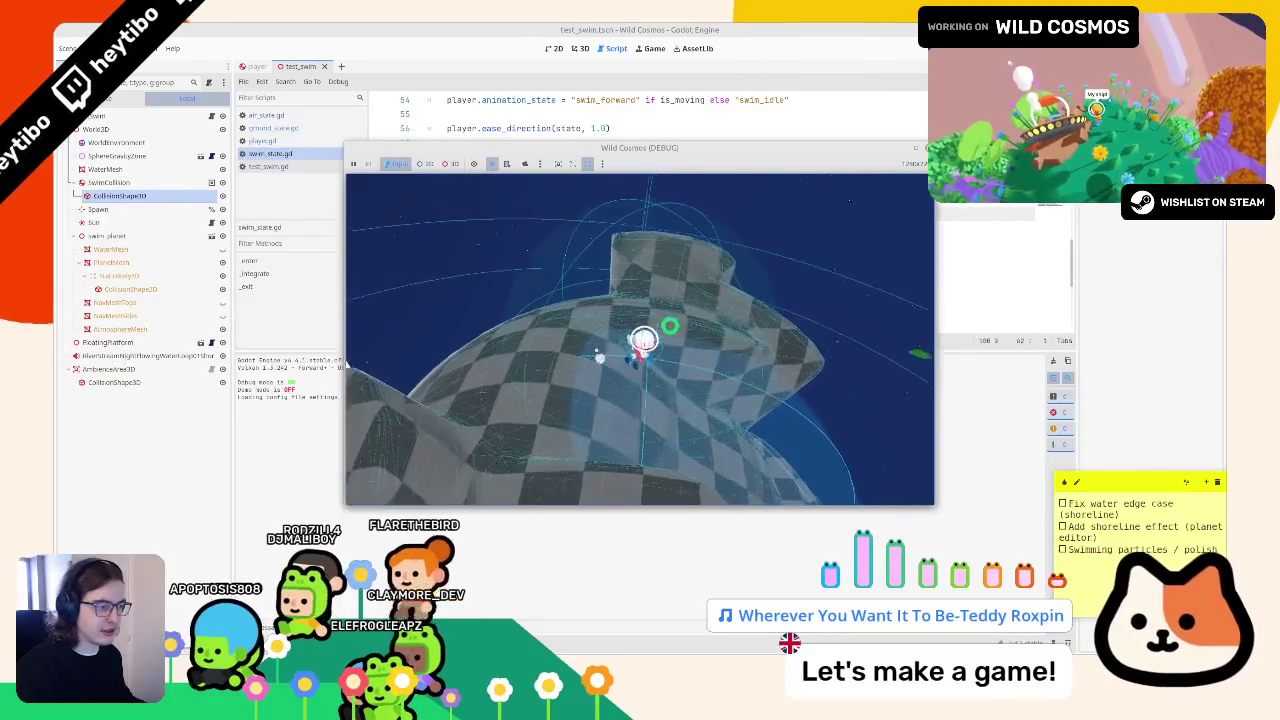
key("w")
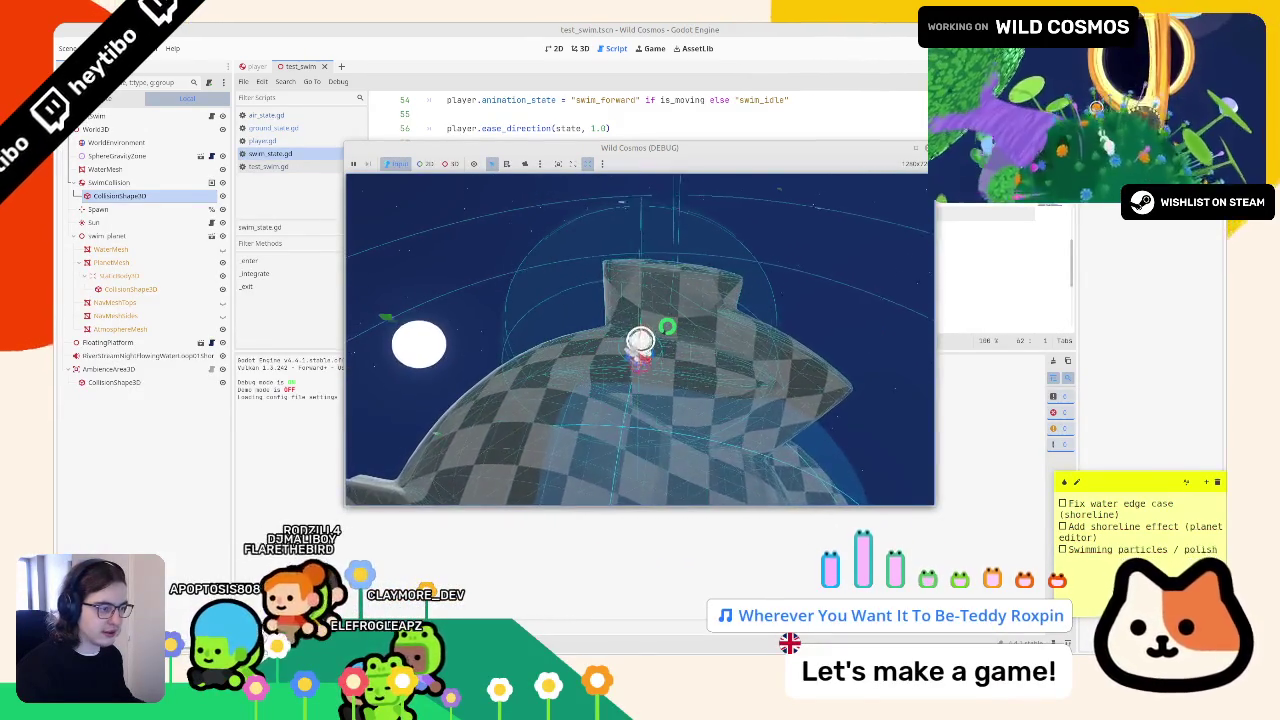
key("w")
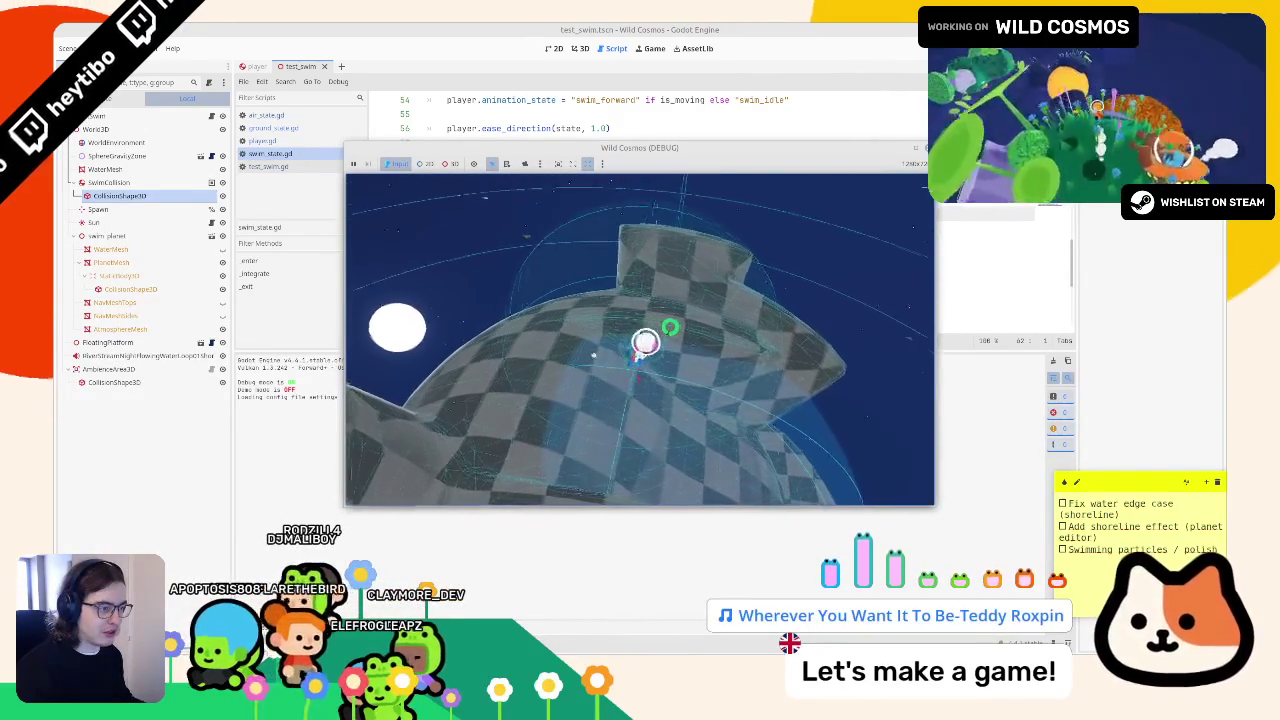
key("w")
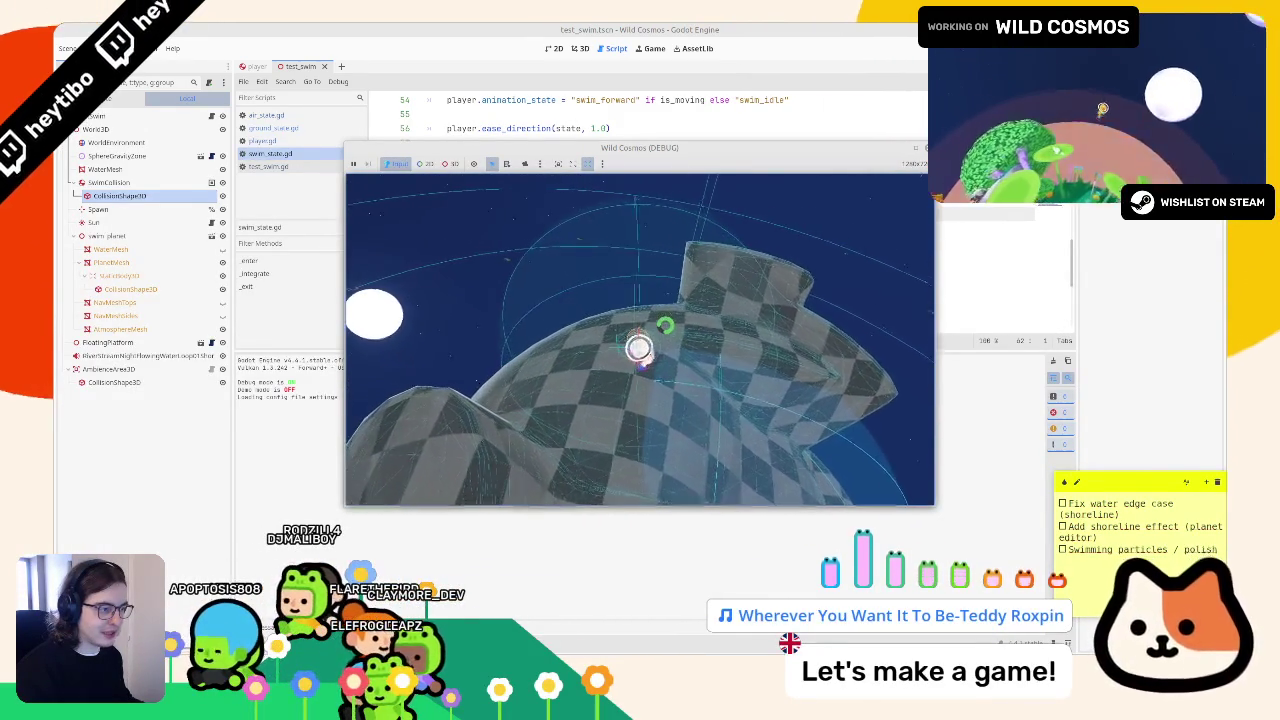
key("w")
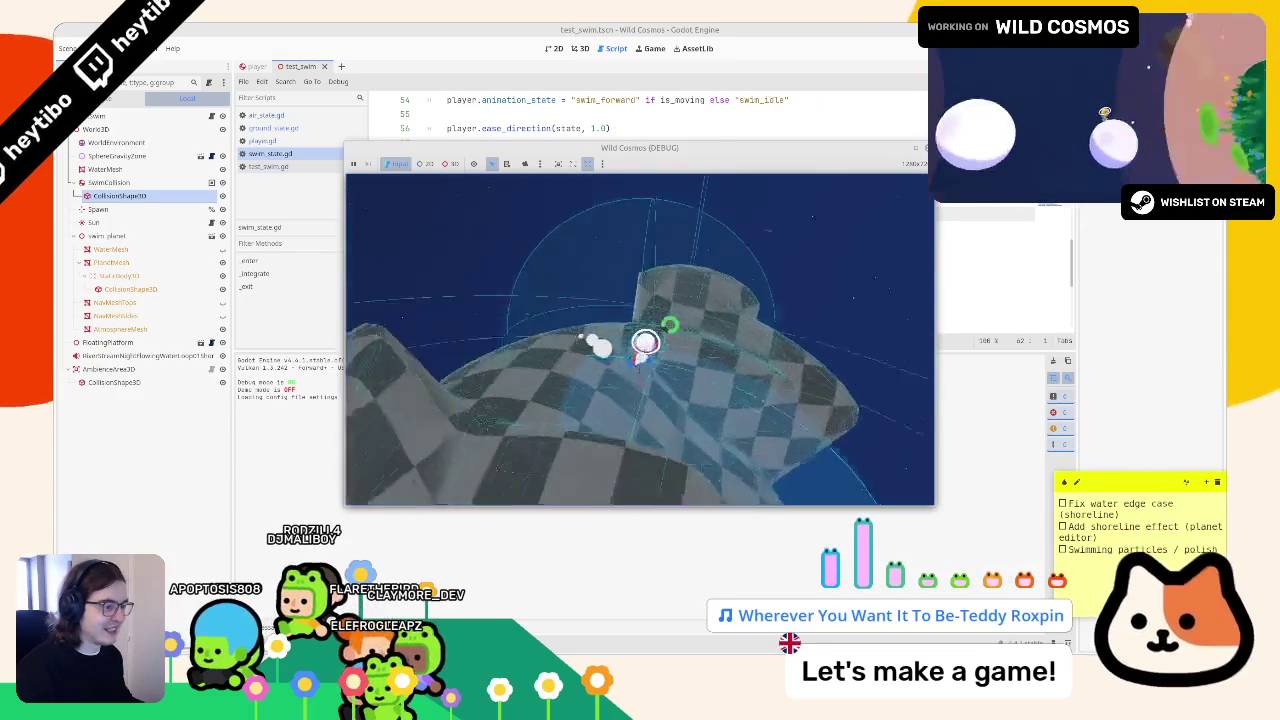
key("w")
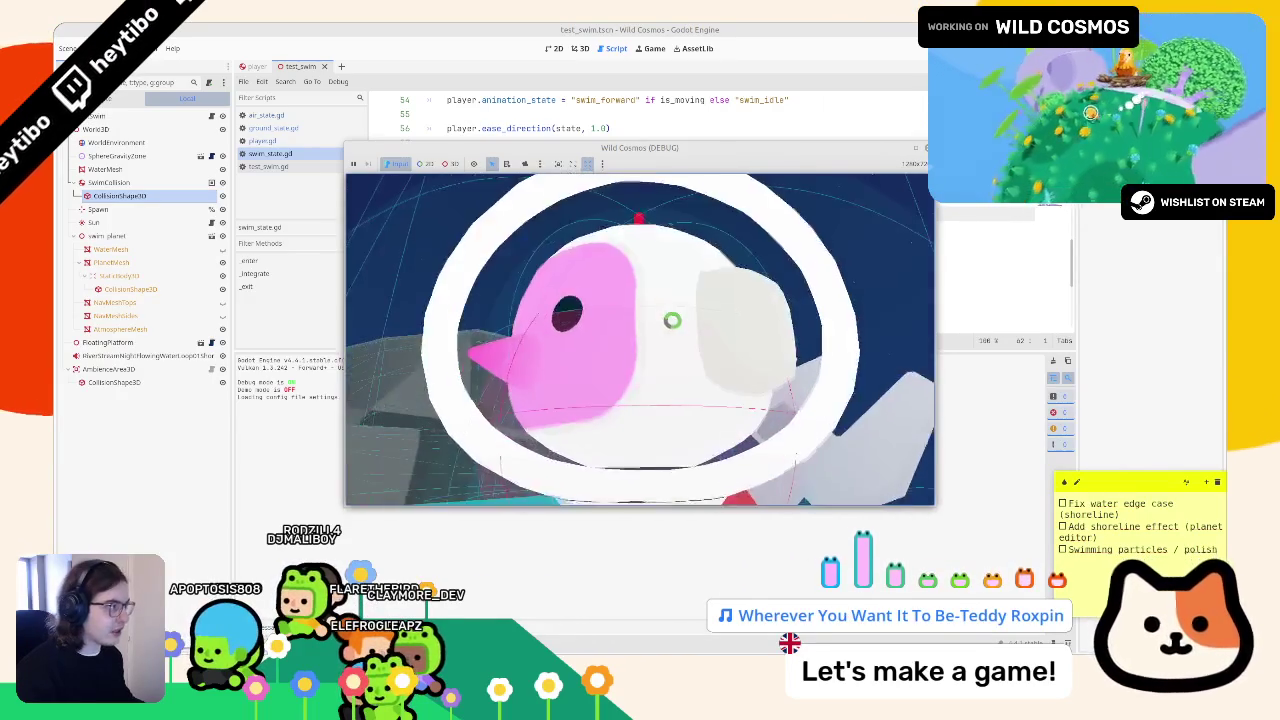
key("F8")
left_click(589, 157)
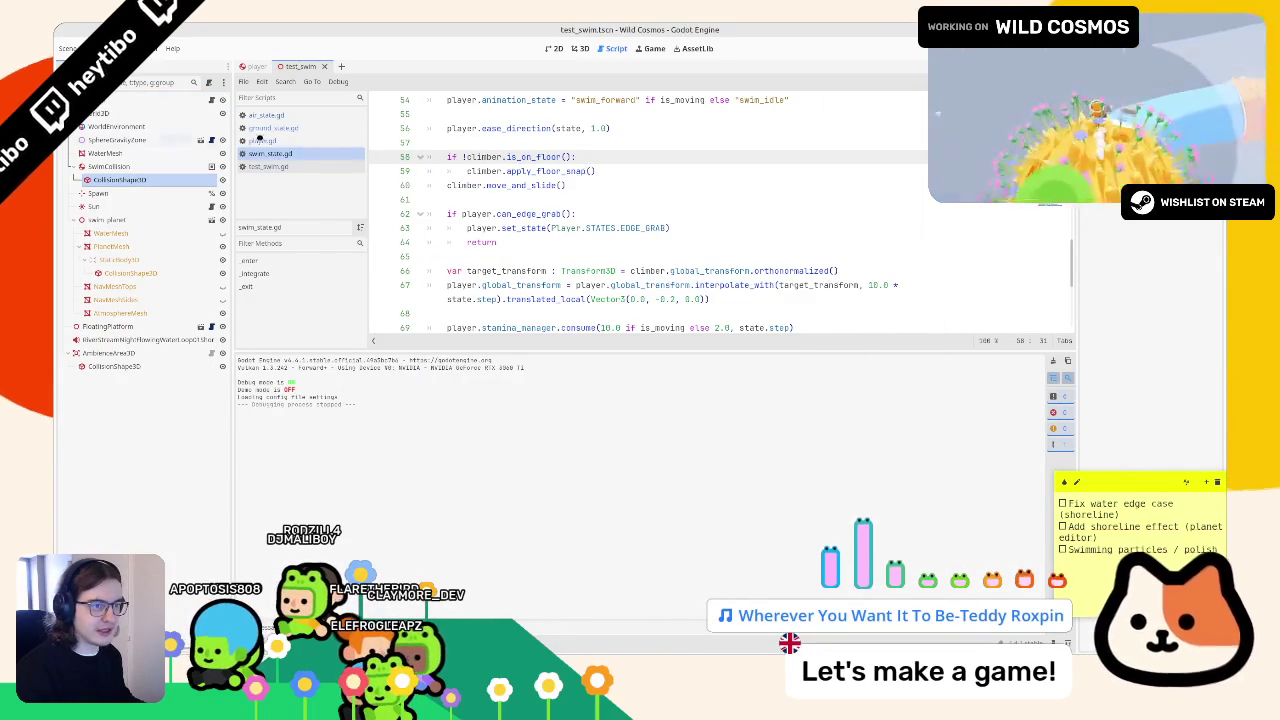
- Browse ground_state.gd, air_state.gd and player.gd, then select ground_state.gd's water-depth swim check, lines 92–94
left_click(283, 128)
left_click(286, 114)
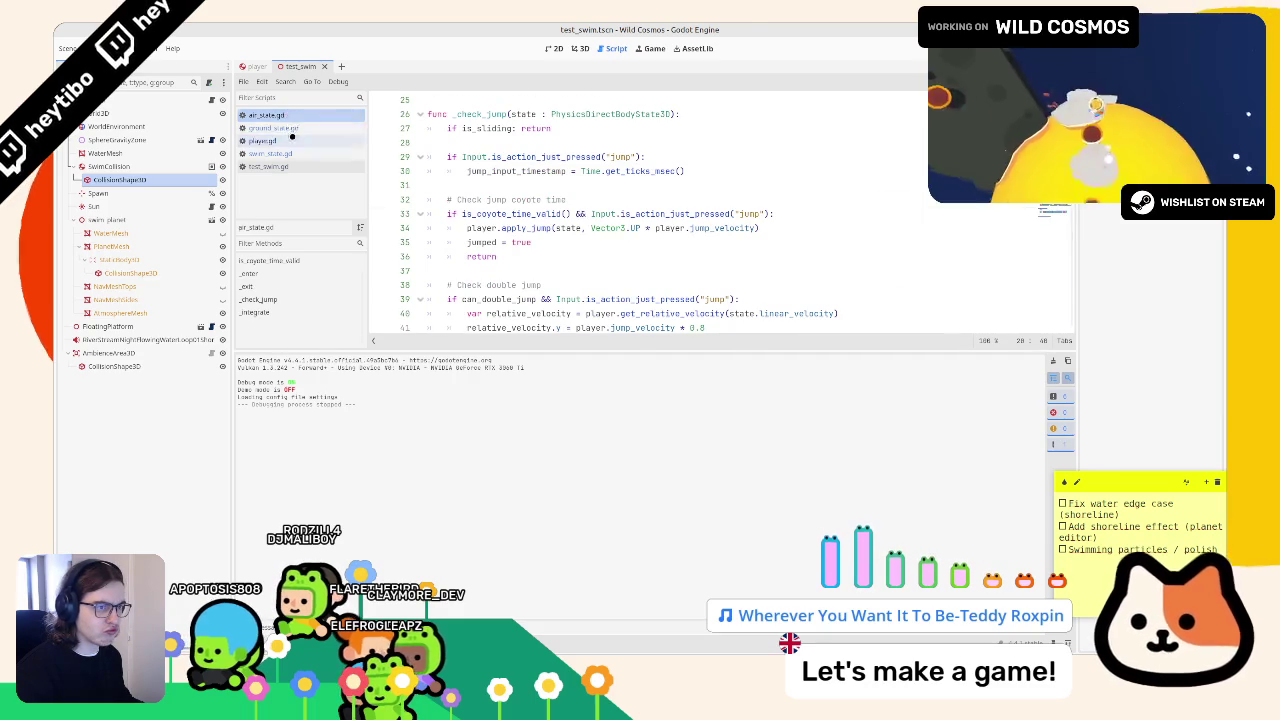
left_click(292, 140)
left_click(294, 128)
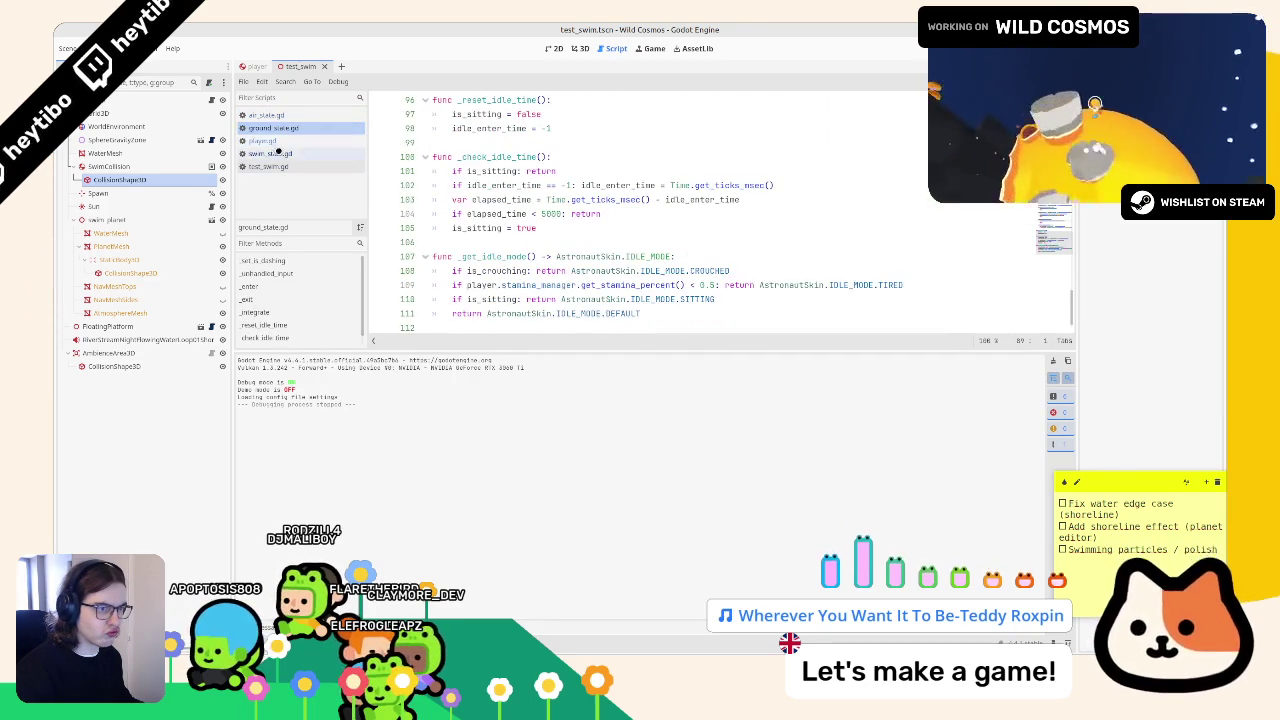
left_click(264, 140)
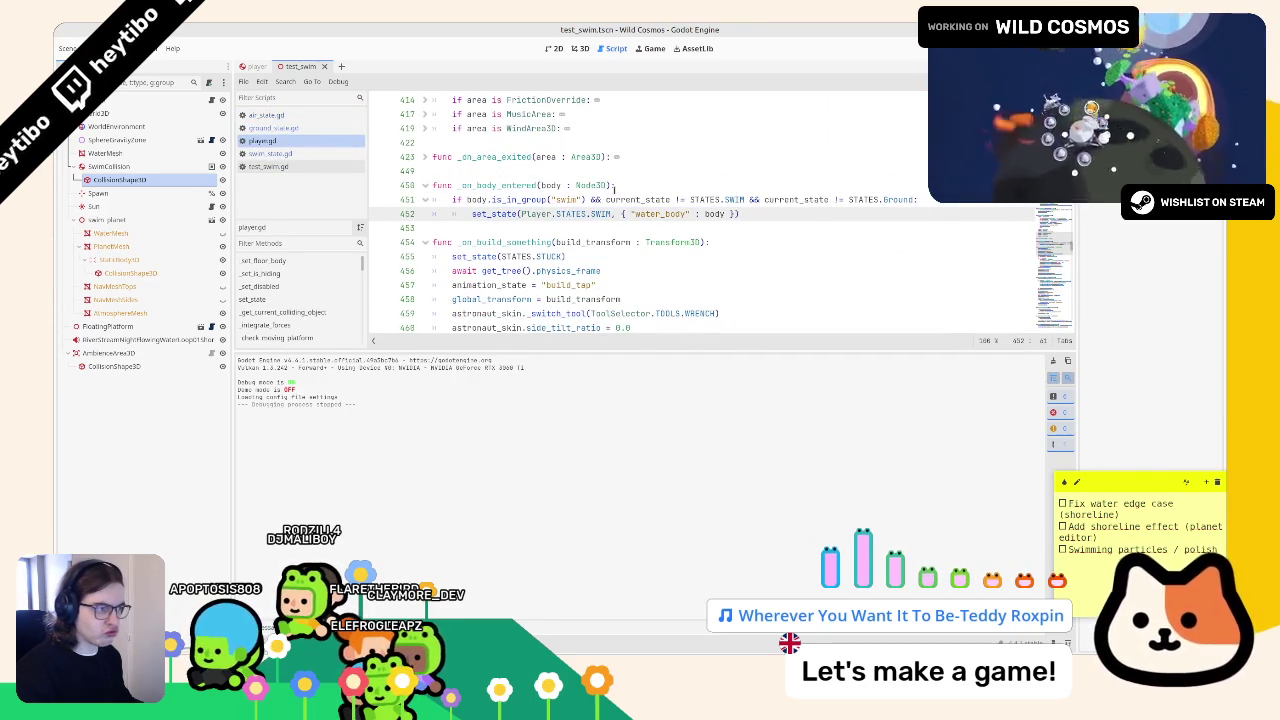
left_click(275, 153)
left_click(278, 128)
left_click(288, 115)
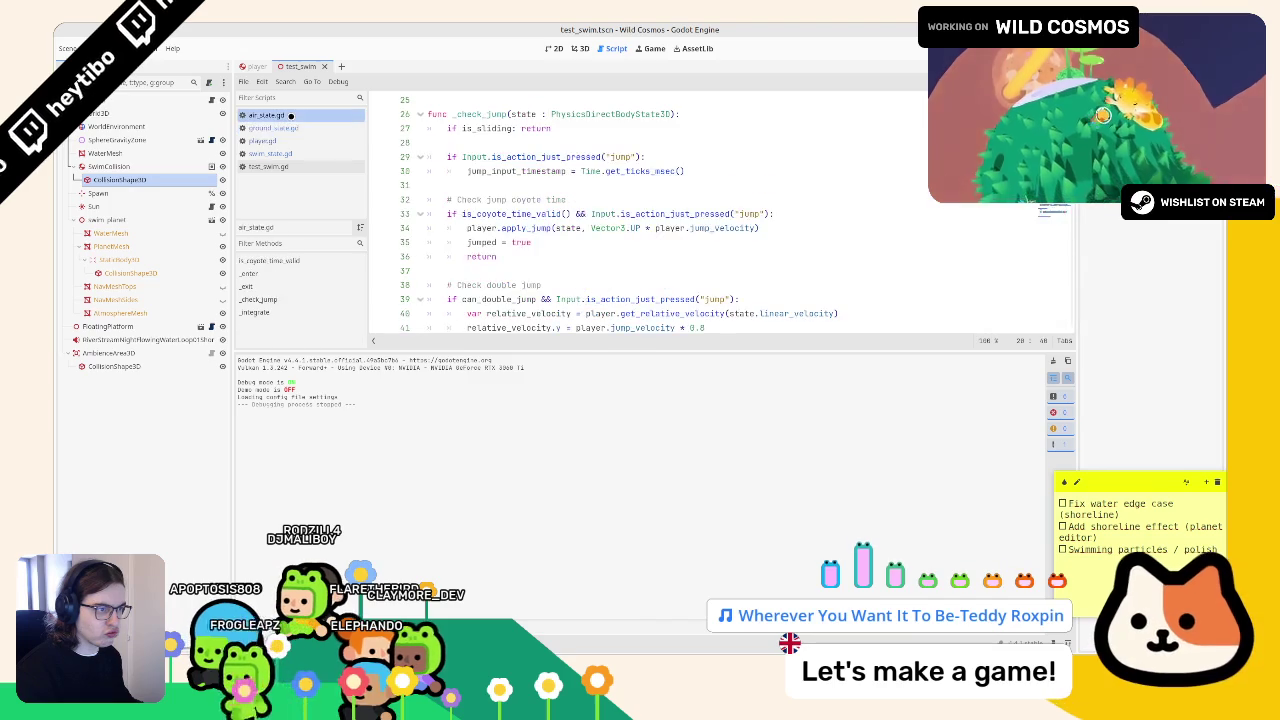
left_click(272, 128)
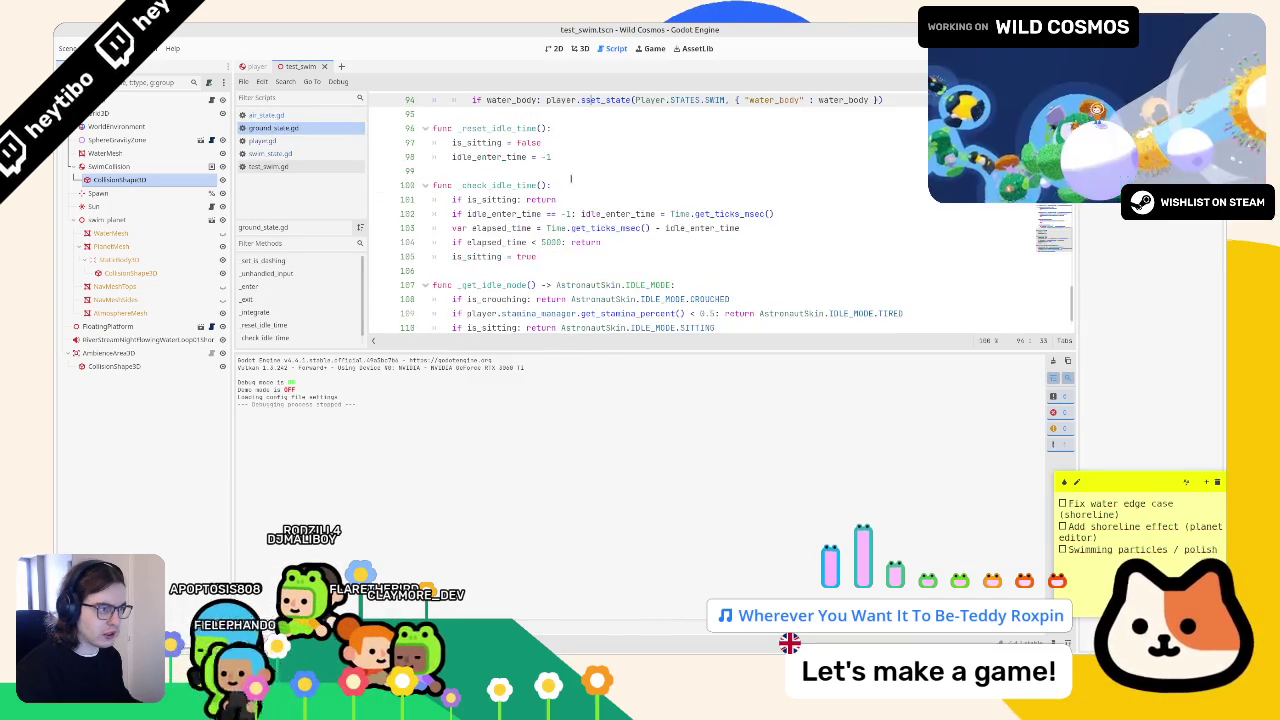
scroll(570, 185, "up", 2)
mouse_move(433, 157)
left_mouse_down()
mouse_move(476, 182)
mouse_move(481, 202)
left_mouse_up()
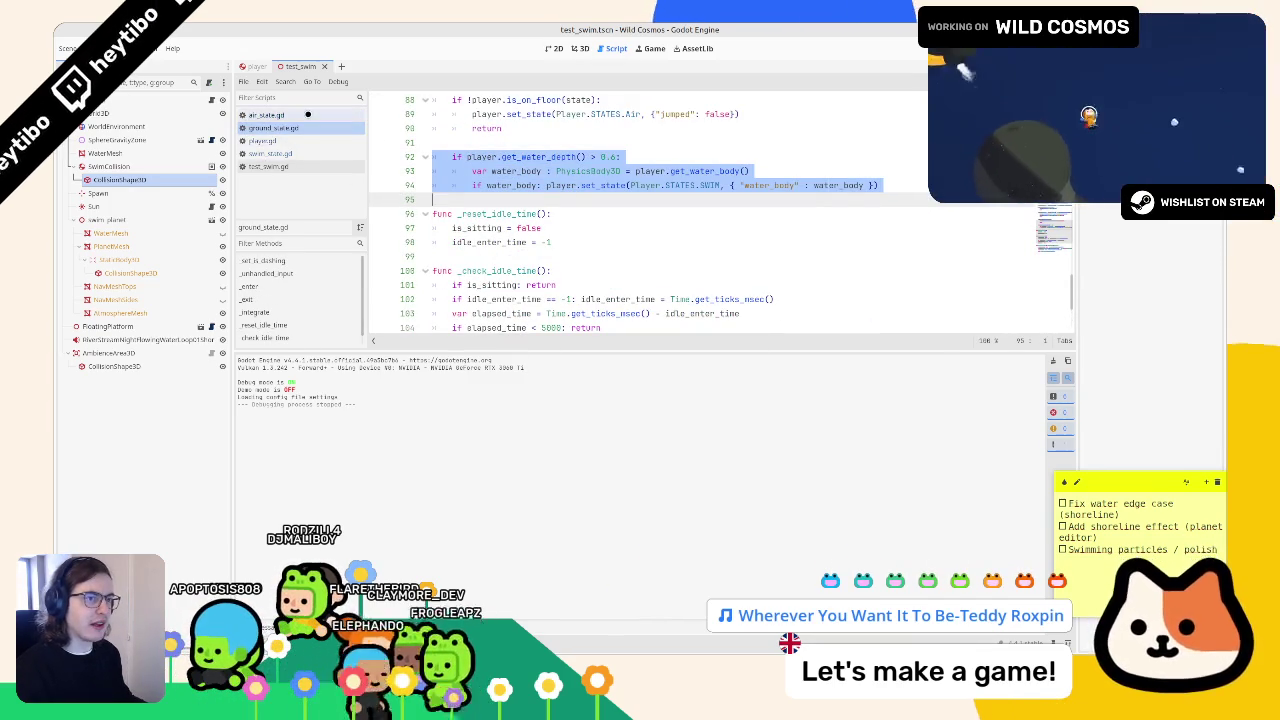
- Move swim_state.gd up the script list and add the water-depth check after move_and_slide
left_click_drag(275, 150, 285, 128)
left_click(288, 136)
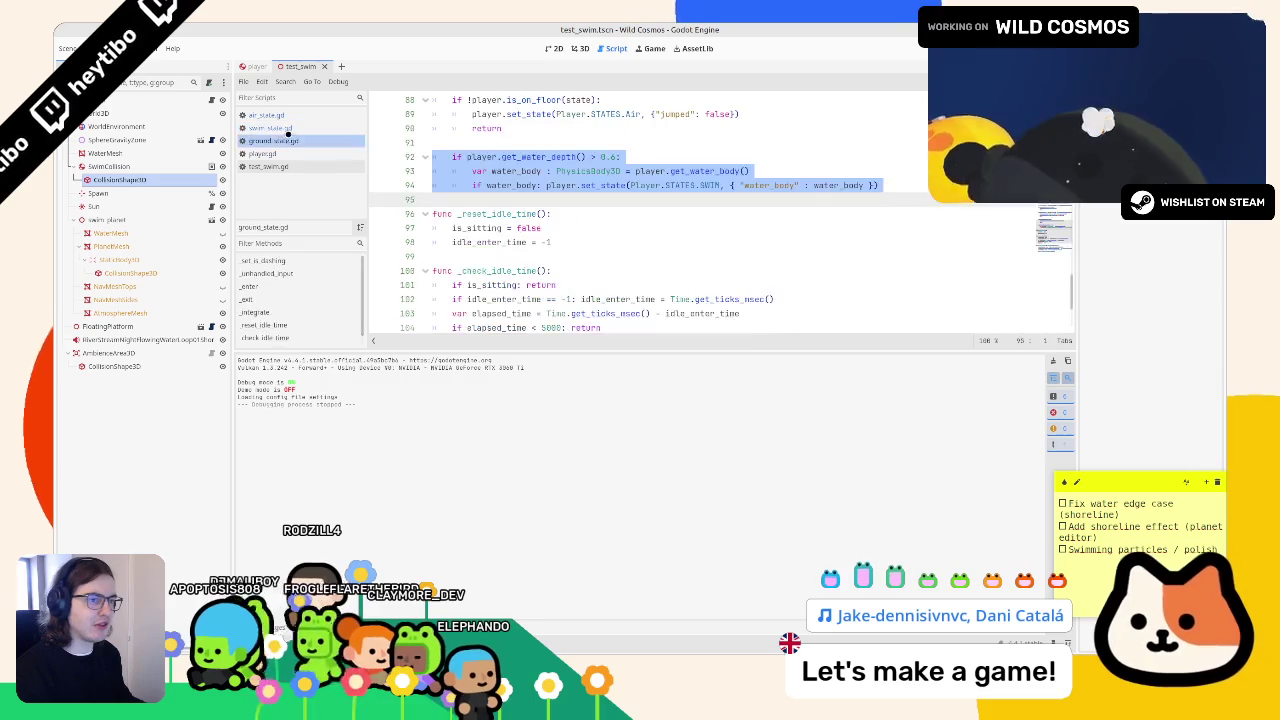
left_click(270, 128)
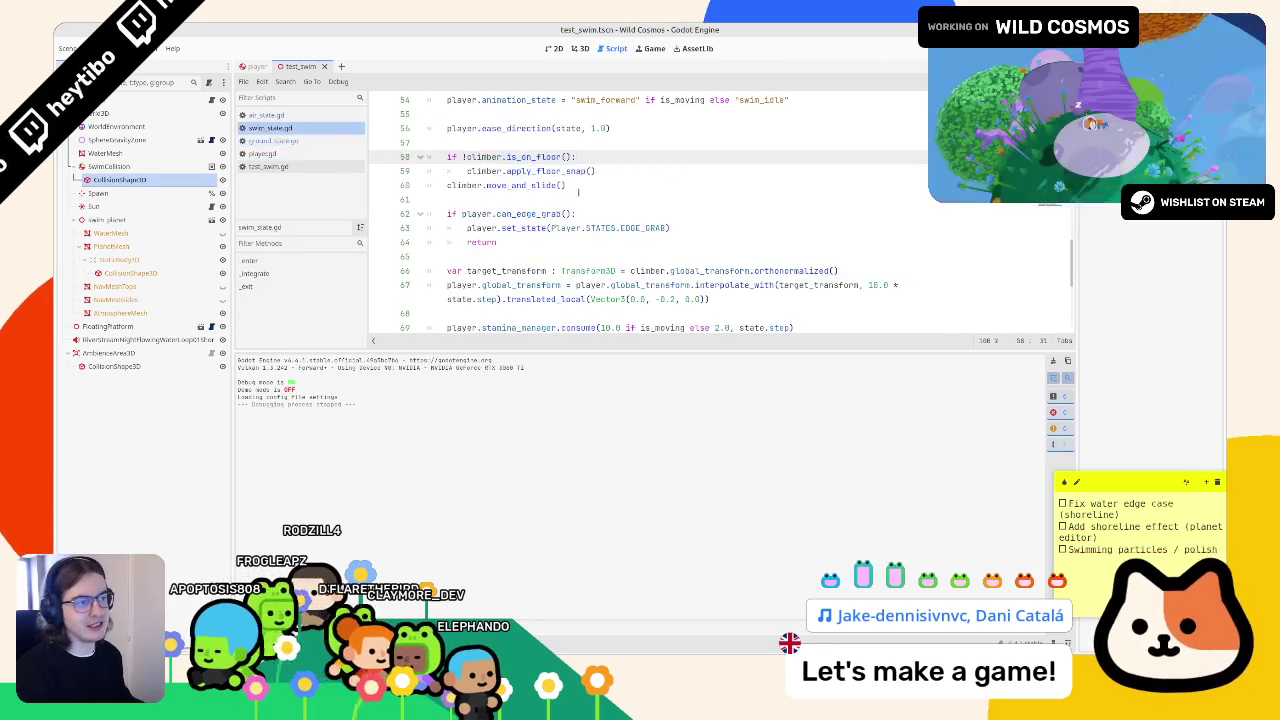
left_click(577, 189)
left_click(575, 201)
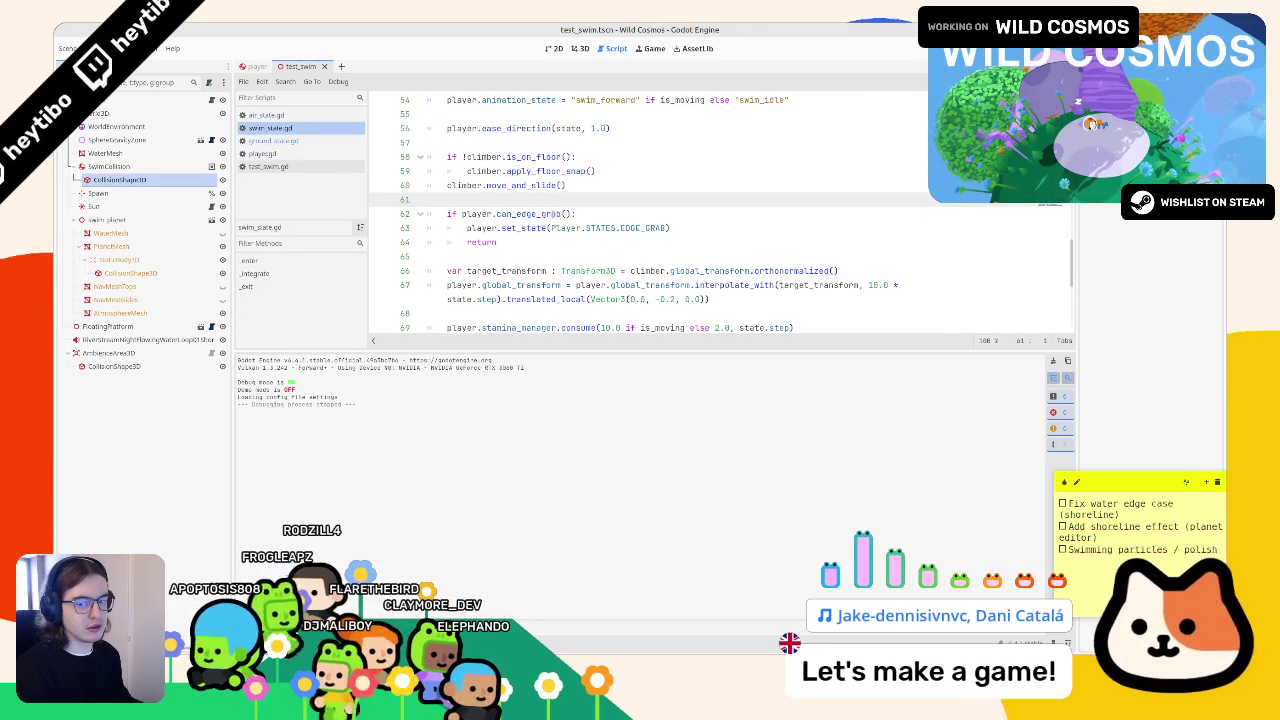
left_click(535, 260)
scroll(530, 240, "down", 5)
scroll(515, 200, "up", 5)
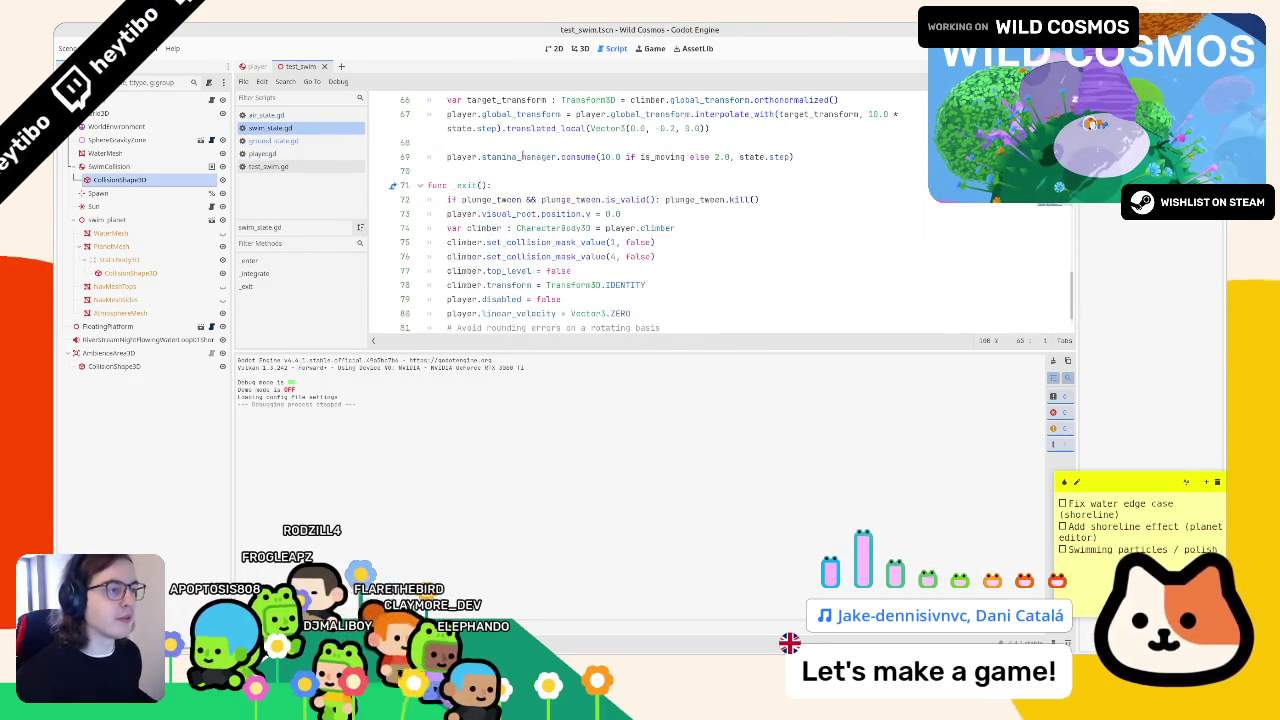
key("ctrl+z")
key("ctrl+z")
key("ctrl+z")
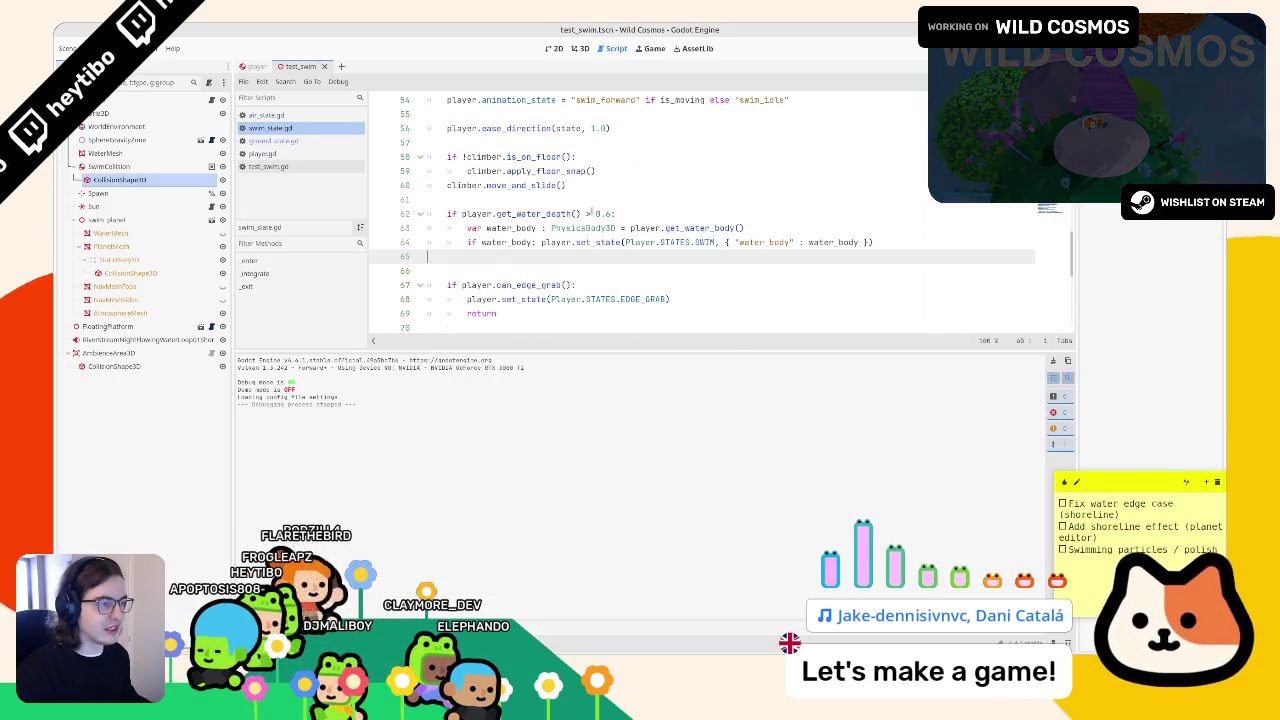
- Change the pasted check's water-depth threshold from 0.6 to 0.5
left_click(587, 214)
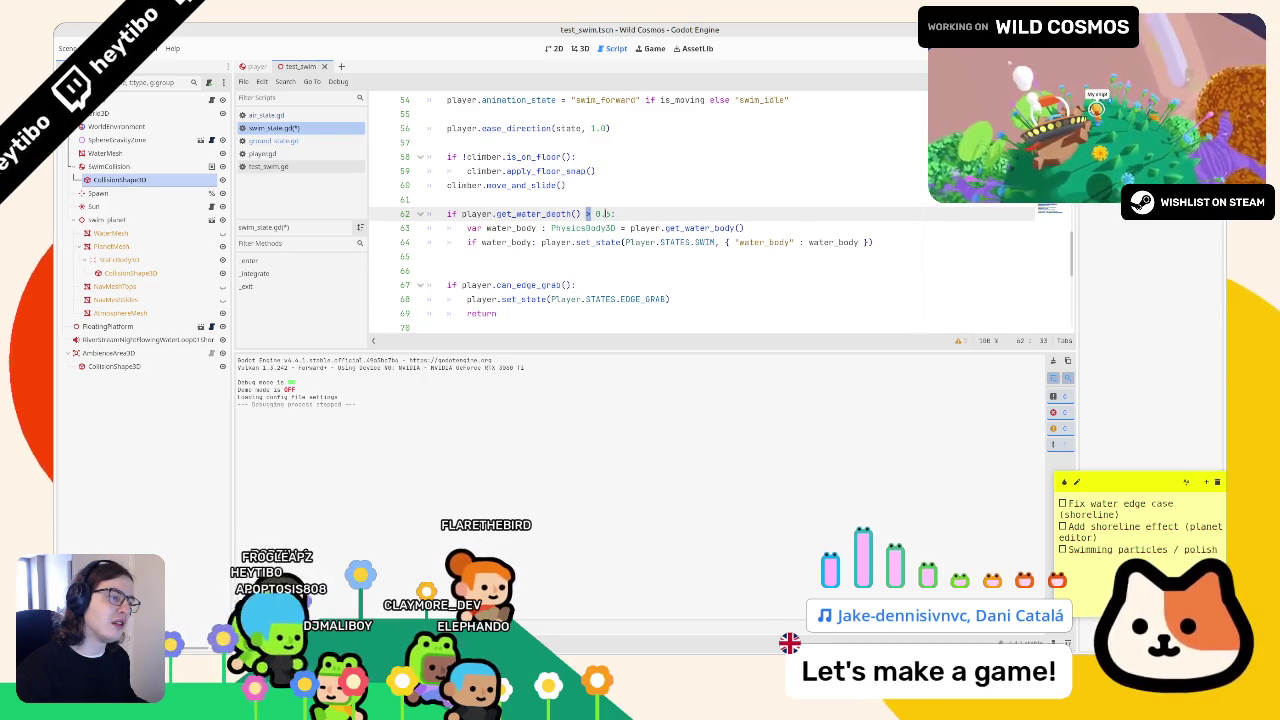
type("<")
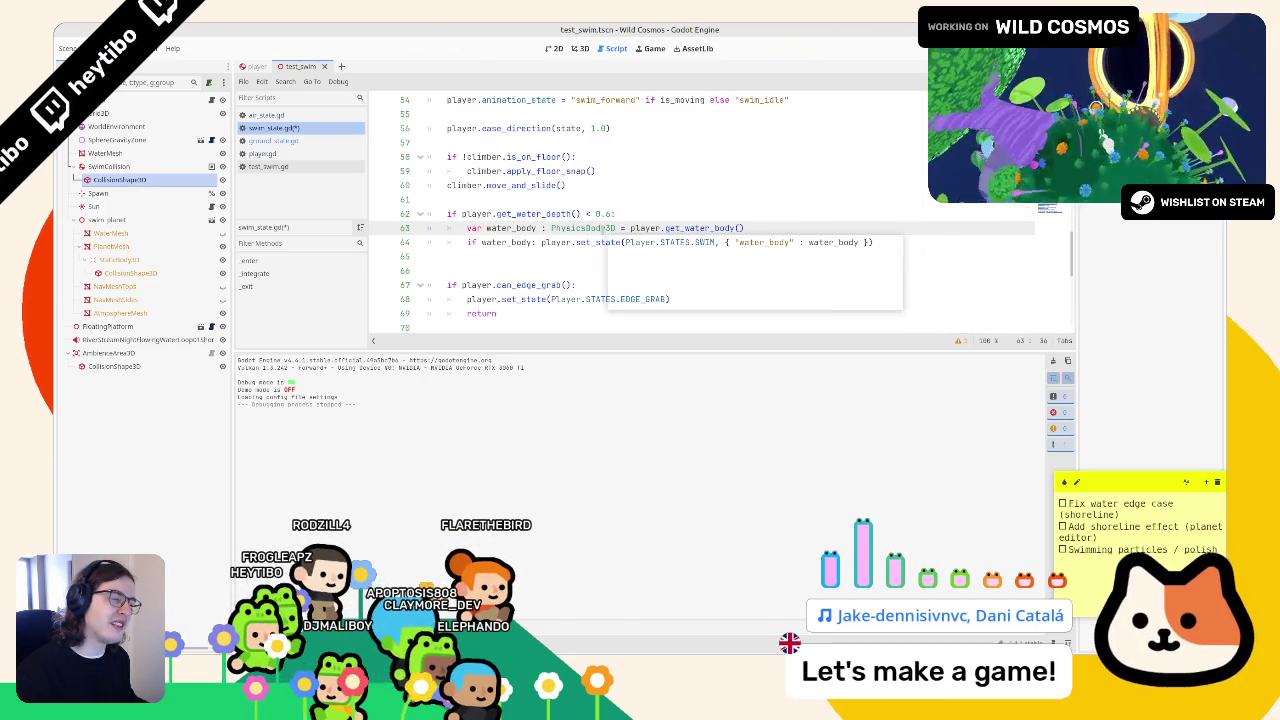
double_click(607, 214)
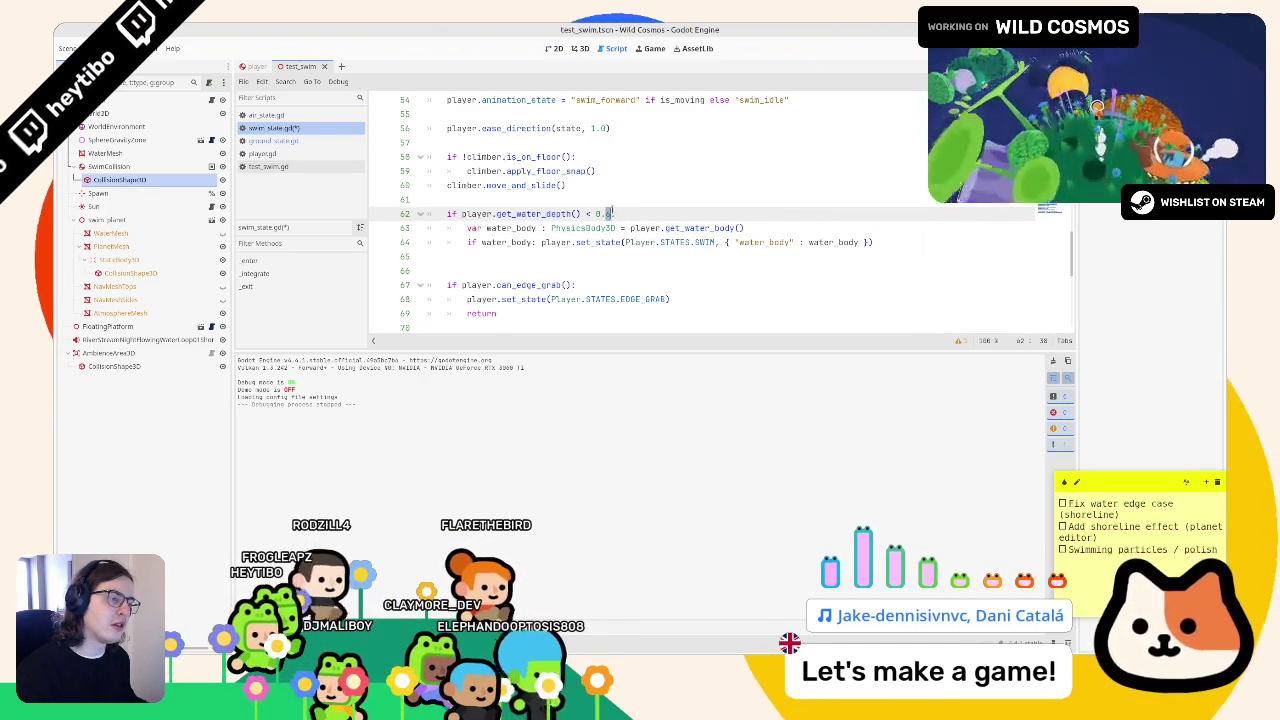
type("0.5")
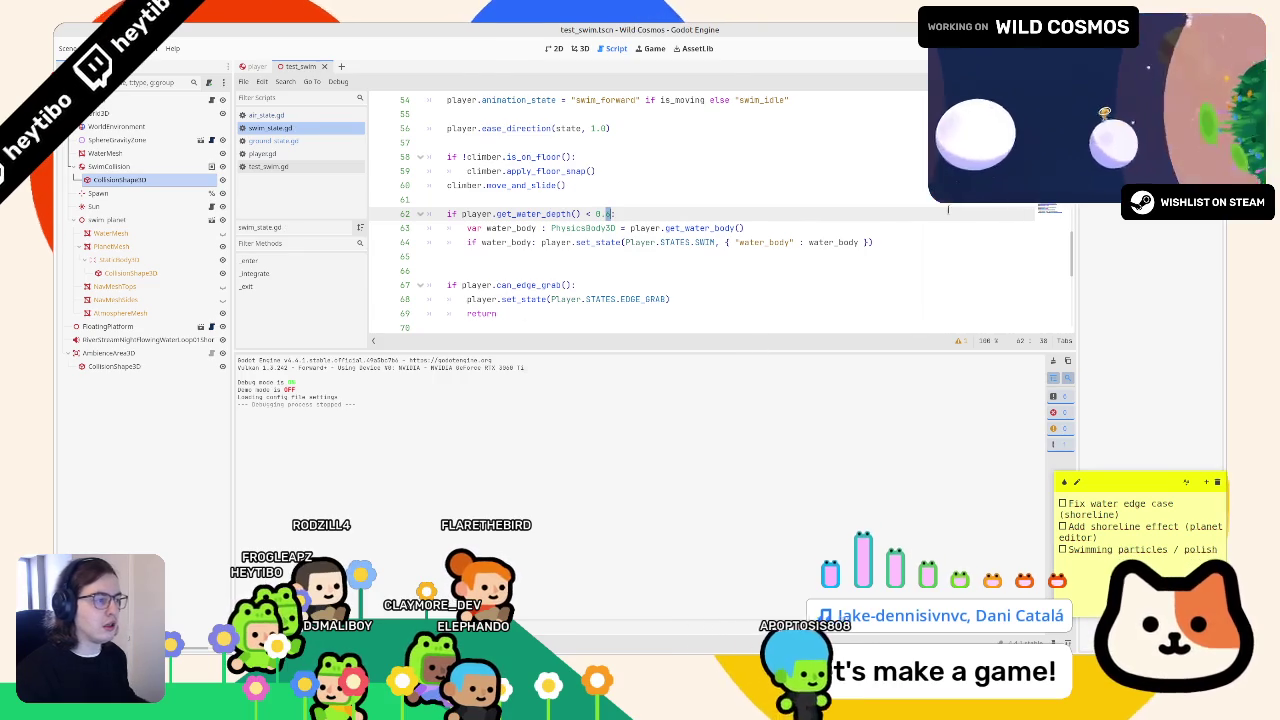
- Remove the water_body line and argument so the check sets the Ground state, then run the test scene
left_click_drag(430, 228, 430, 242)
key("Delete")
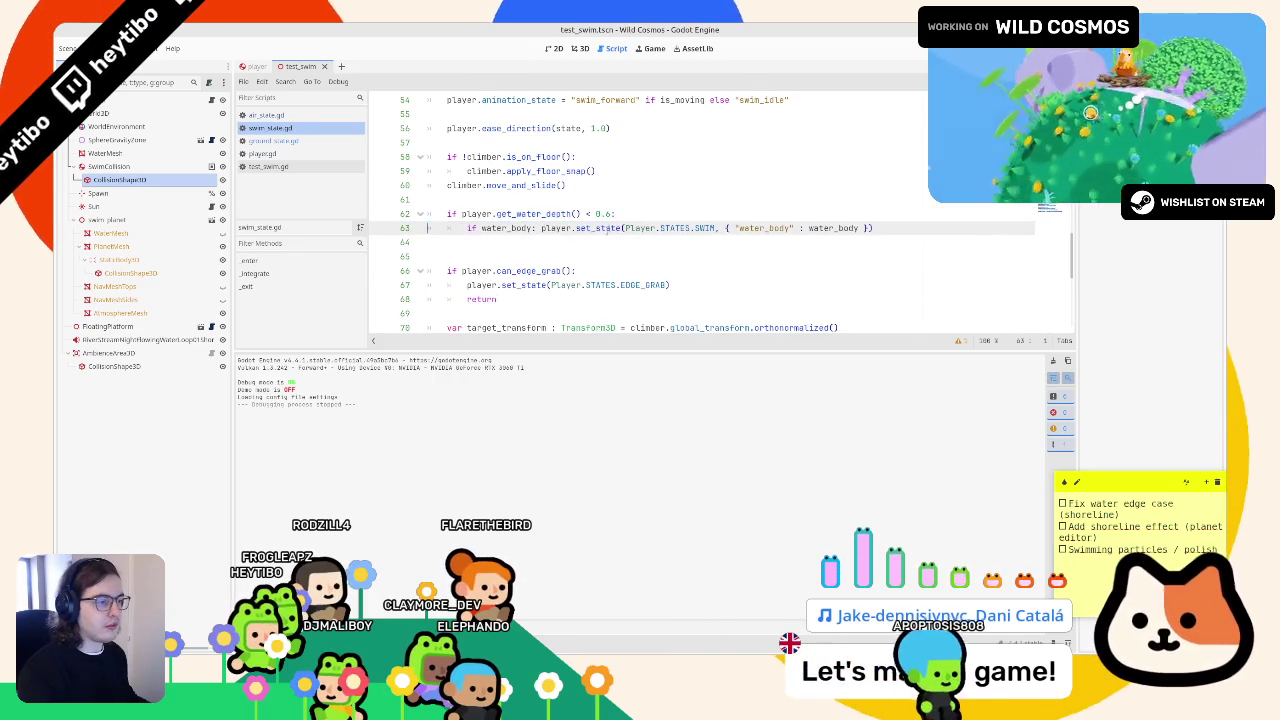
left_click(628, 228)
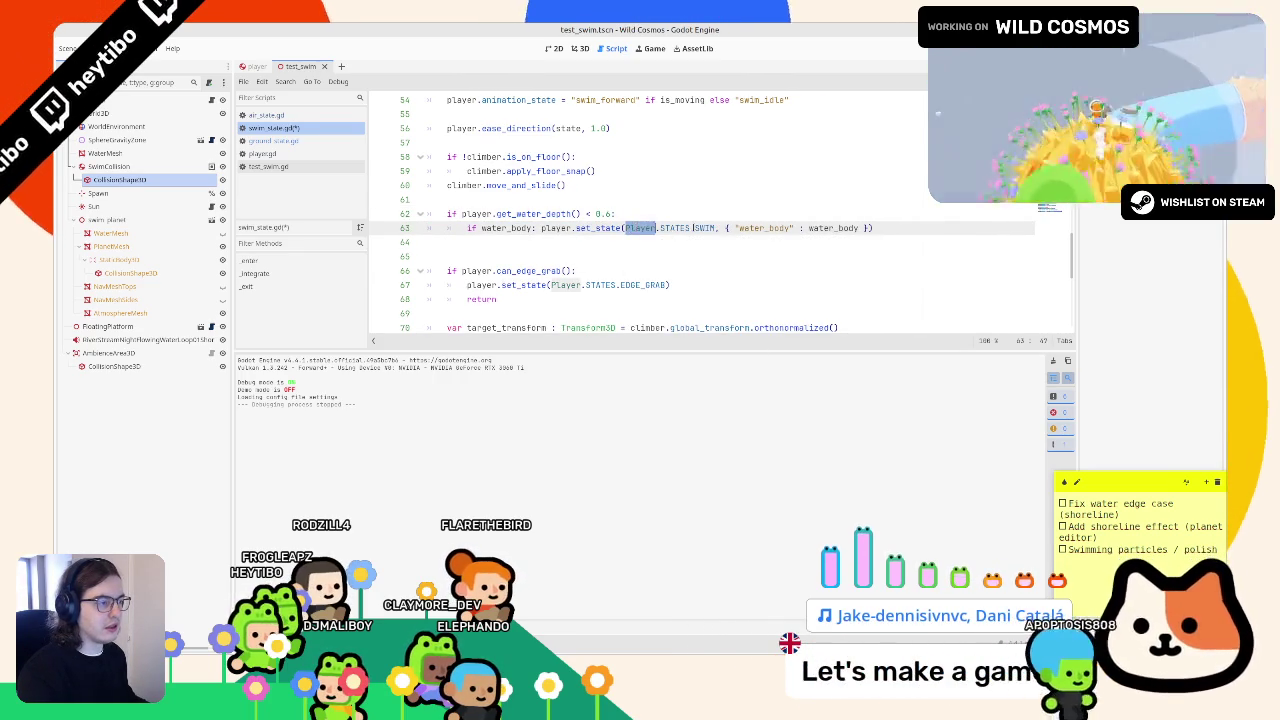
left_click_drag(720, 228, 873, 228)
key("Delete")
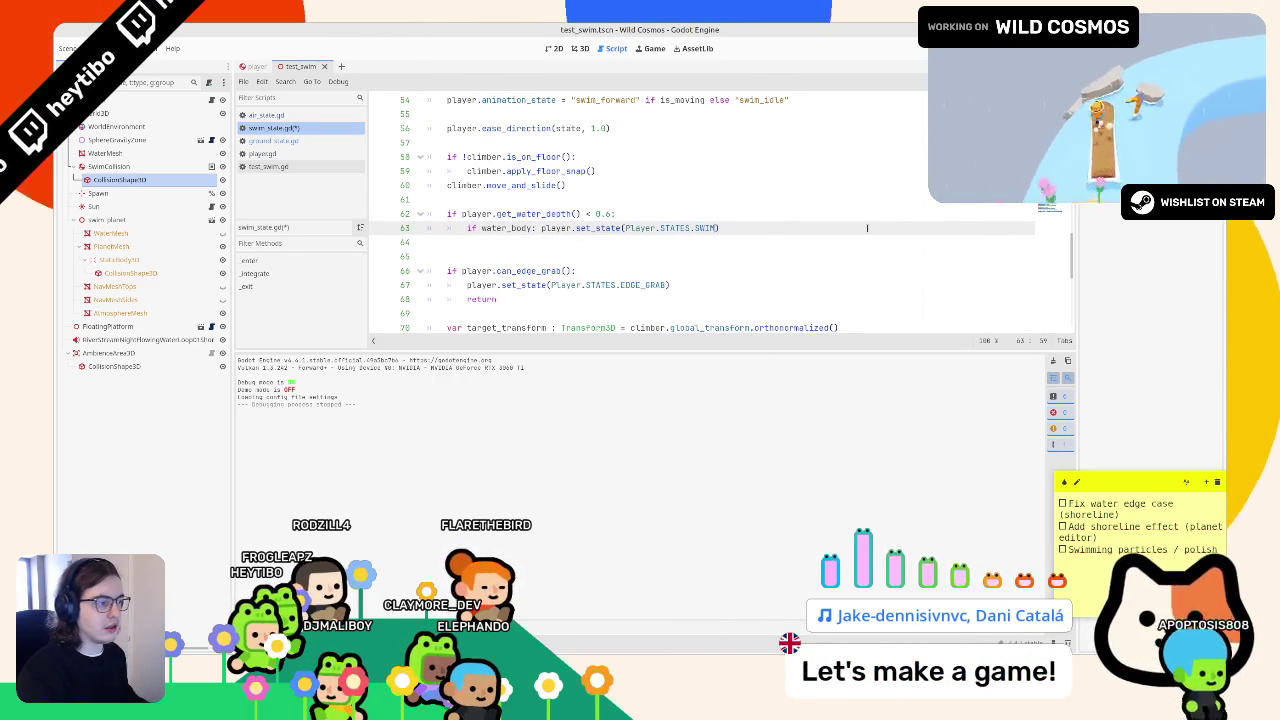
type("GRO")
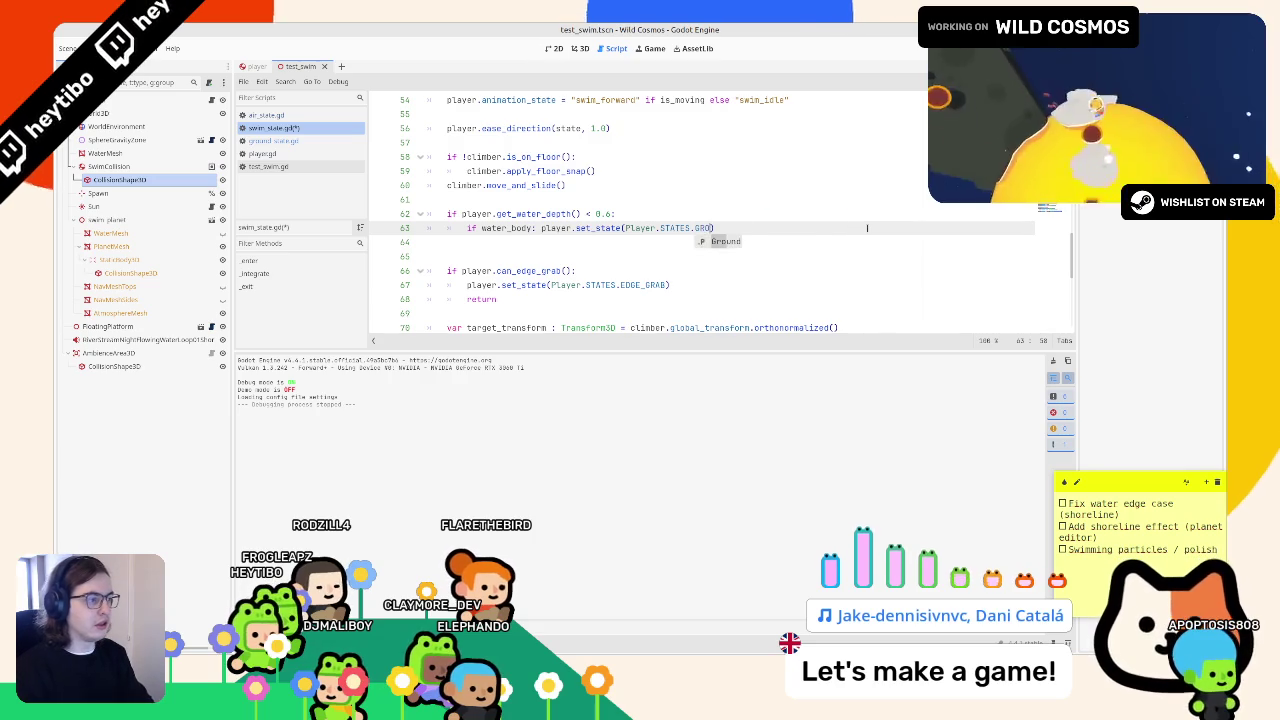
key("ctrl+z")
key("ctrl+z")
key("ctrl+z")
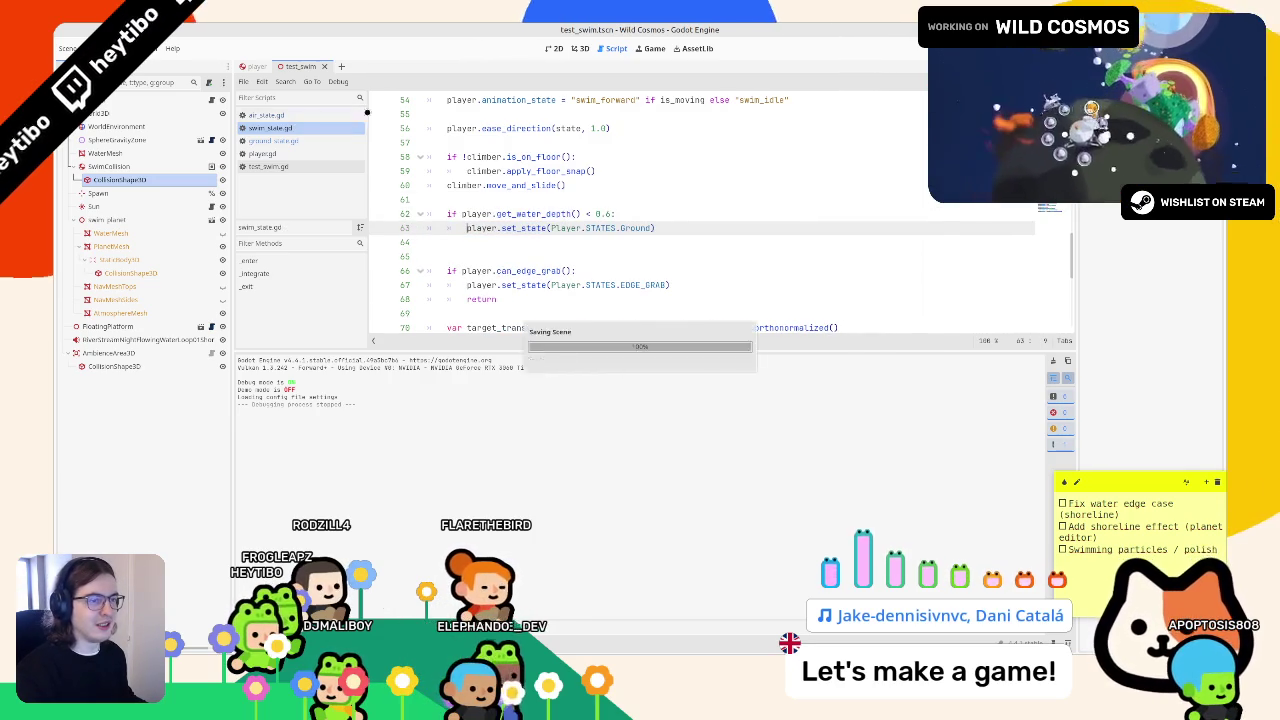
key("F6")
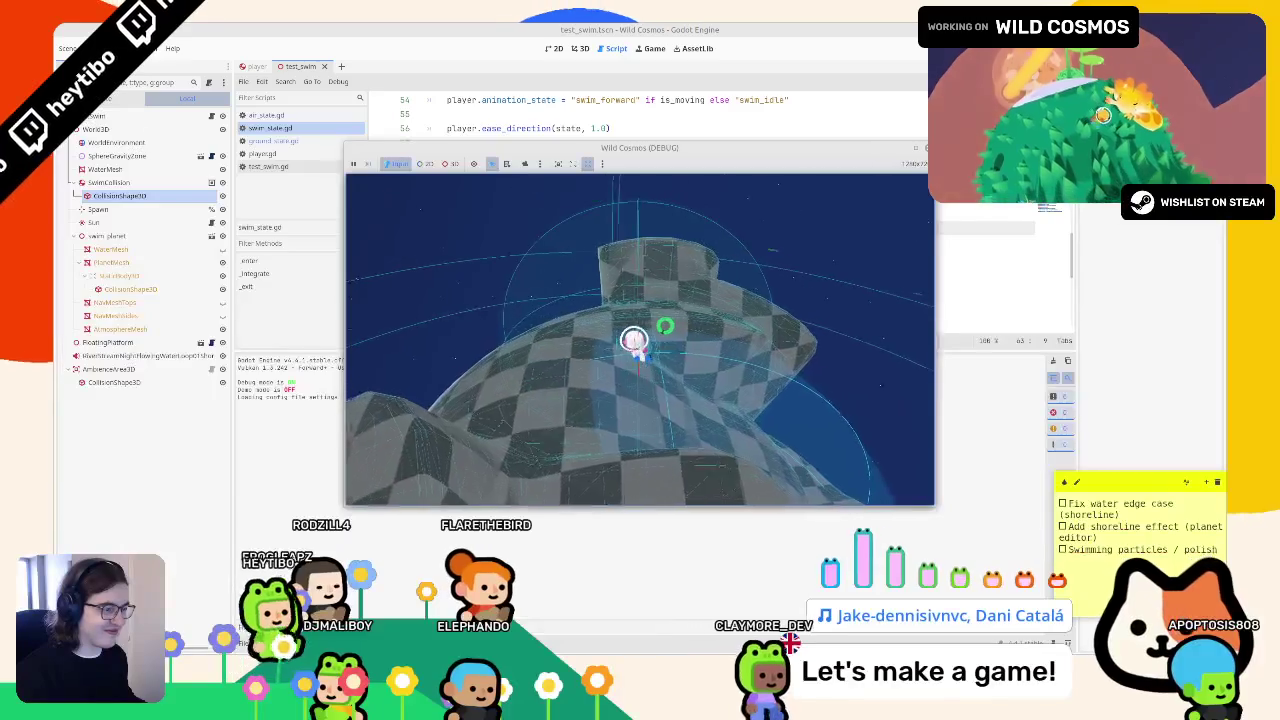
- Inspect the player.get_water_depth() call on line 62 and run the game to view debug output
key("F8")
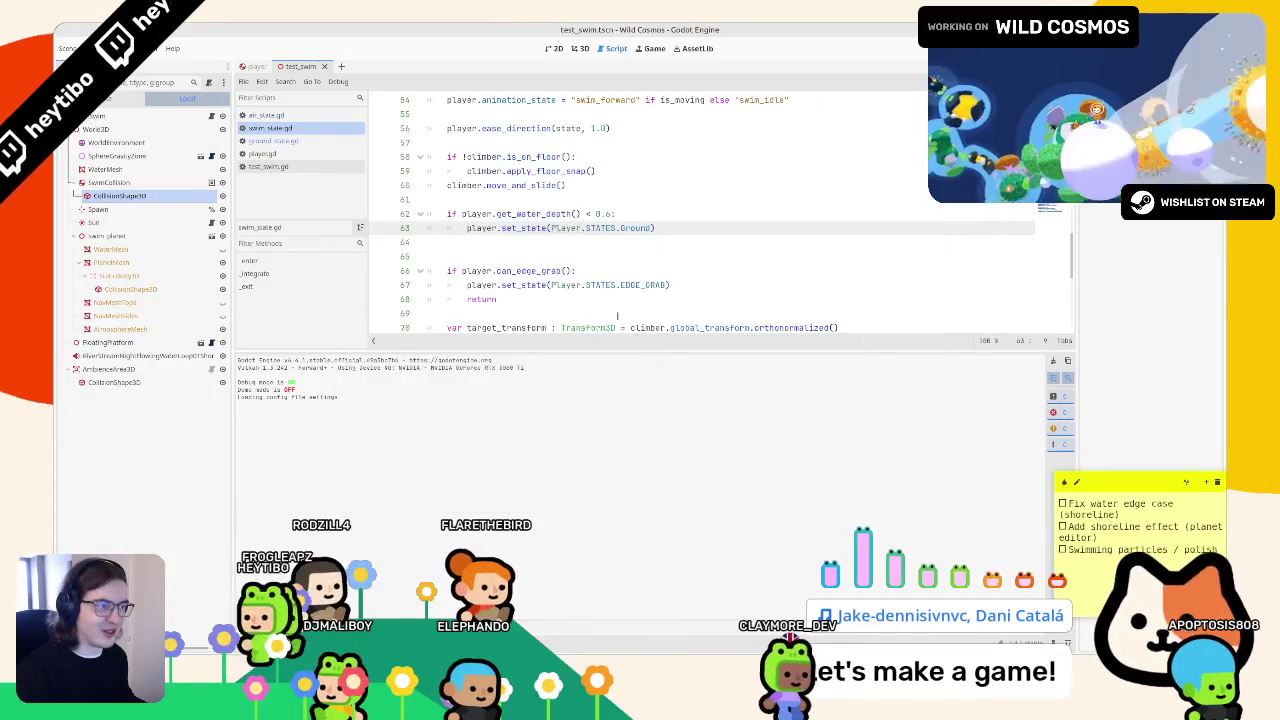
left_click(586, 213)
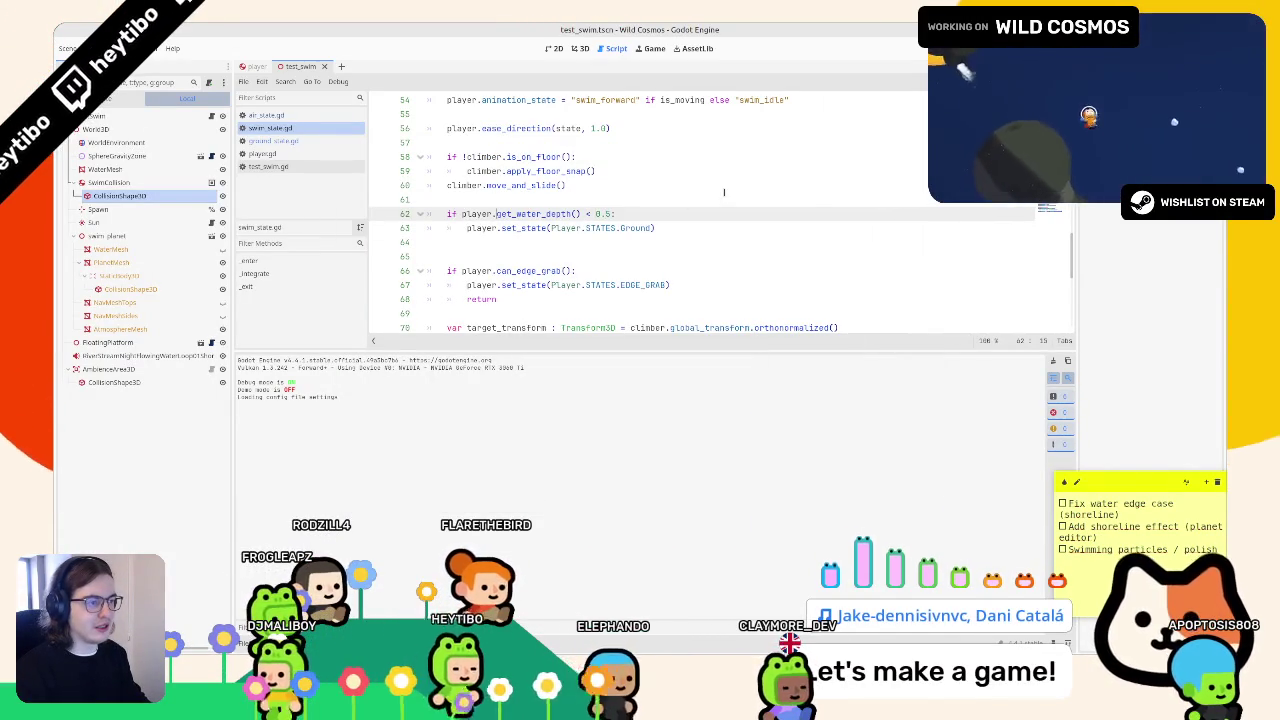
key("ctrl+shift+Left")
key("ctrl+shift+Left")
key("ctrl+shift+Left")
key("shift+Left")
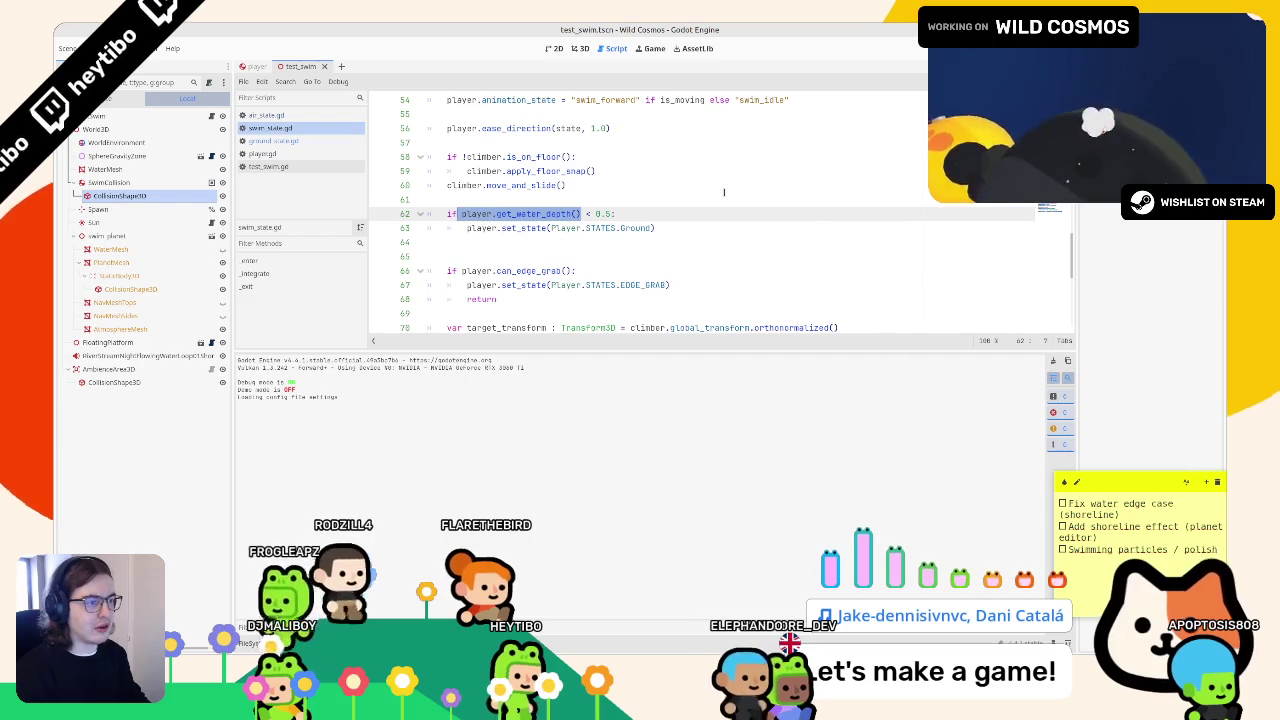
left_click(724, 192)
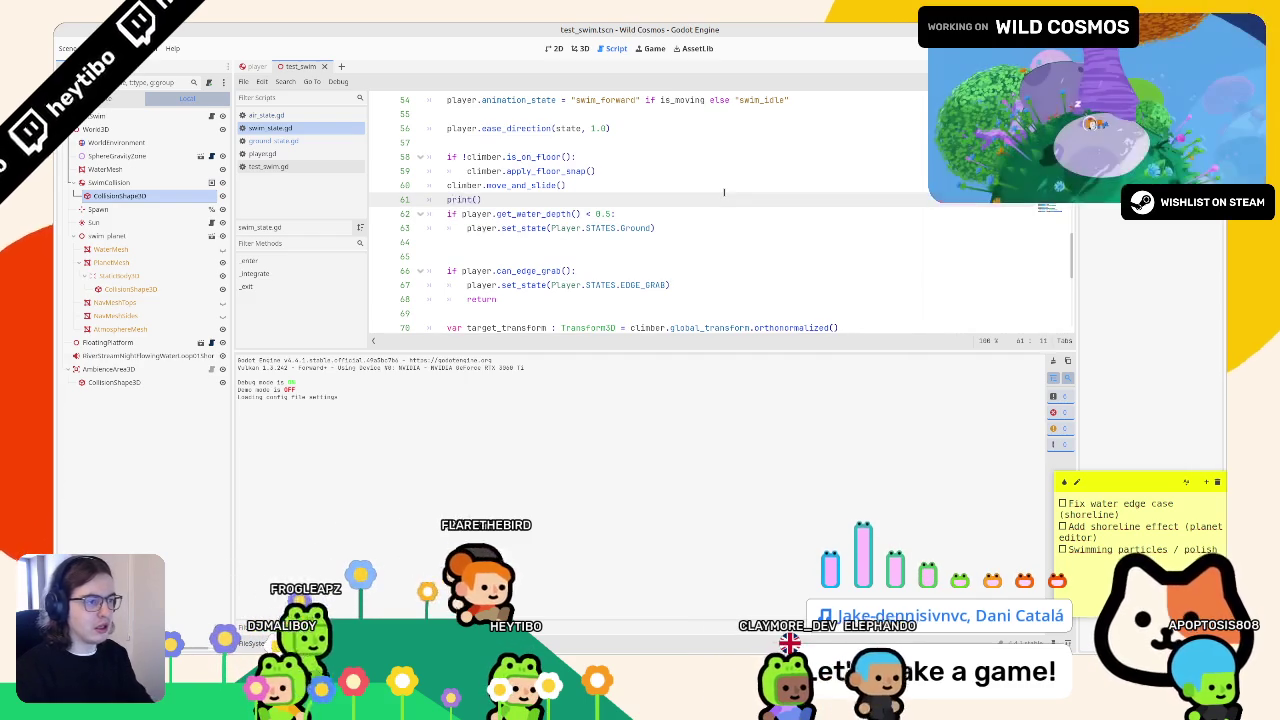
key("F6")
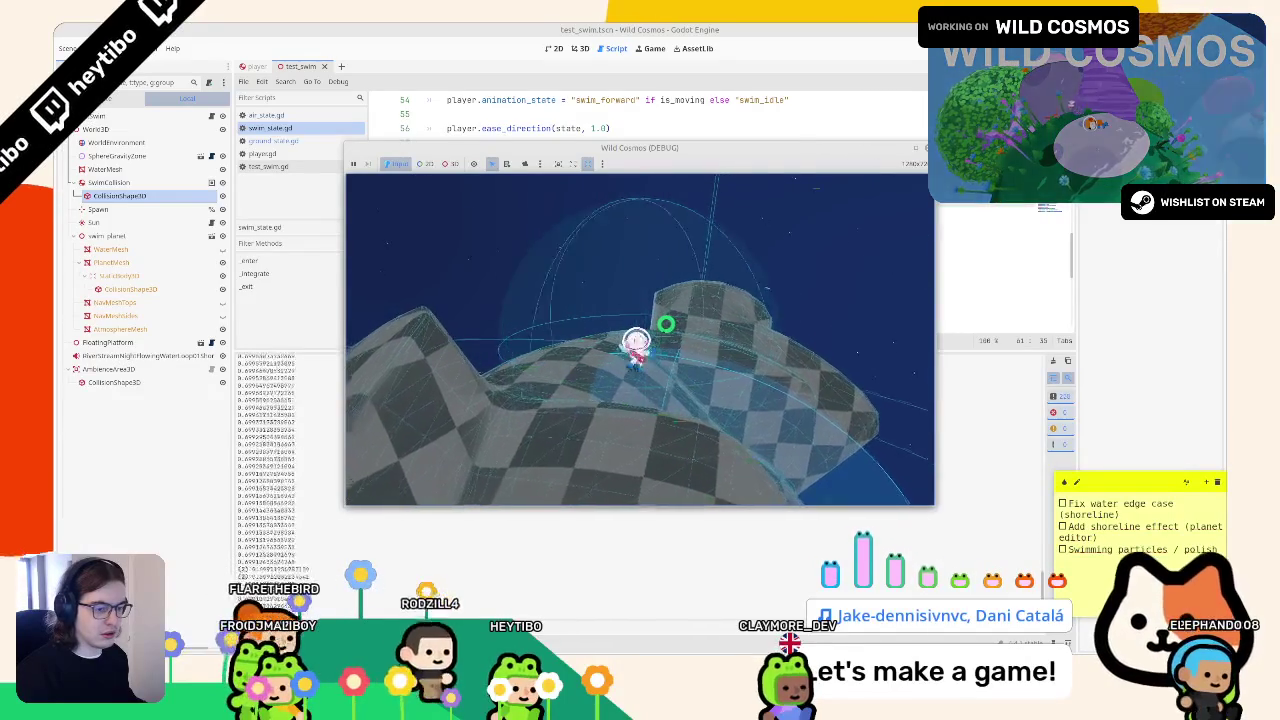
key("F8")
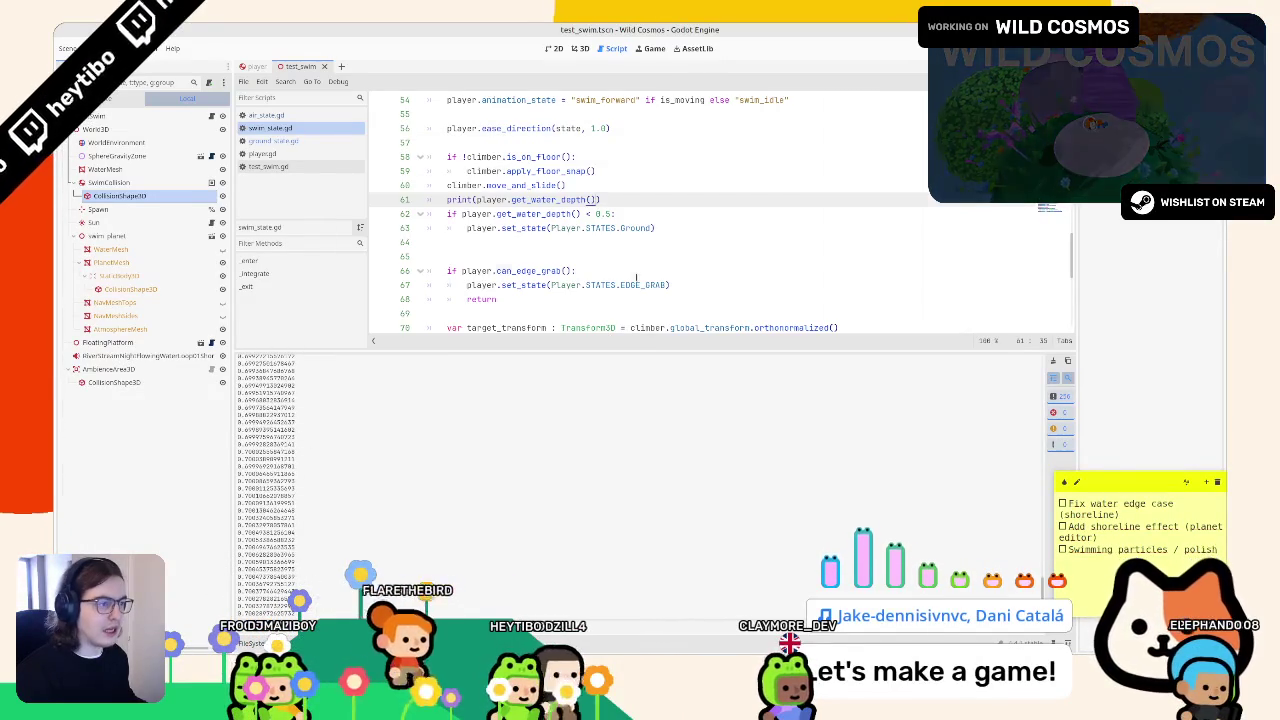
- Run the game again to test the 0.5 depth switch to ground, then stop it
left_click(590, 213)
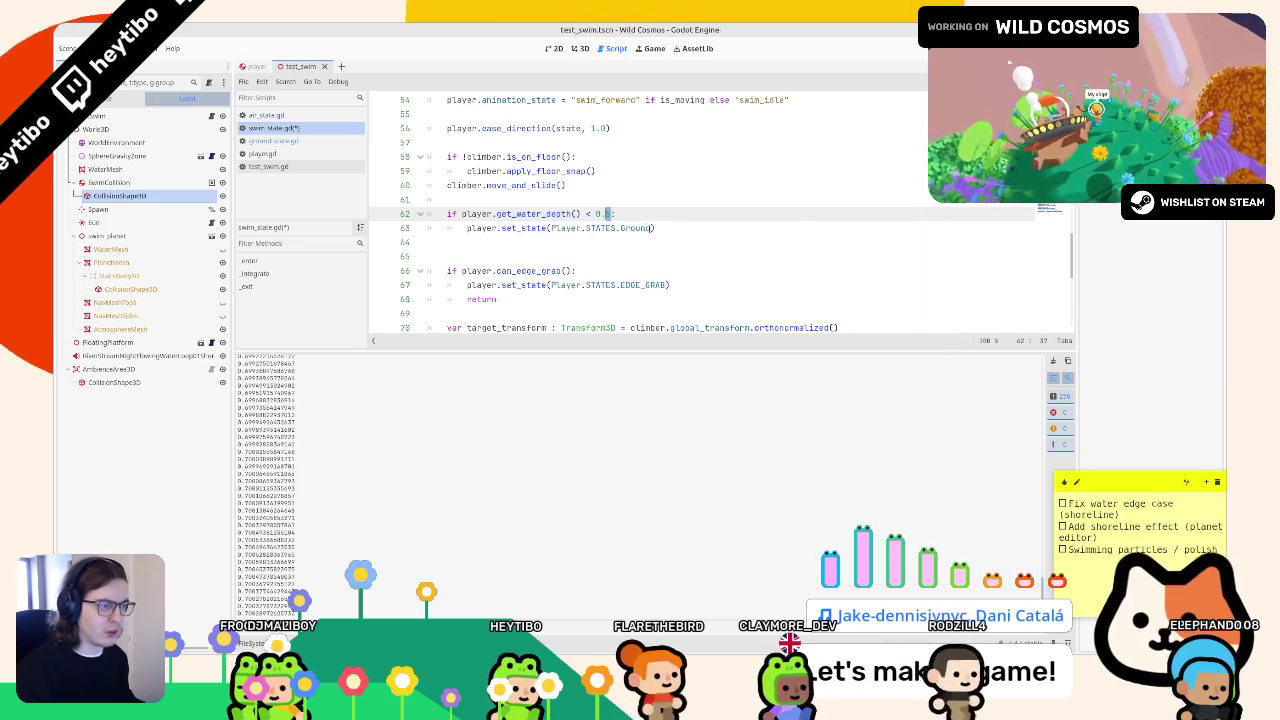
key("F6")
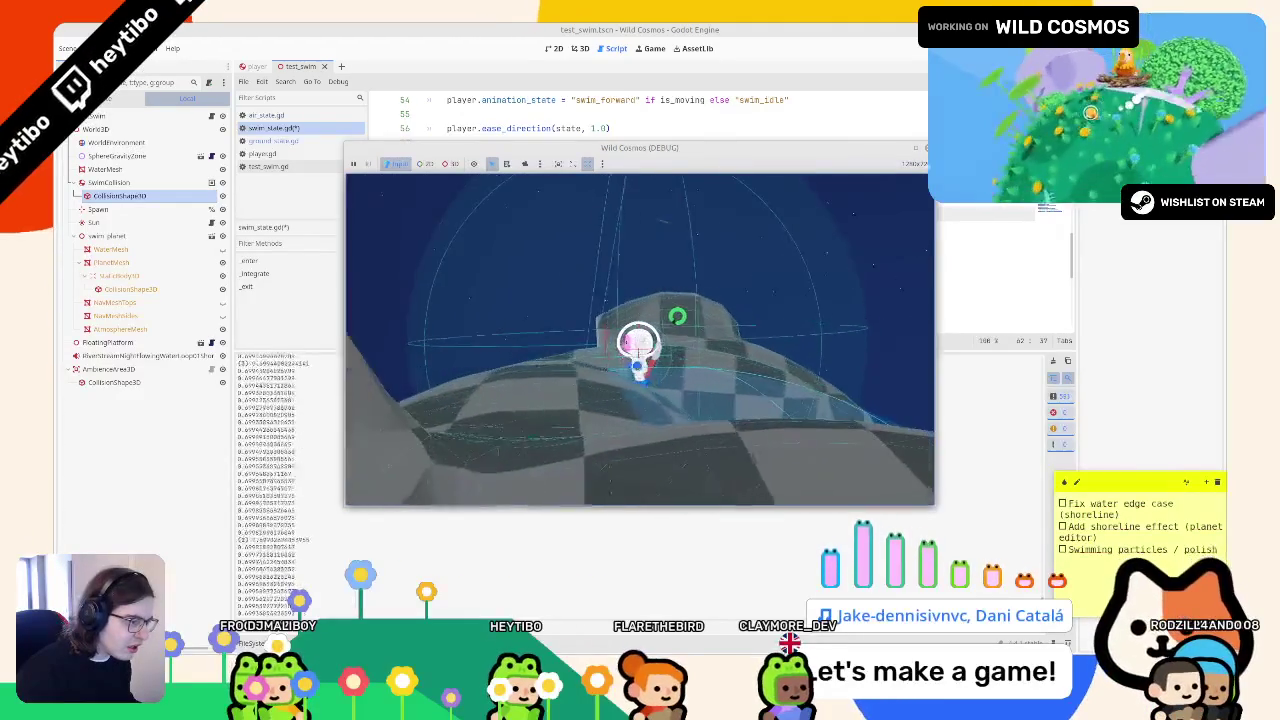
key("F8")
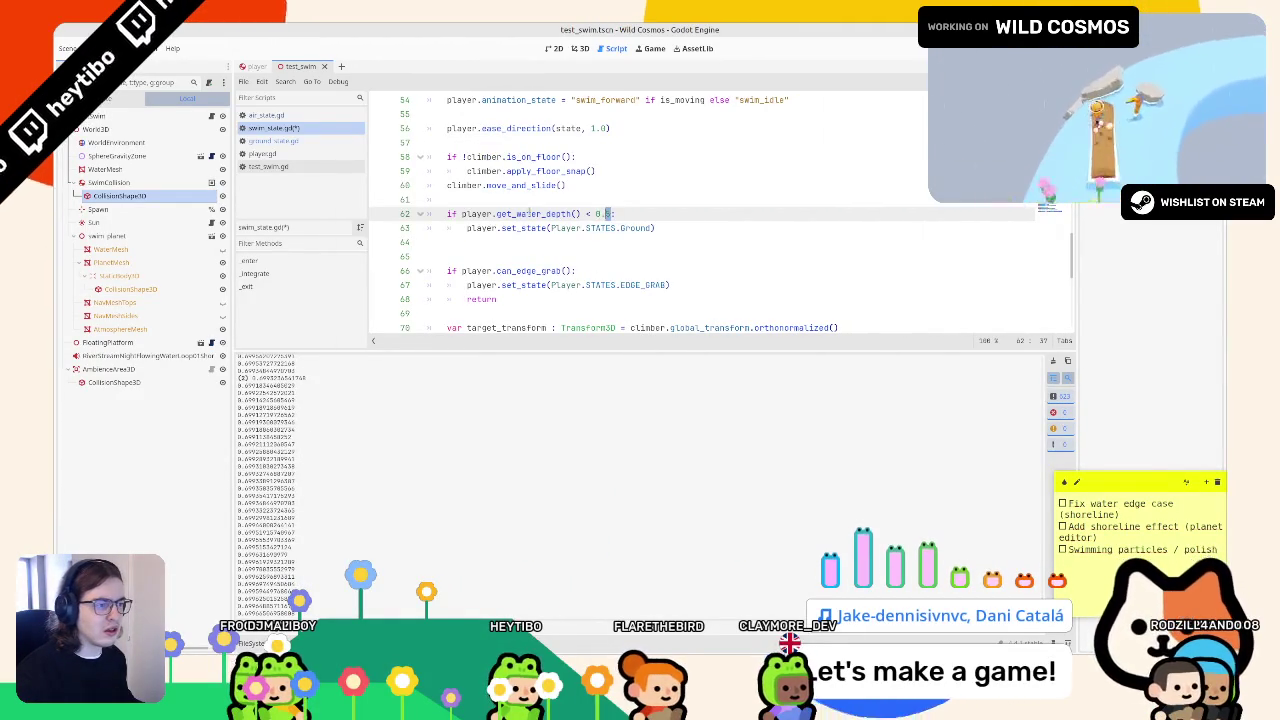
key("Up")
key("Down")
key("Up")
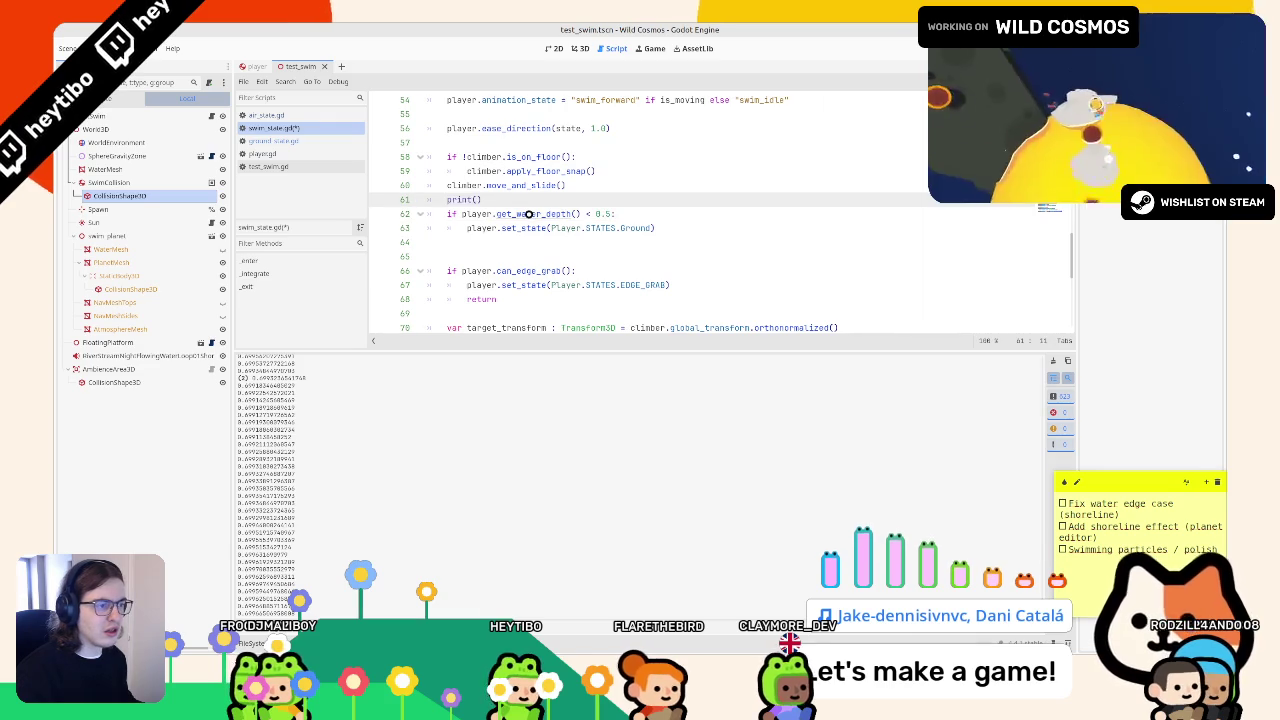
- Cycle through the script list to open player.gd
left_click(308, 116)
left_click(303, 129)
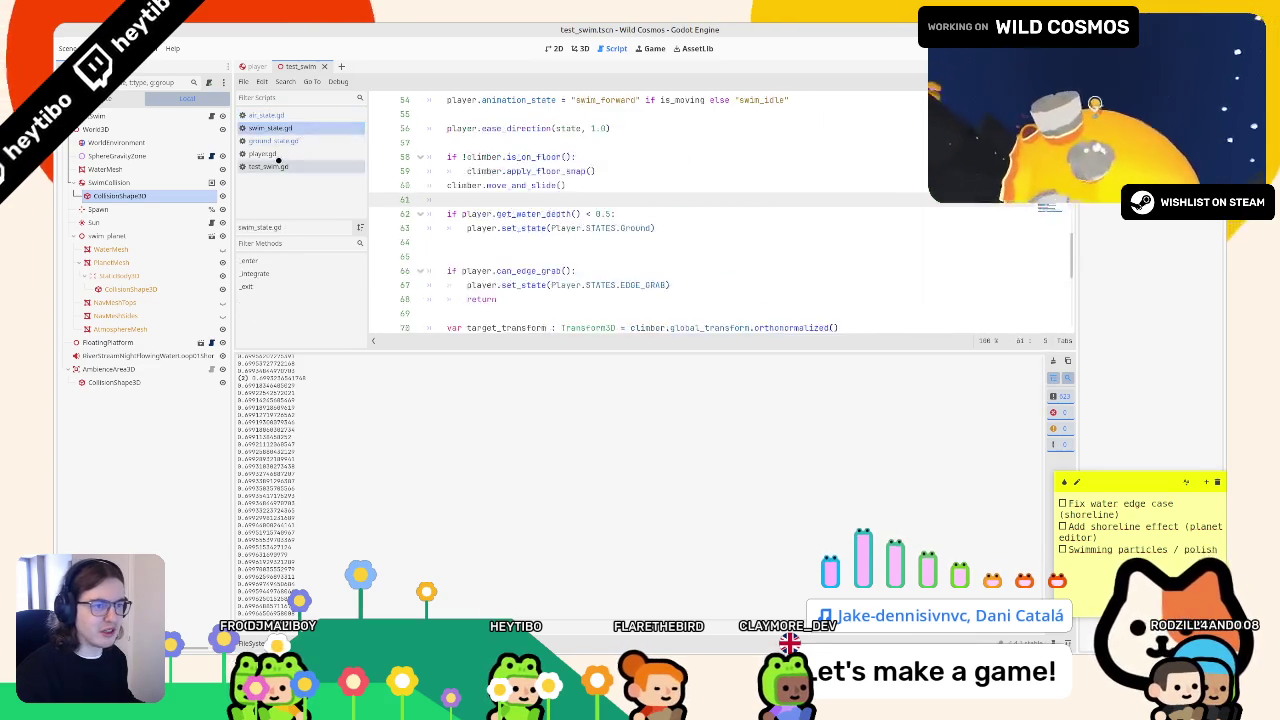
left_click(266, 156)
left_click(287, 141)
left_click(279, 167)
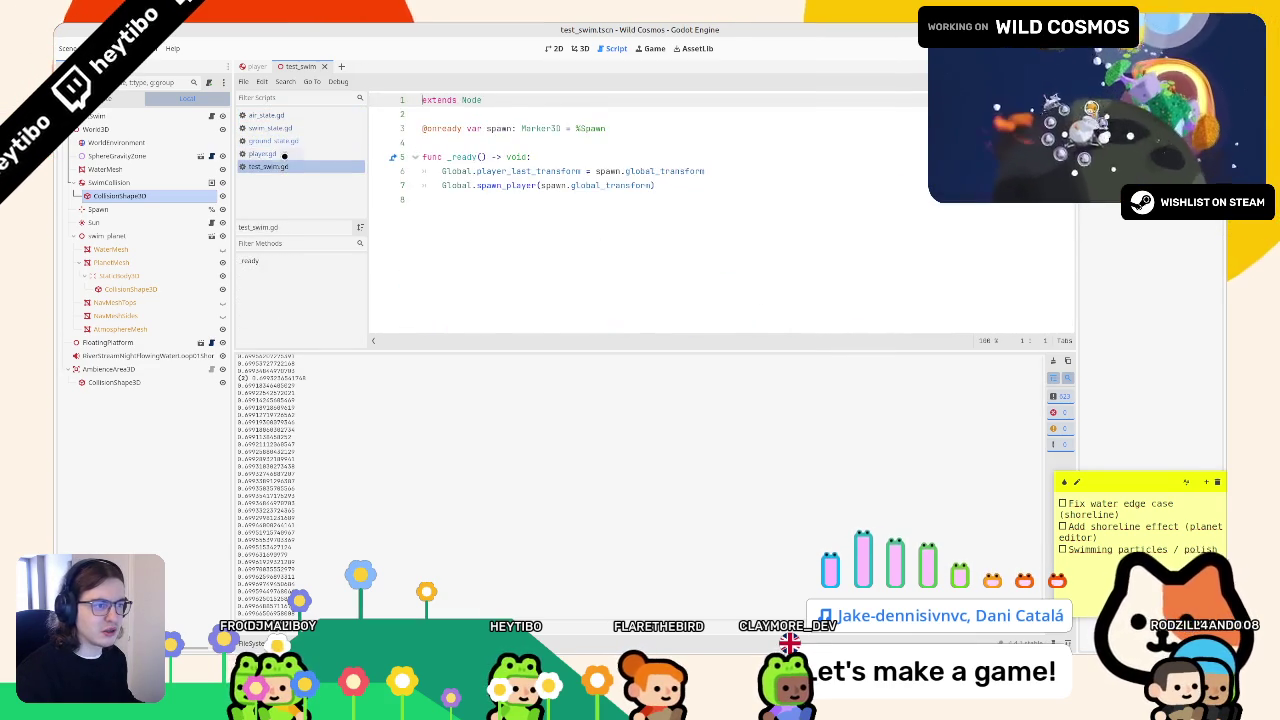
left_click(285, 153)
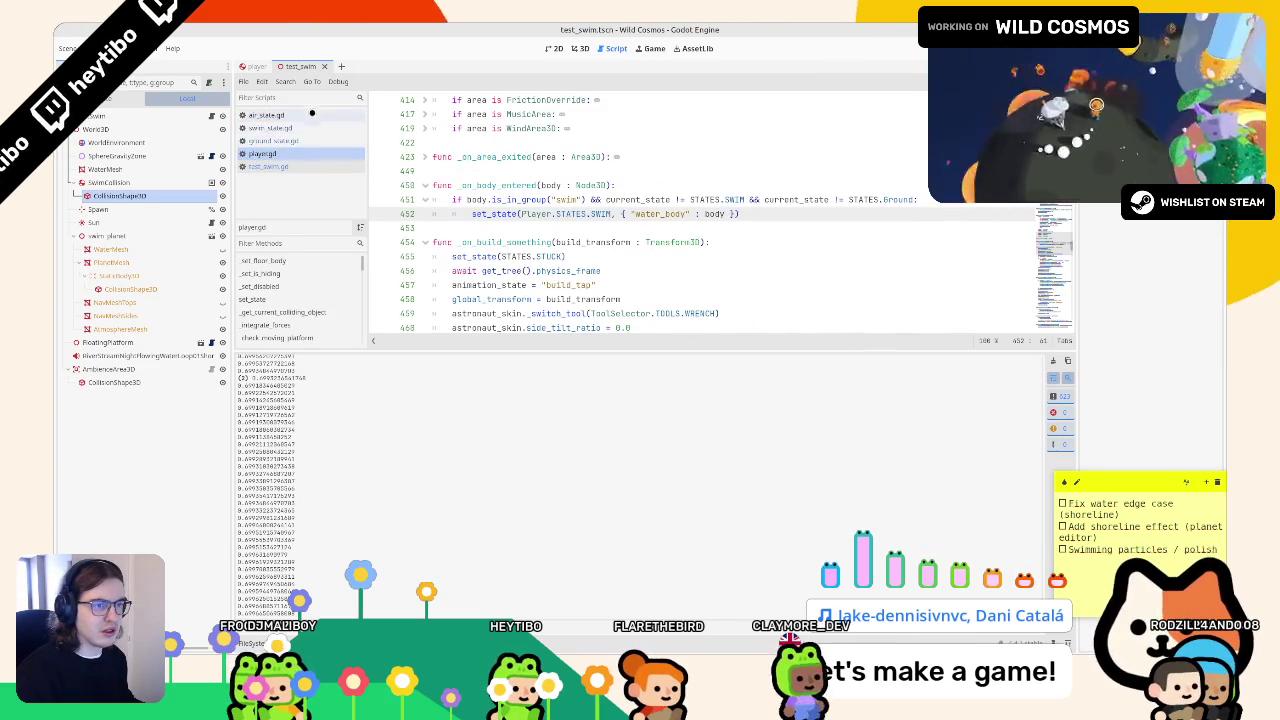
- Scroll to get_water_depth(), select the water_depth variable on line 664, and run the game
left_click(869, 224)
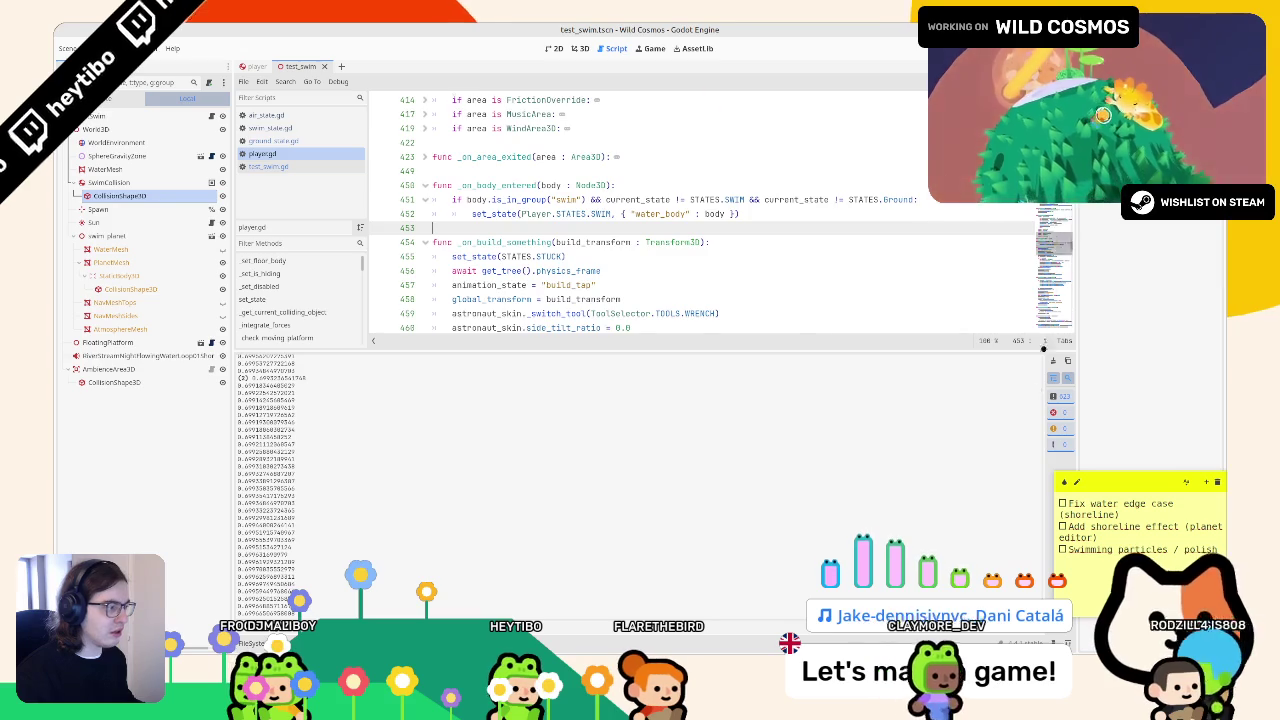
scroll(592, 285, "down", 20)
double_click(497, 271)
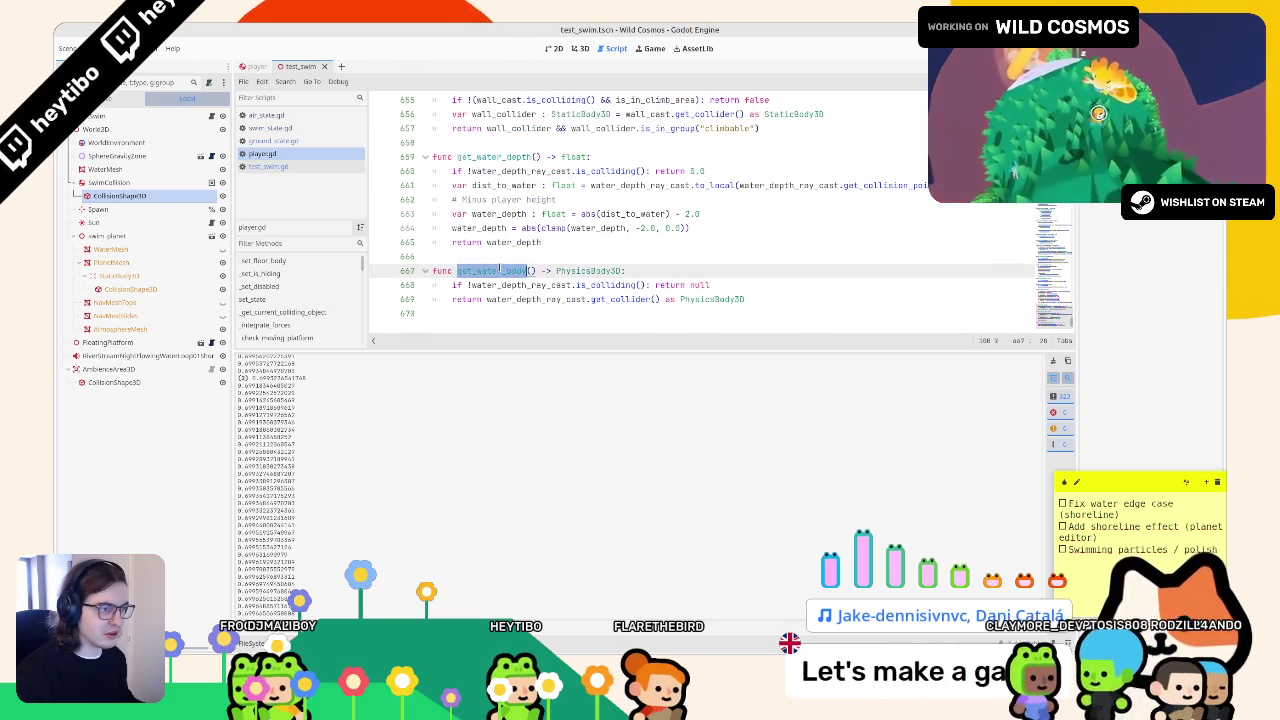
left_click(483, 216)
double_click(479, 228)
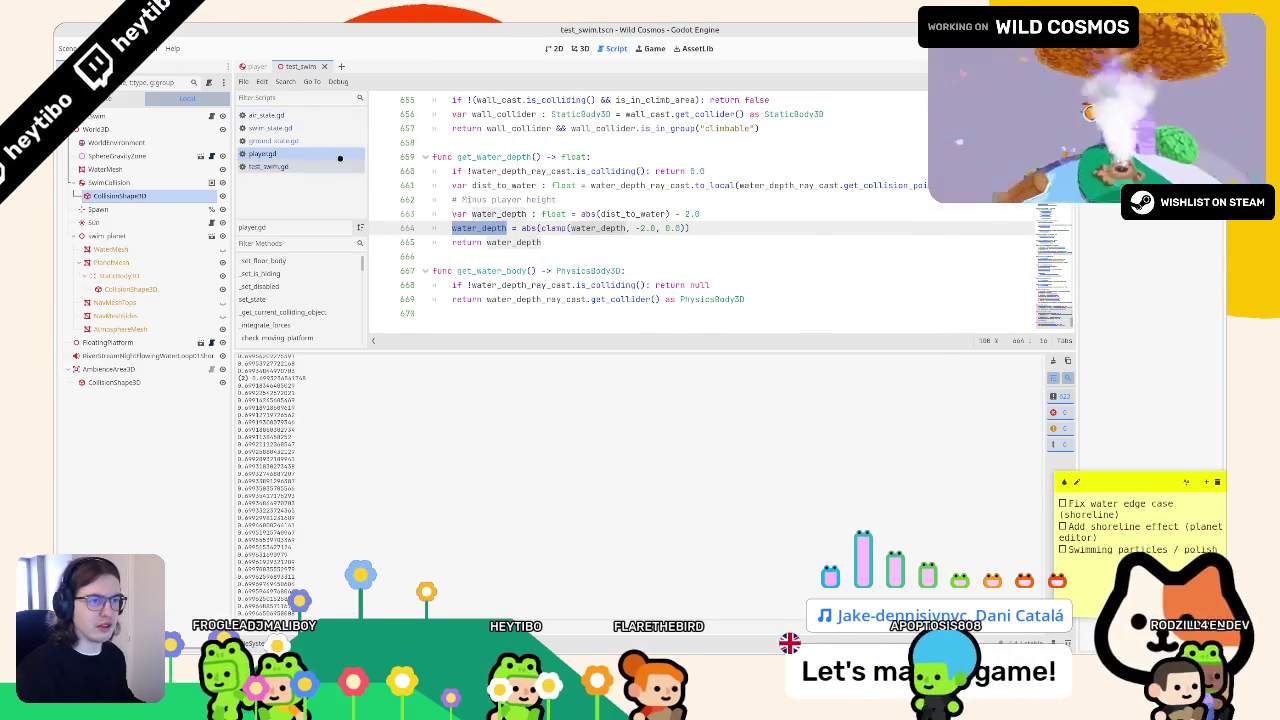
key("F6")
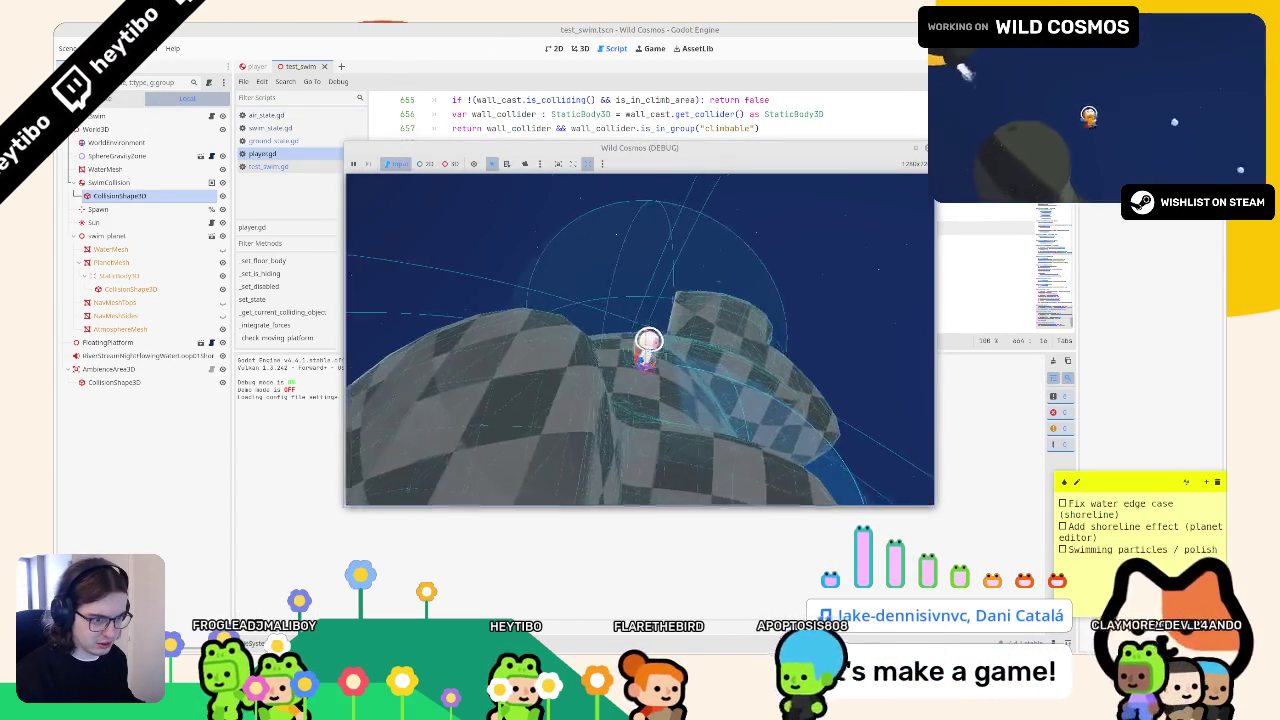
- Stop the game and add print(water_depth) below the clamp line in get_water_depth()
key("w")
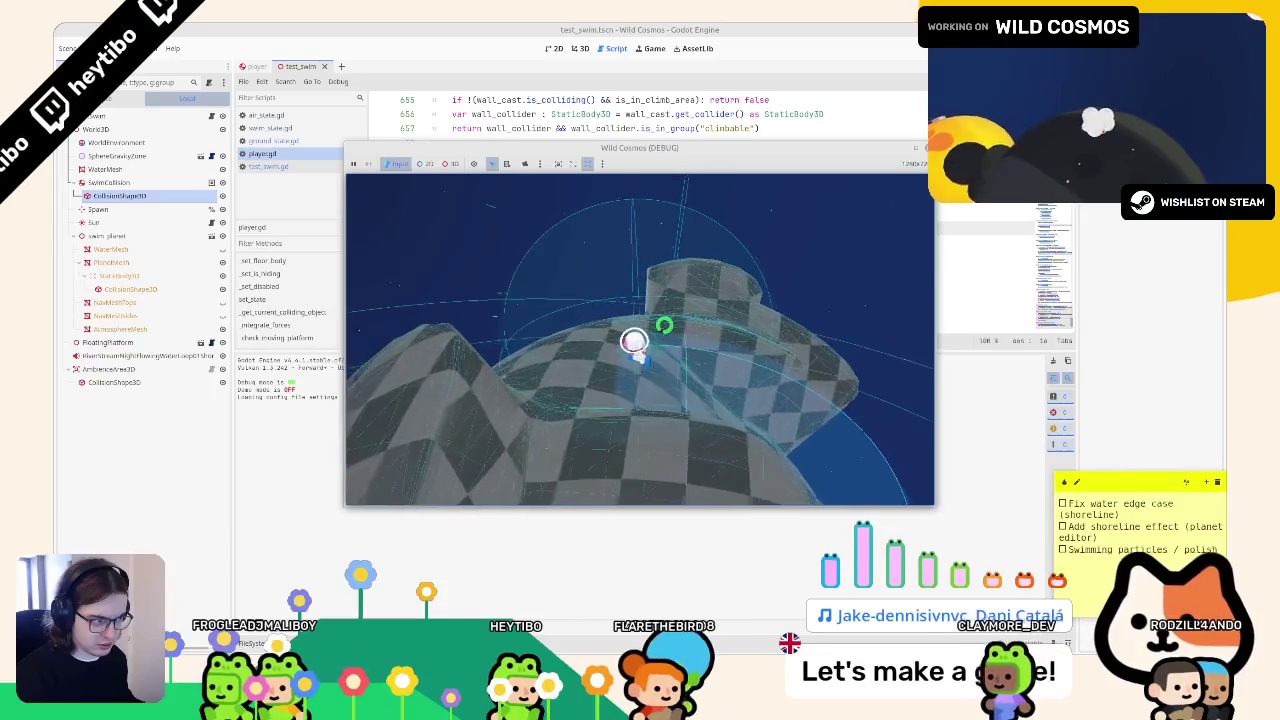
key("F8")
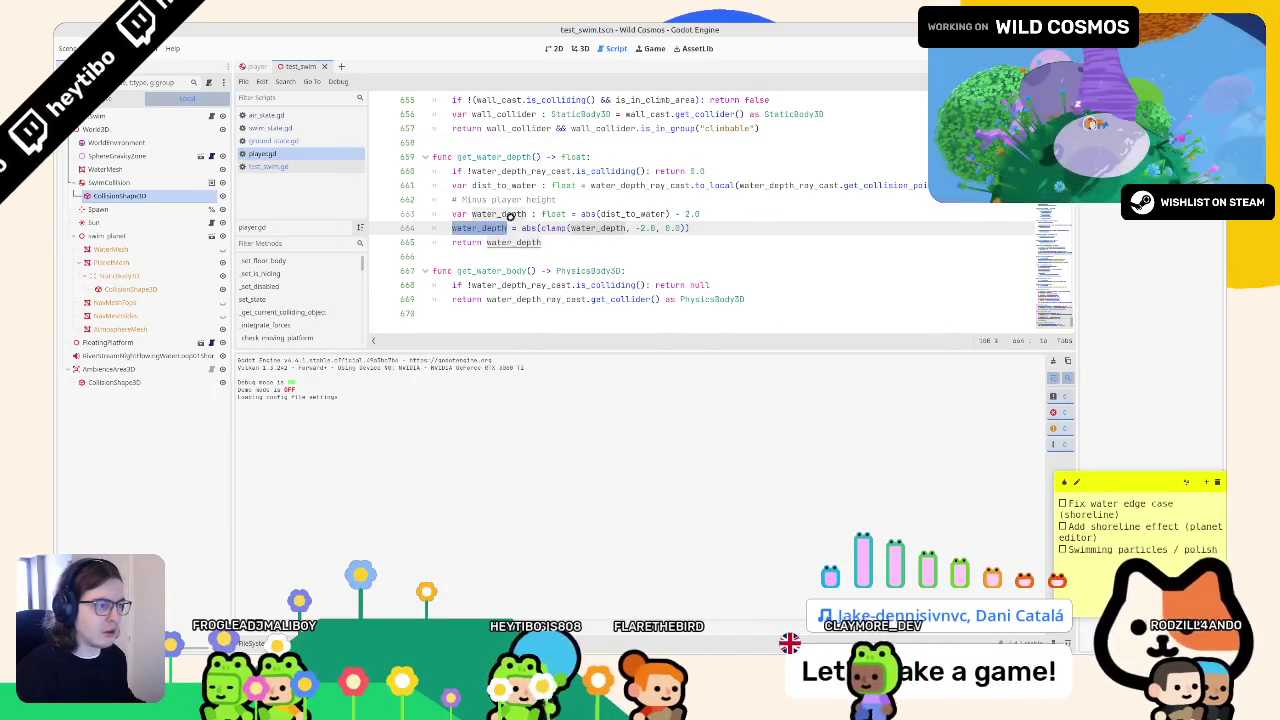
left_click(719, 227)
key("Return")
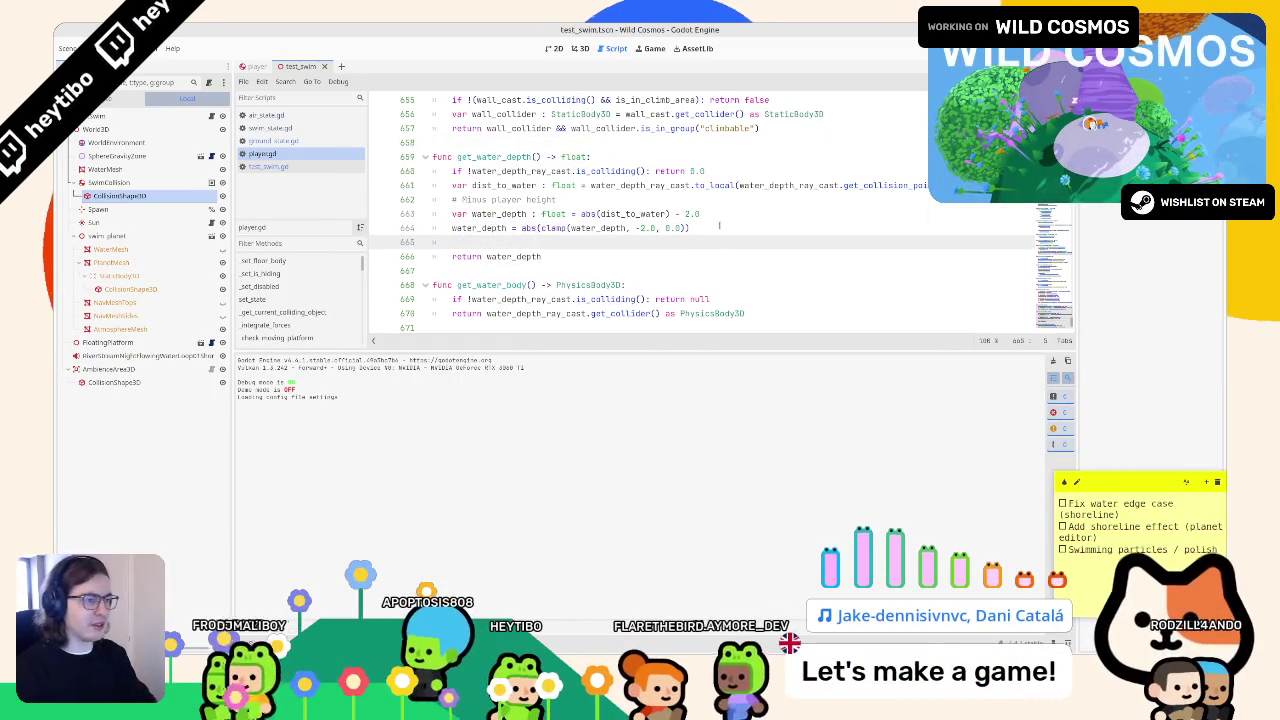
type("print(water_depth)")
- Run the game, pause and resume to watch printed water depths, then stop it
key("F5")
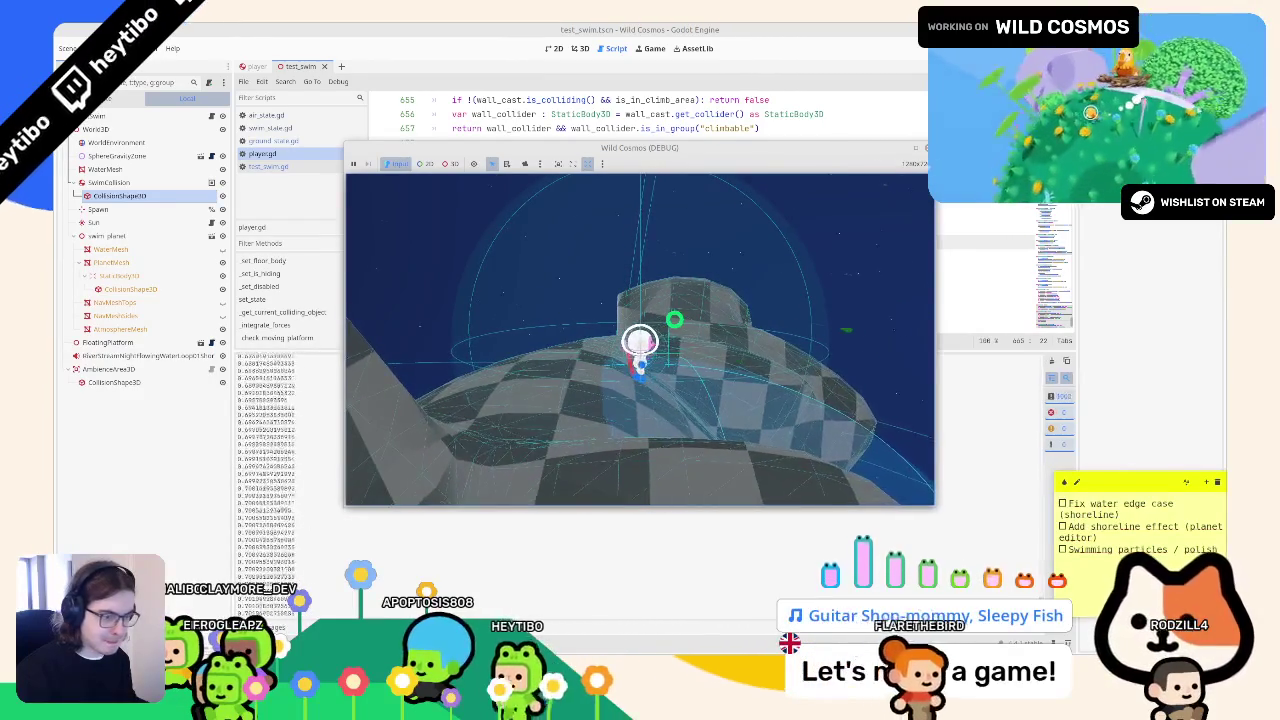
key("Escape")
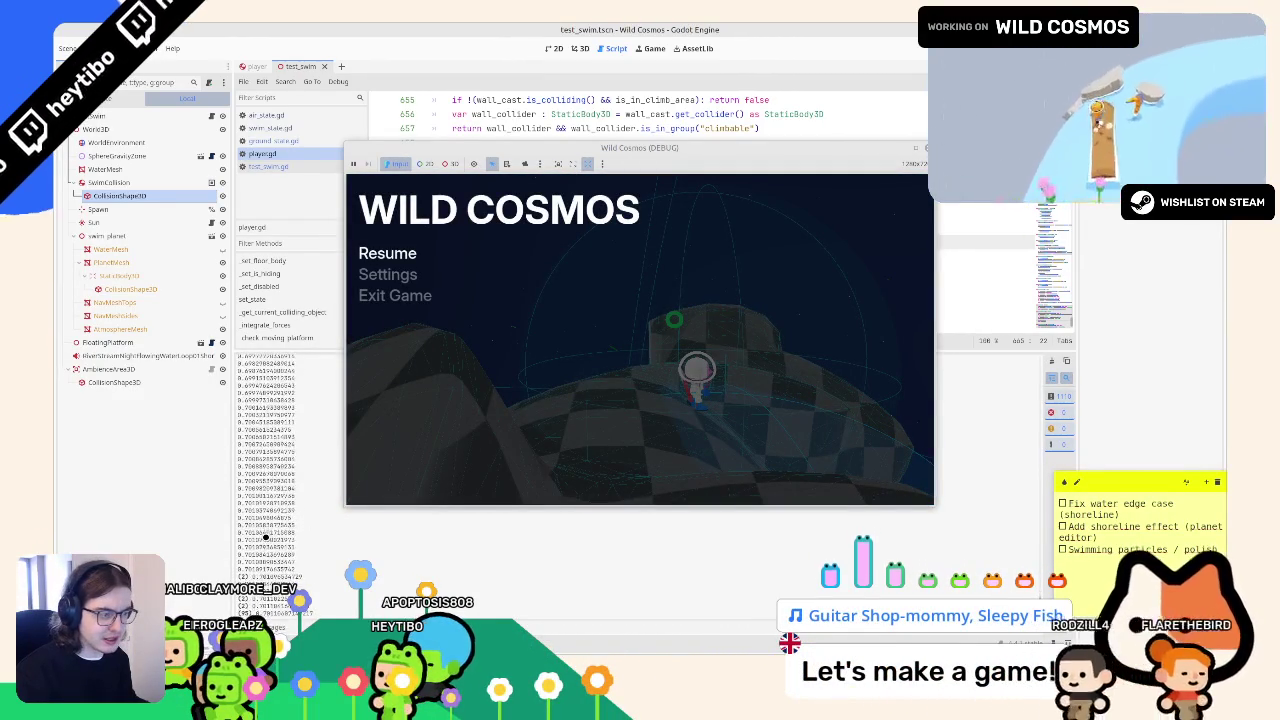
key("Escape")
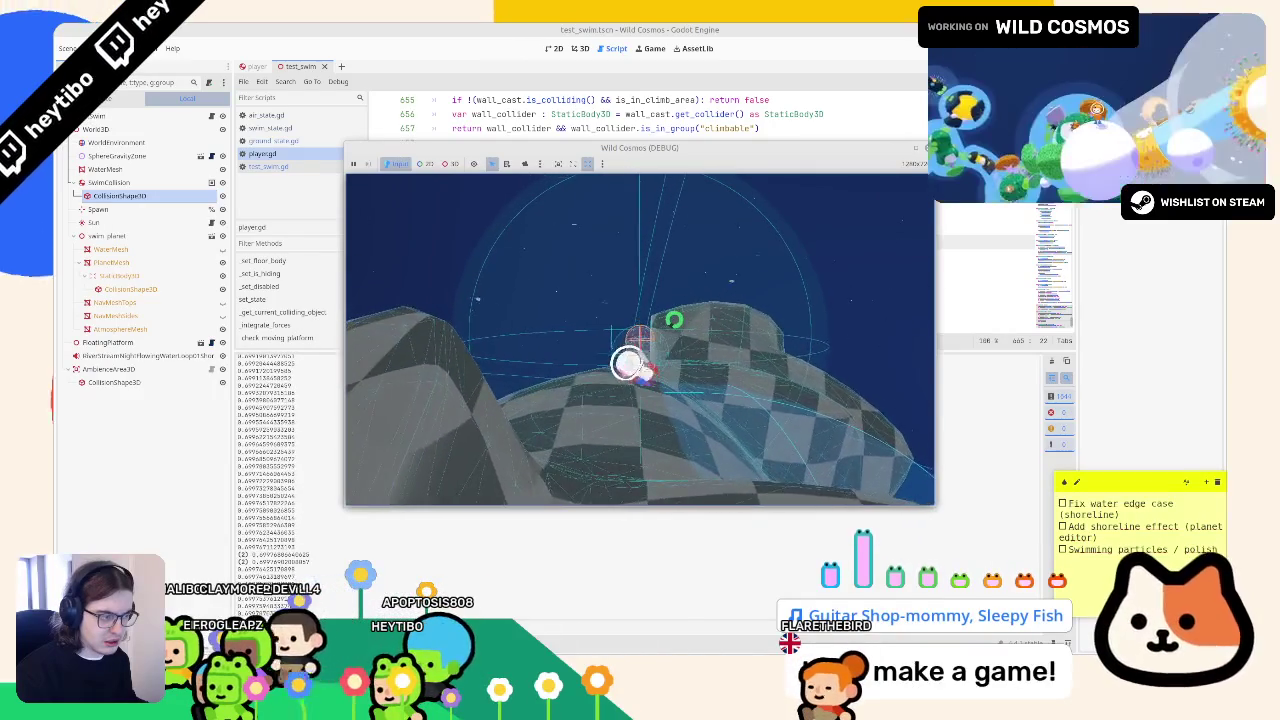
key("F8")
triple_click(615, 242)
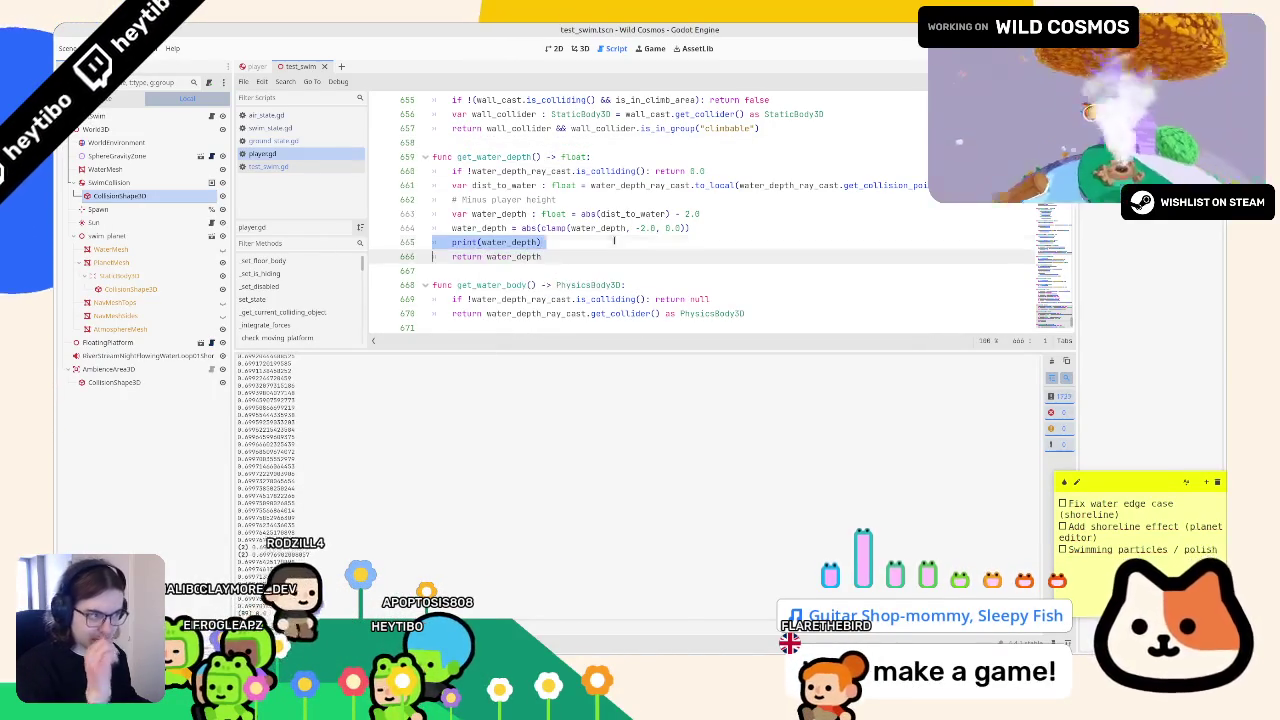
- Delete the depth print and set ground_state.gd's line 92 water-depth threshold to 0.6
key("BackSpace")
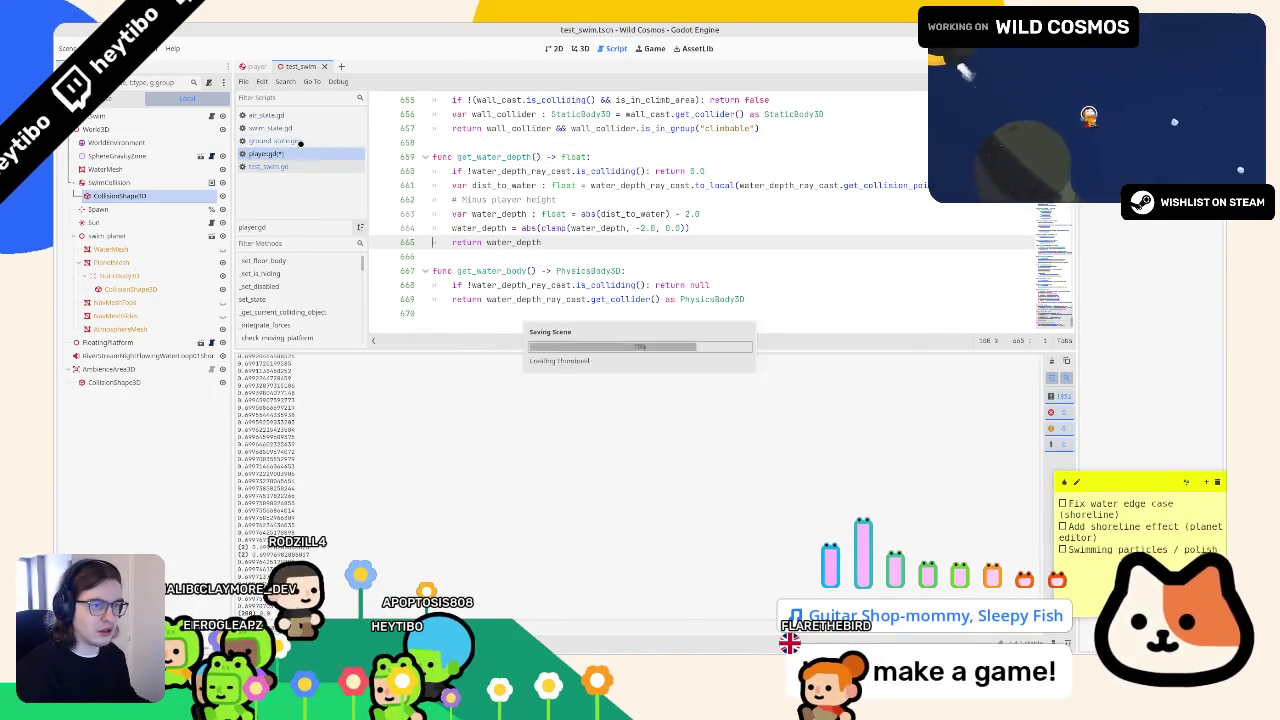
left_click(299, 142)
left_click(593, 146)
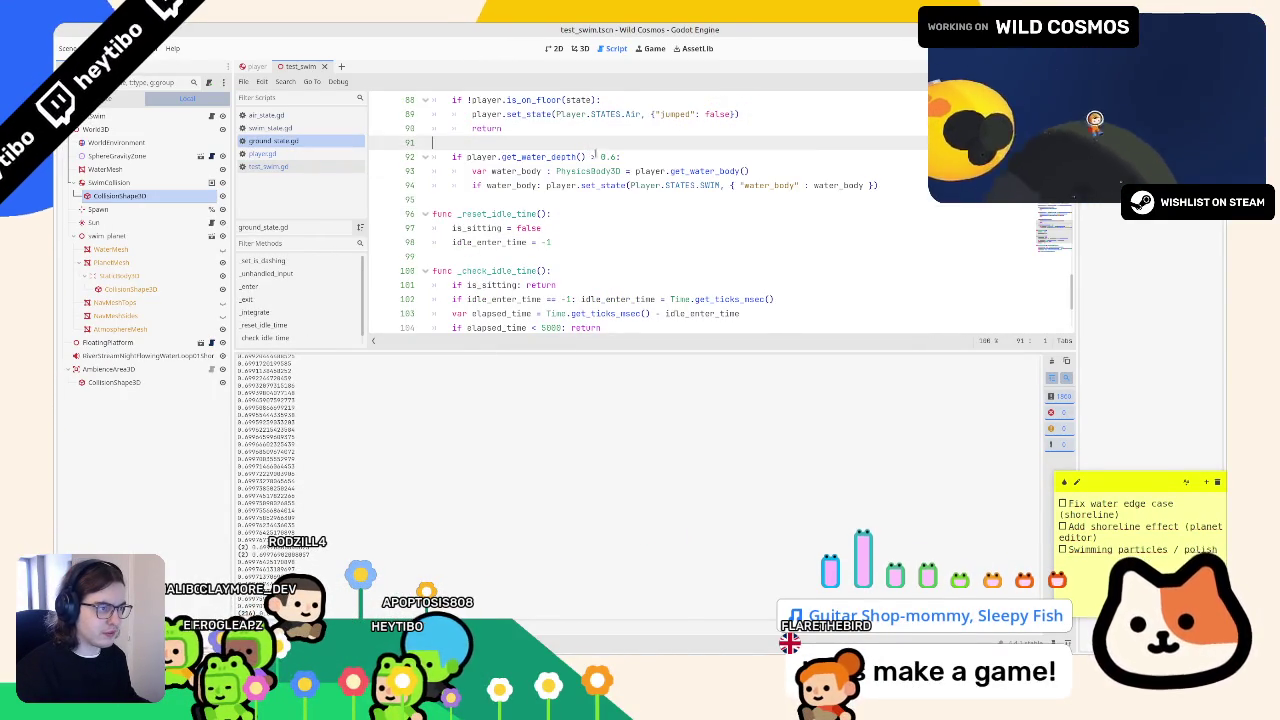
left_click(597, 157)
key("BackSpace")
type("<")
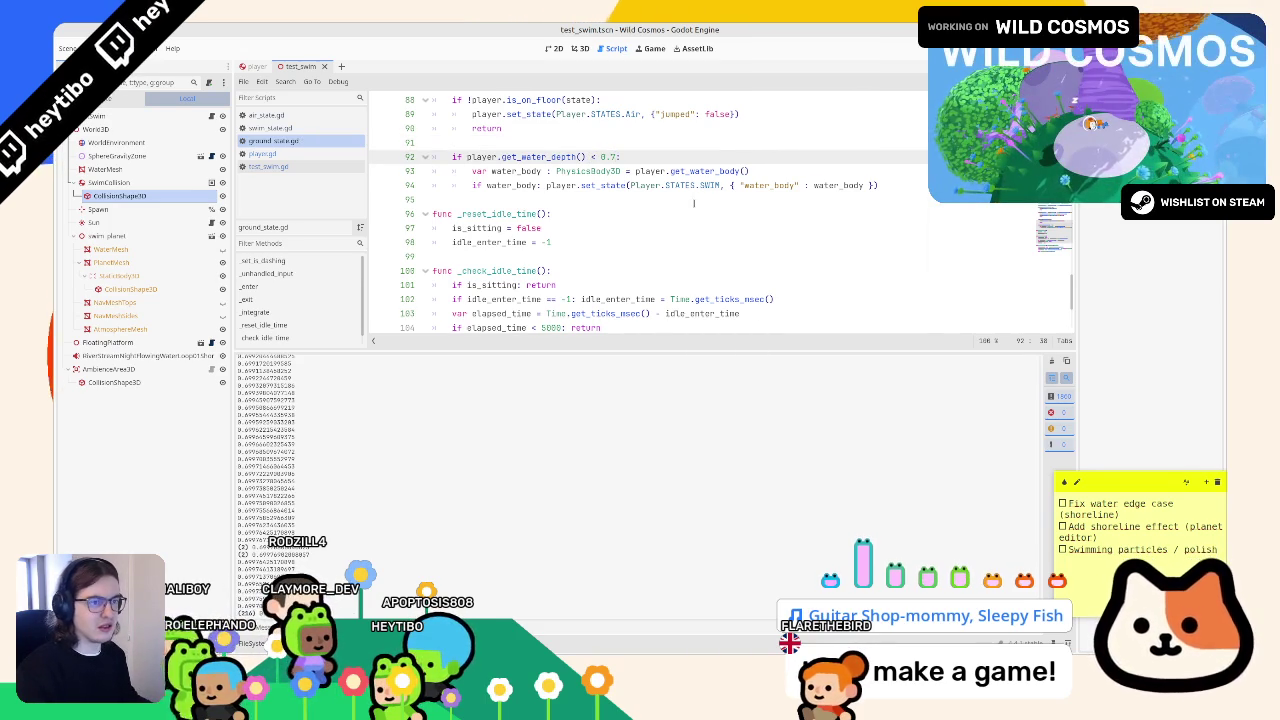
key("F6")
key("BackSpace")
type("6")
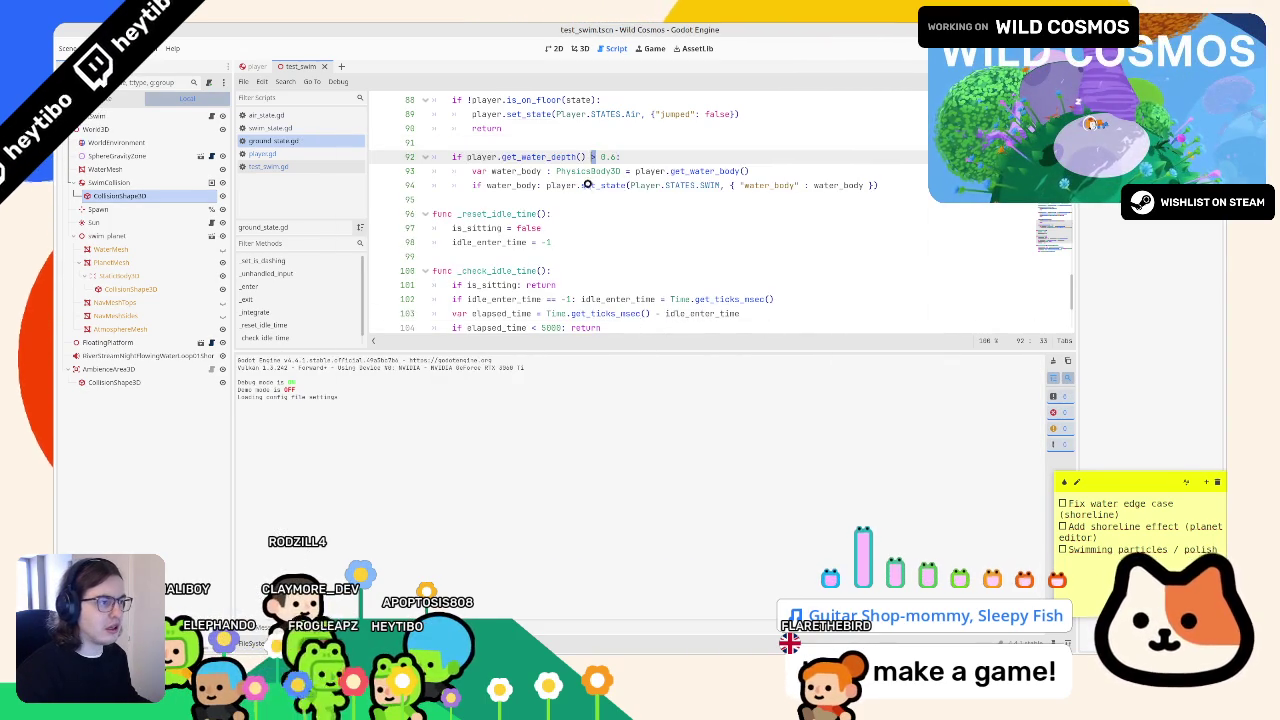
- Change swim_state.gd's line 62 threshold from 0.5 to 0.7 and run the game
left_click(289, 127)
left_click(573, 143)
double_click(605, 213)
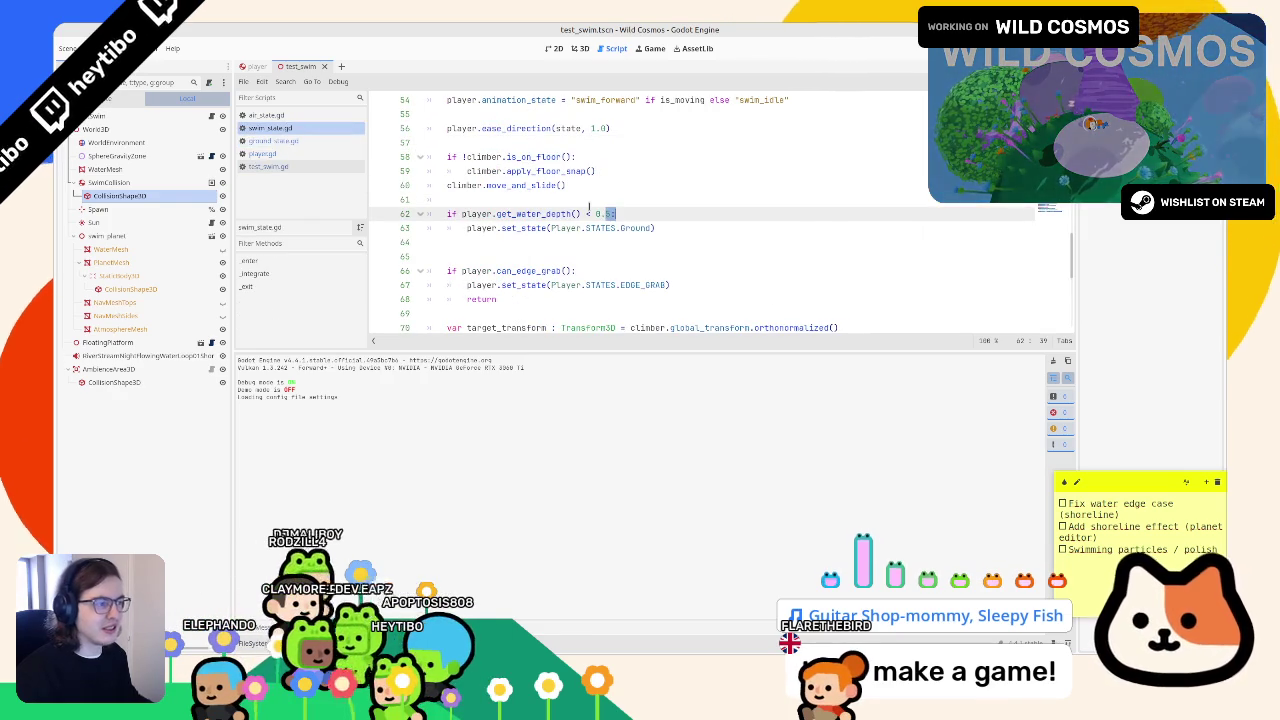
type("0.")
key("F6")
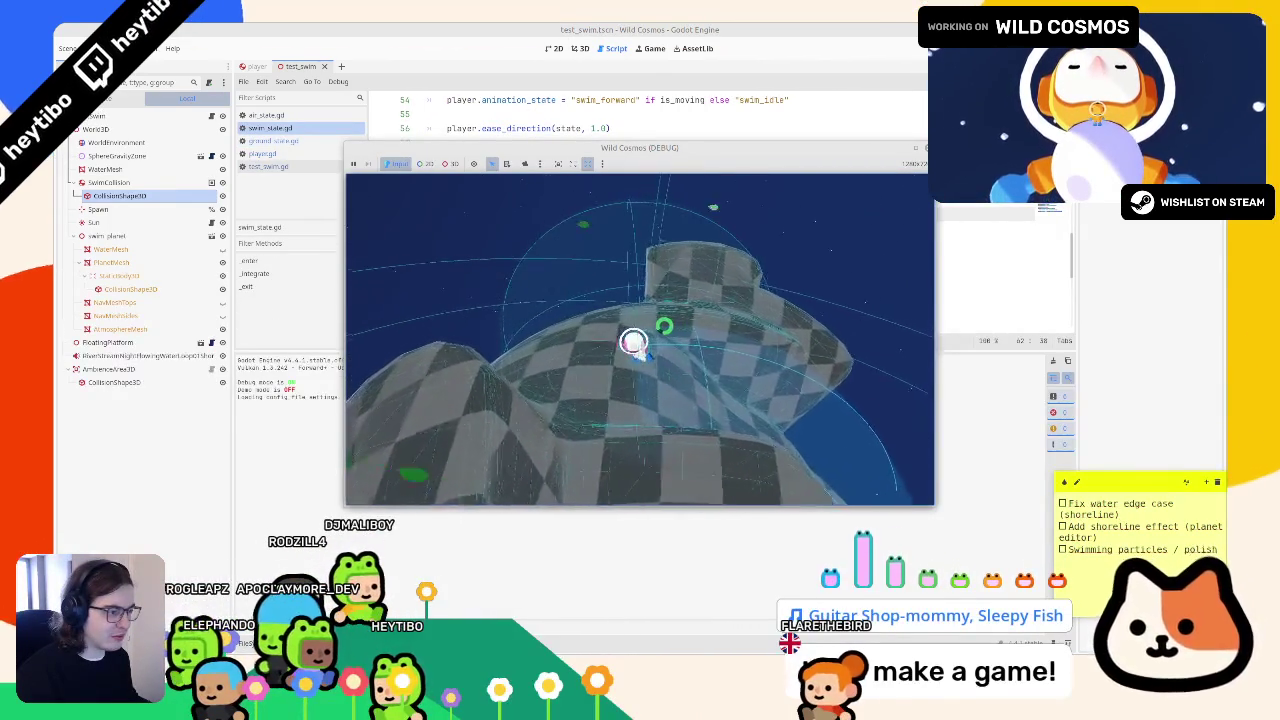
- Stop the game, add print(water_depth) above get_water_depth's return, and rerun
key("F8")
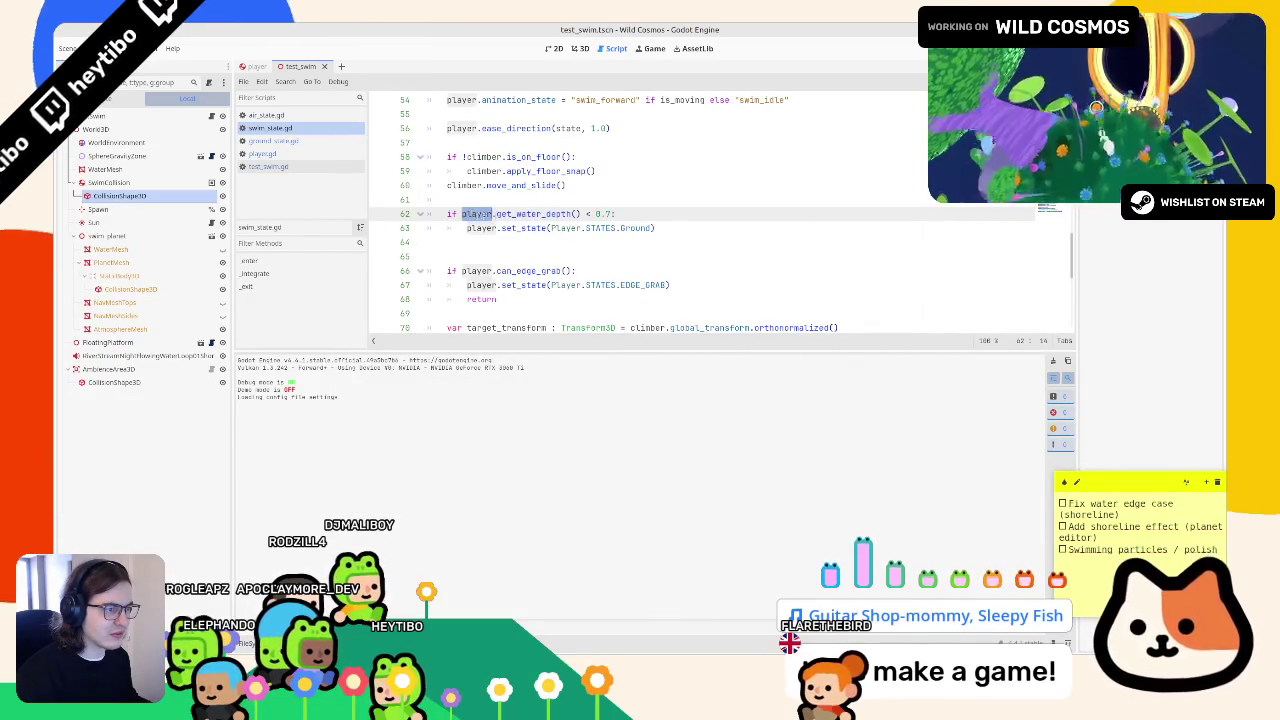
left_click(300, 153)
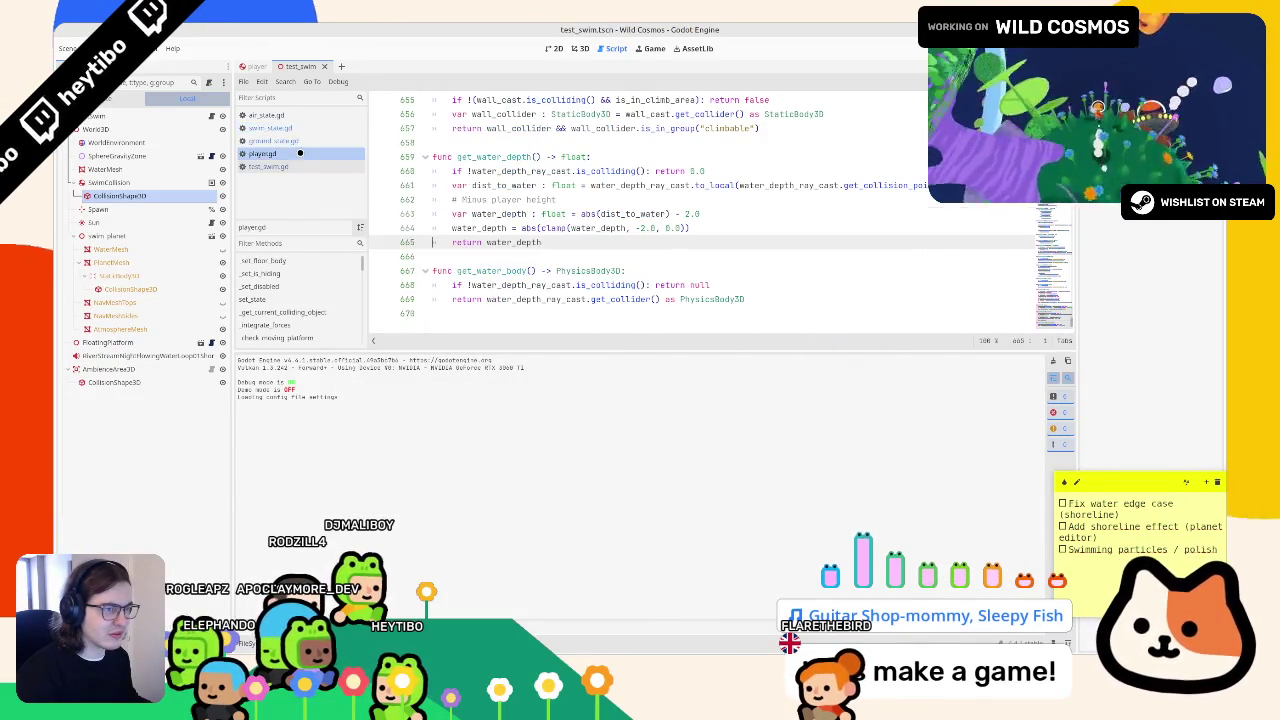
left_click(500, 242)
key("ctrl+shift+Return")
type("print(water_depth)")
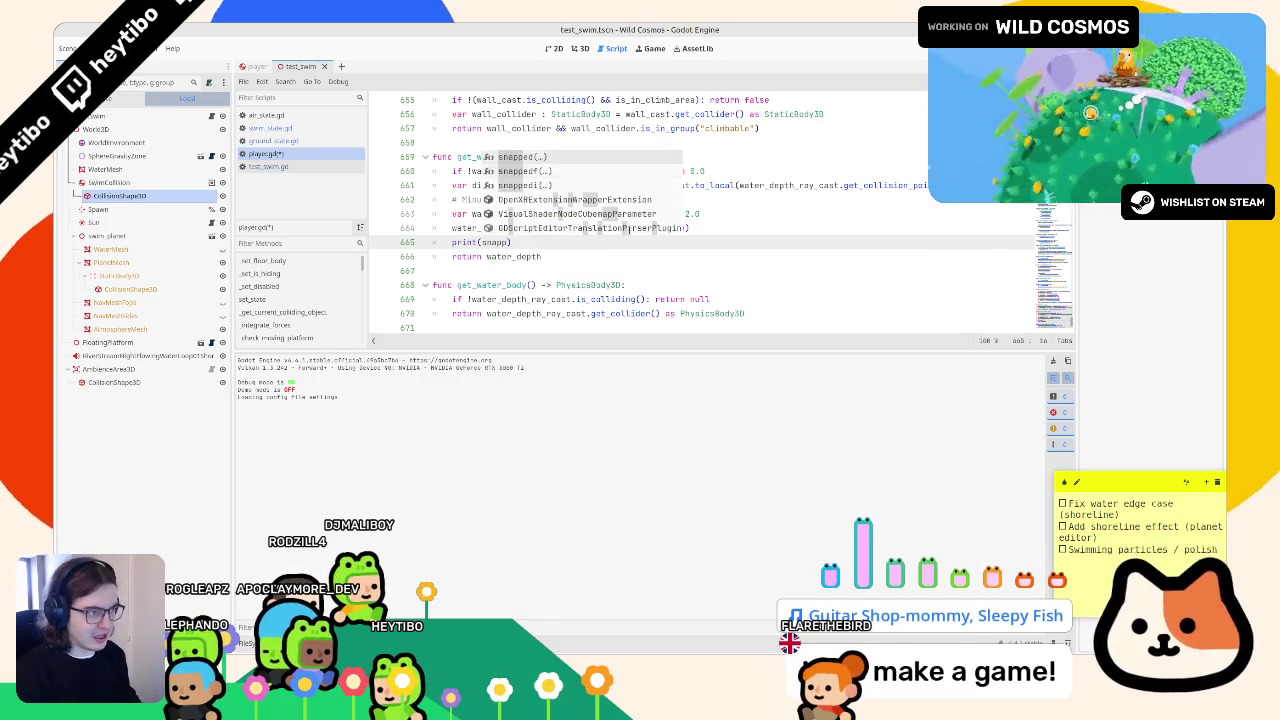
type("edf(water_depth, 0.1")
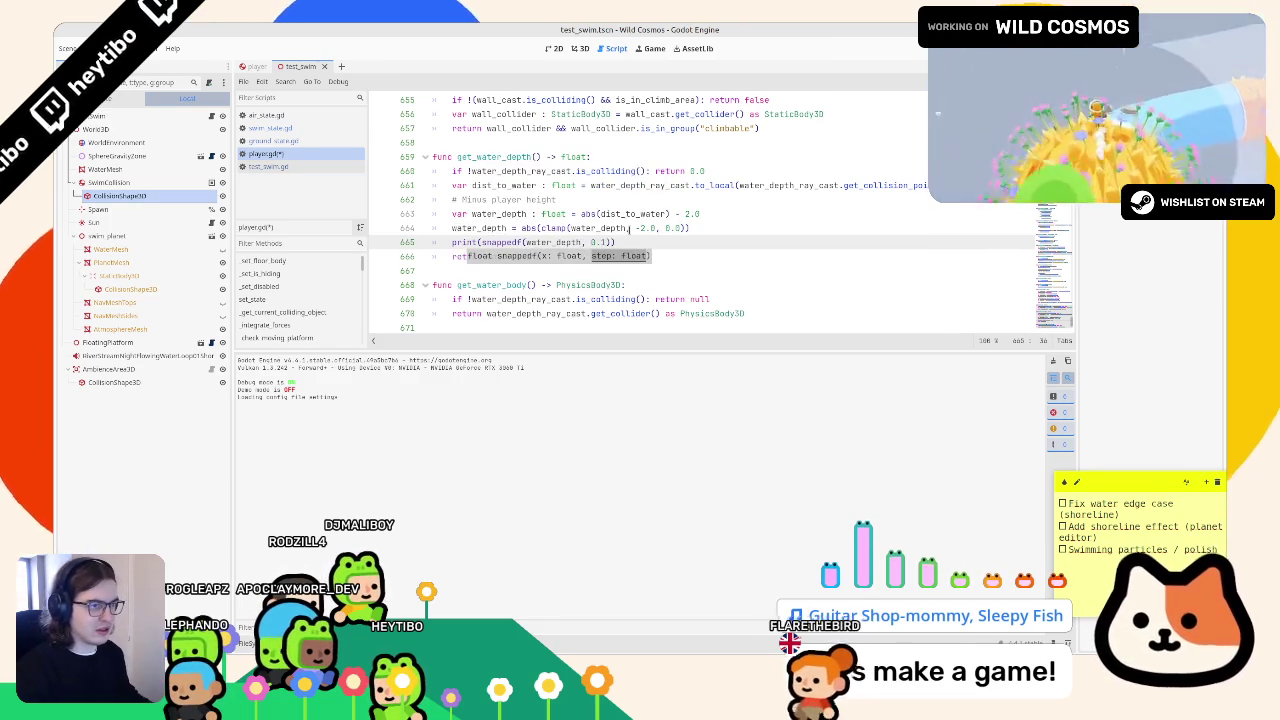
key("F6")
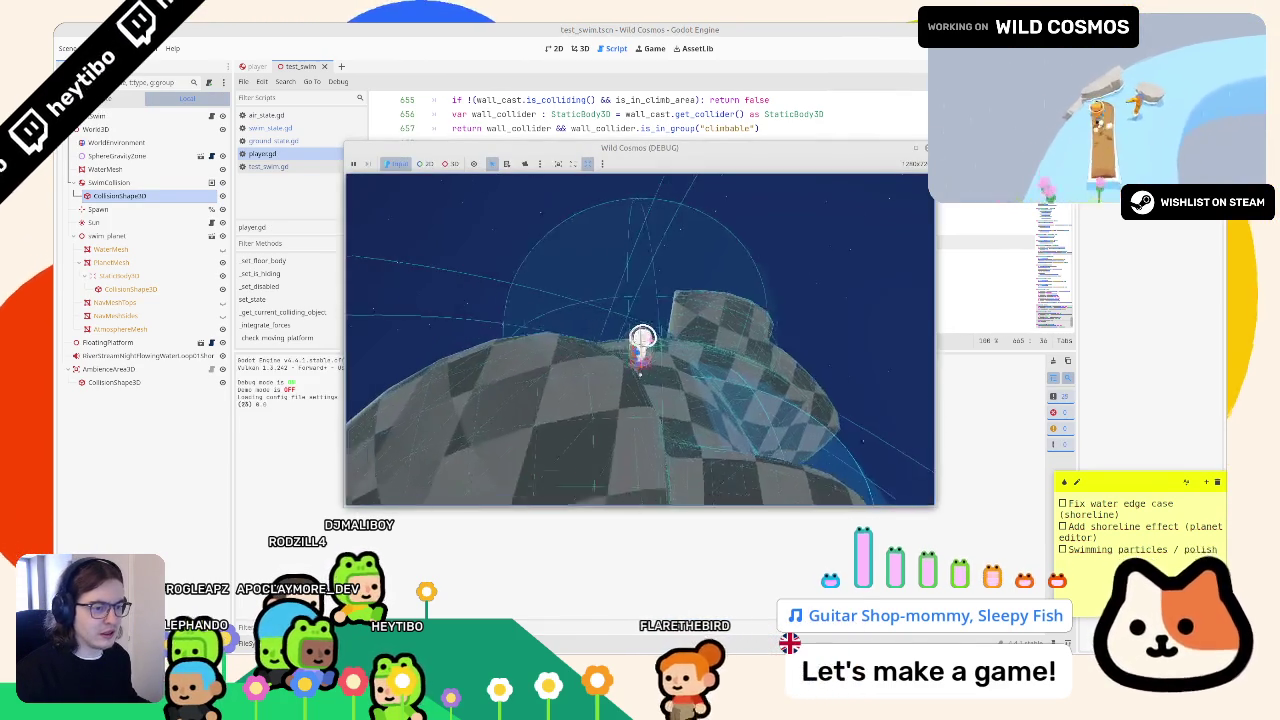
- Playtest swimming, exit the game, and delete the debug print line from get_water_depth
key("w")
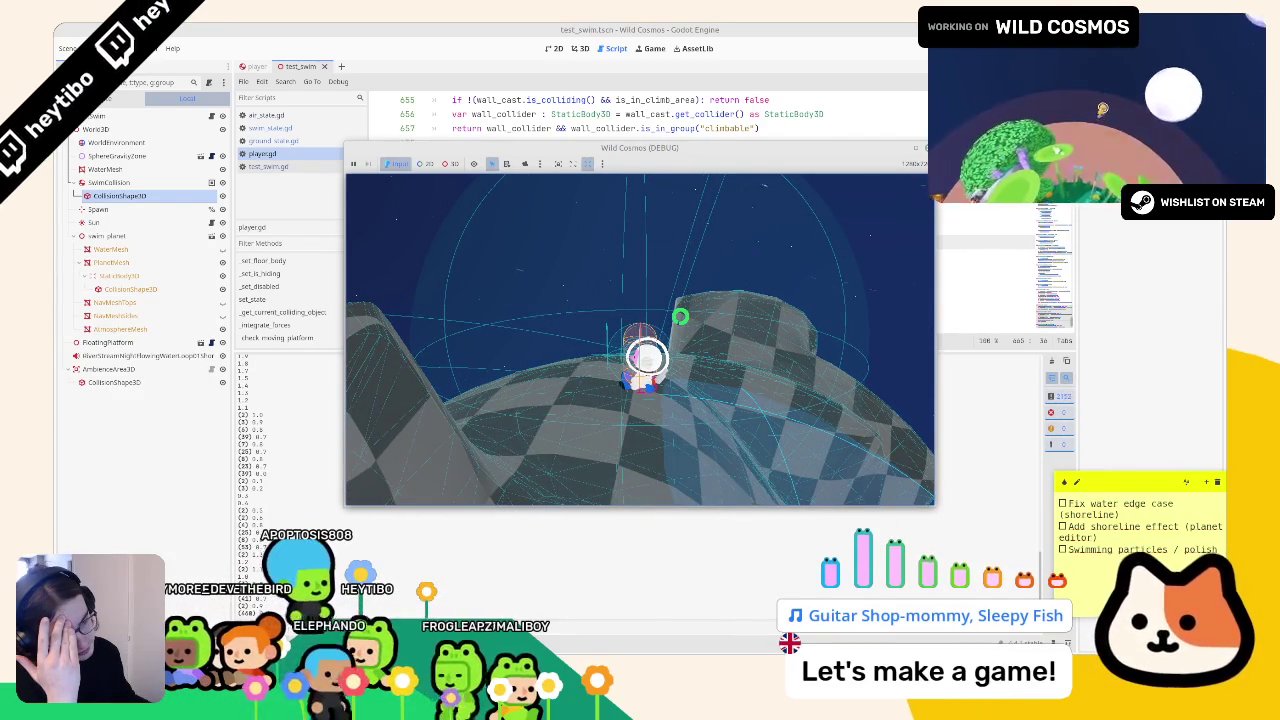
key("Escape")
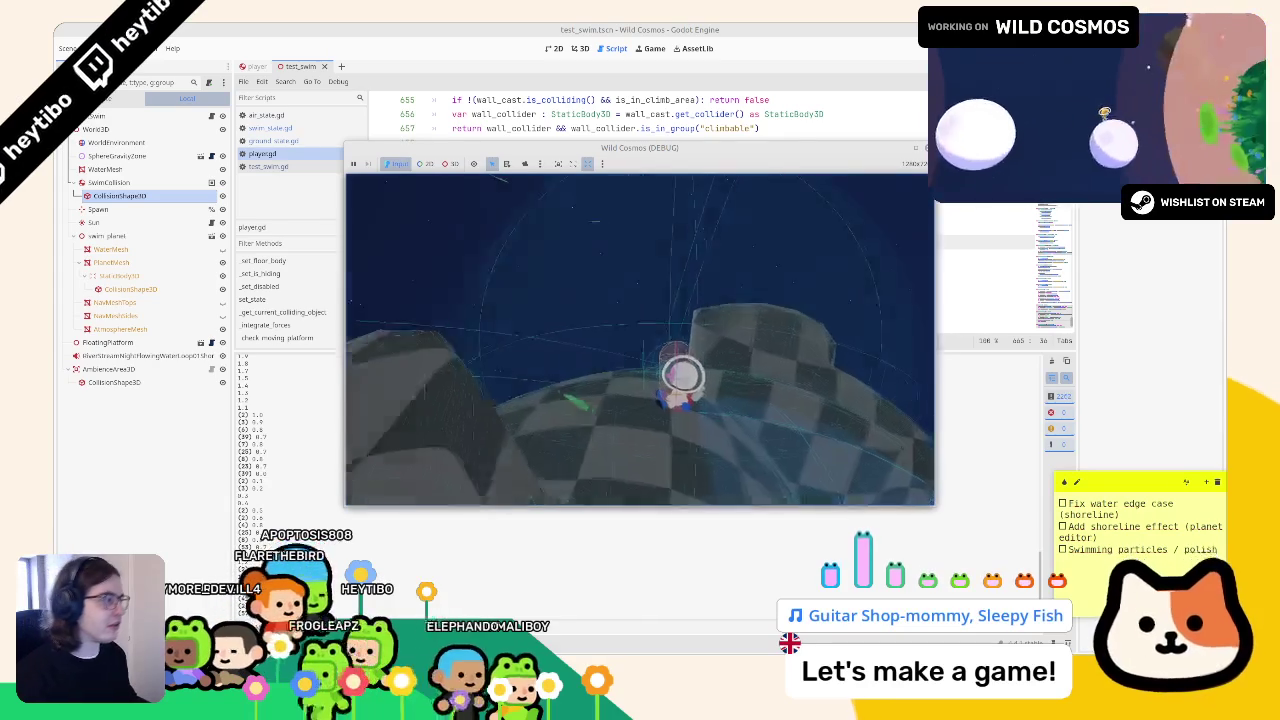
key("F8")
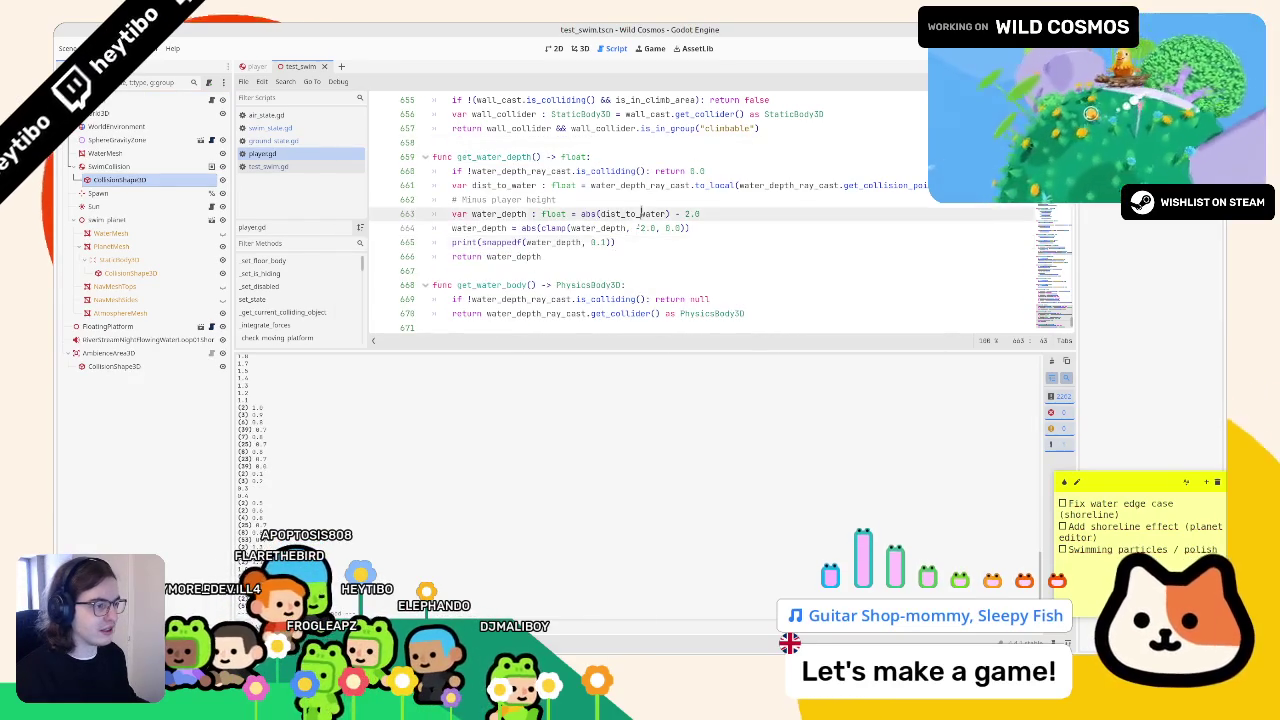
key("BackSpace")
key("BackSpace")
key("BackSpace")
triple_click(621, 243)
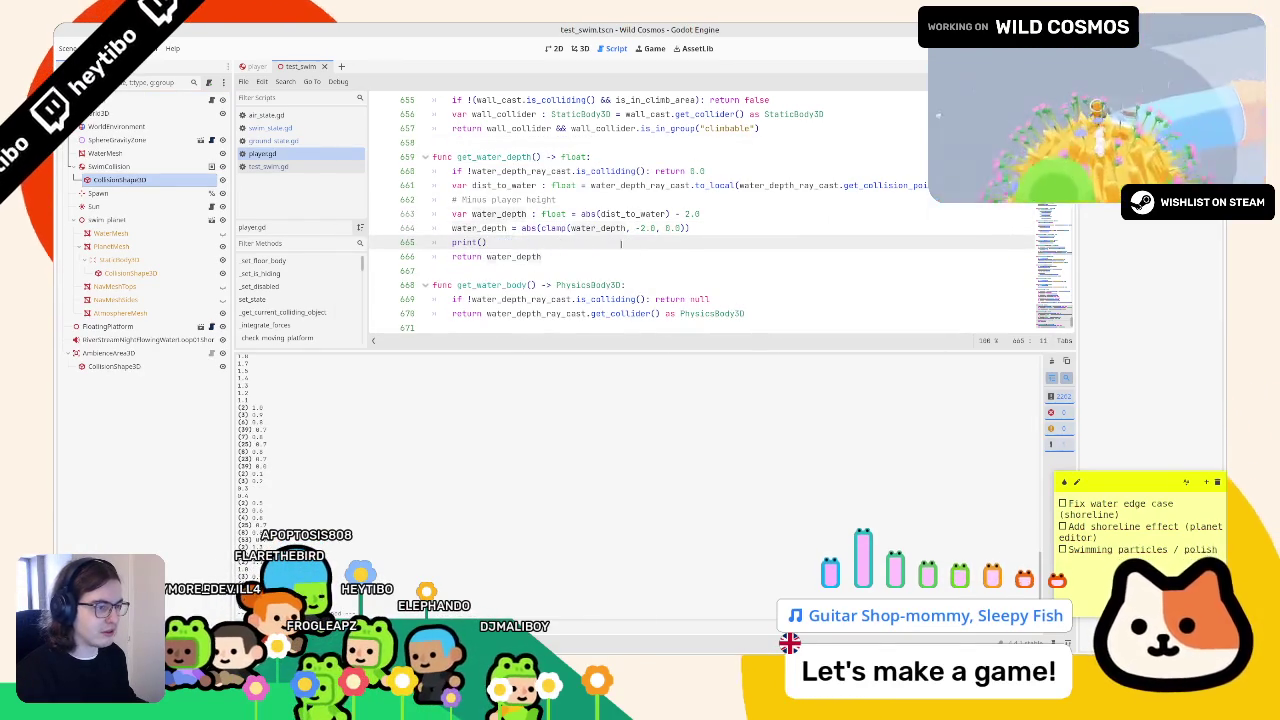
key("BackSpace")
key("BackSpace")
key("alt+Left")
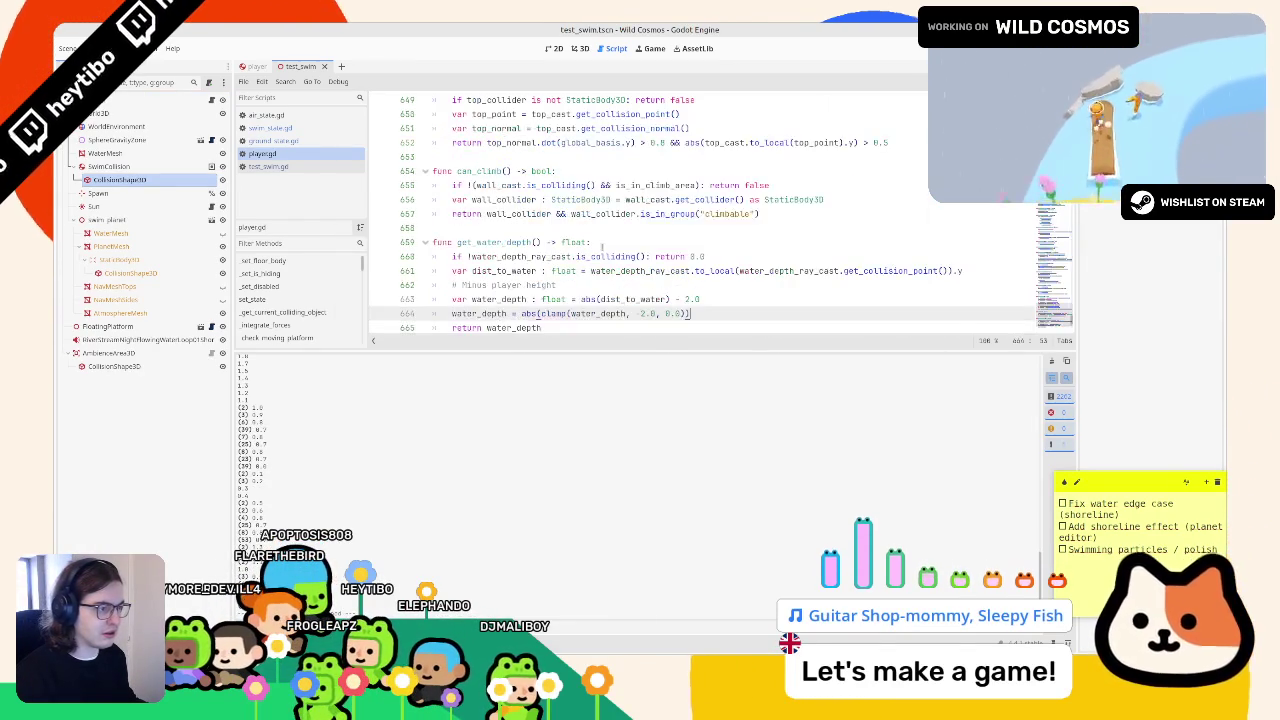
- Switch to the player scene and select the get_water_depth function in player.gd
scroll(502, 220, "down", 2)
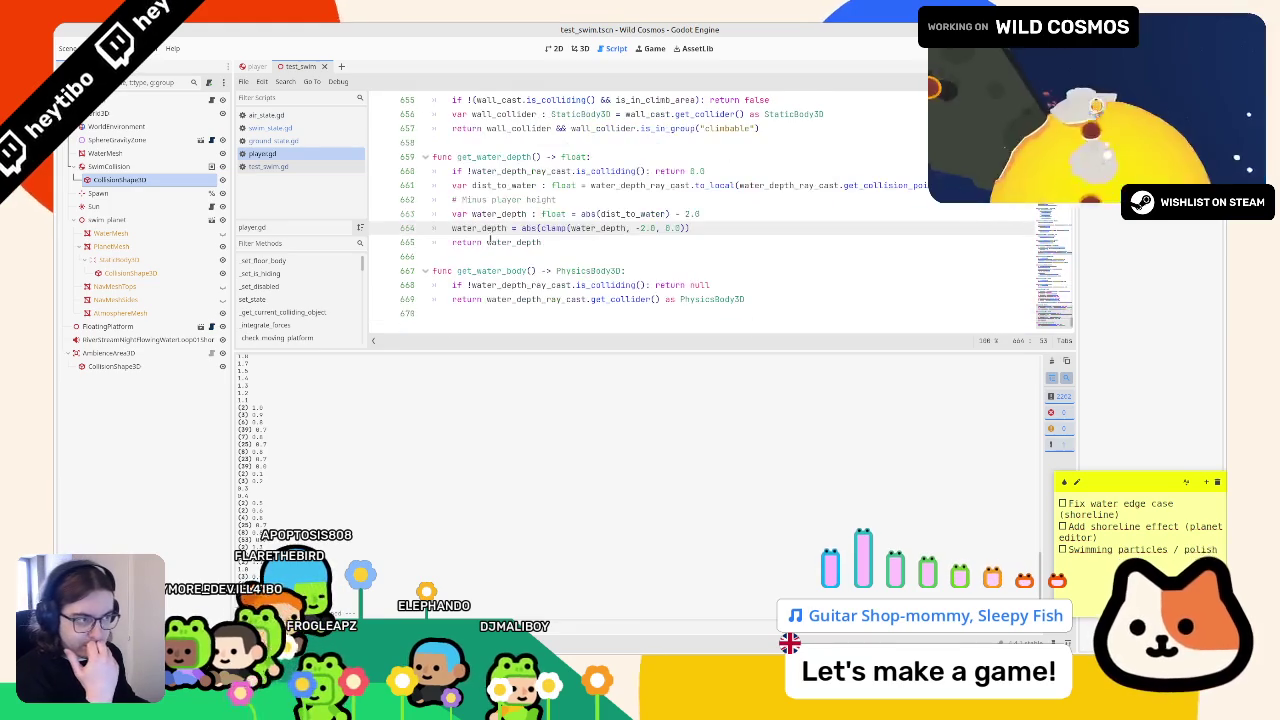
double_click(485, 157)
mouse_move(485, 157)
left_mouse_down()
mouse_move(470, 172)
mouse_move(465, 242)
left_mouse_up()
left_click(252, 66)
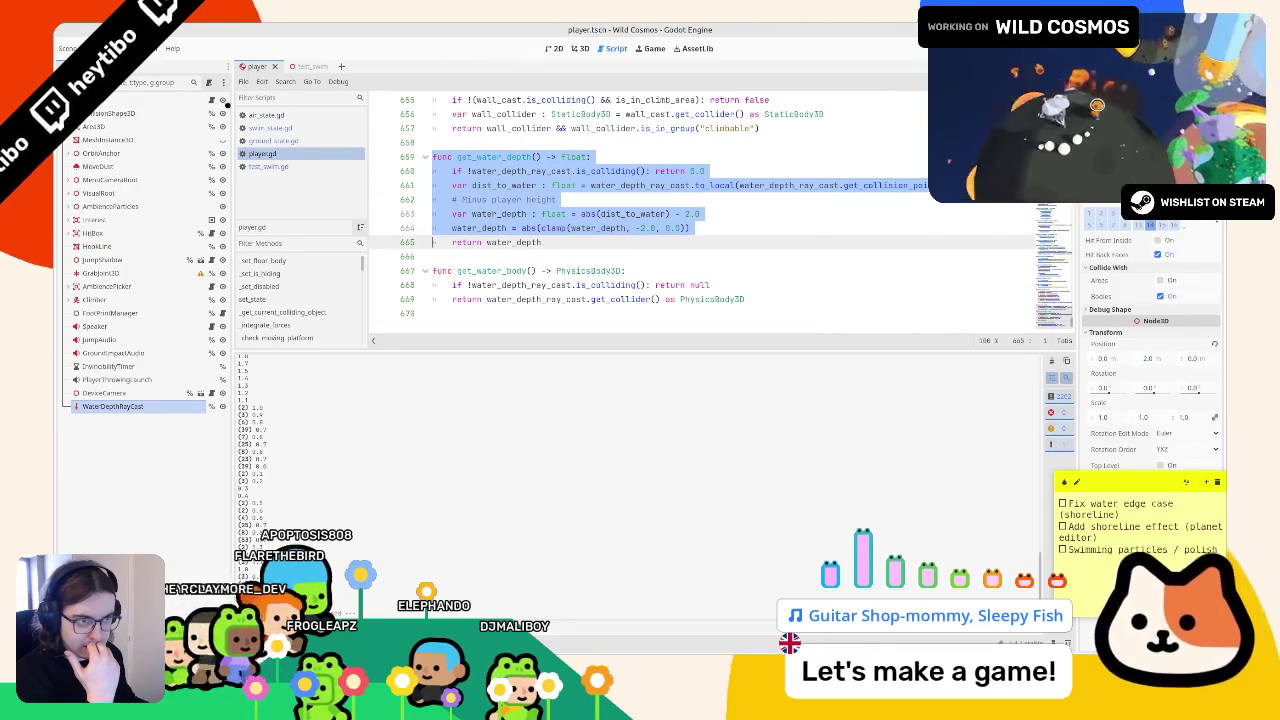
left_click_drag(436, 157, 519, 246)
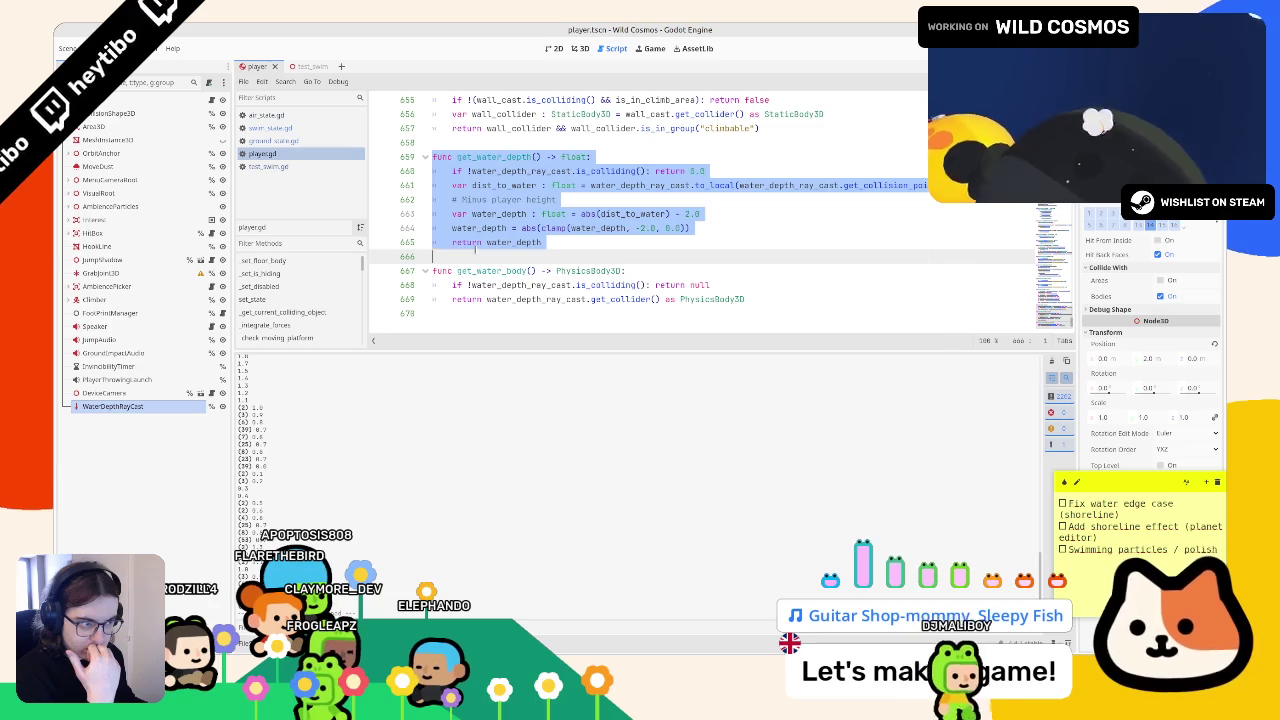
left_click(466, 249)
key("Return")
key("BackSpace")
key("BackSpace")
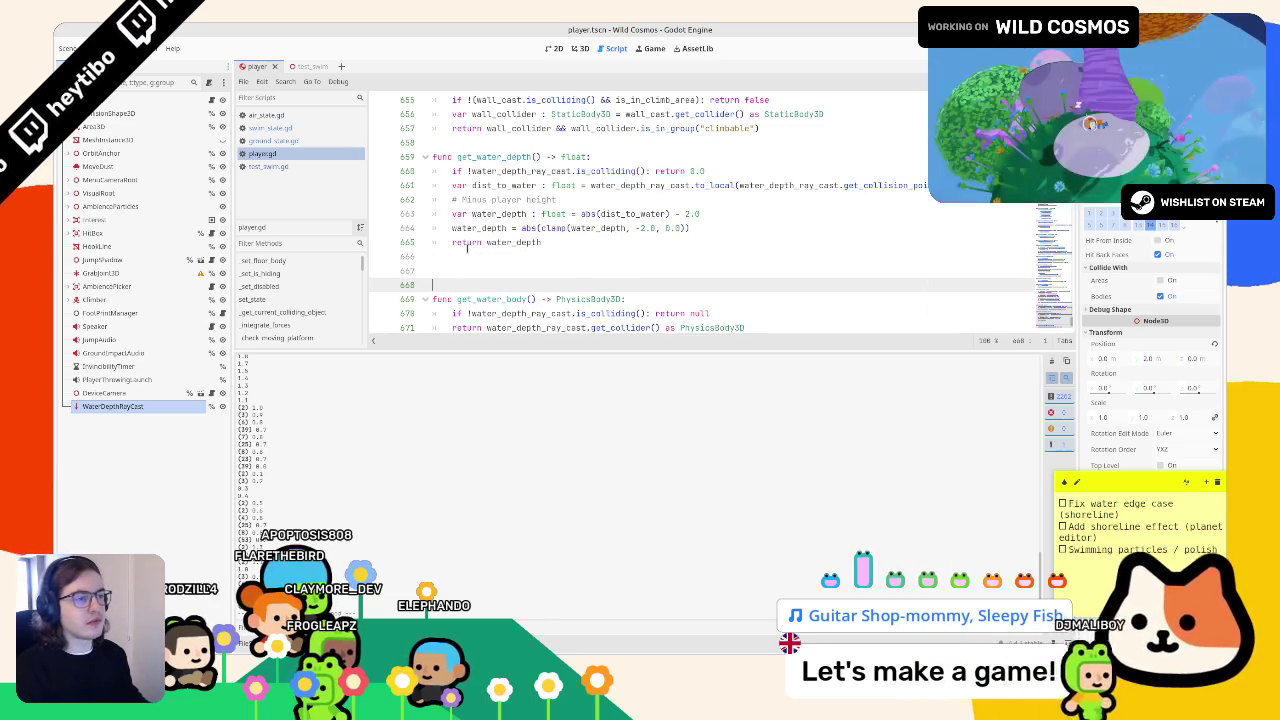
- Add a stub func get_ground_depth() -> float: containing pass above get_water_depth
left_click_drag(487, 128, 484, 146)
left_click(482, 152)
key("Return")
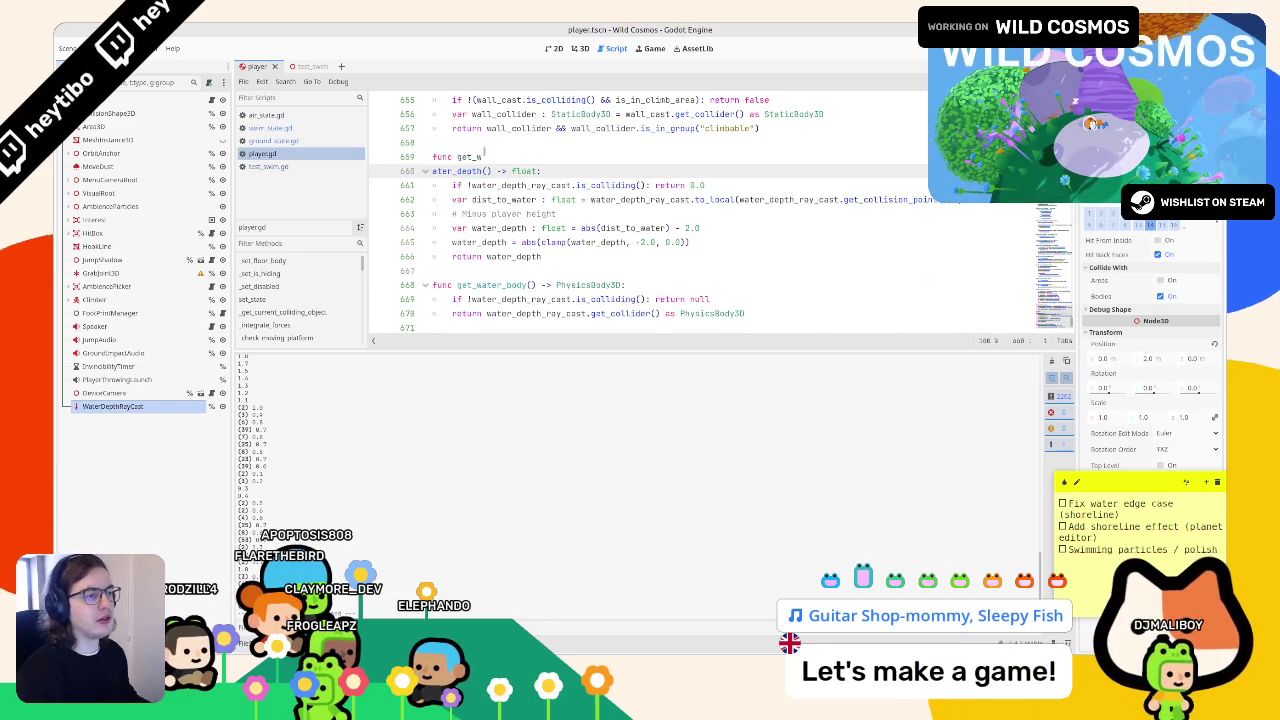
key("BackSpace")
left_click(484, 142)
key("Return")
key("Return")
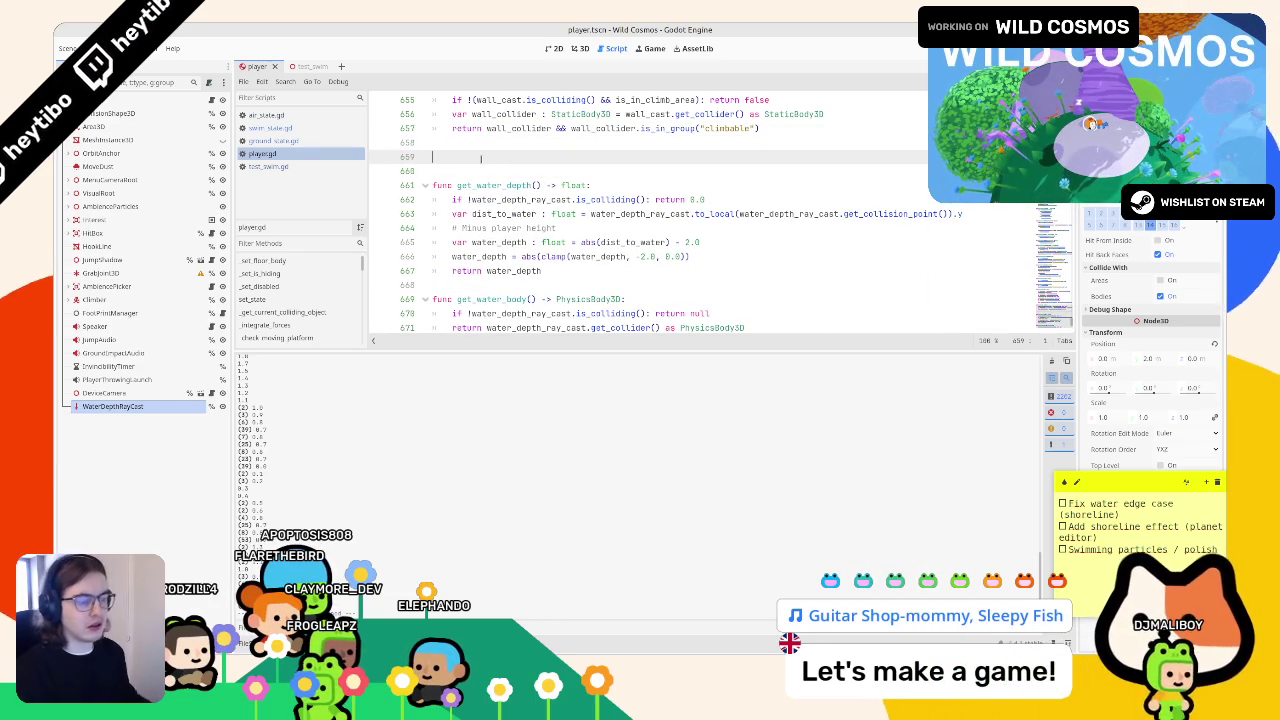
type("func ge")
type("t_q")
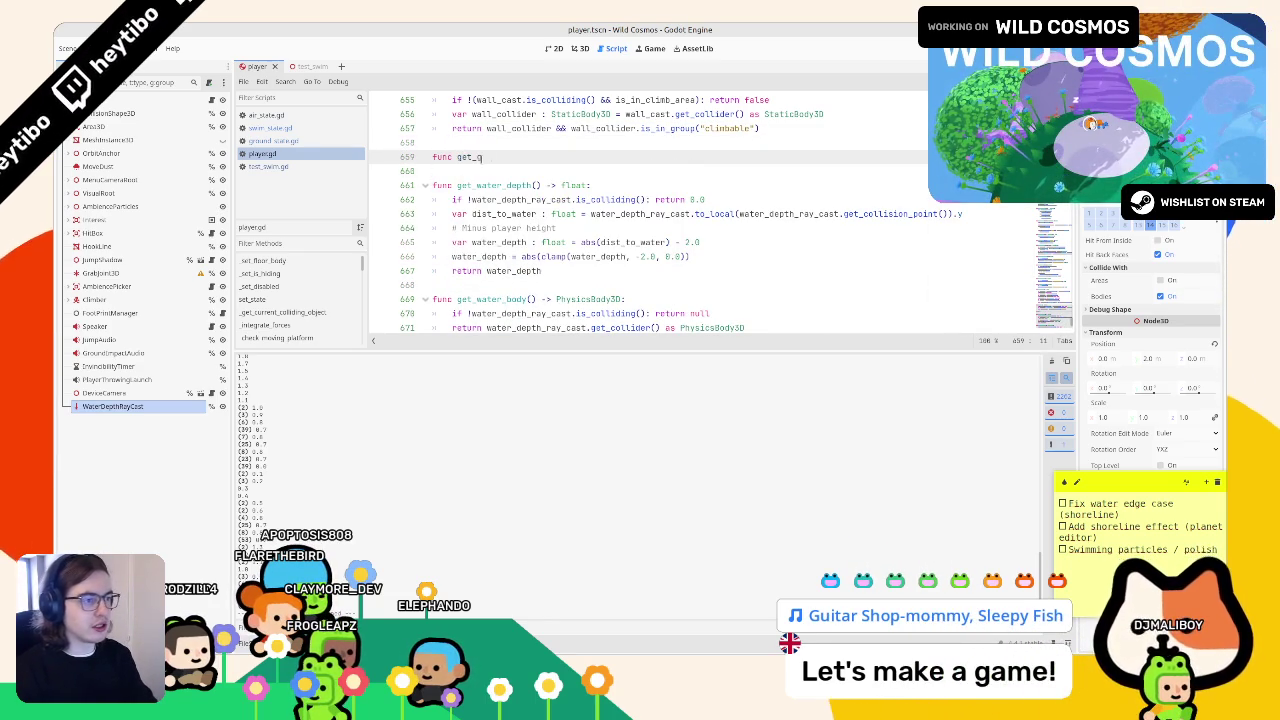
key("Return")
type("pass")
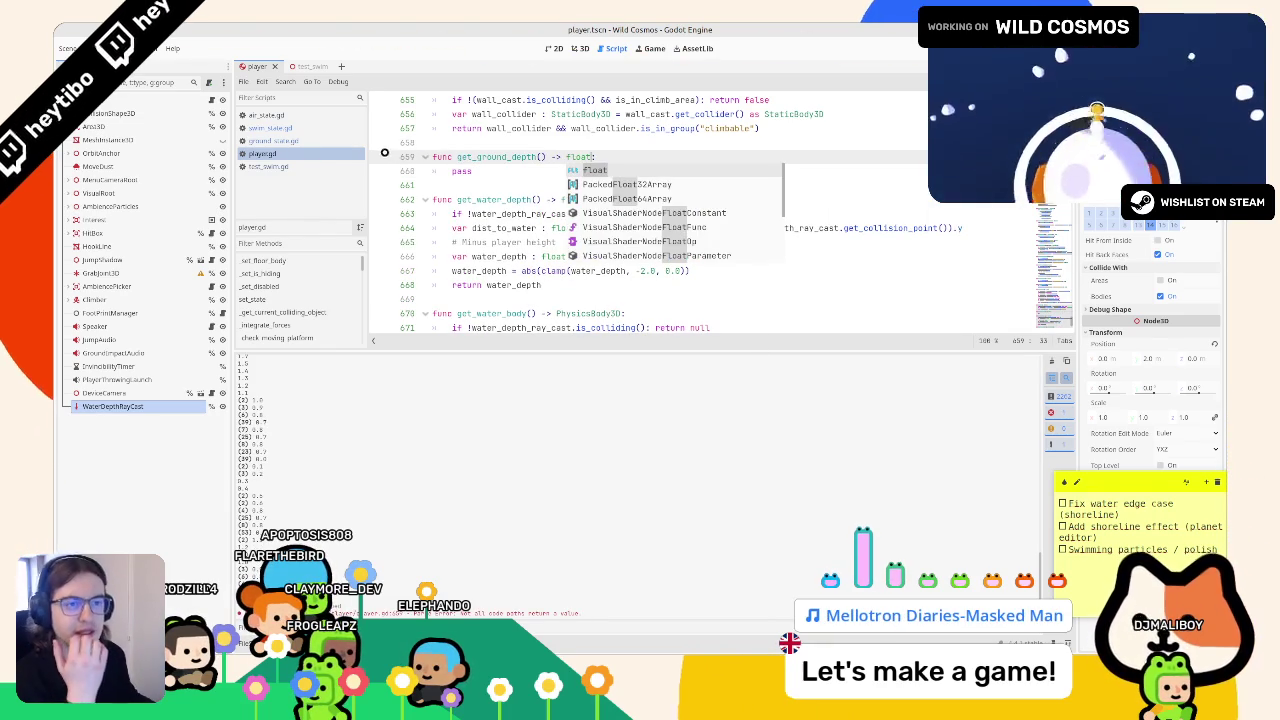
left_click(302, 127)
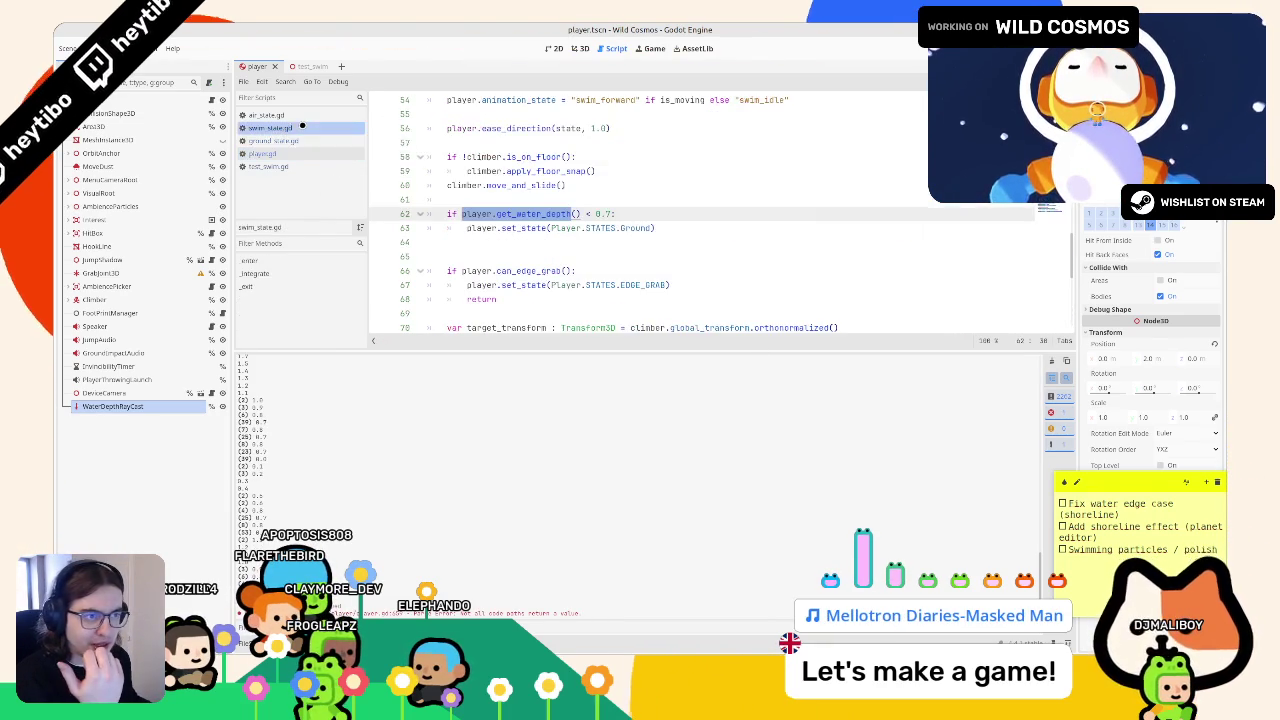
- Enable collision mask 4 on the water-depth ray and move the mask lines into _exit
scroll(488, 231, "up", 2)
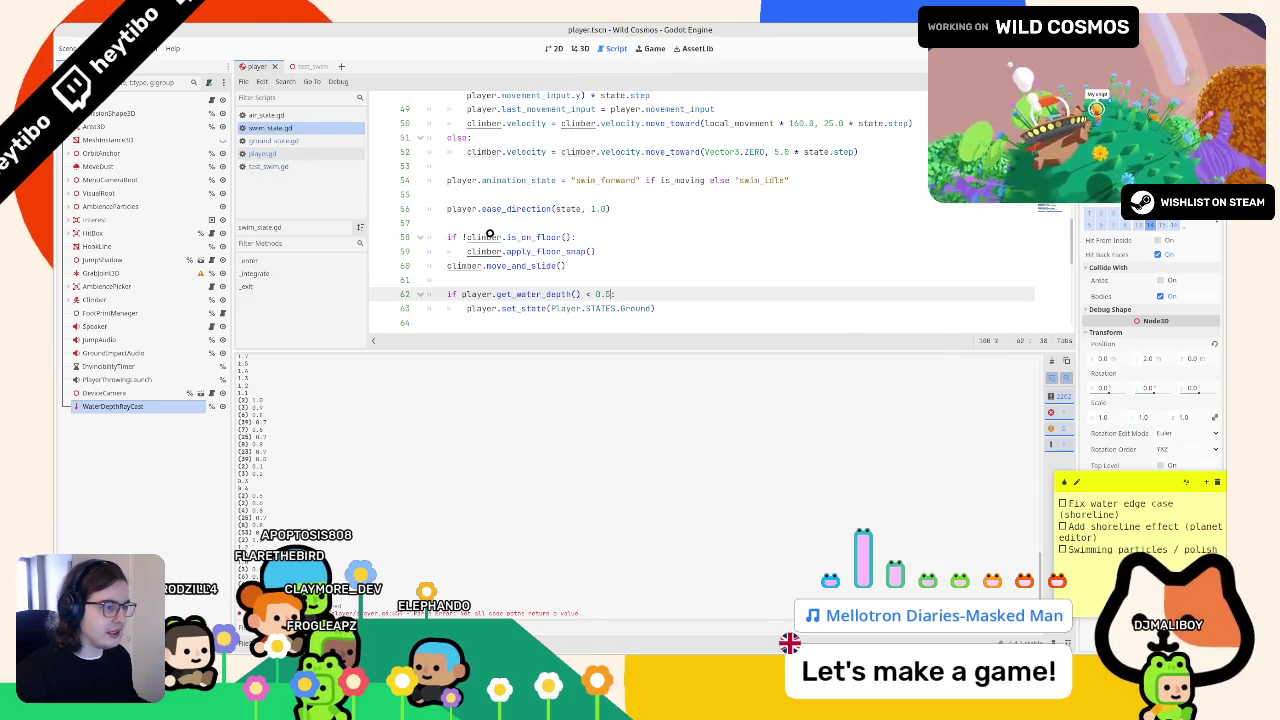
scroll(489, 229, "up", 8)
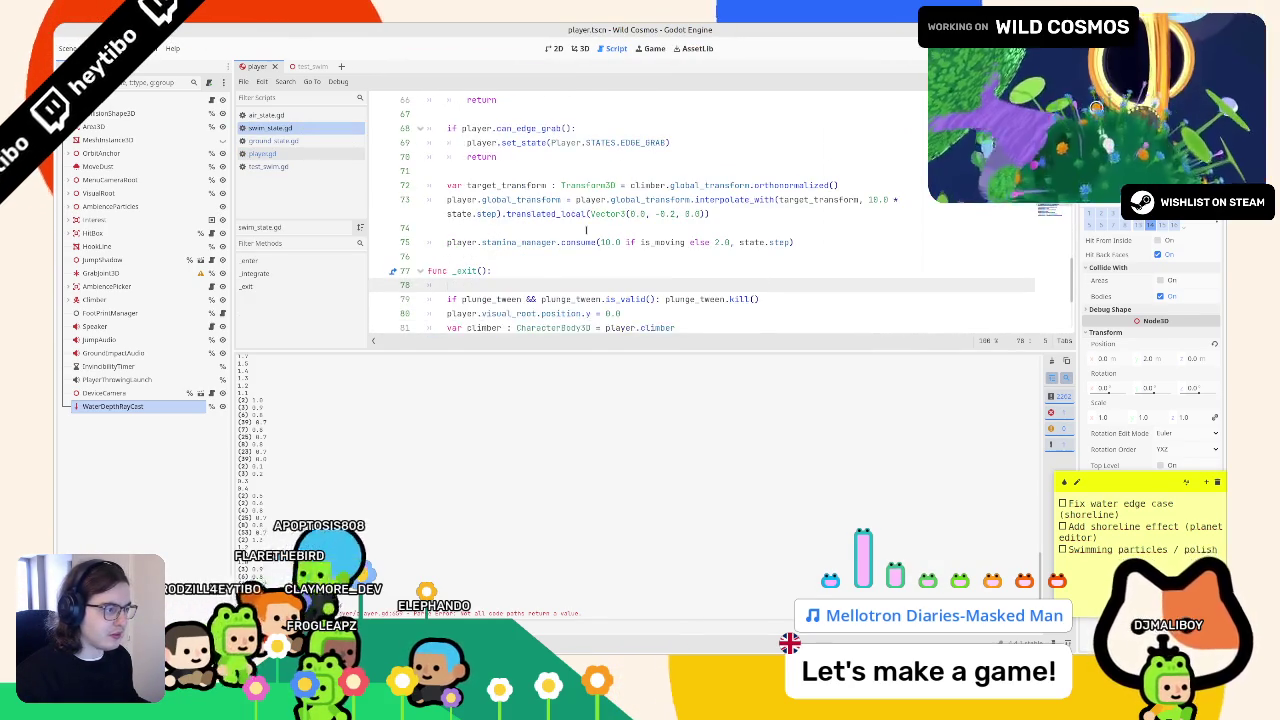
scroll(600, 210, "up", 2)
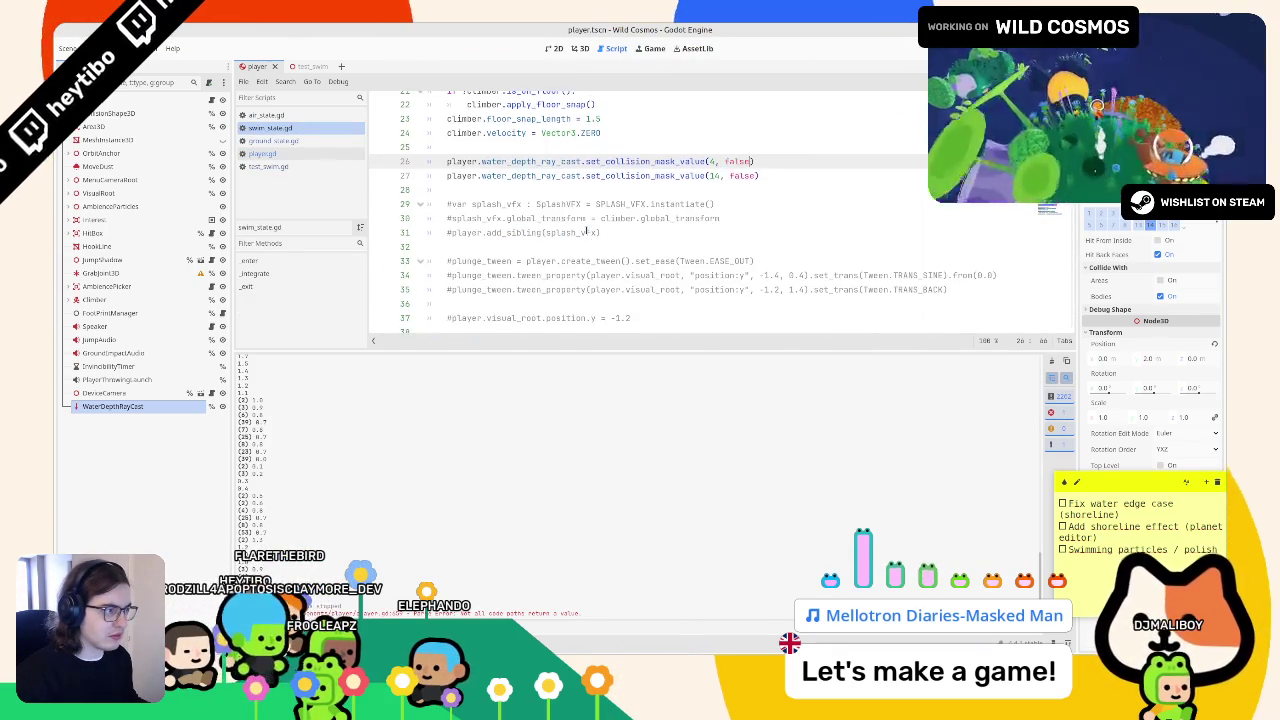
type("true")
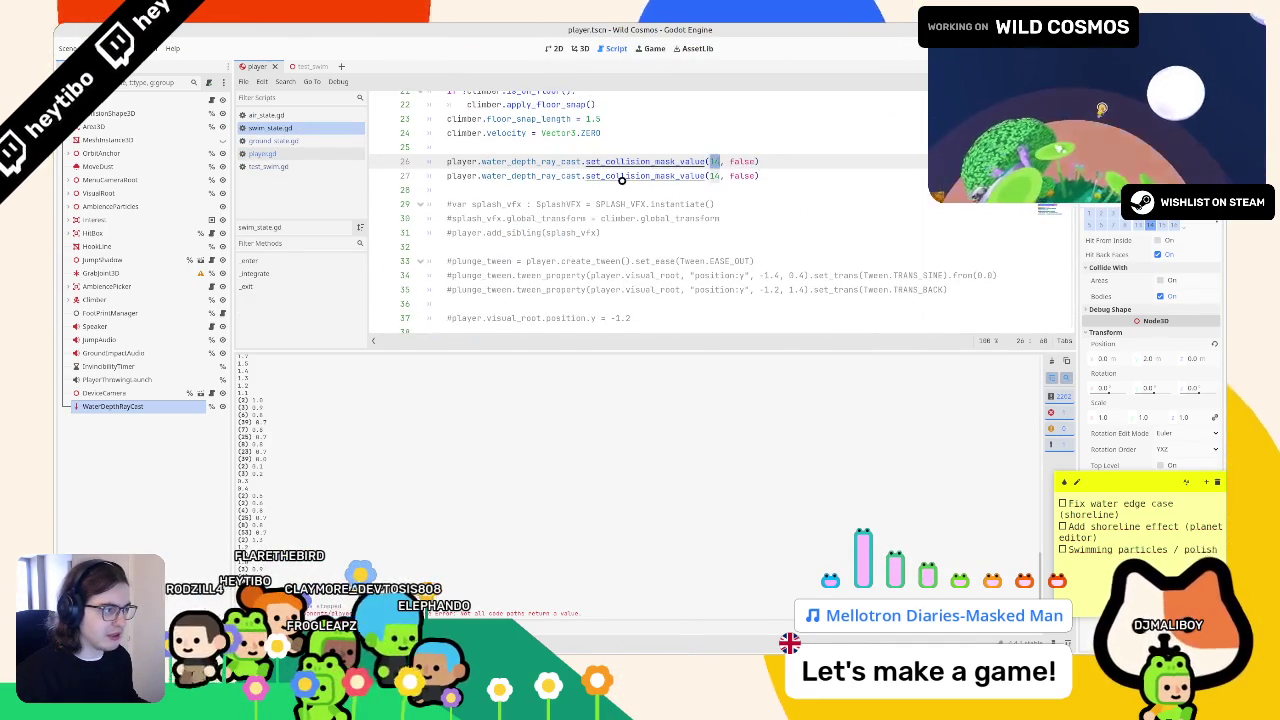
scroll(621, 180, "down", 5)
scroll(551, 112, "up", 4)
key("Down")
key("End")
key("shift+Up")
key("shift+Home")
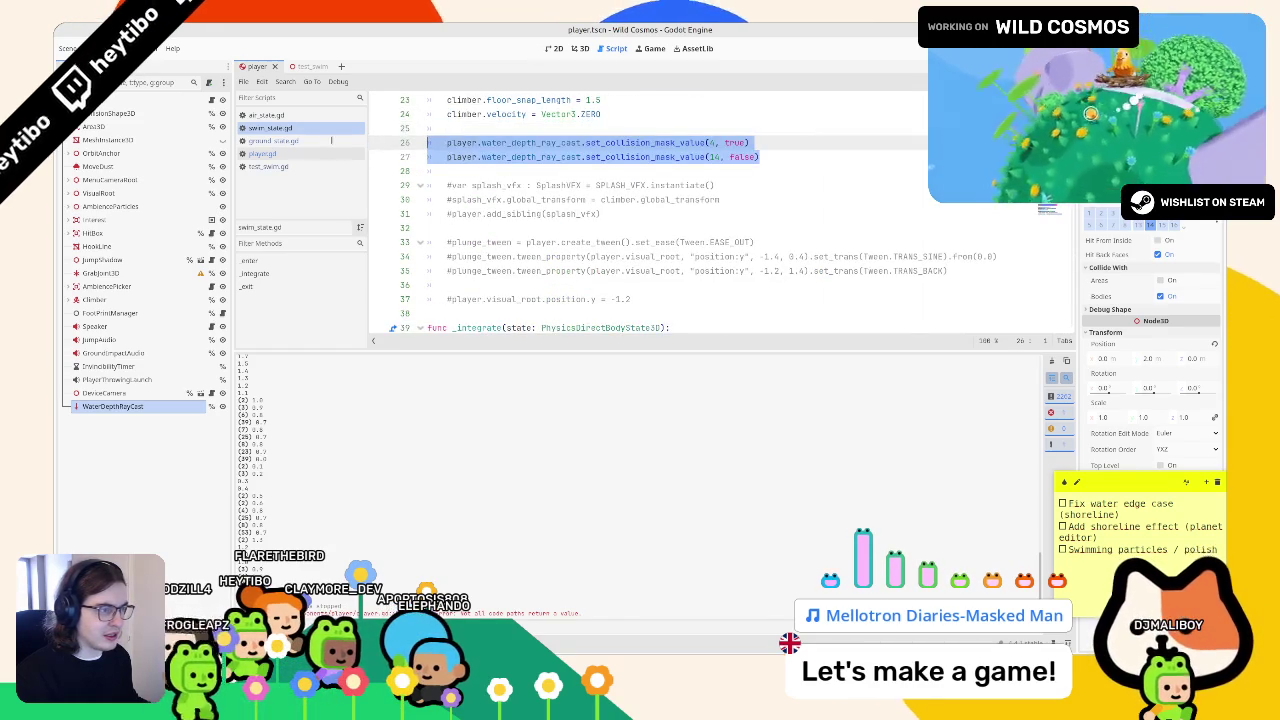
key("ctrl+x")
key("ctrl+End")
- Delete the can_walk_out_of_water exit check from swim_state.gd and save
scroll(593, 160, "up", 10)
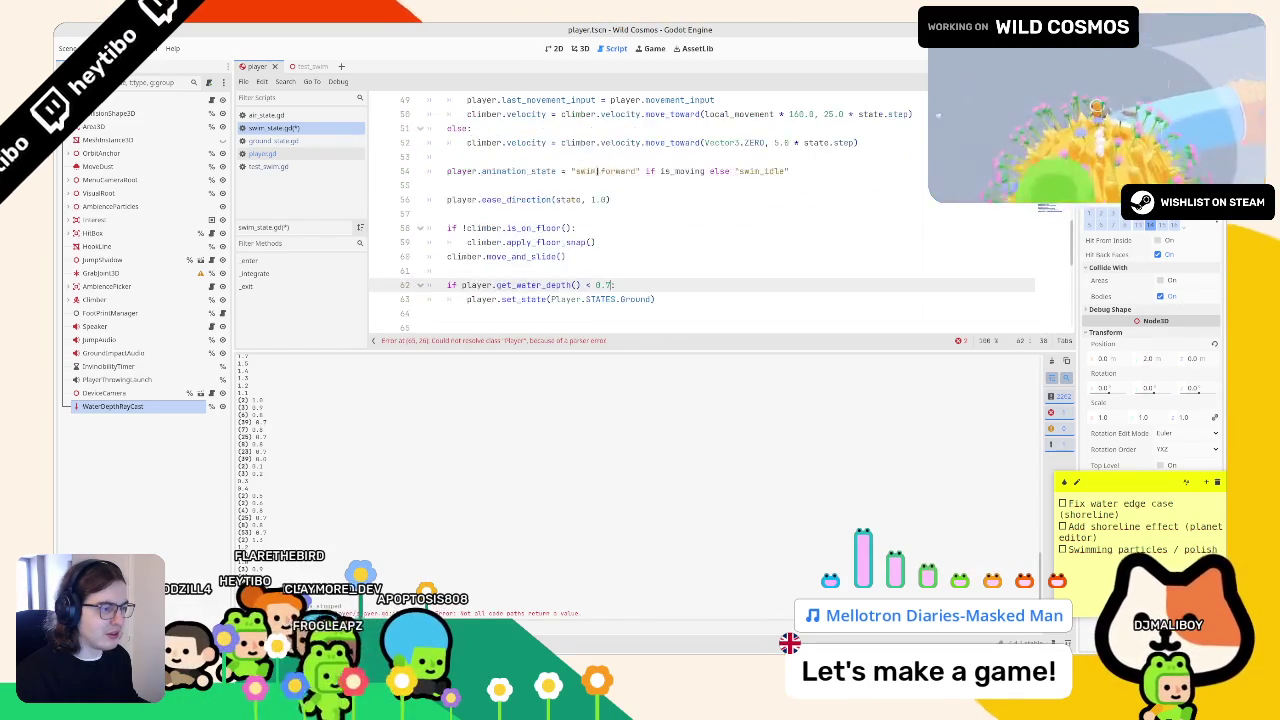
scroll(600, 220, "down", 6)
left_click(607, 199)
key("ctrl+z")
key("ctrl+z")
key("ctrl+z")
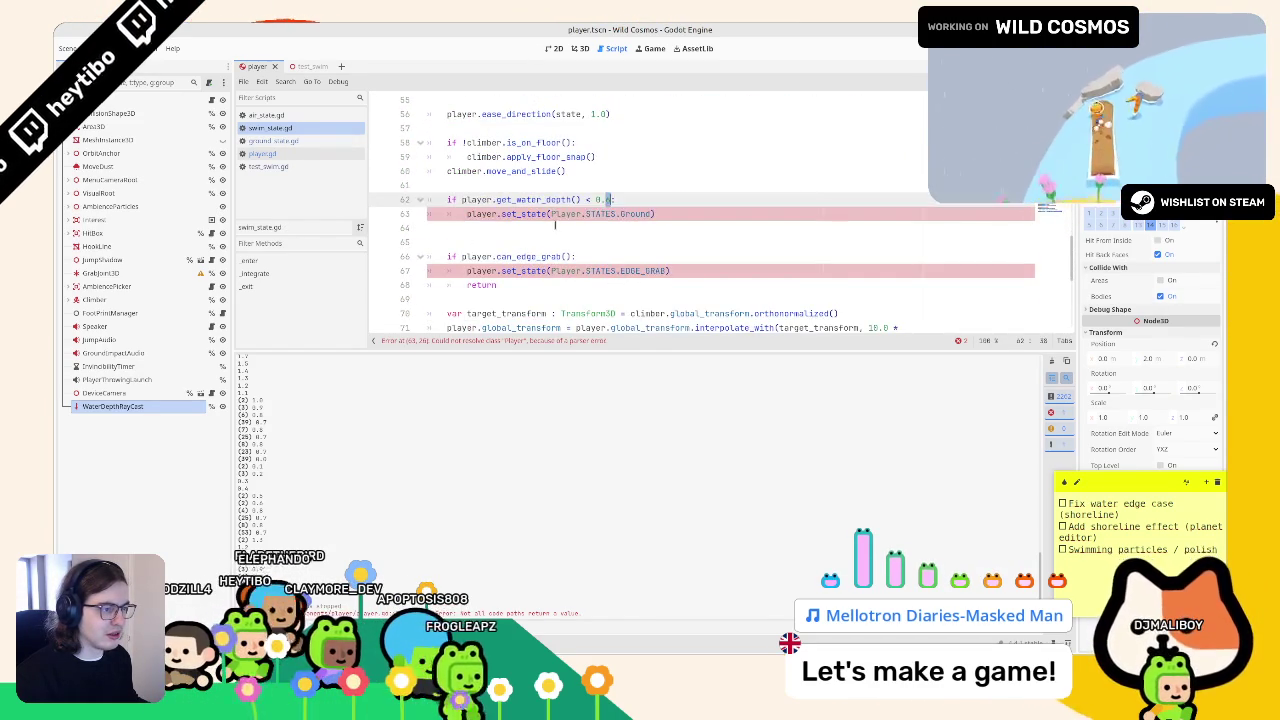
key("ctrl+z")
key("ctrl+z")
key("ctrl+z")
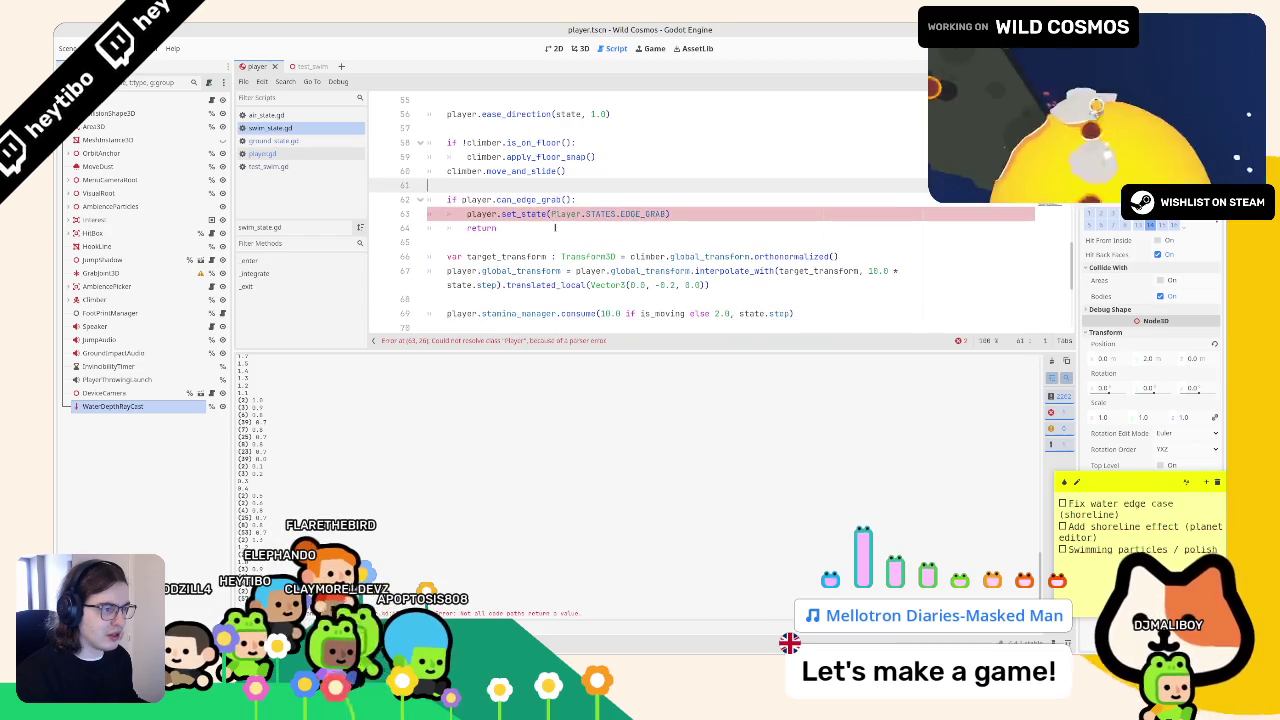
key("ctrl+shift+z")
key("ctrl+shift+z")
key("ctrl+z")
key("ctrl+z")
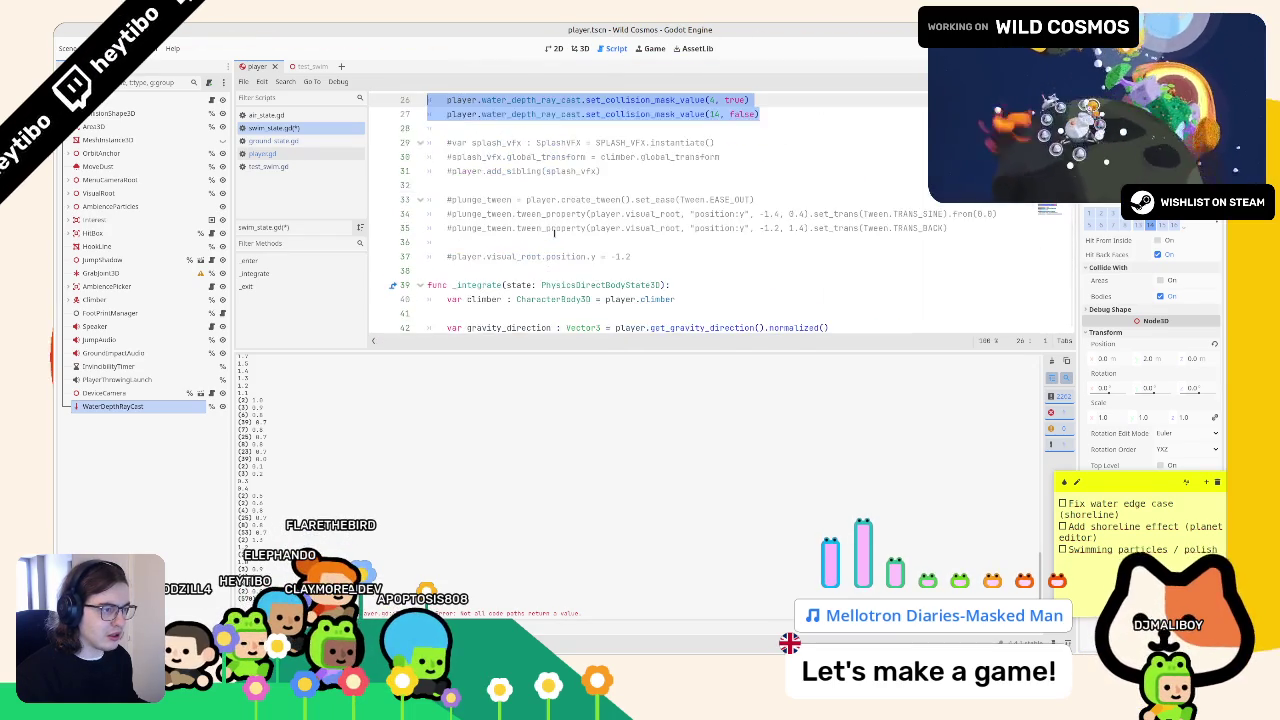
key("ctrl+shift+z")
key("ctrl+shift+z")
key("ctrl+shift+z")
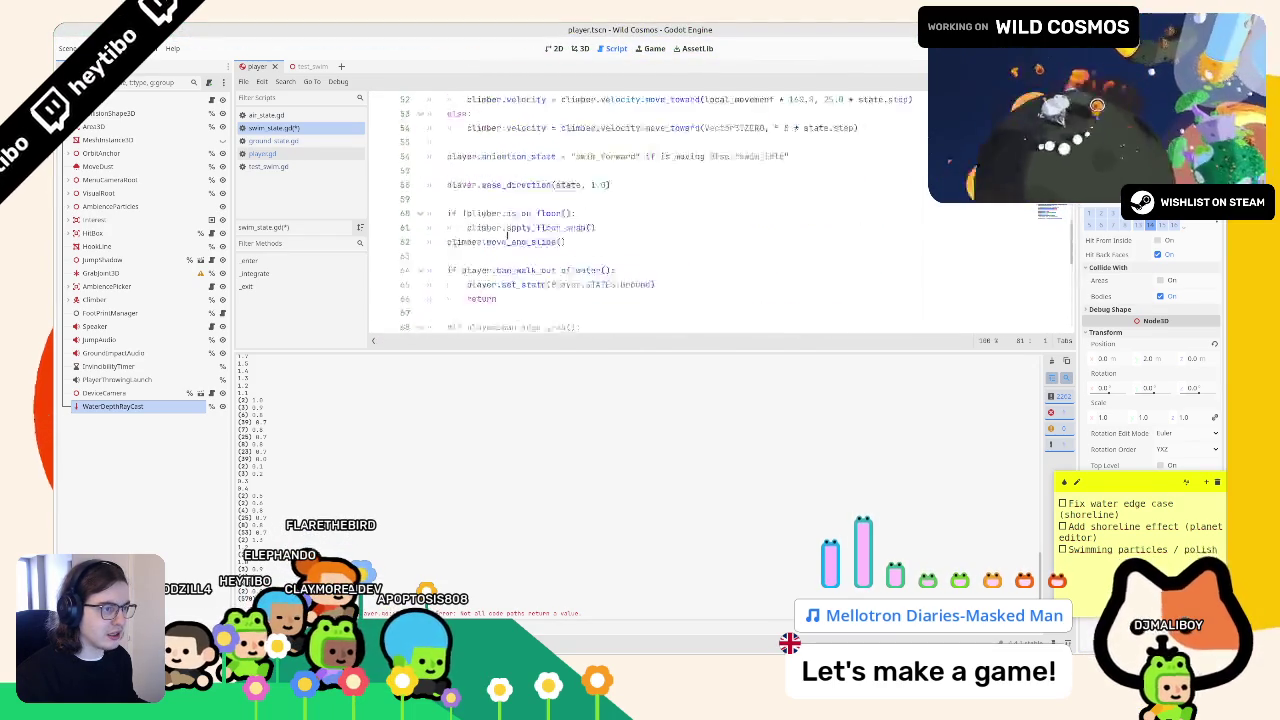
key("ctrl+shift+z")
key("ctrl+shift+z")
key("shift+Up")
key("shift+Up")
key("shift+Up")
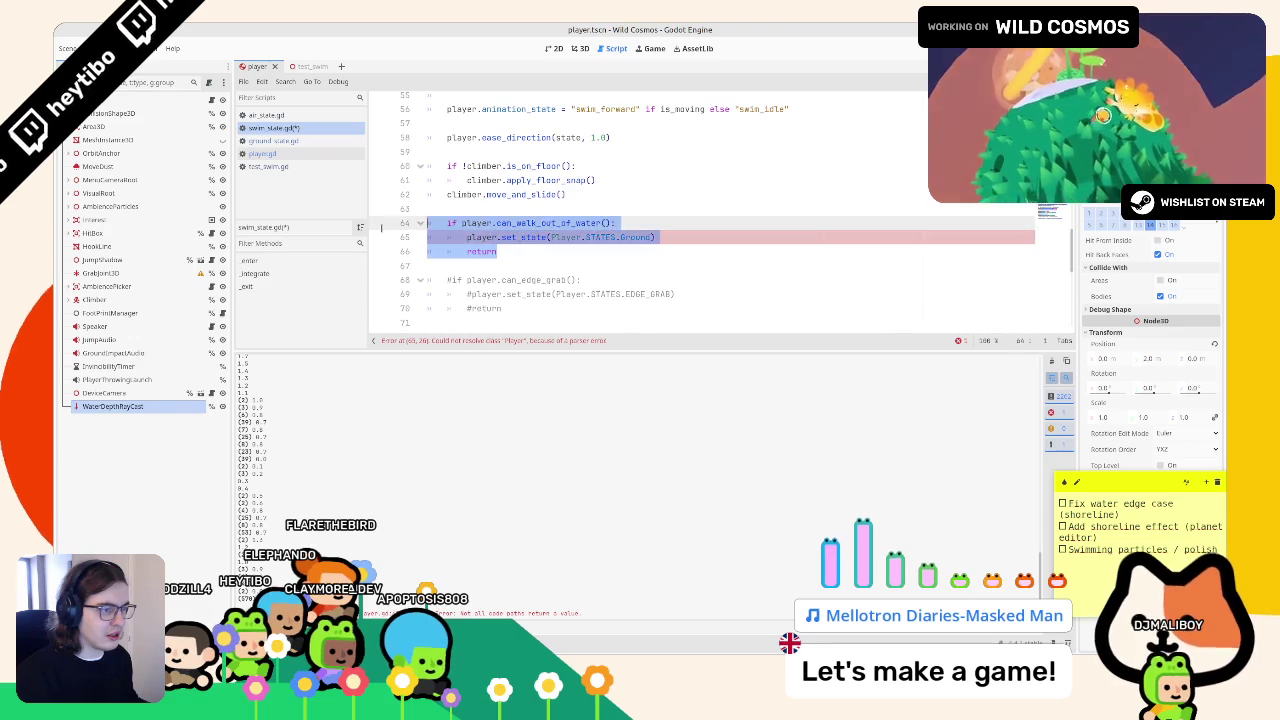
key("BackSpace")
left_click(459, 229)
key("ctrl+s")
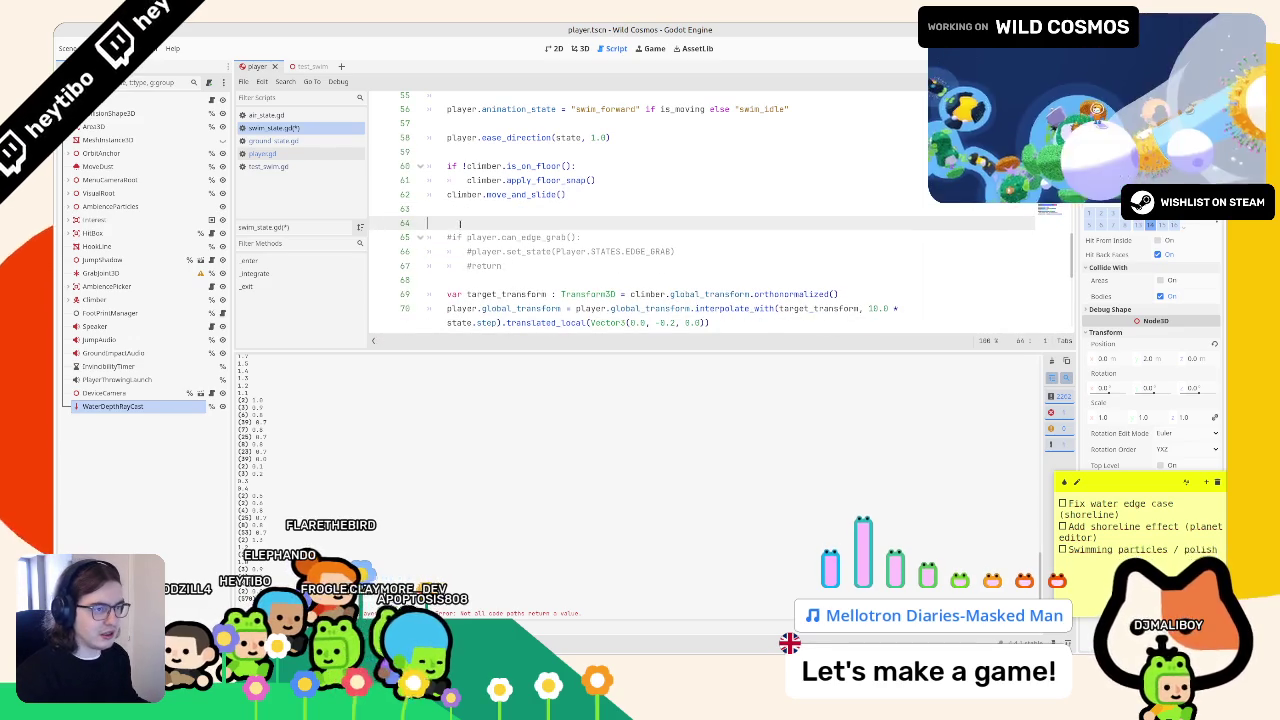
- Look through ground_state.gd and air_state.gd, ending on test_swim.gd
scroll(499, 226, "down", 6)
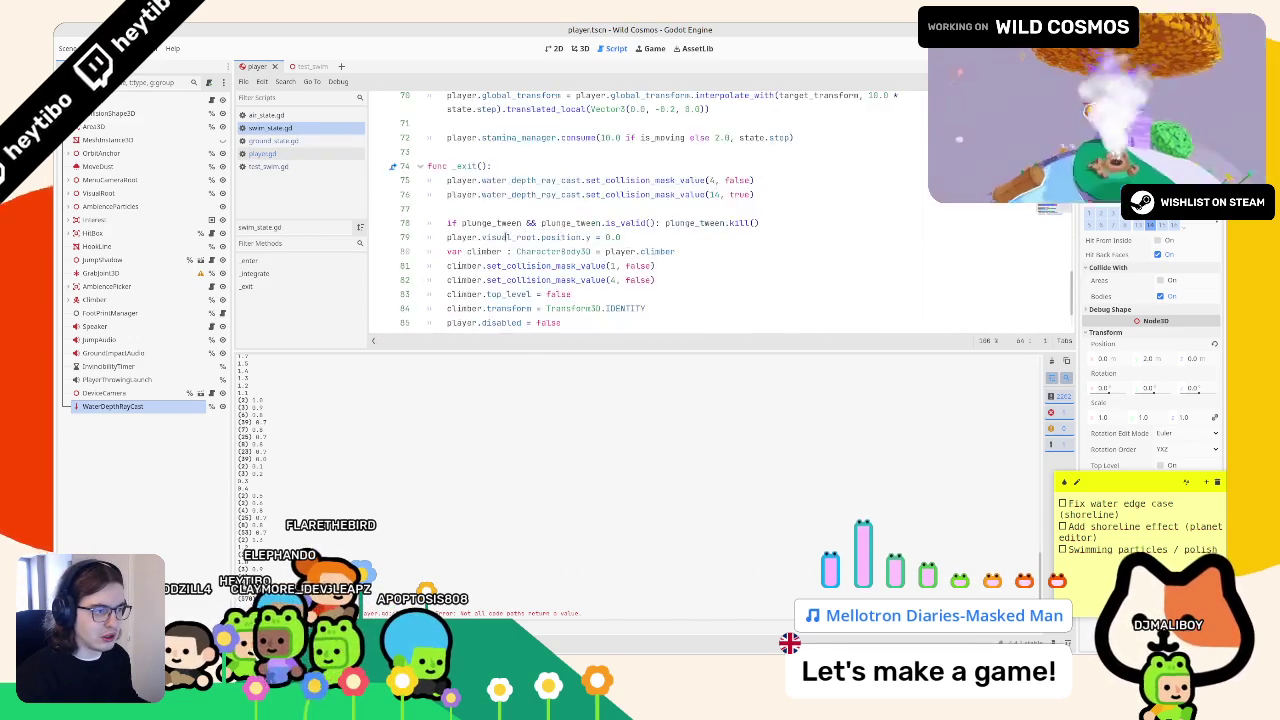
left_click(324, 138)
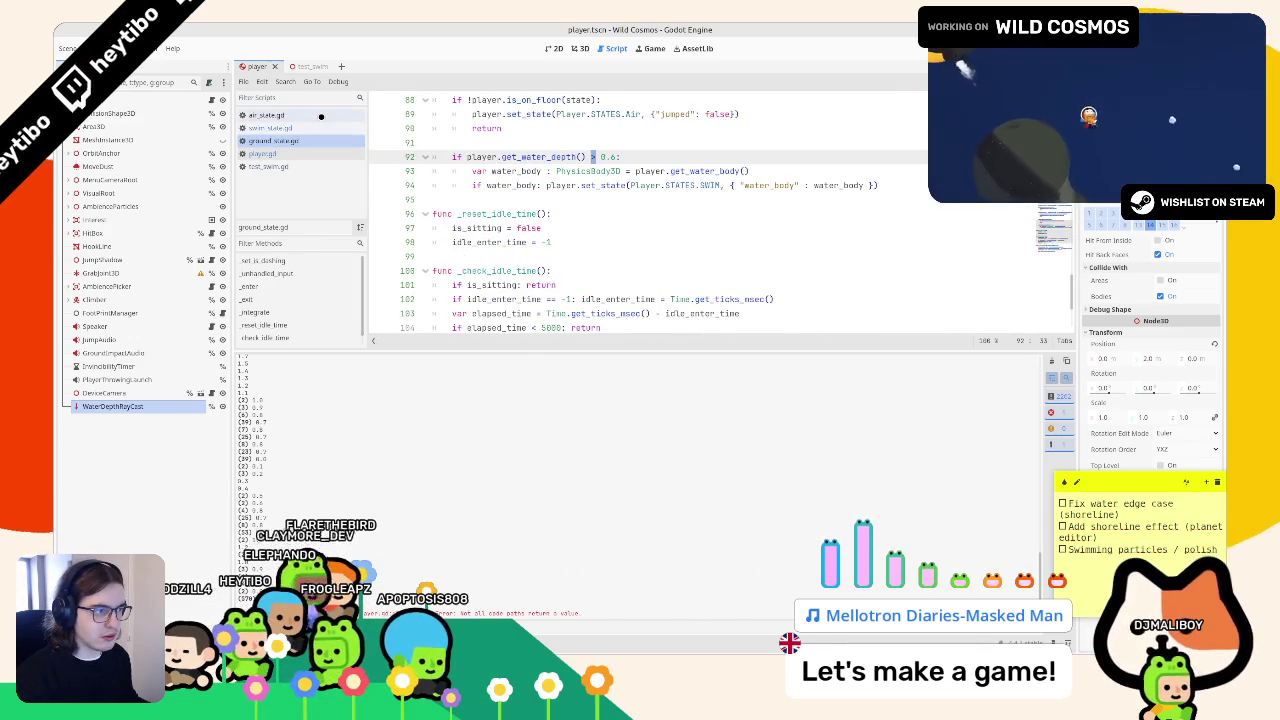
left_click(320, 115)
left_click(291, 167)
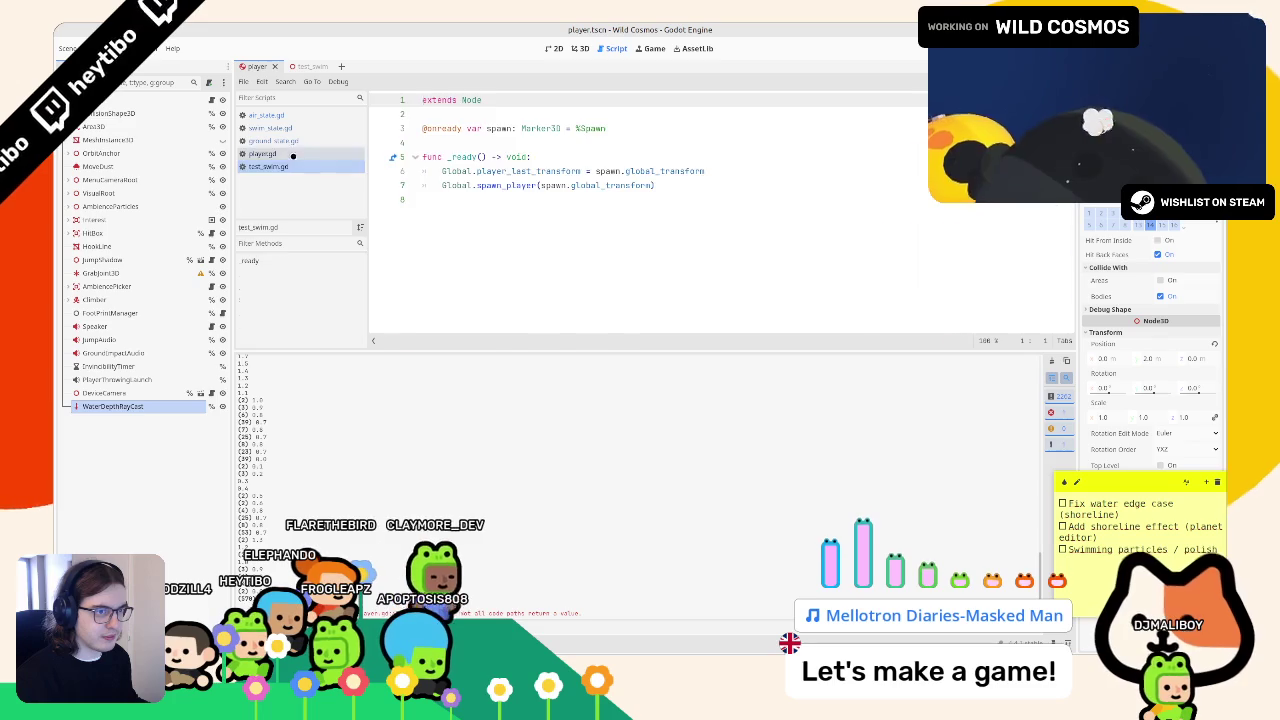
- Replace pass in get_ground_depth with the copied not-colliding early return of 0.0
left_click(293, 155)
left_click_drag(457, 157, 520, 171)
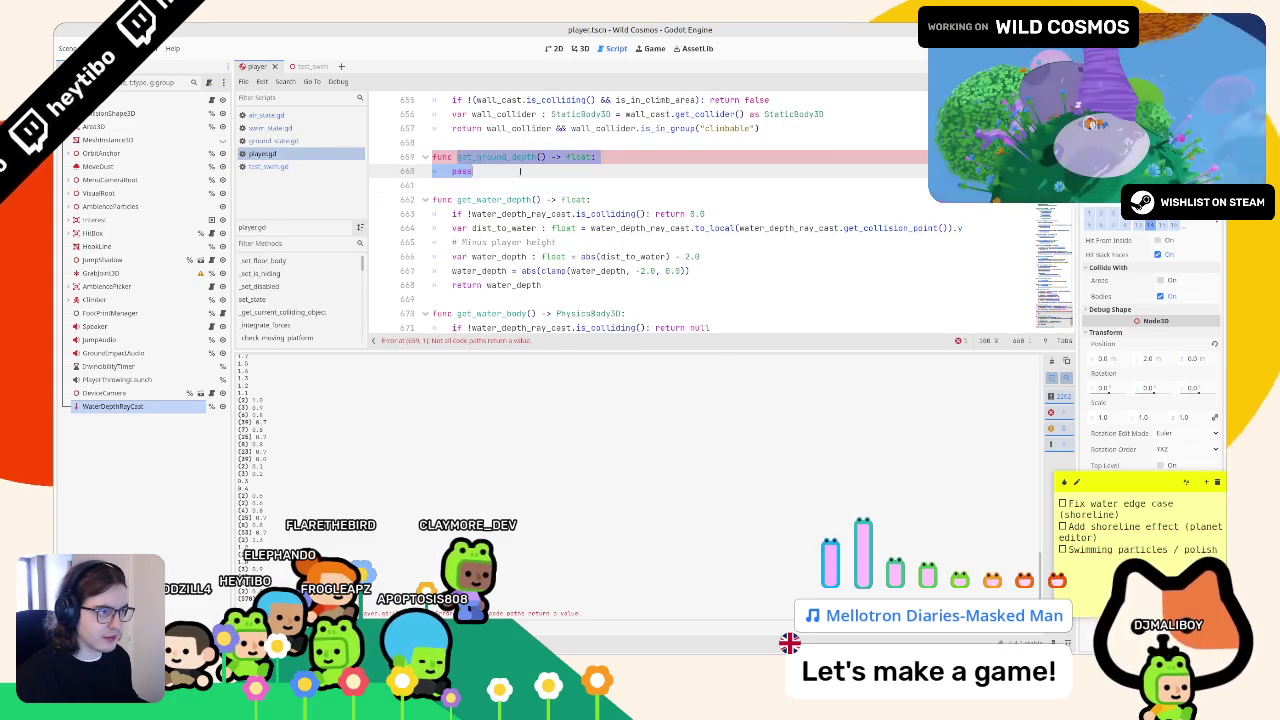
left_click_drag(451, 213, 705, 213)
key("ctrl+c")
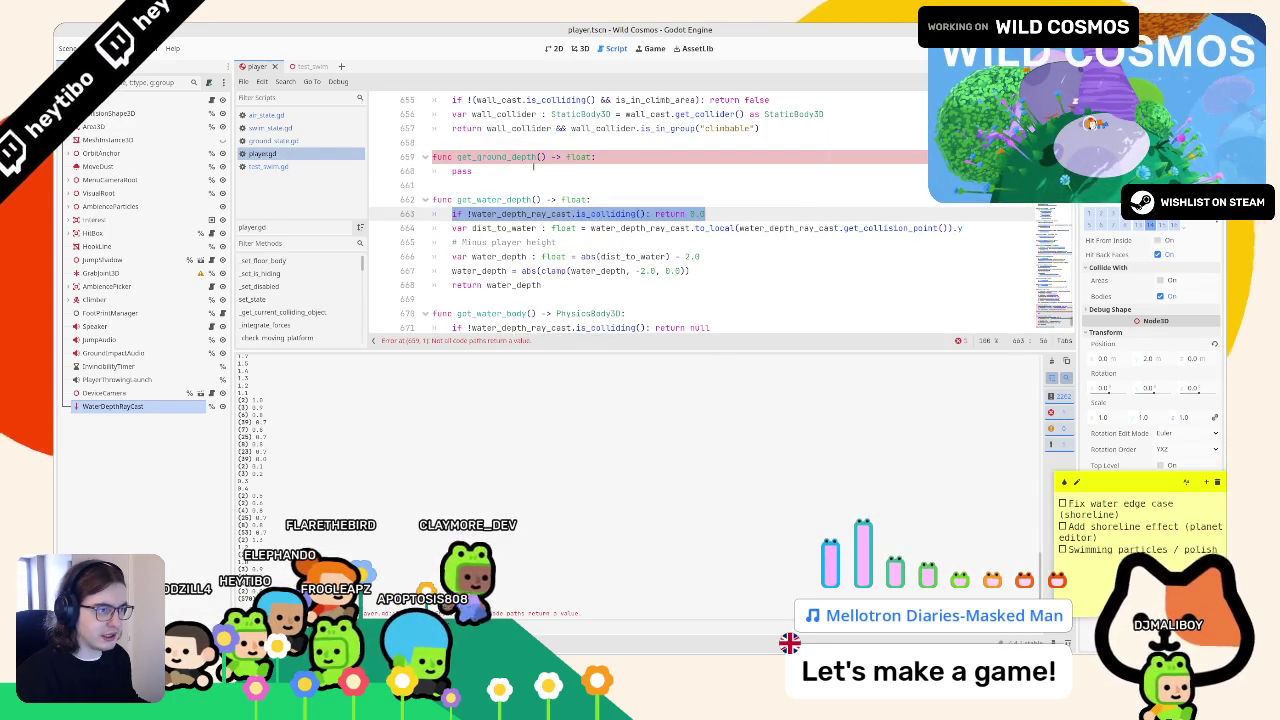
double_click(462, 171)
key("ctrl+v")
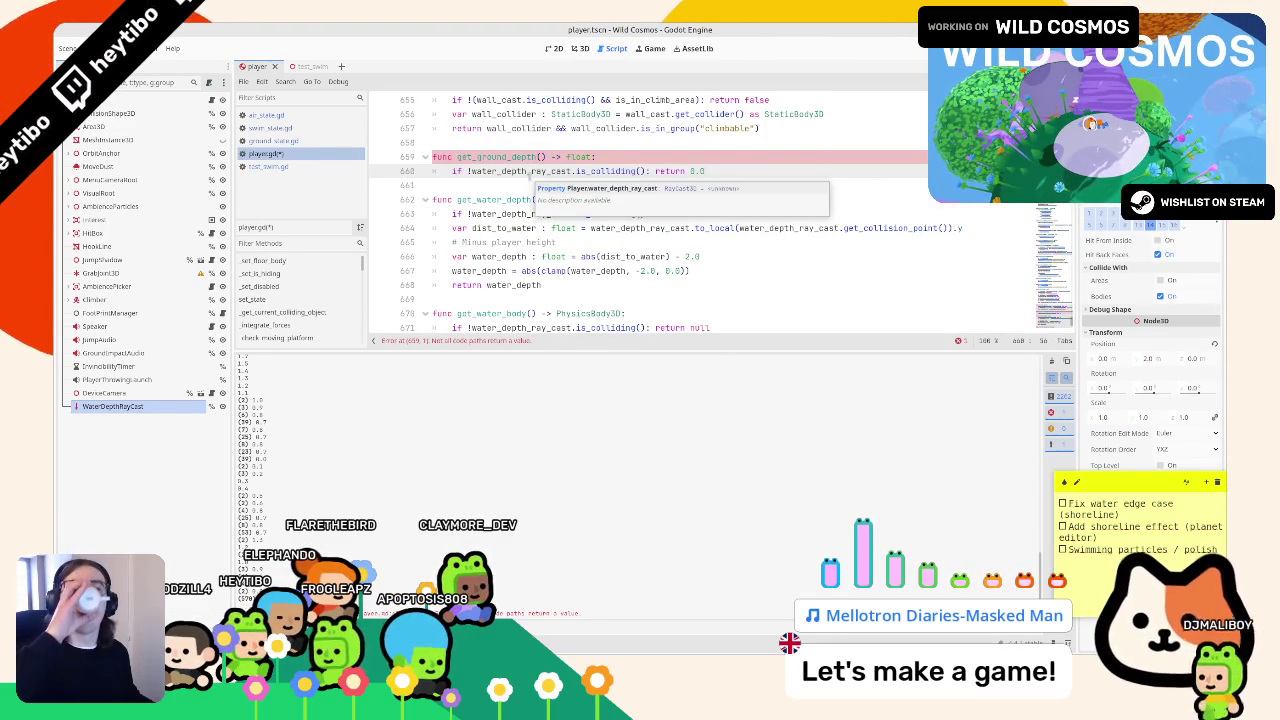
double_click(536, 157)
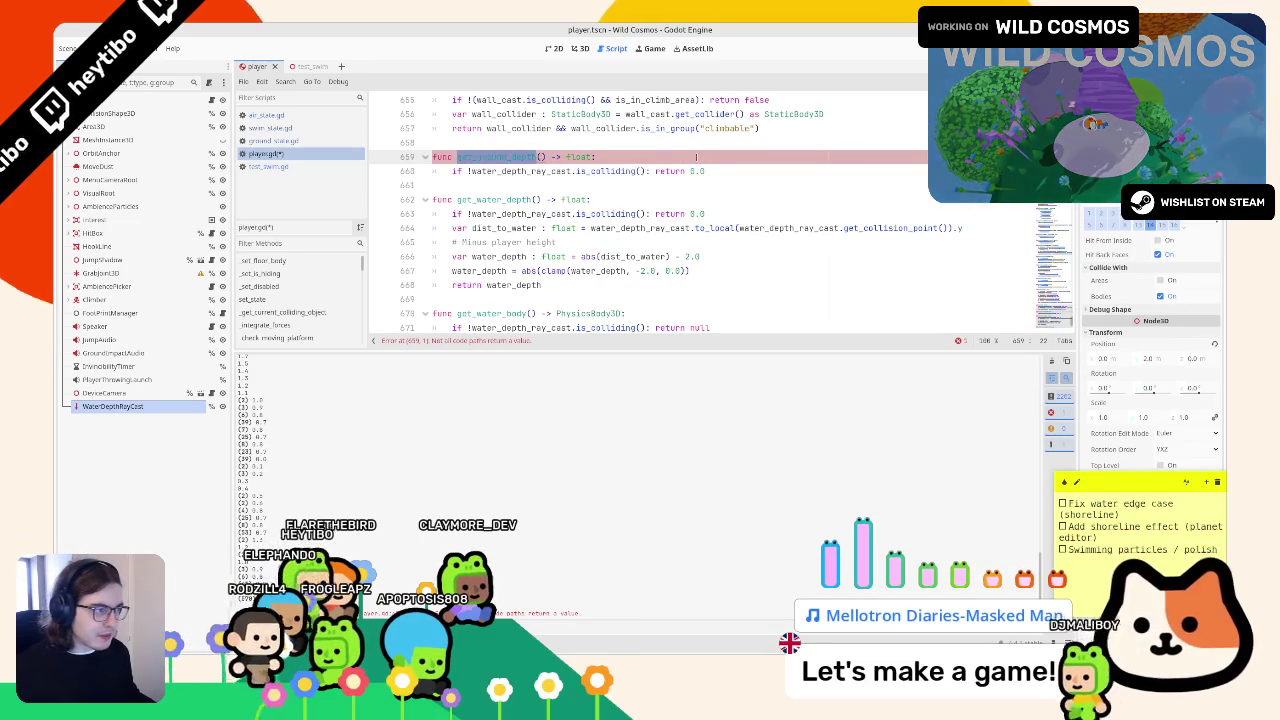
left_click(732, 171)
key("Return")
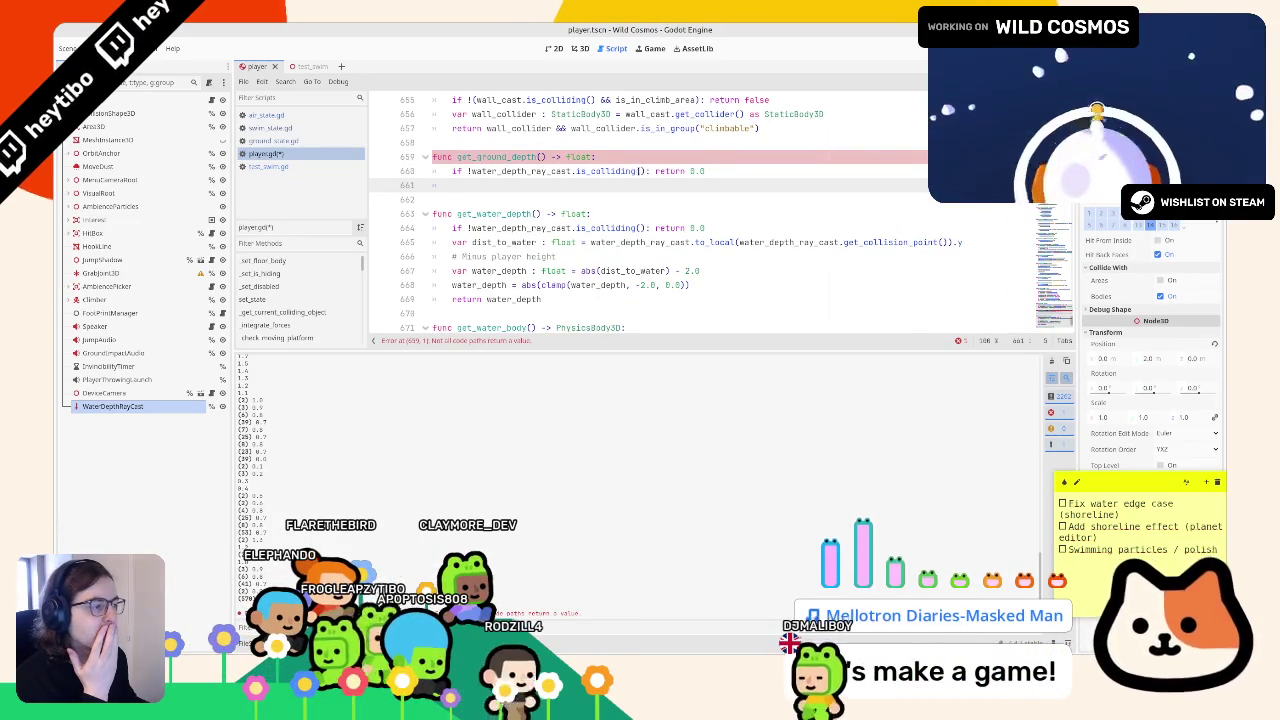
- Add a ground_depth variable from the ray's collision point and return abs(ground_depth)
left_click(453, 242)
key("shift+End")
key("ctrl+c")
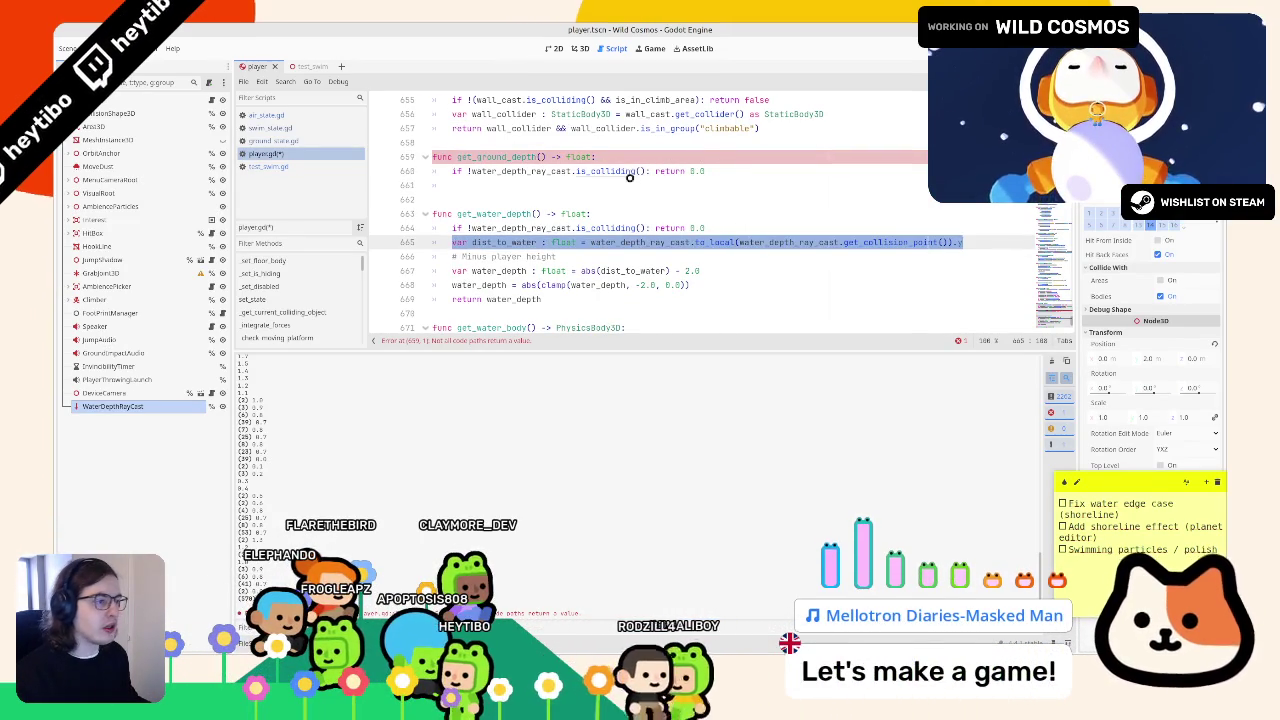
left_click(629, 185)
key("ctrl+v")
double_click(505, 185)
type("gro")
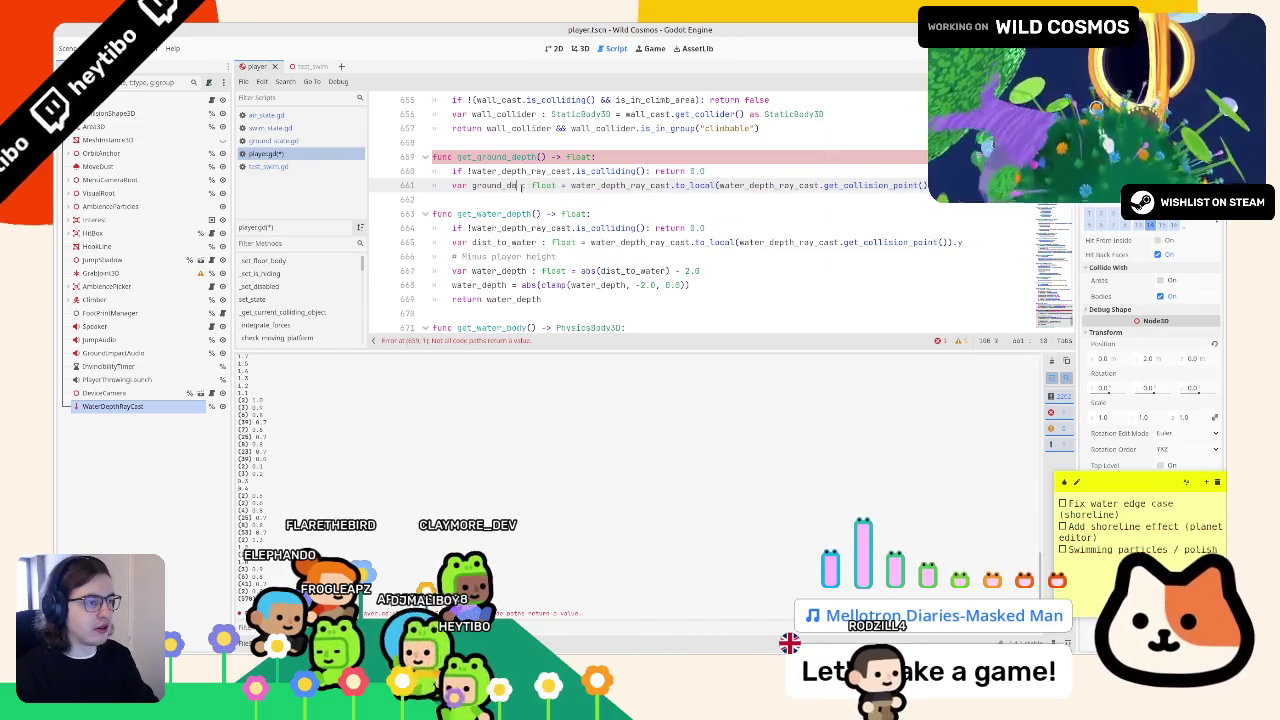
key("End")
key("Return")
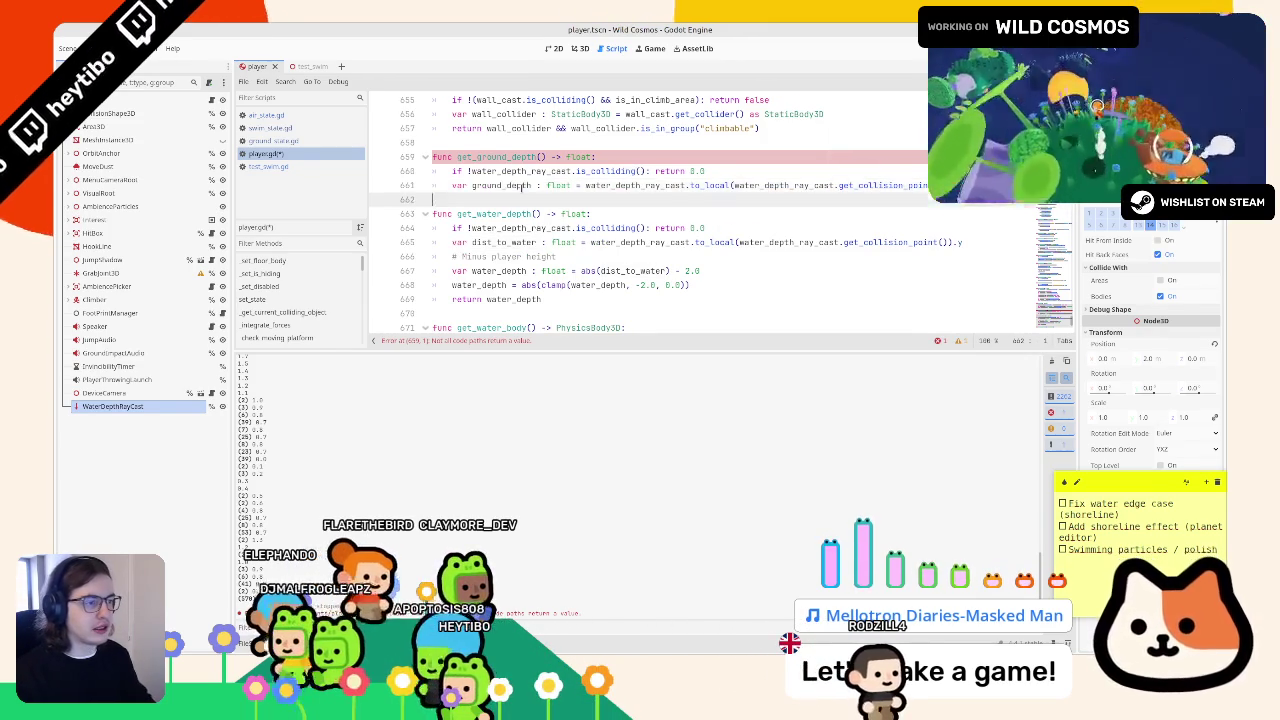
type("n abs(")
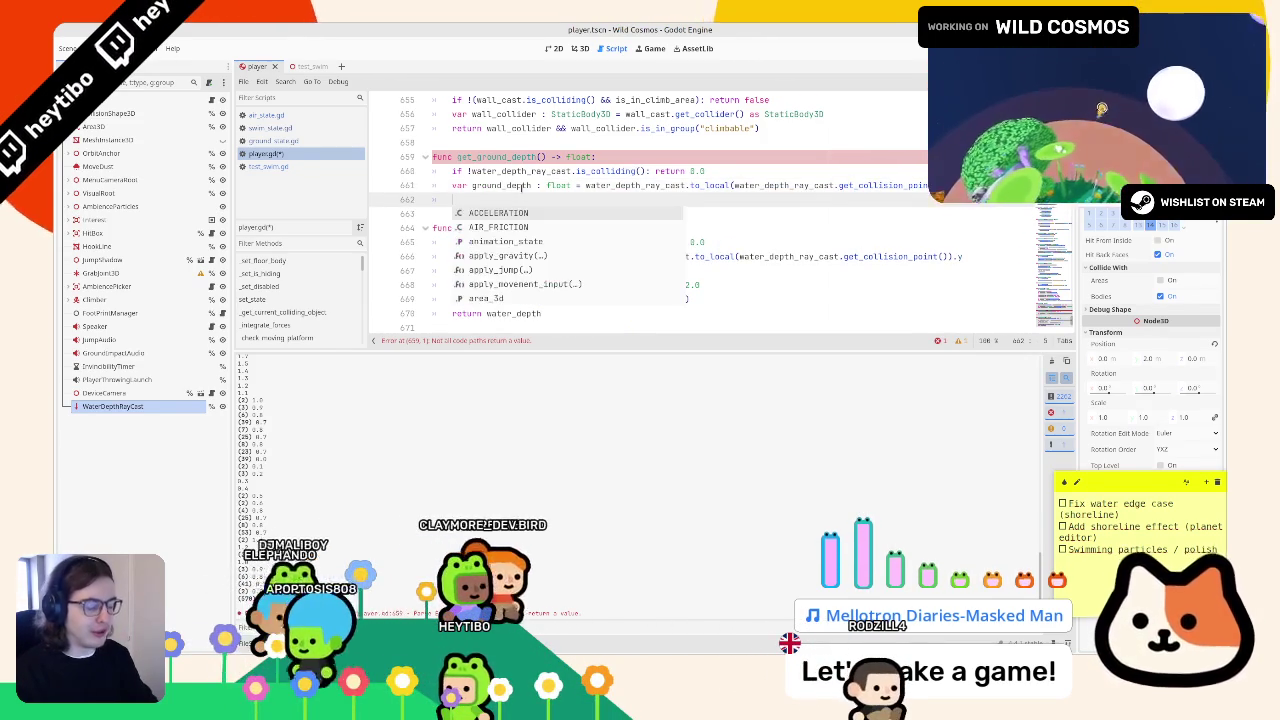
type("ground_depth")
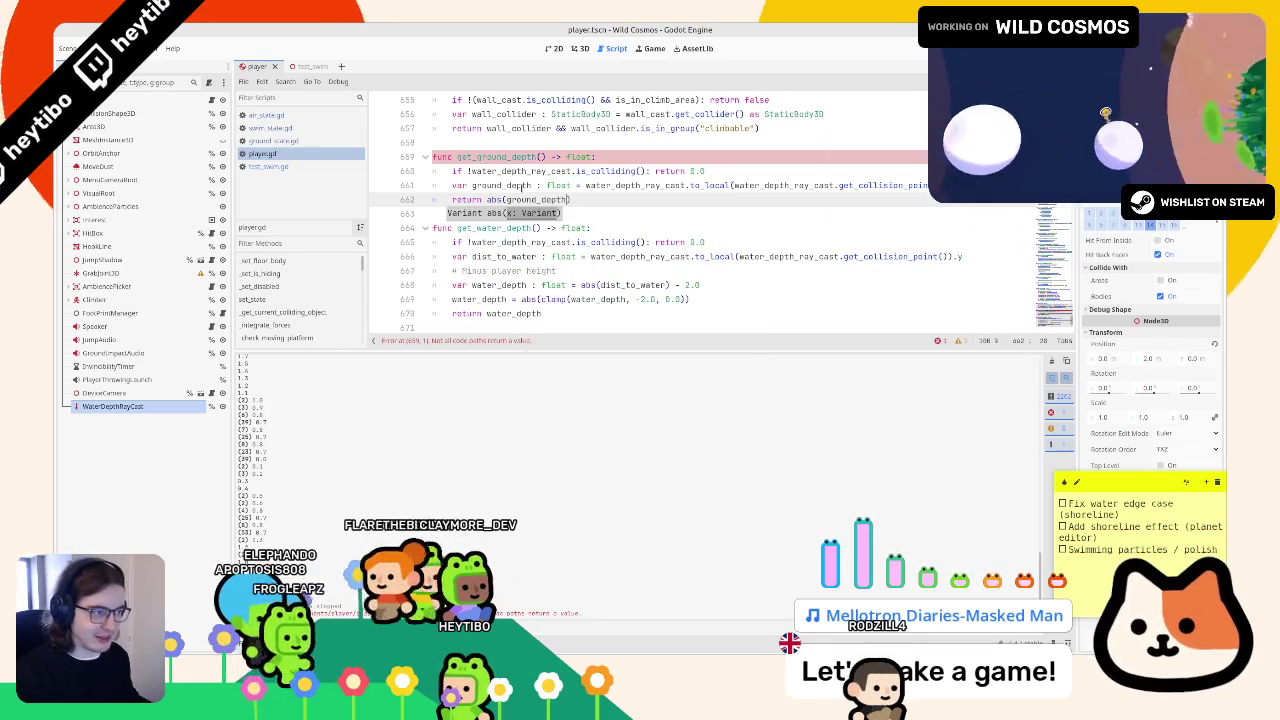
double_click(508, 199)
scroll(523, 200, "down", 2)
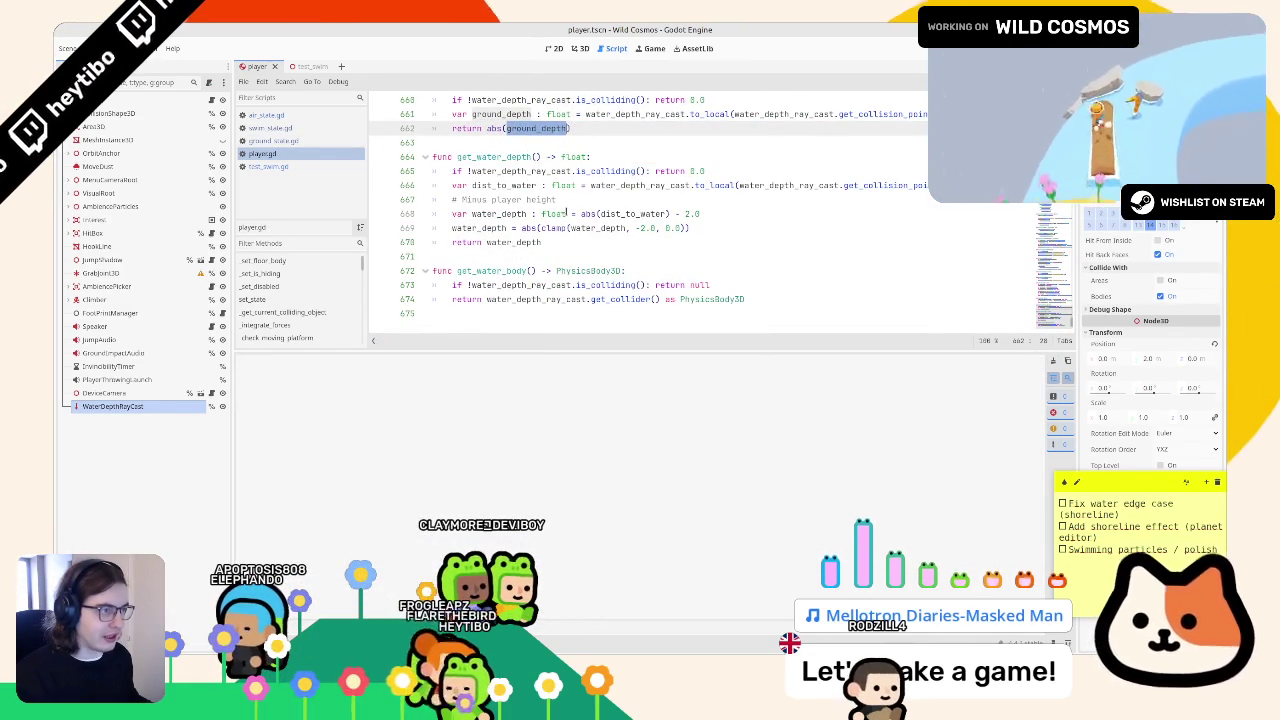
left_click(265, 128)
- Add print(player.get_ground_depth()) to swim_state.gd's update code
left_click(267, 140)
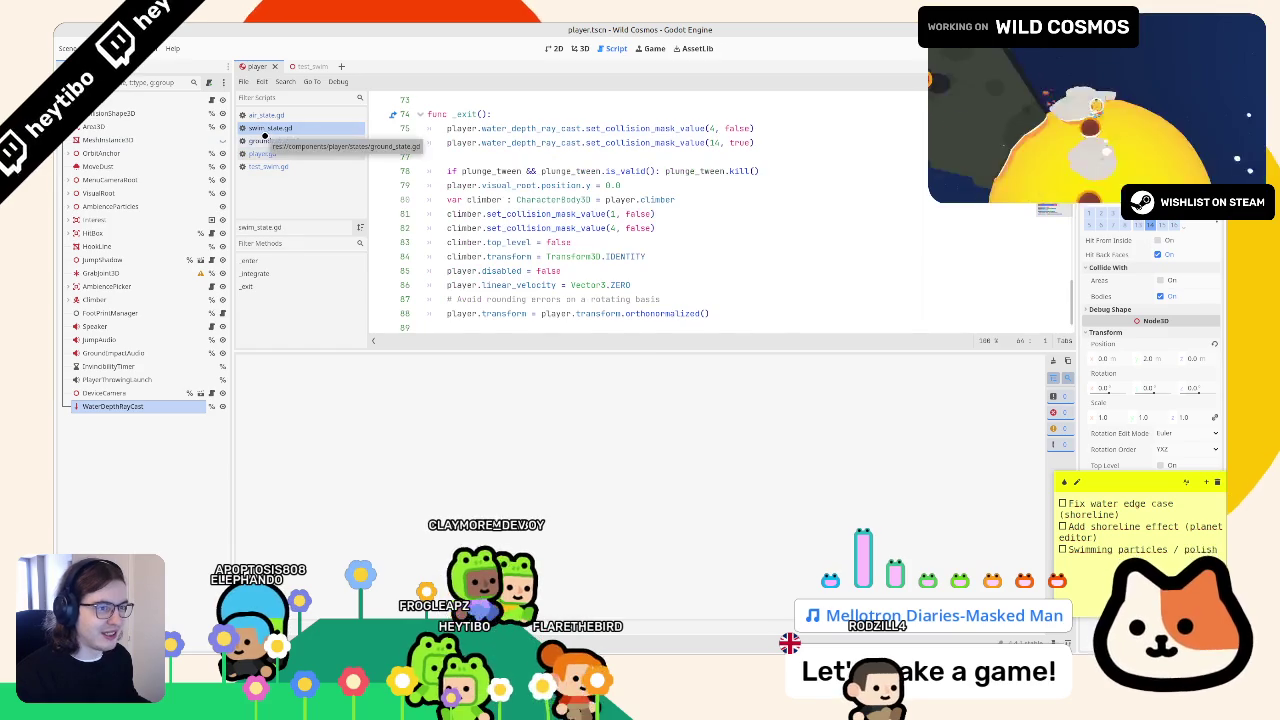
left_click(266, 128)
left_click(272, 115)
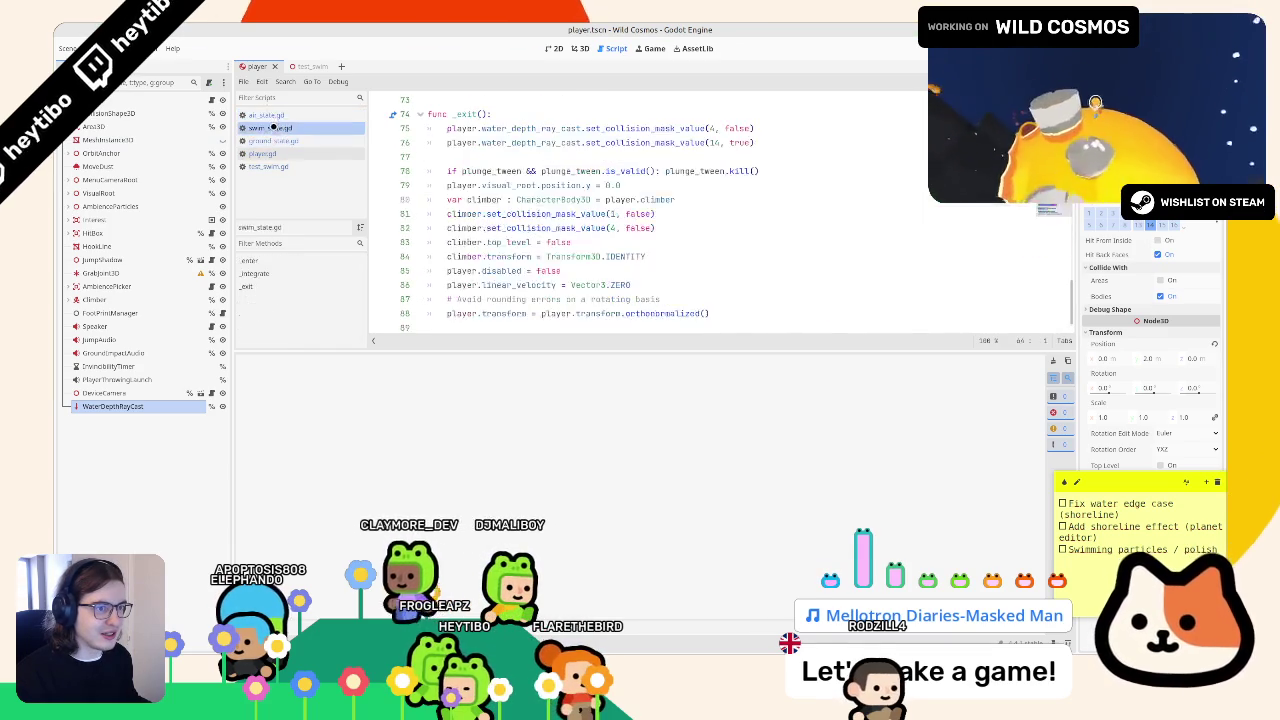
left_click(293, 141)
left_click(306, 127)
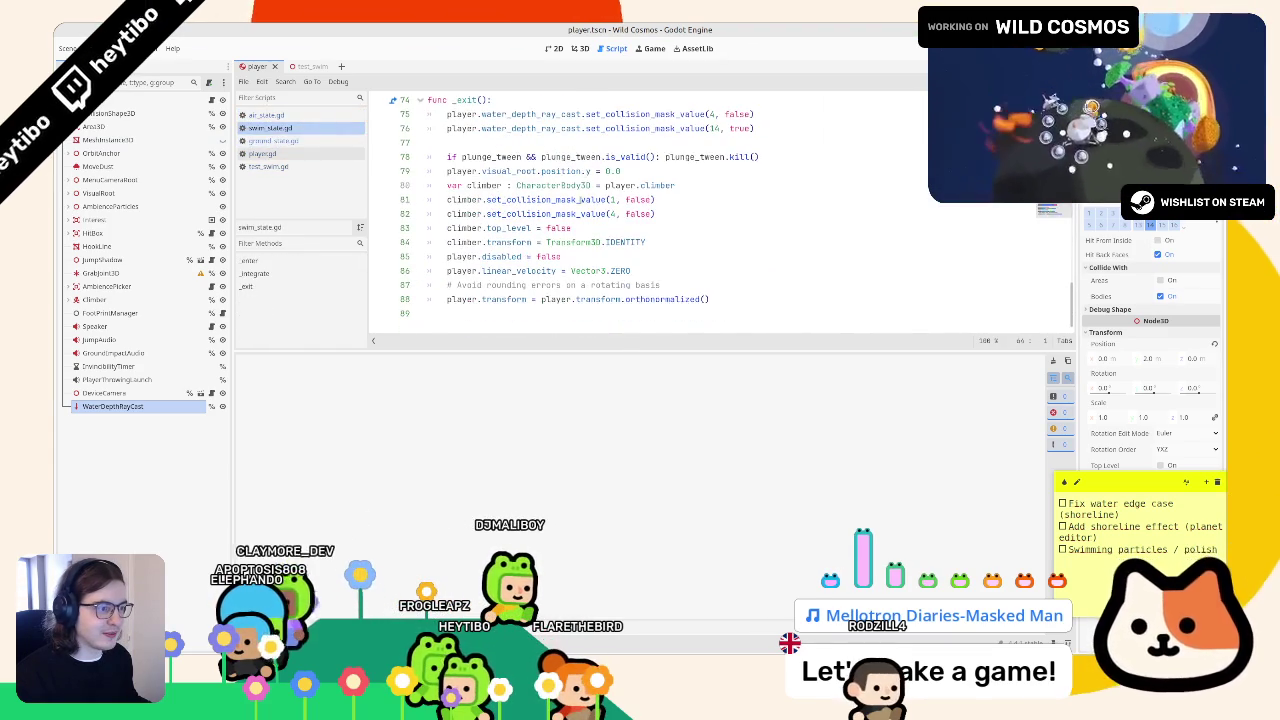
scroll(577, 215, "up", 3)
scroll(577, 215, "up", 3)
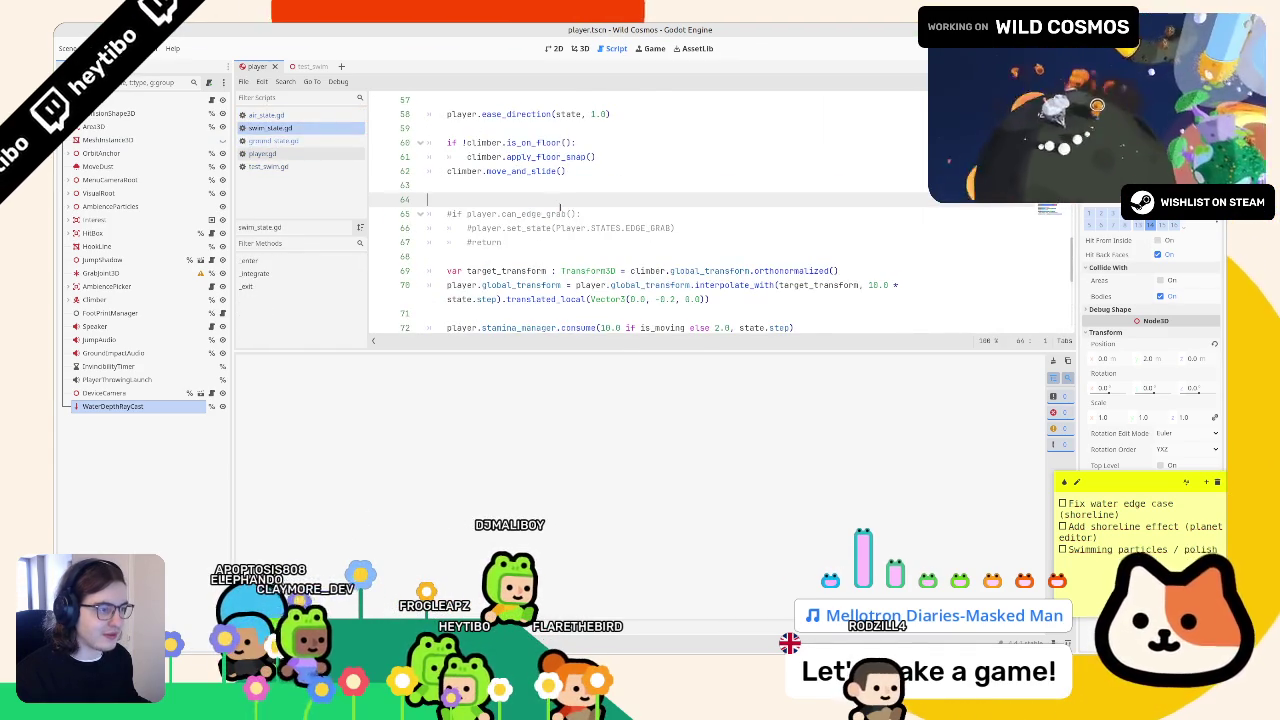
key("Return")
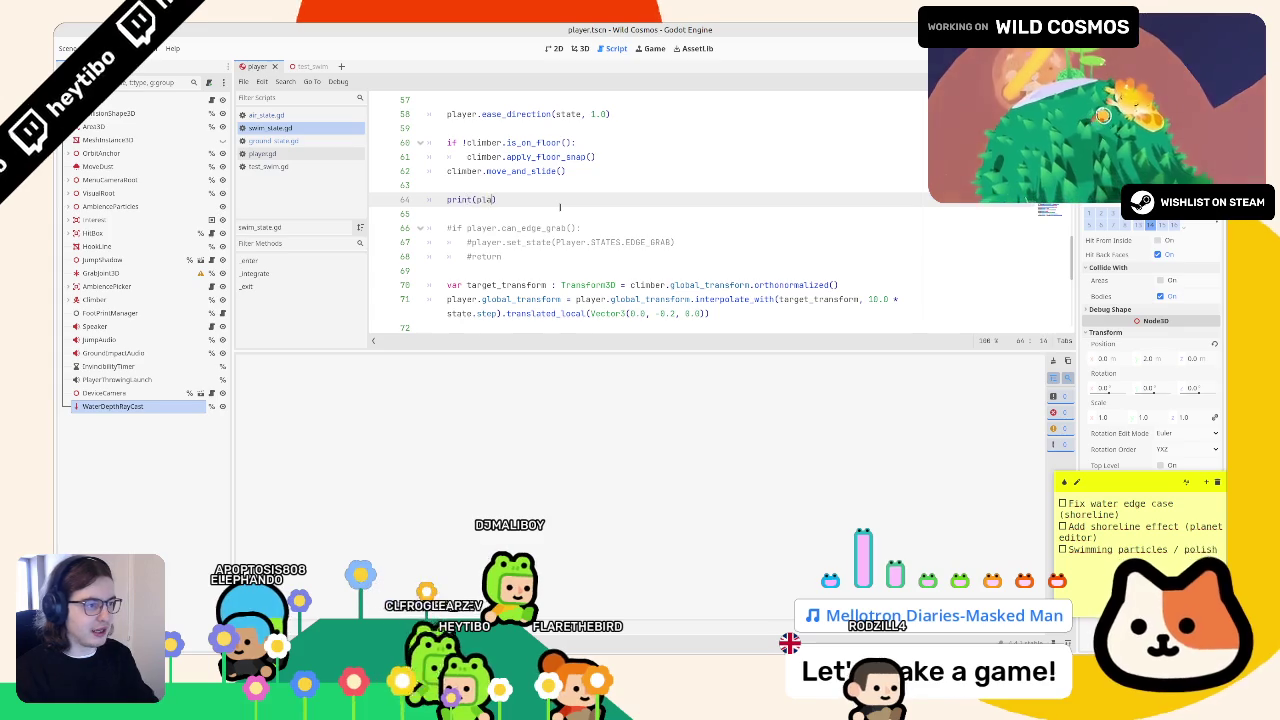
type("(")
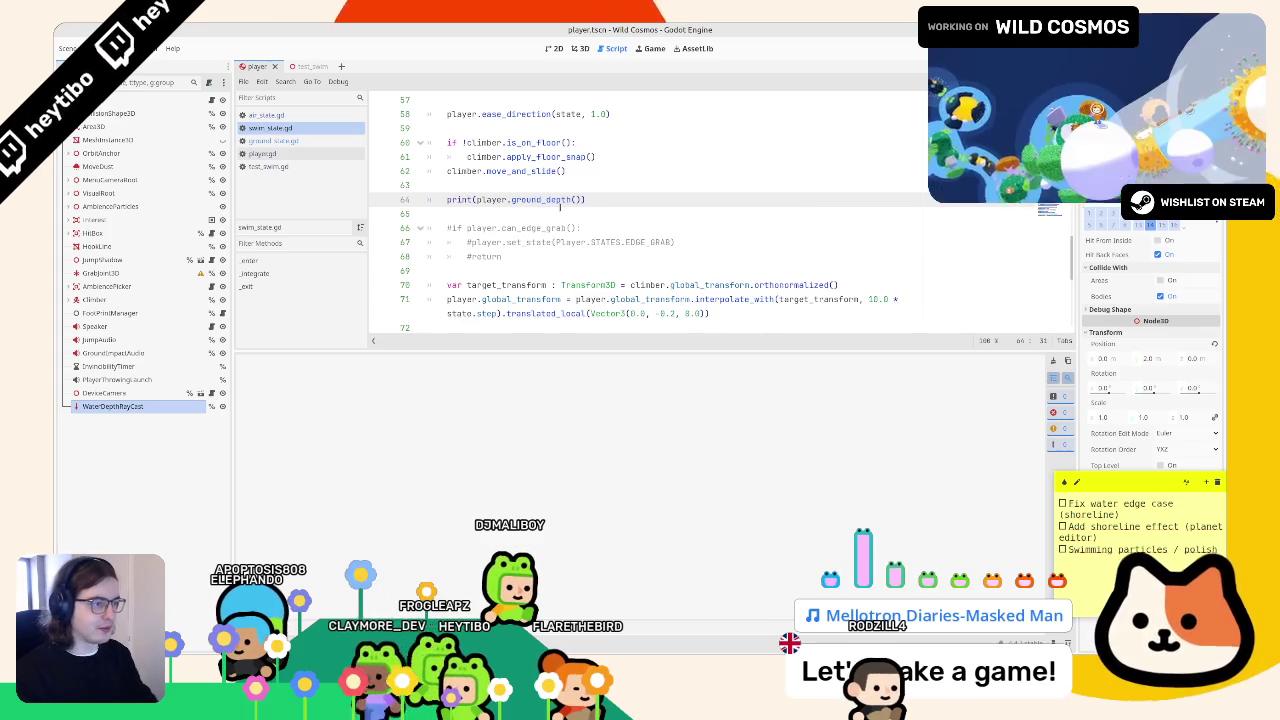
key("BackSpace")
key("BackSpace")
key("BackSpace")
type("f")
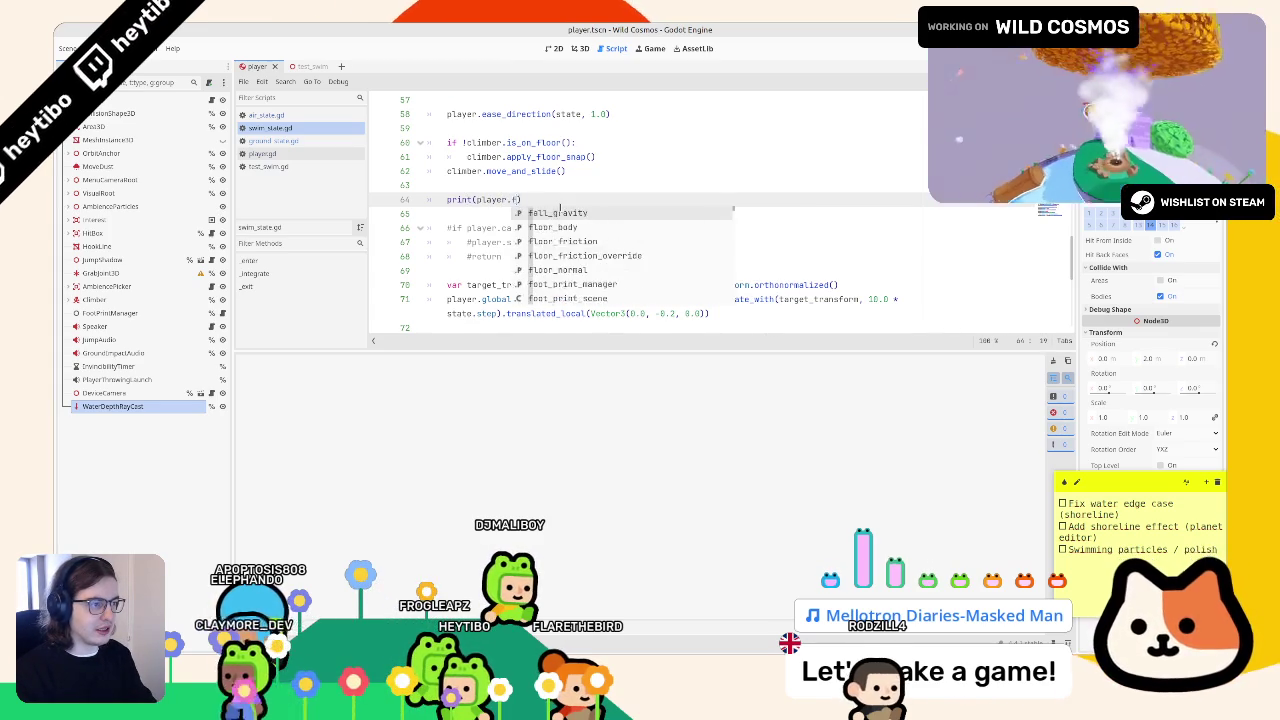
type("ground_depth(")
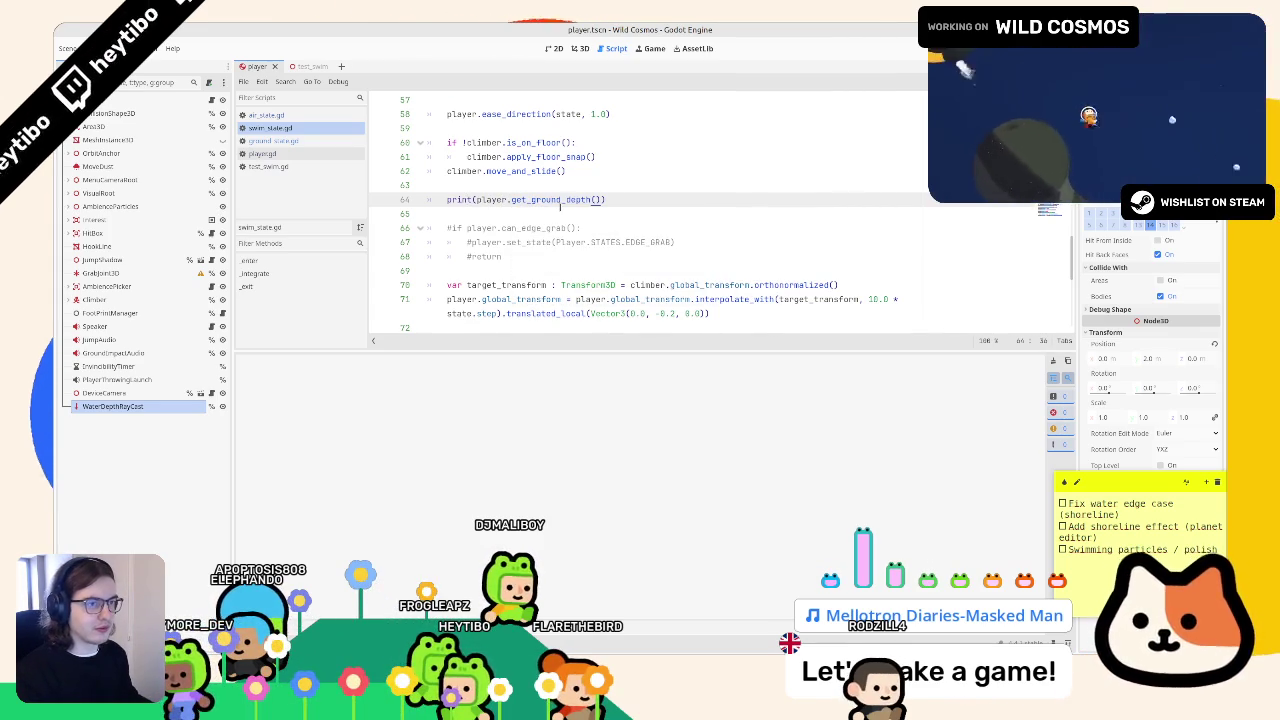
- Run the test_swim scene to see ground depths around 1.4–1.5, then close it
left_click(305, 66)
key("F6")
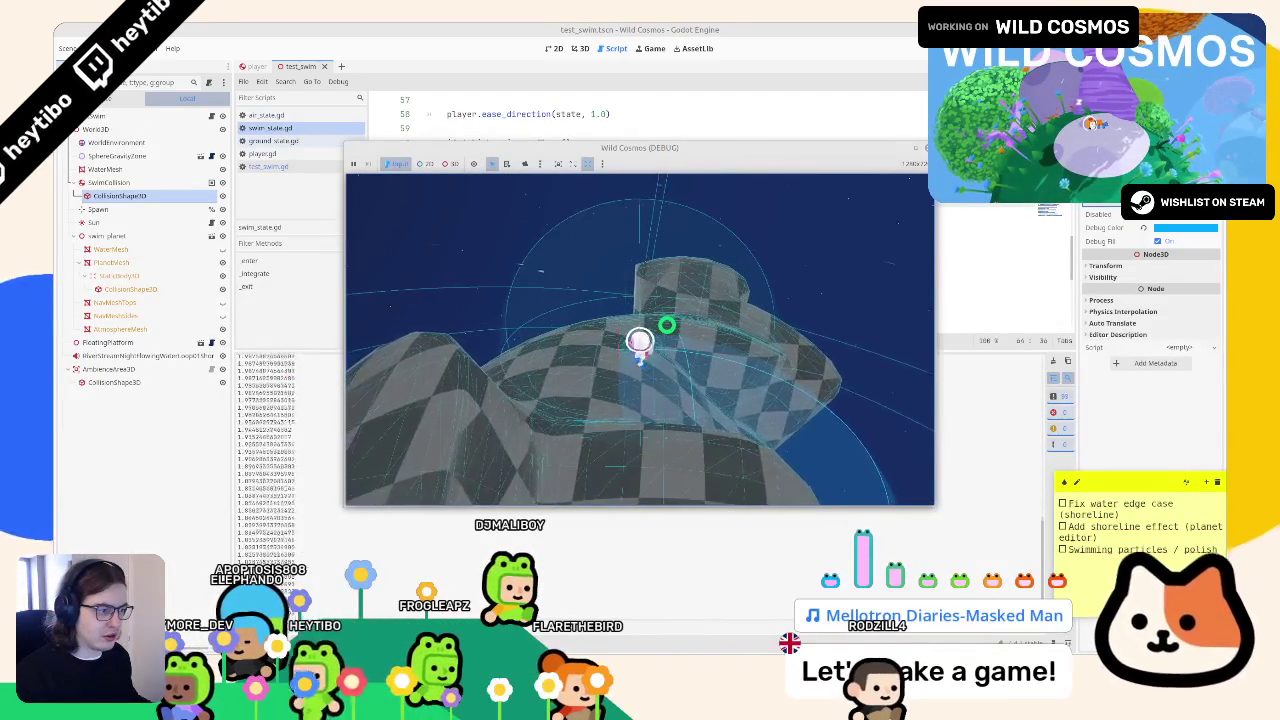
key("alt+Tab")
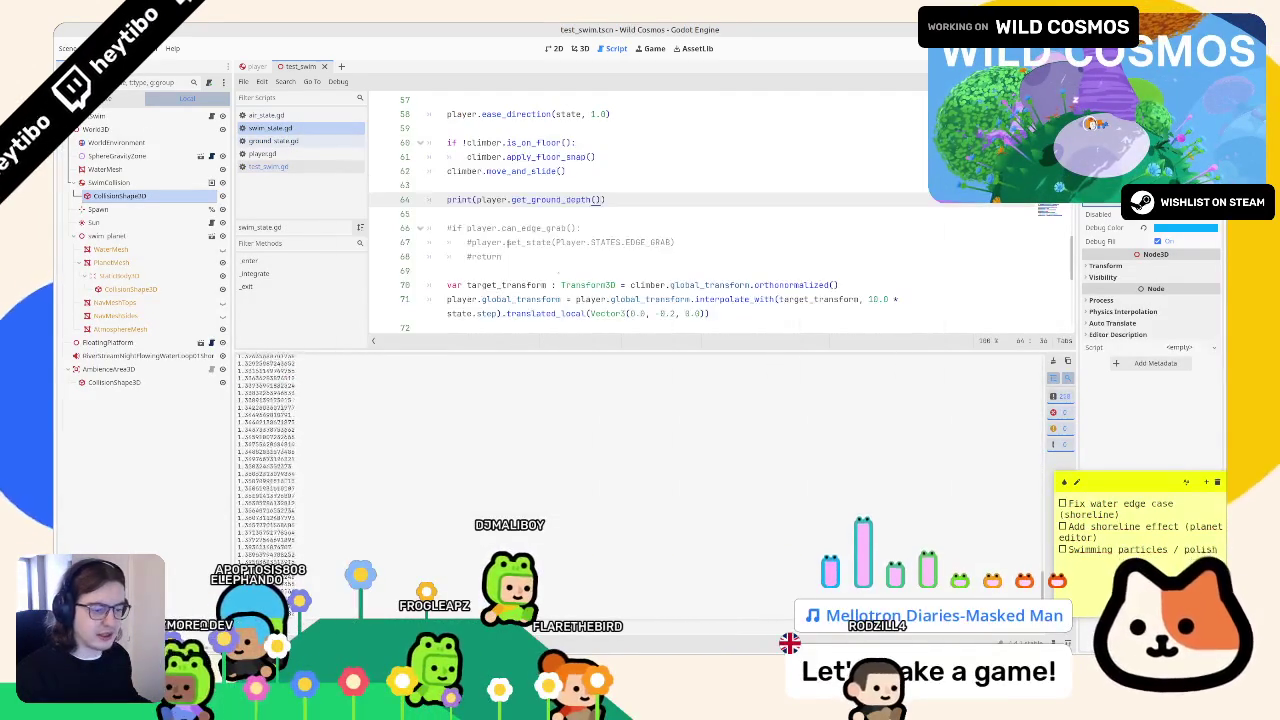
left_click(262, 153)
left_click(280, 165)
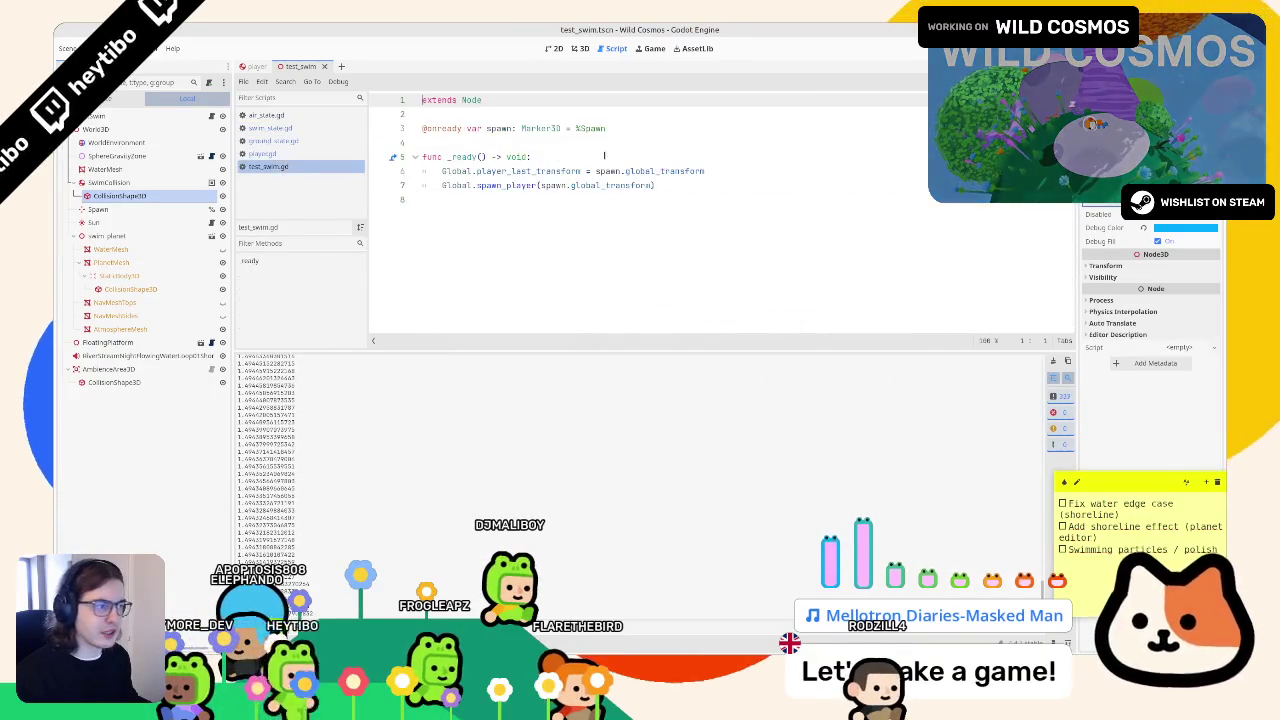
- Add a labelled water_depth print below the clamp in player.gd and test-run it
scroll(150, 240, "down", 1)
left_click(262, 153)
scroll(650, 200, "down", 10)
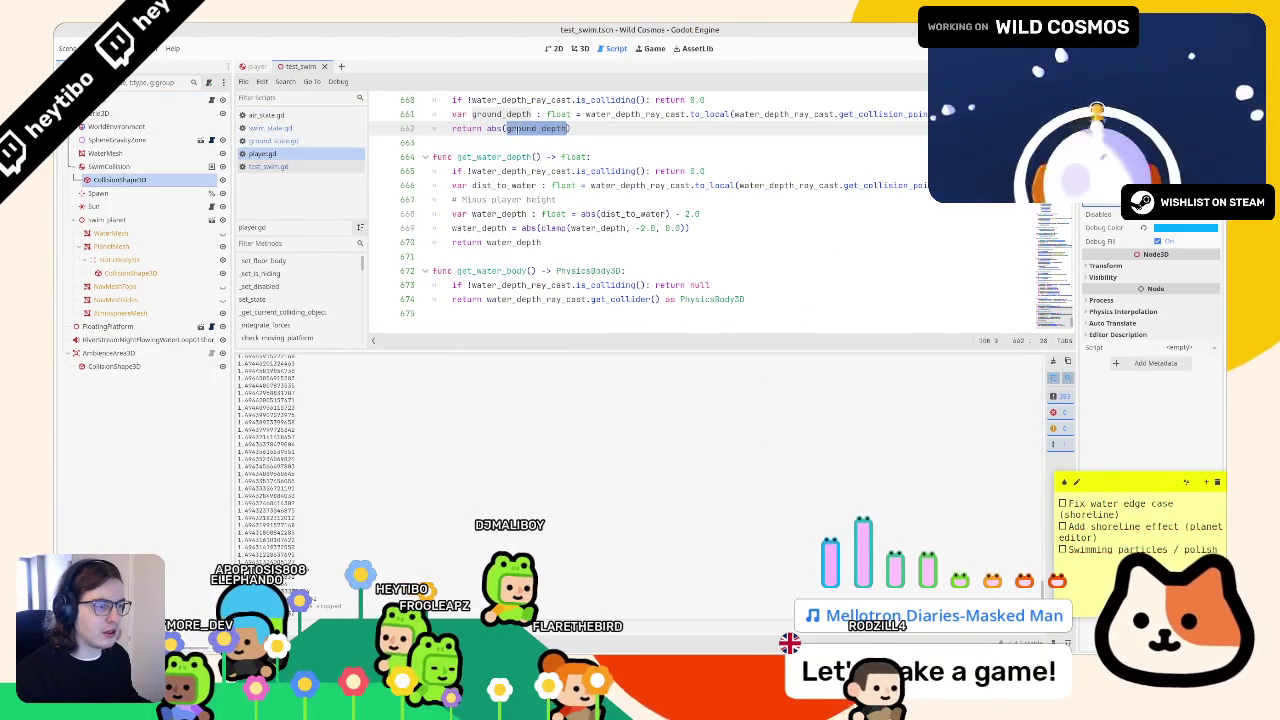
left_click(760, 227)
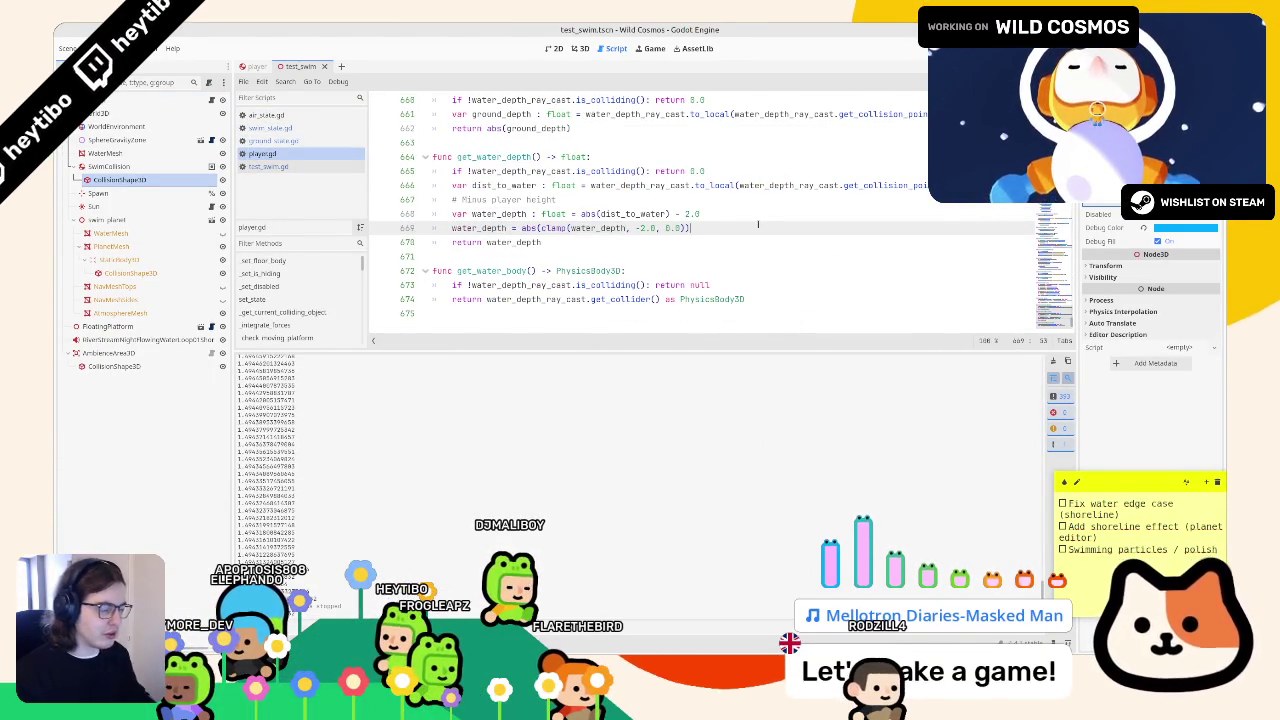
key("Return")
type("print(\"water depth: water_depth")
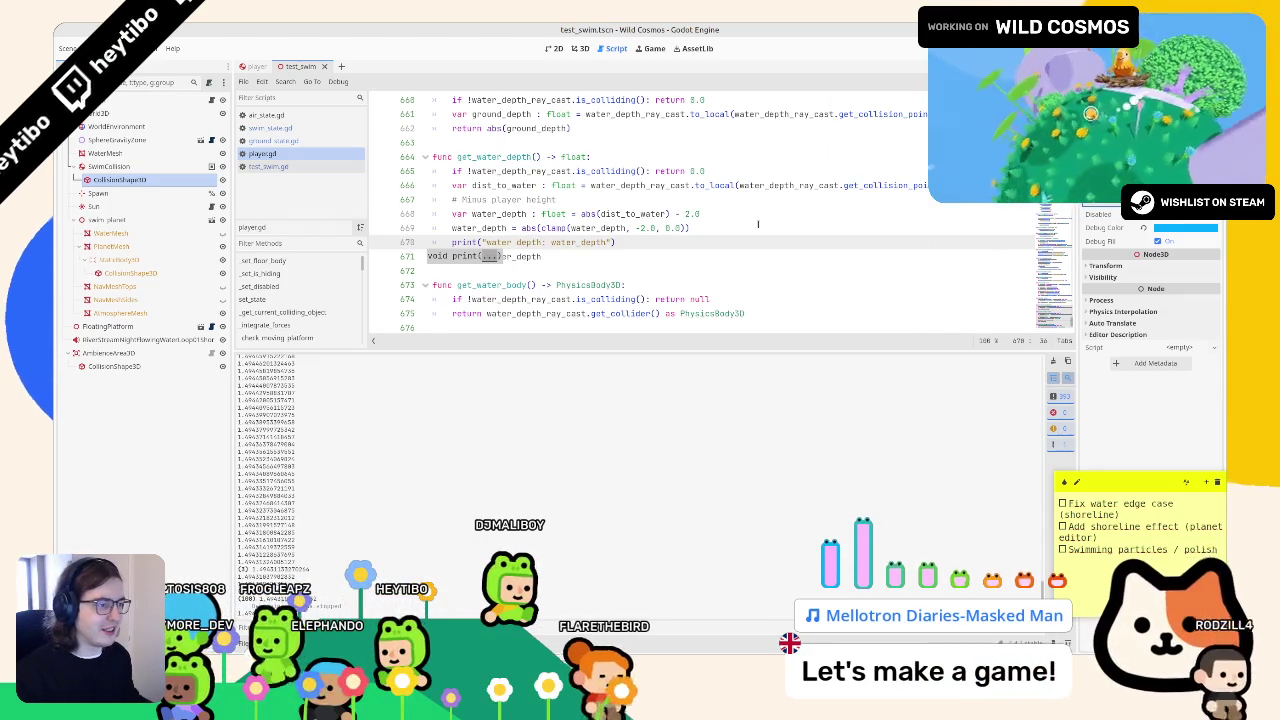
key("BackSpace")
key("BackSpace")
key("BackSpace")
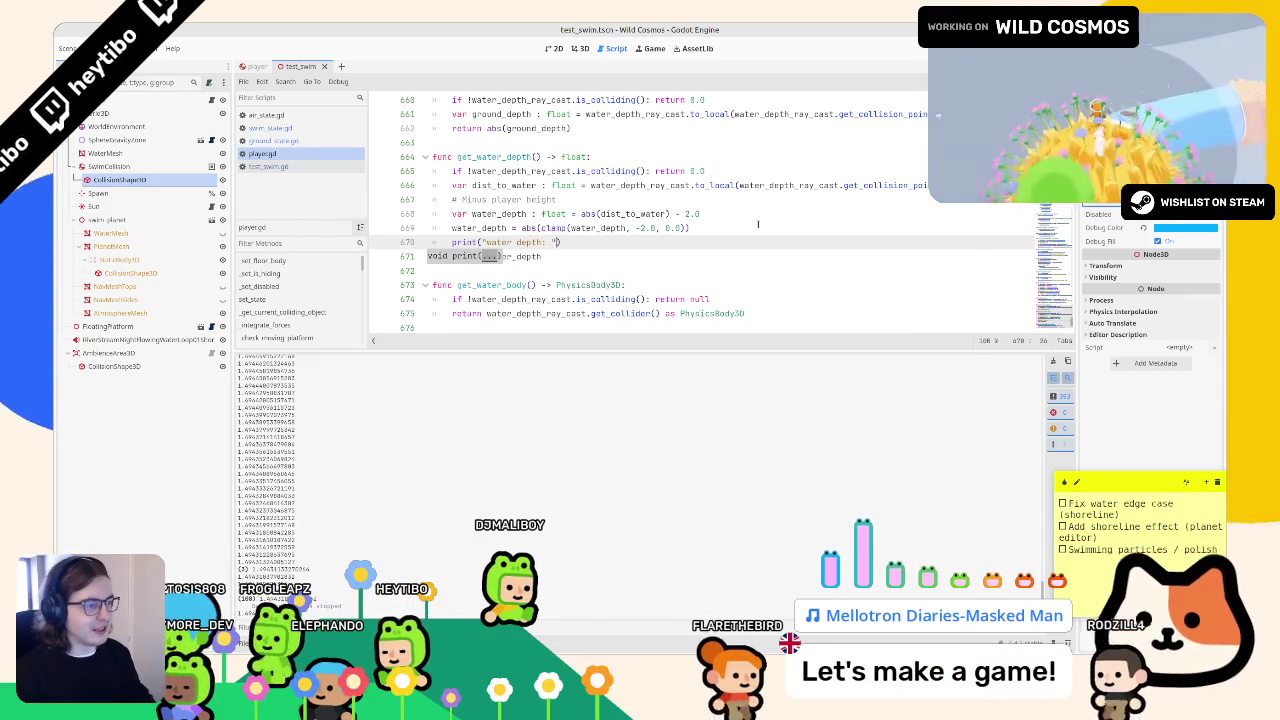
type(", water_depth")
key("F6")
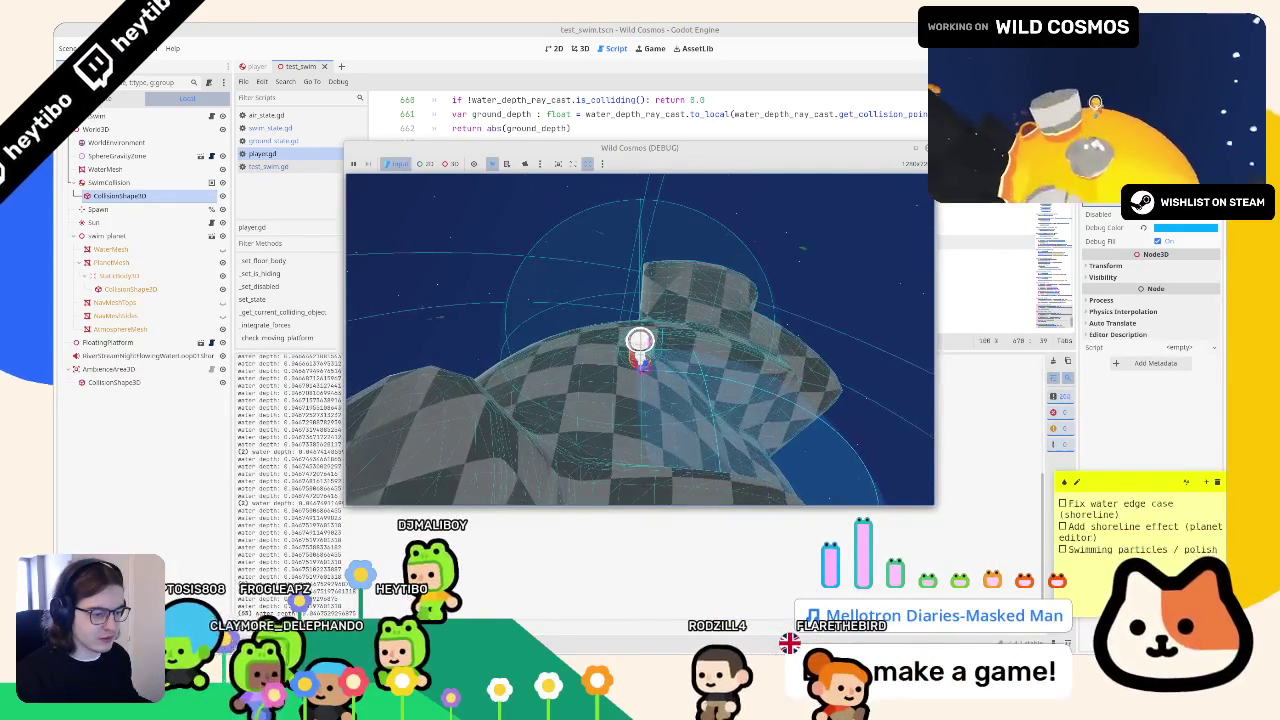
key("F8")
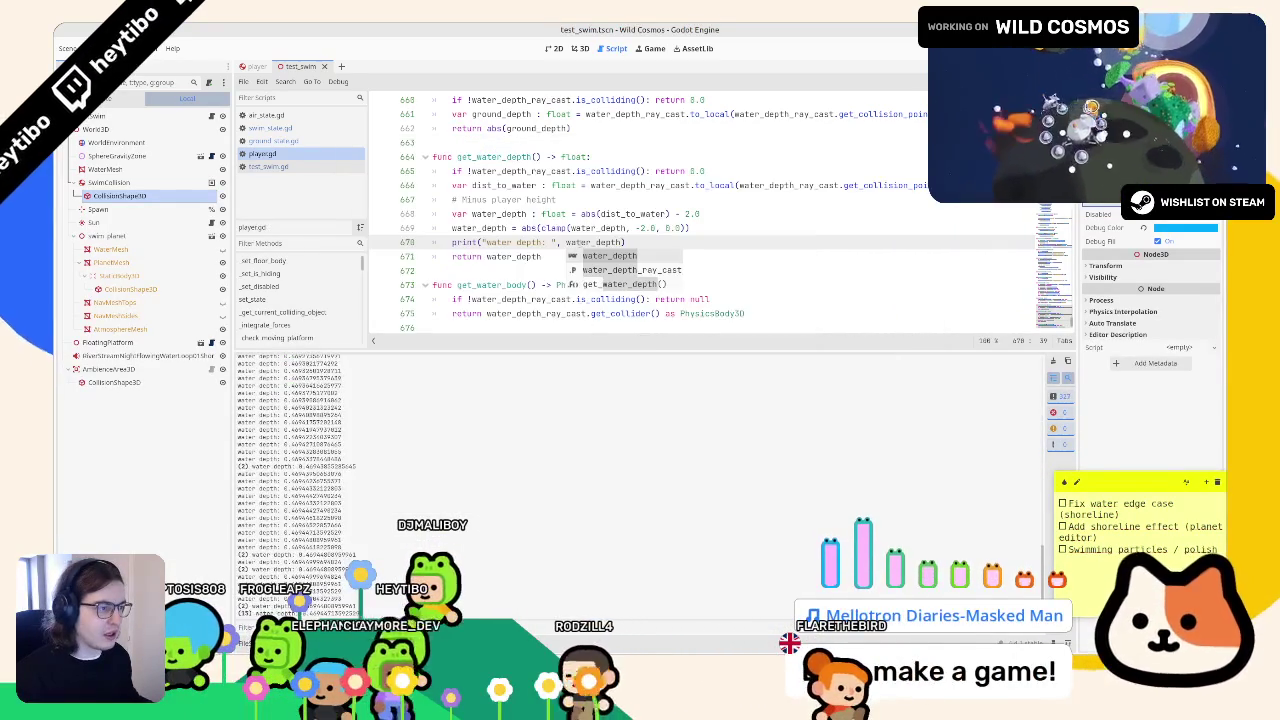
- Change the printed value to snappedf(water_depth, 0.1) and stop the test run
double_click(580, 242)
type("snp")
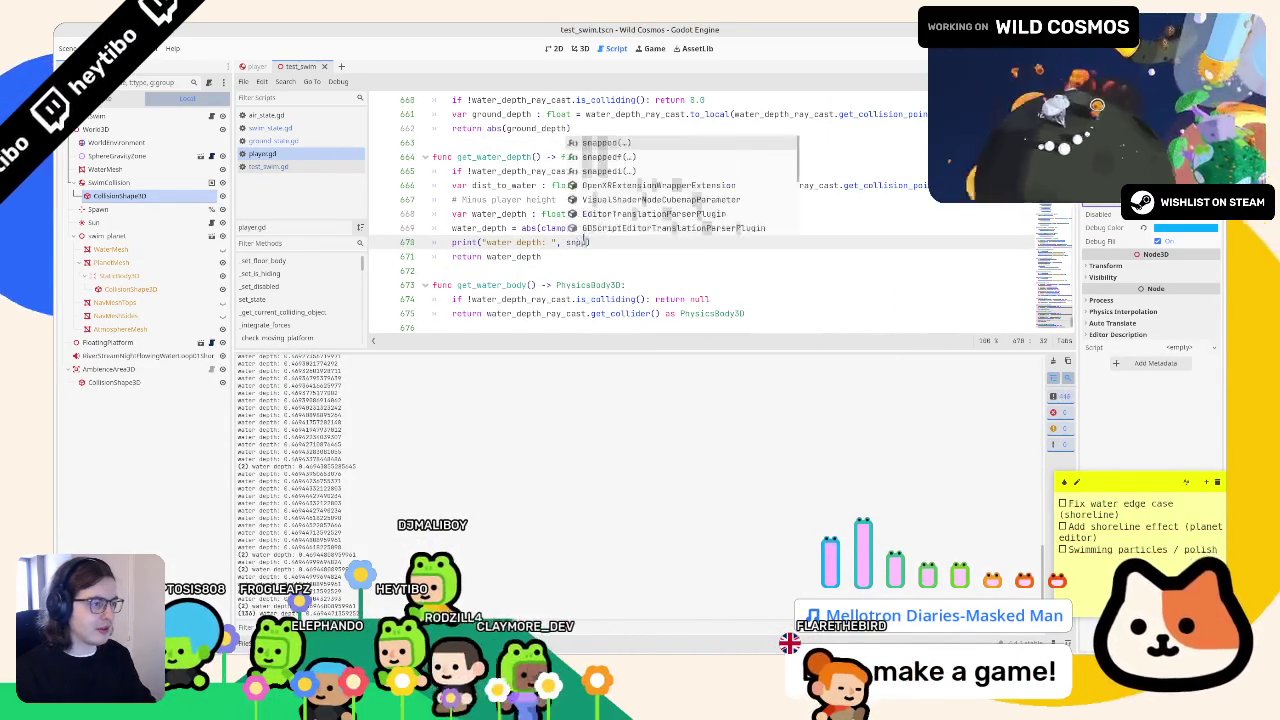
key("Return")
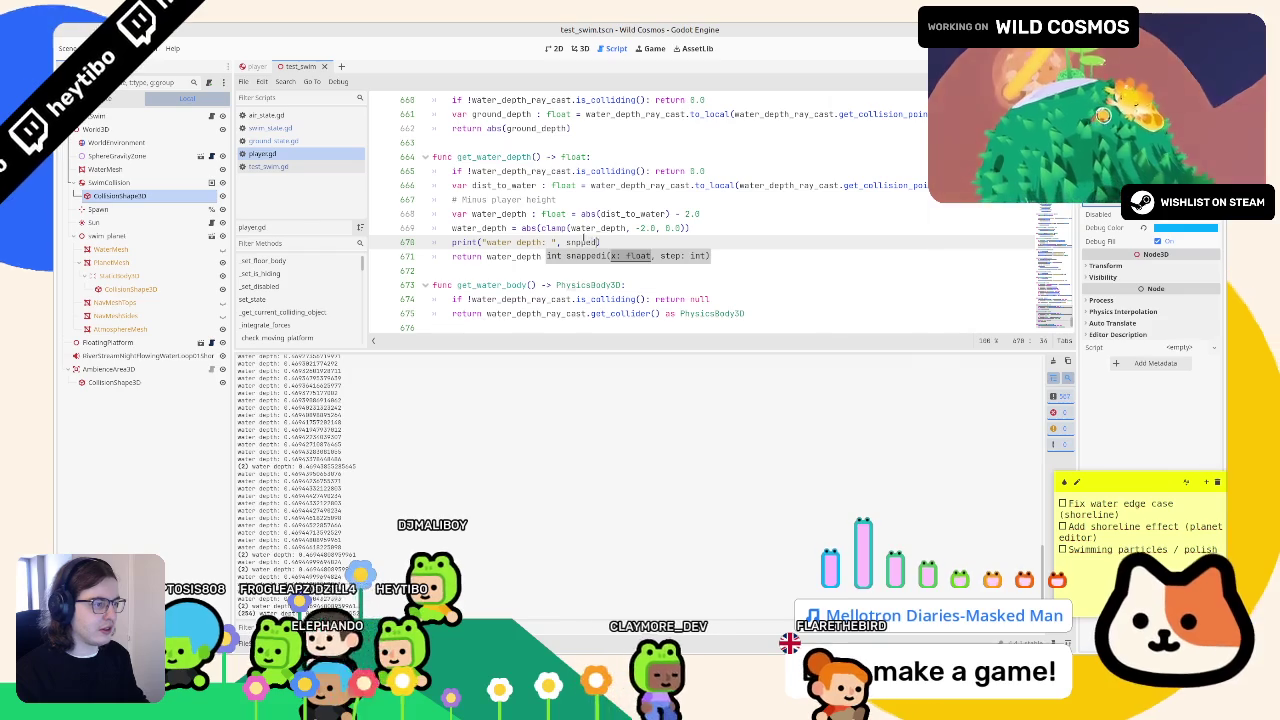
key("ctrl+space")
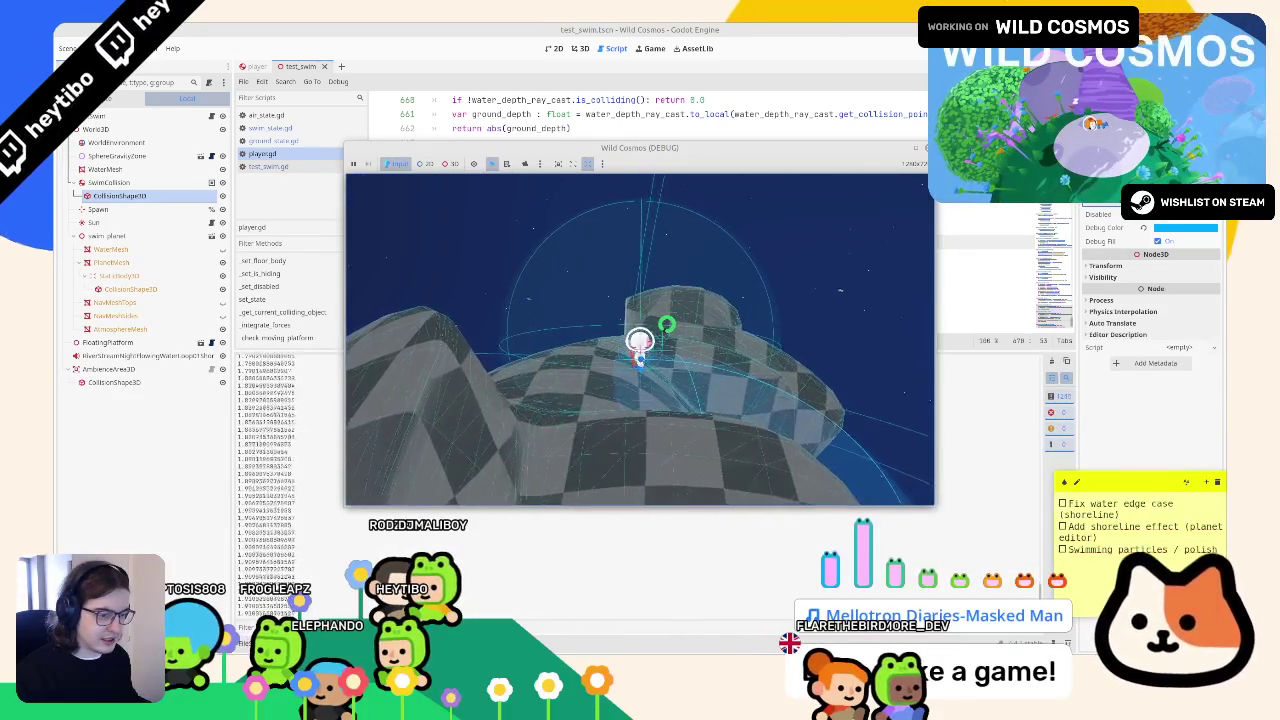
key("F8")
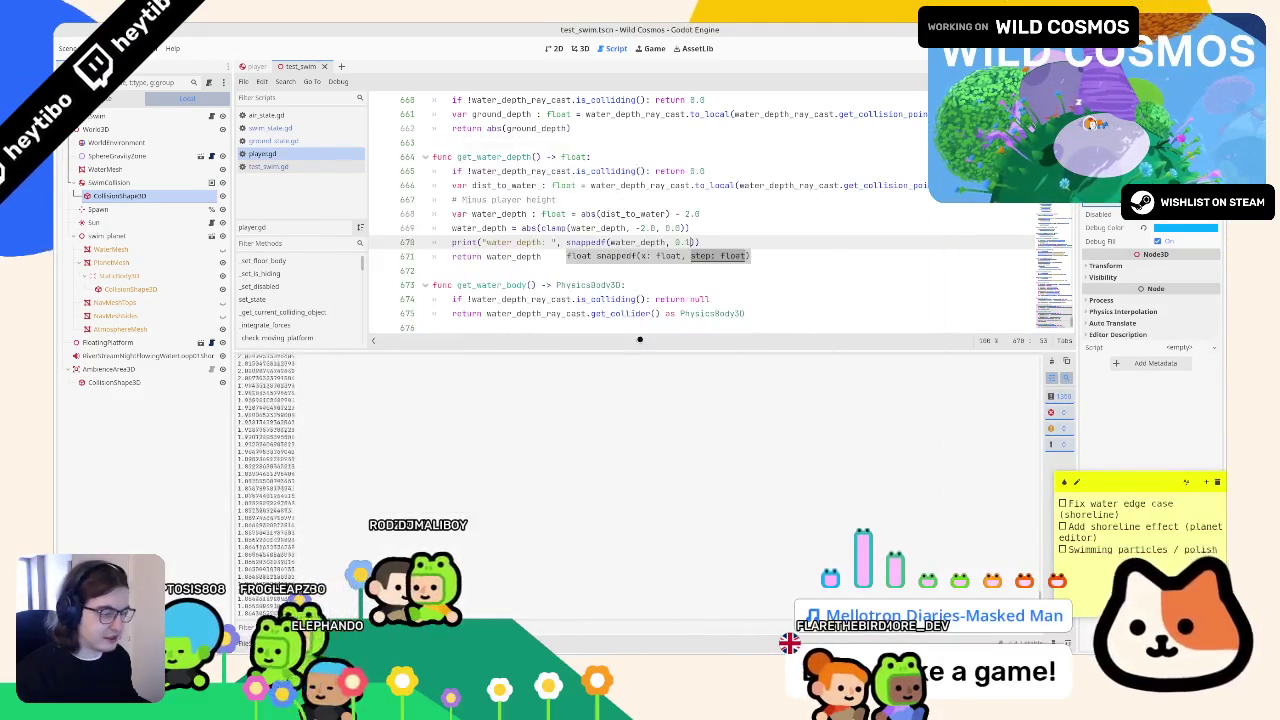
left_click(299, 130)
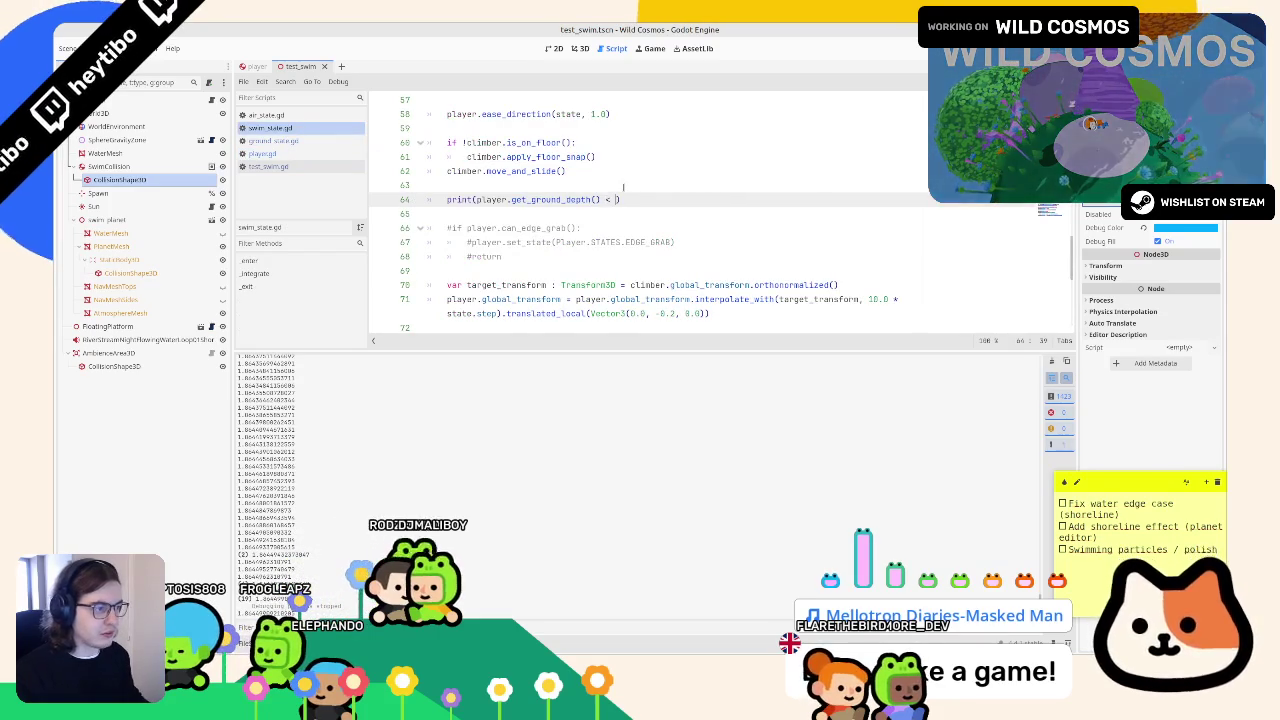
- Print player.get_ground_depth() < 1.9 and playtest, seeing false, then true
type("1.9")
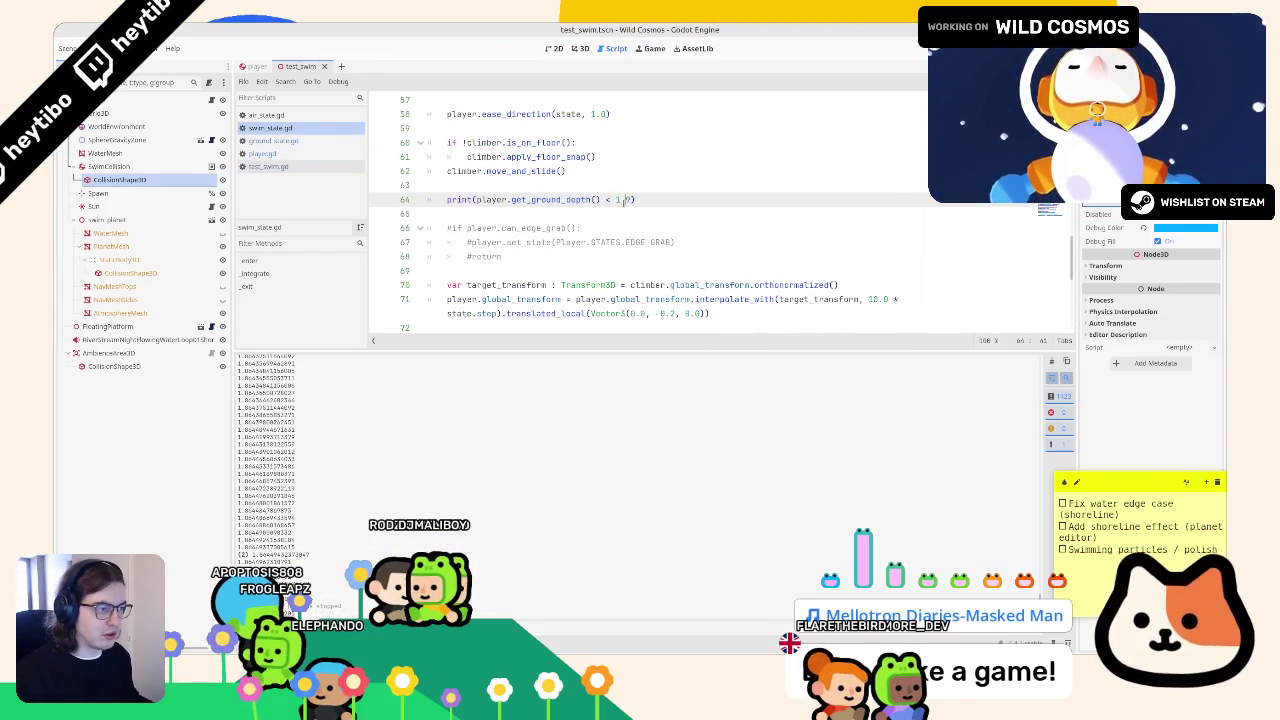
key("F6")
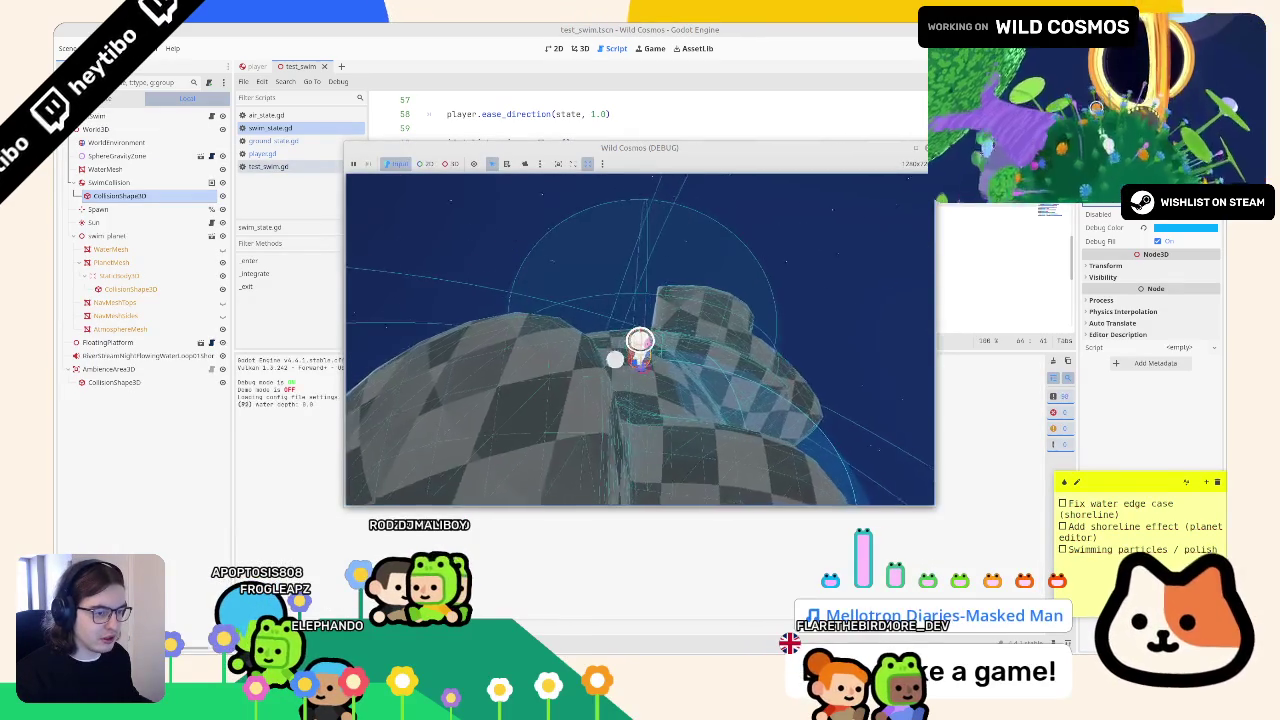
key("w")
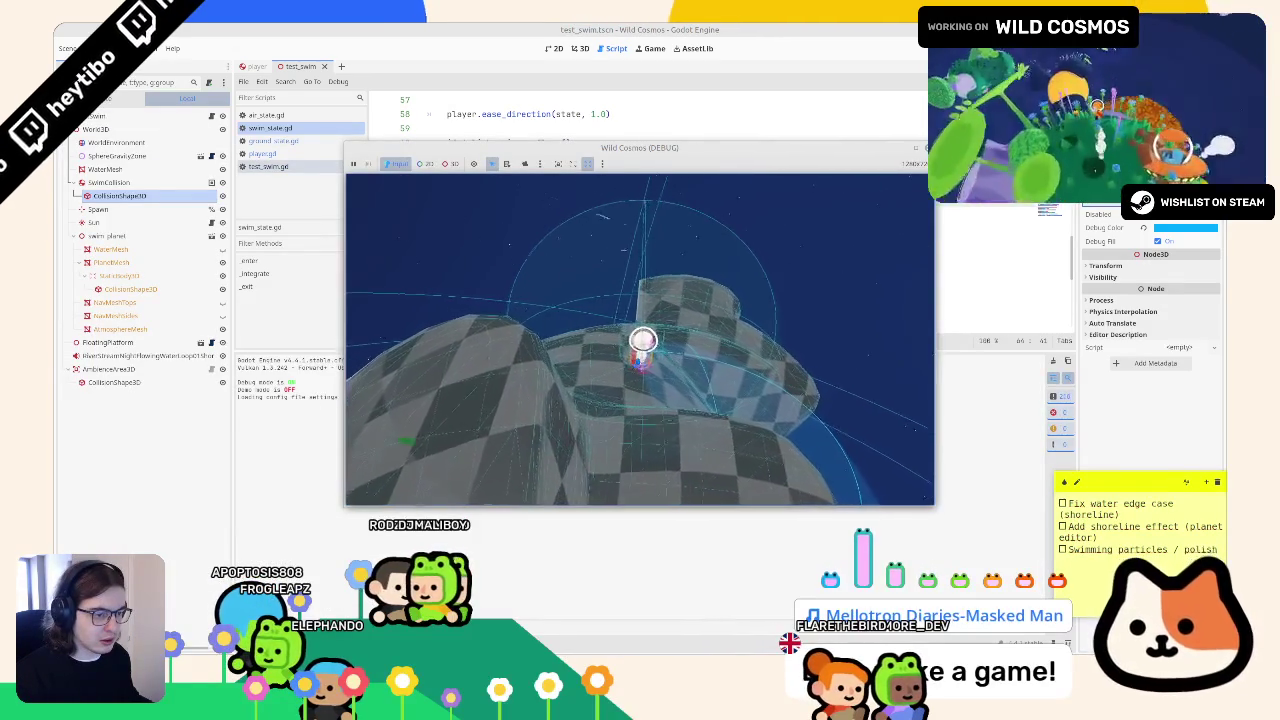
key("w")
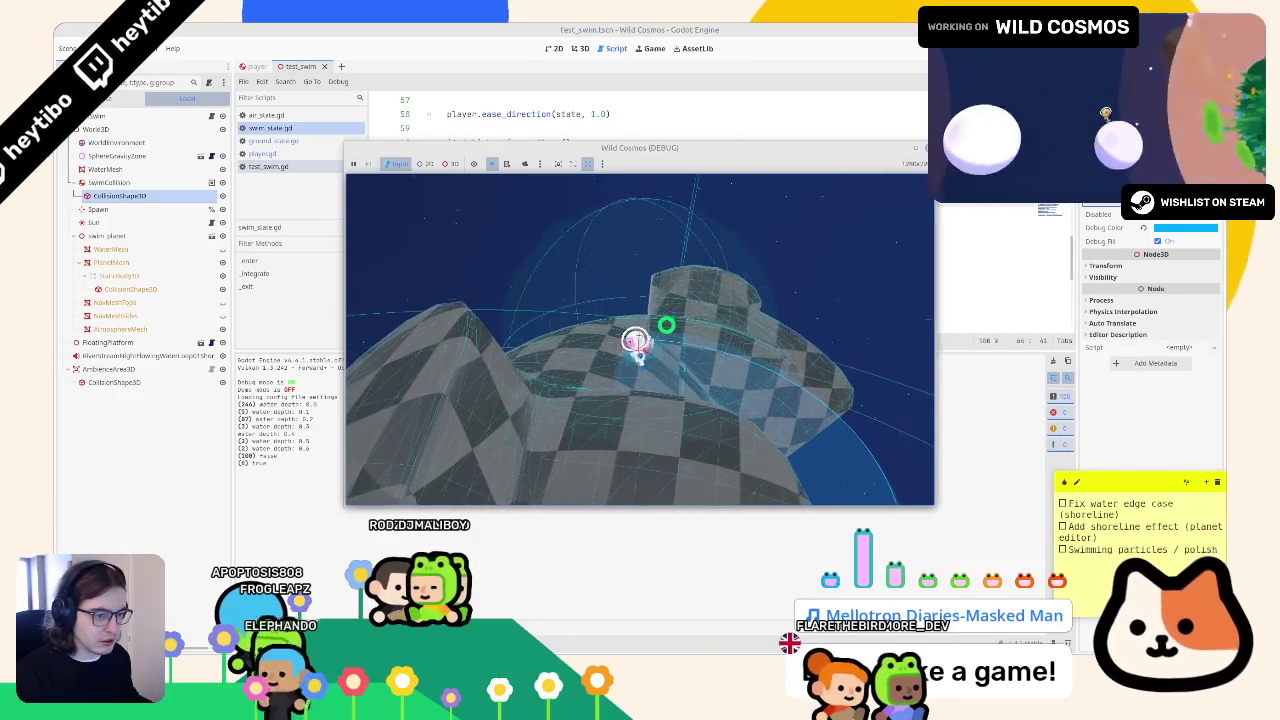
key("Escape")
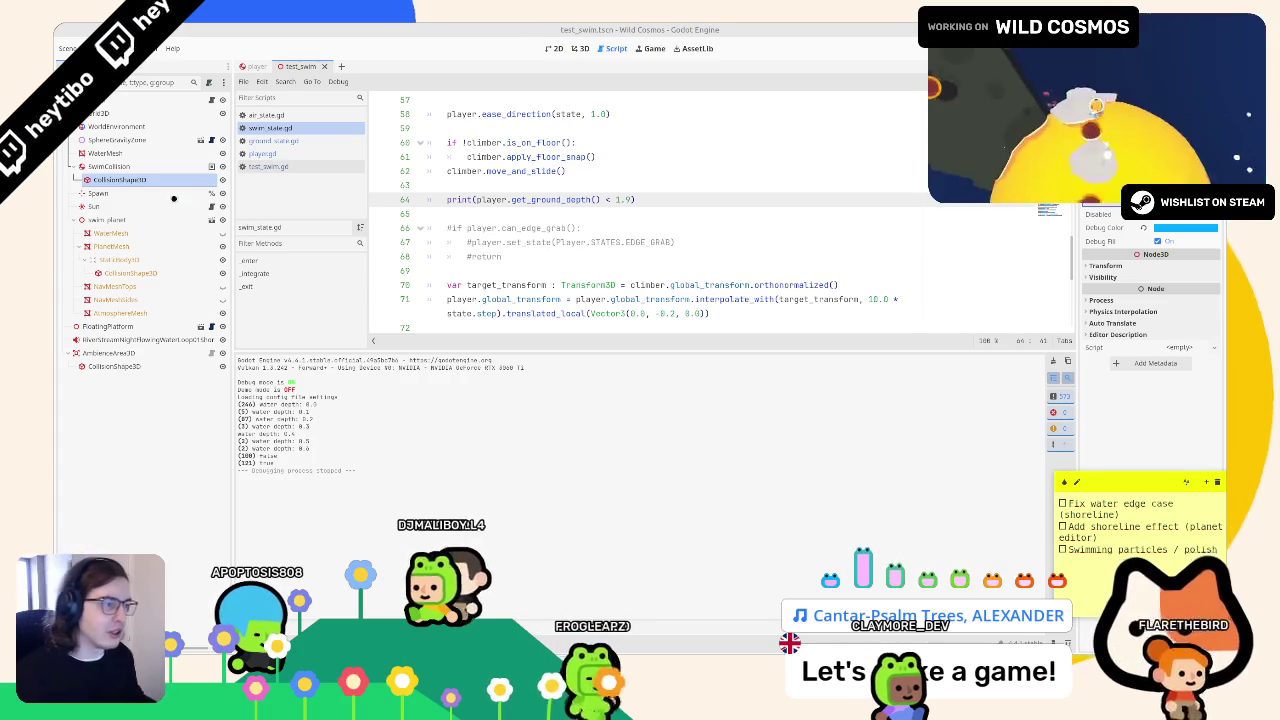
mouse_move(476, 199)
left_mouse_down()
mouse_move(625, 199)
mouse_move(464, 197)
left_mouse_up()
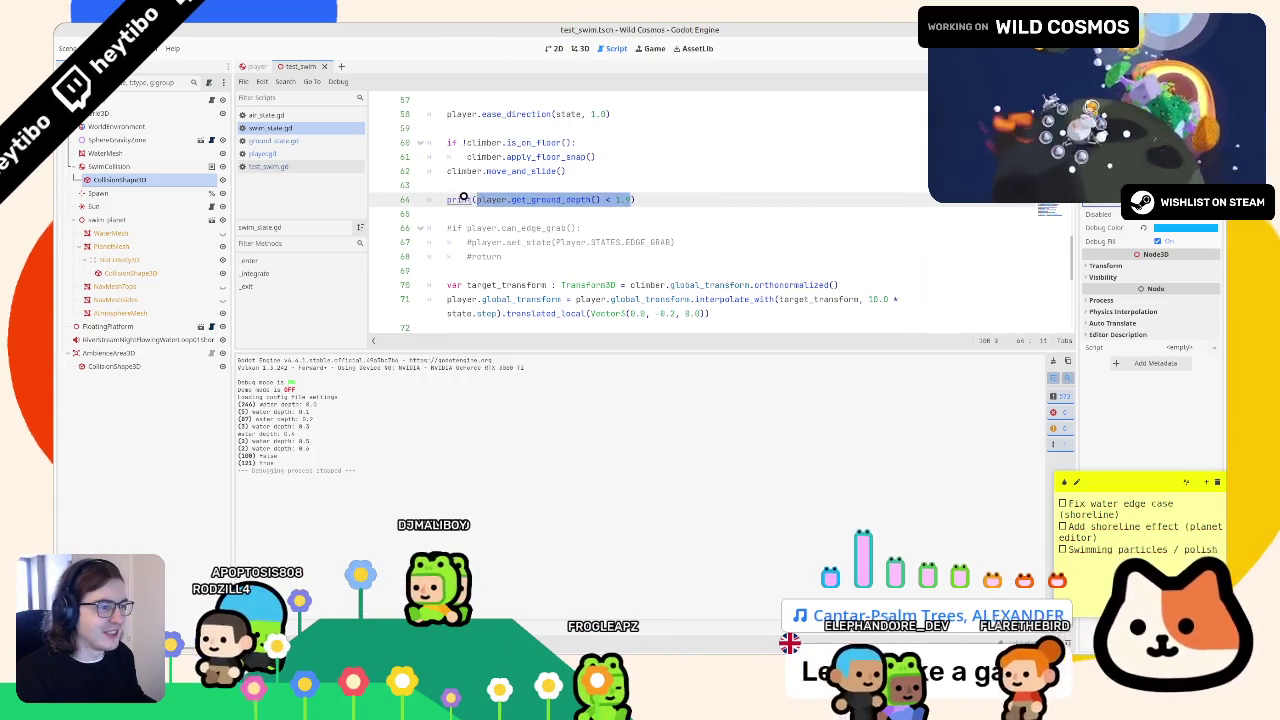
- Replace line 64's print with 'if player.get_ground_depth() < 1.9:' calling player.set_state(Player.STATES.Ground)
type("if")
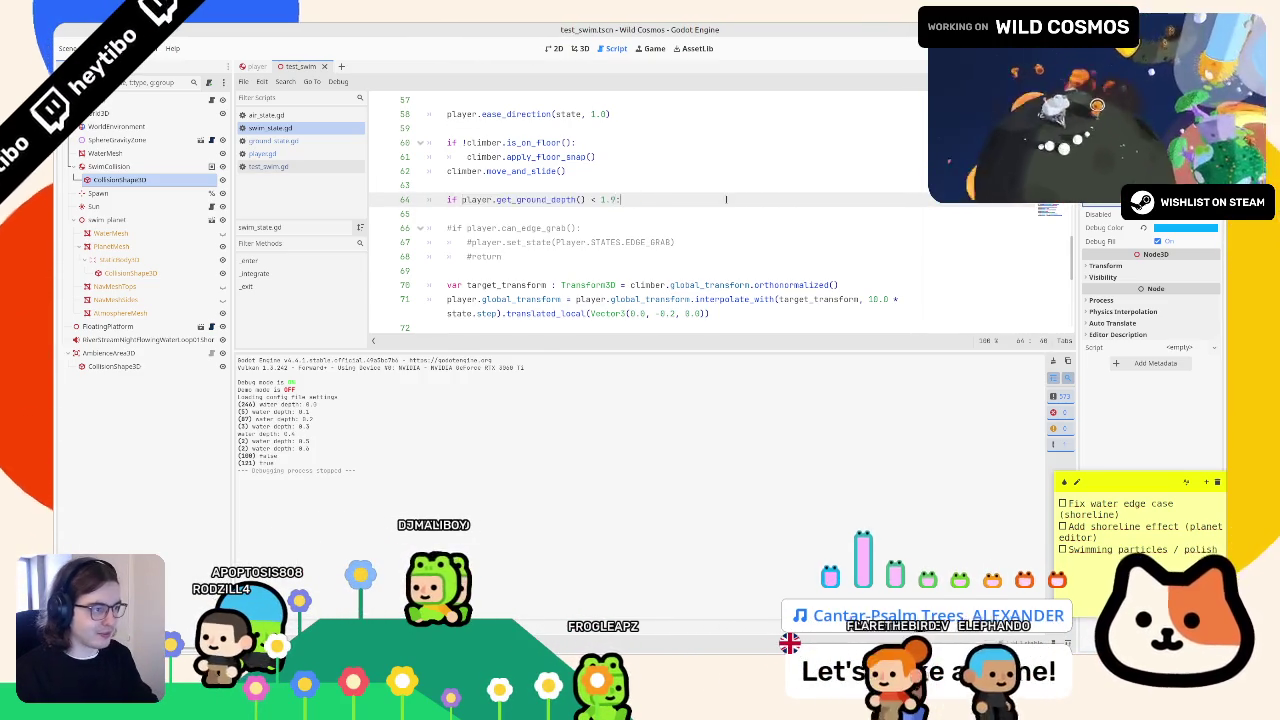
key("Return")
type("Pla")
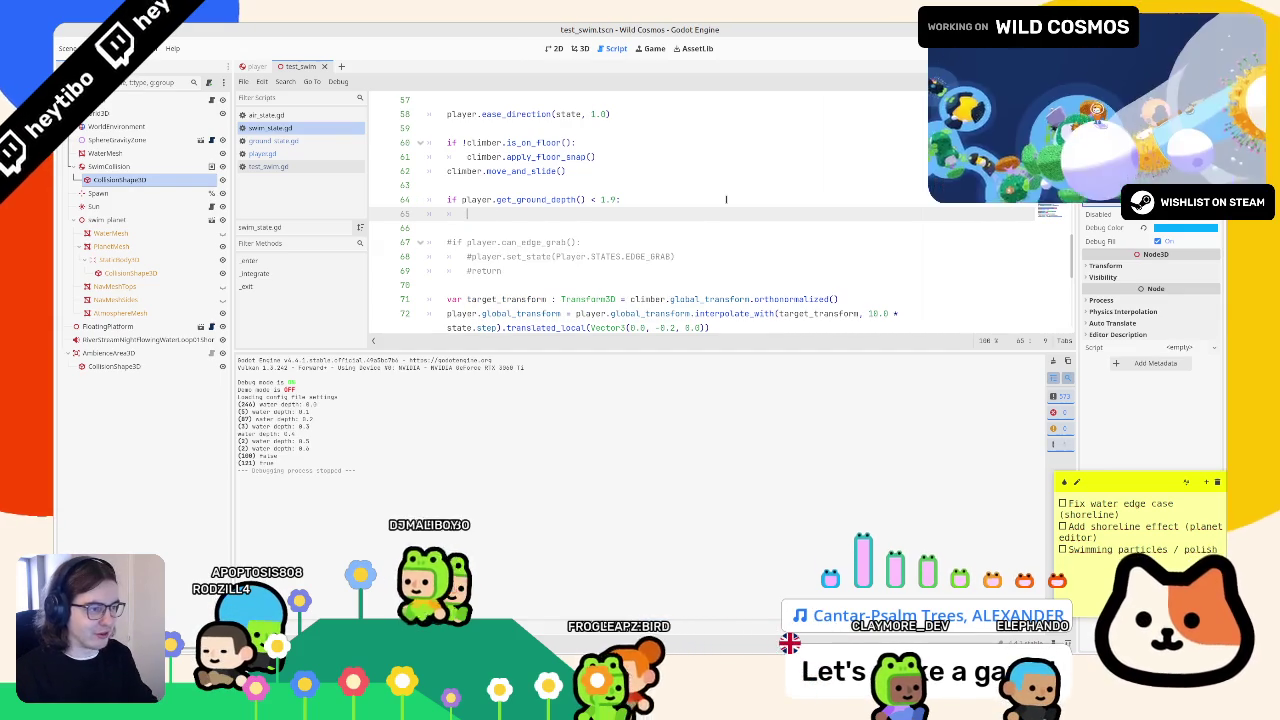
type("yer.set_")
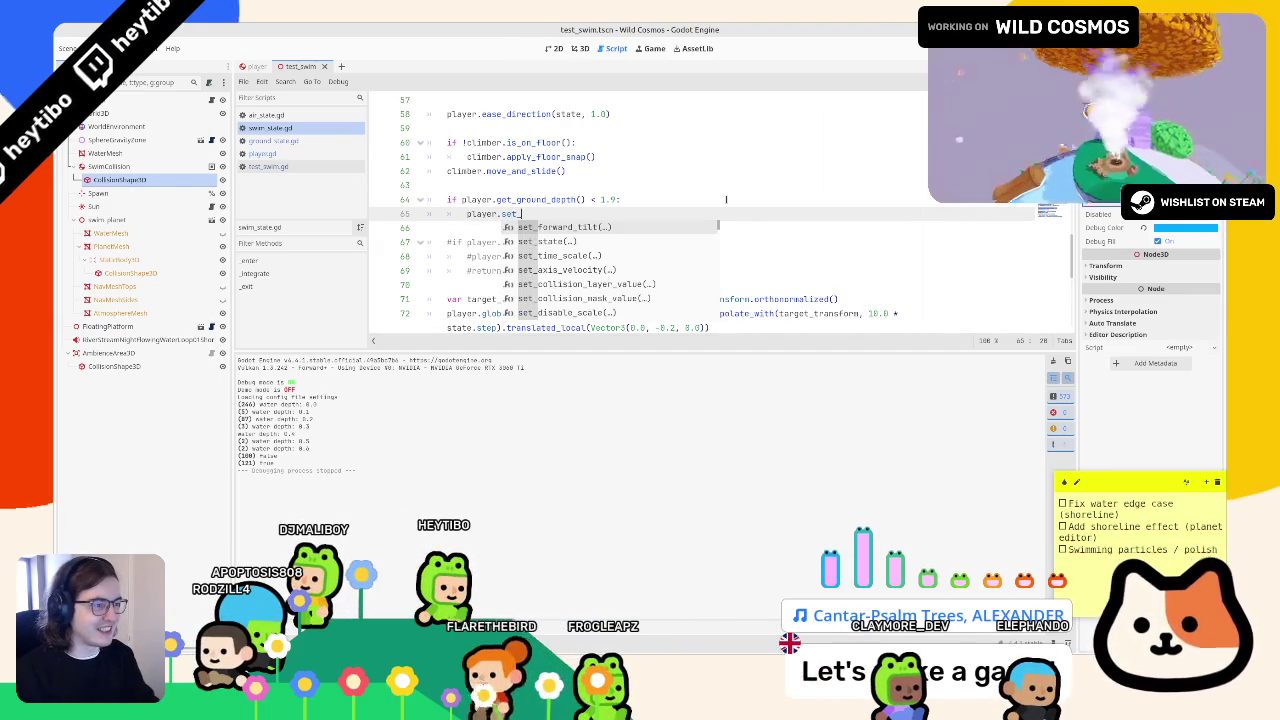
type("st")
key("Return")
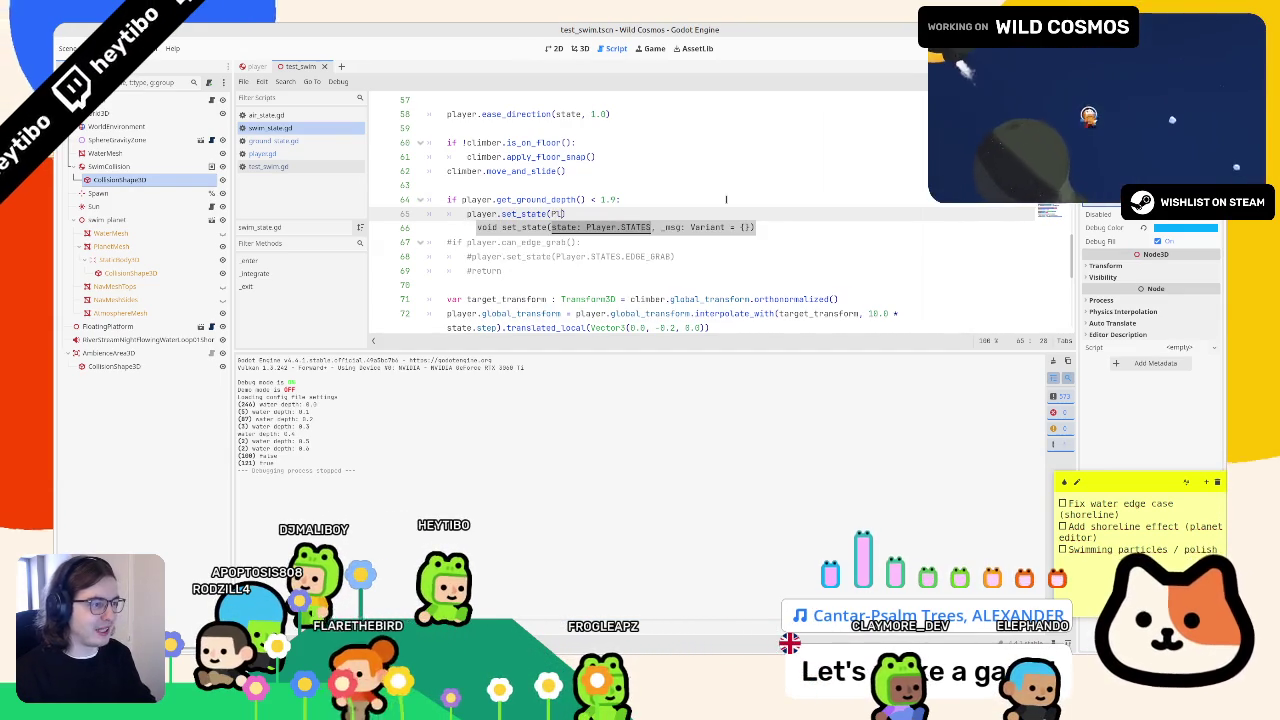
type("ayer.S")
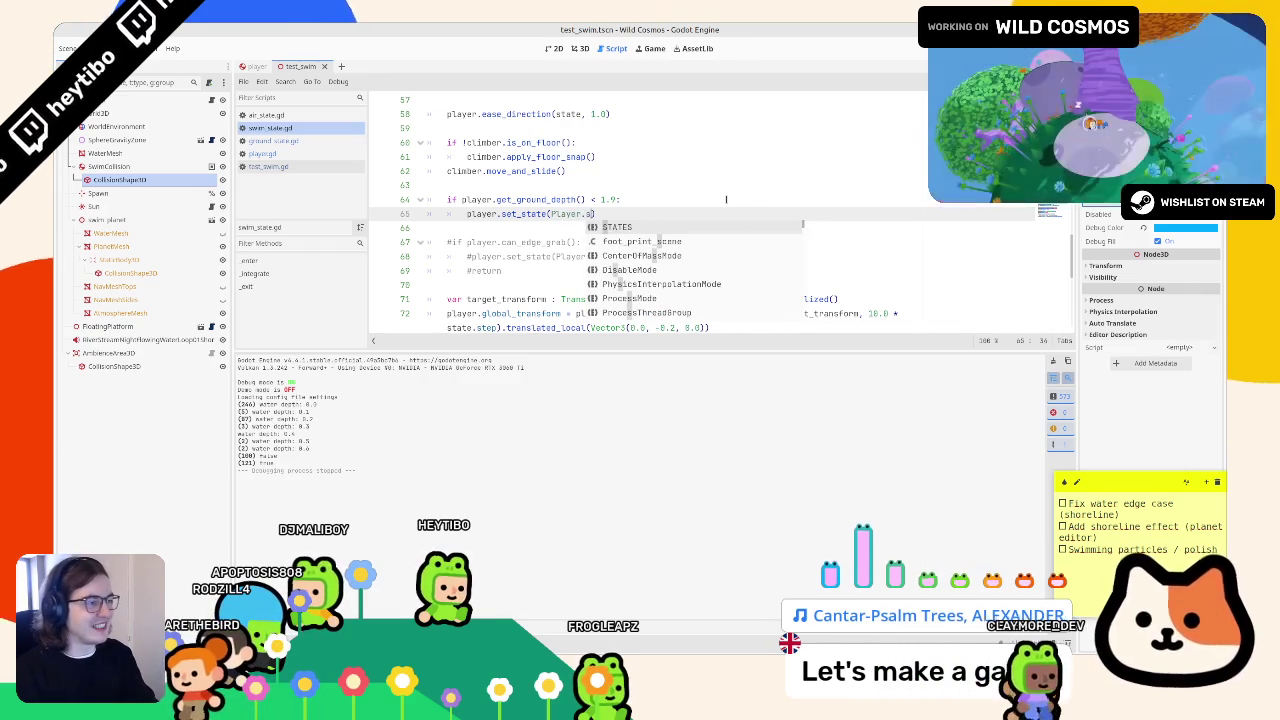
- Playtest the ground switch, restarting the game once, then stop it
key("F6")
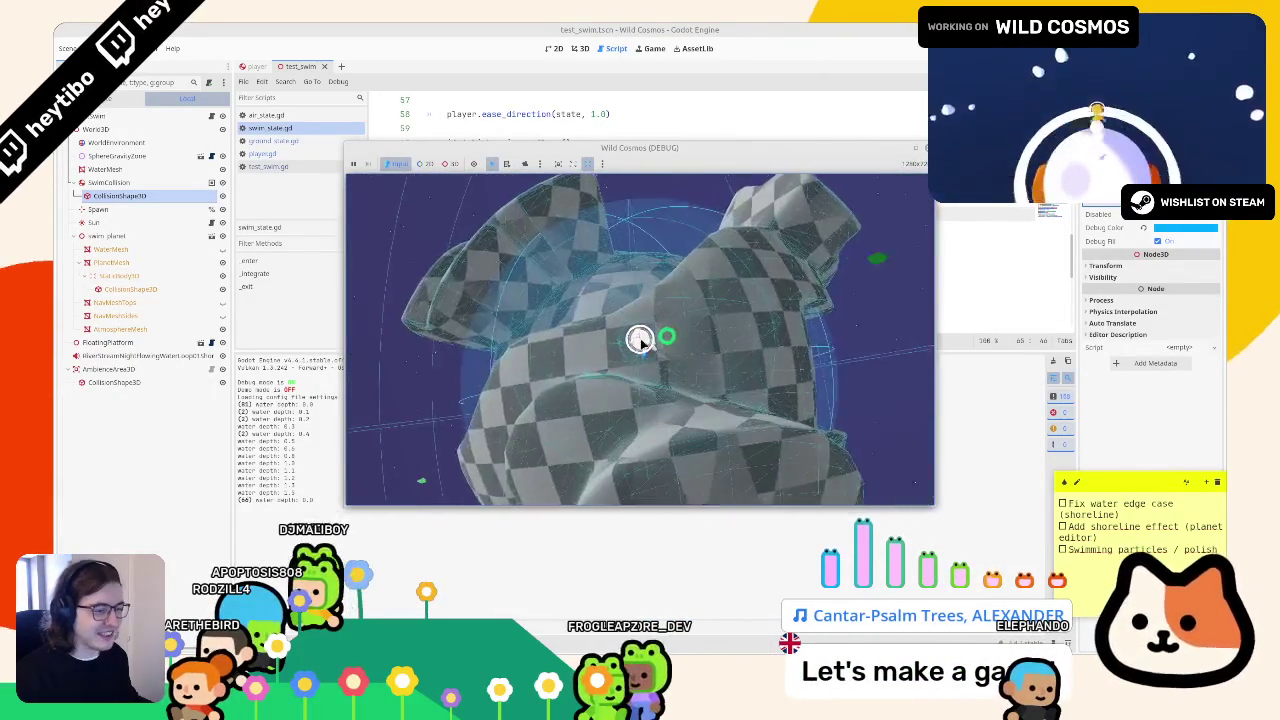
key("F6")
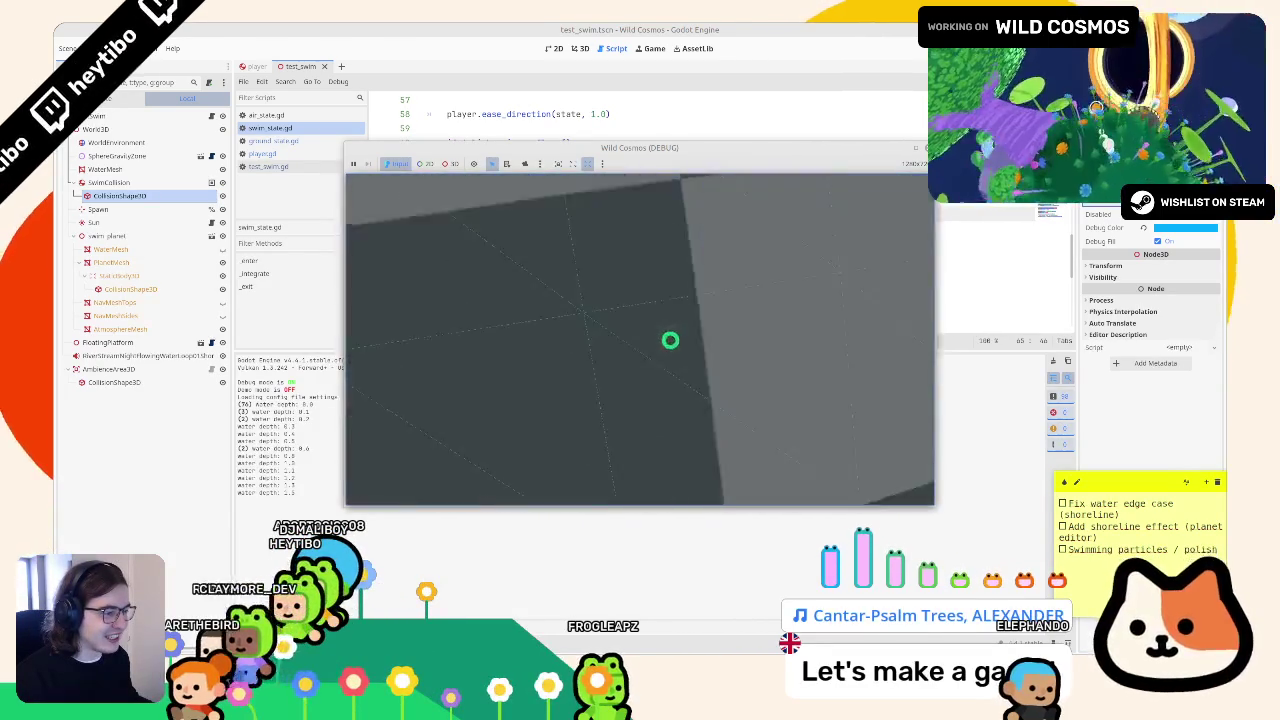
key("F8")
- Find the vertical offset on line 72 and playtest moving the character across the planet
scroll(642, 283, "up", 5)
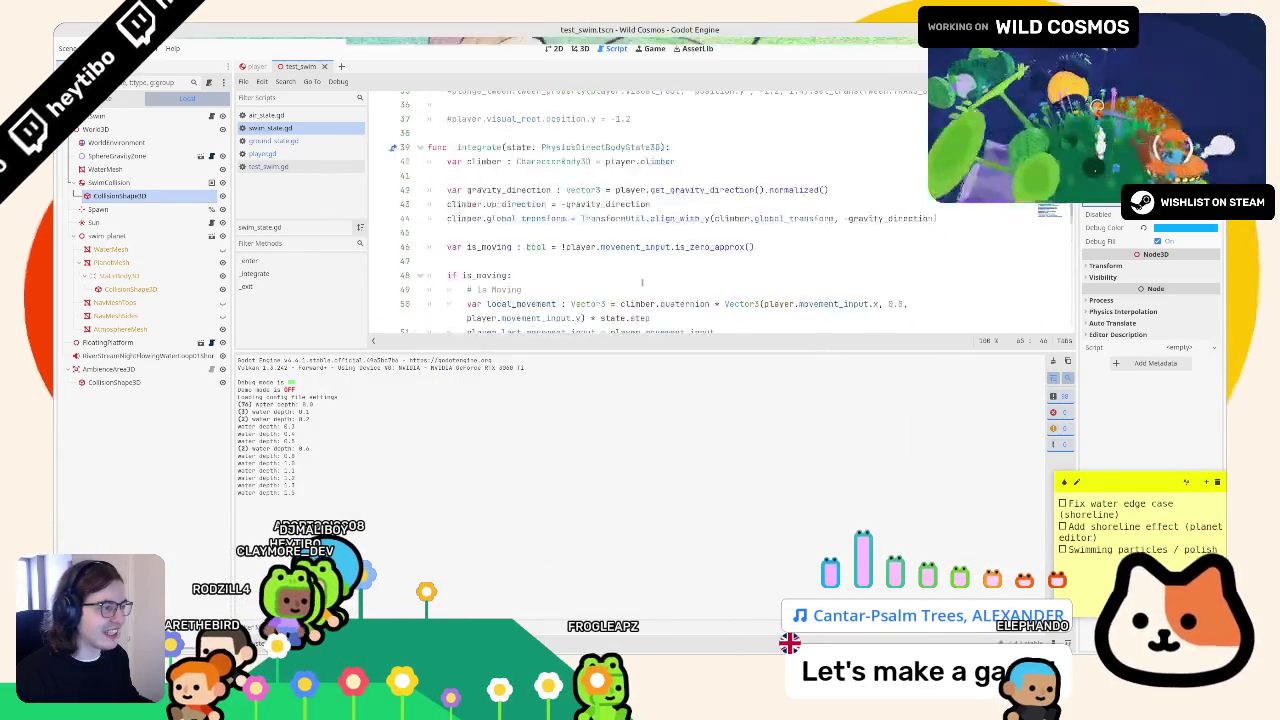
scroll(642, 283, "up", 6)
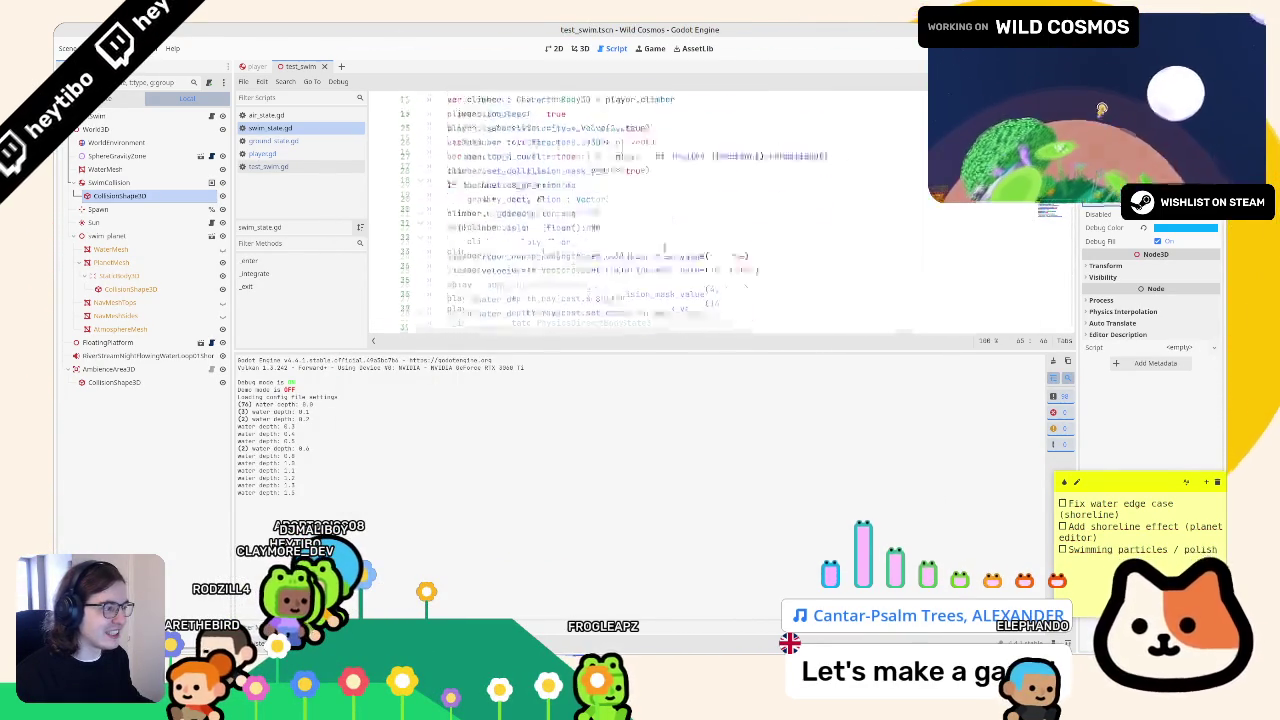
scroll(664, 248, "down", 4)
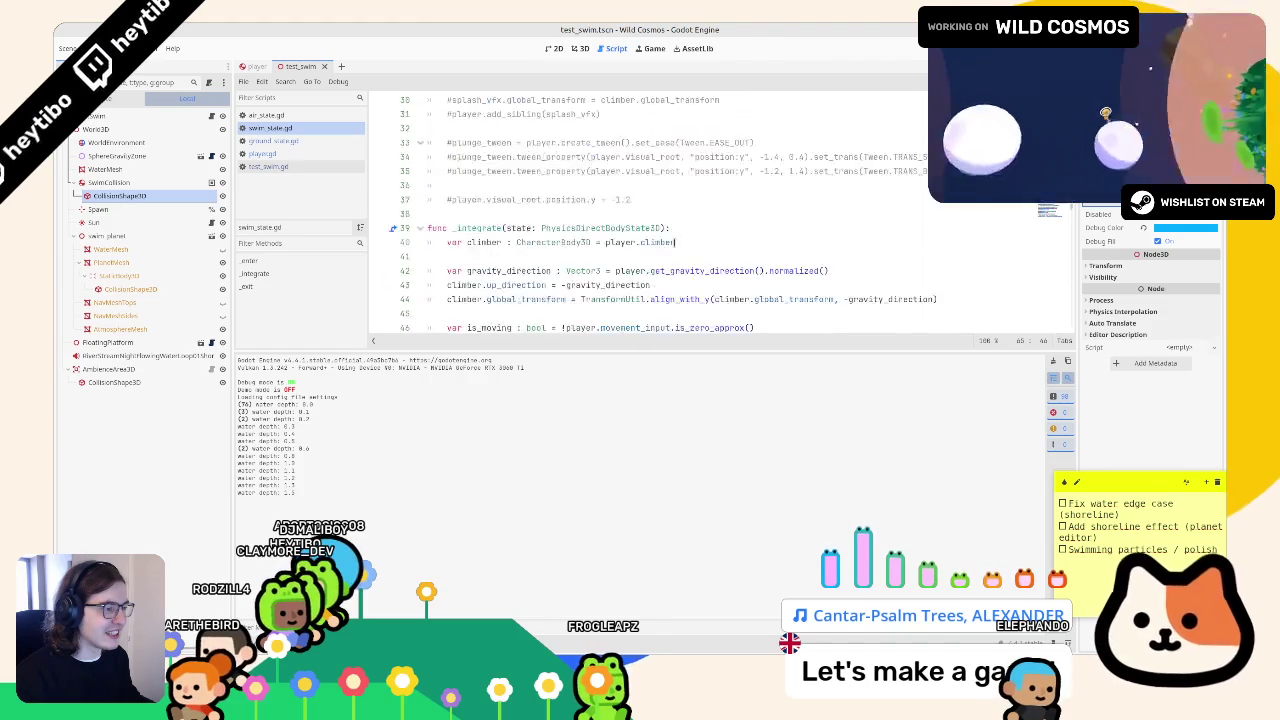
scroll(675, 242, "down", 10)
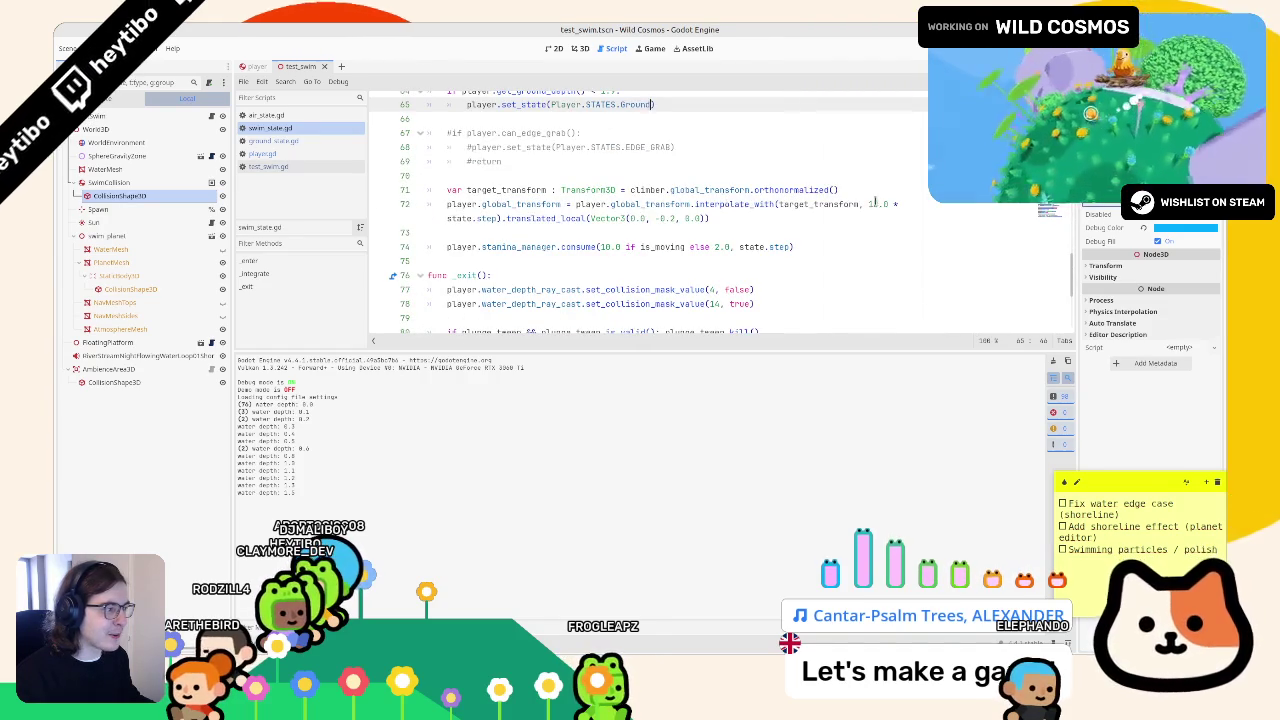
left_click(670, 217)
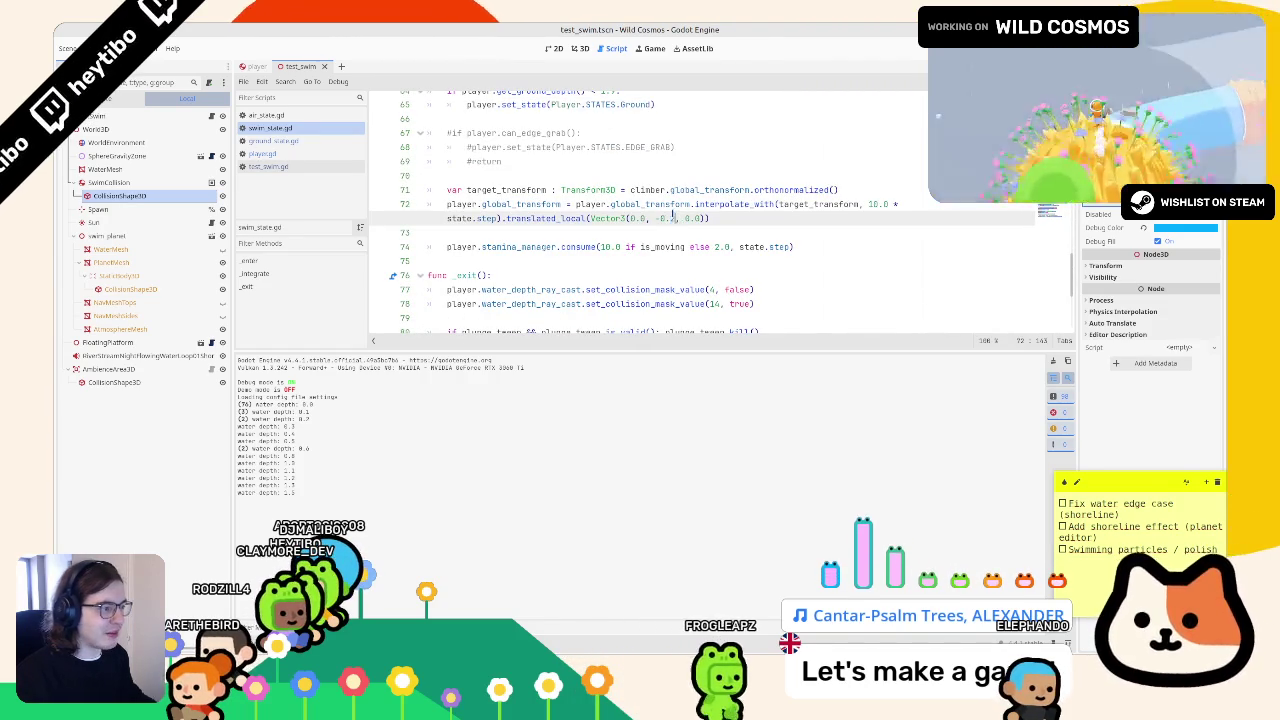
key("F6")
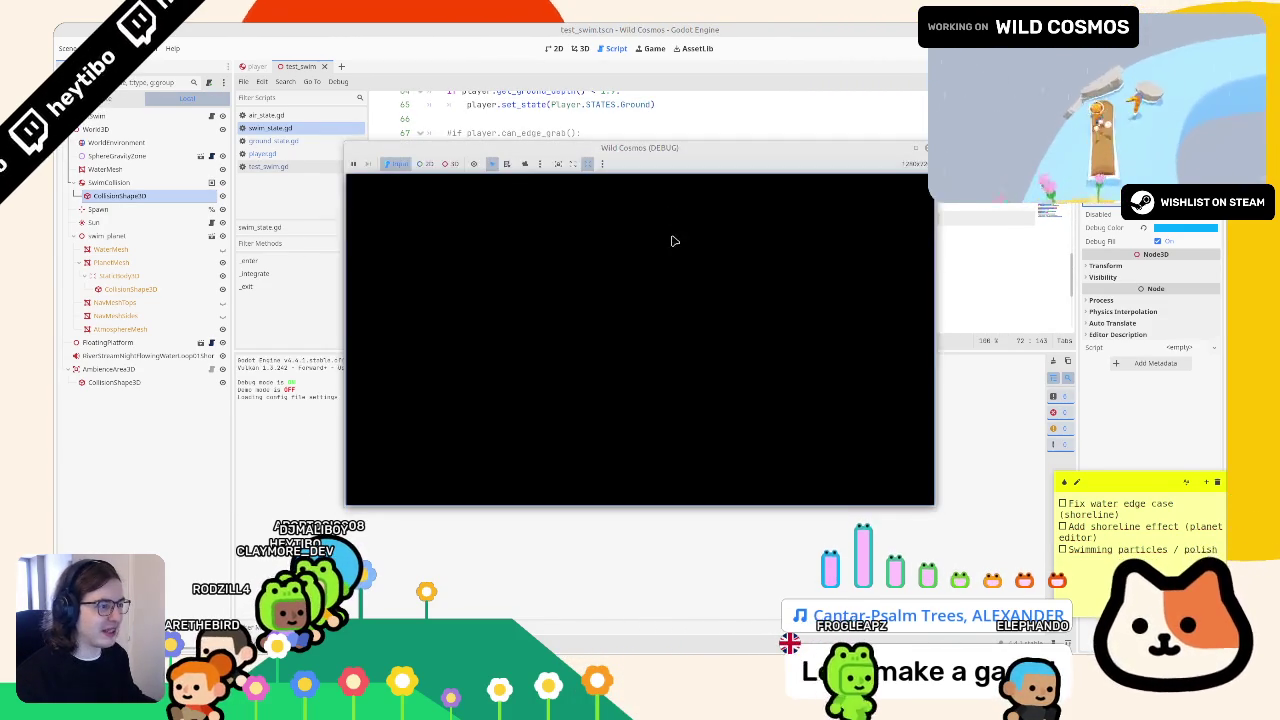
key("alt+Tab")
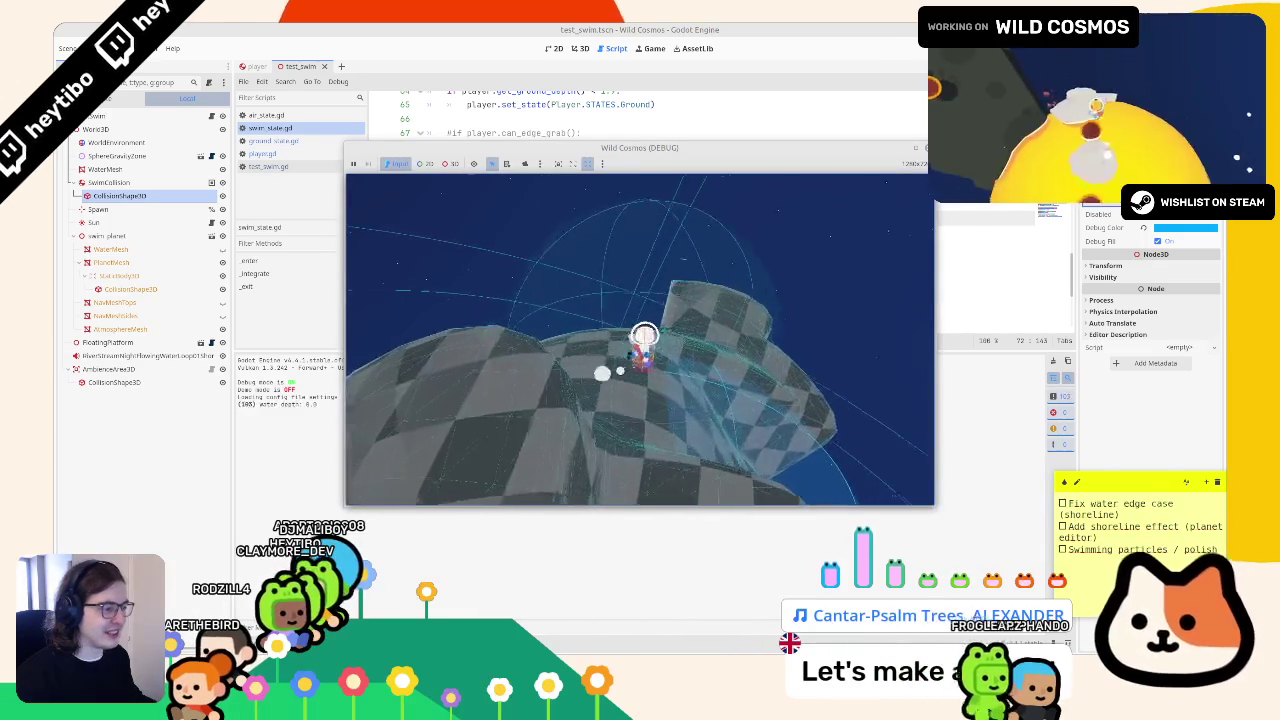
key("w")
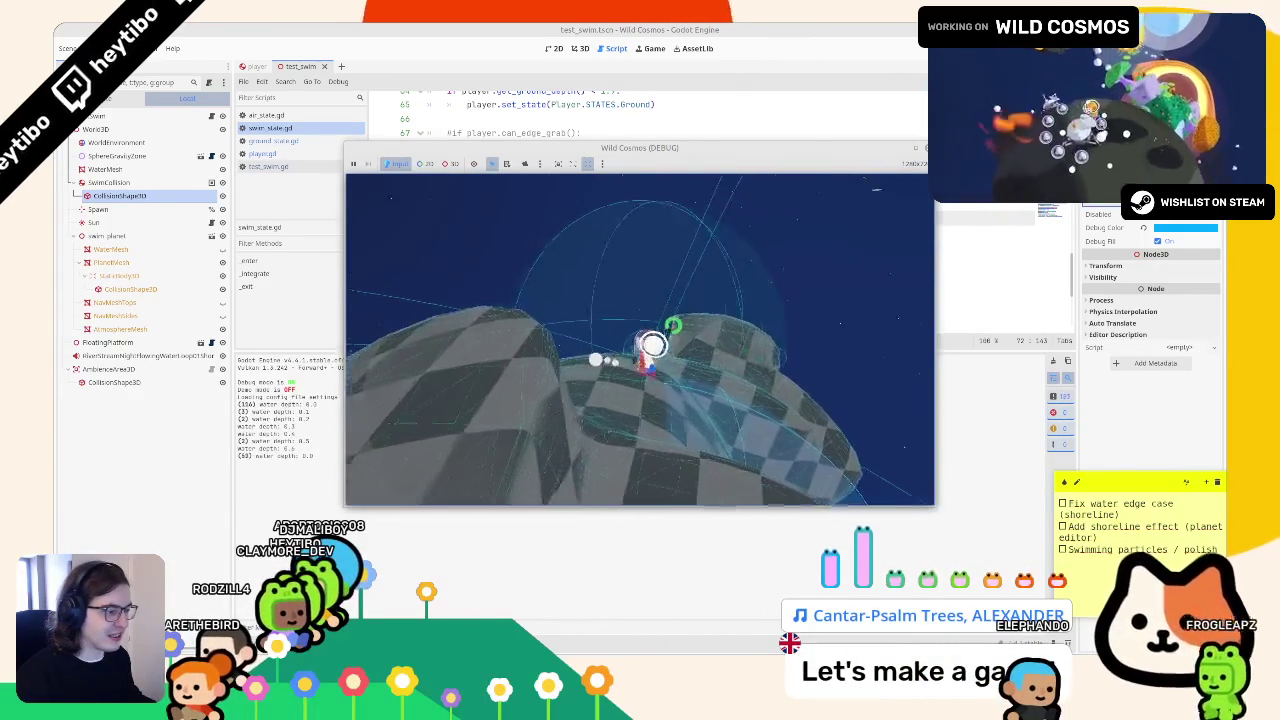
key("F8")
- Change the line 72 offset from -0.1 to -0.2 and retest the game
left_click(669, 218)
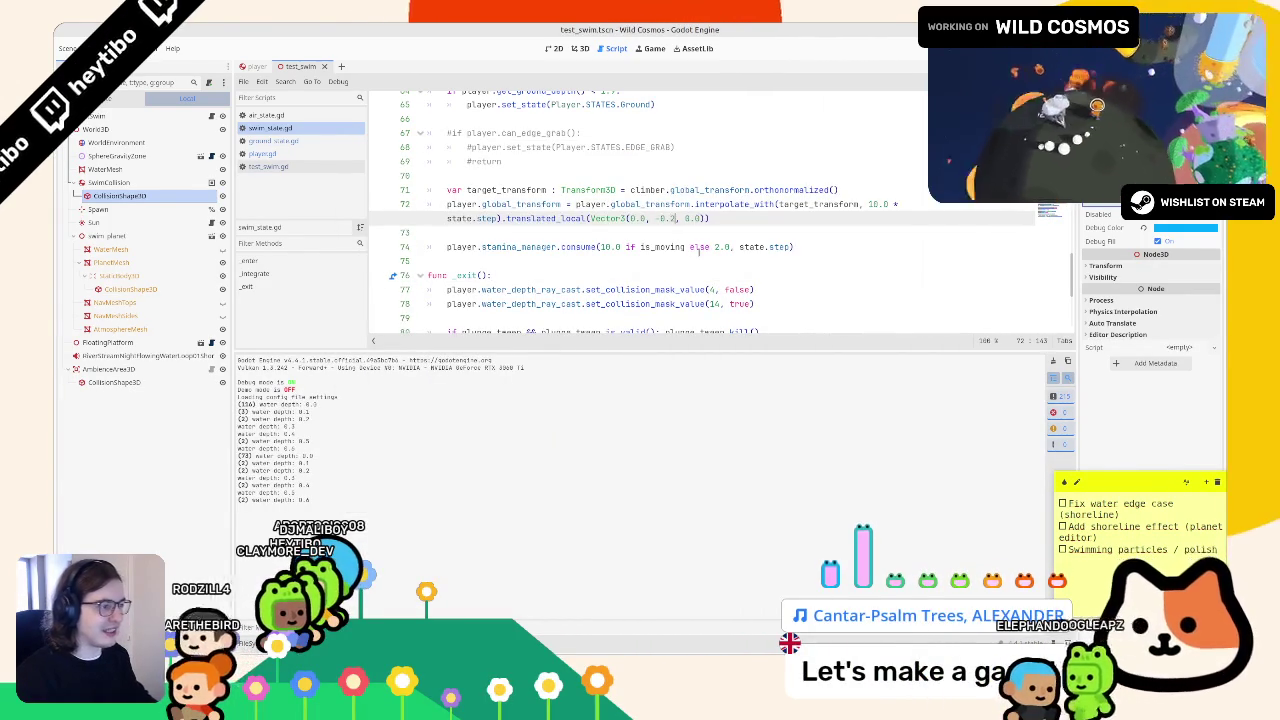
key("F5")
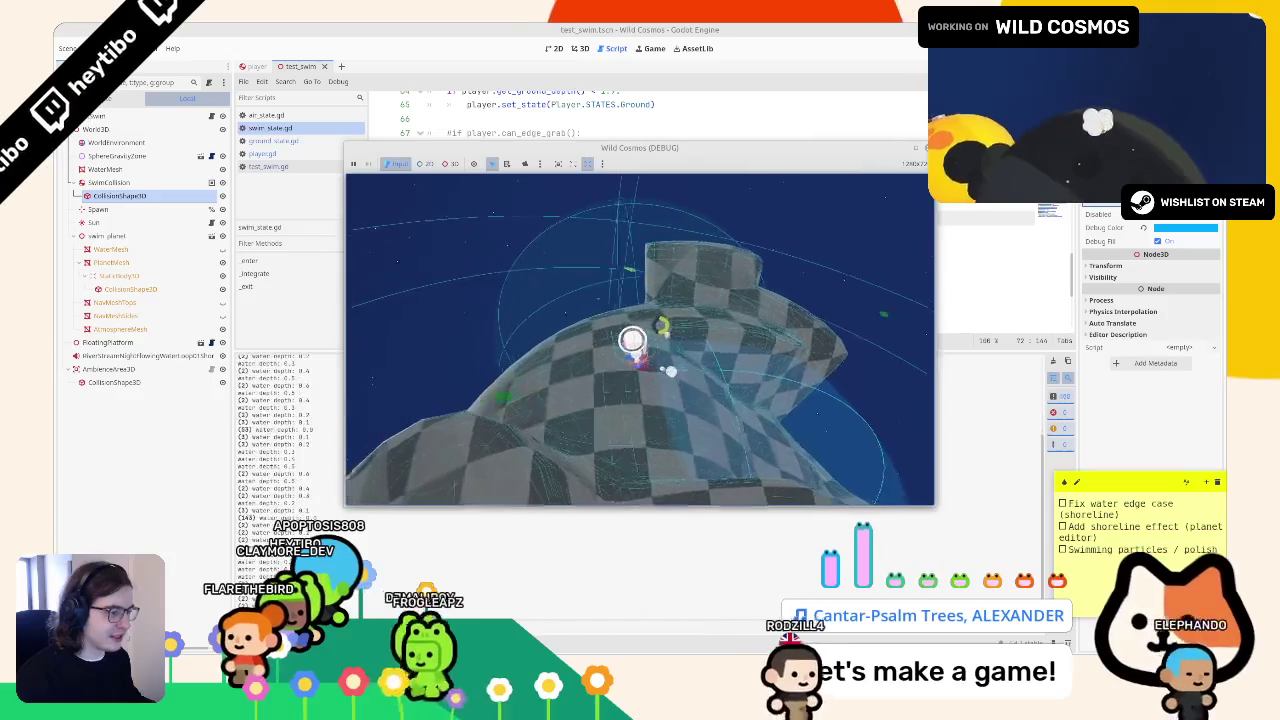
key("F8")
scroll(648, 250, "up", 8)
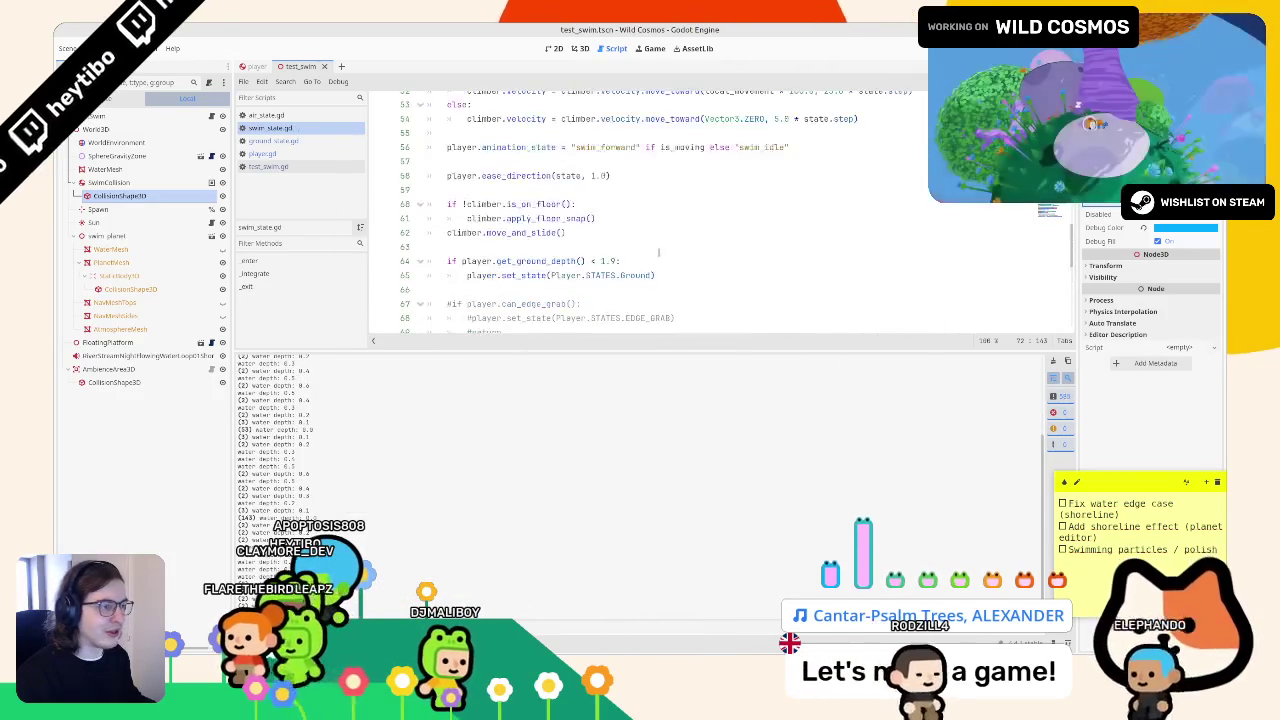
- Test the swim scene, then try a 1.5 ground-depth threshold on line 64
scroll(648, 250, "down", 7)
left_click(652, 147)
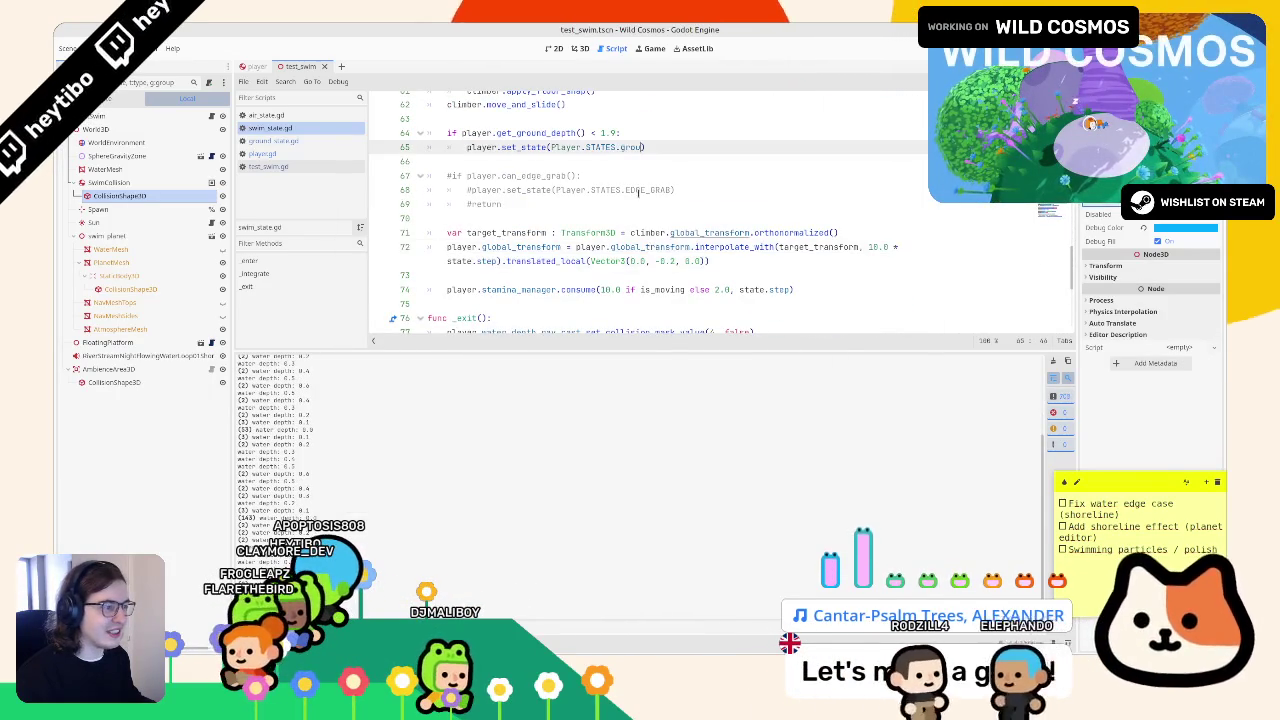
key("Up")
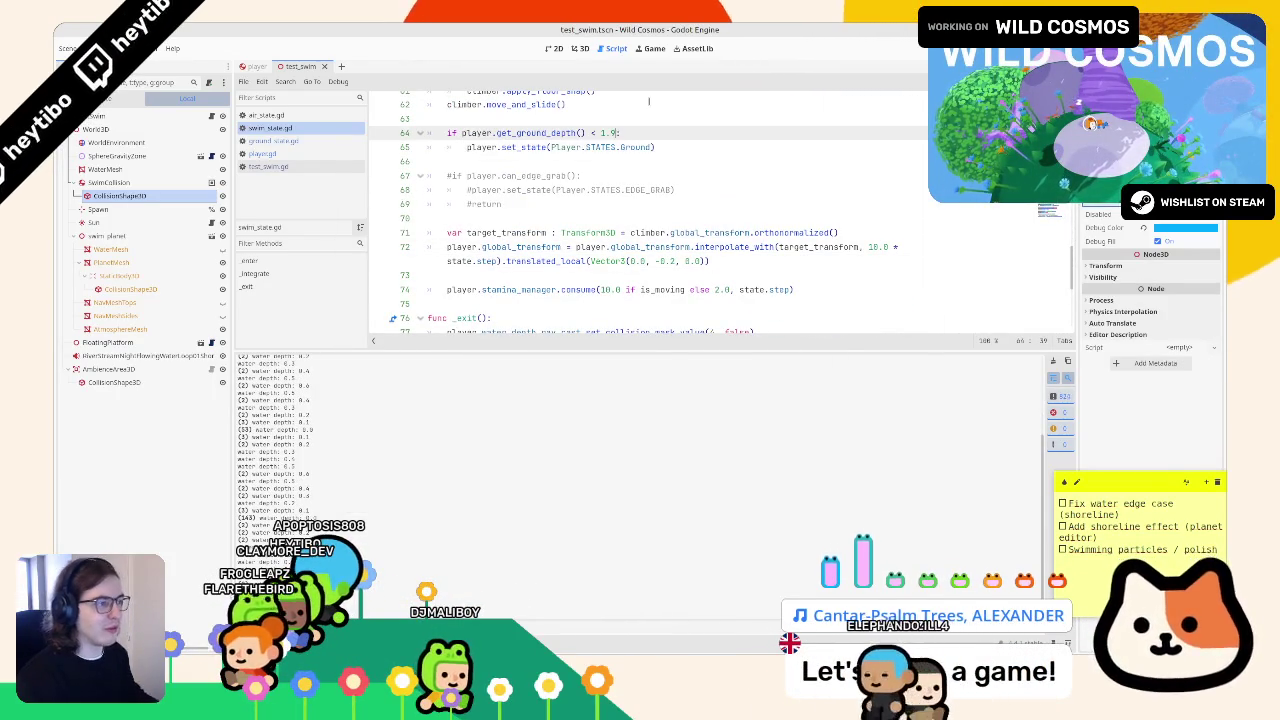
key("F6")
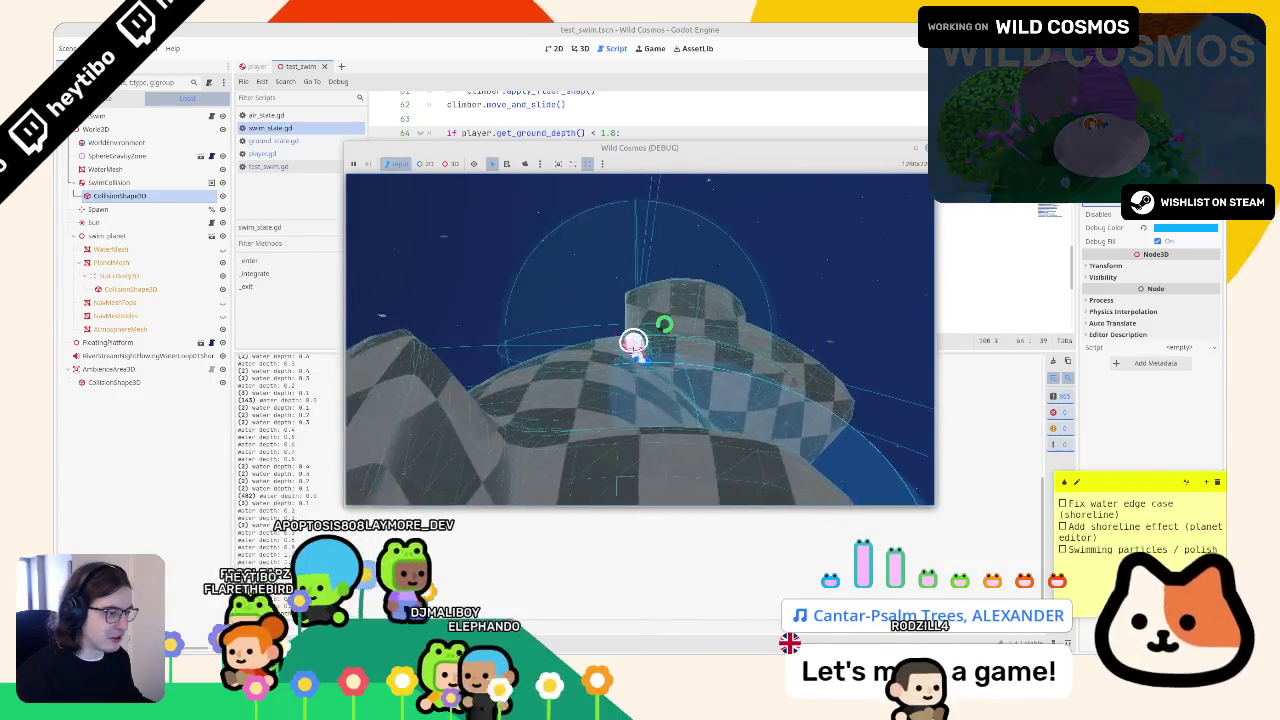
key("F8")
type("5")
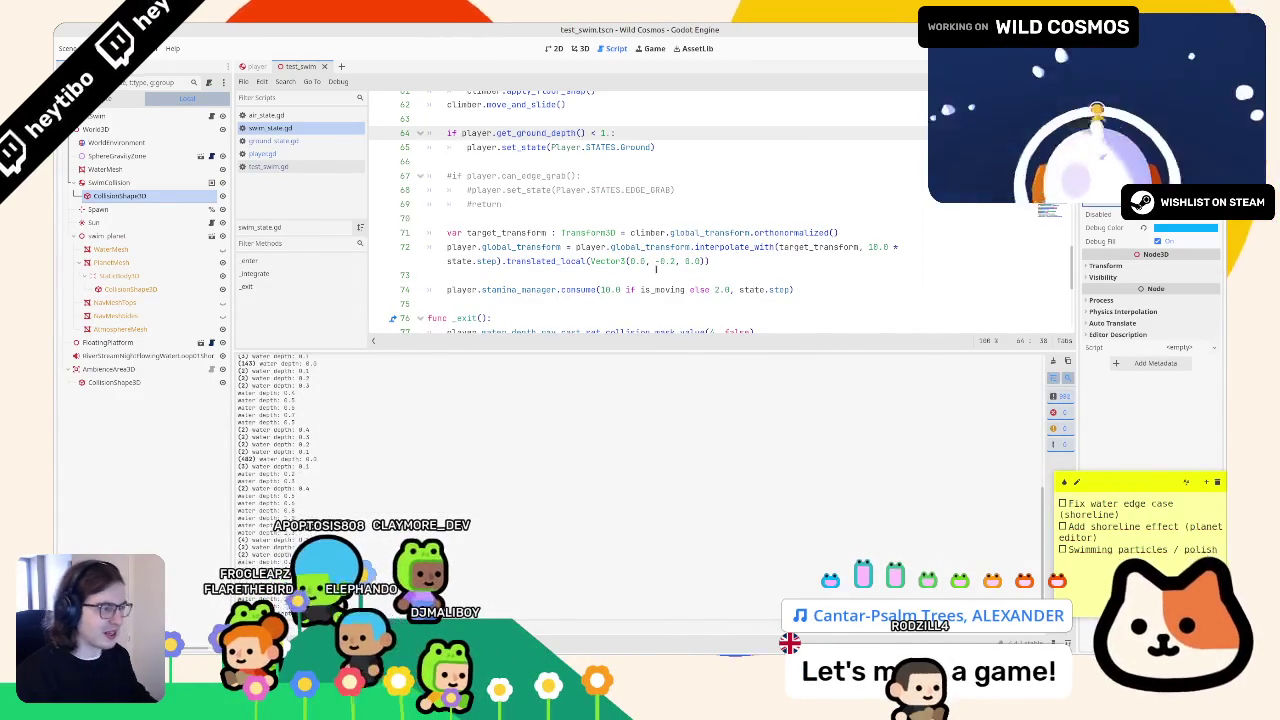
key("F6")
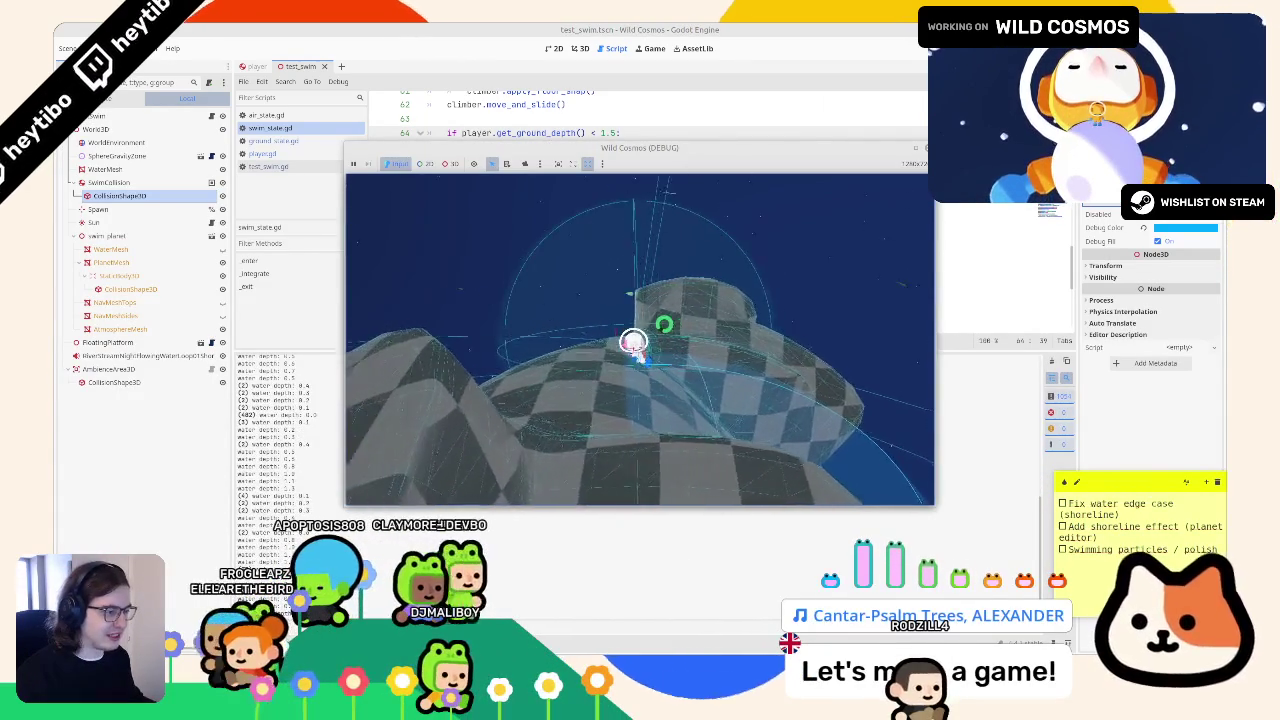
key("F8")
- Change the ground-depth threshold to 1.95 and playtest swimming again
key("BackSpace")
type("9")
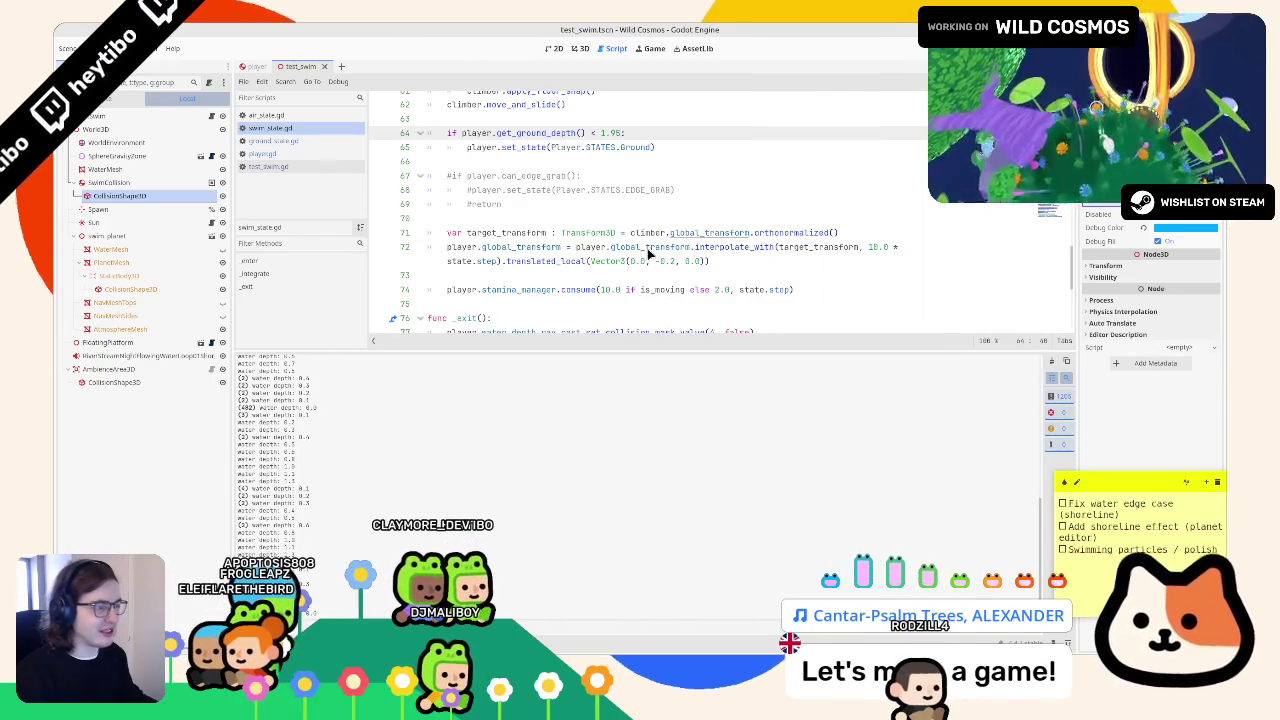
key("F6")
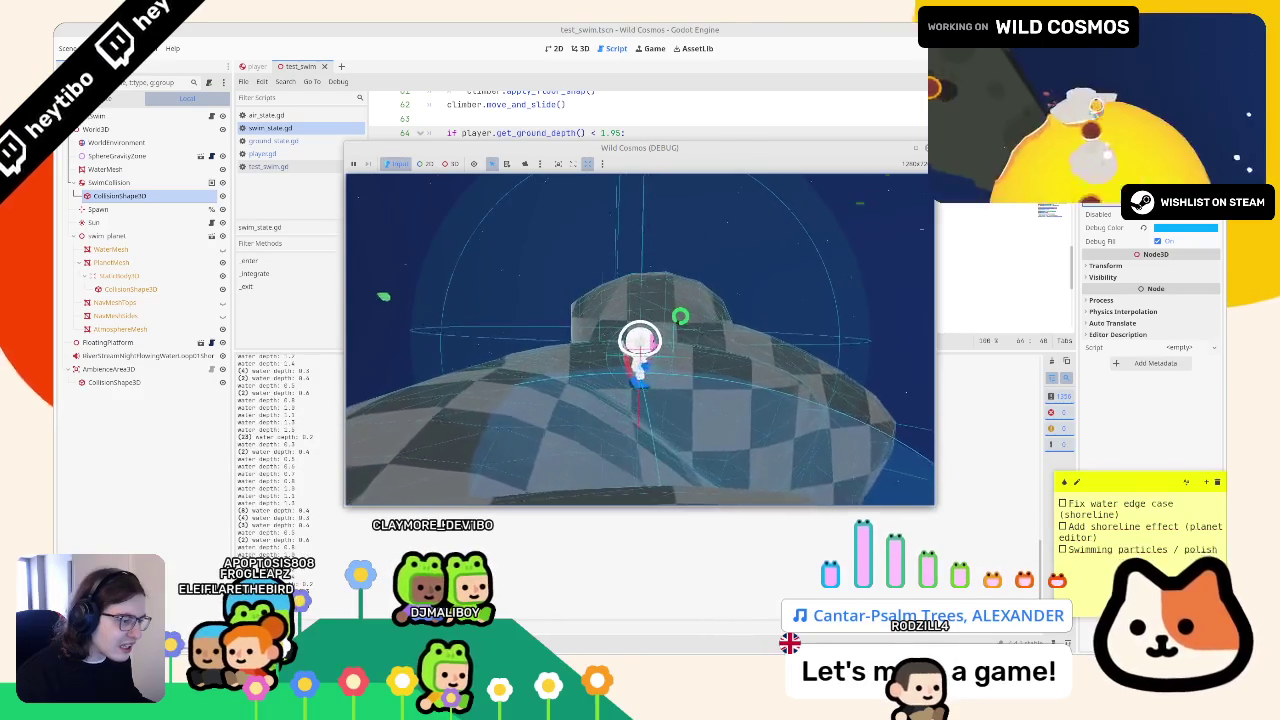
key("F8")
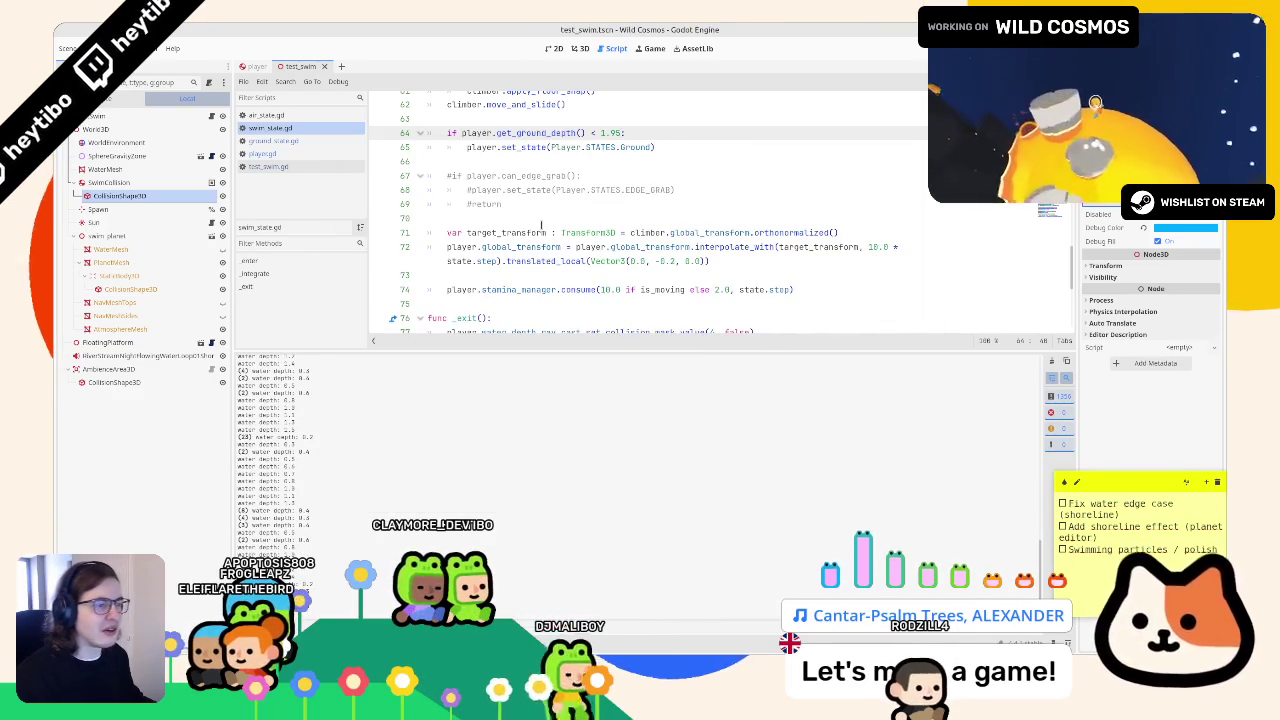
- Move the 1.95 ground-depth check above the is_on_floor floor-snap block and run the scene
mouse_move(520, 352)
left_mouse_down()
mouse_move(520, 585)
mouse_move(520, 448)
left_mouse_up()
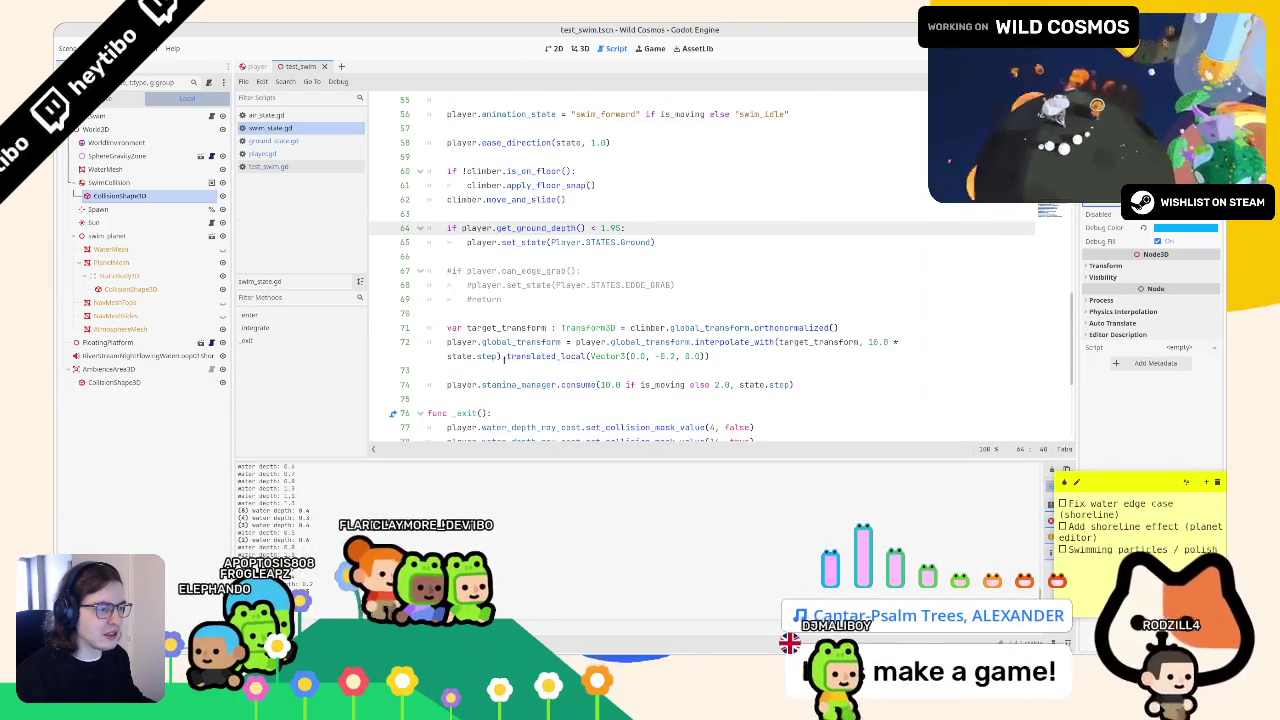
scroll(505, 358, "up", 2)
left_click_drag(430, 313, 430, 342)
key("ctrl+c")
key("BackSpace")
key("BackSpace")
left_click(502, 242)
key("Return")
key("Return")
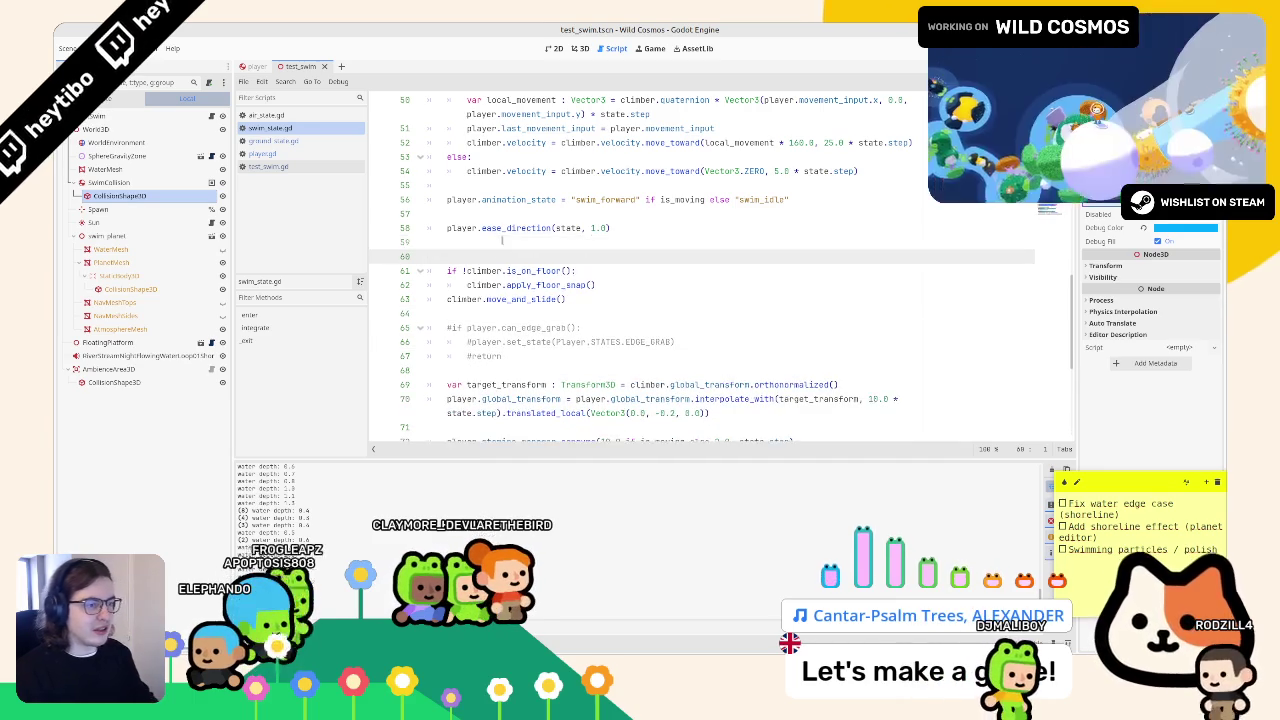
key("ctrl+v")
key("F6")
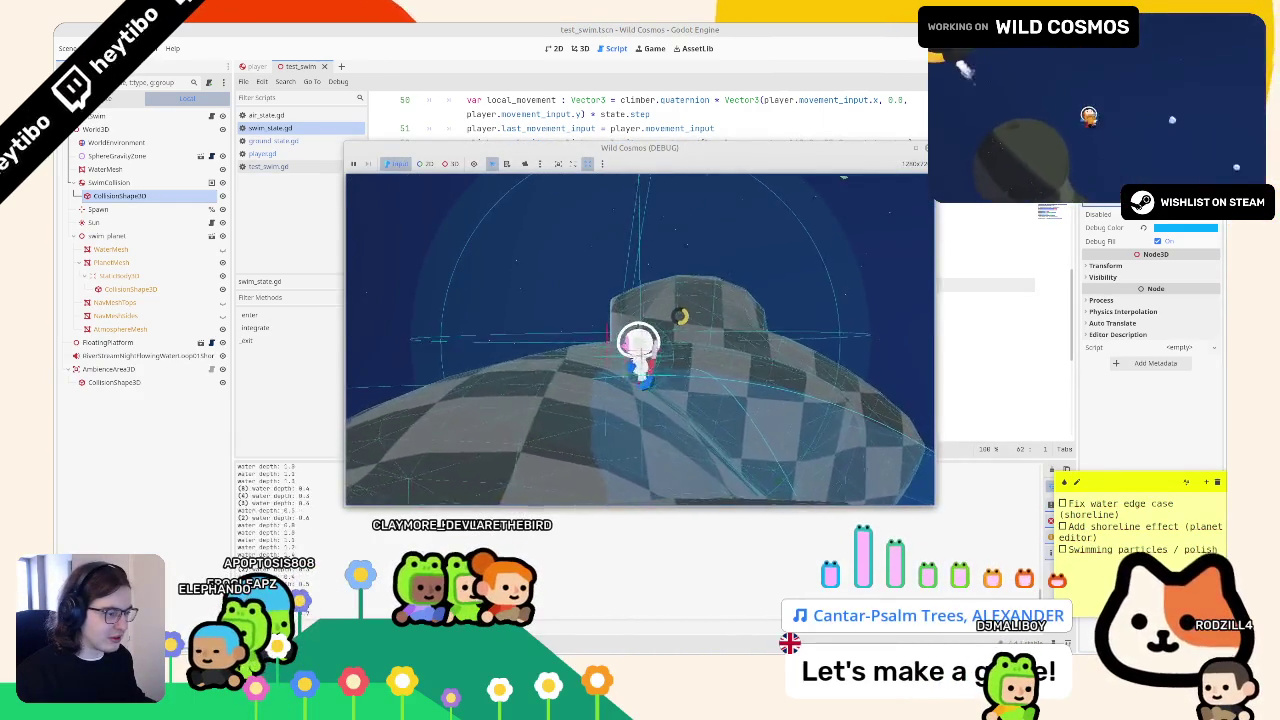
- Lower the ground-depth threshold from 1.95 to 1.8 across several test runs, then open ground_state.gd
key("F8")
double_click(612, 256)
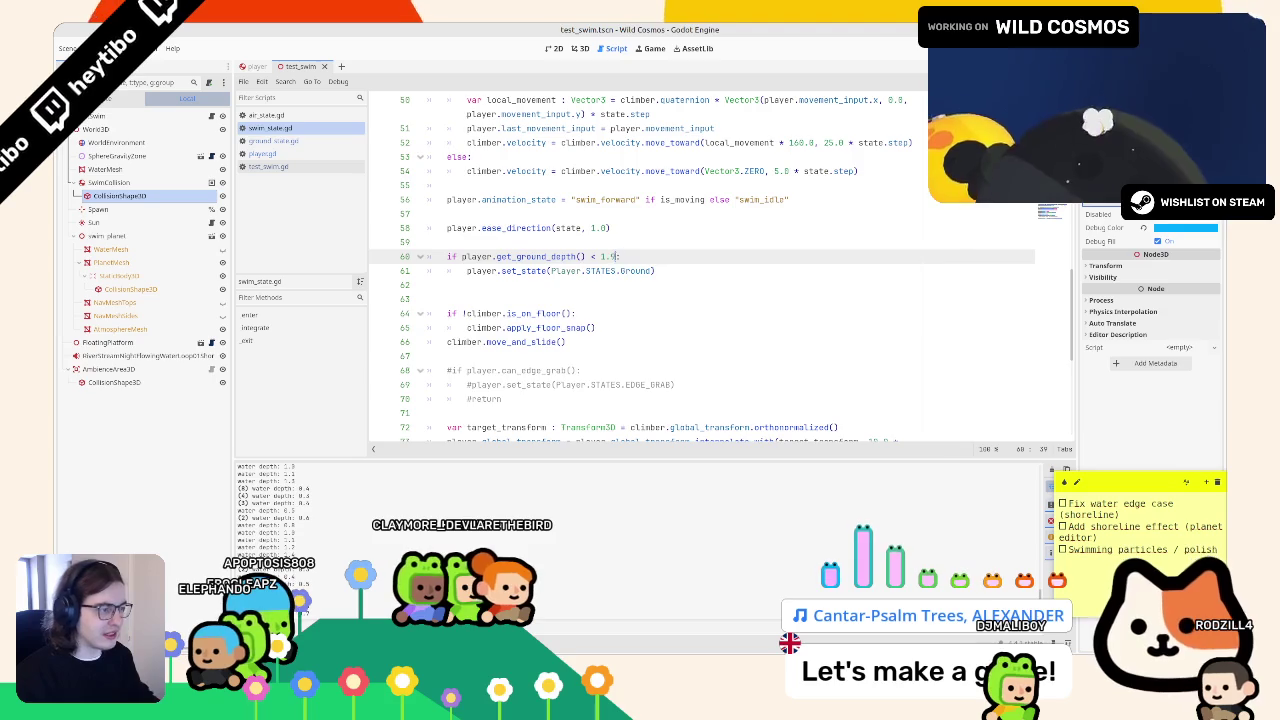
key("F6")
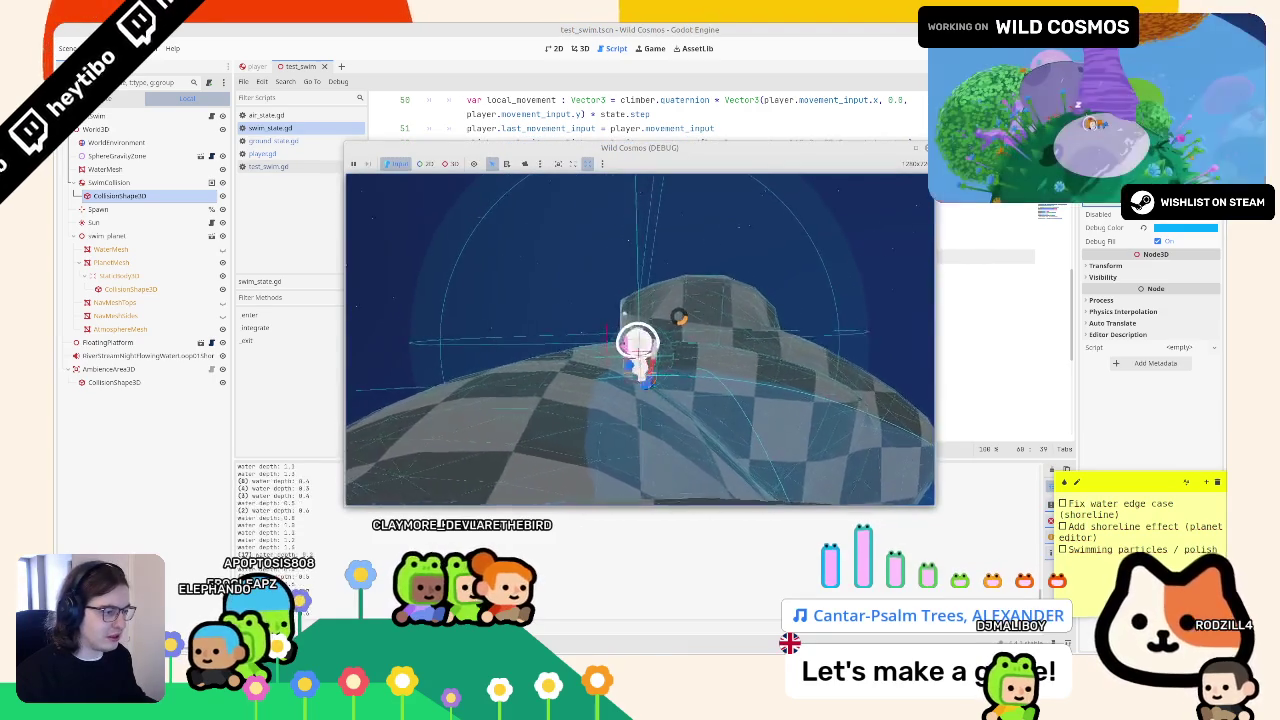
key("F8")
key("F6")
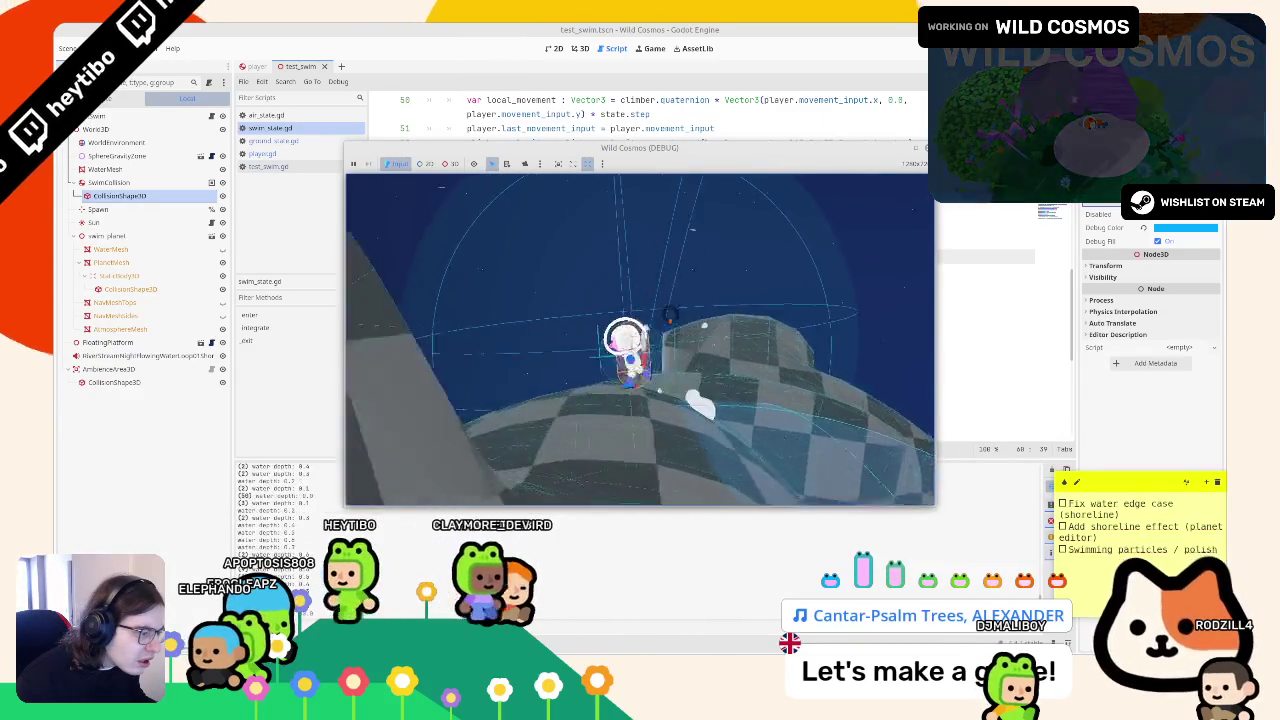
key("F8")
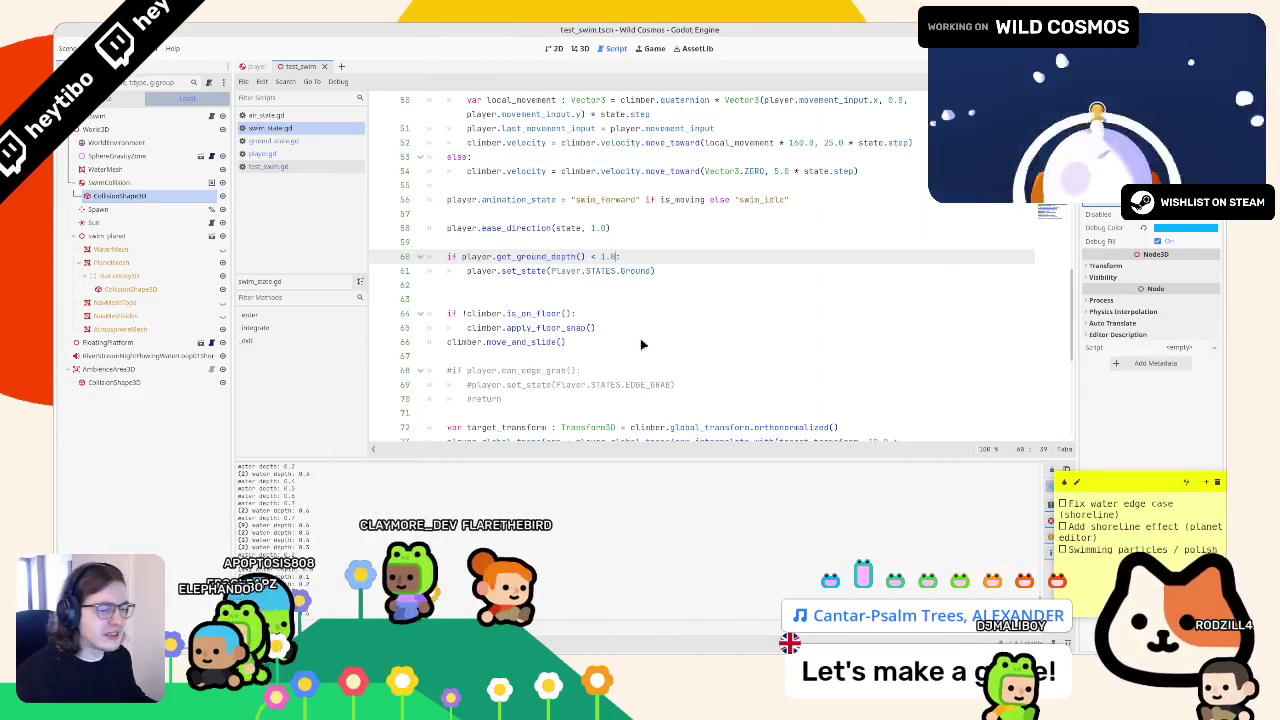
key("F6")
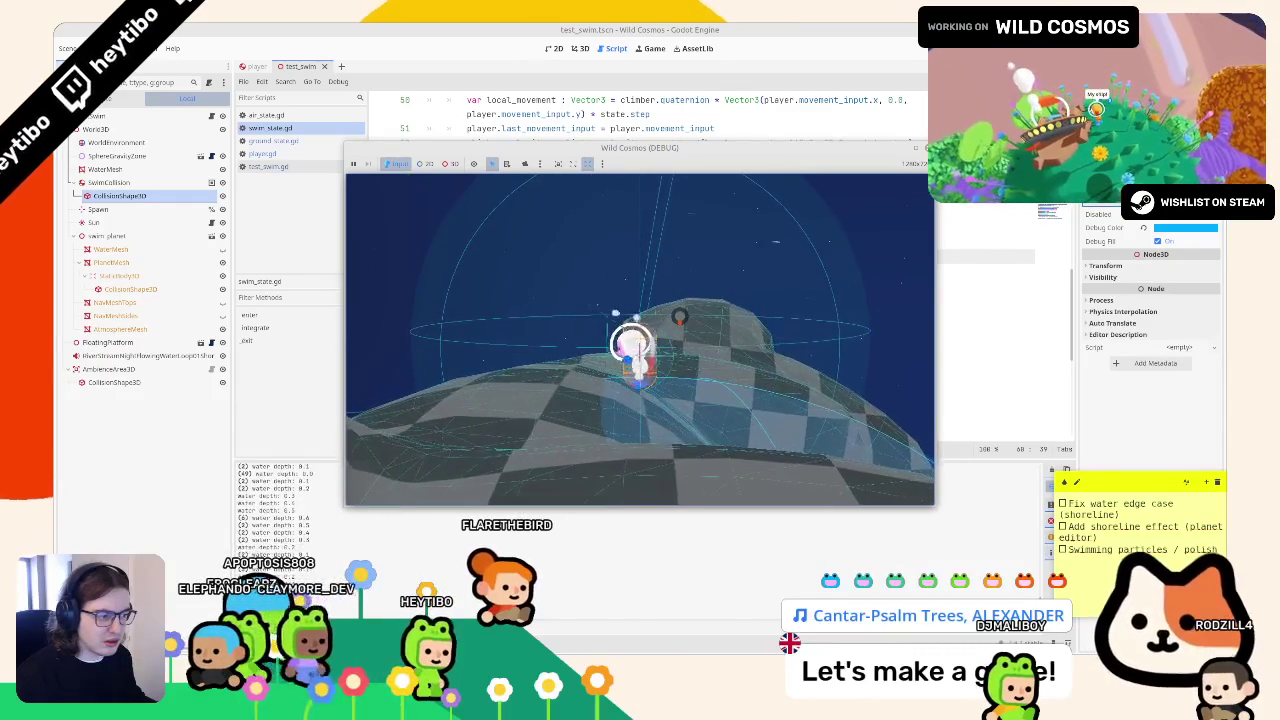
key("F8")
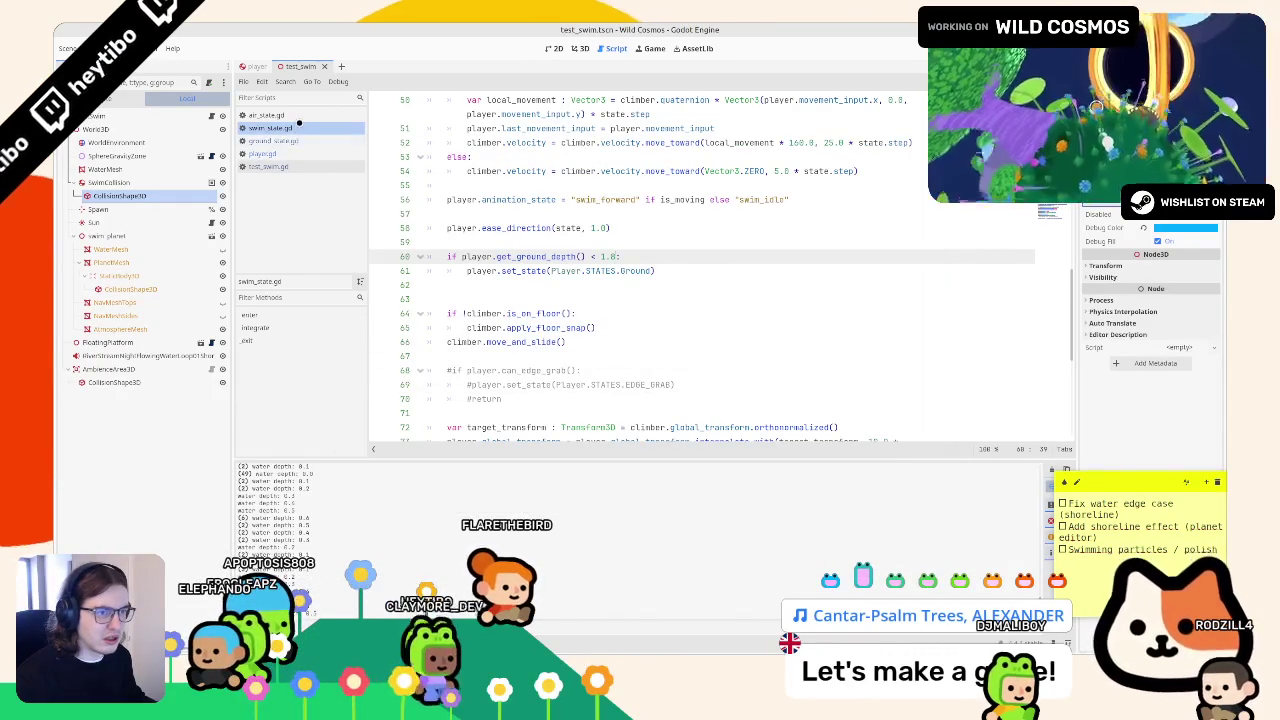
left_click(296, 141)
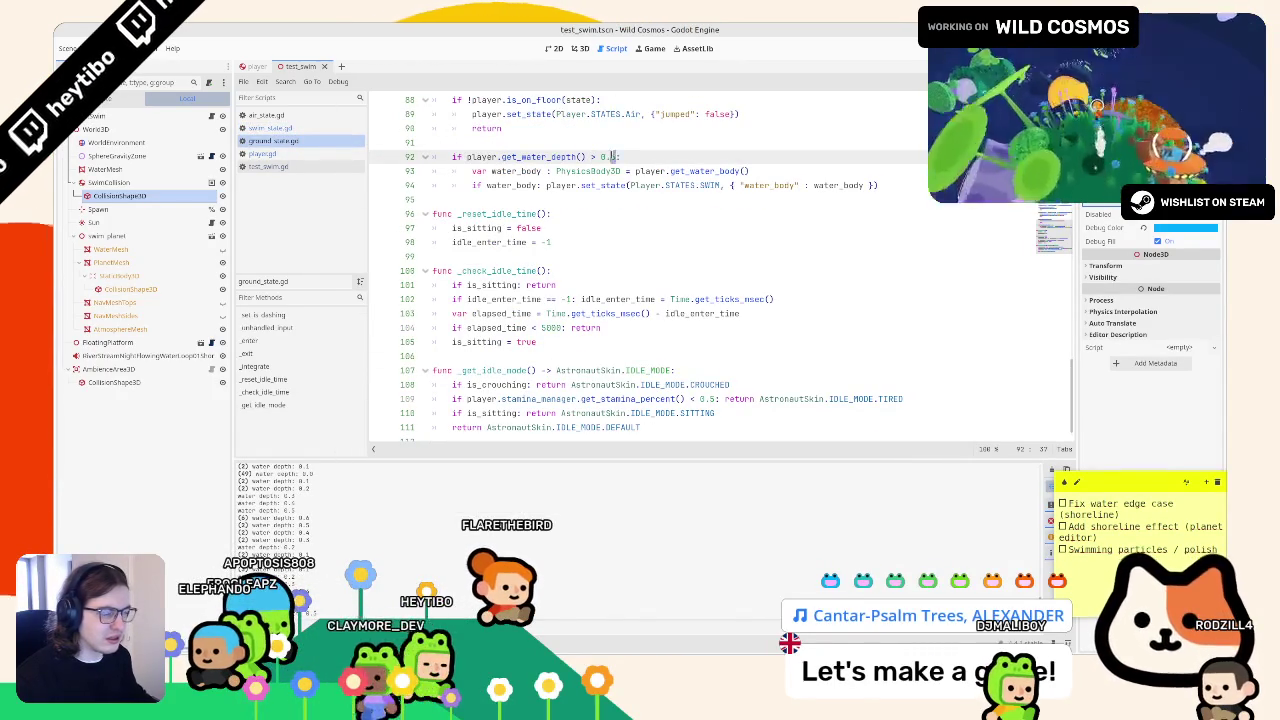
- Run the scene to test entering water with the 0.7 water-depth threshold, then stop it
key("F5")
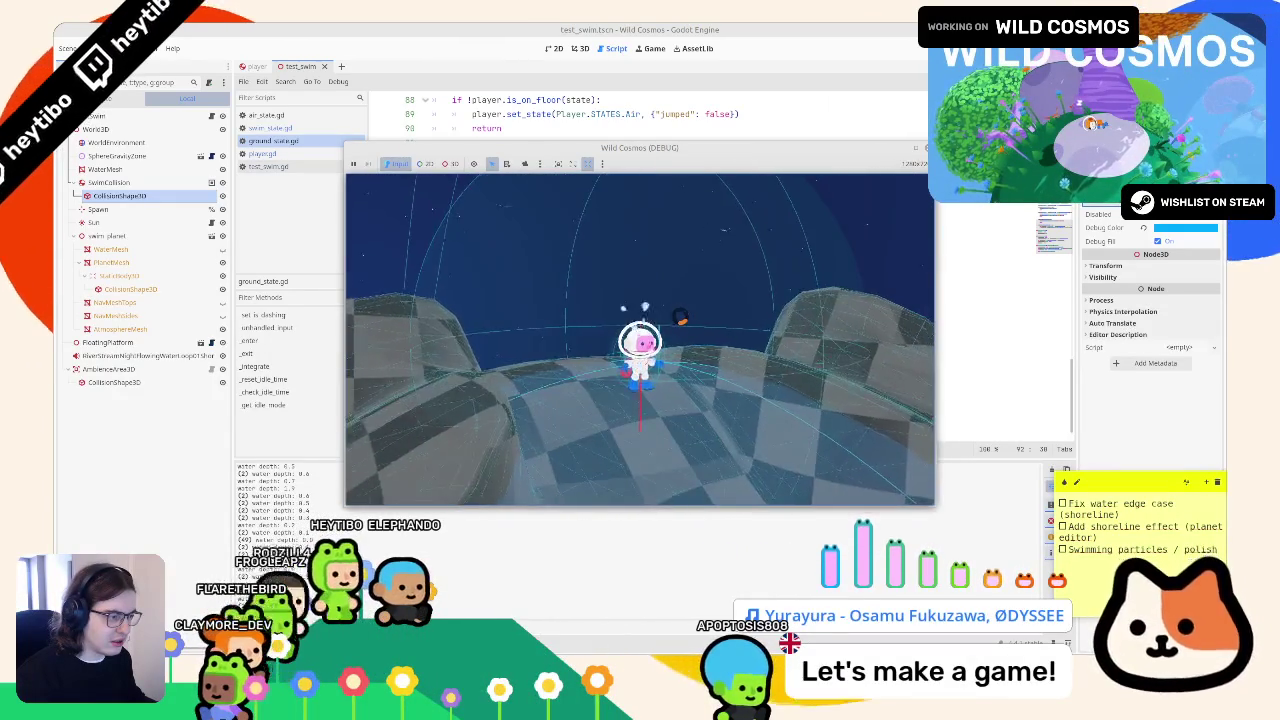
key("F8")
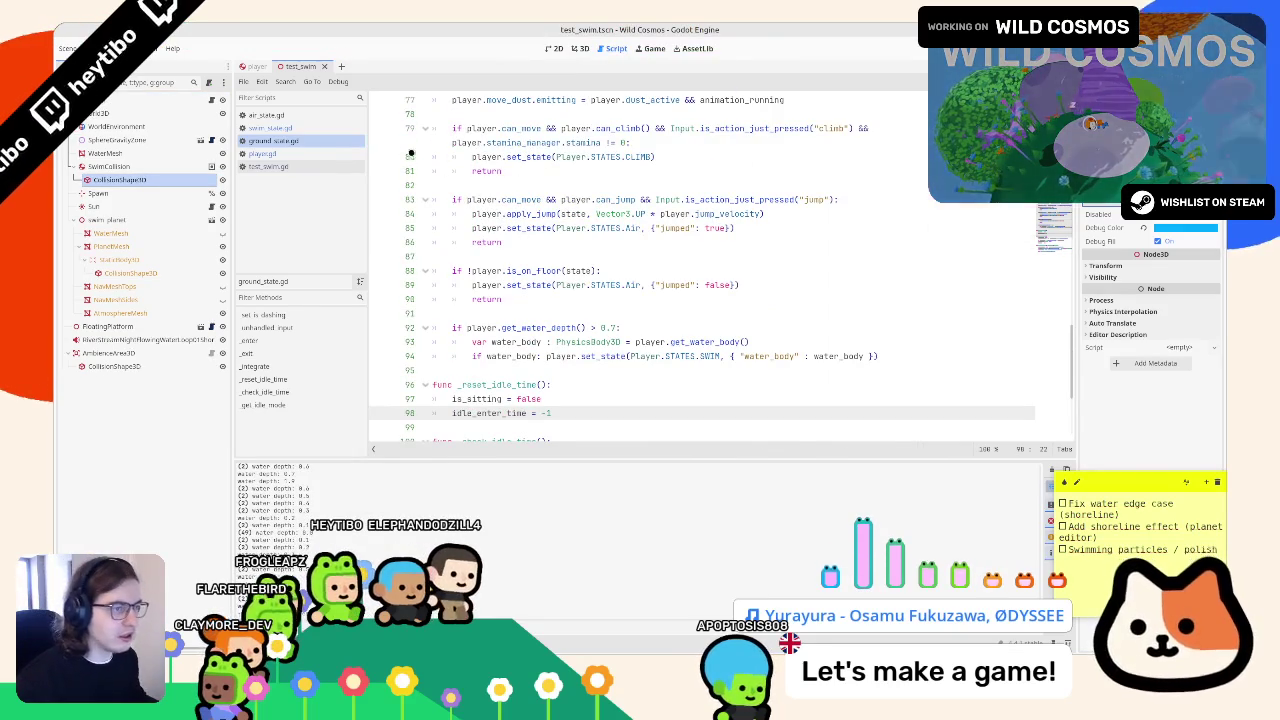
- Add print(player.get_ground_depth()) on line 59 of swim_state.gd
left_click(310, 124)
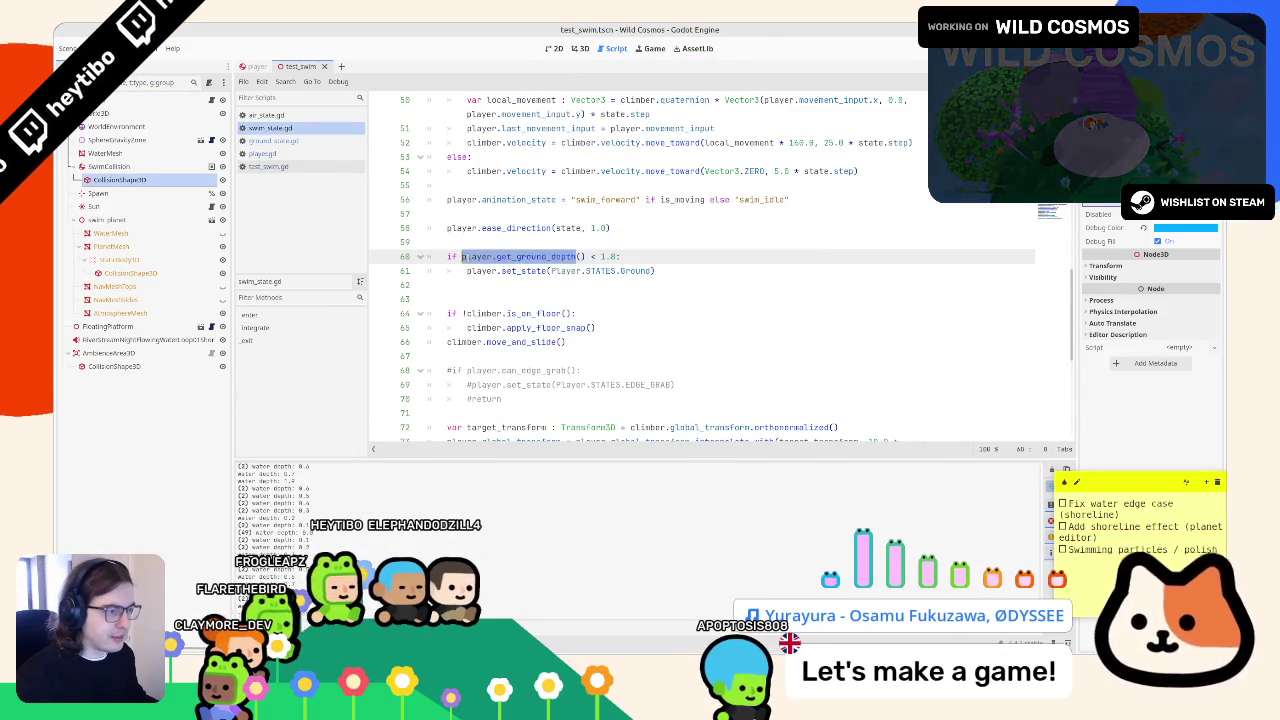
left_click(581, 241)
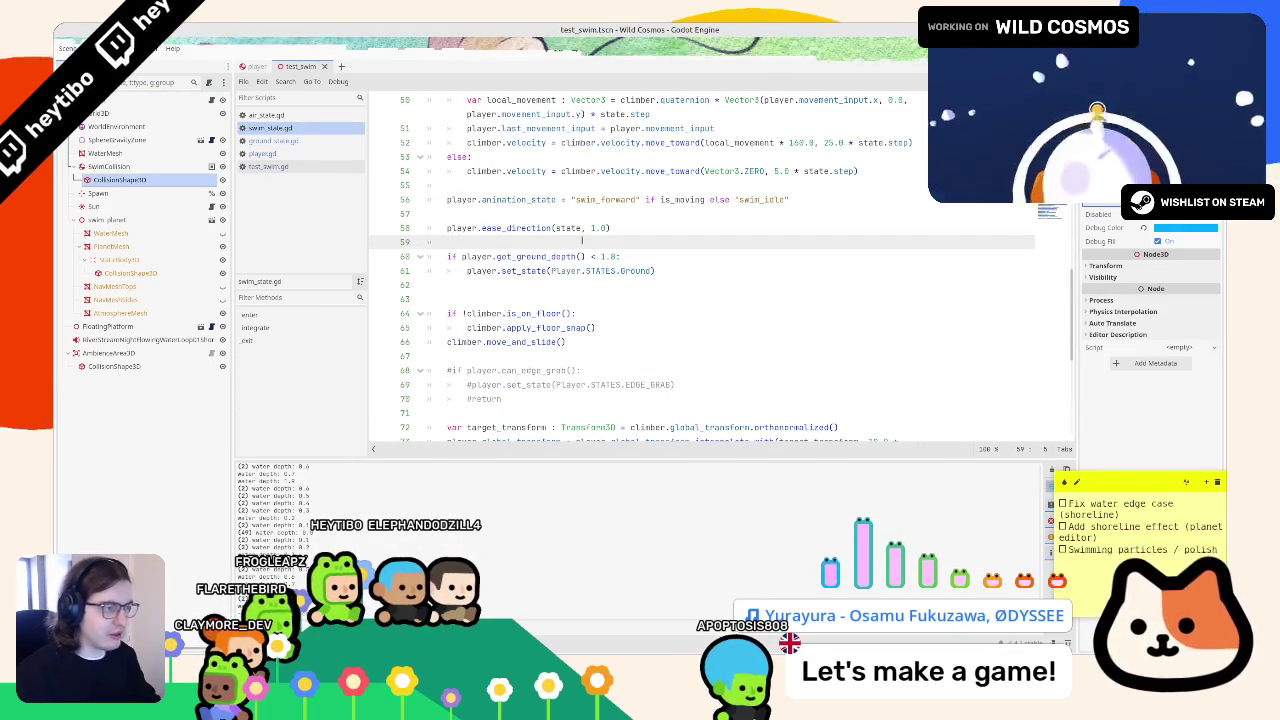
type("print(player.get_ground_depth(")
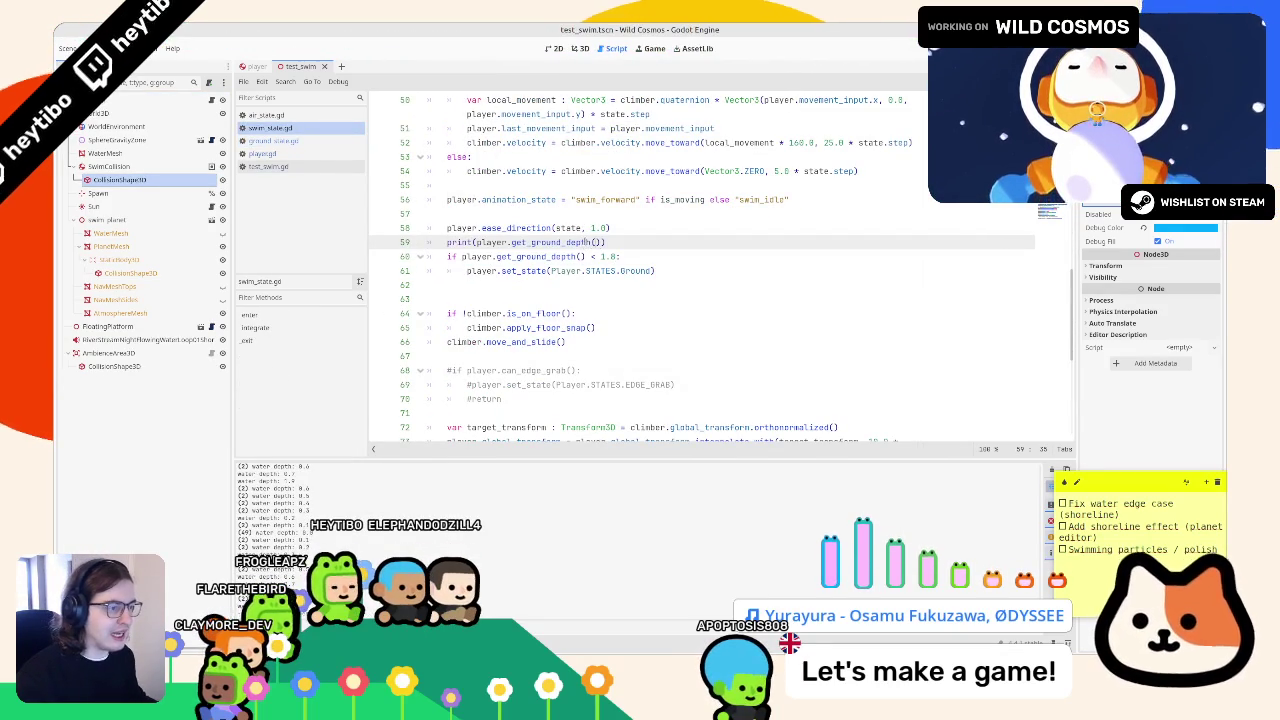
key("super+Tab")
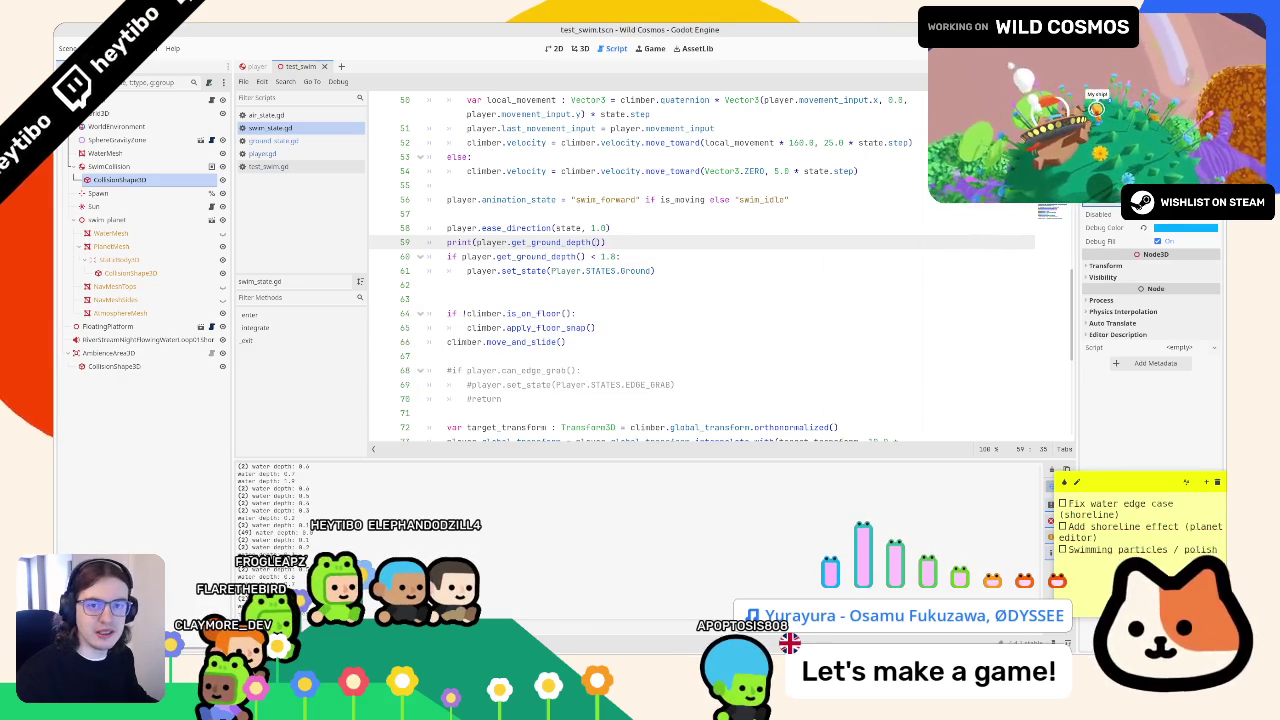
left_click(685, 275)
- Run the game to log ground depths, exit it, and open player.gd
key("F6")
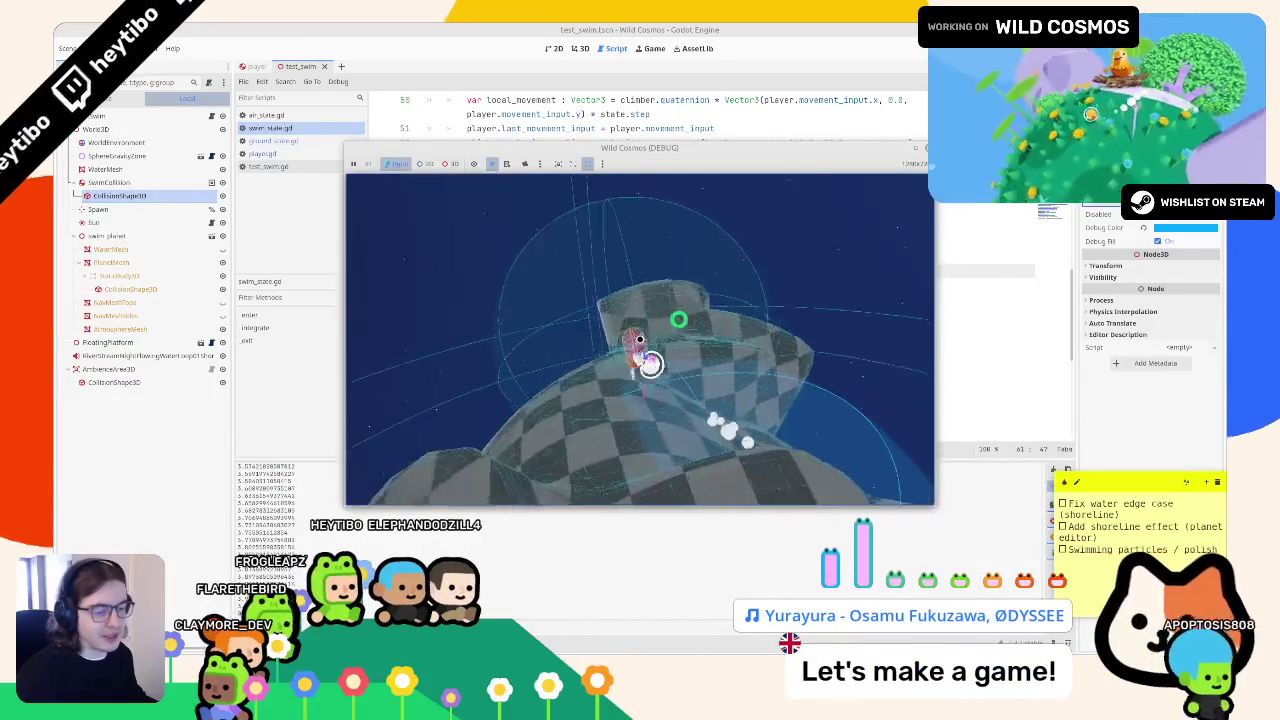
key("Escape")
left_click(395, 295)
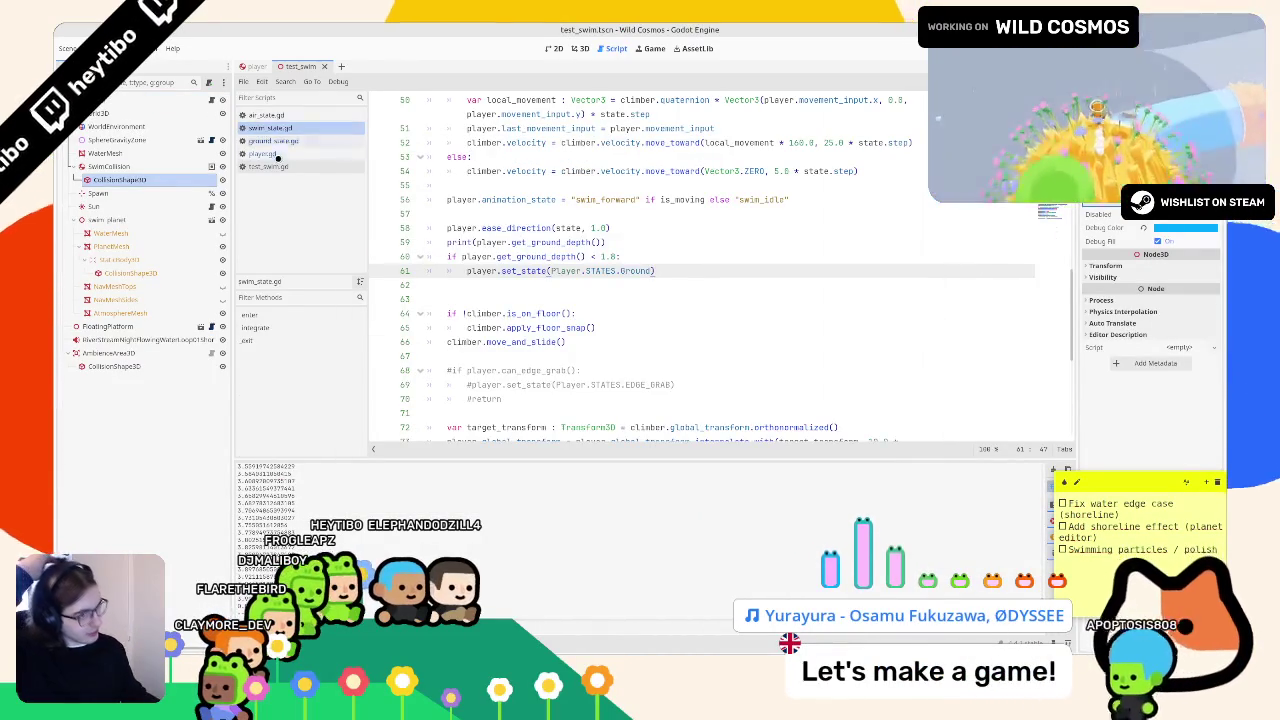
left_click(262, 153)
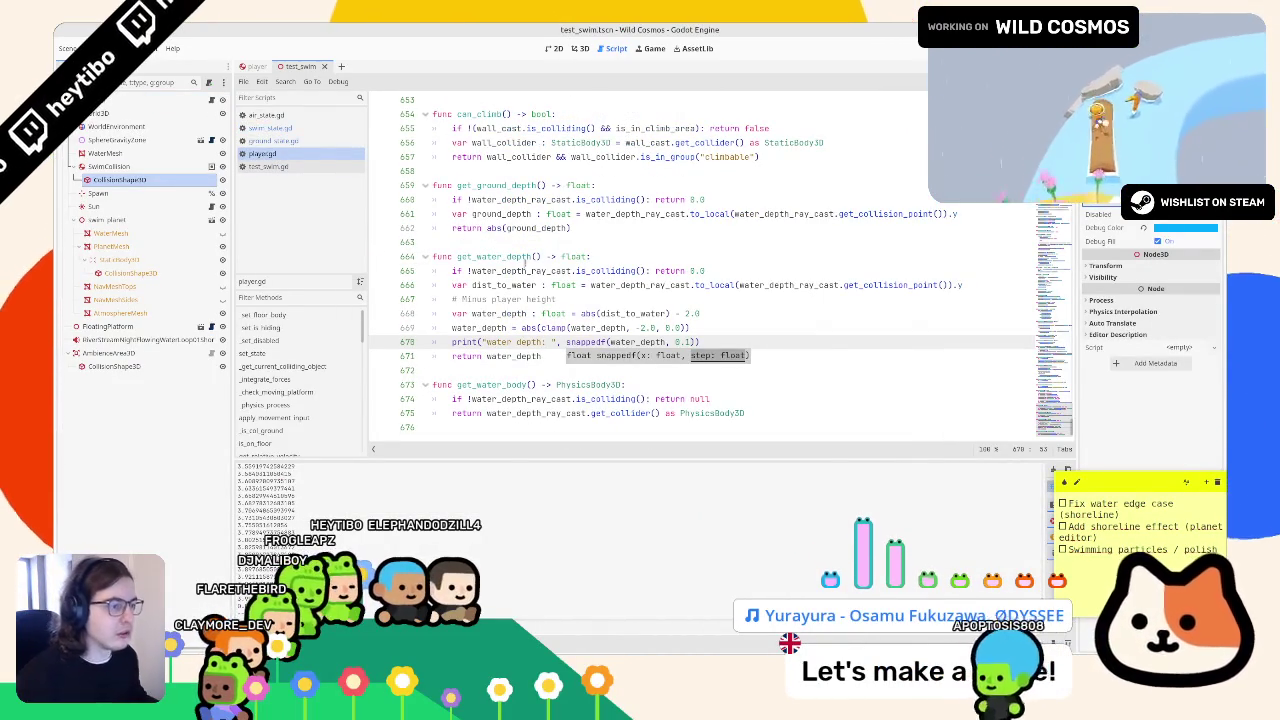
- Make get_ground_depth return water_depth_ray_cast.target_position.y instead of 0.0, then test
double_click(698, 271)
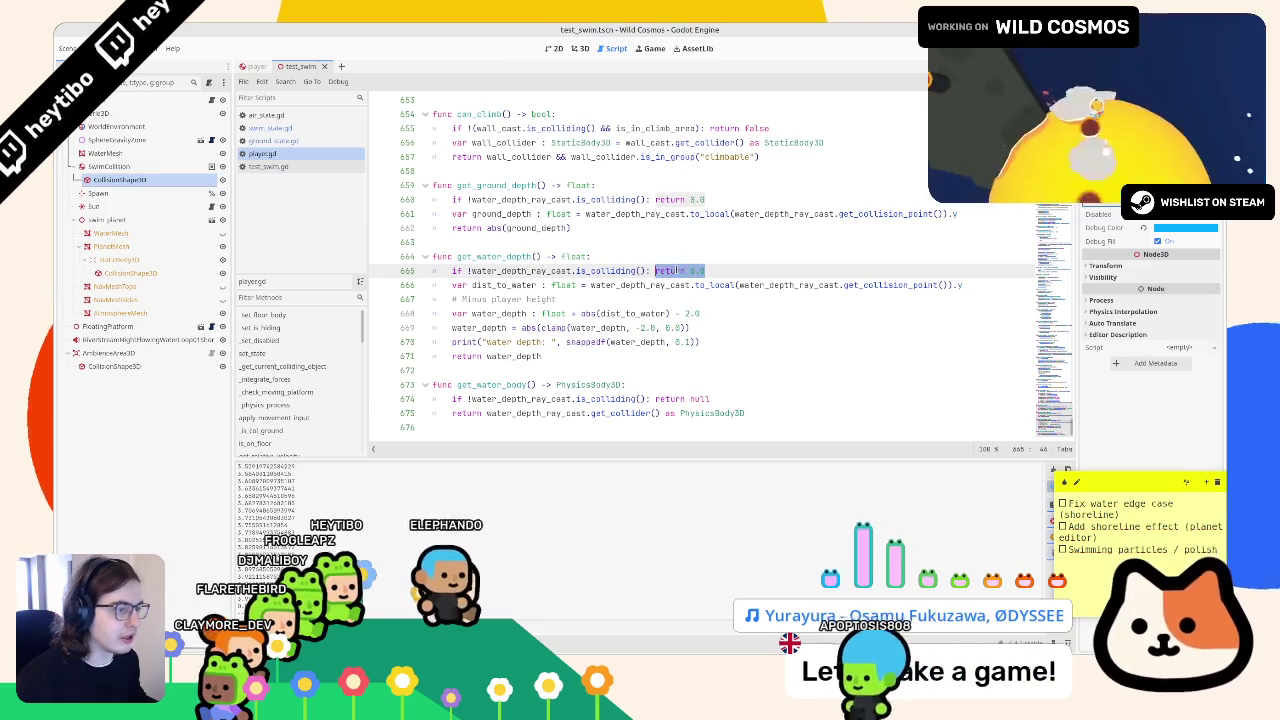
left_click(686, 188)
left_click_drag(686, 199, 706, 199)
key("BackSpace")
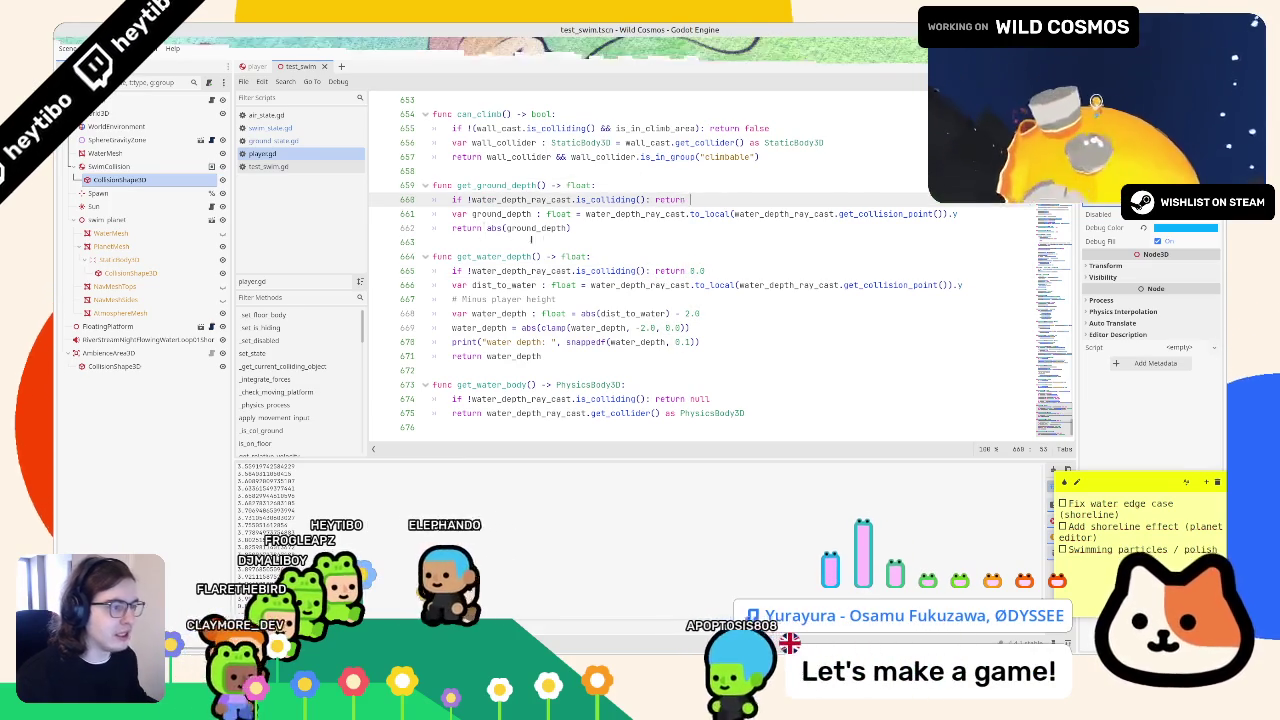
left_click(537, 228)
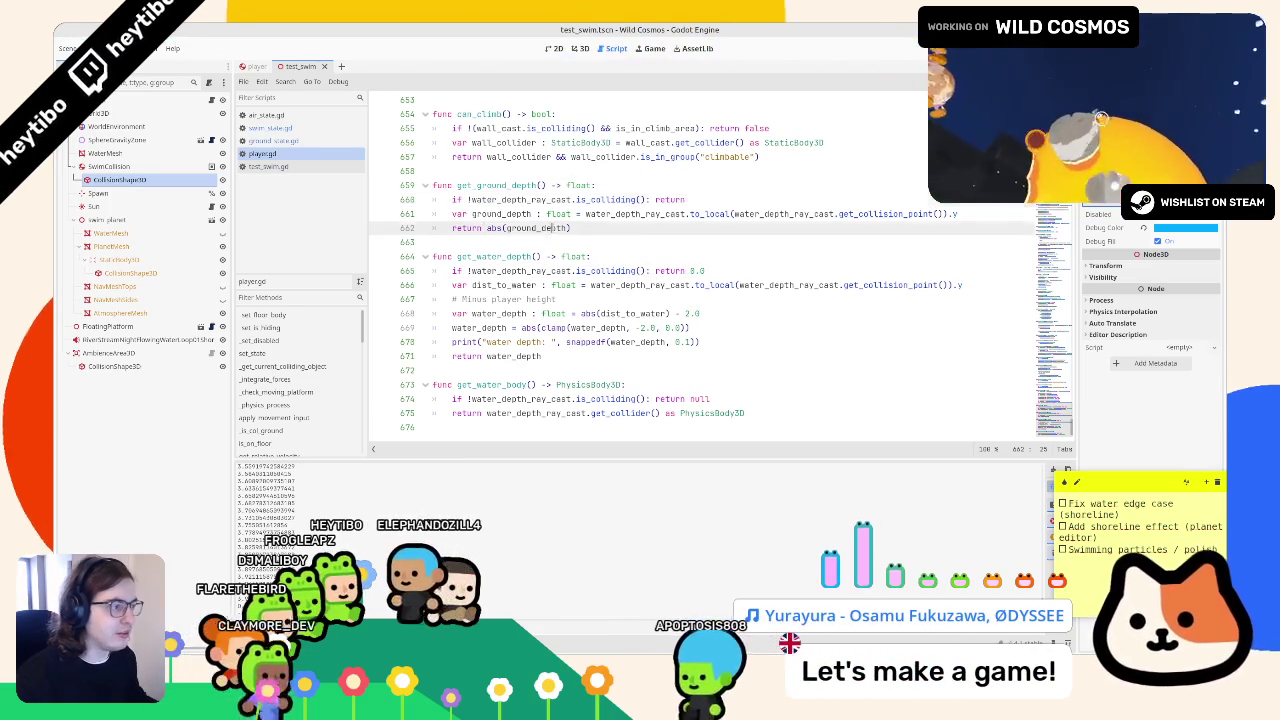
triple_click(786, 199)
left_click(786, 199)
type("water_depth_ray_cast.")
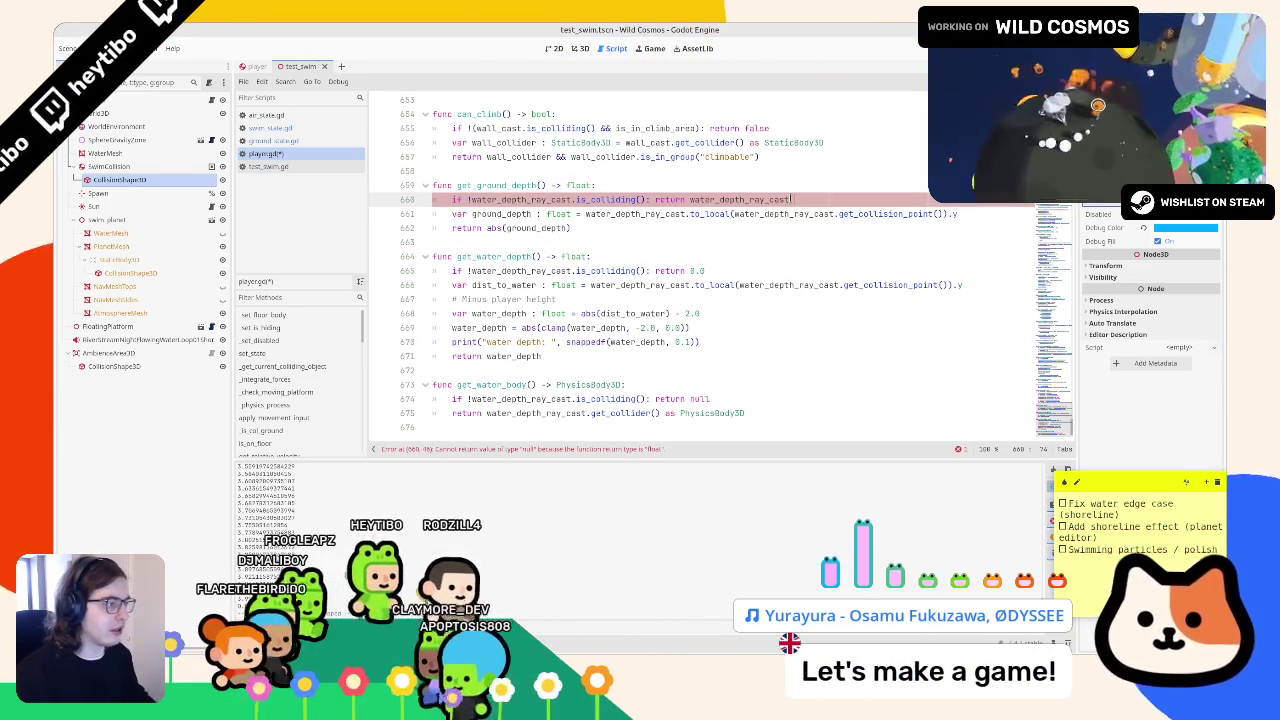
type("target_position.y")
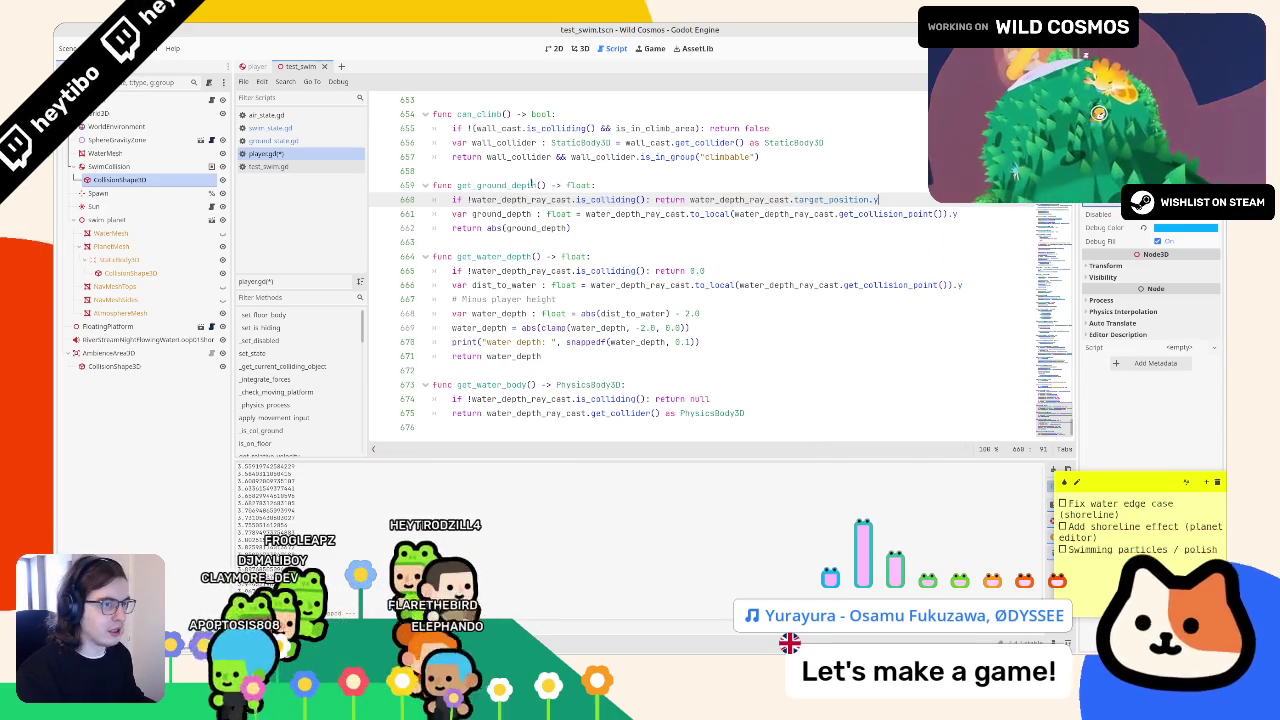
key("F6")
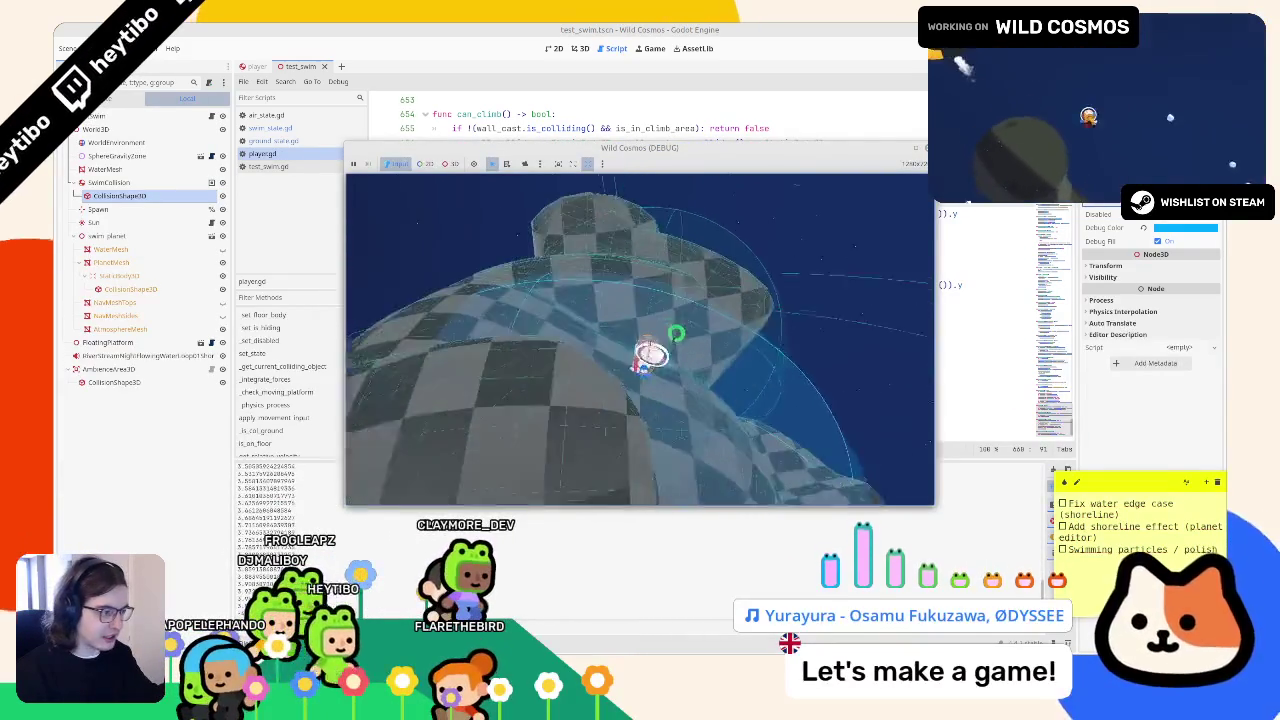
key("F8")
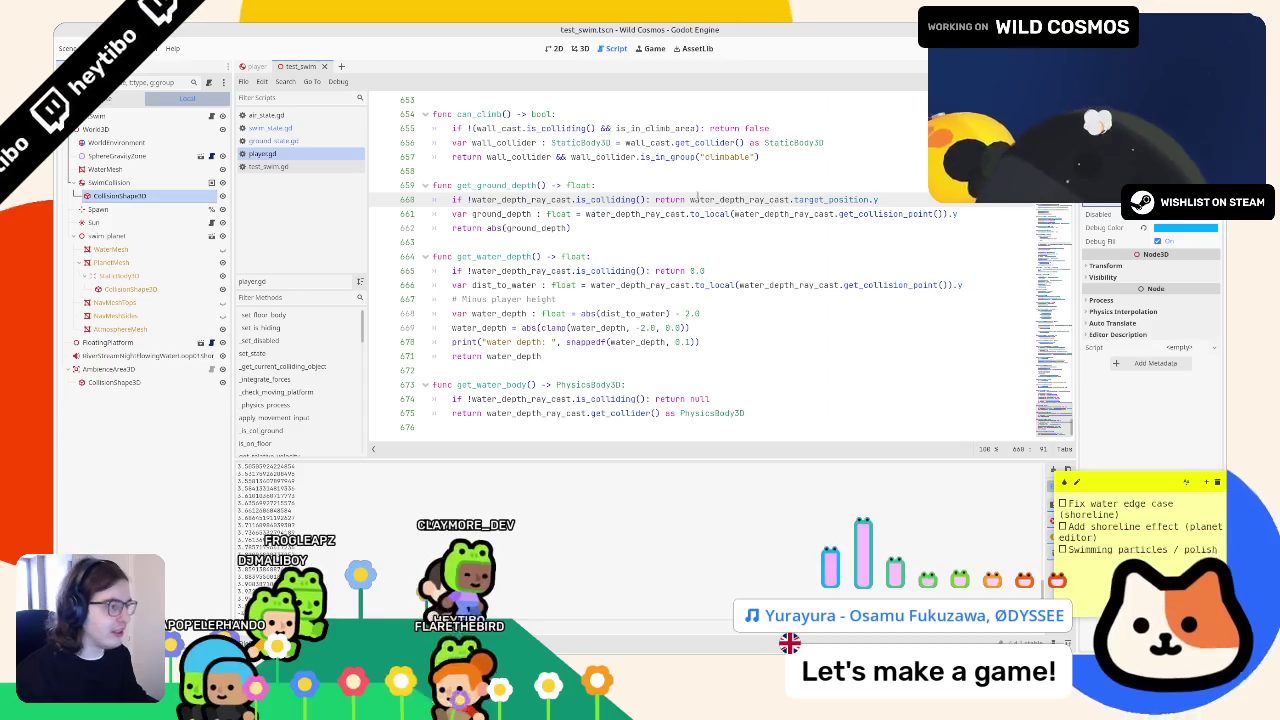
- Wrap the returned ray target length in abs() and test the game
double_click(707, 199)
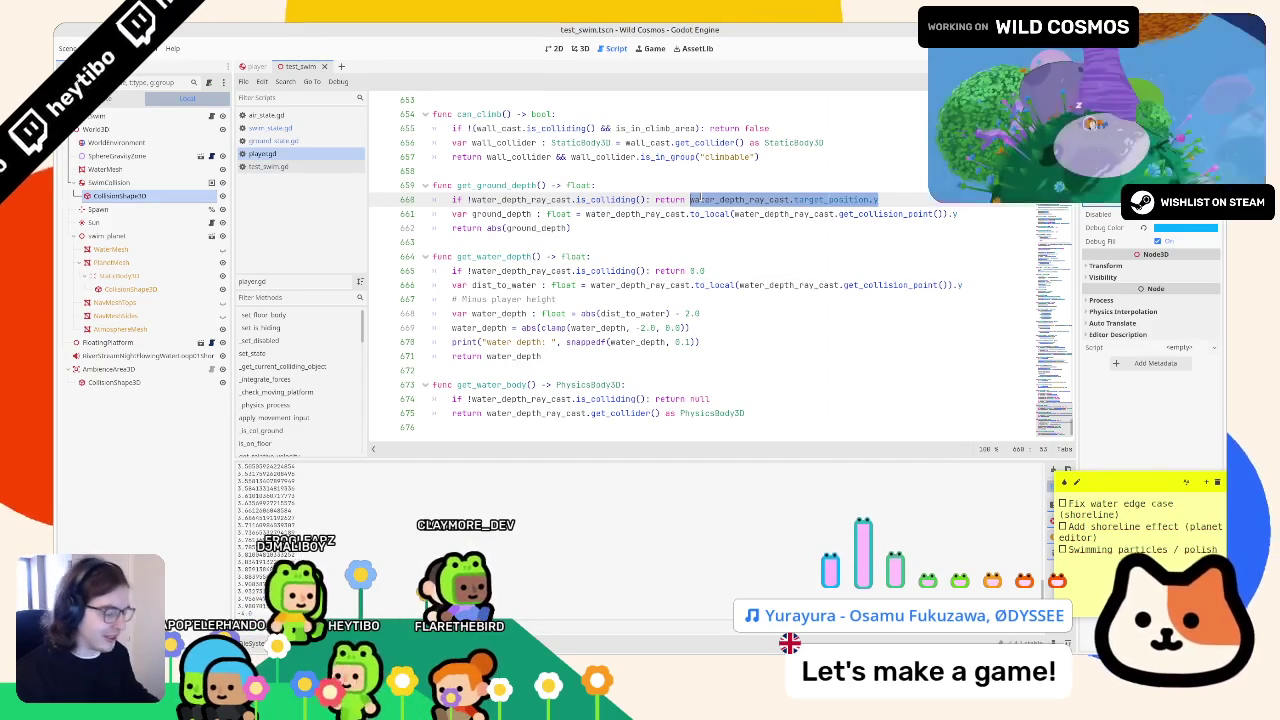
type("ab")
key("Return")
type("water_depth_ray_cast.target_position.y")
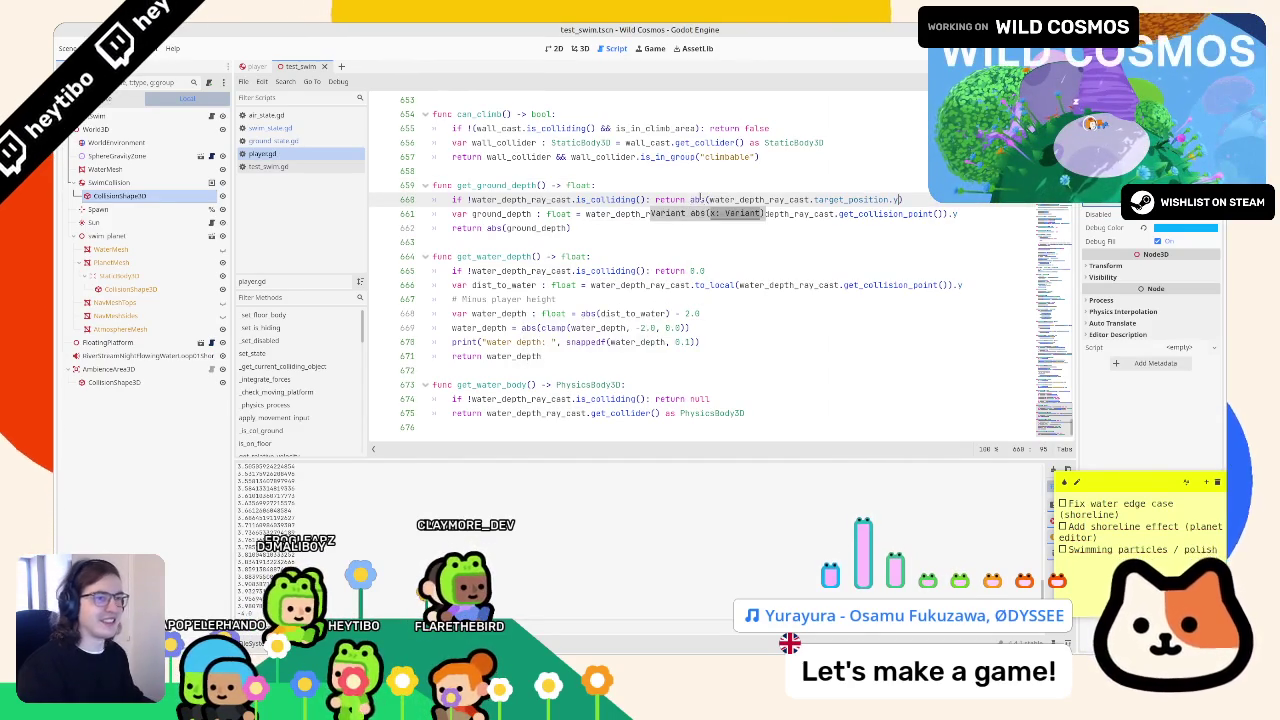
key("F6")
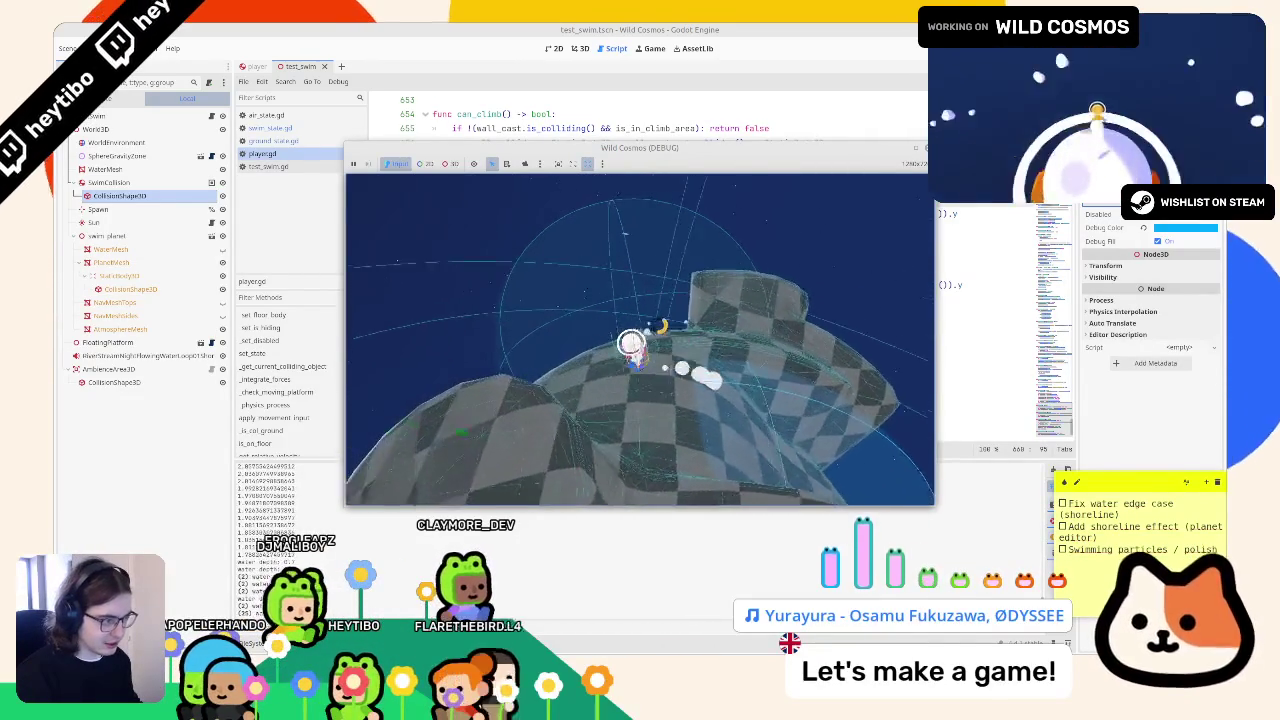
key("F8")
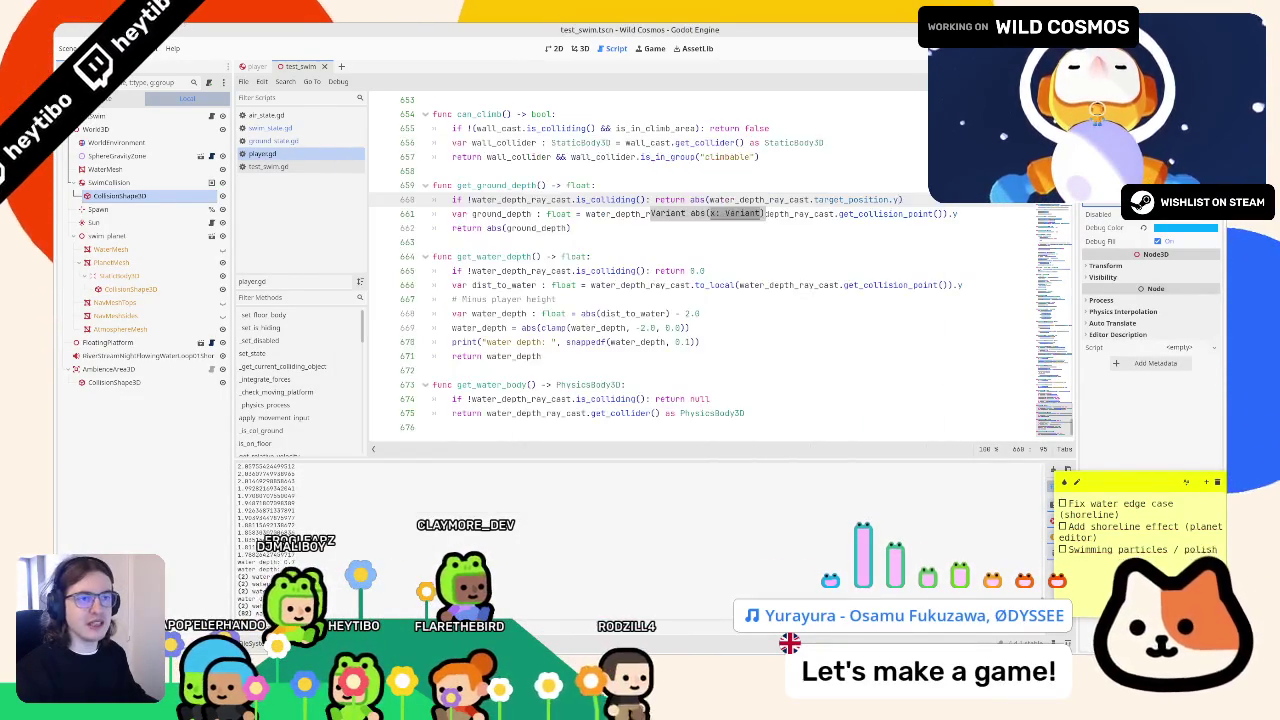
- Playtest swimming along the water band toward the shore, then bring up ground_state.gd
key("F5")
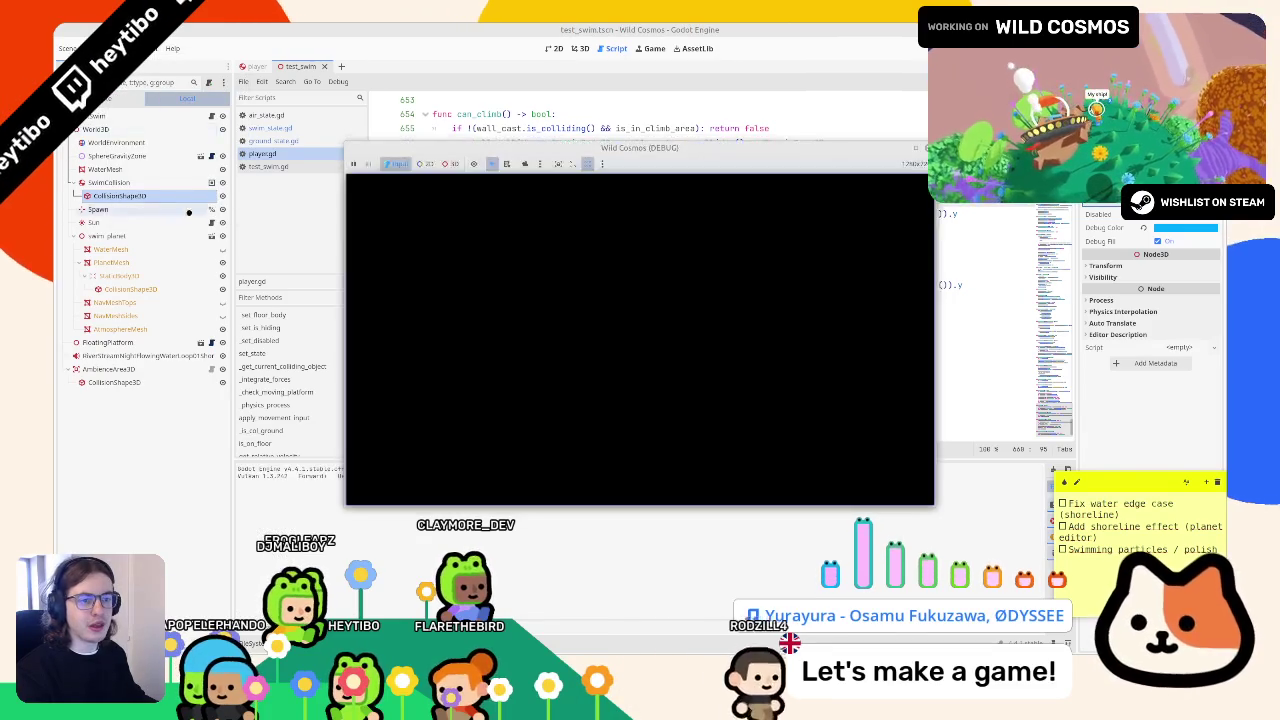
left_click(224, 238)
key("alt+Tab")
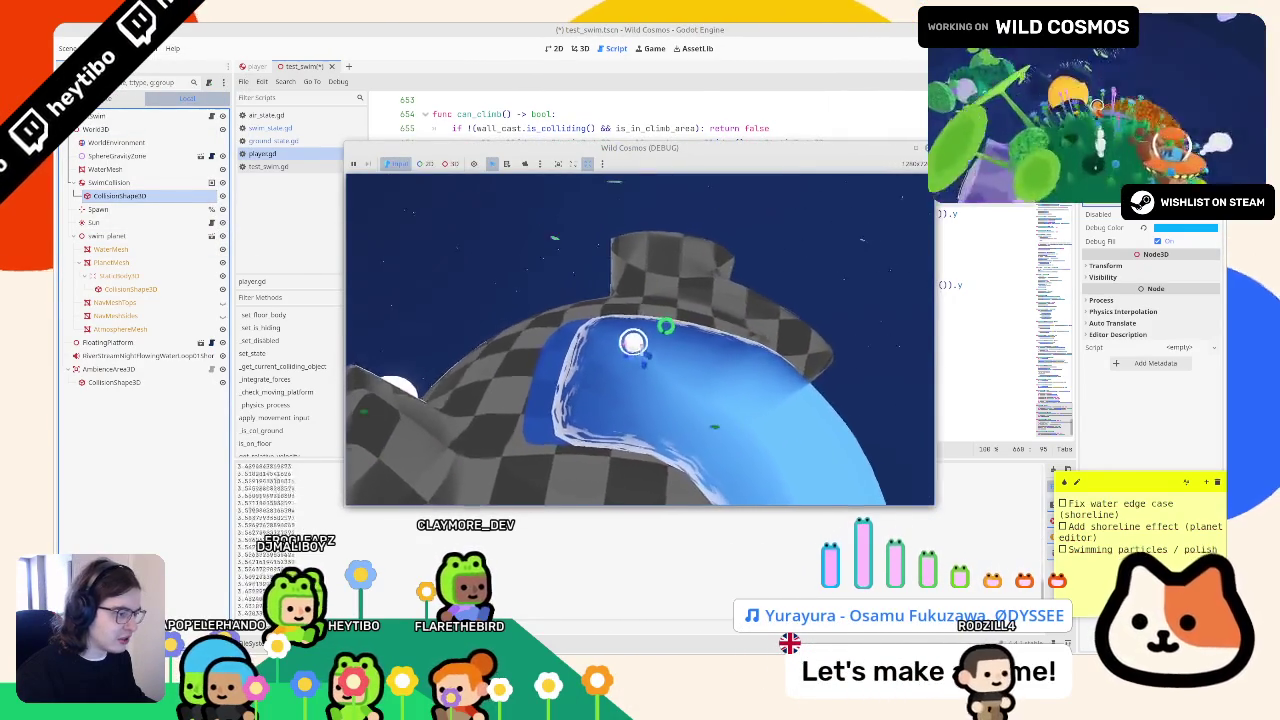
key("w")
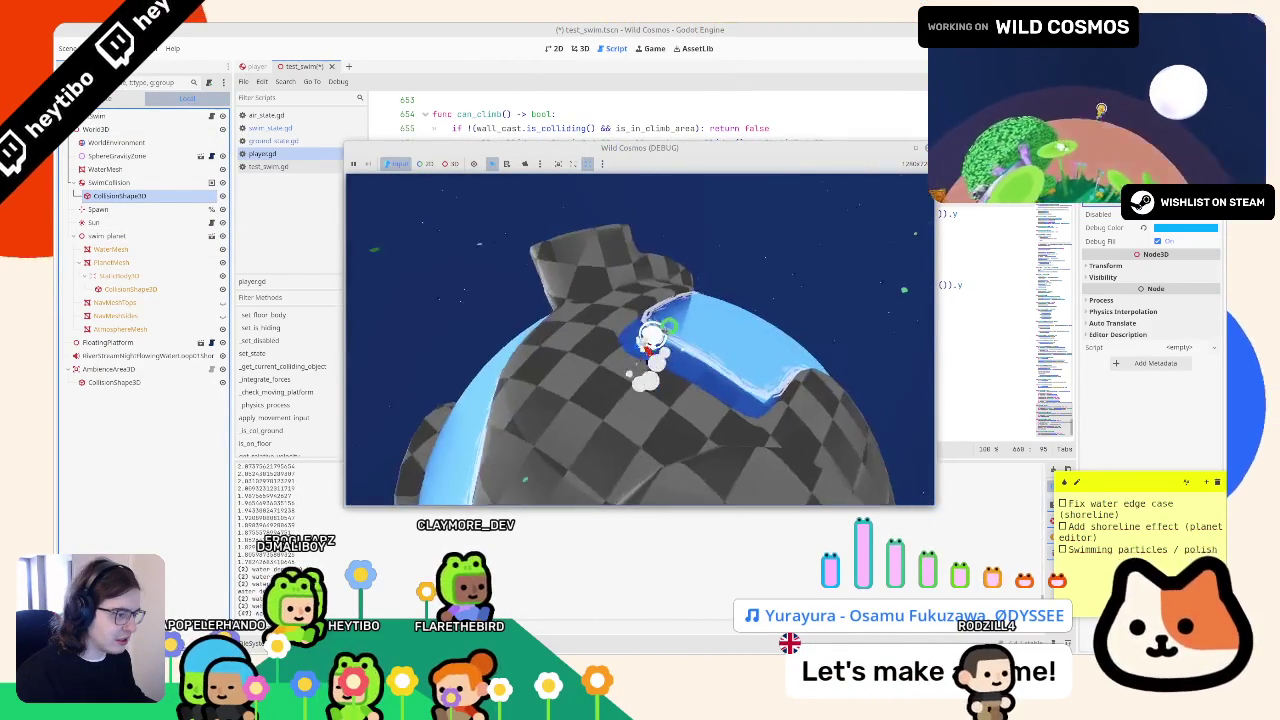
key("w")
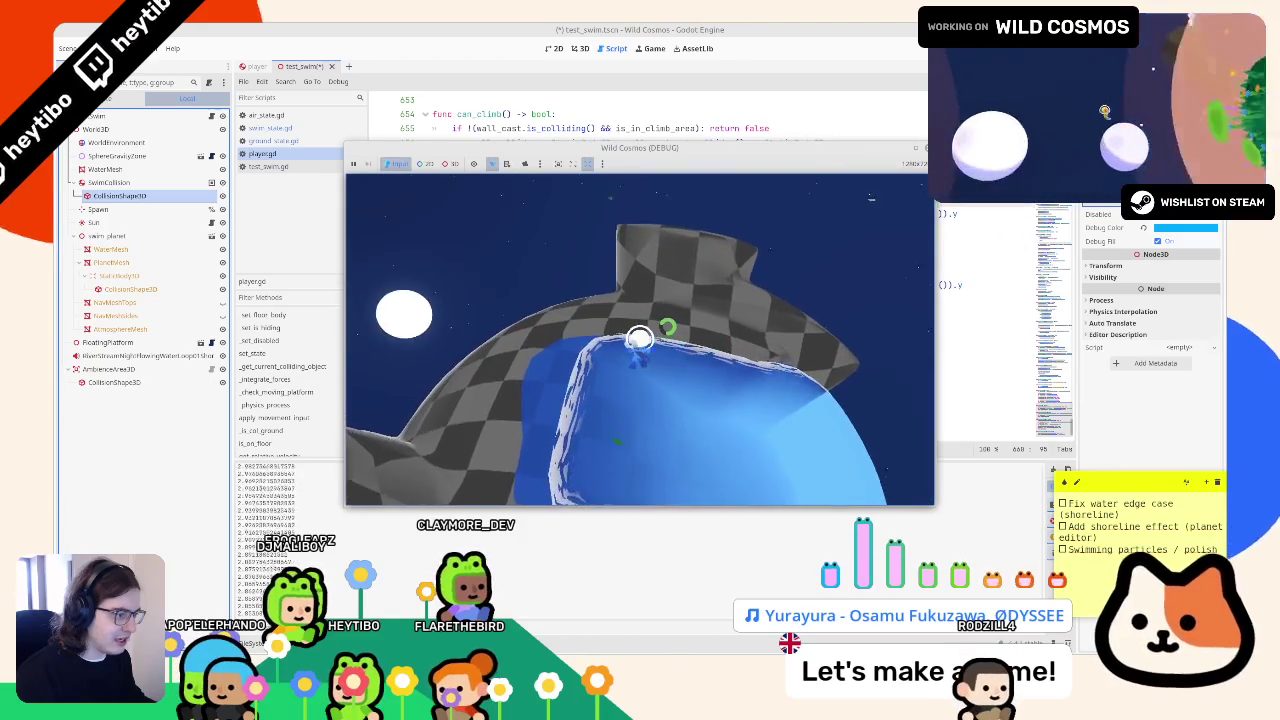
key("Escape")
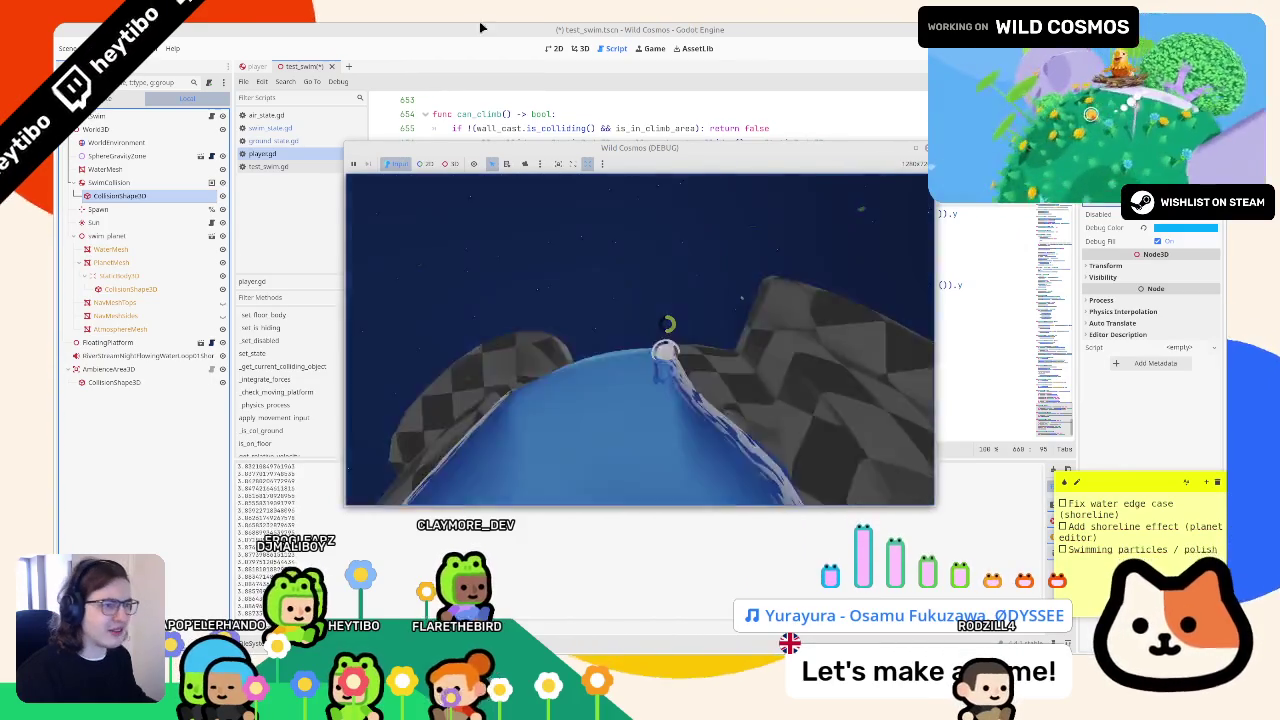
key("Escape")
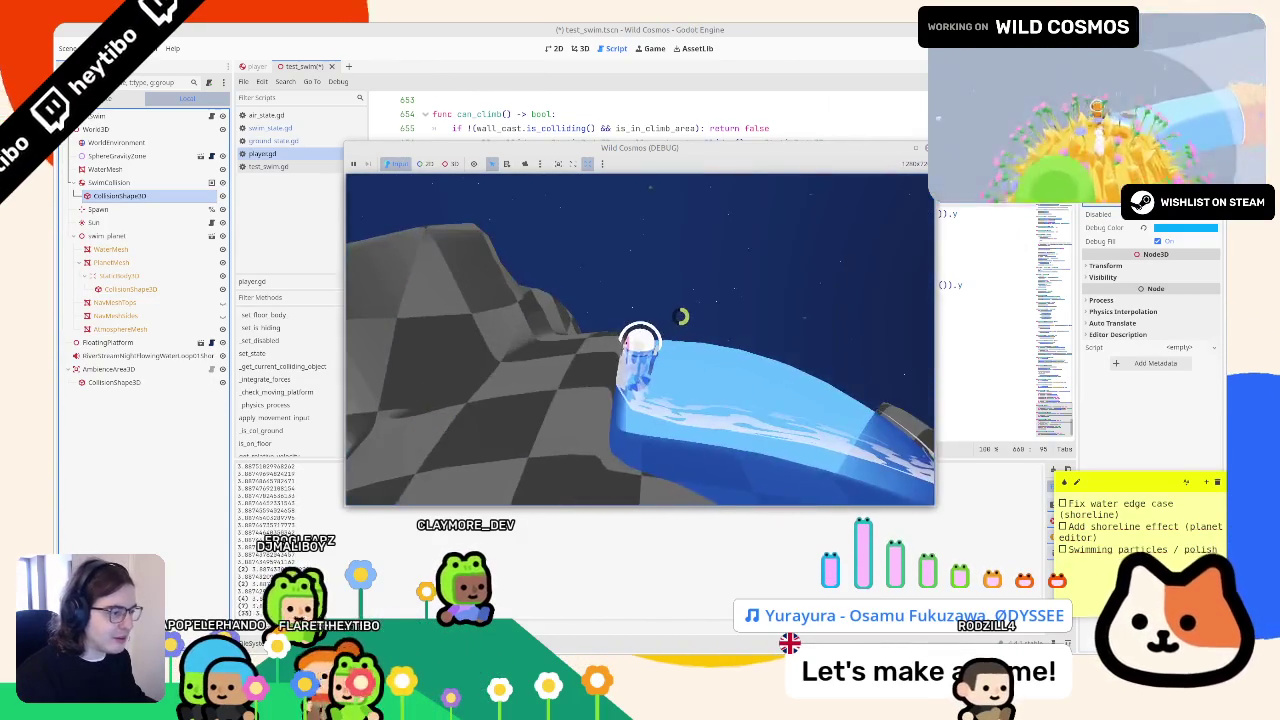
left_click(314, 28)
left_click(298, 140)
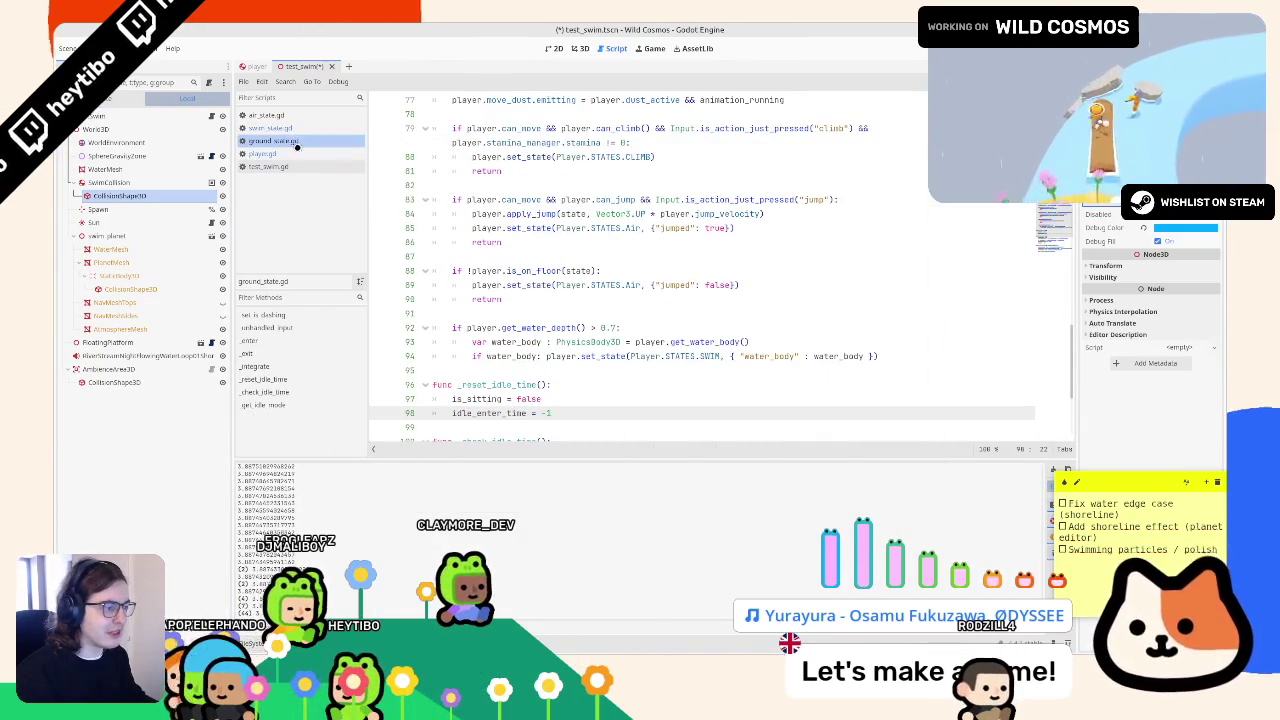
- Switch through the scripts to swim_state.gd and select lines 68–70
left_click(296, 166)
left_click(294, 153)
left_click(296, 140)
left_click(298, 128)
left_click(301, 116)
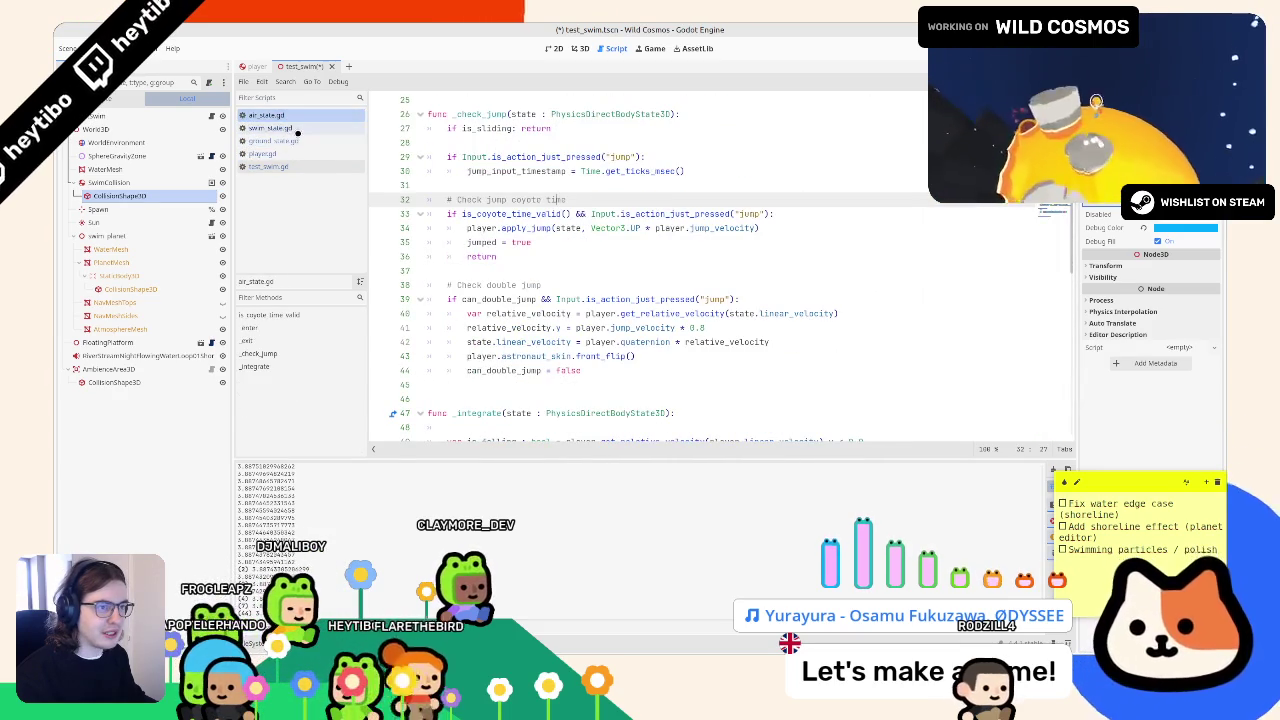
left_click(297, 130)
scroll(512, 249, "down", 1)
left_click_drag(430, 328, 599, 353)
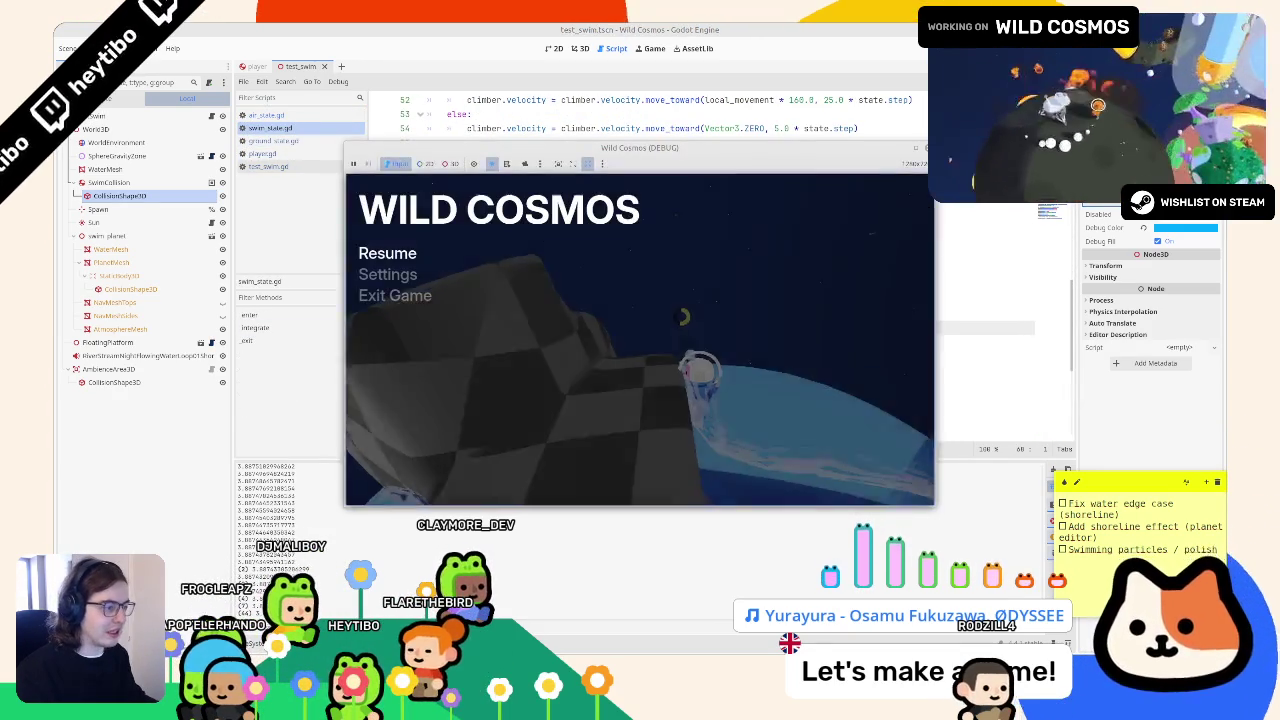
- Playtest swimming onto the checkered shore, then stop the game
key("Escape")
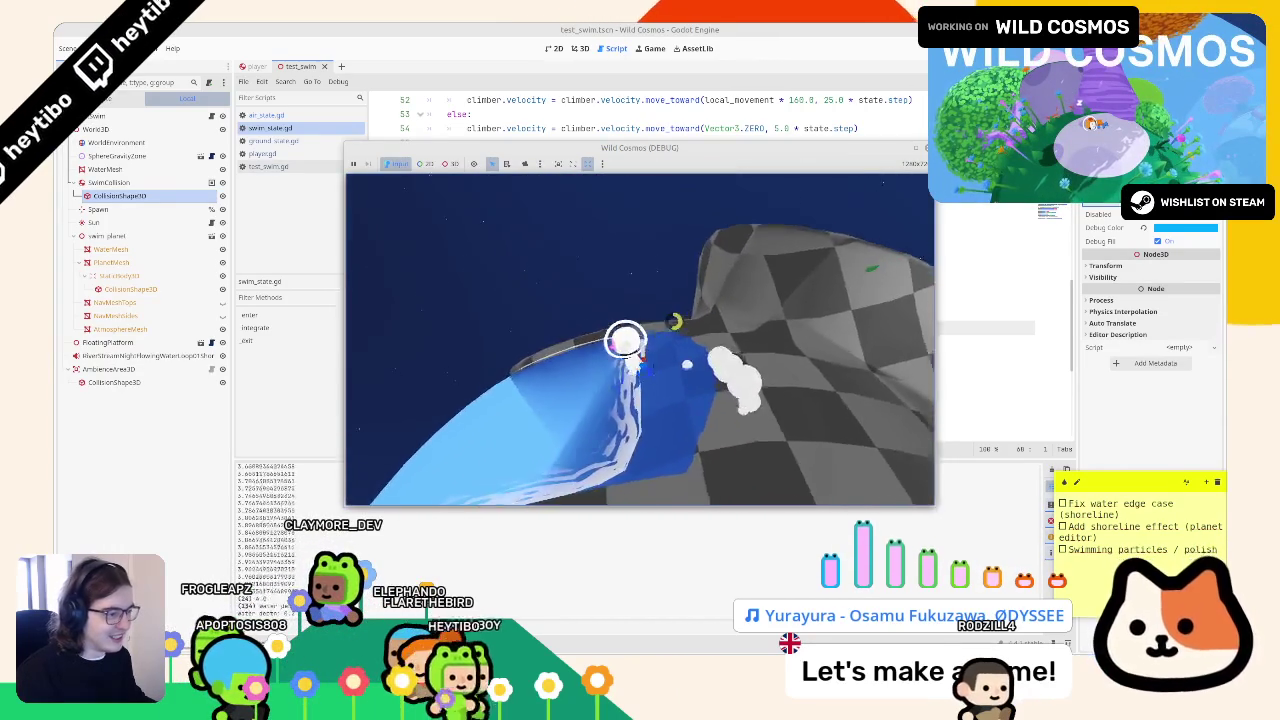
key("Escape")
key("F8")
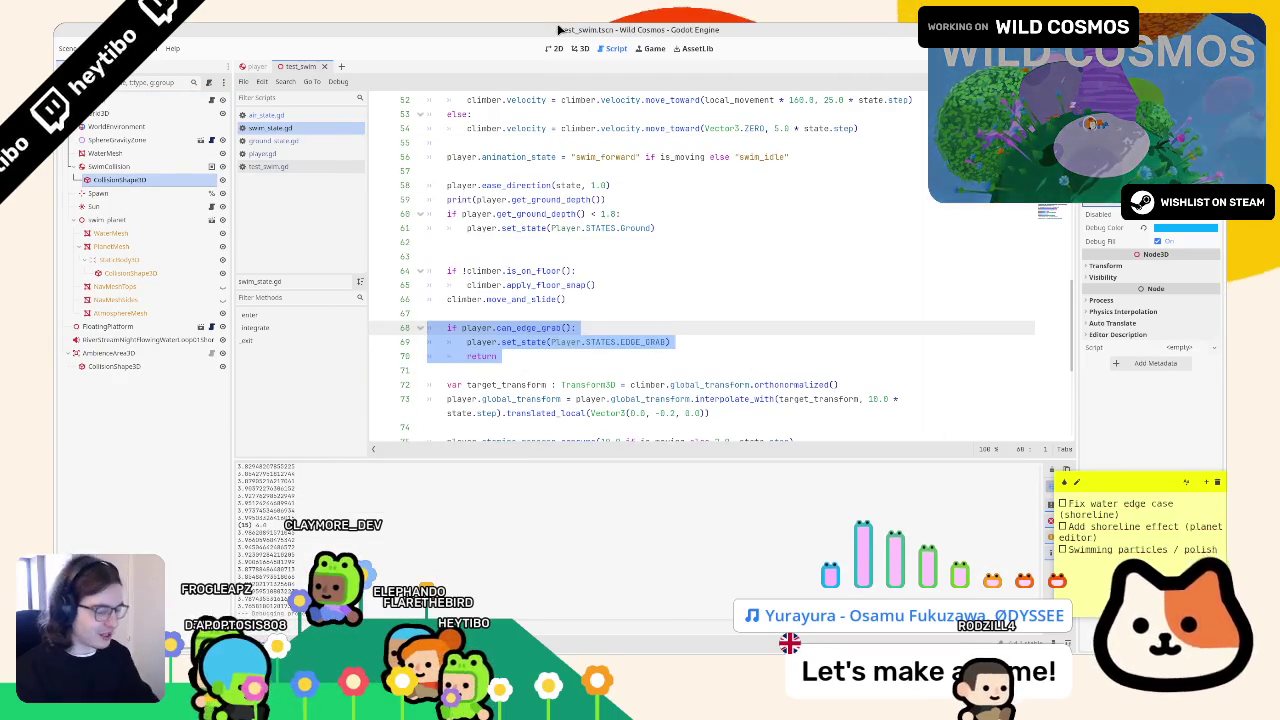
- Delete the print(player.get_ground_depth()) line and its blank line from swim_state.gd, then run
left_click(378, 99)
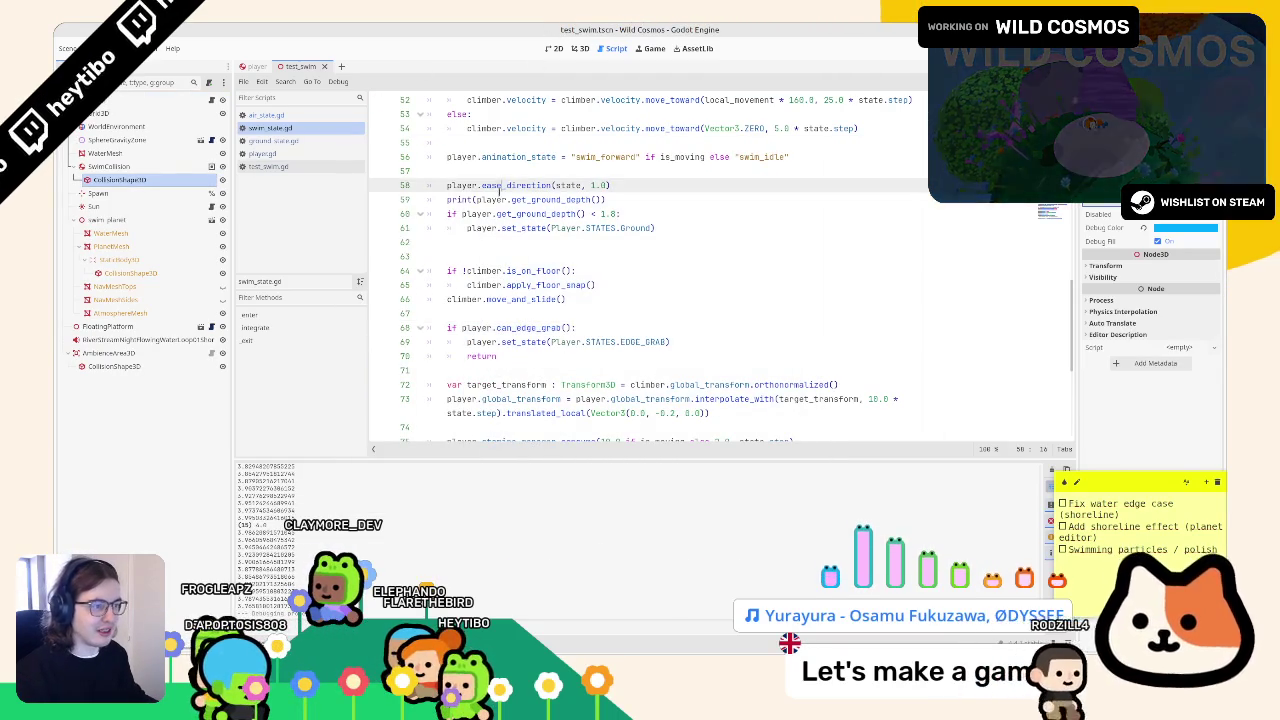
left_click_drag(447, 199, 606, 199)
key("BackSpace")
left_click(485, 243)
key("BackSpace")
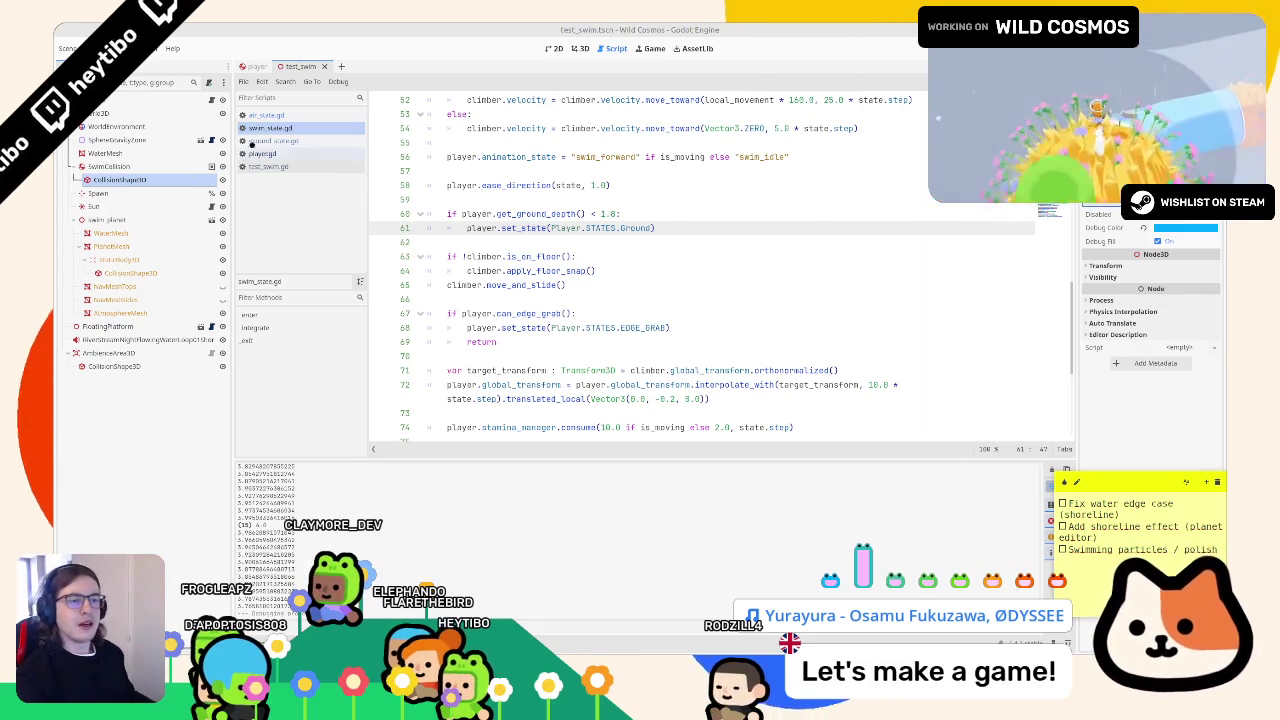
key("F6")
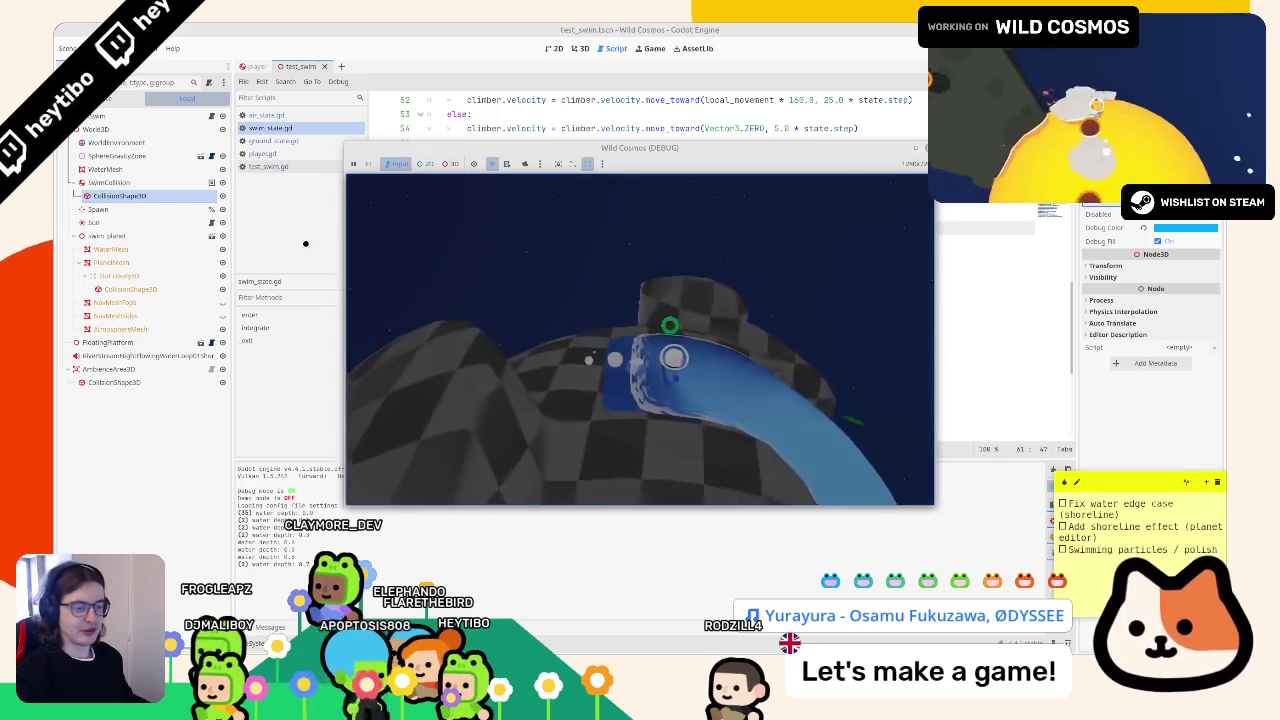
- Delete the water-depth print in player.gd's get_water_depth and relaunch the game
left_click(262, 153)
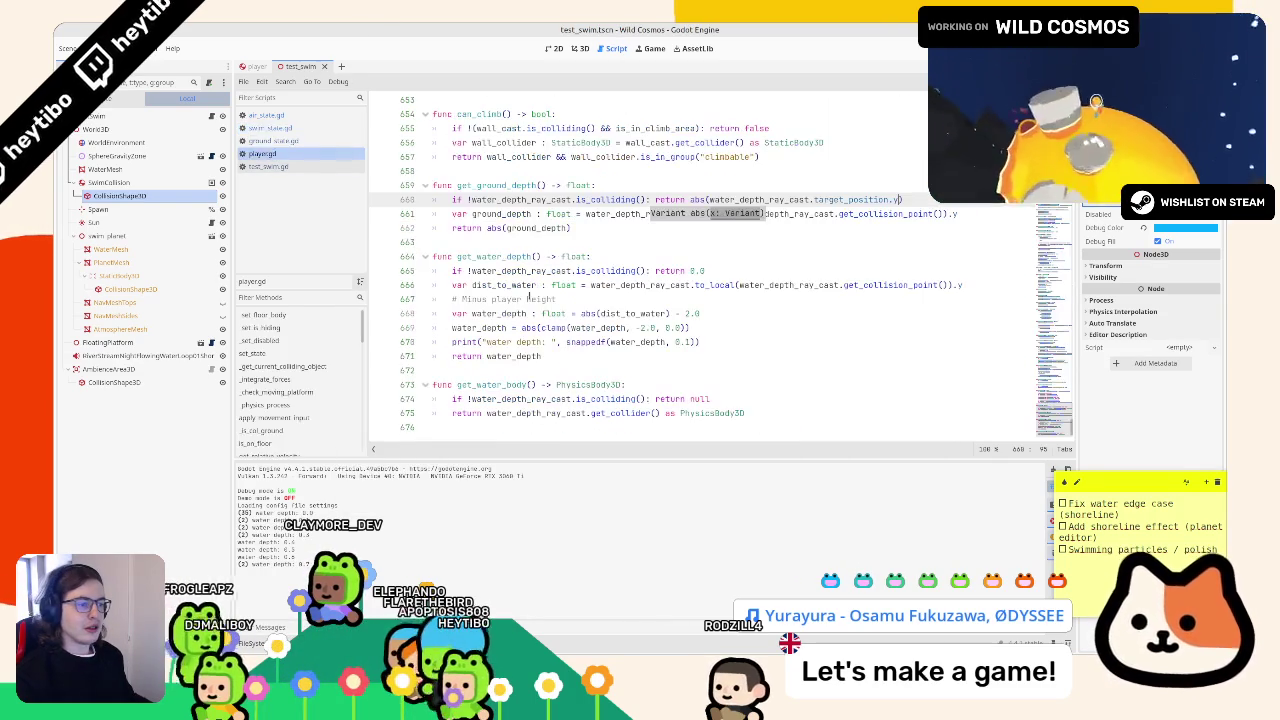
key("ctrl+shift+k")
key("F6")
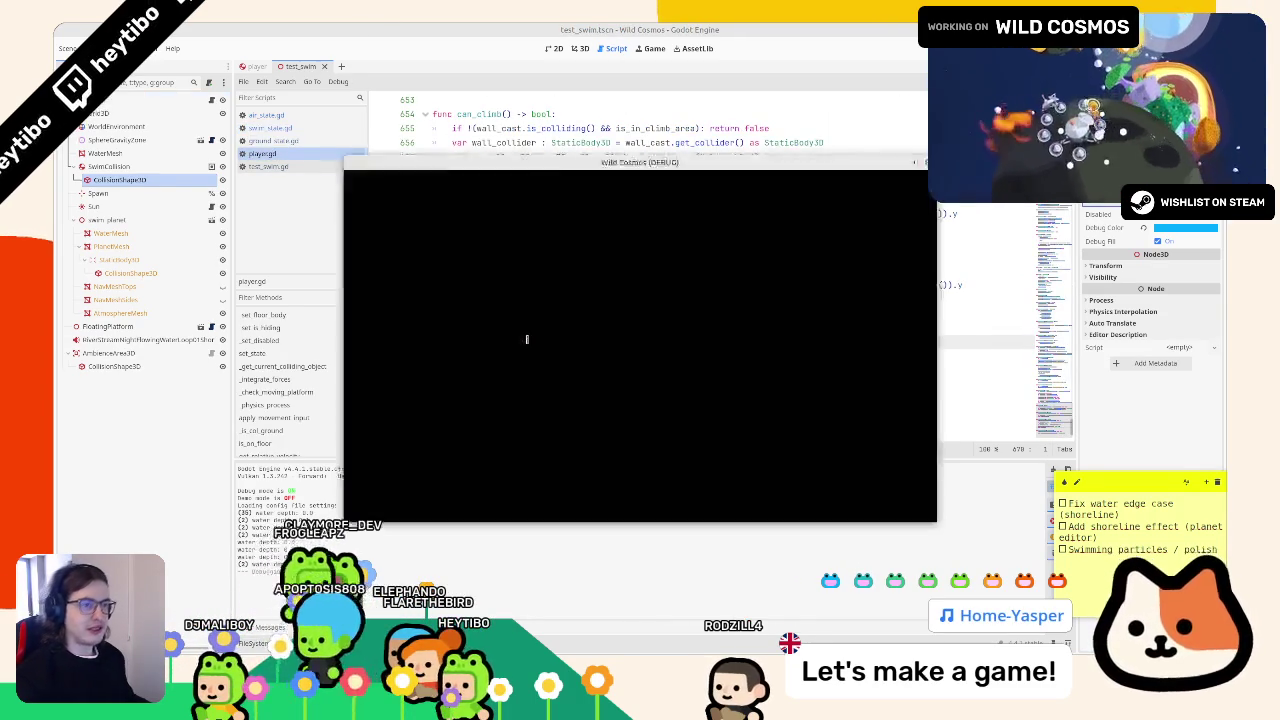
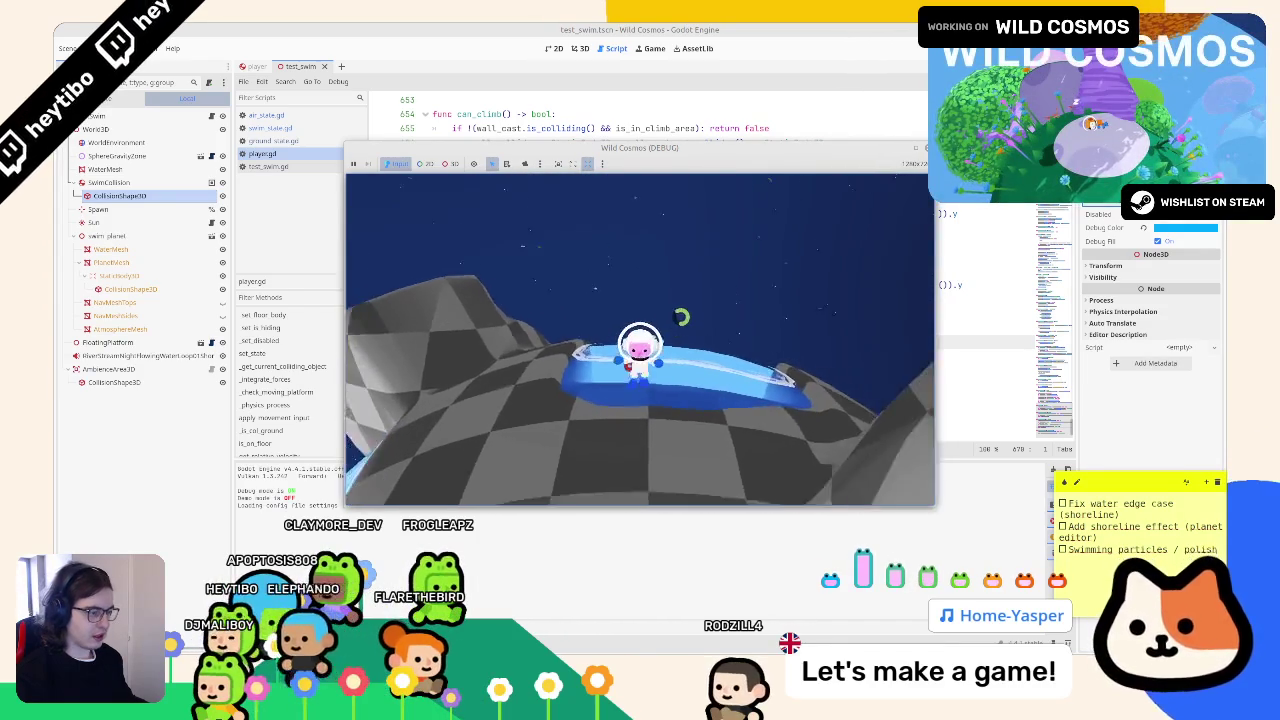
- Stop the test game, switch to the 3D view, and search the scene finder for 'playeastron'
key("Escape")
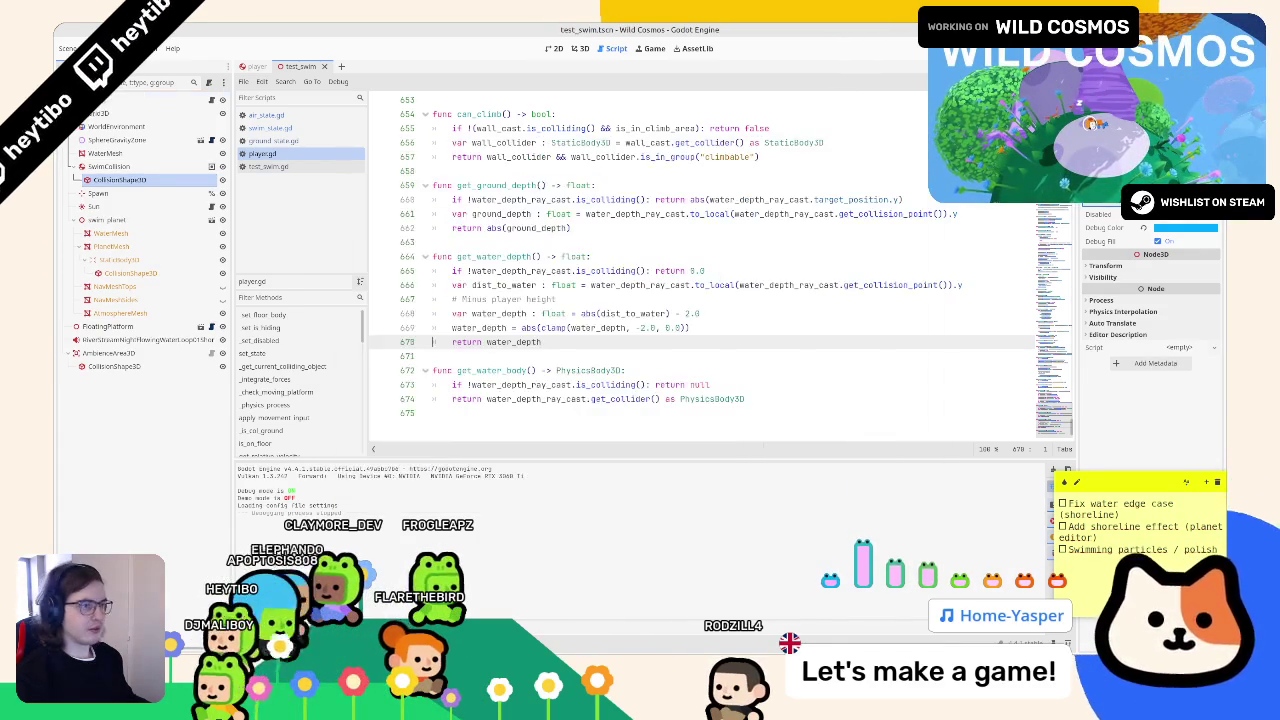
left_click(575, 50)
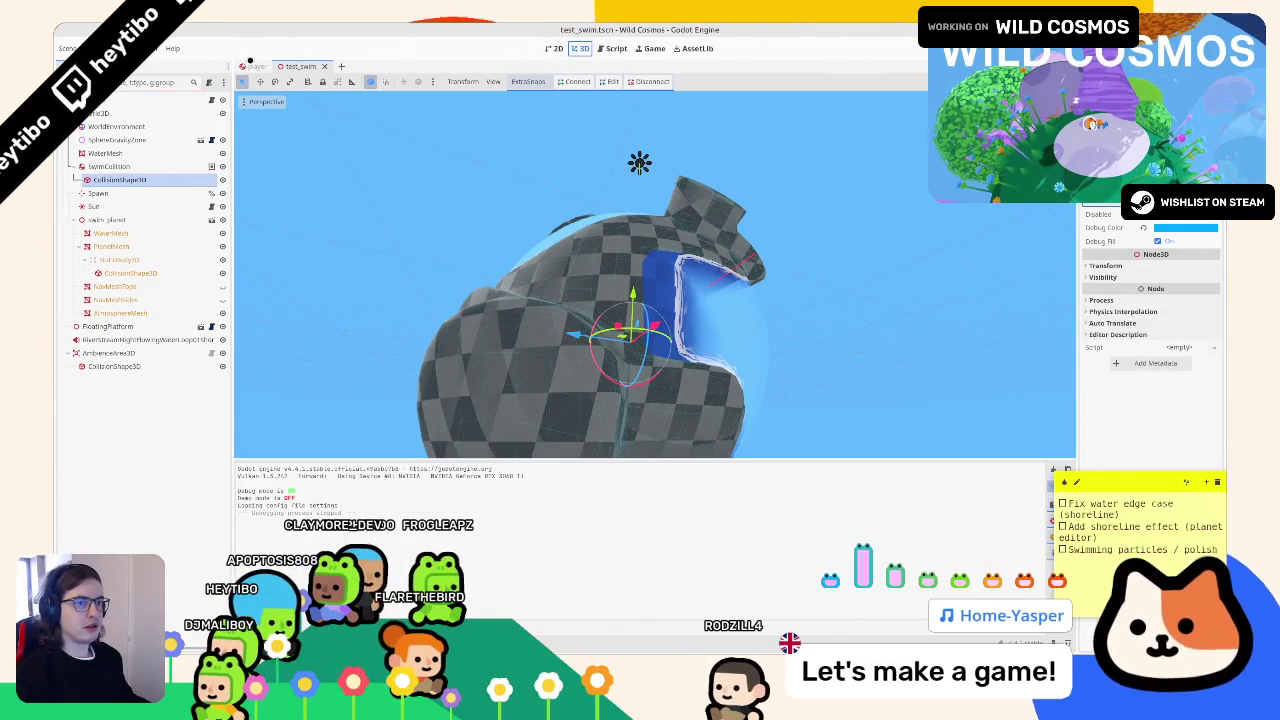
left_click(254, 66)
left_click(302, 66)
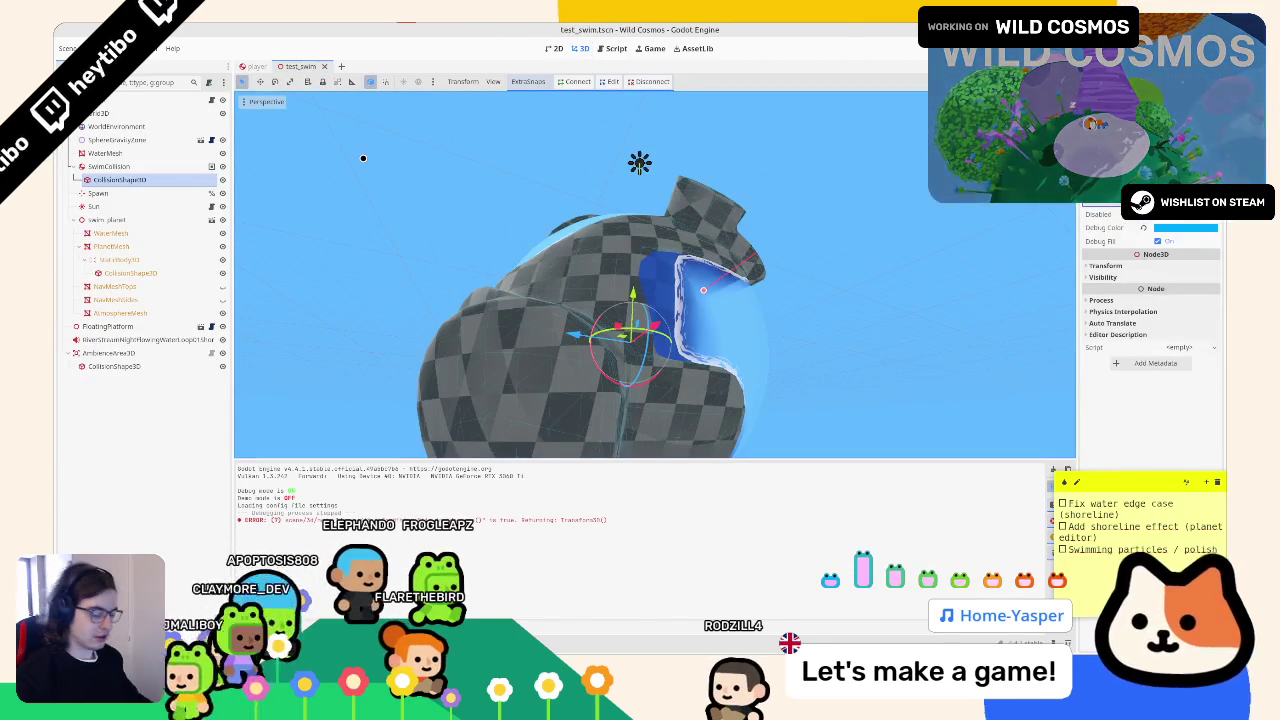
key("ctrl+shift+o")
type("playe")
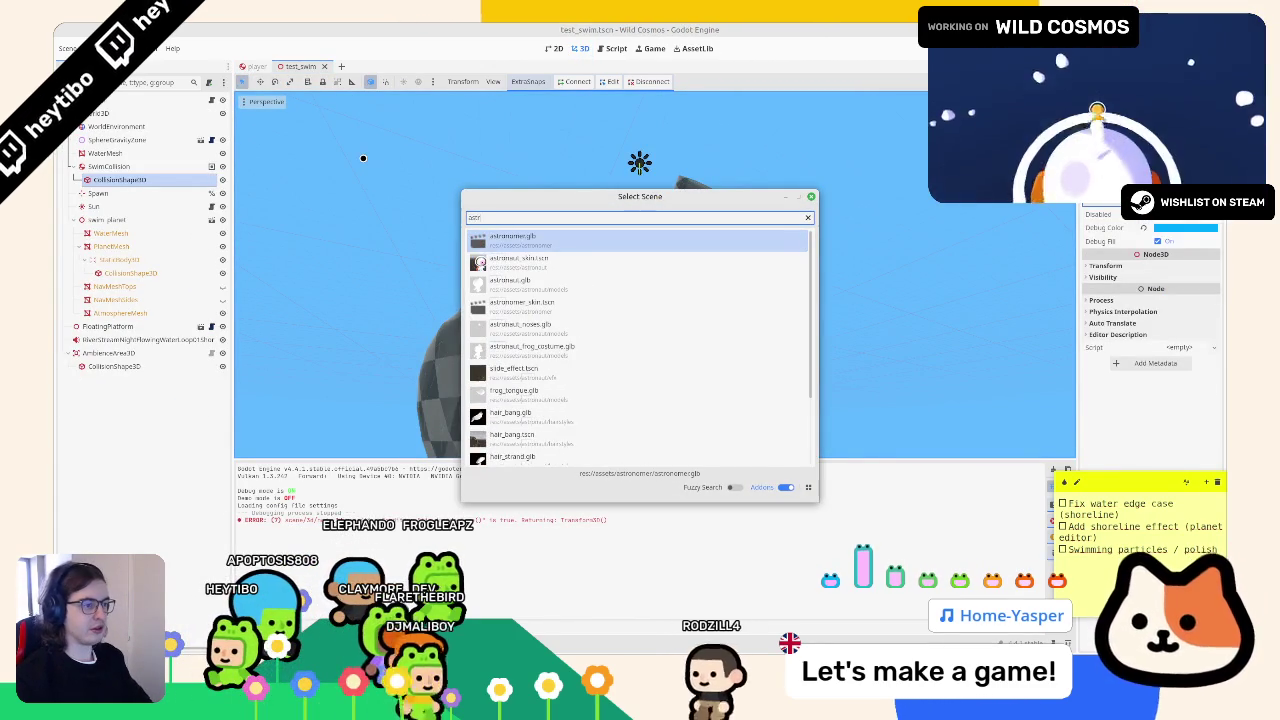
type("astron")
- Open the astronaut_skin scene and resize the AnimationTree panel against the 3D view
key("Return")
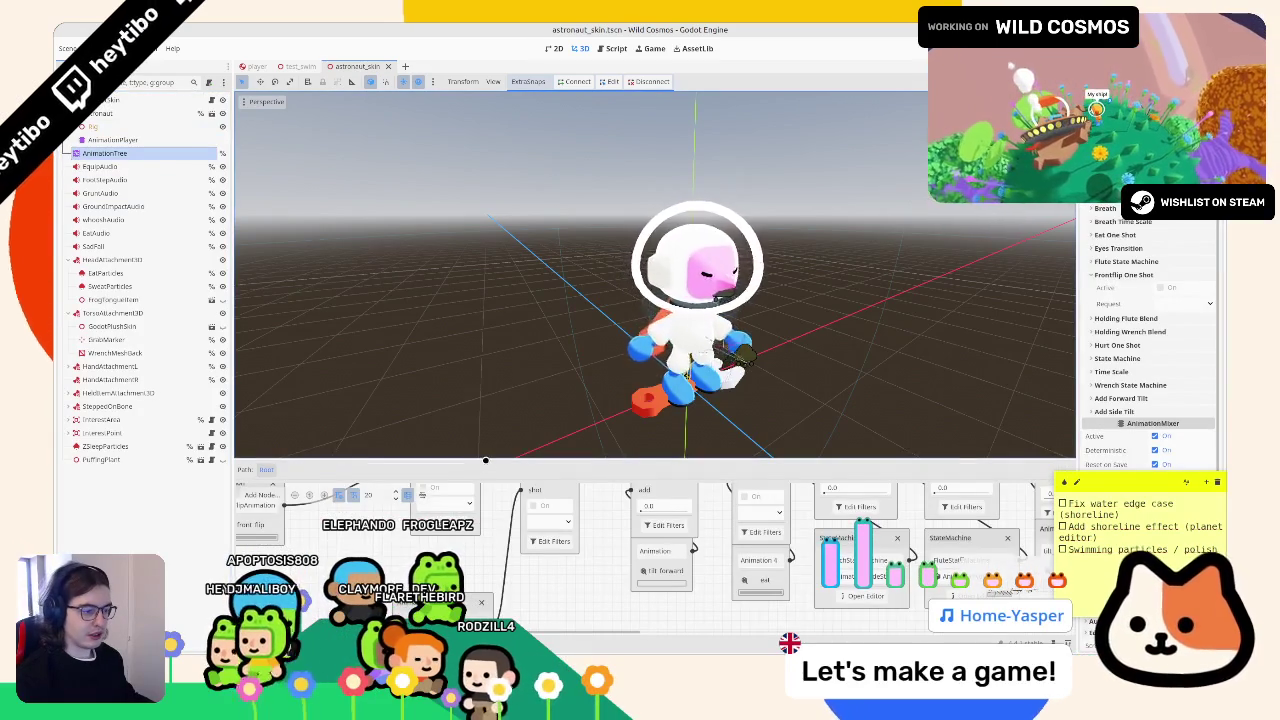
left_click_drag(557, 452, 557, 205)
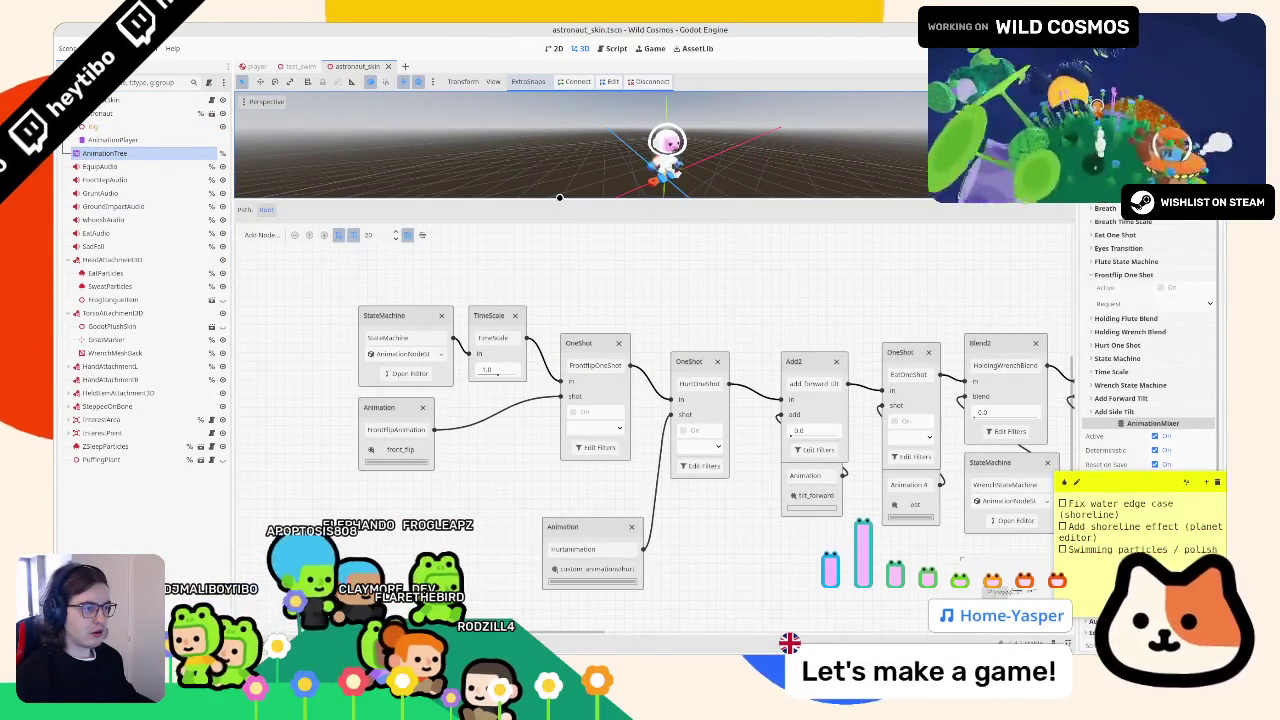
left_click_drag(559, 198, 530, 402)
- Inside the nested StateMachine, connect the swim and run states with a new transition
left_click(387, 491)
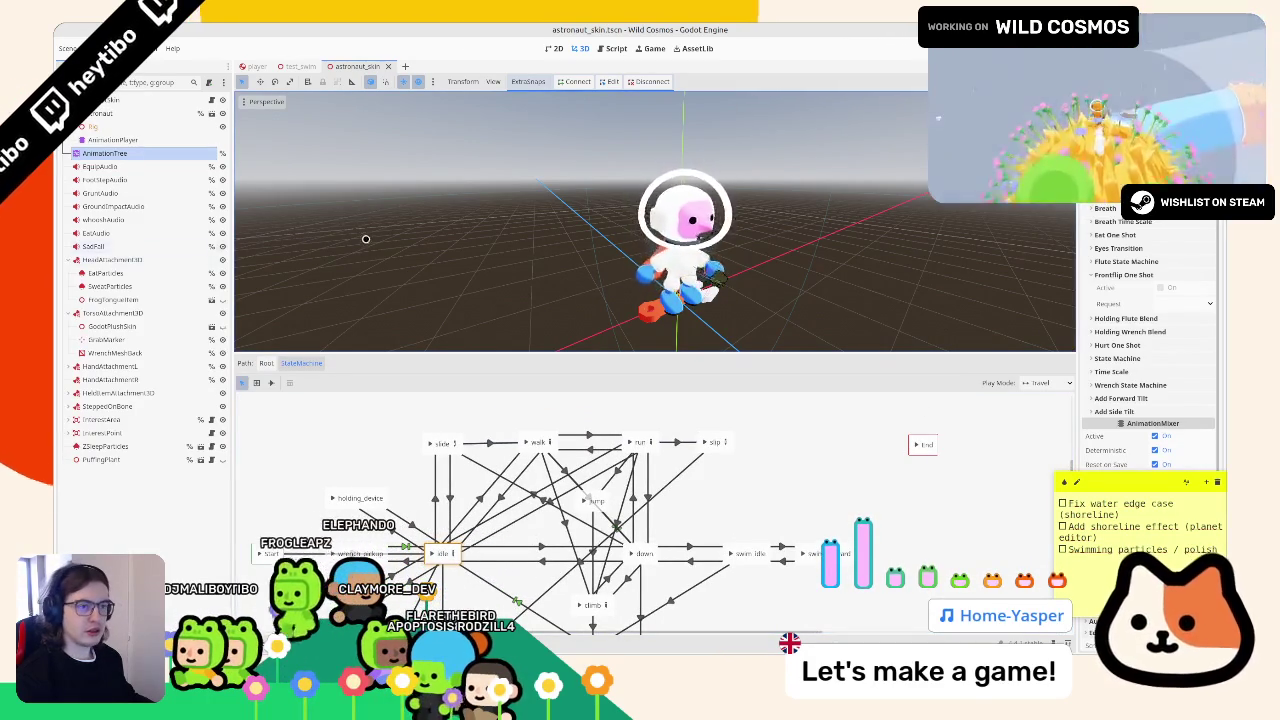
left_click(269, 383)
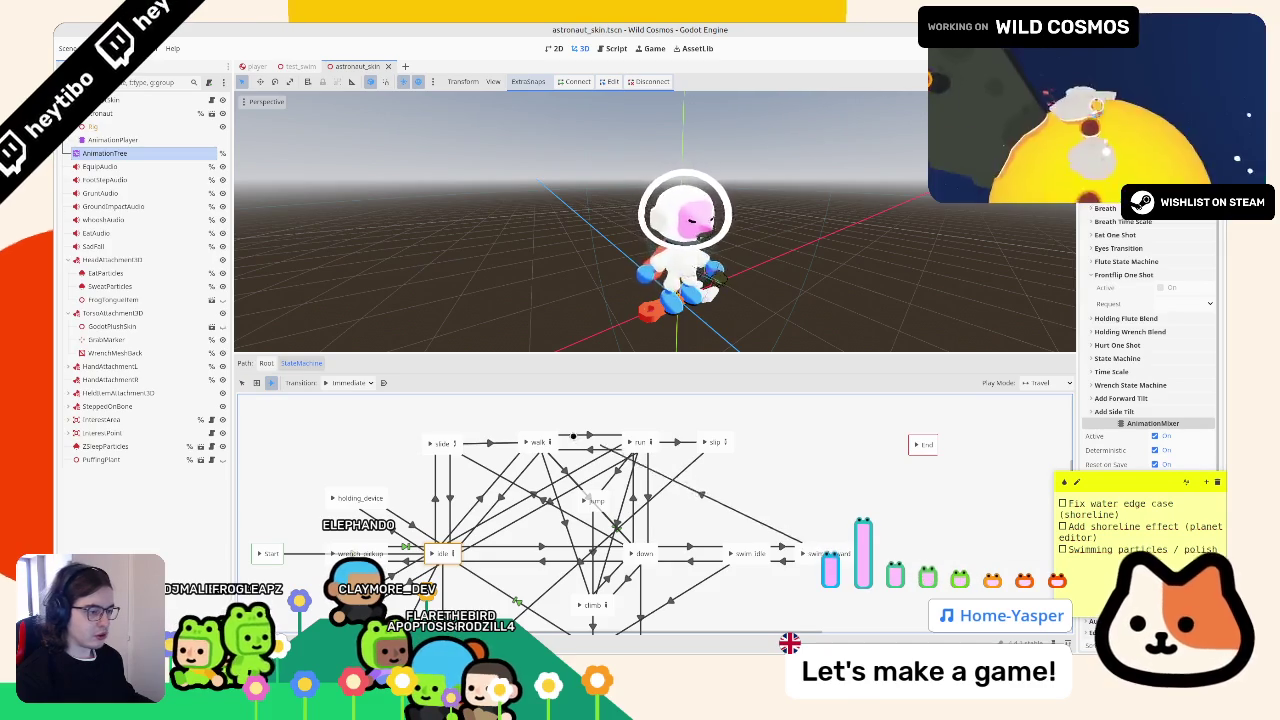
mouse_move(805, 550)
left_mouse_down()
mouse_move(543, 449)
mouse_move(658, 453)
mouse_move(658, 470)
mouse_move(543, 449)
left_mouse_up()
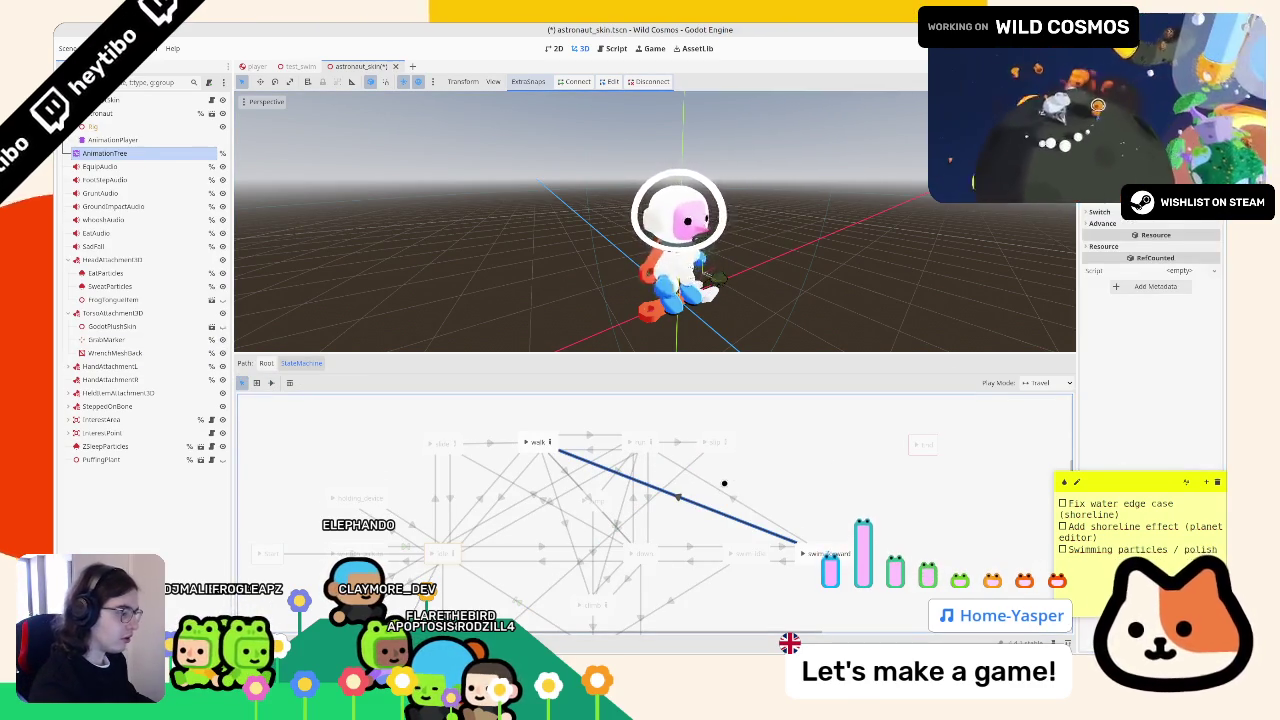
- Undo the last edit and link swim_idle to the down state, then check that transition
key("ctrl+z")
left_click_drag(658, 453, 670, 470)
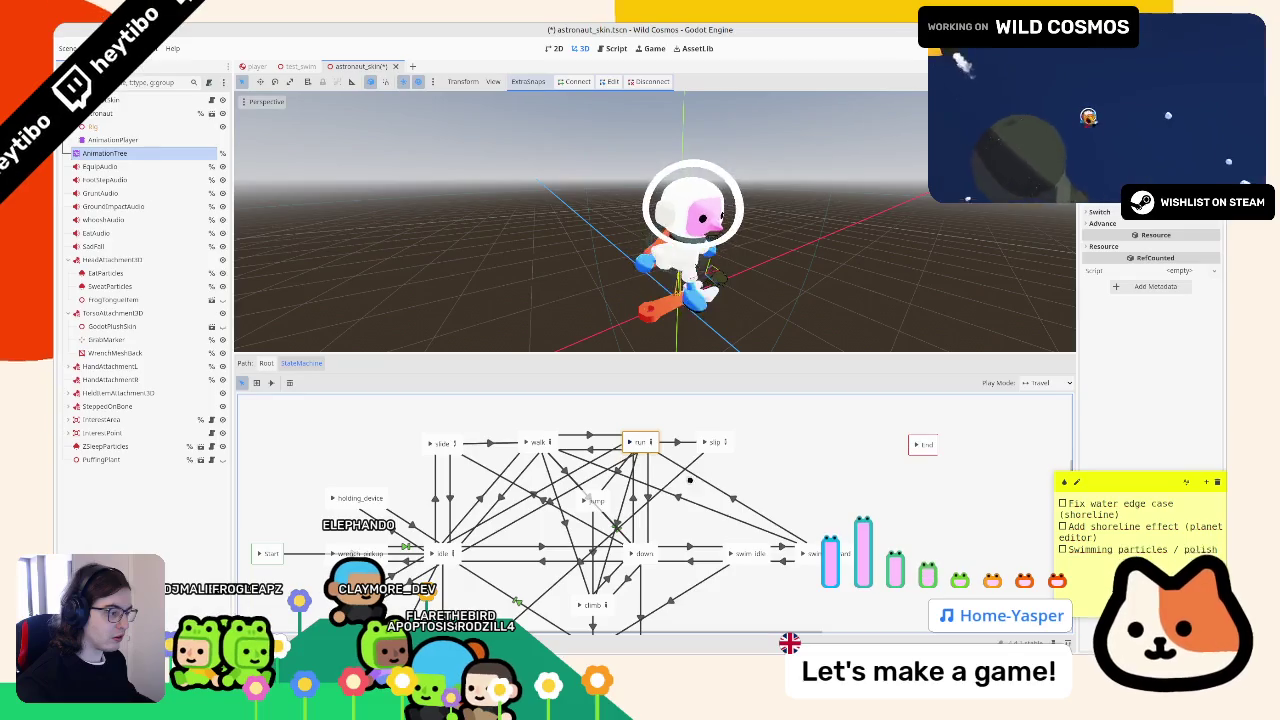
left_click(726, 552)
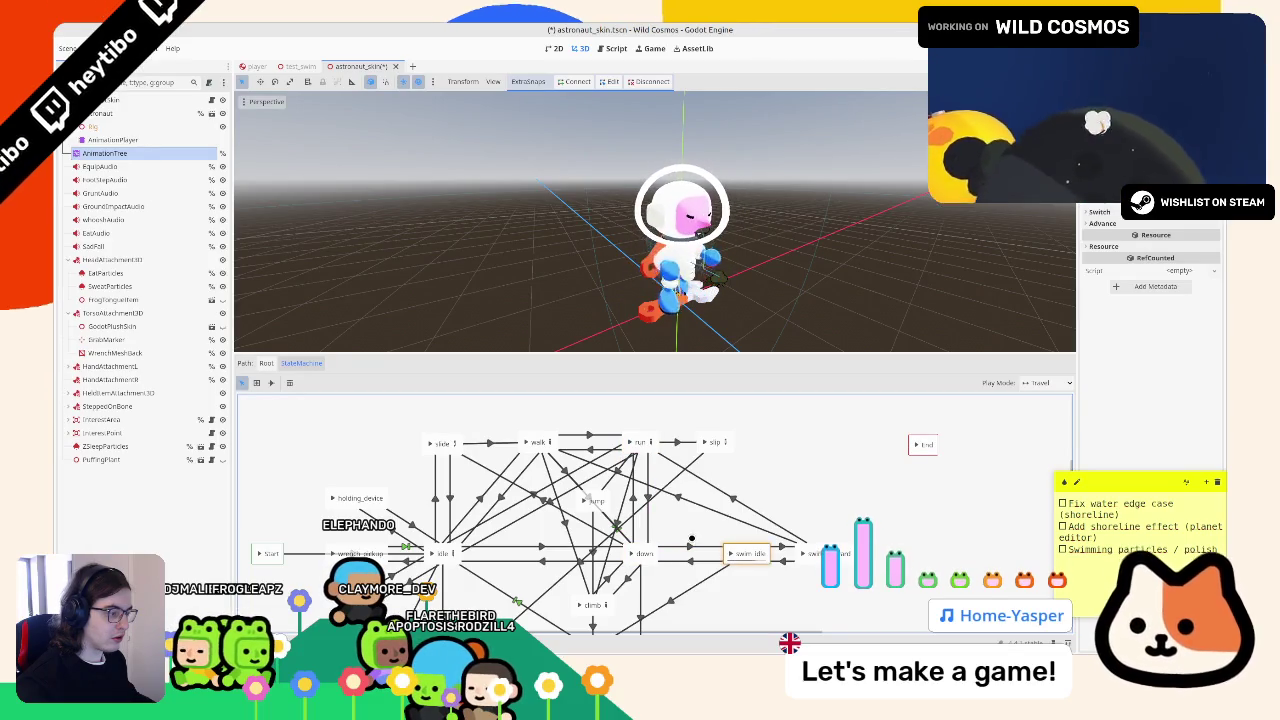
left_click_drag(648, 541, 629, 553)
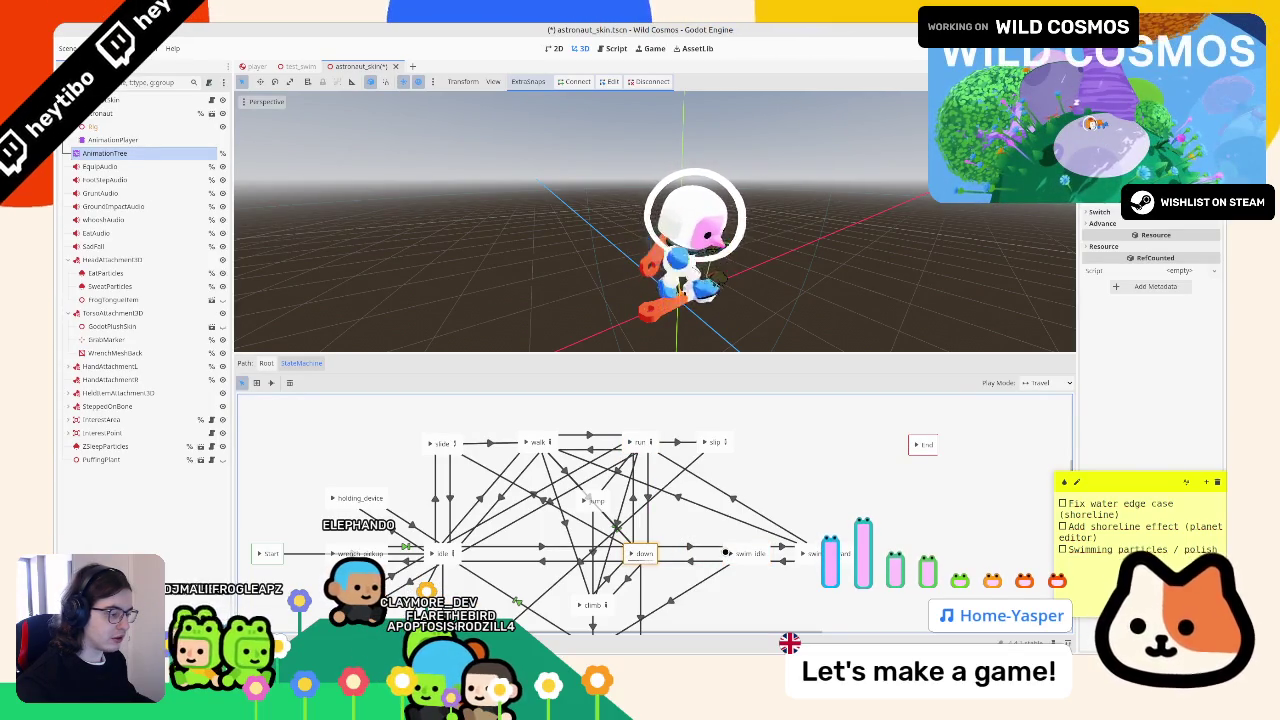
left_click(730, 556)
left_click_drag(724, 559, 731, 553)
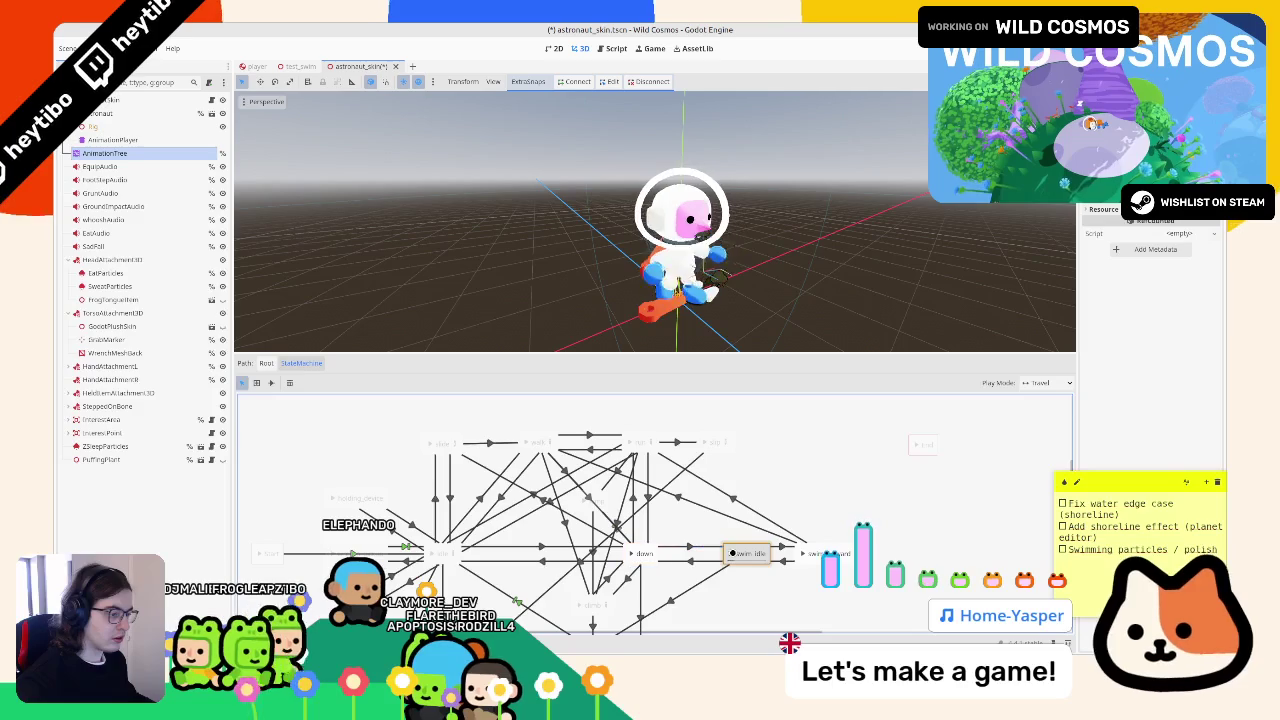
- Add a walk-to-swim_forward transition, check both swim_forward transitions, and run the test_swim scene
left_click(521, 443)
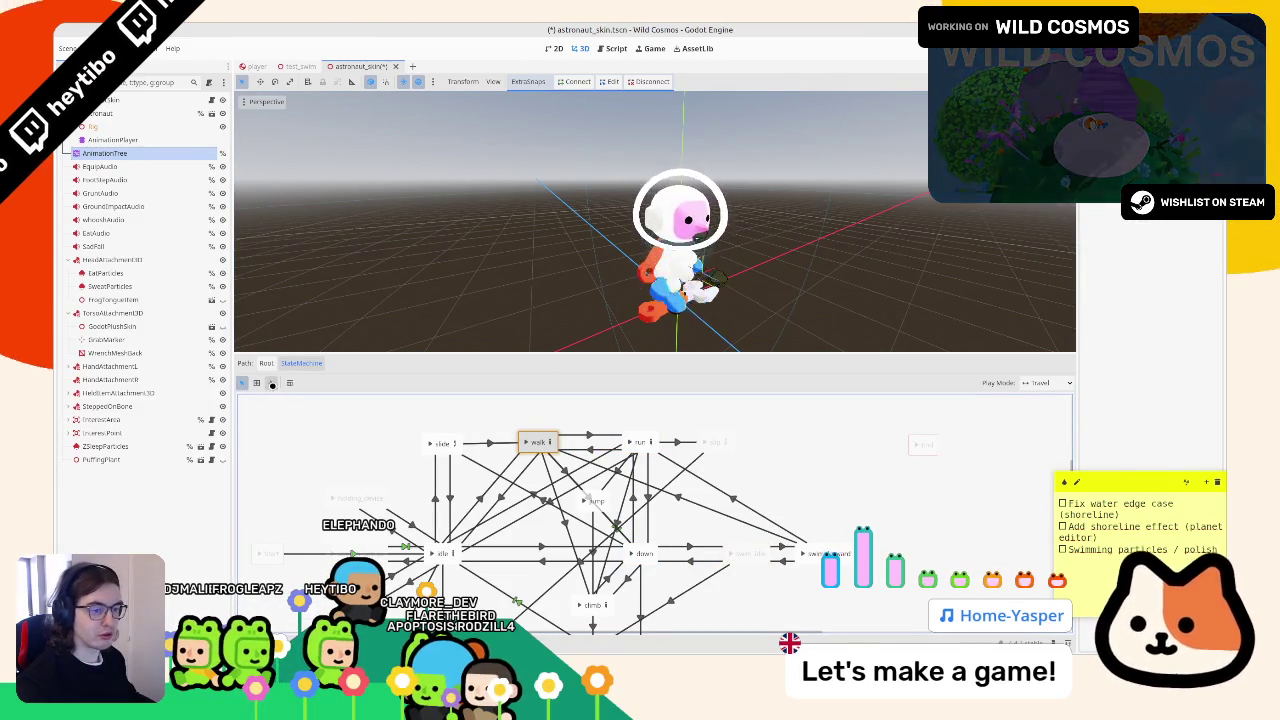
left_click(271, 383)
left_click_drag(701, 493, 818, 545)
left_click(731, 466)
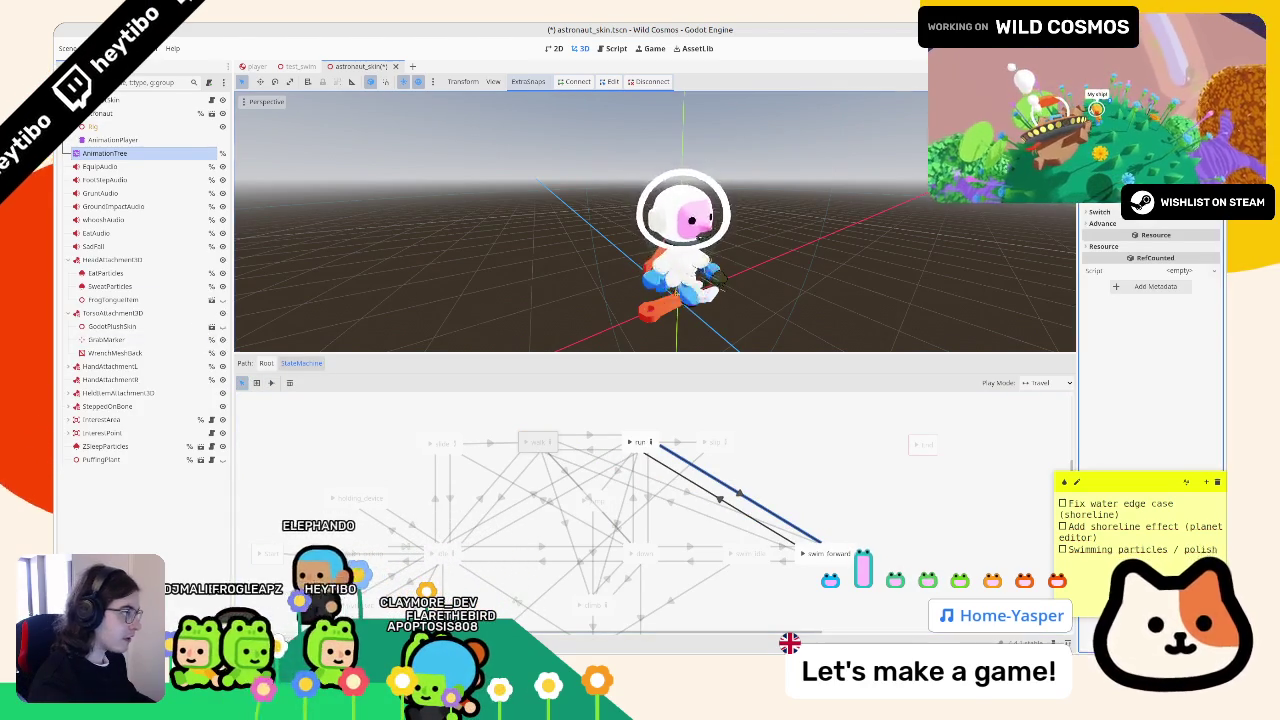
left_click(686, 496)
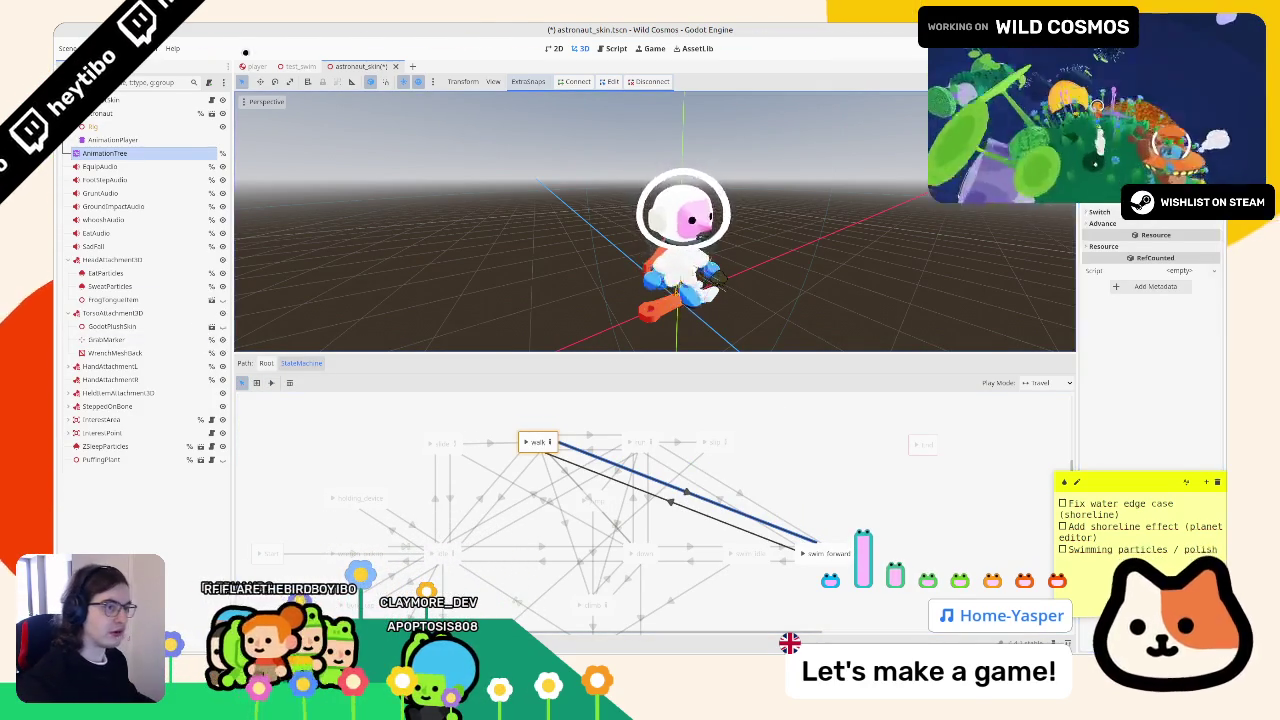
left_click(293, 65)
key("F6")
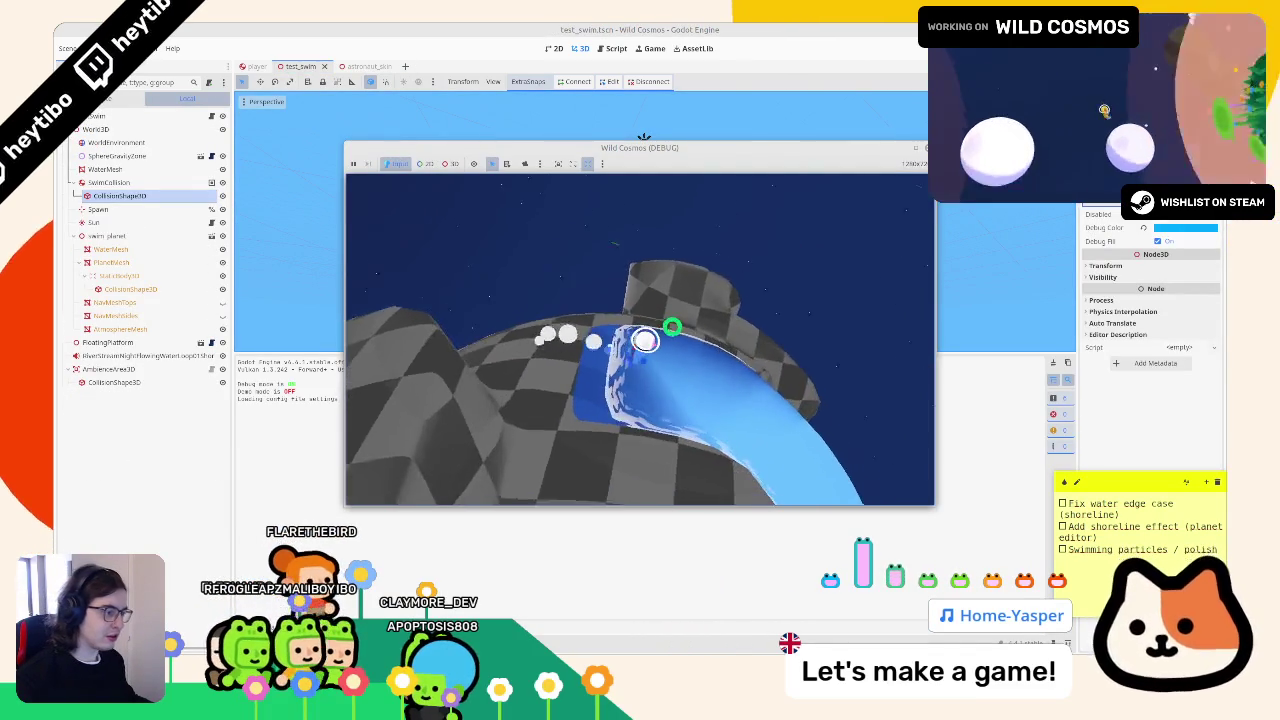
- Maximize the game window and swim the astronaut from the shore along the water channel
key("w")
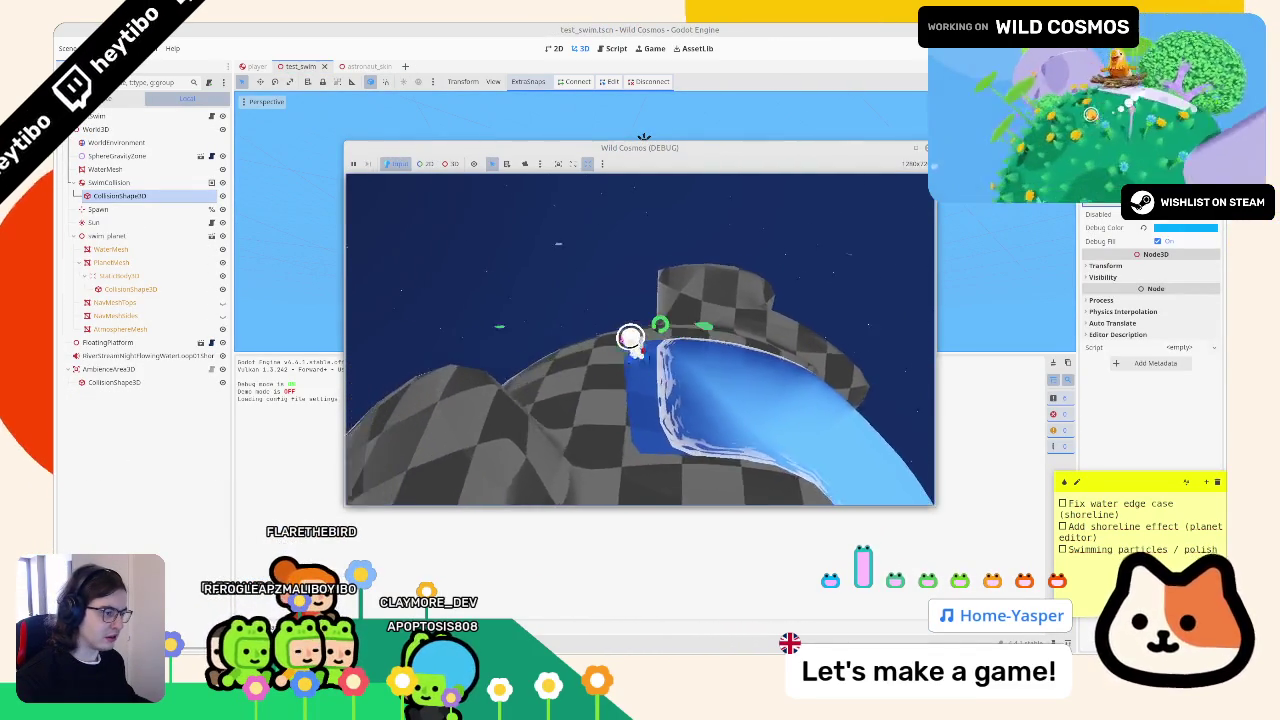
key("s")
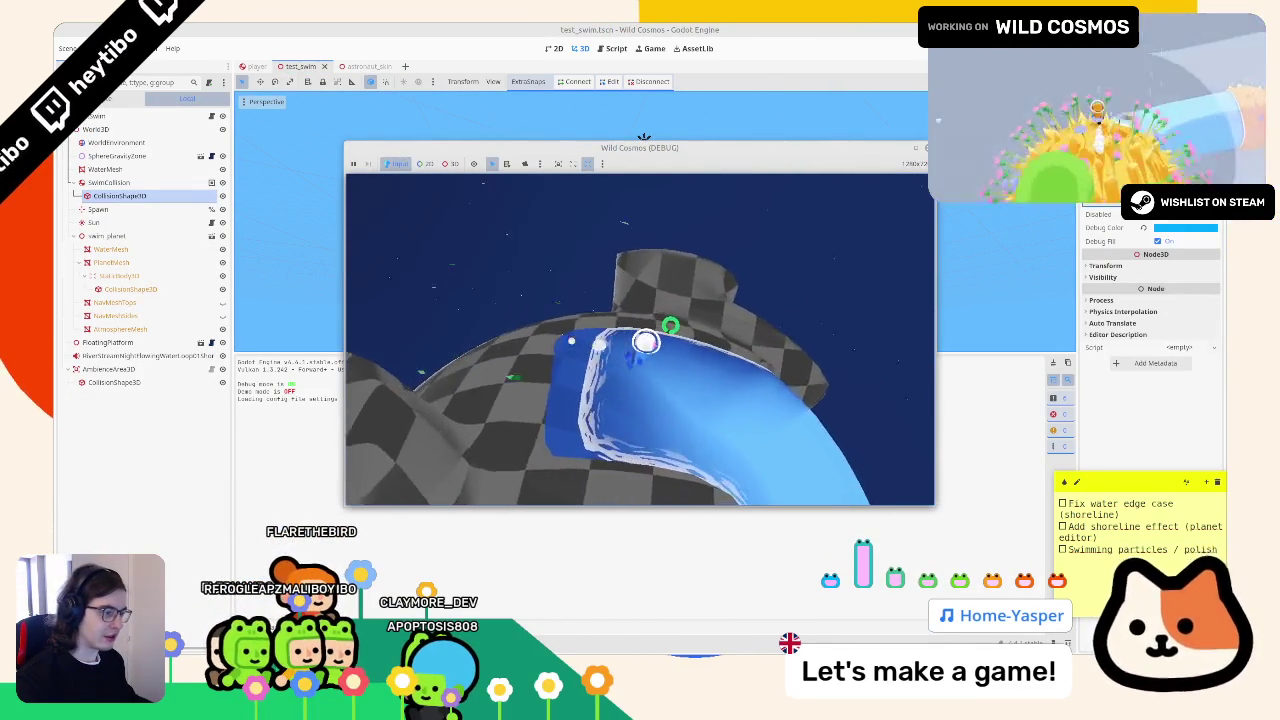
double_click(644, 147)
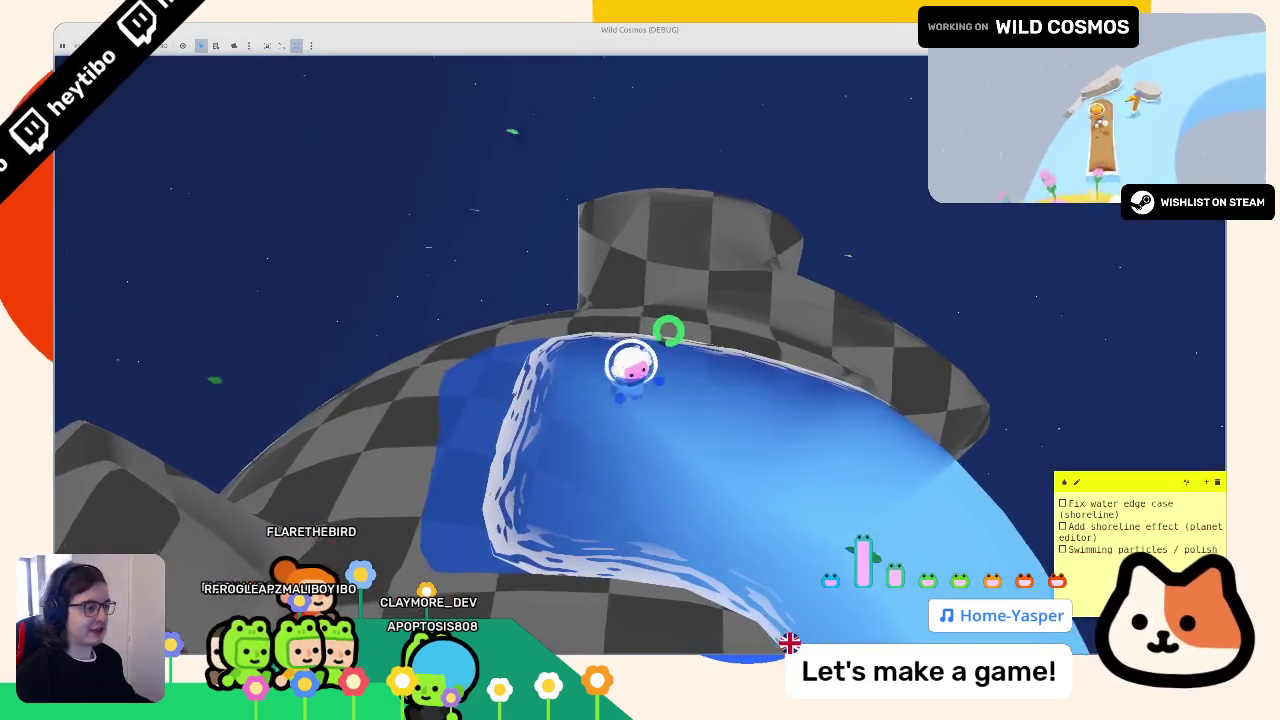
key("w")
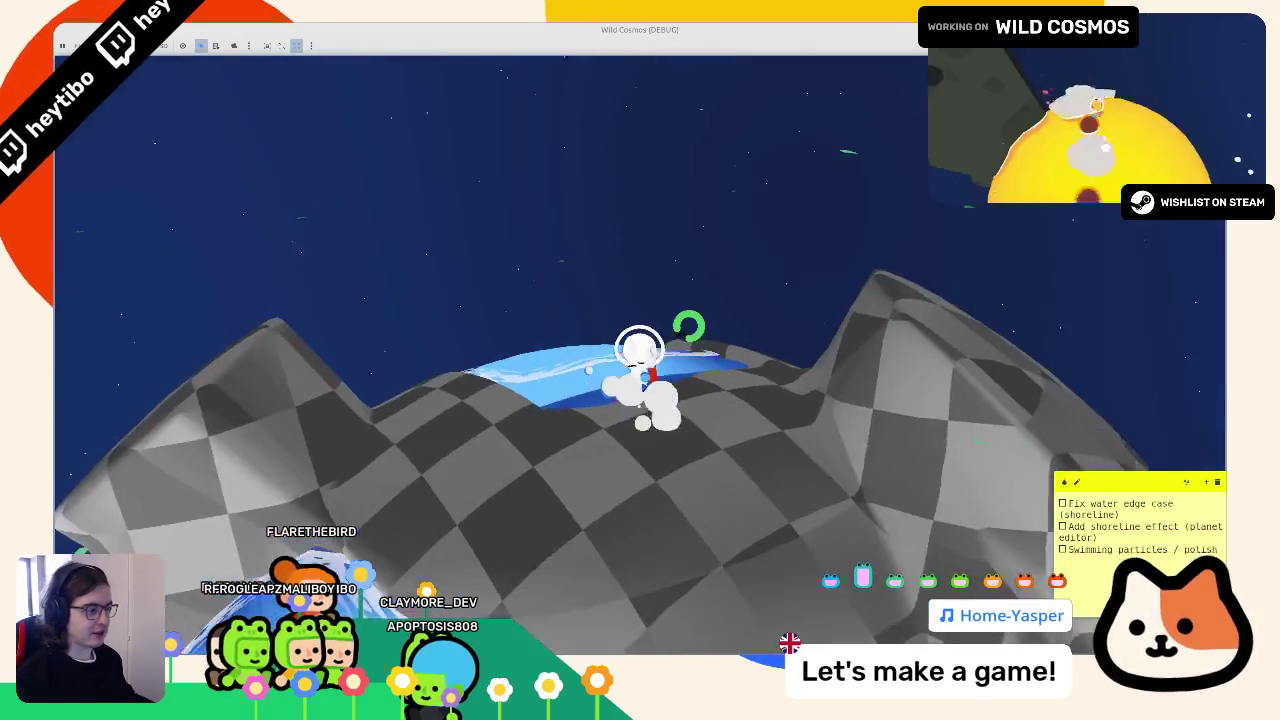
key("w")
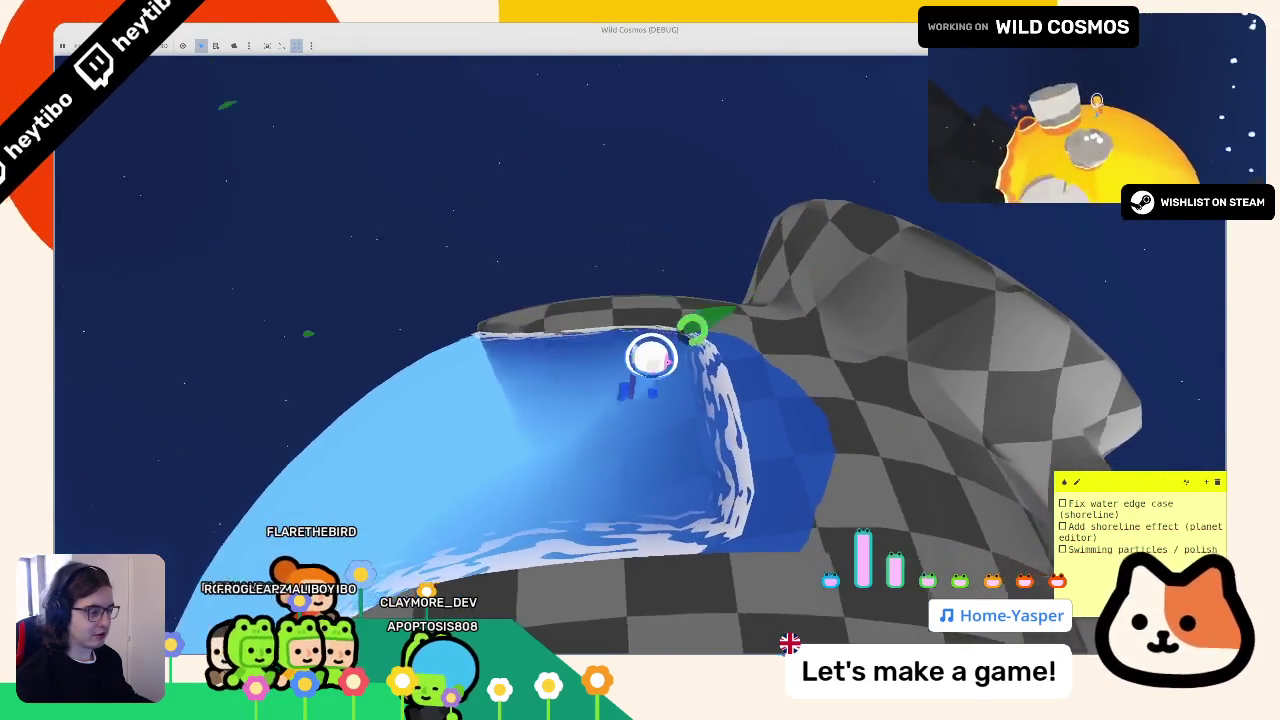
key("w")
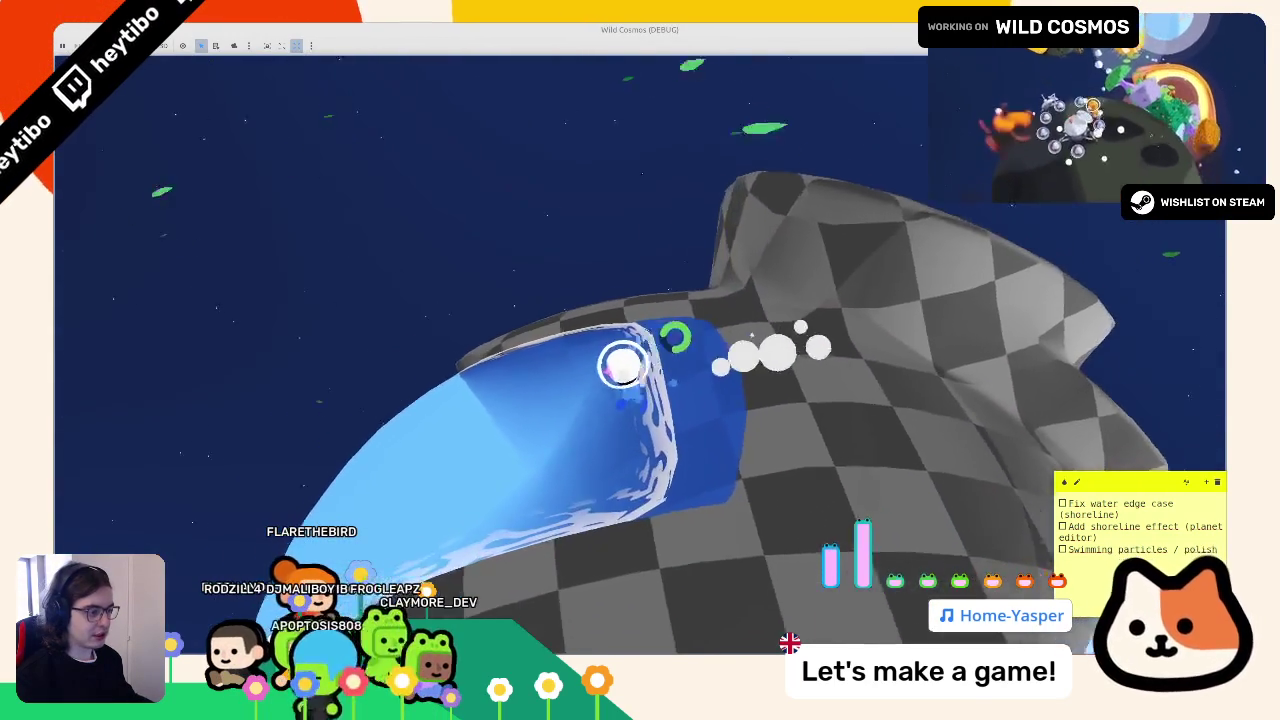
key("w")
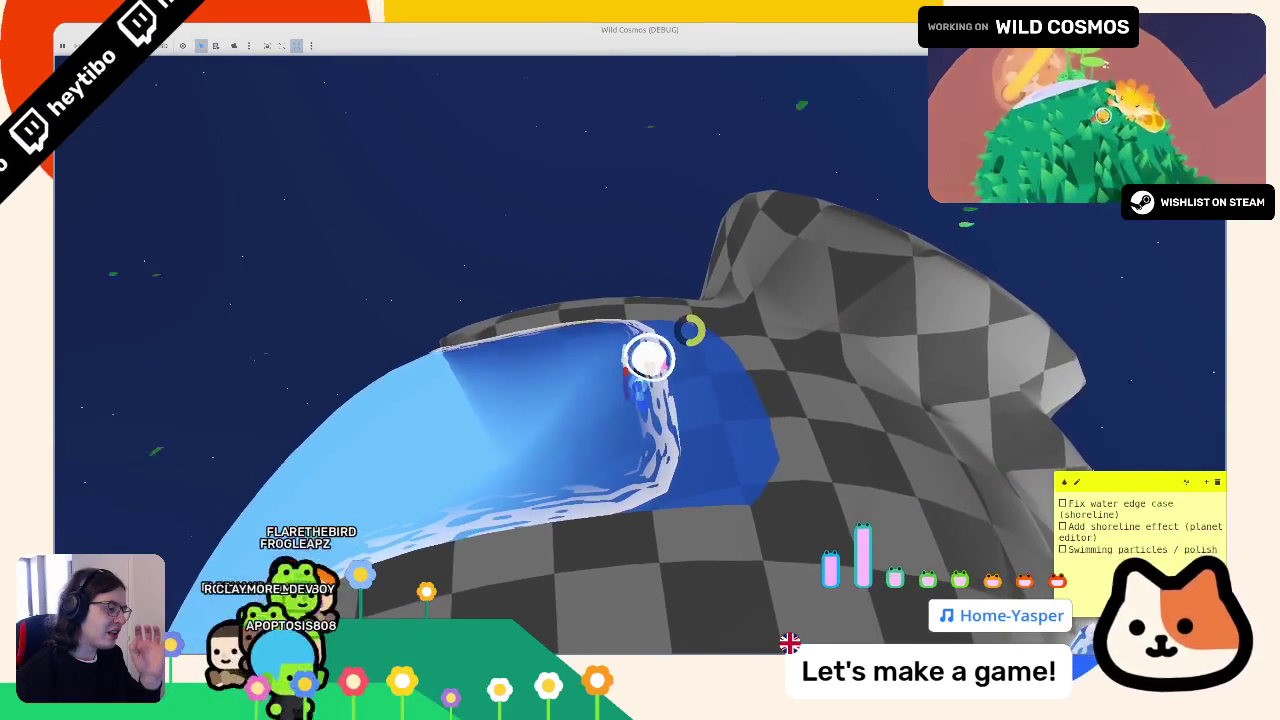
key("w")
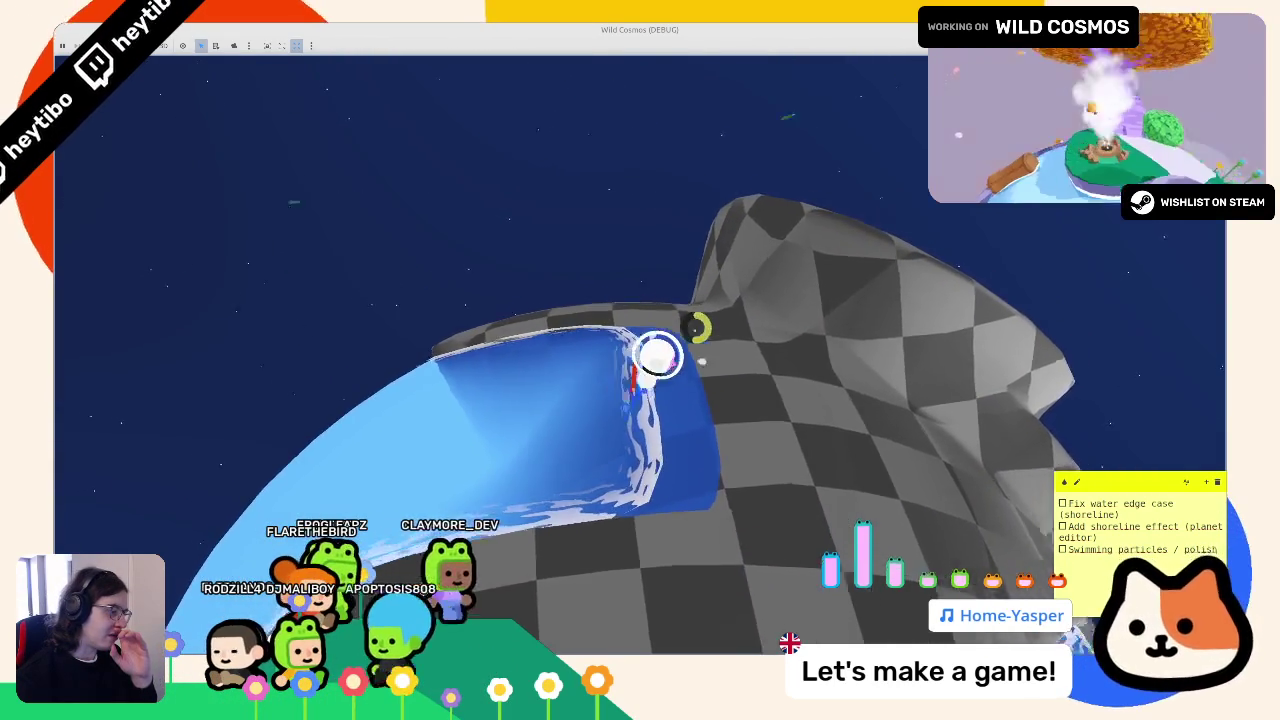
key("w")
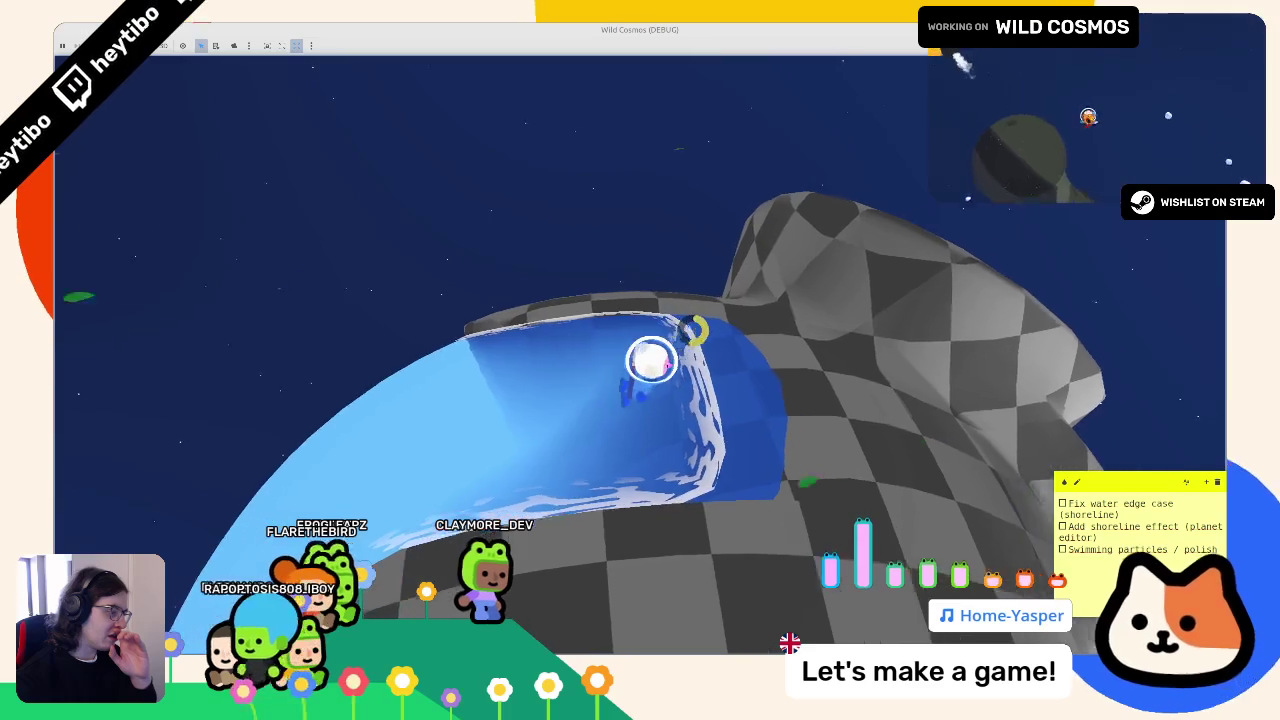
key("w")
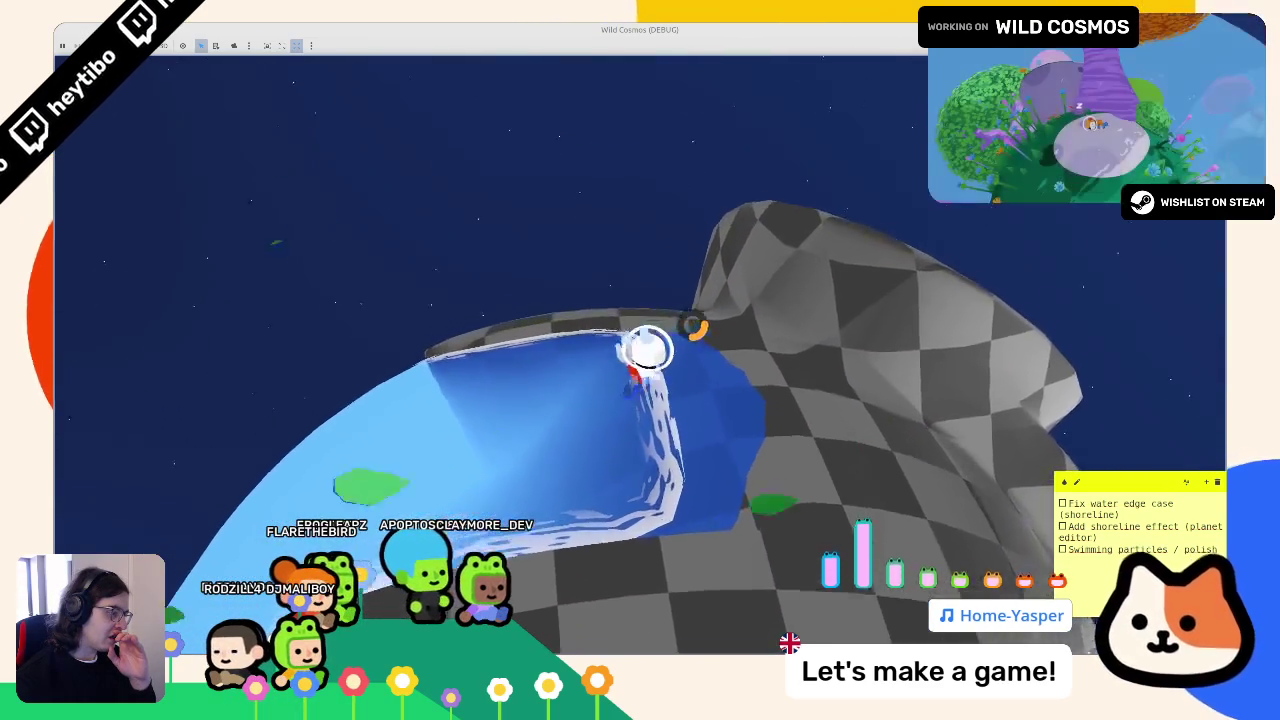
key("w")
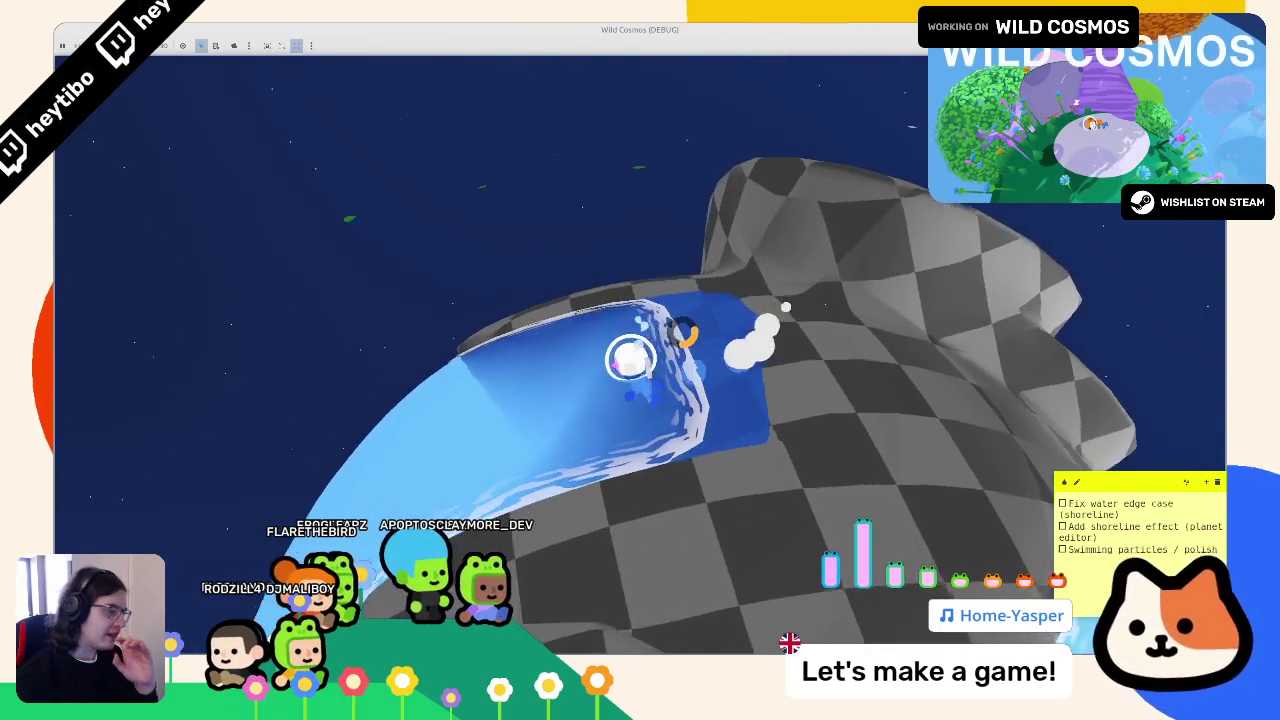
- Move the astronaut between land and water at the checkered shore, then stop the game
key("w")
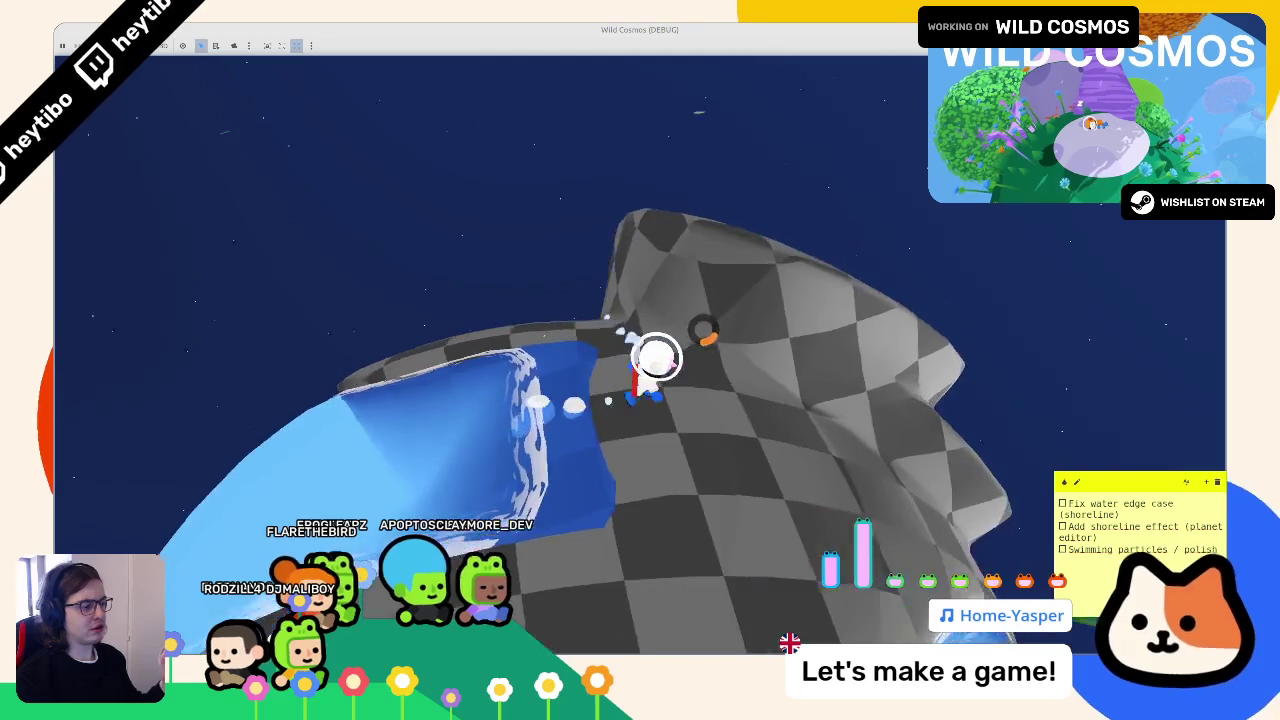
key("w")
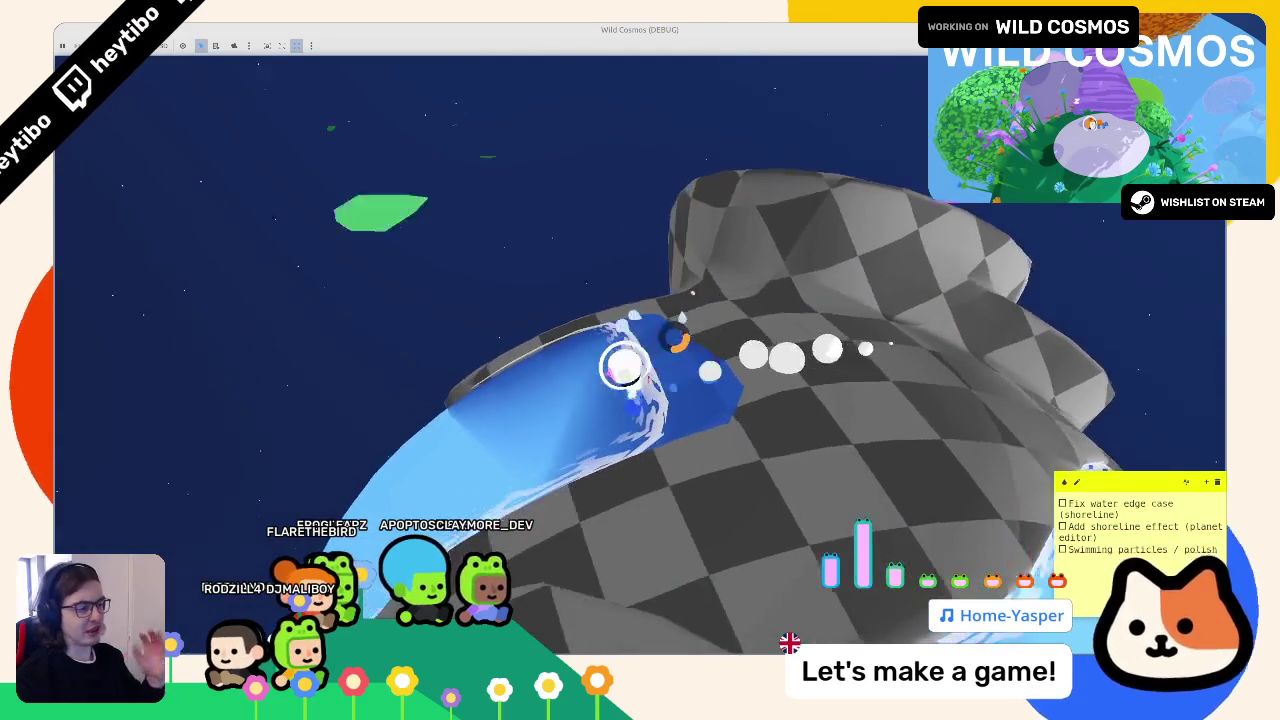
key("w")
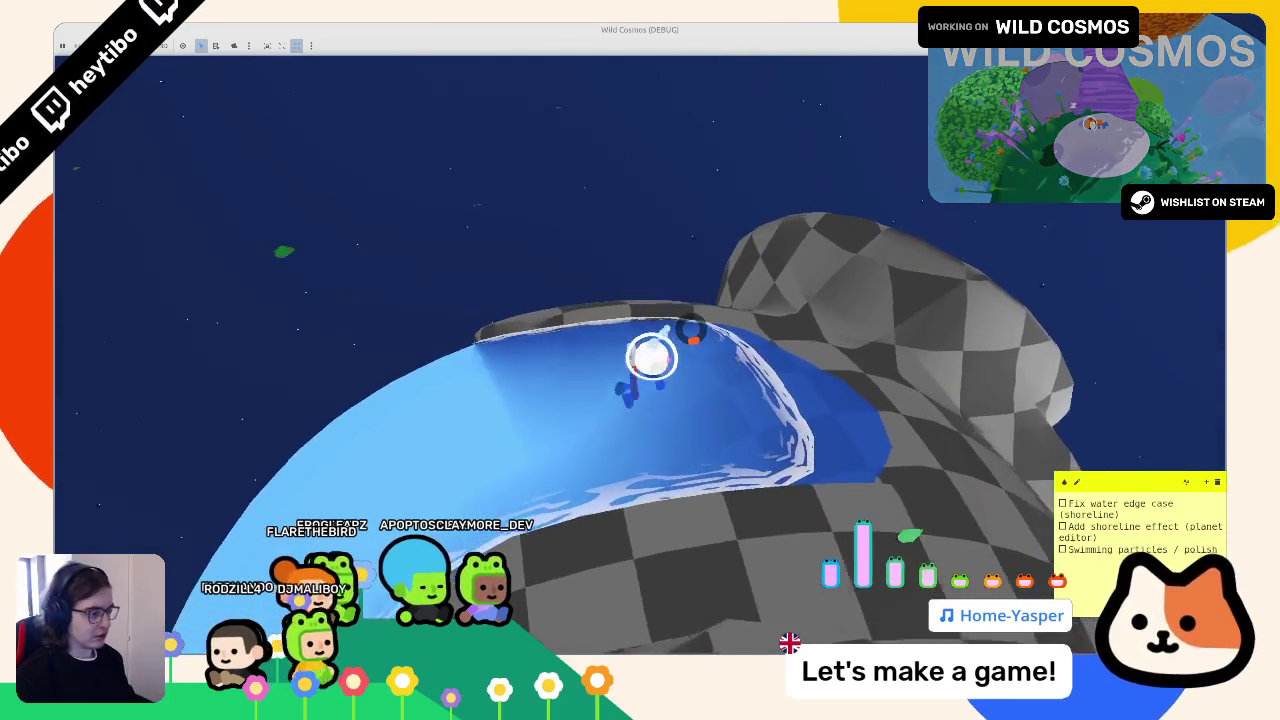
key("w")
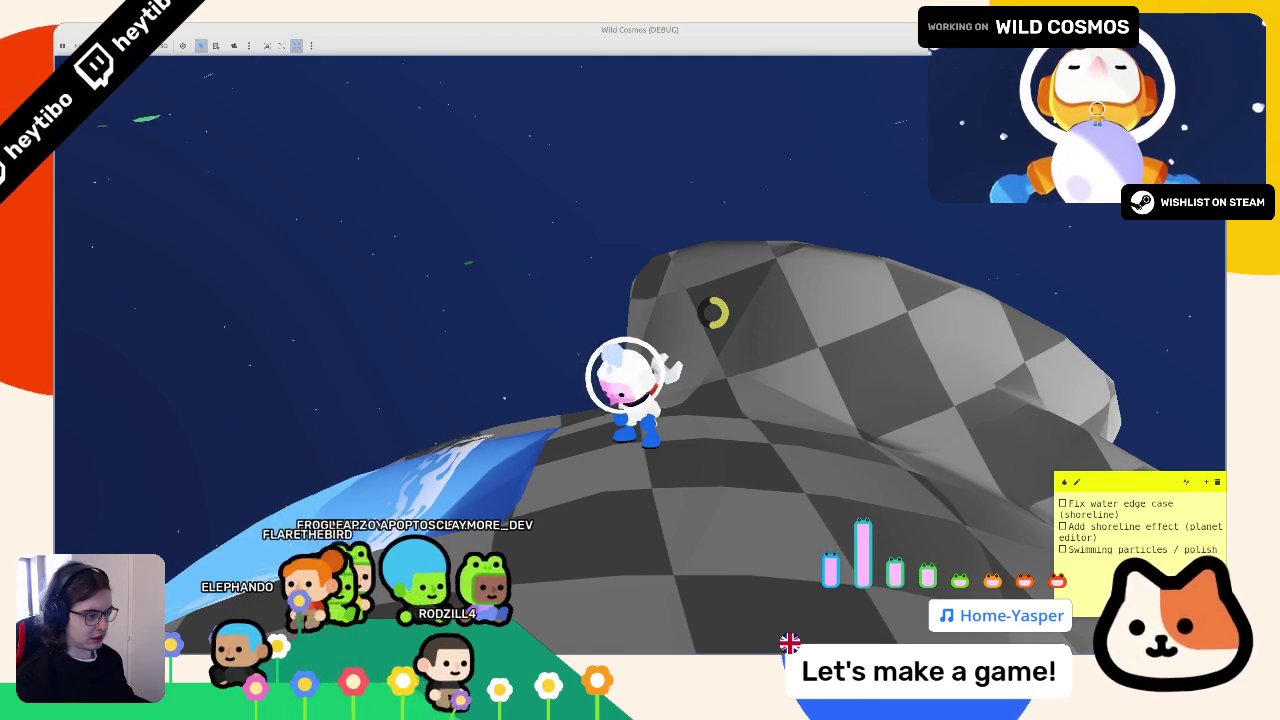
key("w")
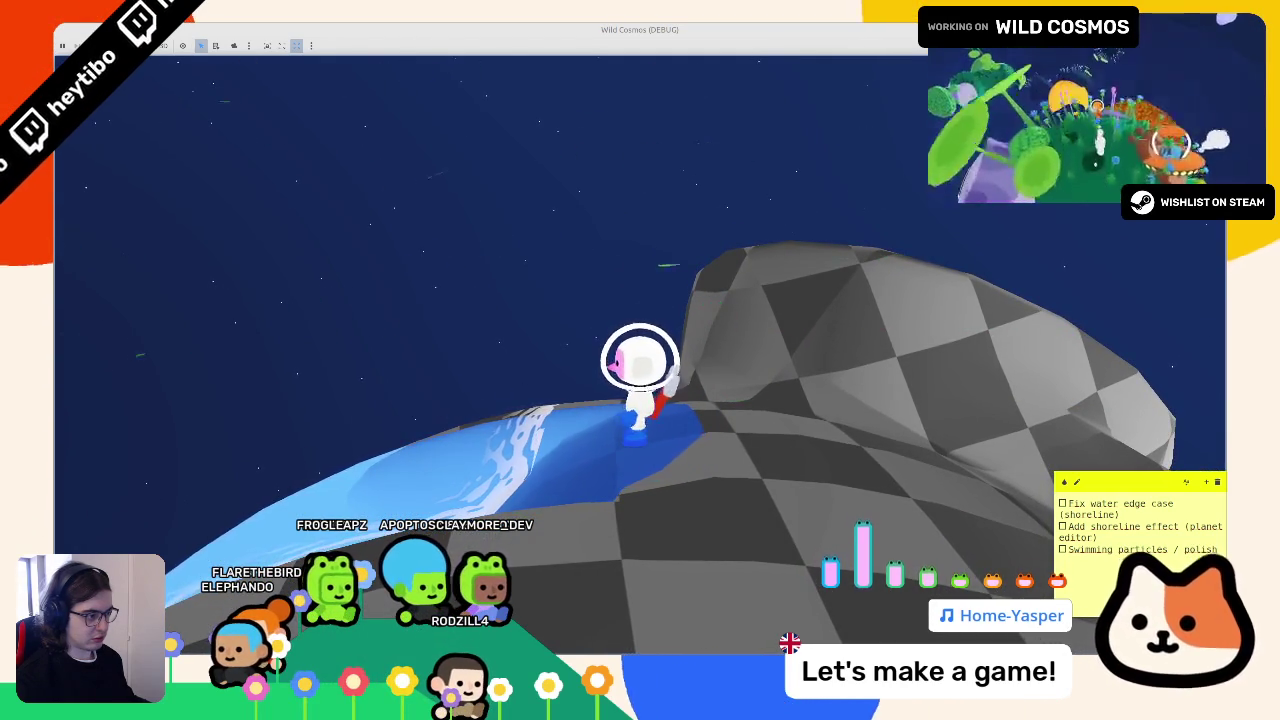
key("w")
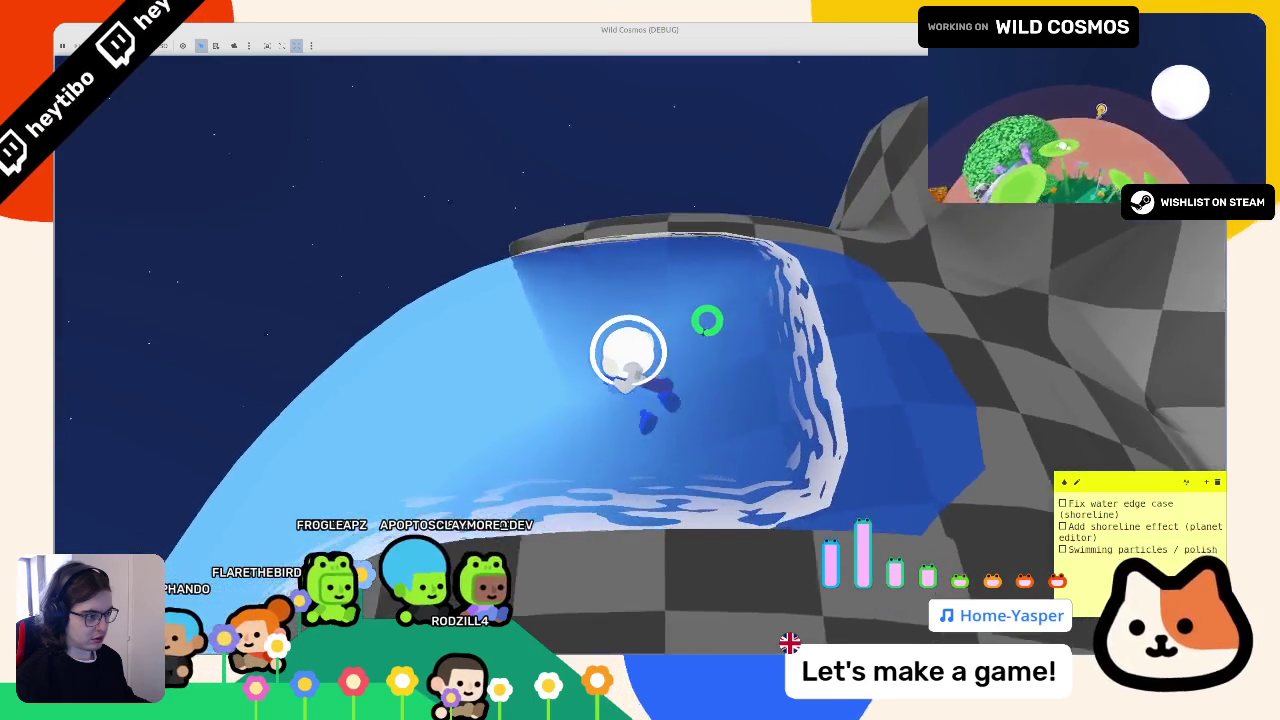
key("w")
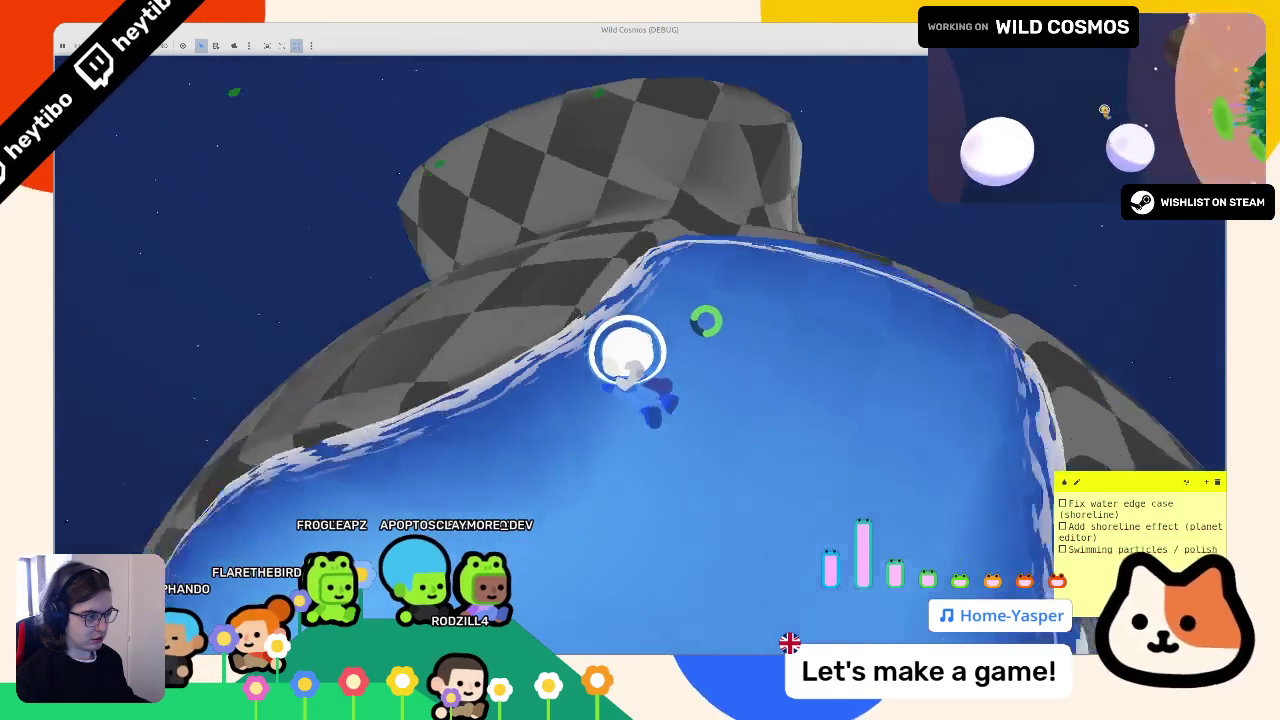
key("F8")
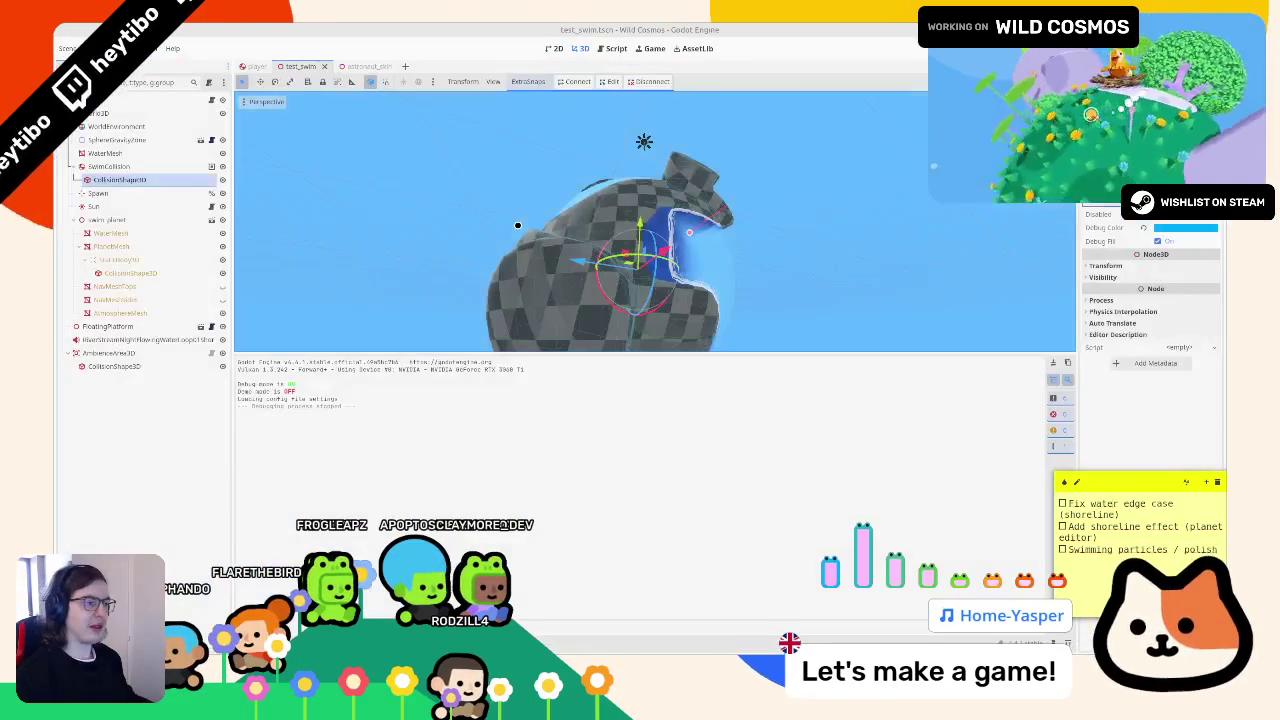
- Switch to the Script editor and open swim_state.gd
left_click(611, 48)
left_click(275, 128)
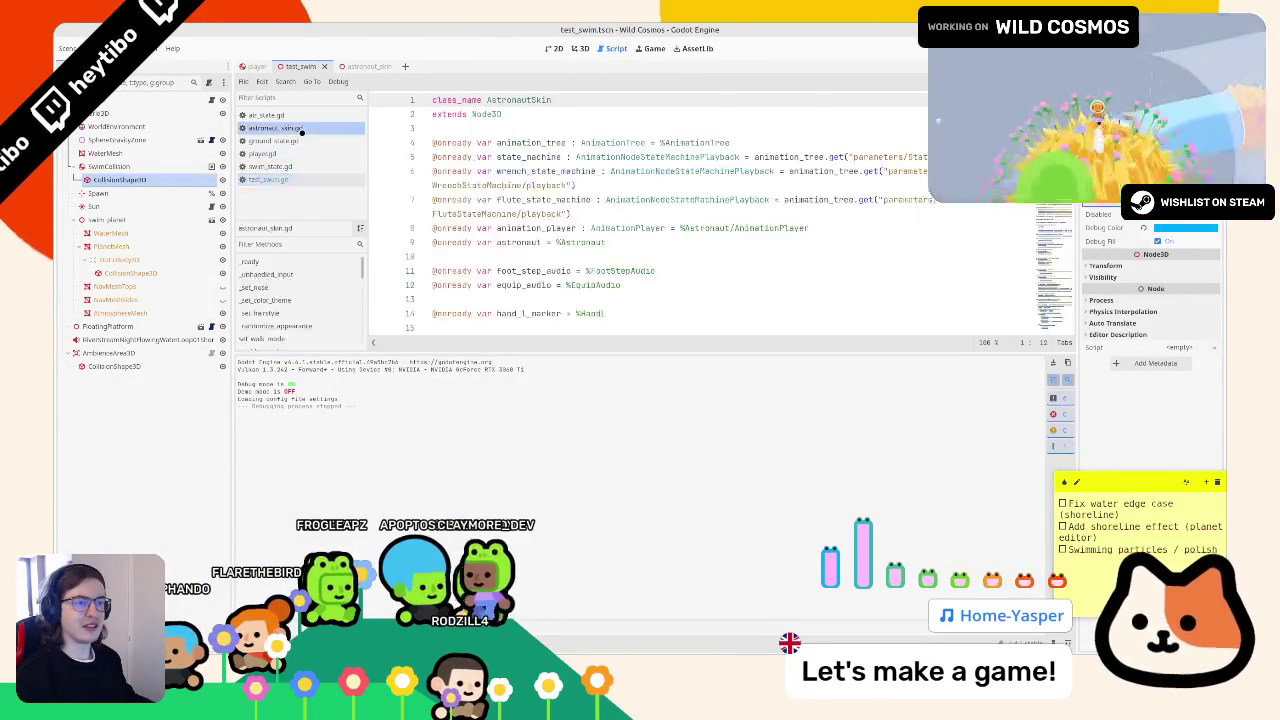
left_click(300, 116)
left_click(270, 166)
scroll(668, 229, "up", 1)
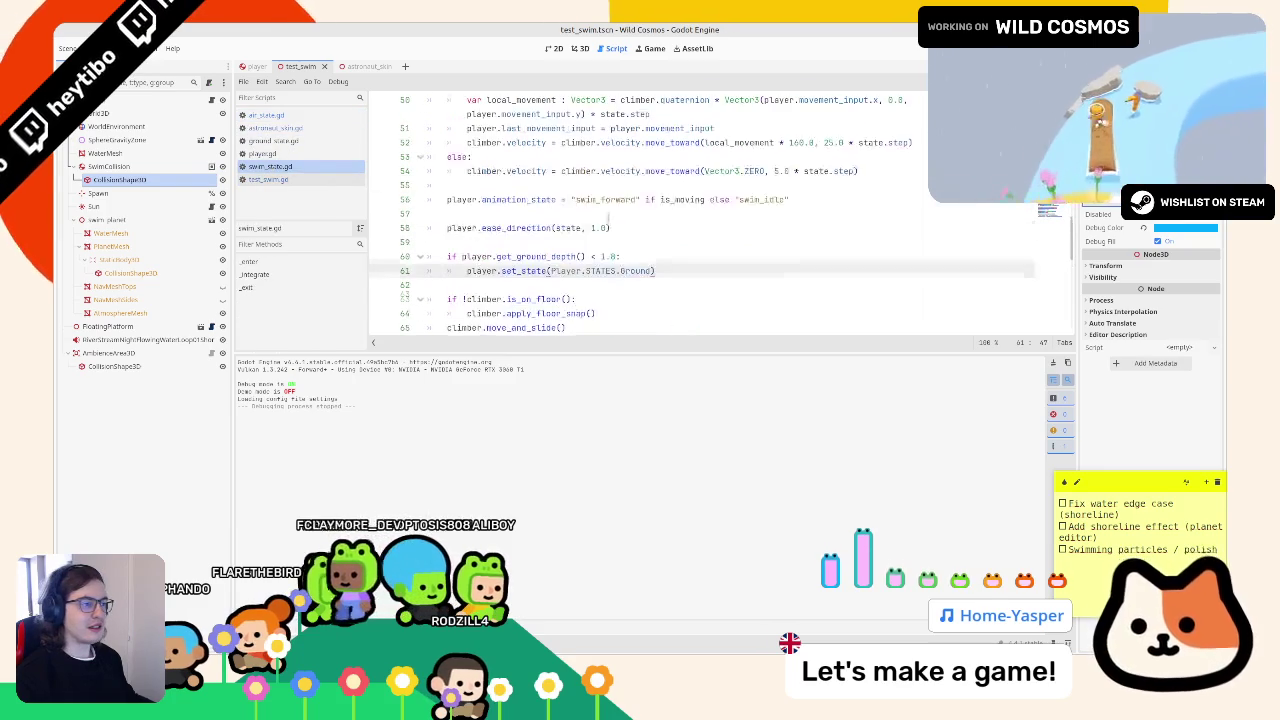
left_click(668, 229)
- Find 'ease' on line 58, view the ease_direction definition in player.gd, then close player.gd
key("ctrl+f")
type("ease")
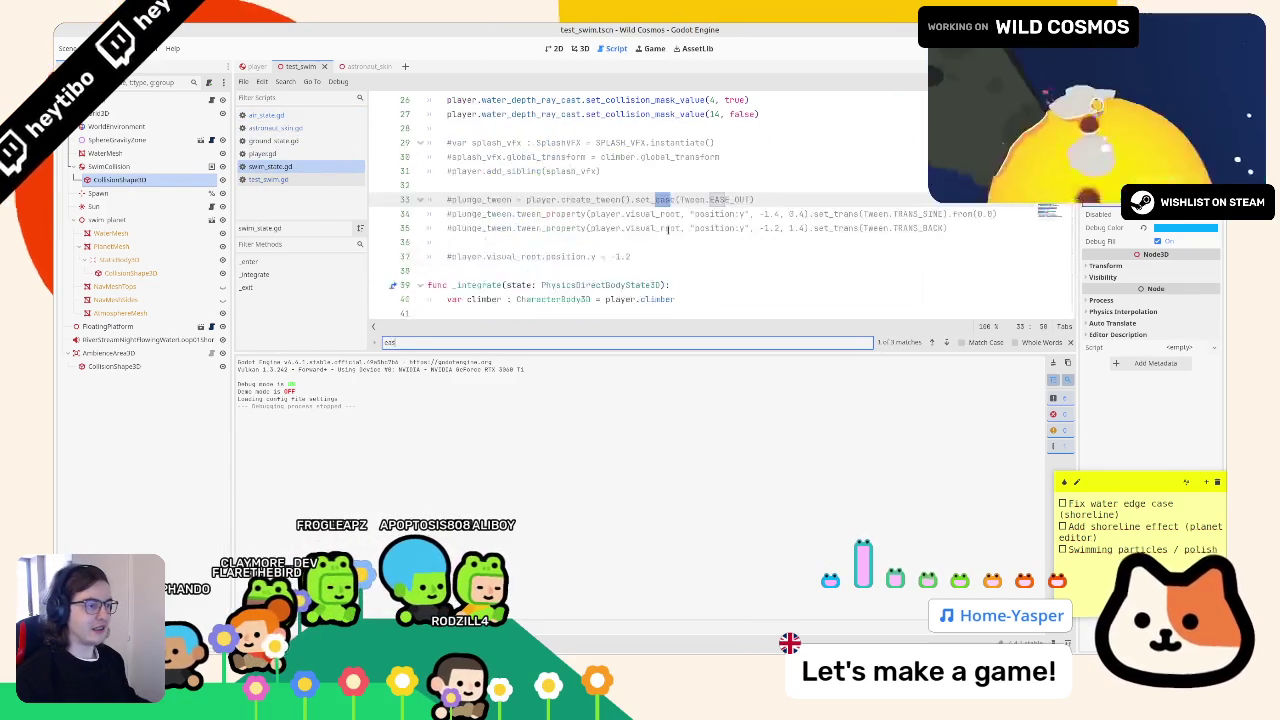
key("Return")
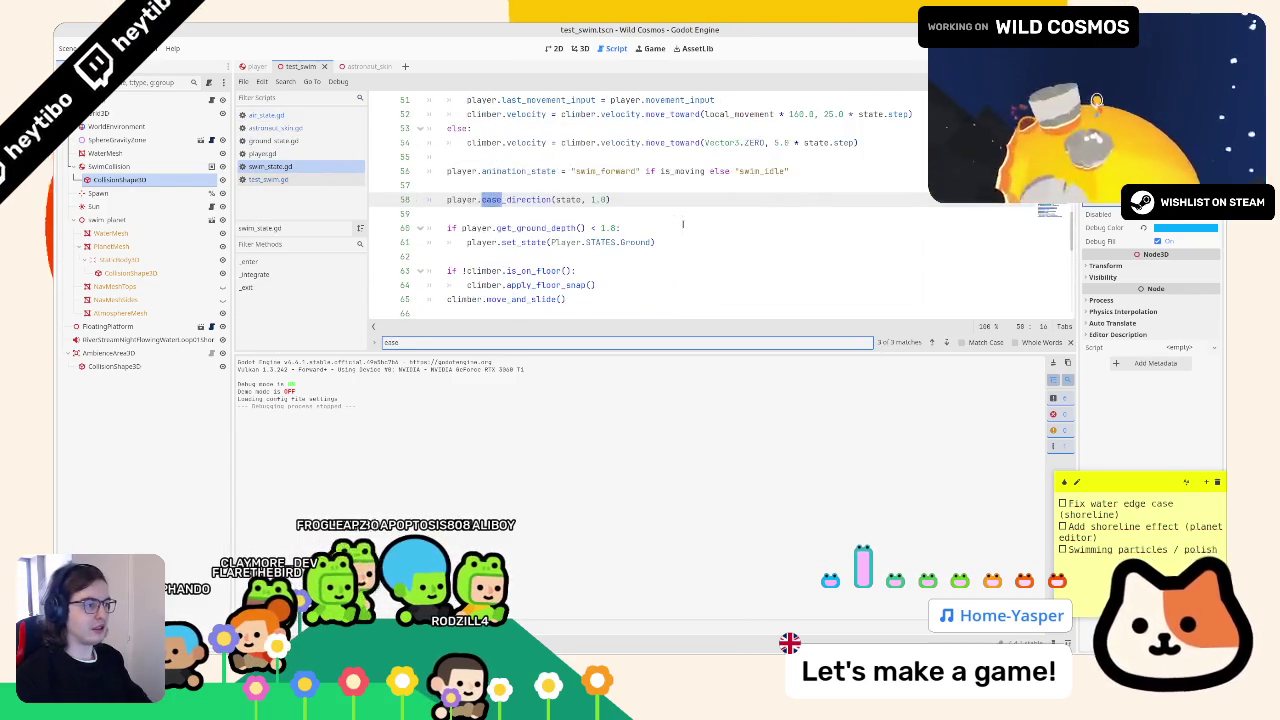
key("Escape")
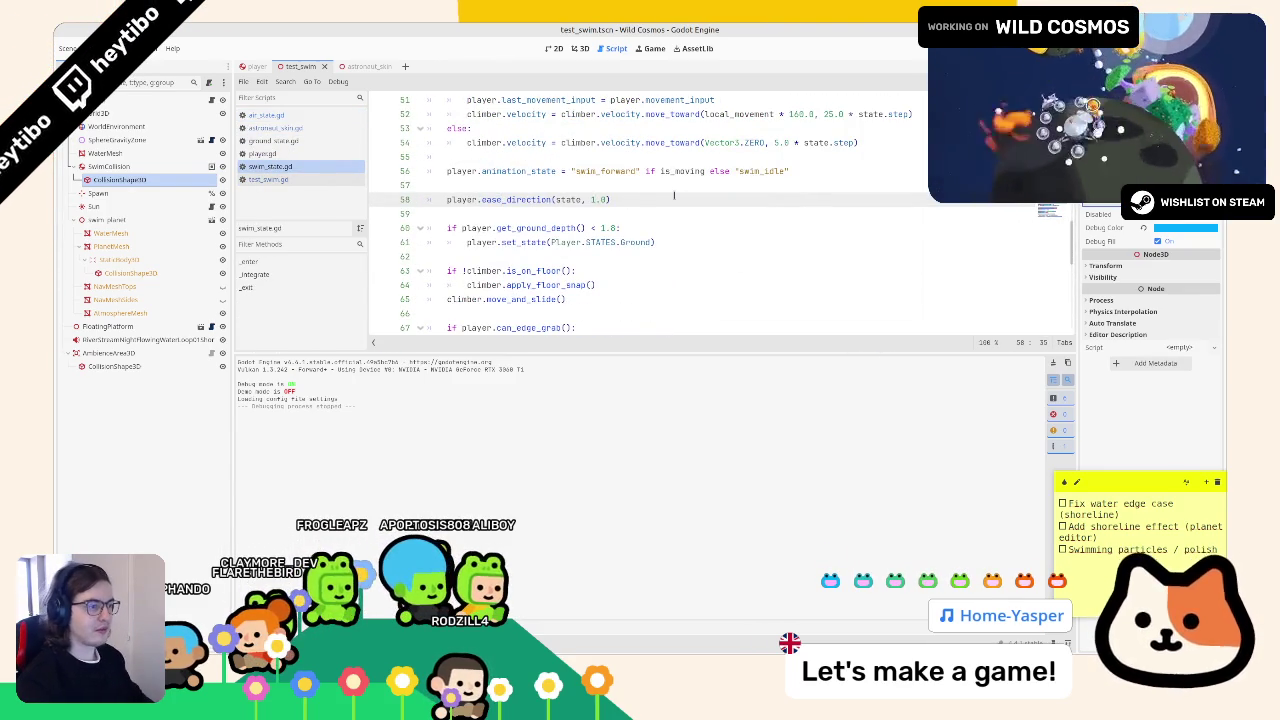
left_click(536, 199, "ctrl")
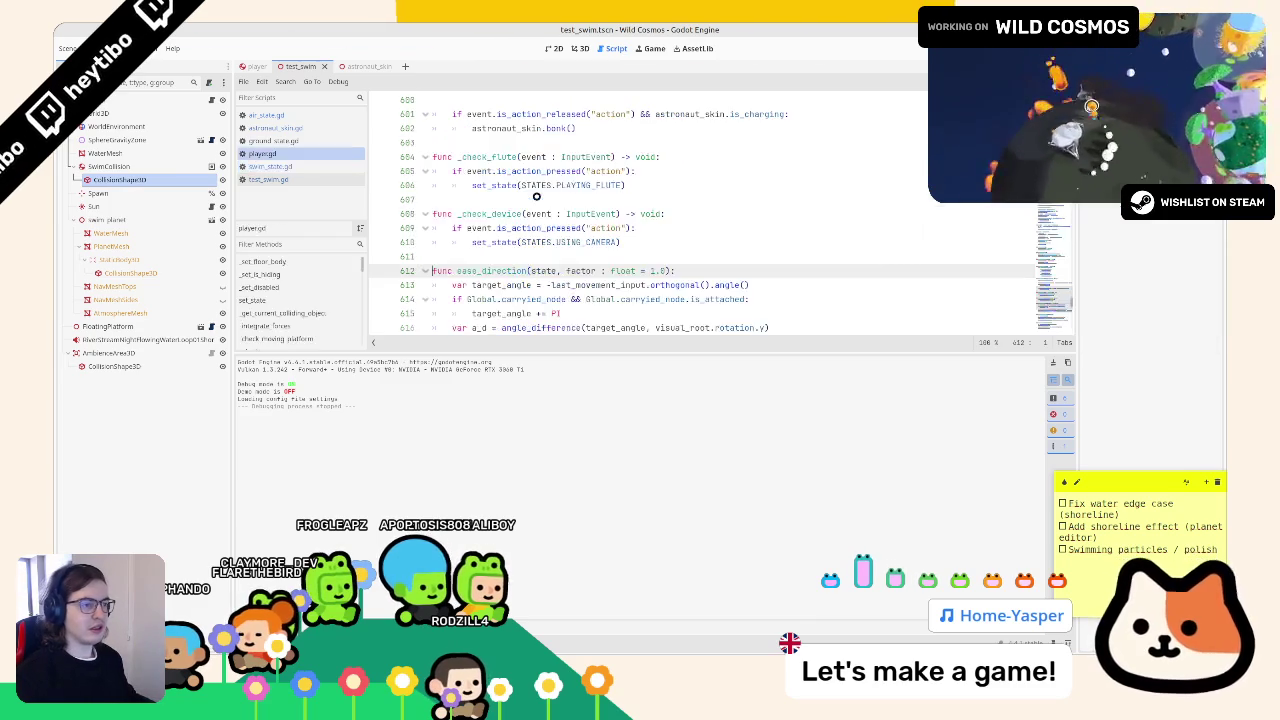
middle_click(315, 153)
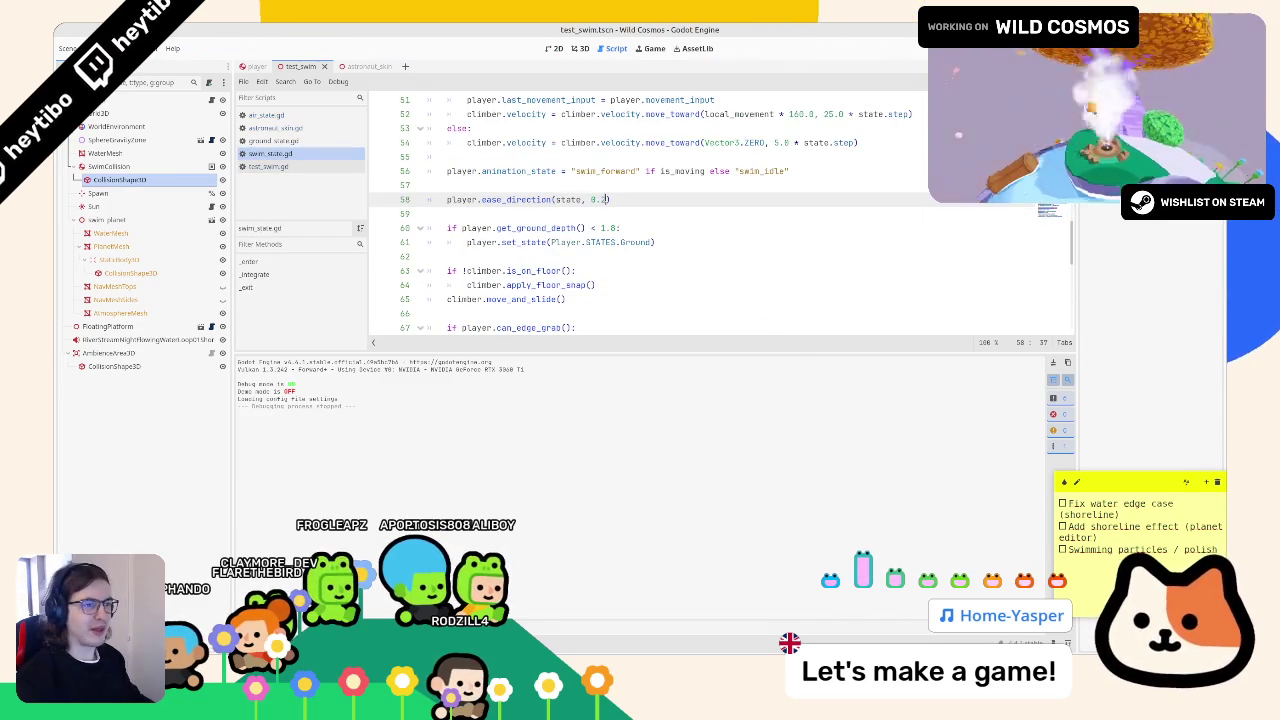
- Repeatedly run and stop the game to try new ease_direction factor values
key("F6")
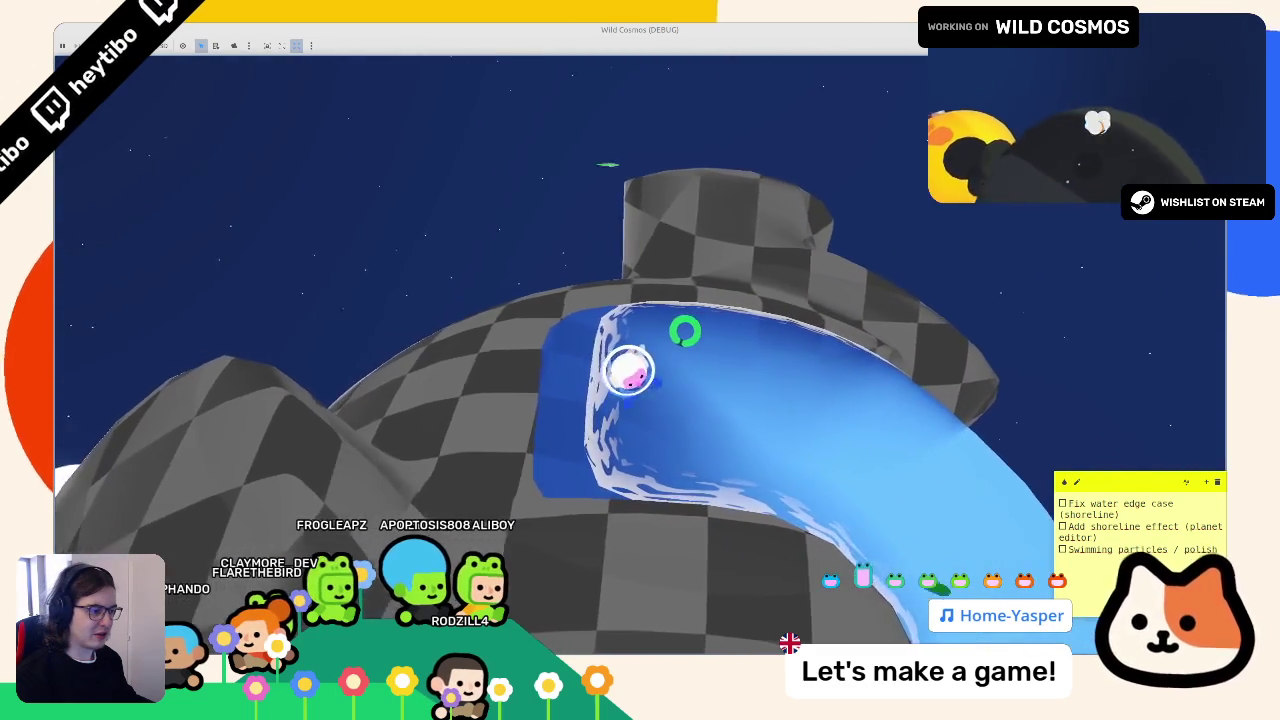
key("F8")
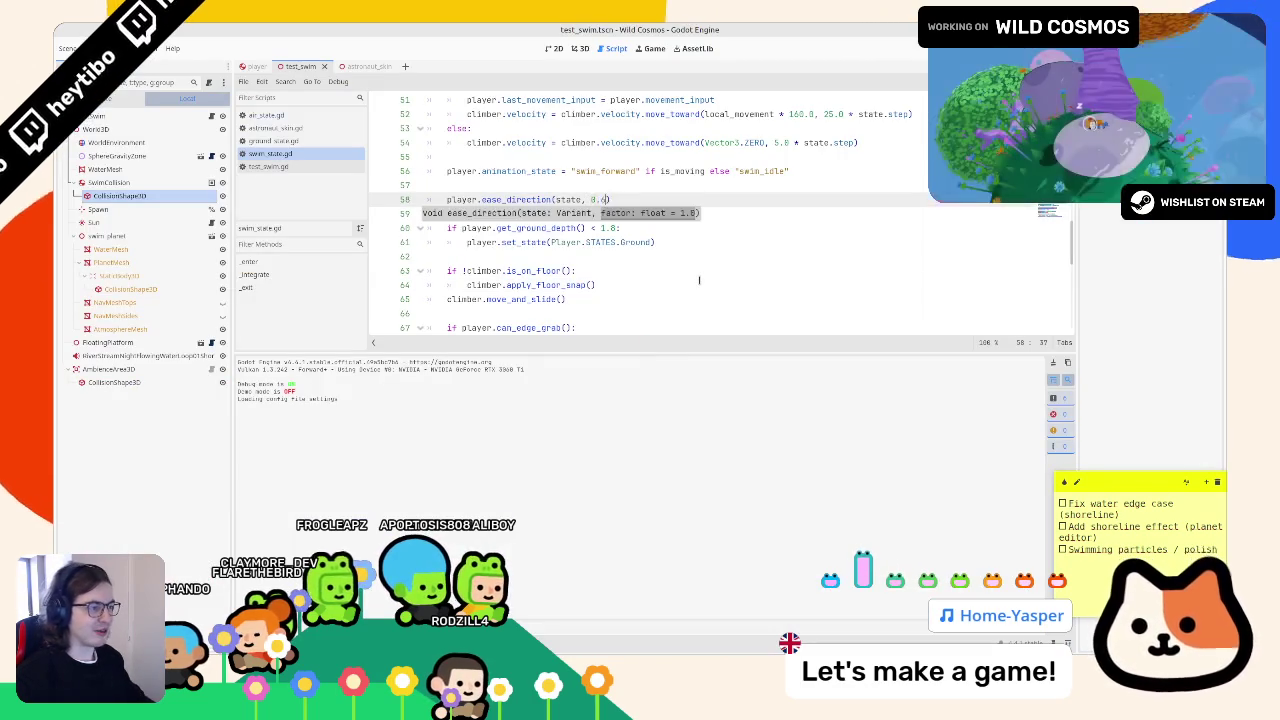
key("F5")
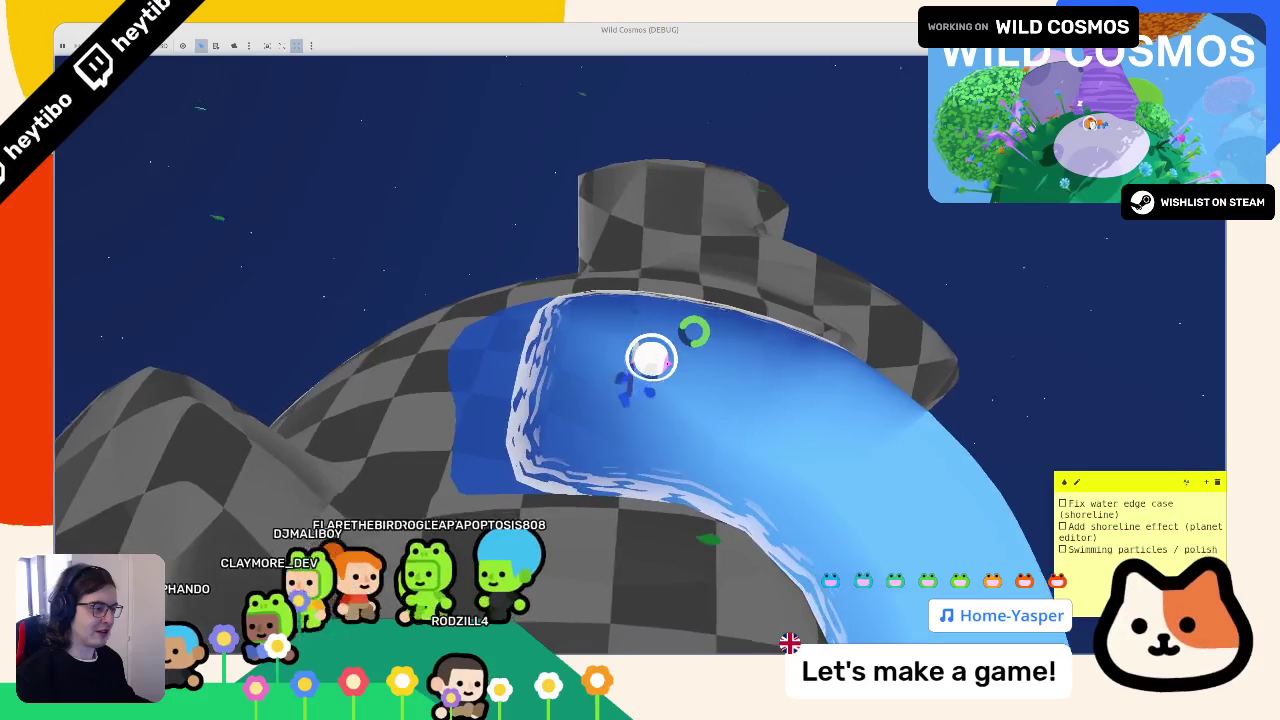
key("F8")
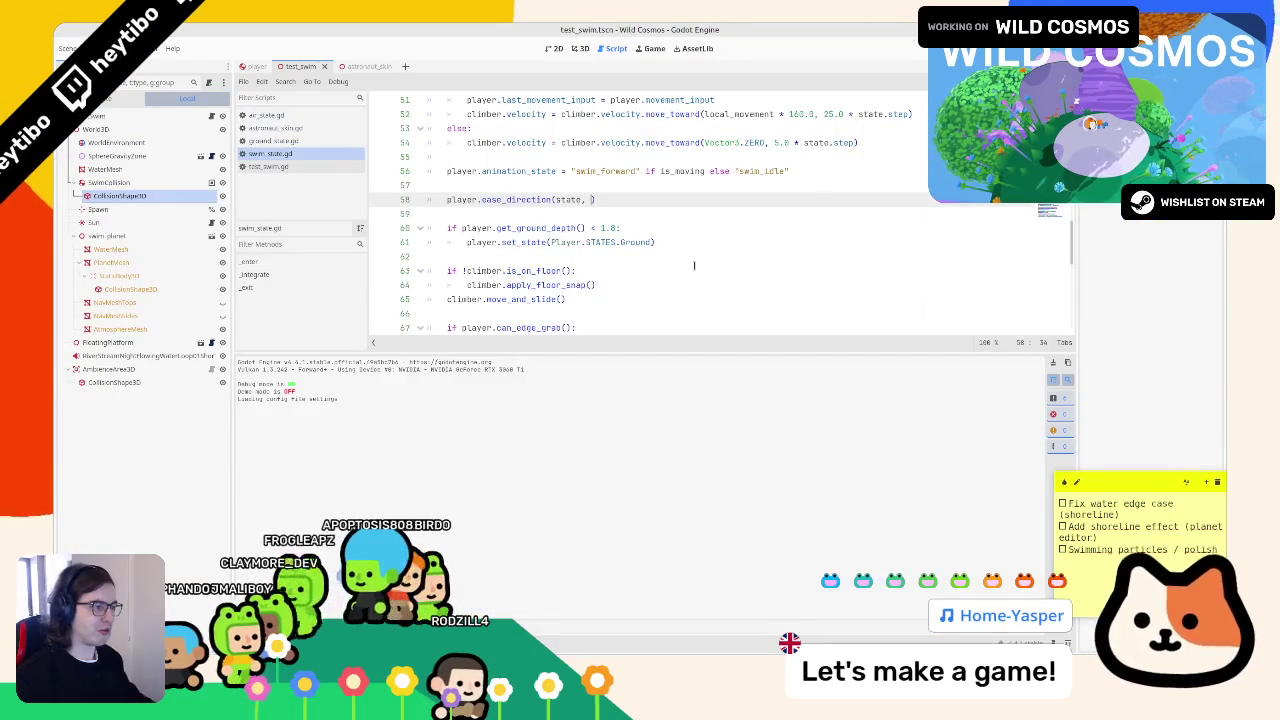
key("F5")
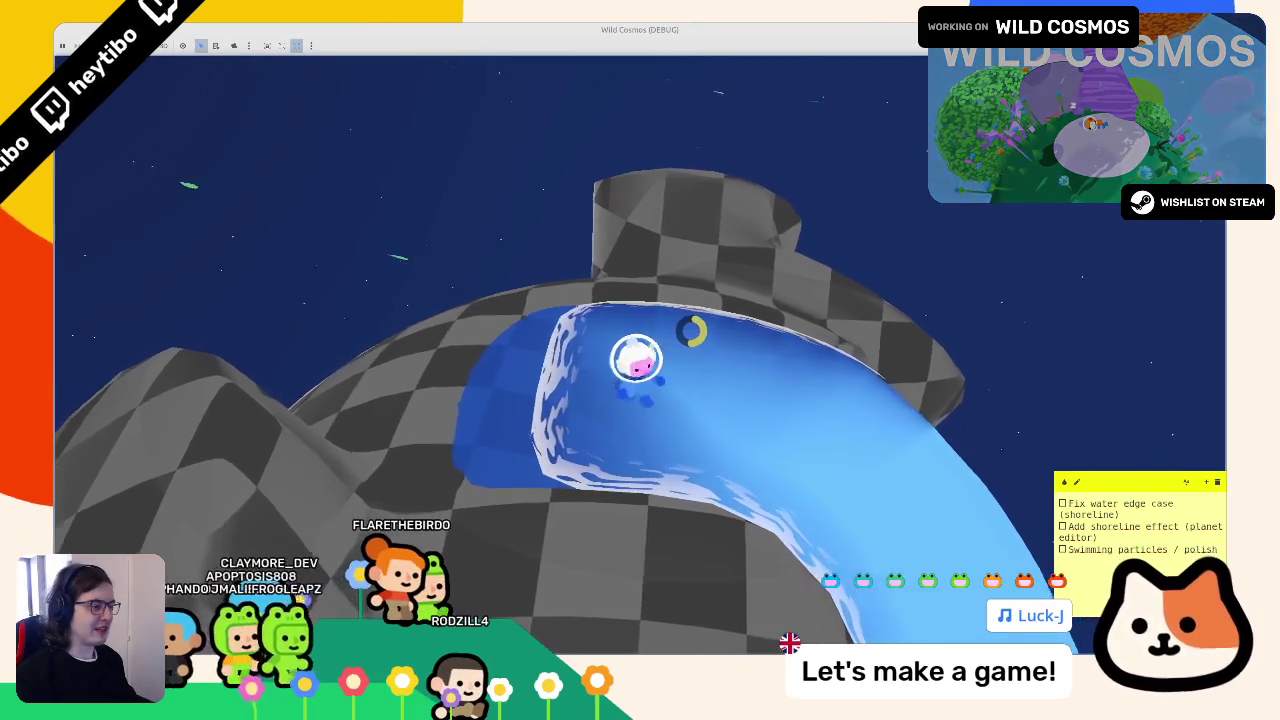
key("F8")
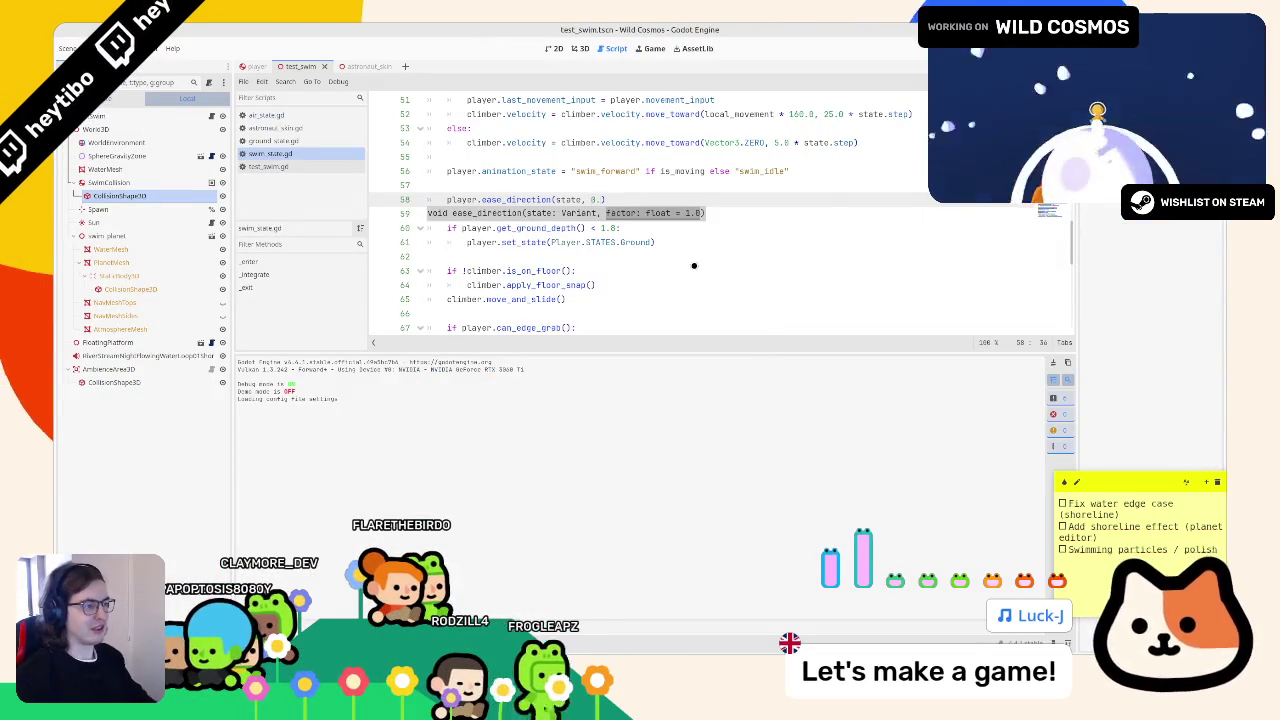
key("F5")
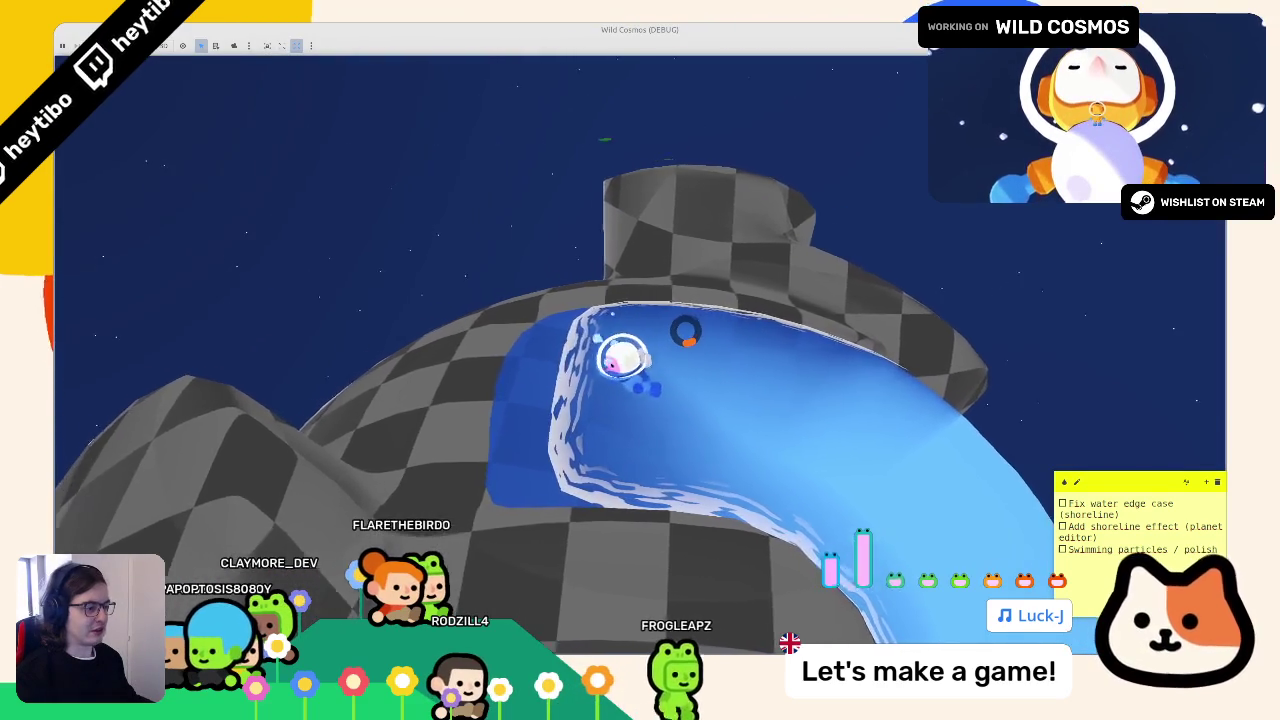
- Playtest swimming across the water and onto the shore with the 0.7 factor, then stop
key("w")
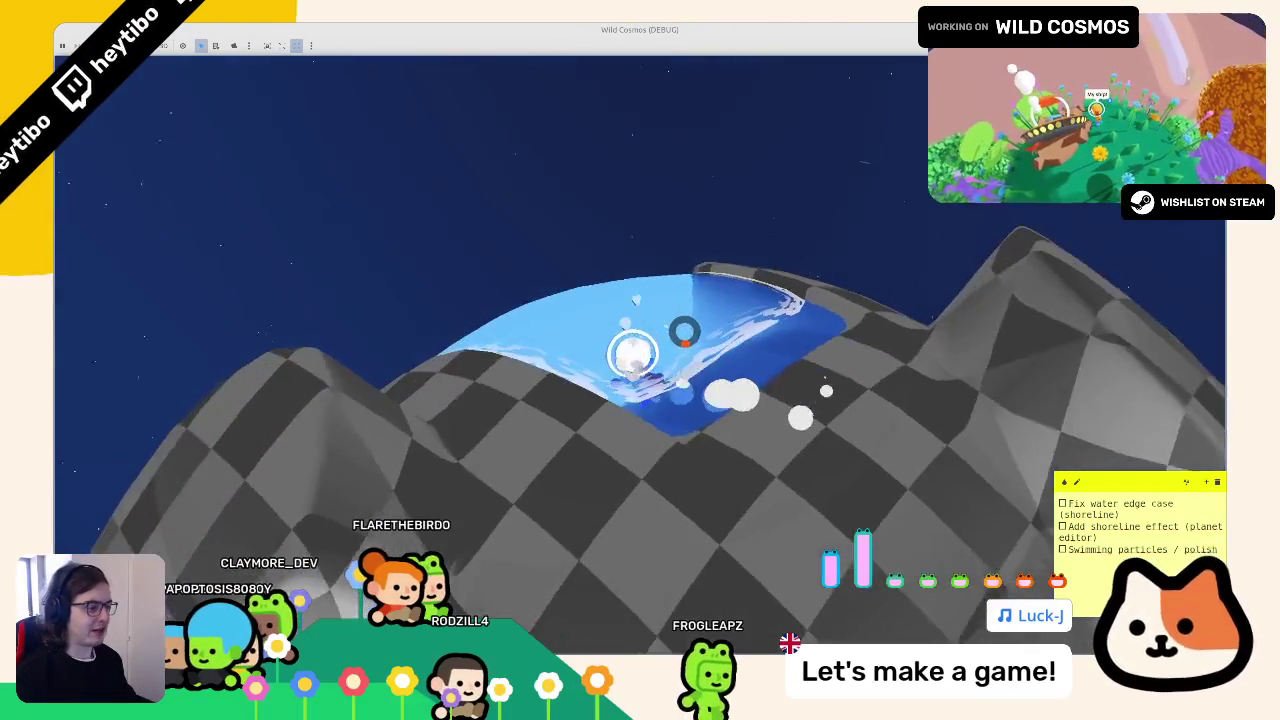
key("w")
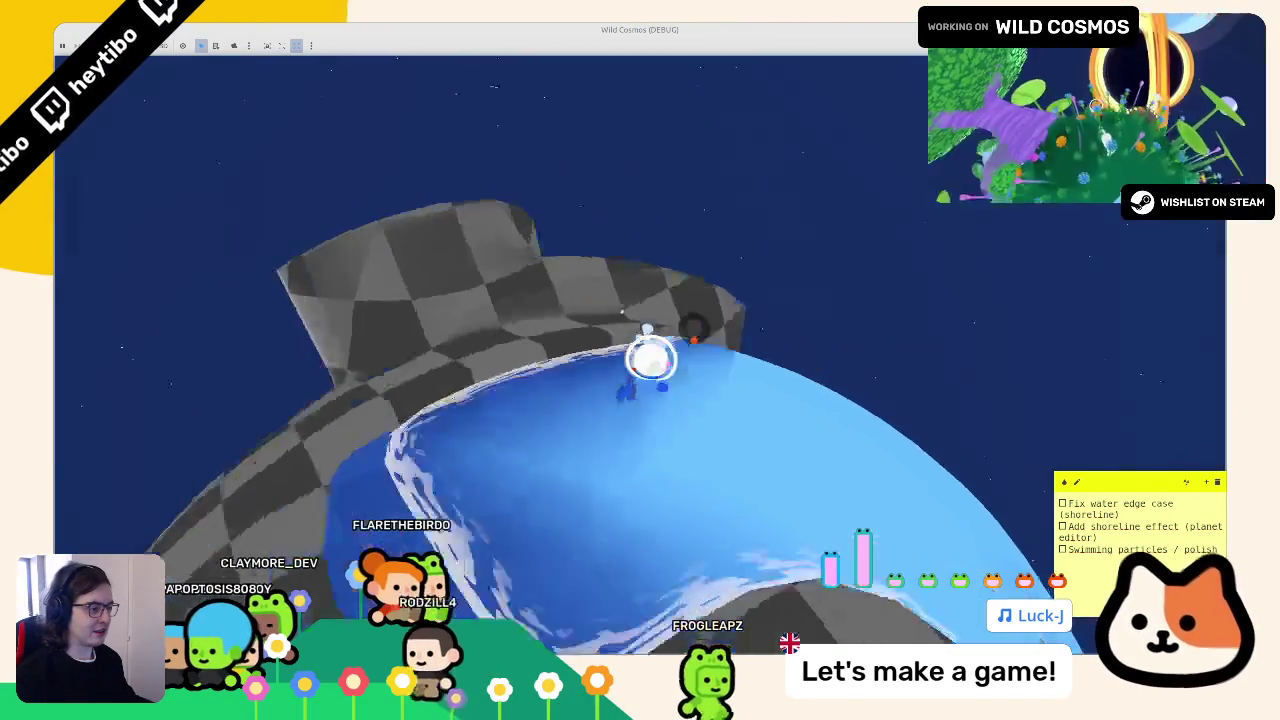
key("w")
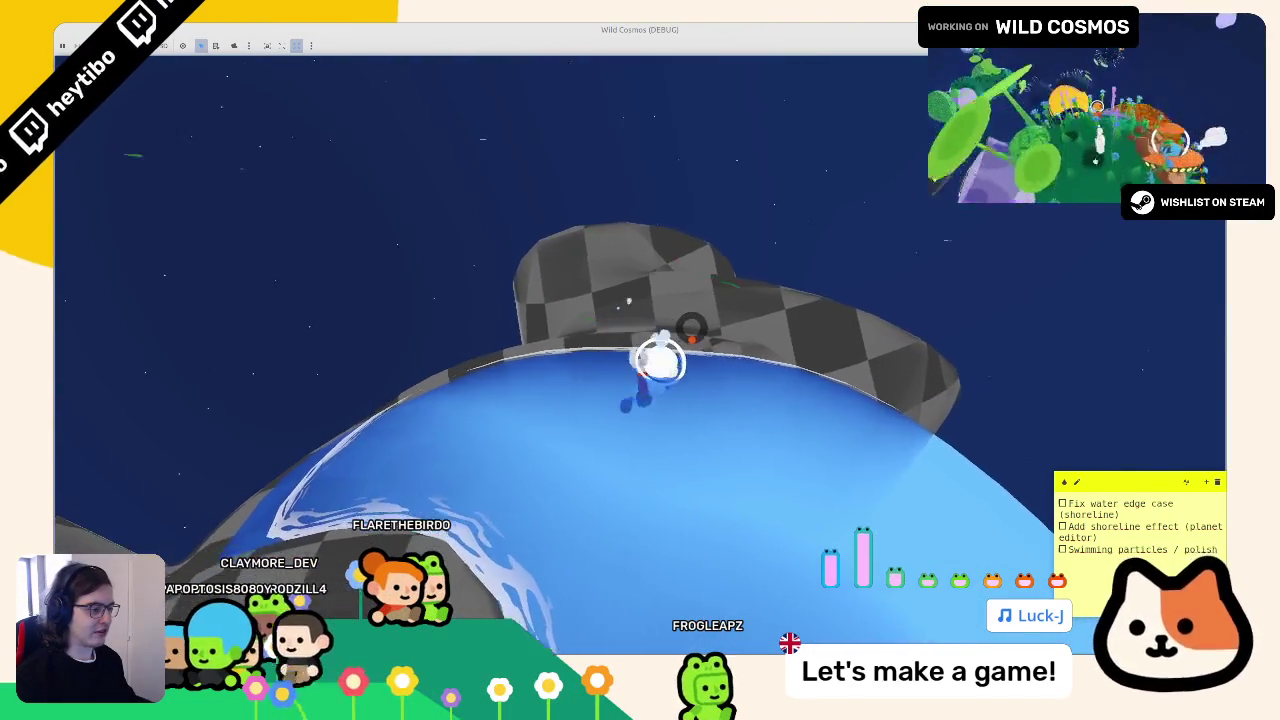
key("w")
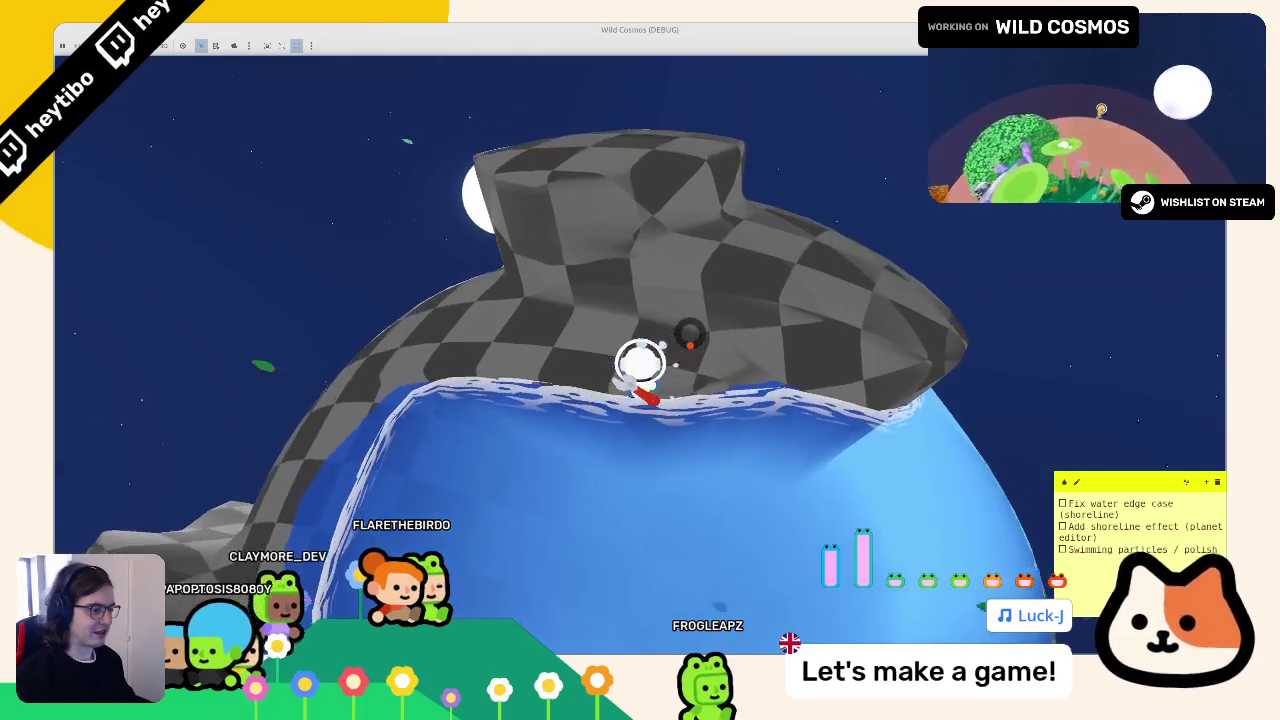
key("w")
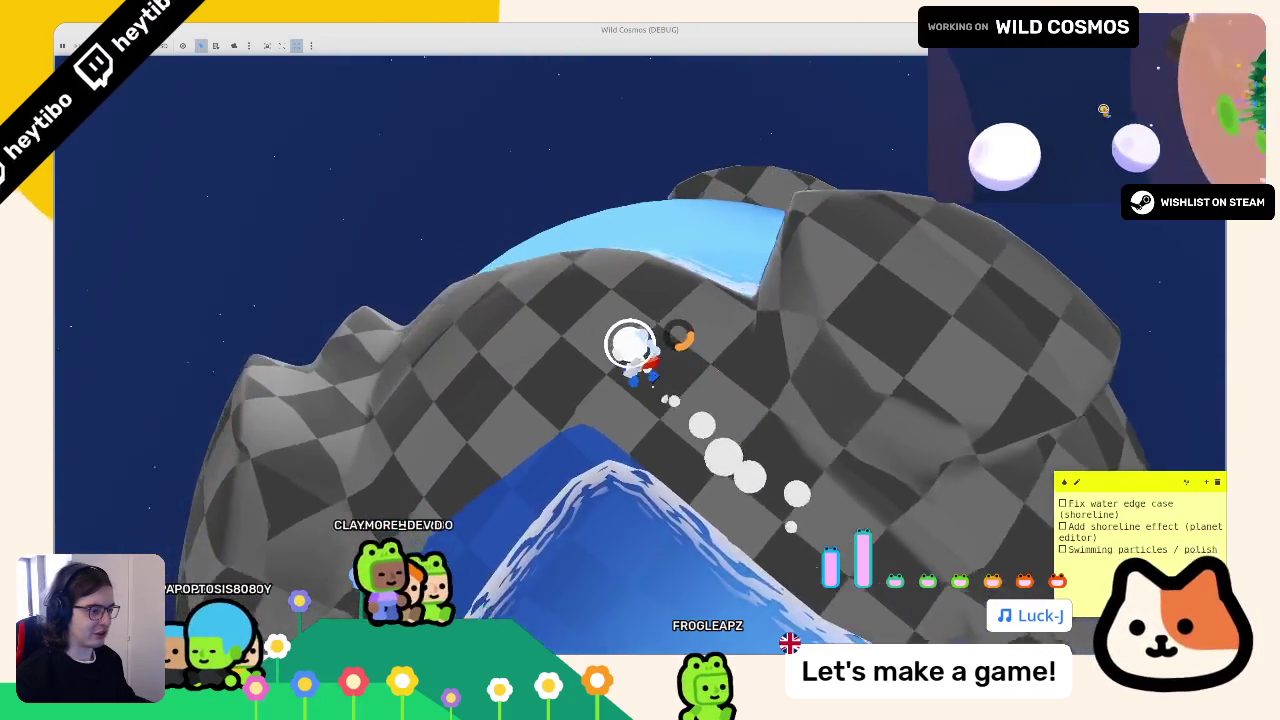
key("w")
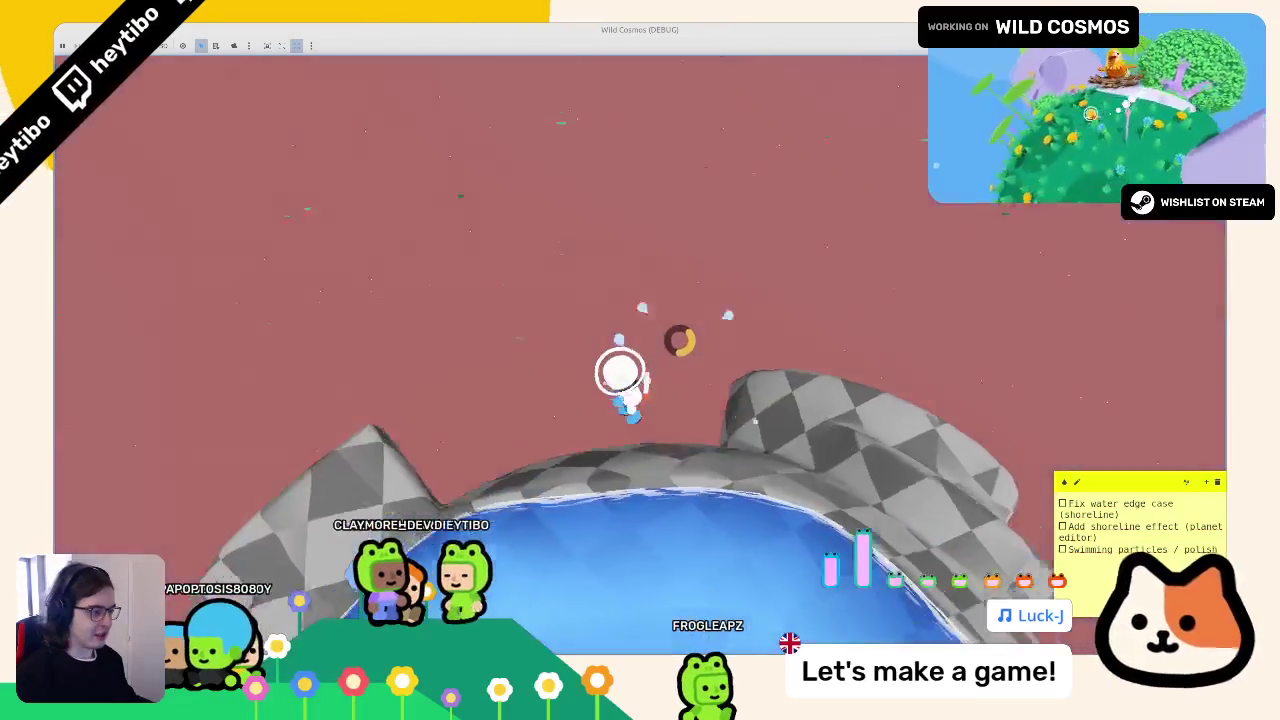
key("F8")
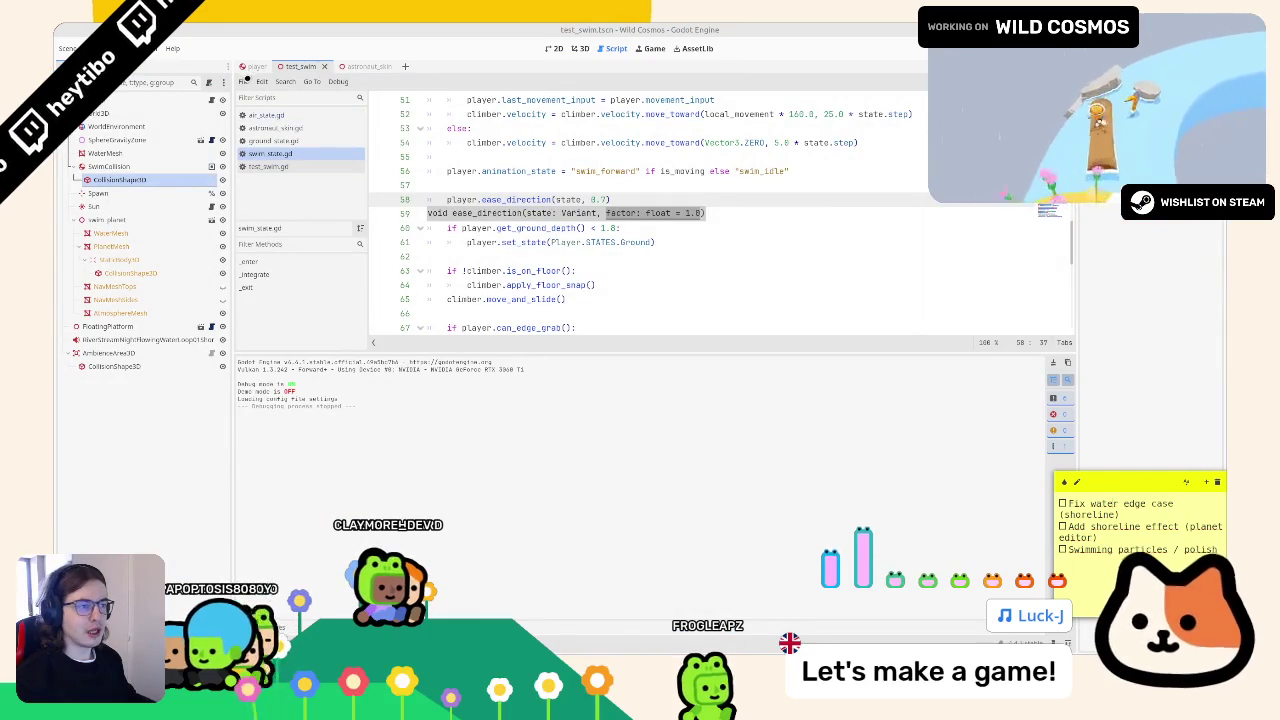
left_click(596, 184)
- Select the water_depth swim check block in ground_state.gd
key("Down")
key("Down")
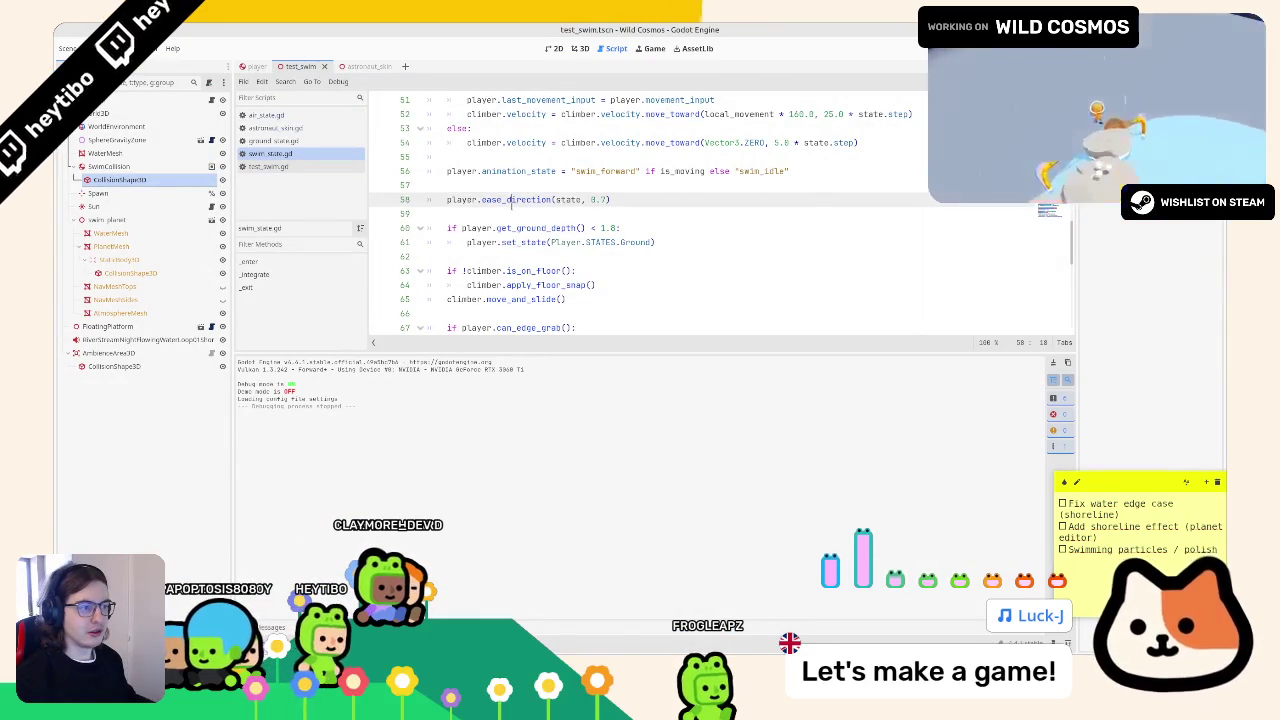
key("alt+Left")
key("alt+Left")
key("alt+Left")
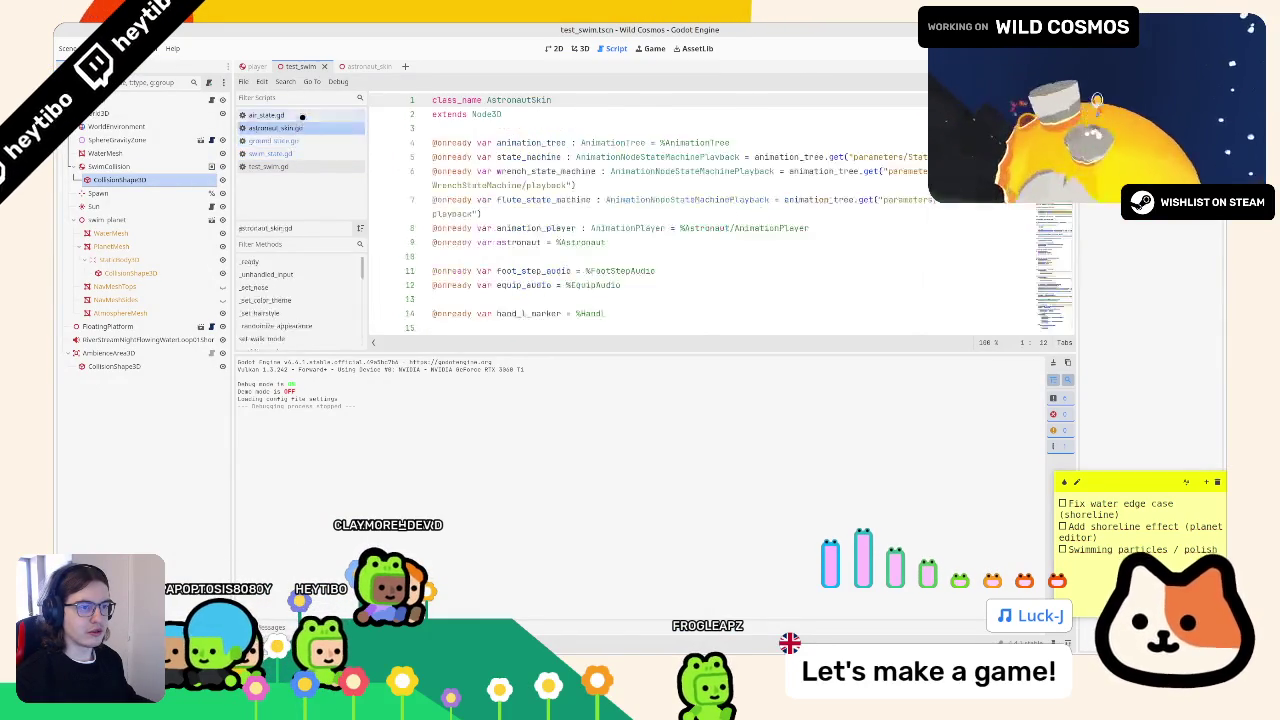
left_click(290, 143)
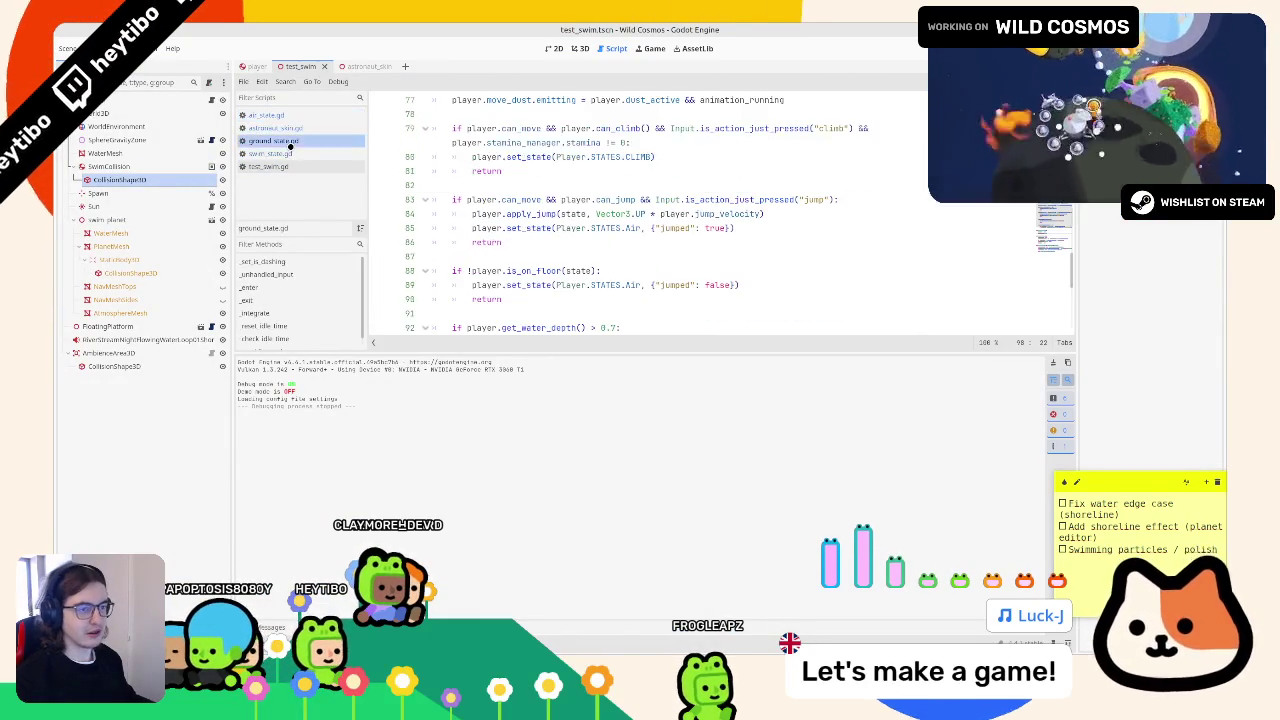
scroll(559, 199, "down", 3)
left_click_drag(878, 228, 432, 200)
key("ctrl+c")
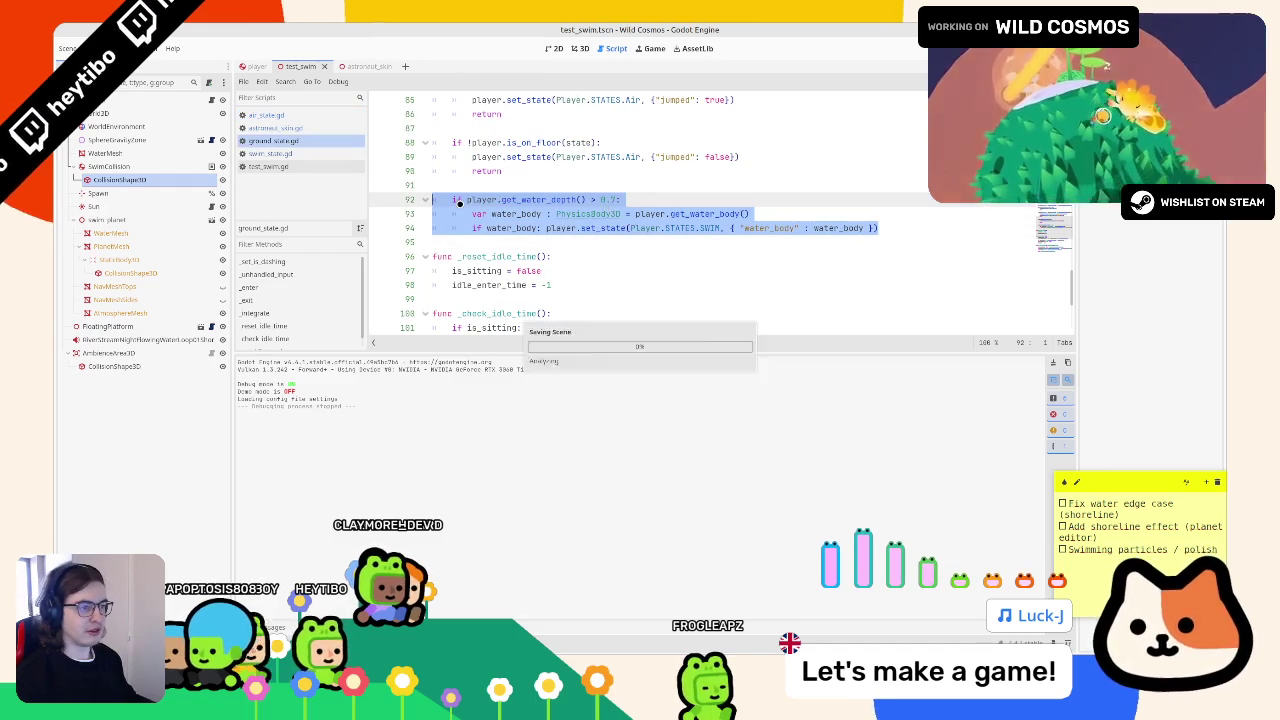
left_click_drag(432, 200, 540, 242)
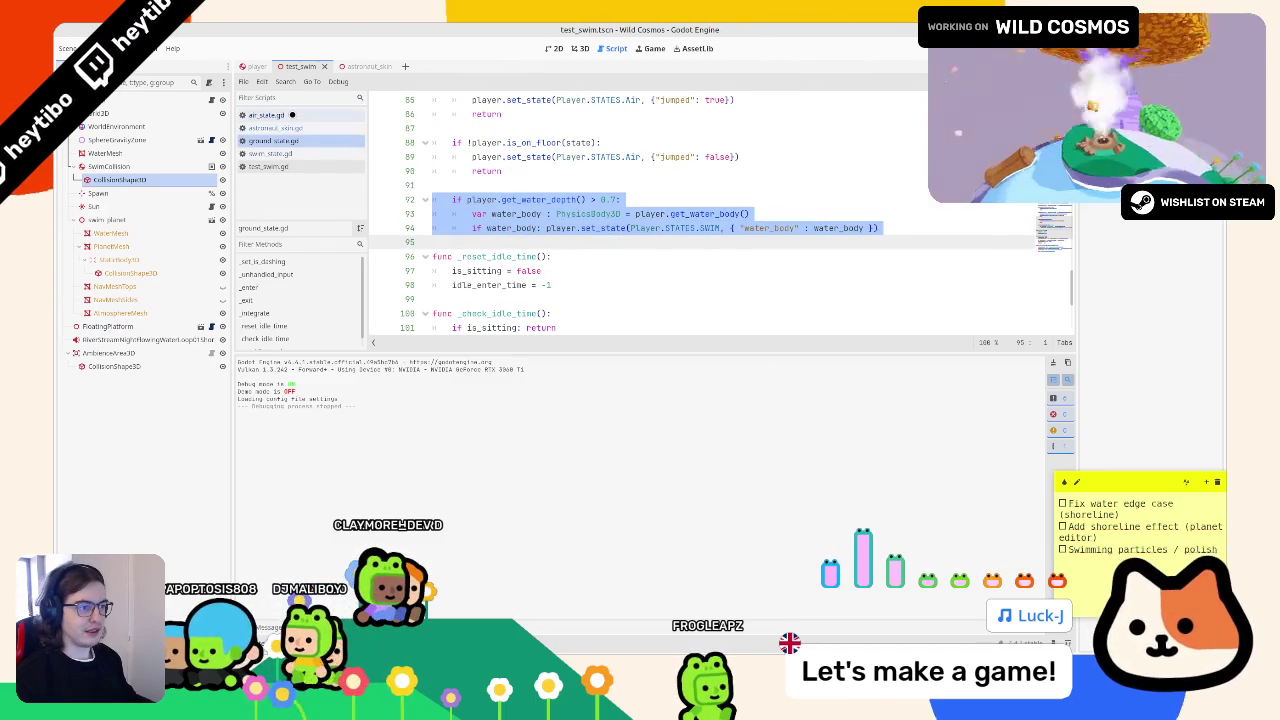
- In air_state.gd, place the caret on blank line 77 below the is_on_floor block
left_click(285, 116)
scroll(535, 245, "down", 8)
scroll(535, 245, "up", 3)
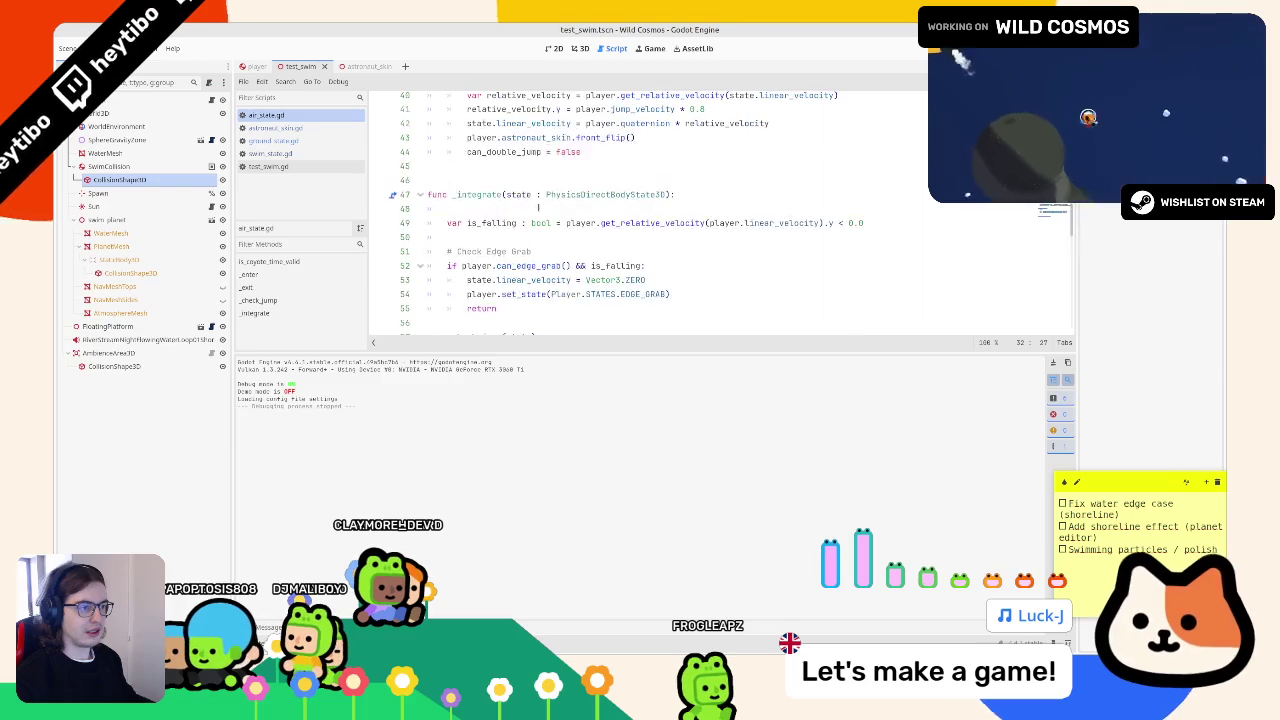
left_click(538, 178)
scroll(538, 177, "up", 3)
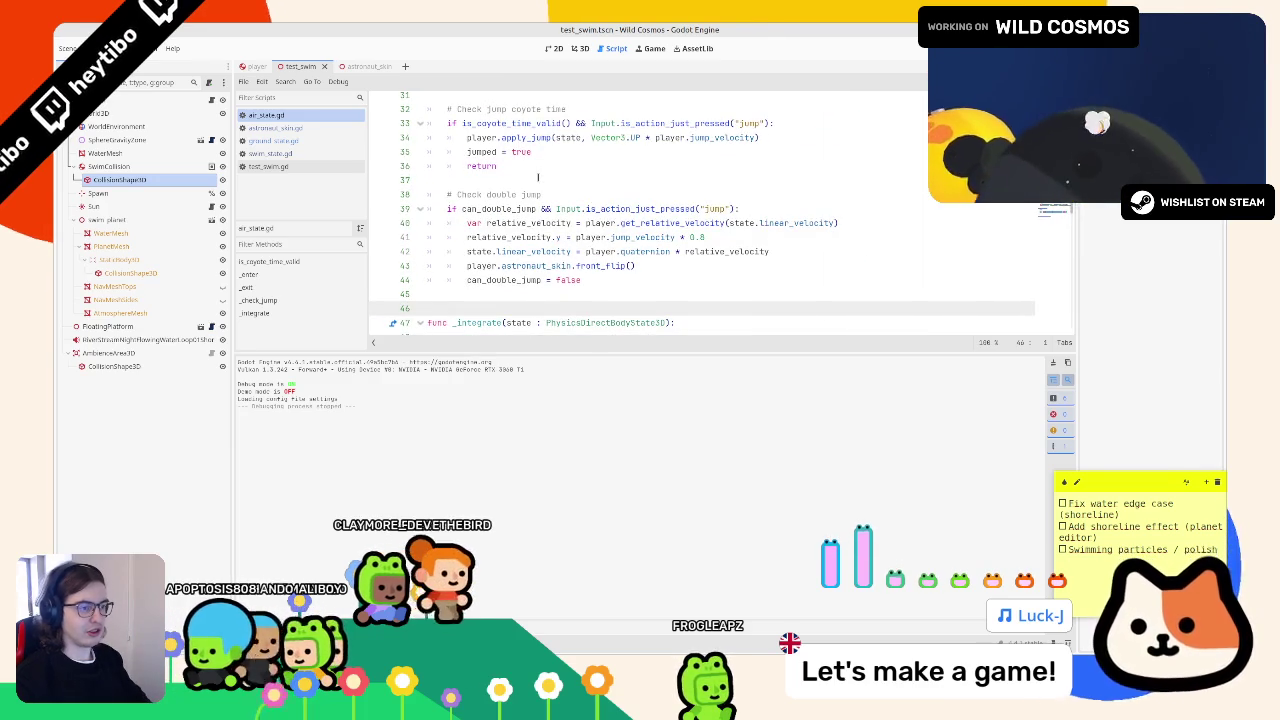
scroll(545, 185, "down", 10)
scroll(585, 200, "down", 5)
scroll(566, 300, "up", 2)
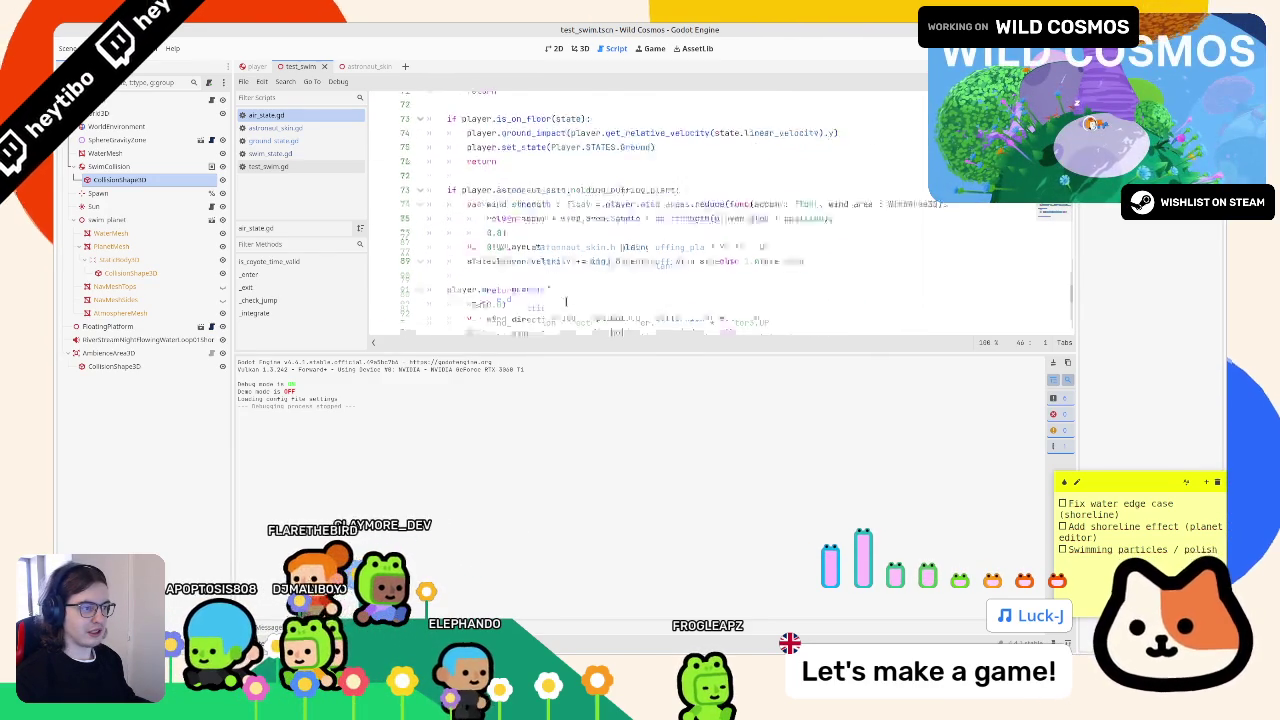
scroll(566, 300, "up", 3)
left_click(571, 266)
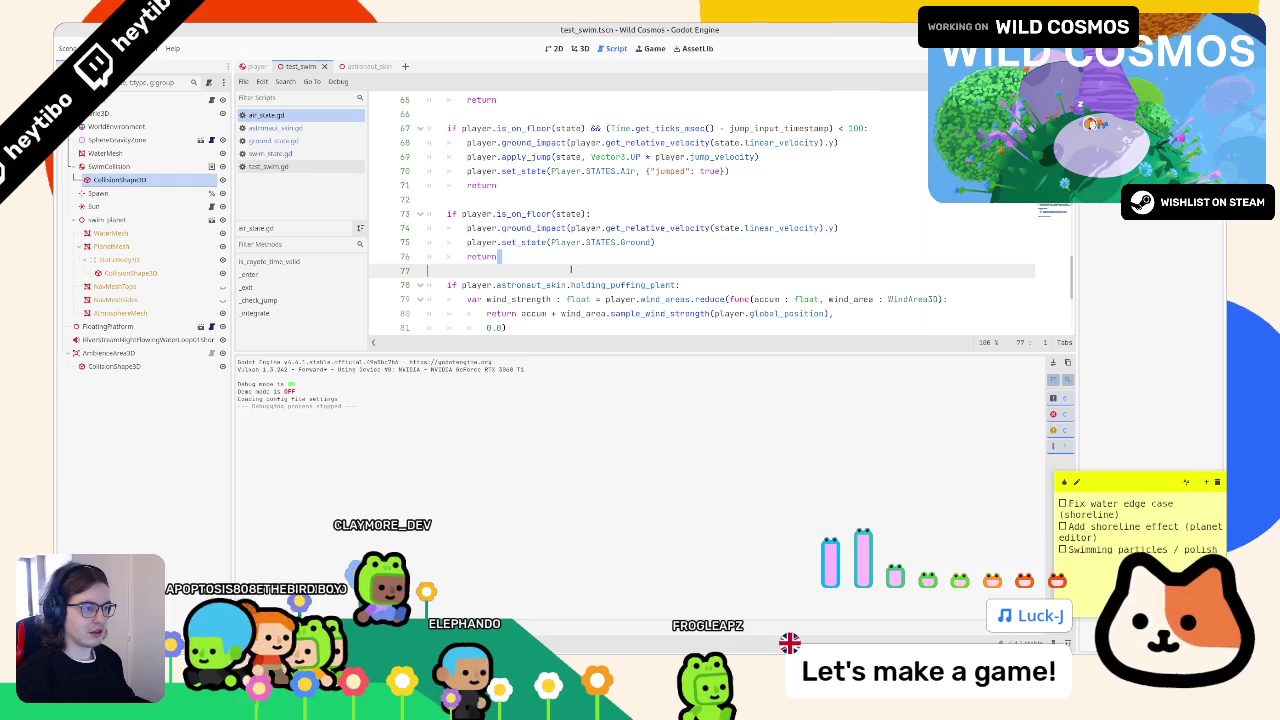
scroll(571, 269, "down", 4)
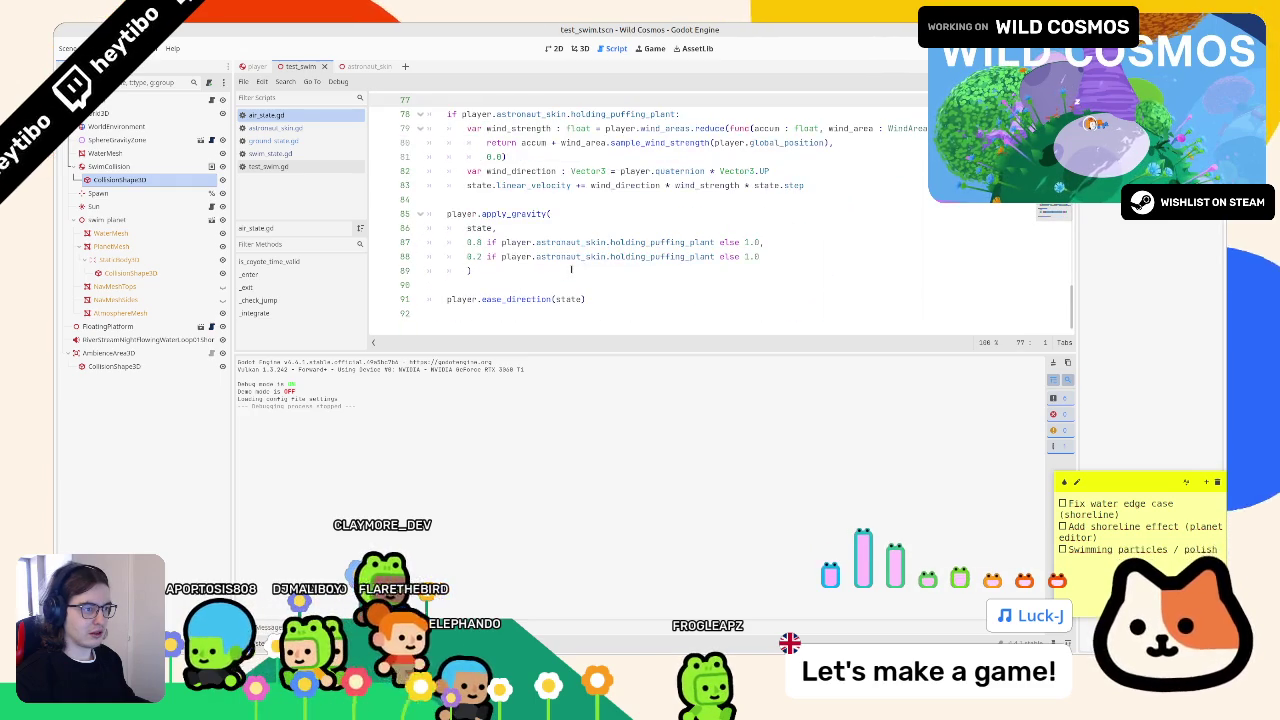
scroll(571, 269, "up", 8)
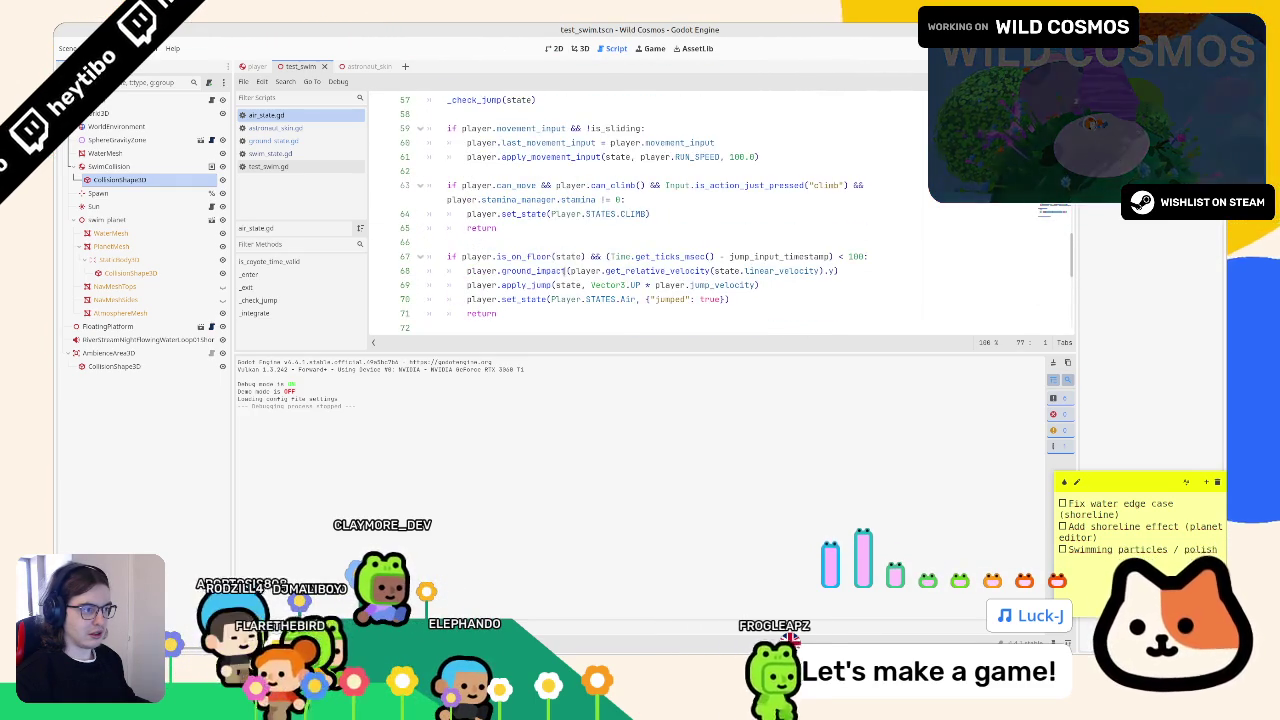
scroll(564, 270, "up", 1)
scroll(562, 270, "down", 4)
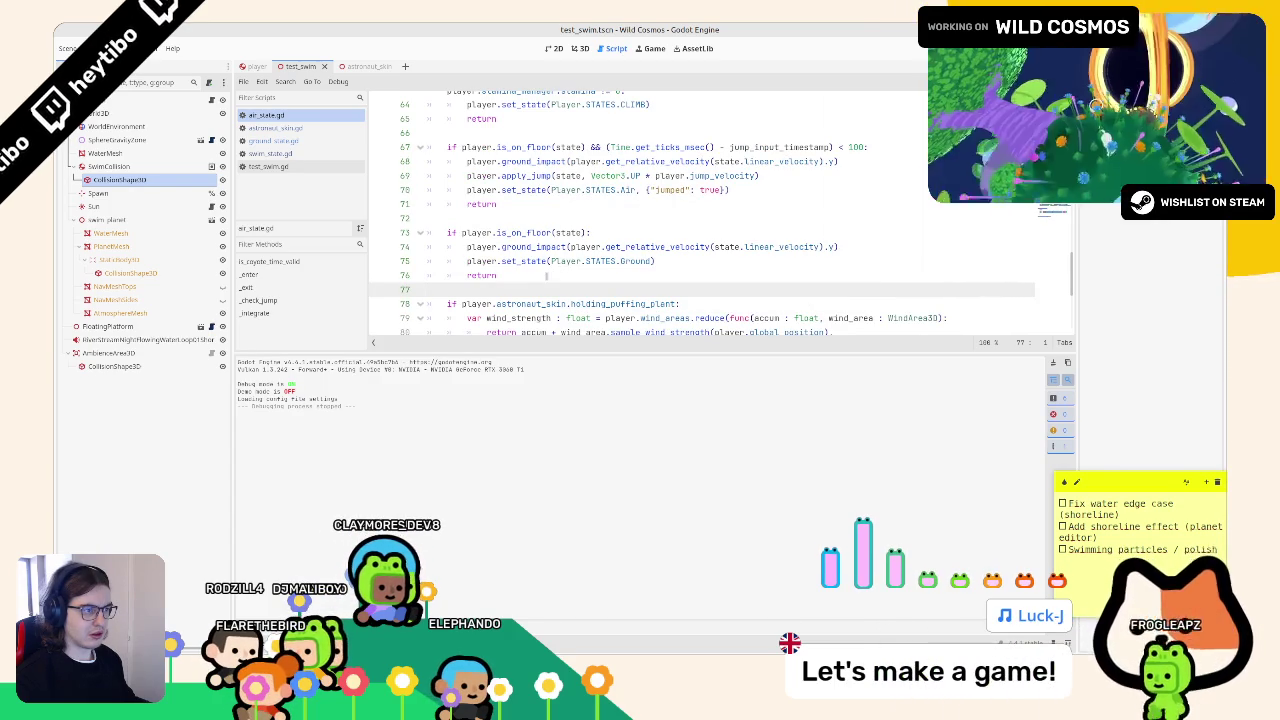
- Paste the get_water_depth() > 0.7 SWIM block there and save
key("Return")
key("Return")
key("Return")
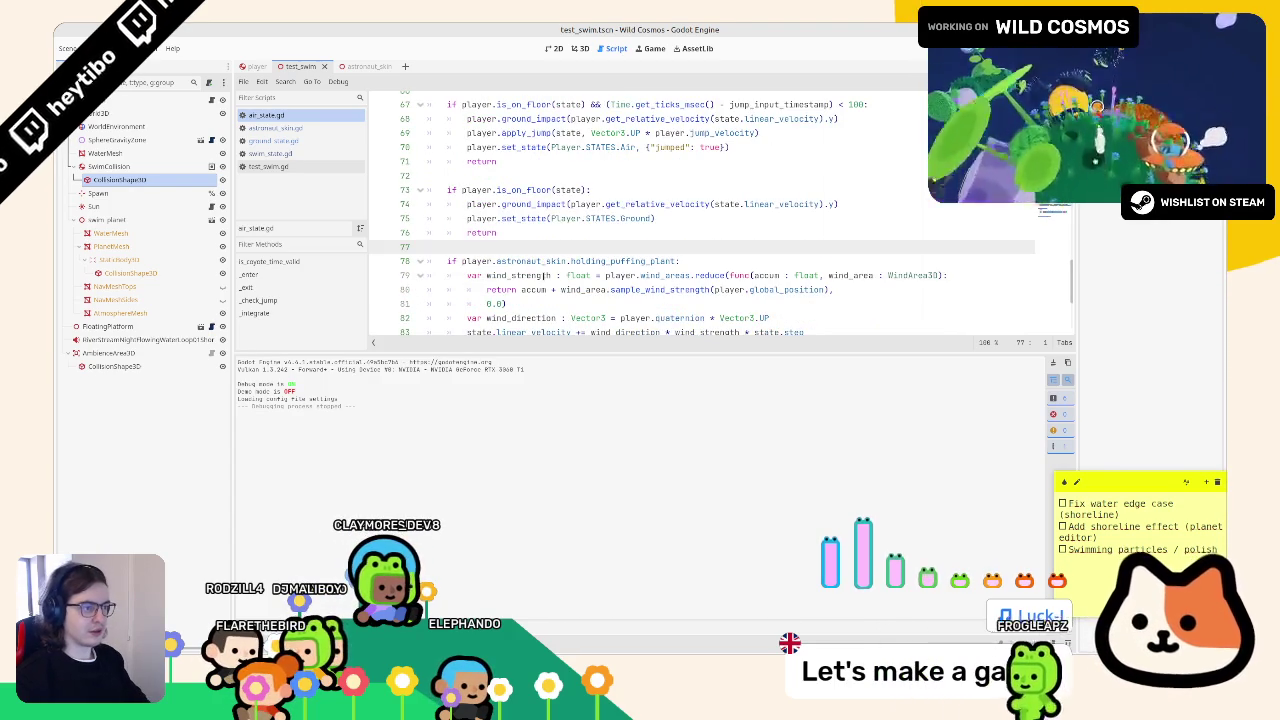
key("Up")
key("ctrl+v")
scroll(631, 206, "down", 2)
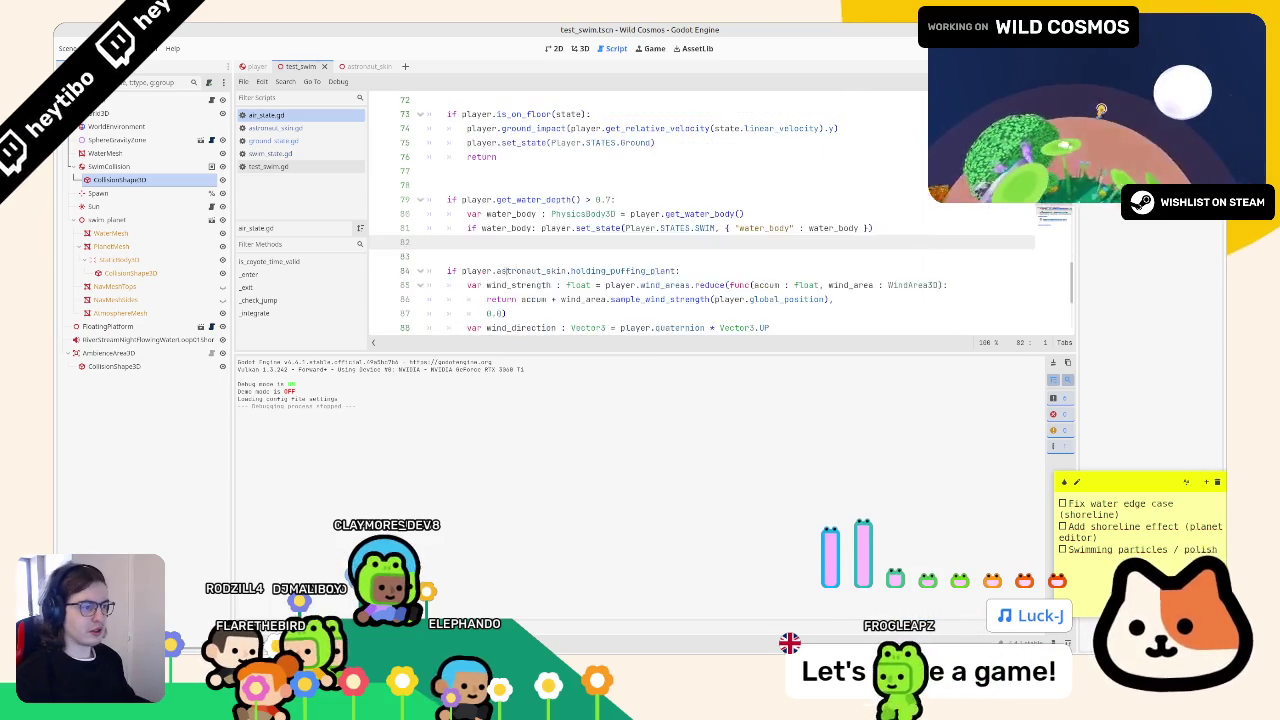
key("ctrl+s")
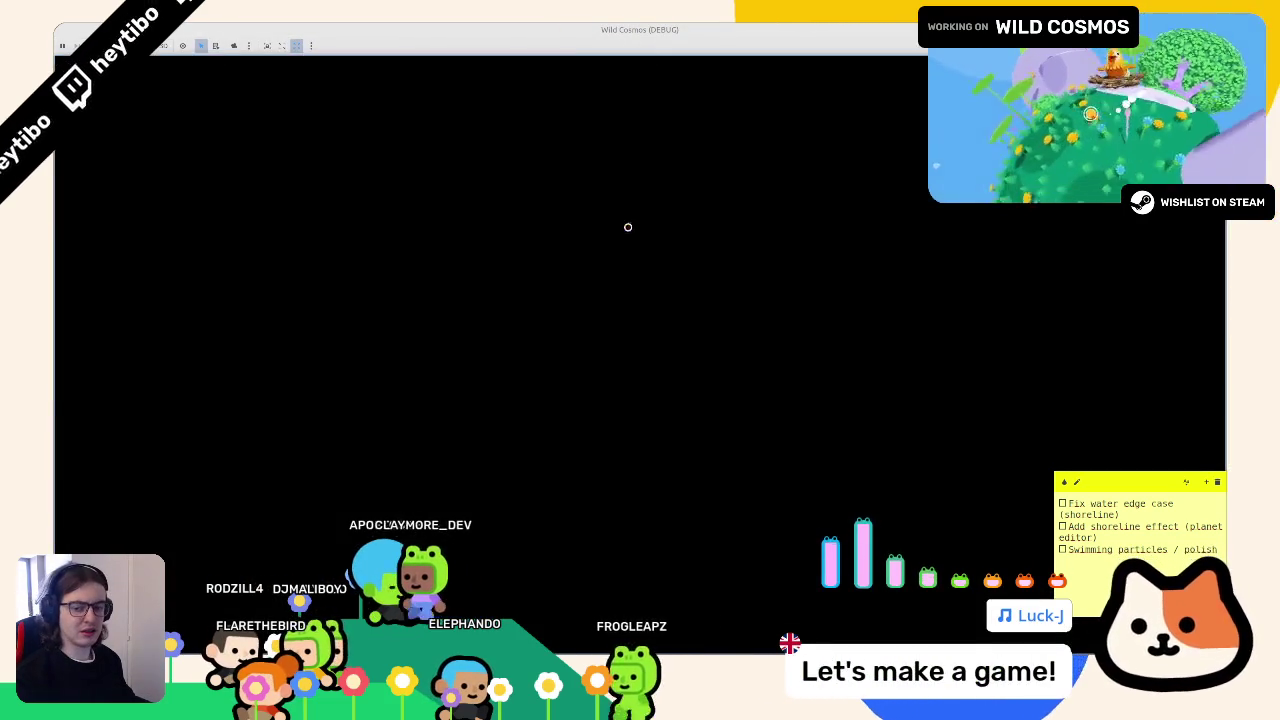
- Swim the astronaut around the pool and onto the checkered shore, then stop the game
key("w")
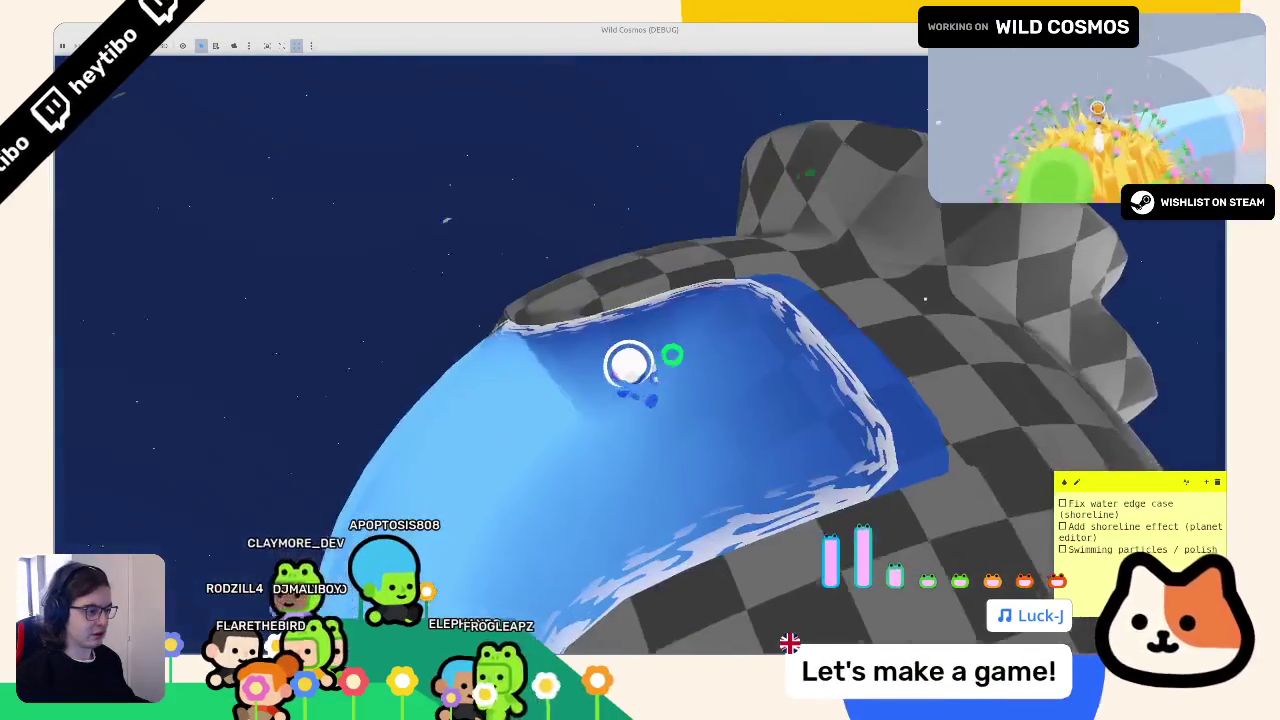
key("w")
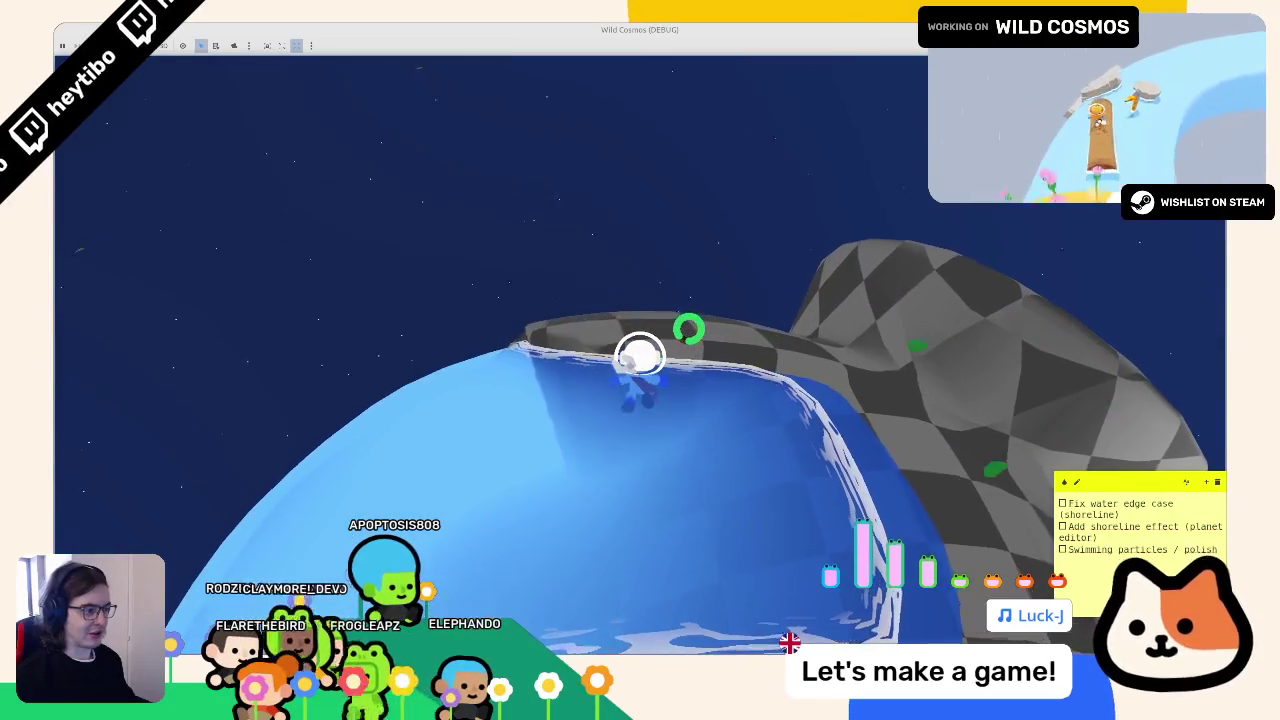
key("w")
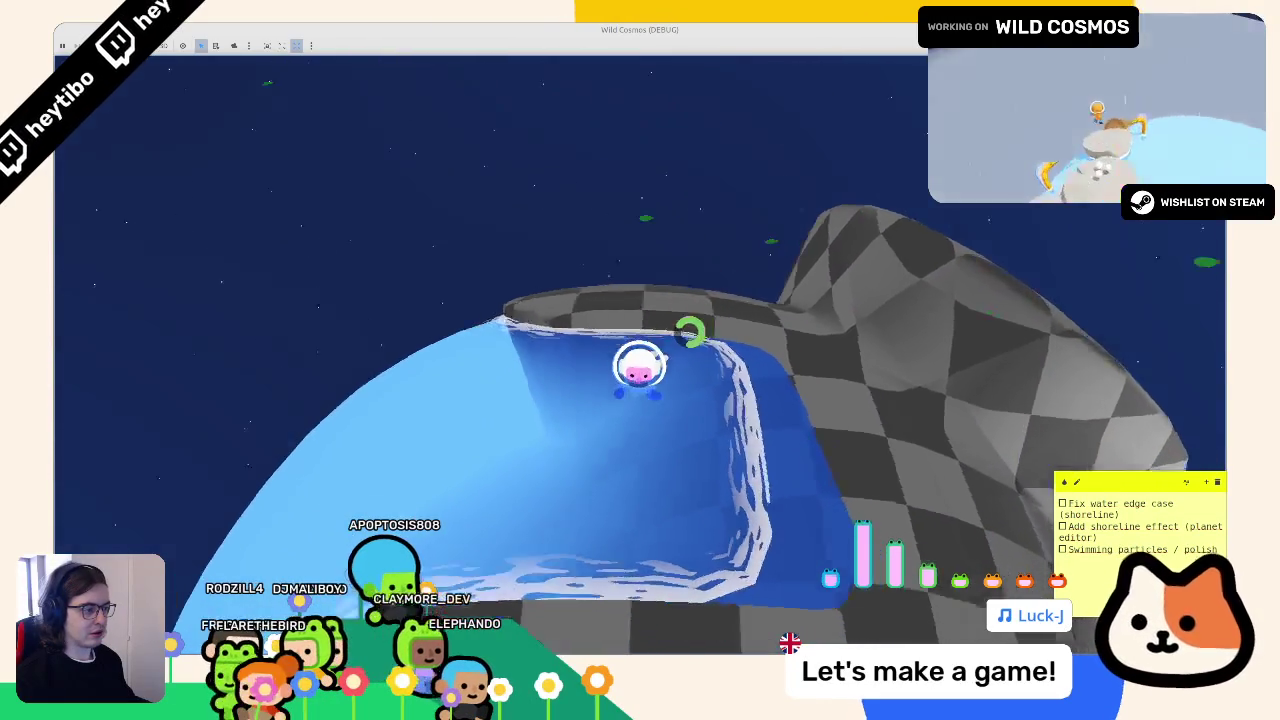
key("w")
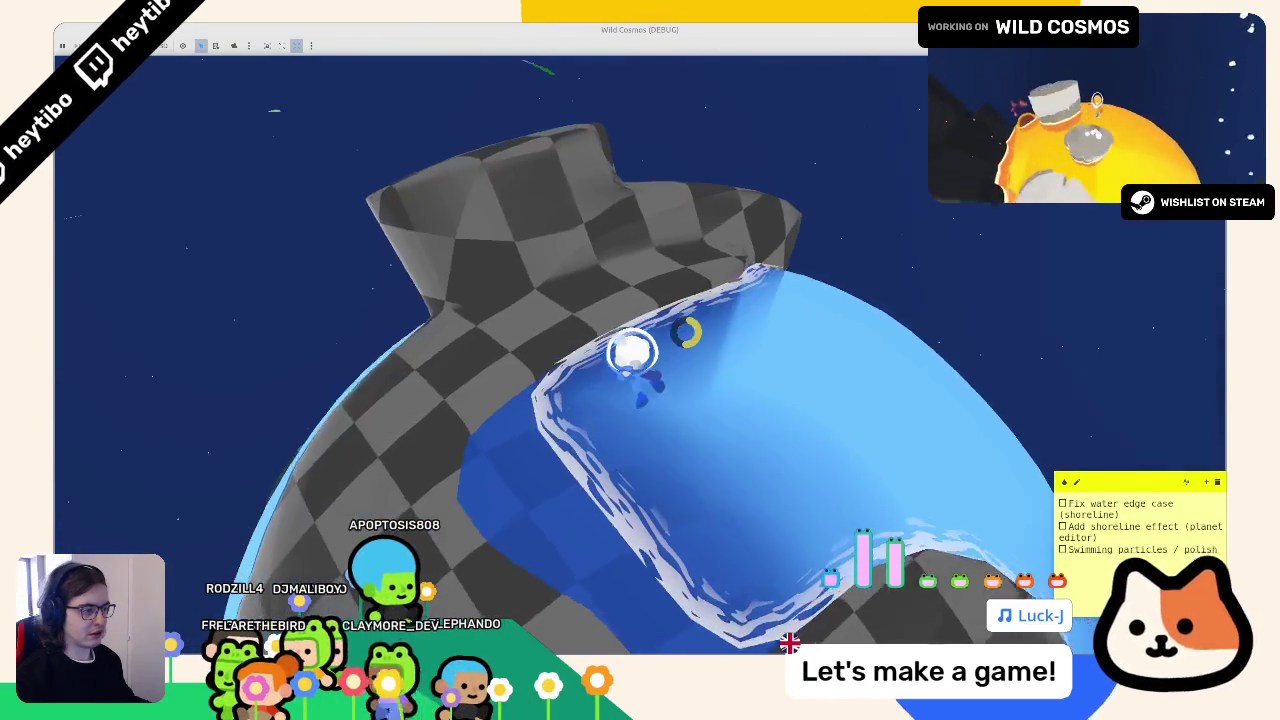
key("w")
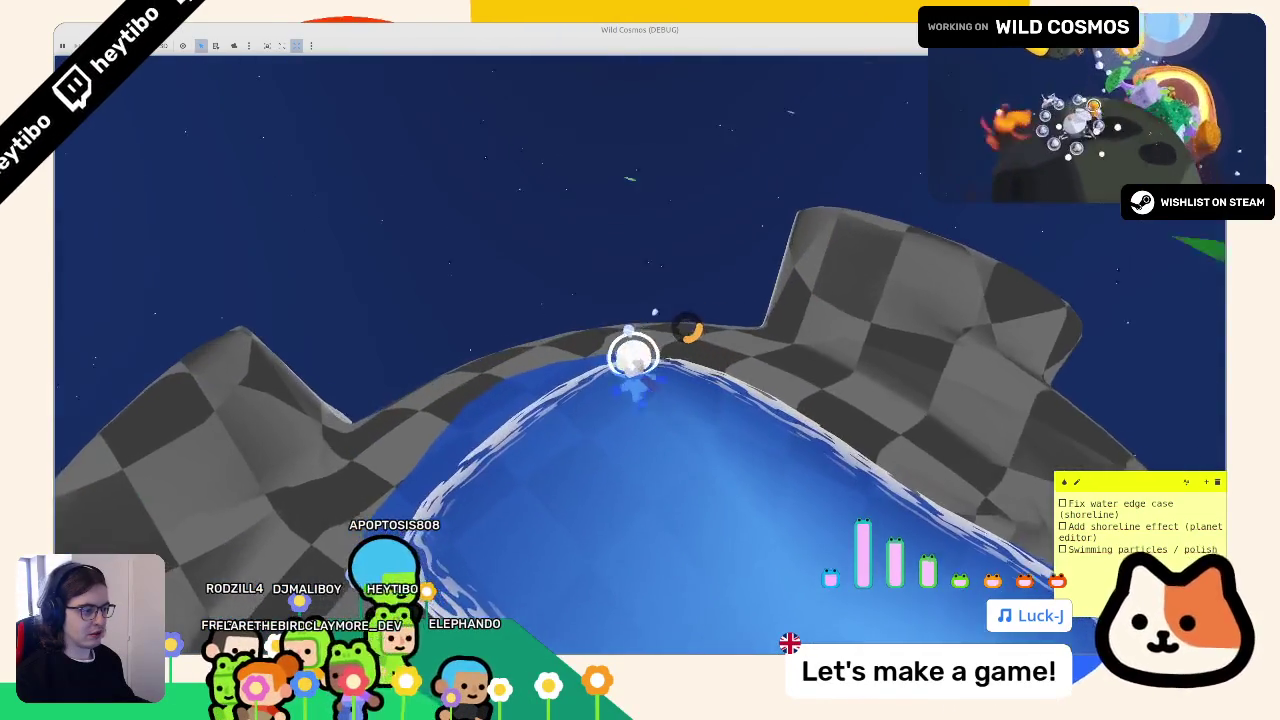
key("F8")
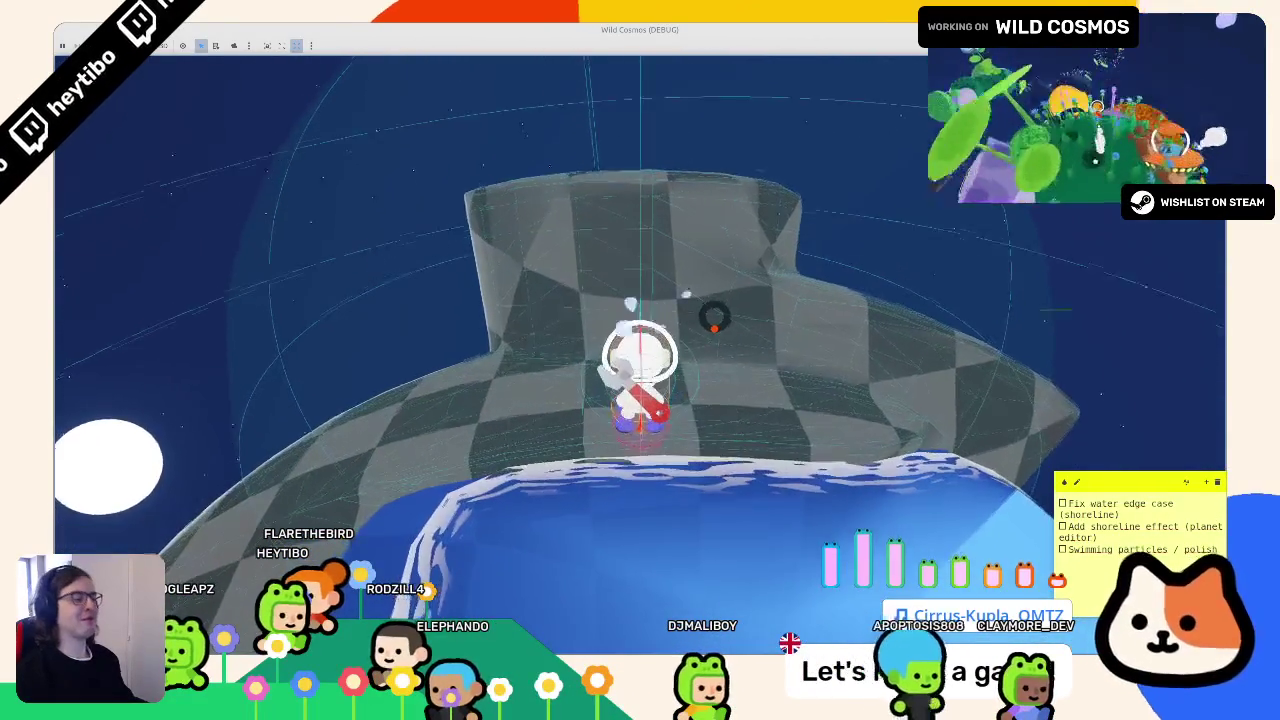
key("F8")
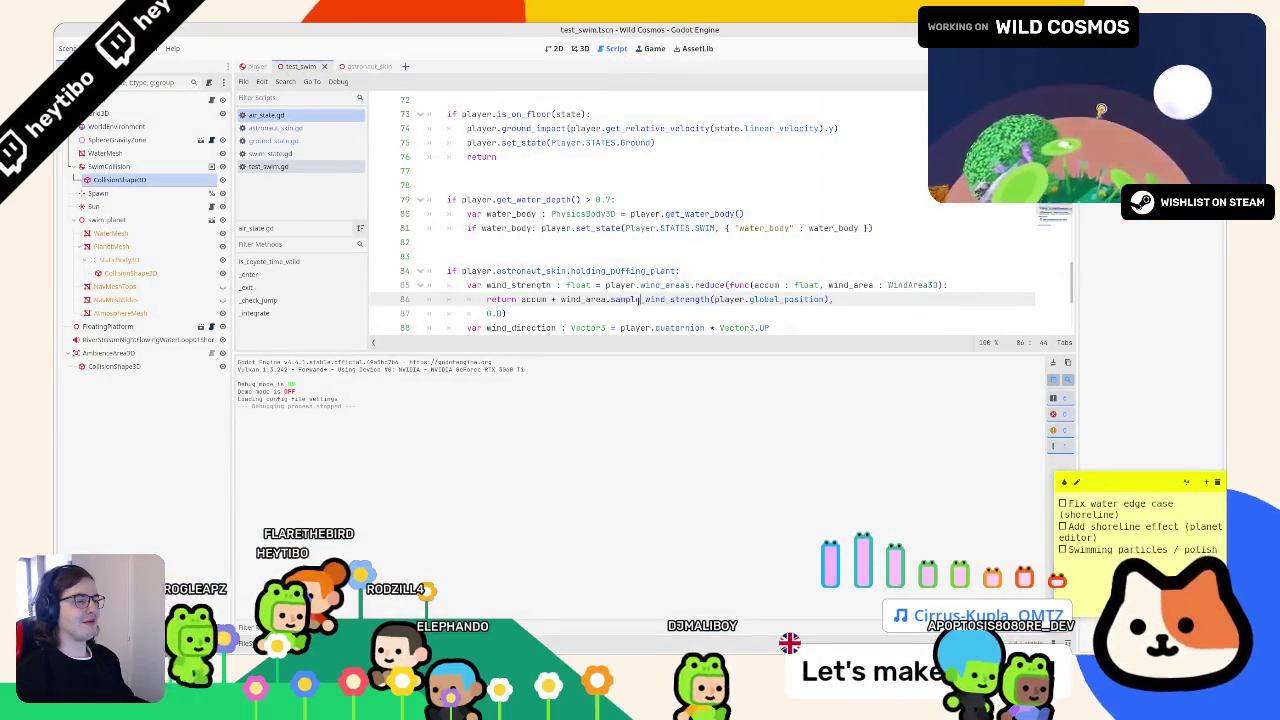
- Add a return after the SWIM set_state in air_state.gd and playtest swimming in
double_click(609, 228)
key("shift+Up")
key("shift+Up")
key("shift+Up")
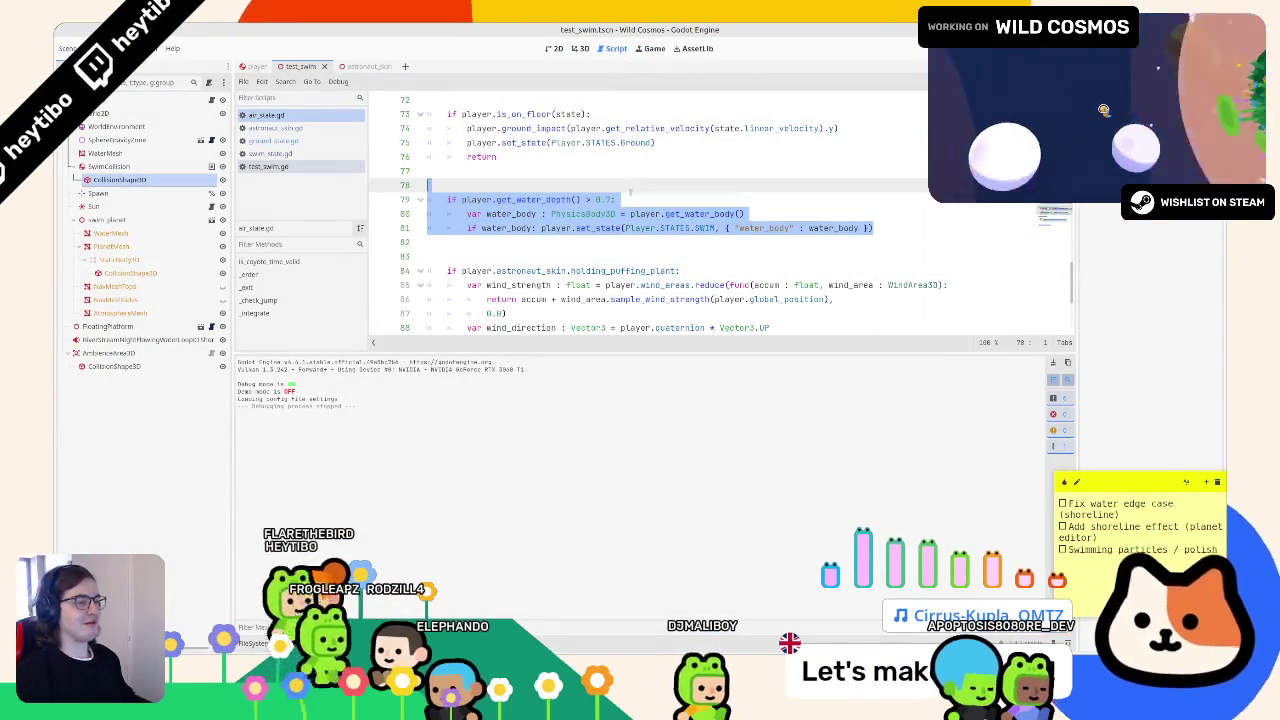
left_click(690, 214)
type("return")
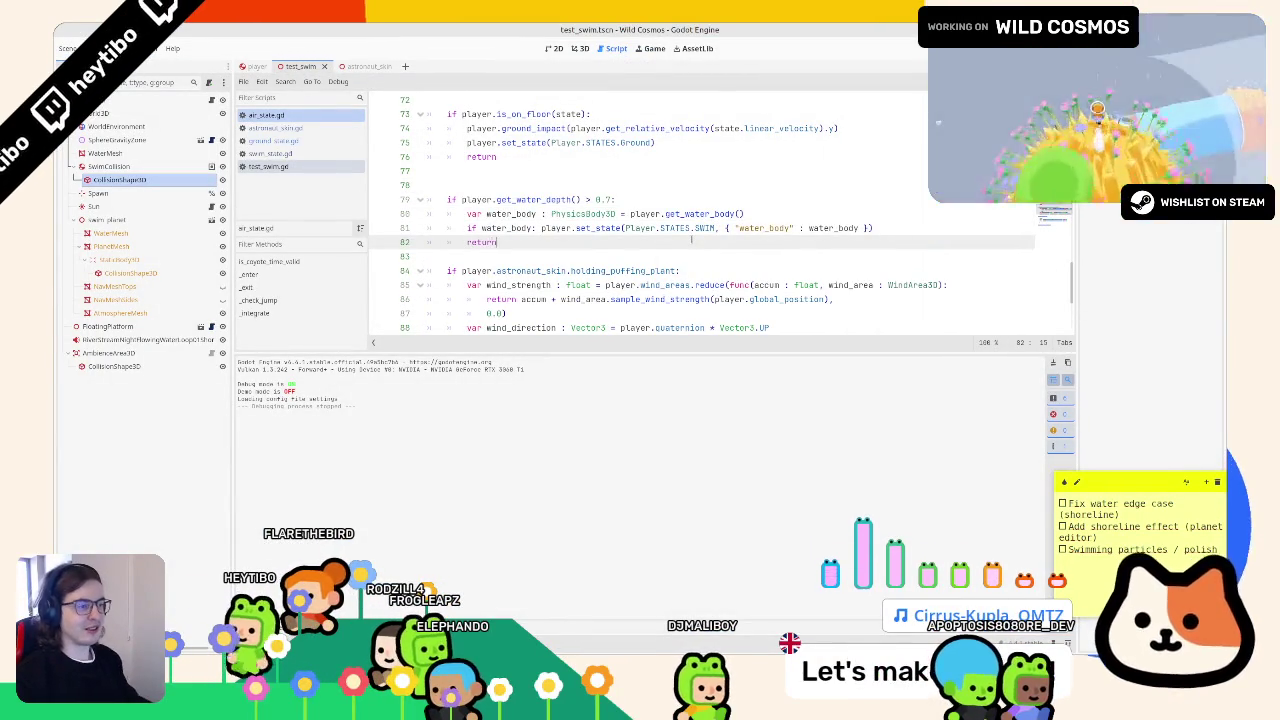
scroll(609, 243, "down", 4)
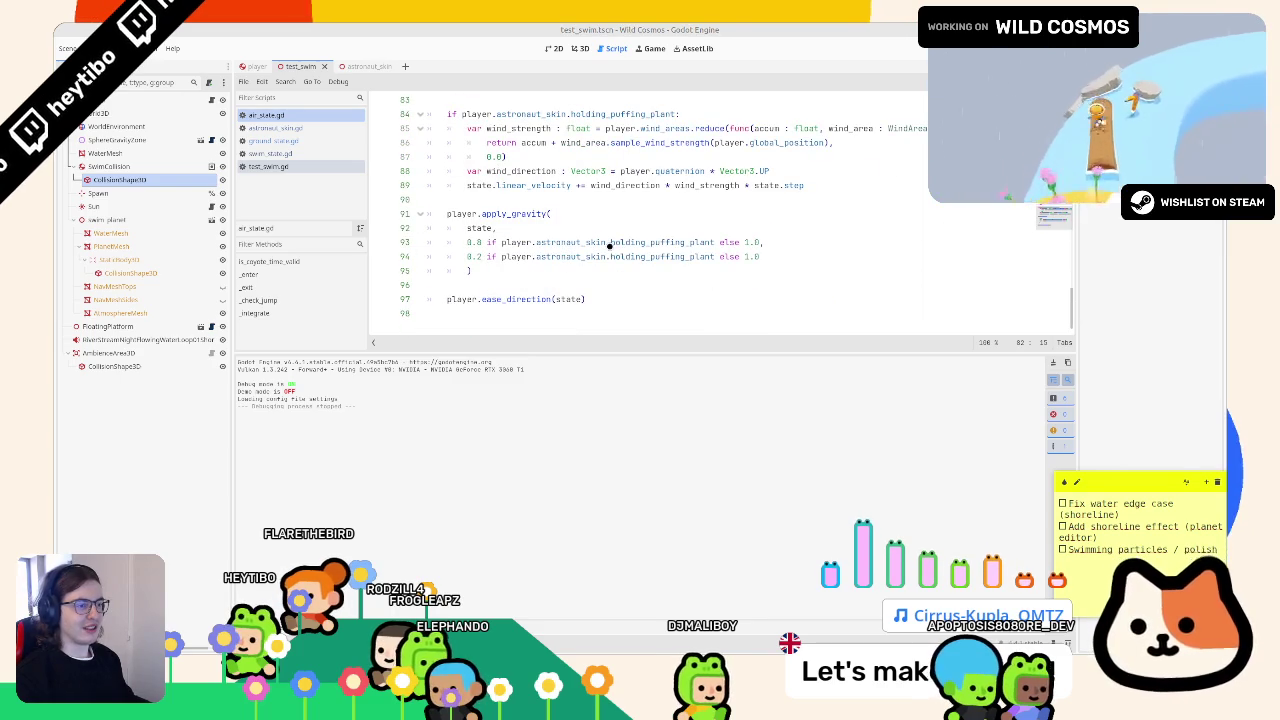
key("F6")
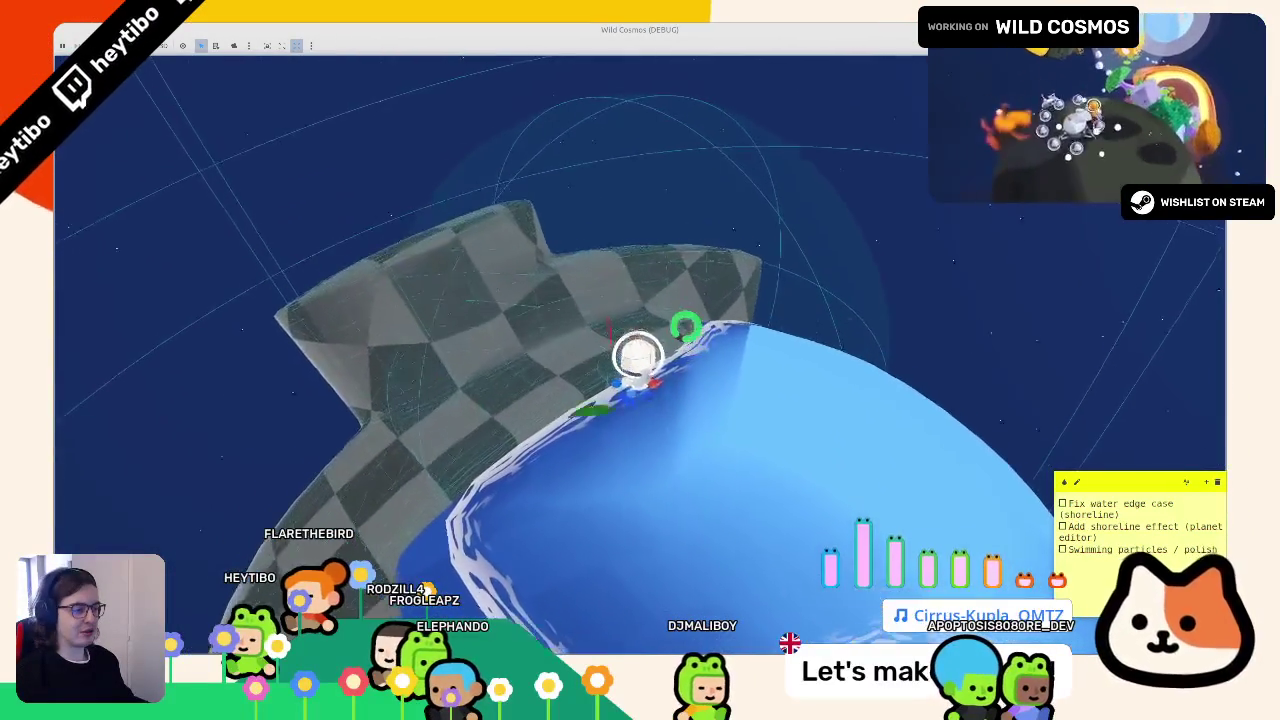
key("w")
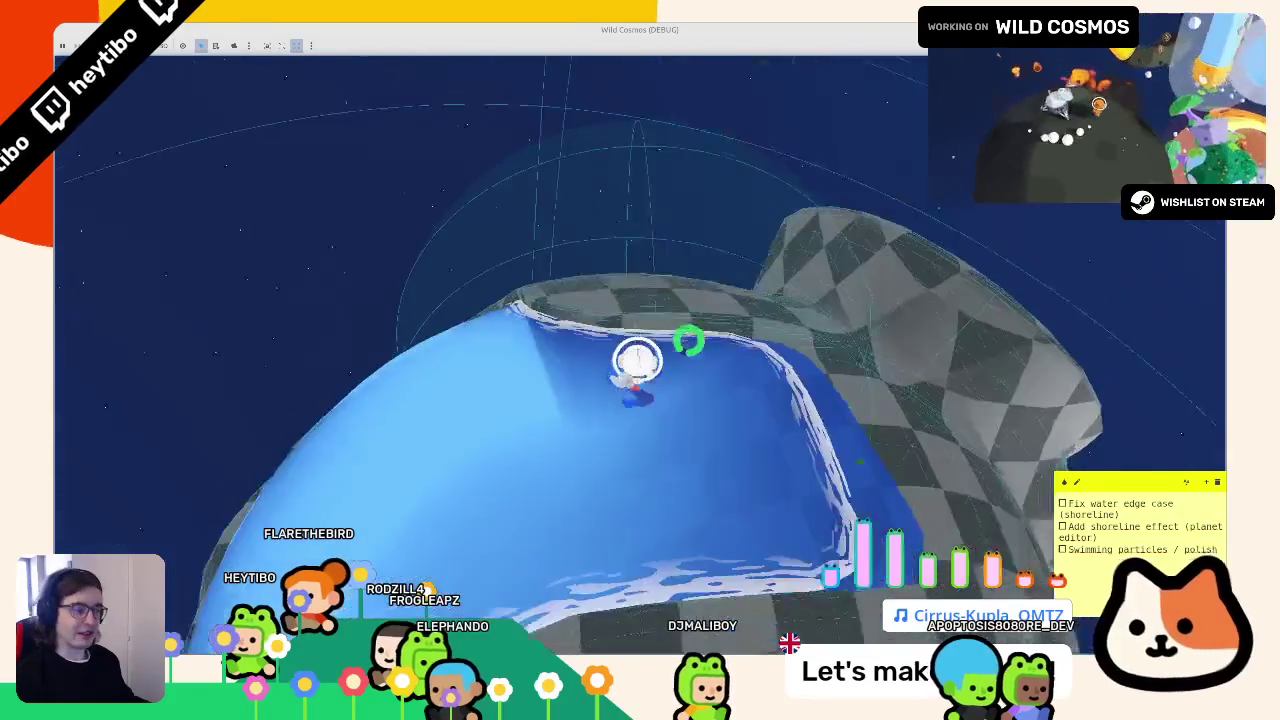
key("F8")
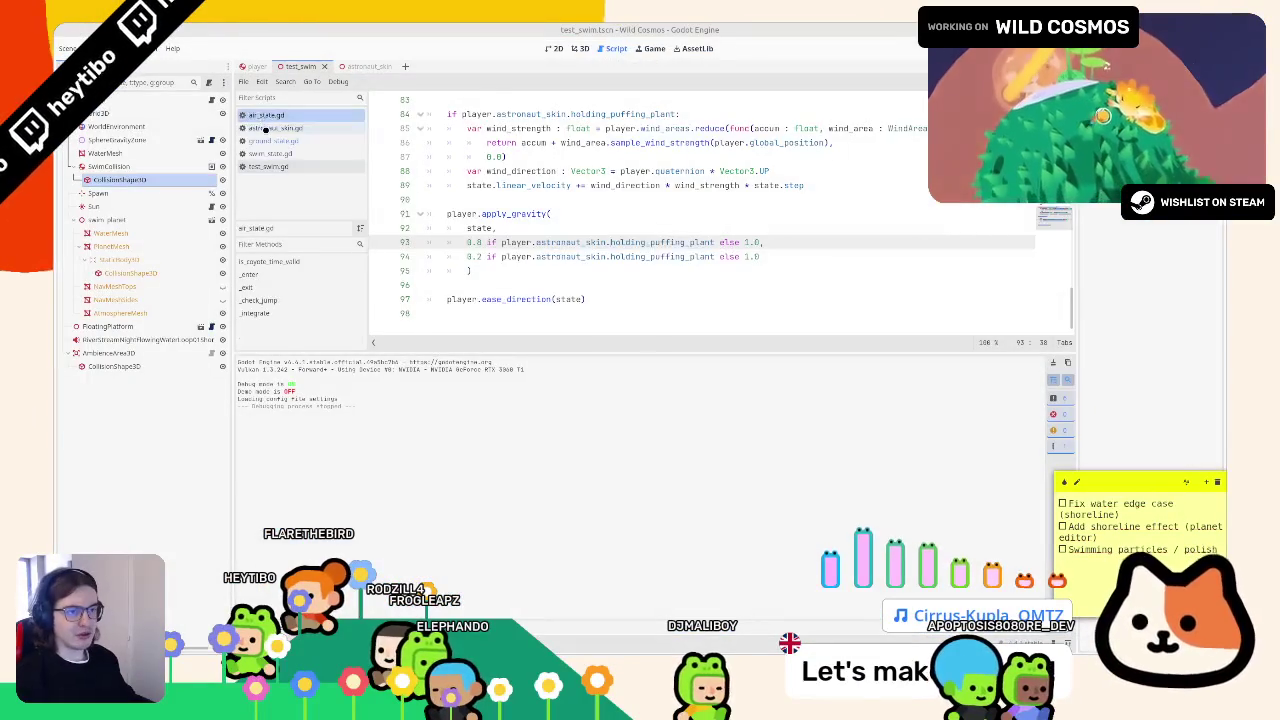
- Add the same return in ground_state.gd, playtest again, then open astronaut_skin.gd
left_click(265, 128)
left_click(266, 140)
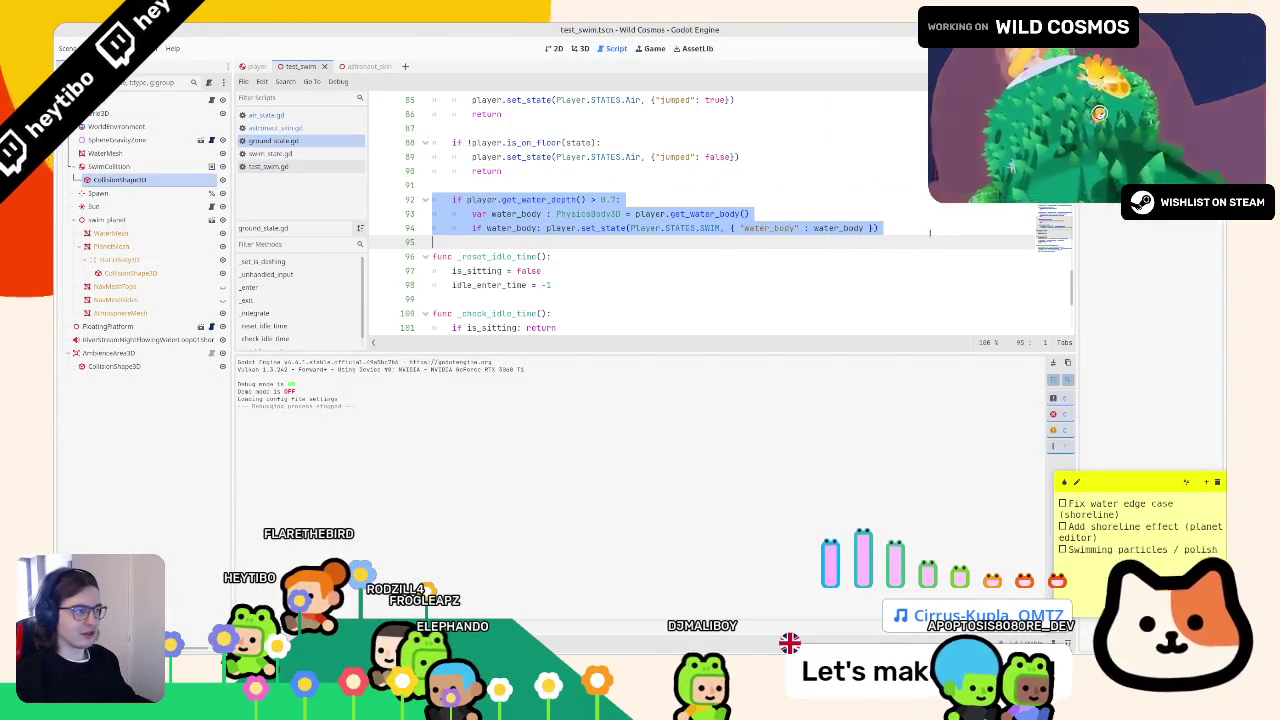
key("Return")
type("return")
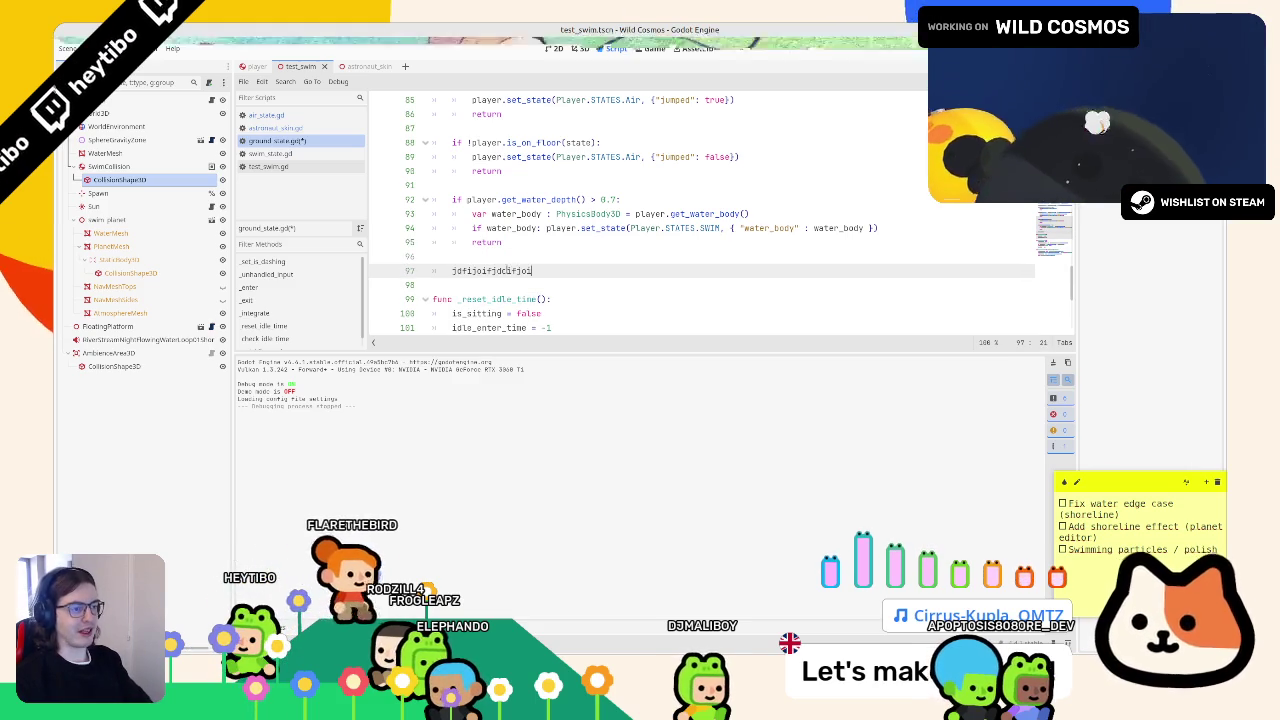
key("F6")
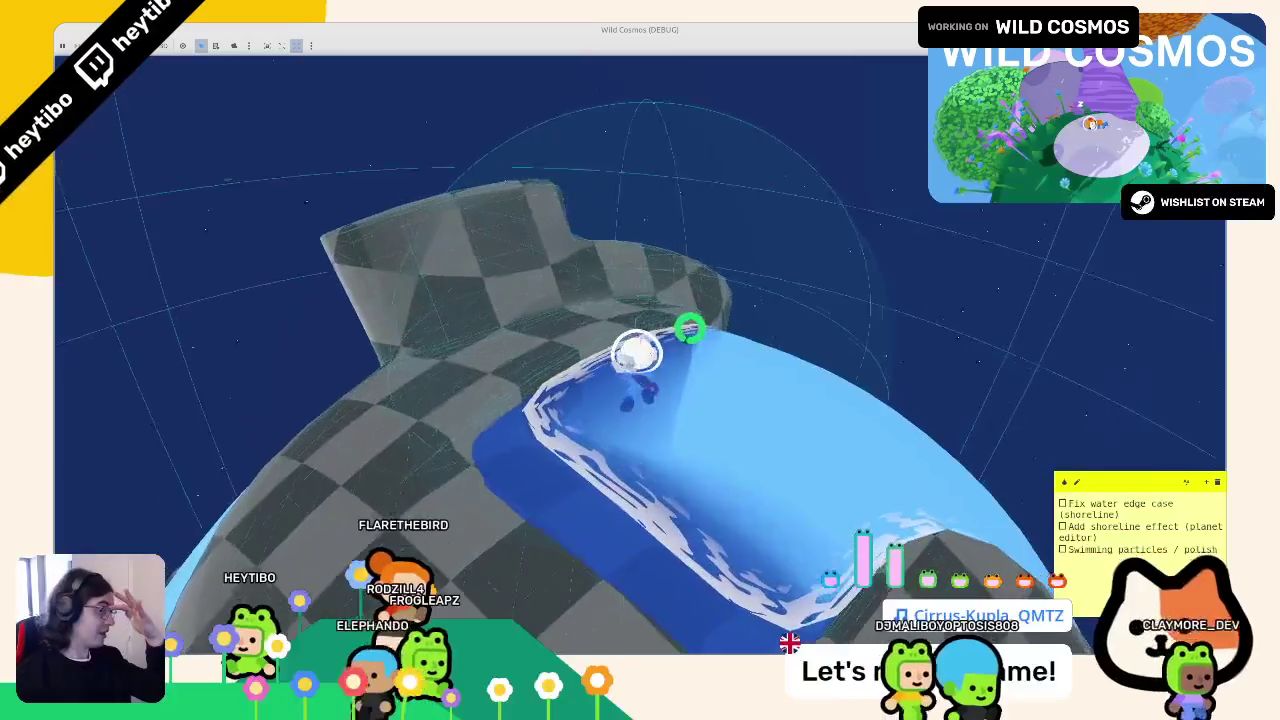
key("w")
key("w")
key("w")
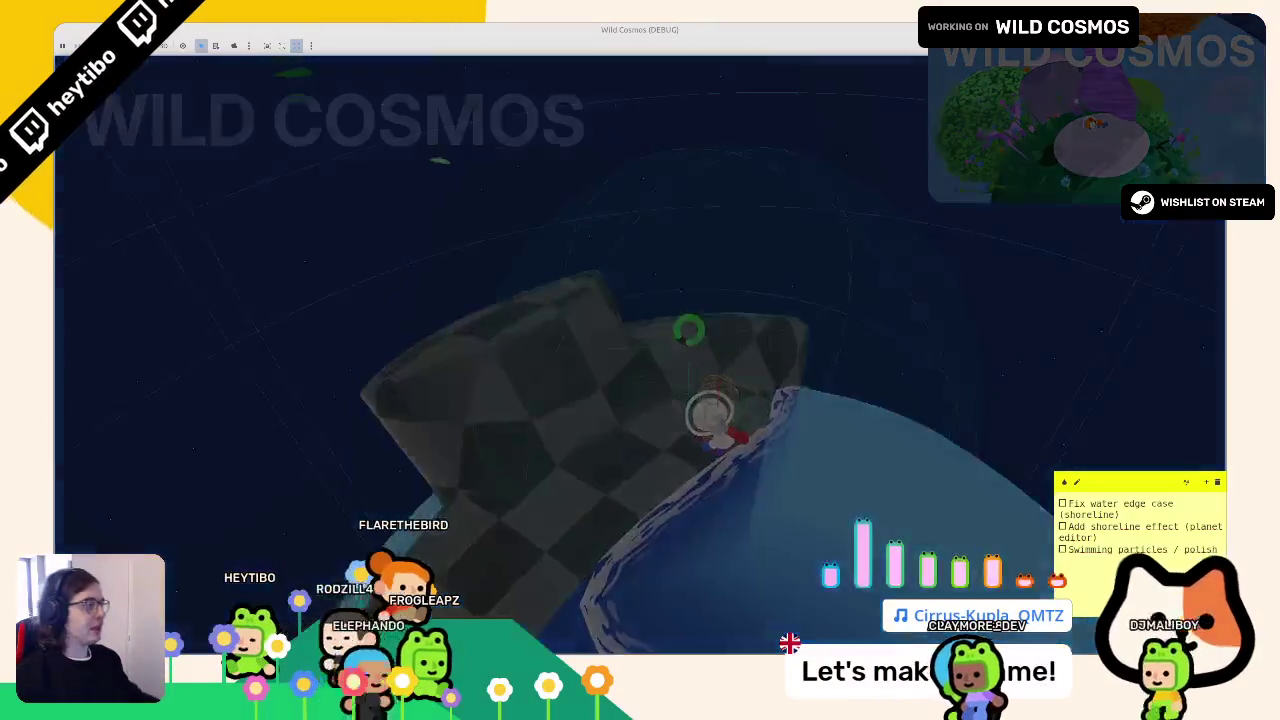
key("F8")
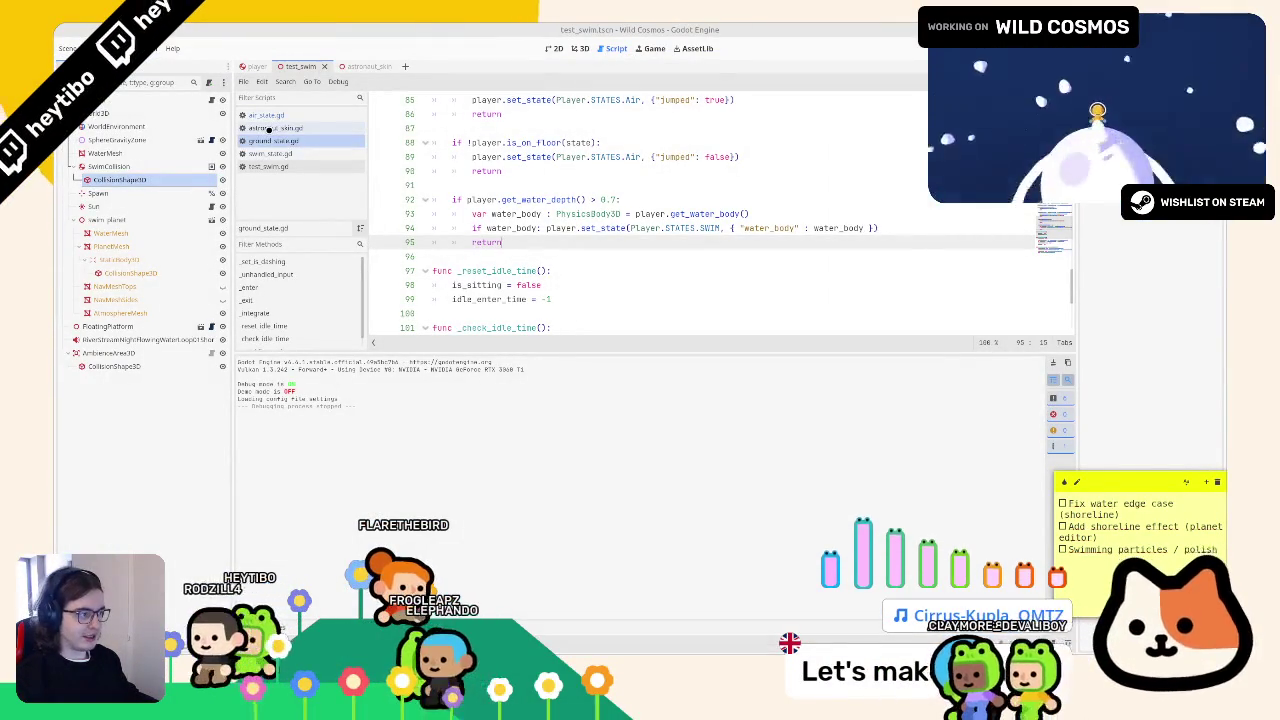
left_click(326, 129)
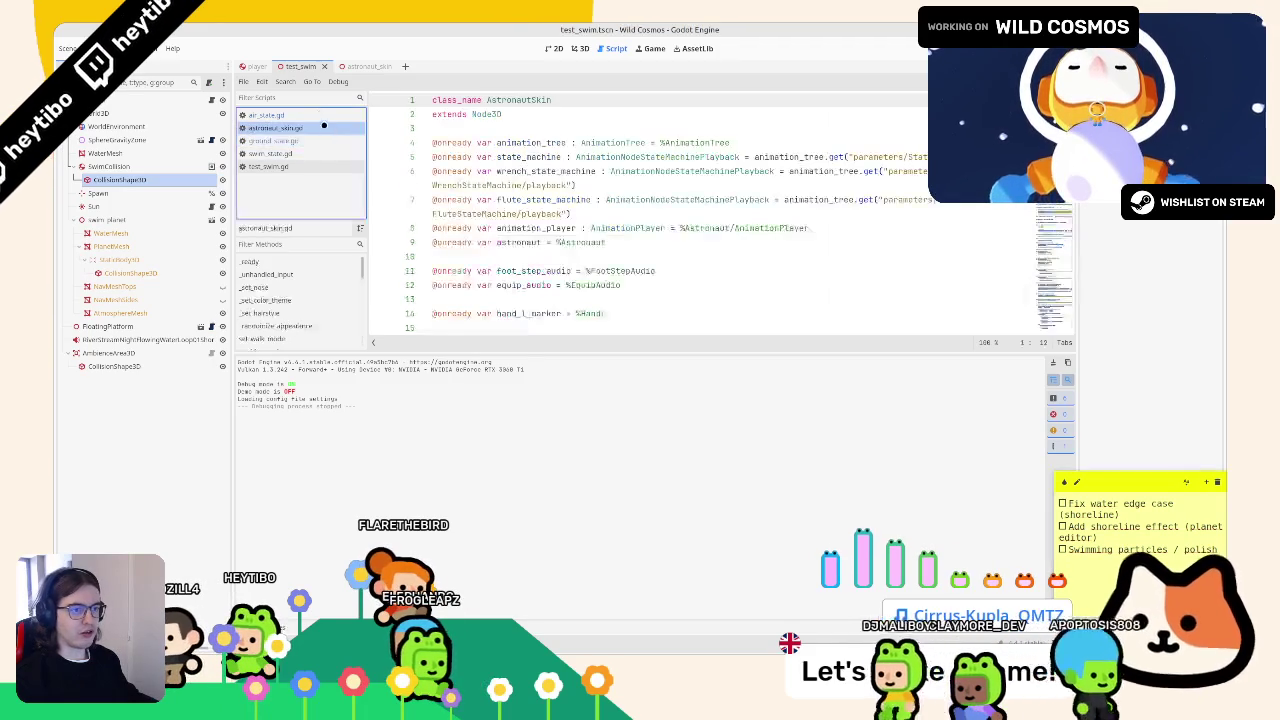
- Back in air_state.gd, search for 'velo' and step through the matches
left_click(309, 117)
key("Up")
key("Up")
key("Up")
scroll(510, 222, "up", 5)
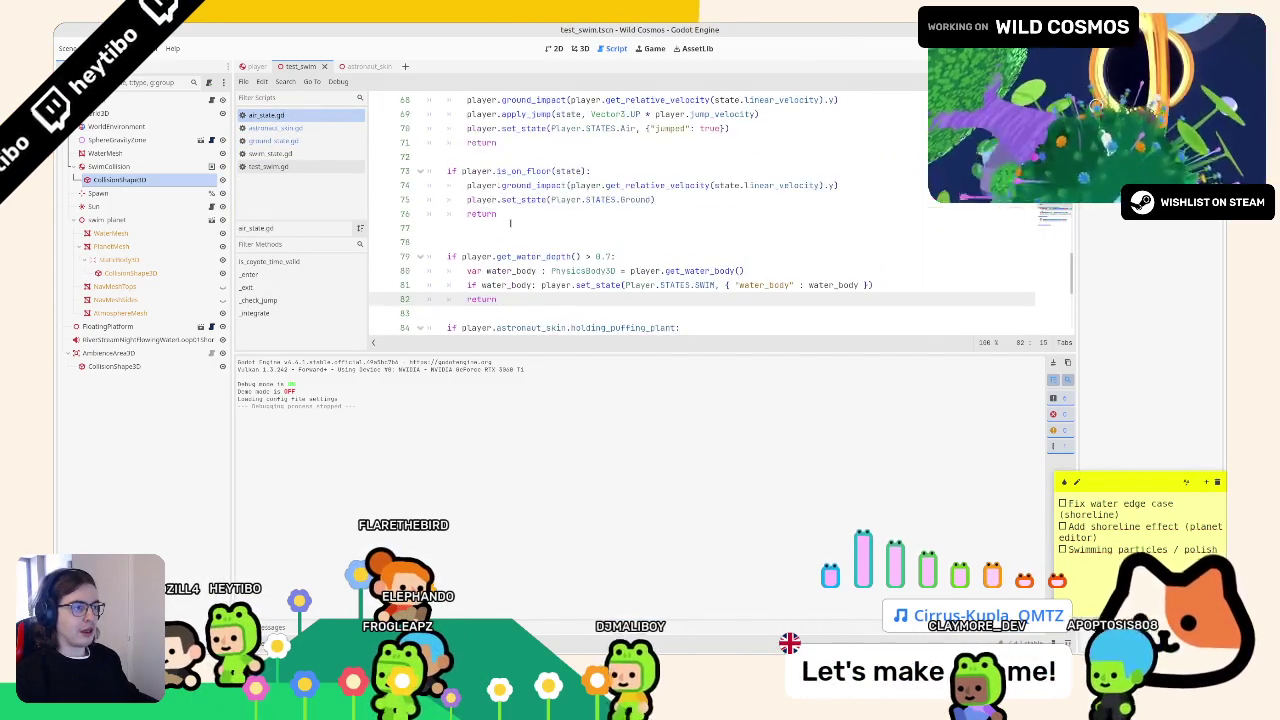
key("ctrl+f")
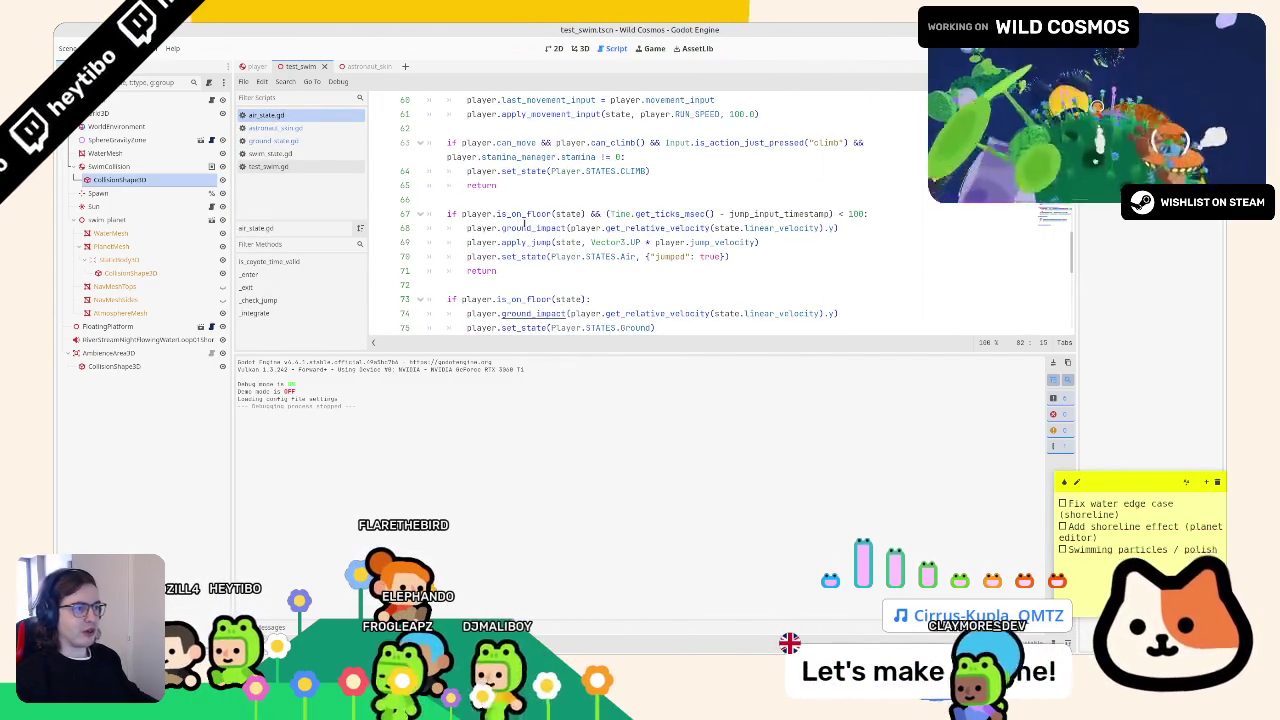
type("velo")
key("shift+Return")
key("shift+Return")
key("shift+Return")
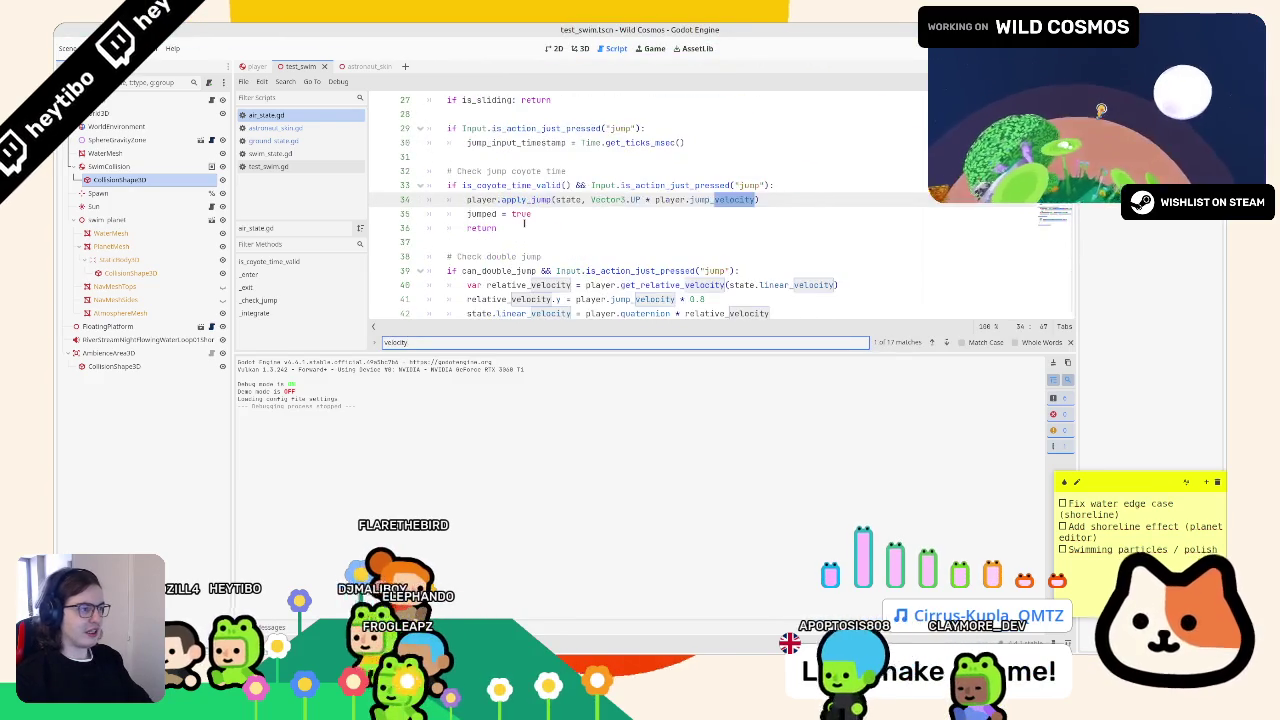
key("Return")
key("Return")
key("Return")
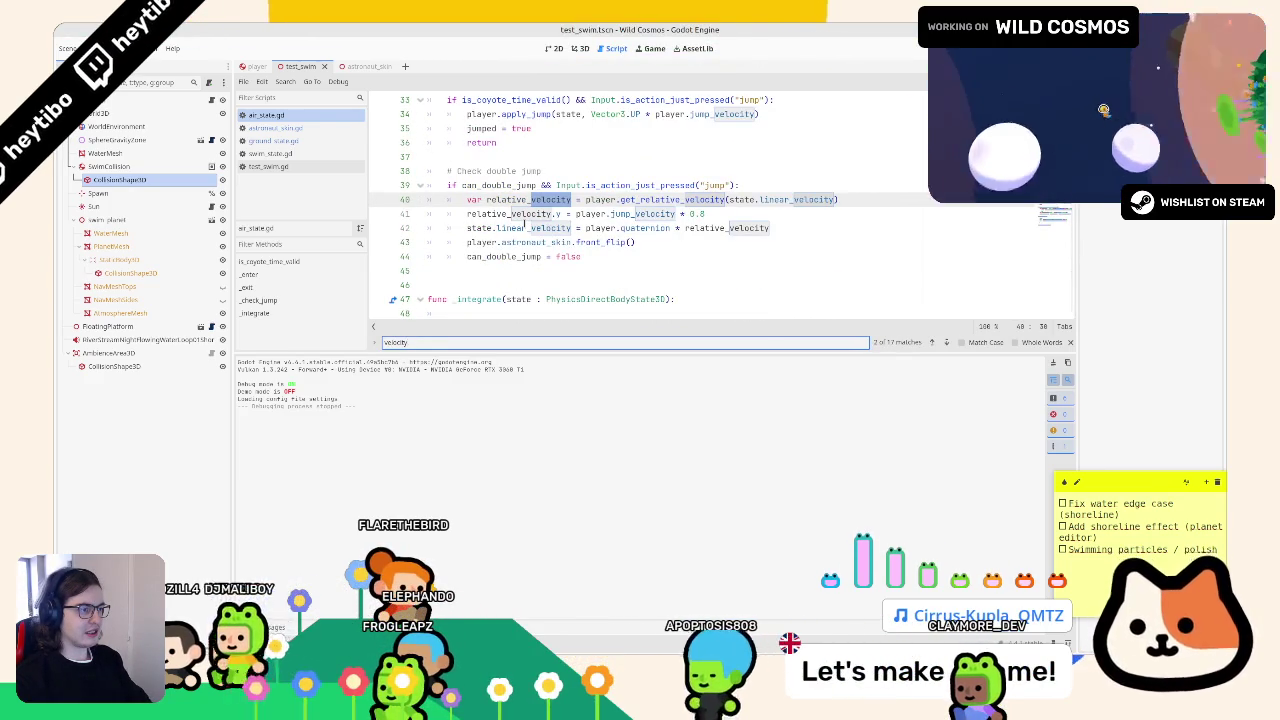
key("Return")
key("Return")
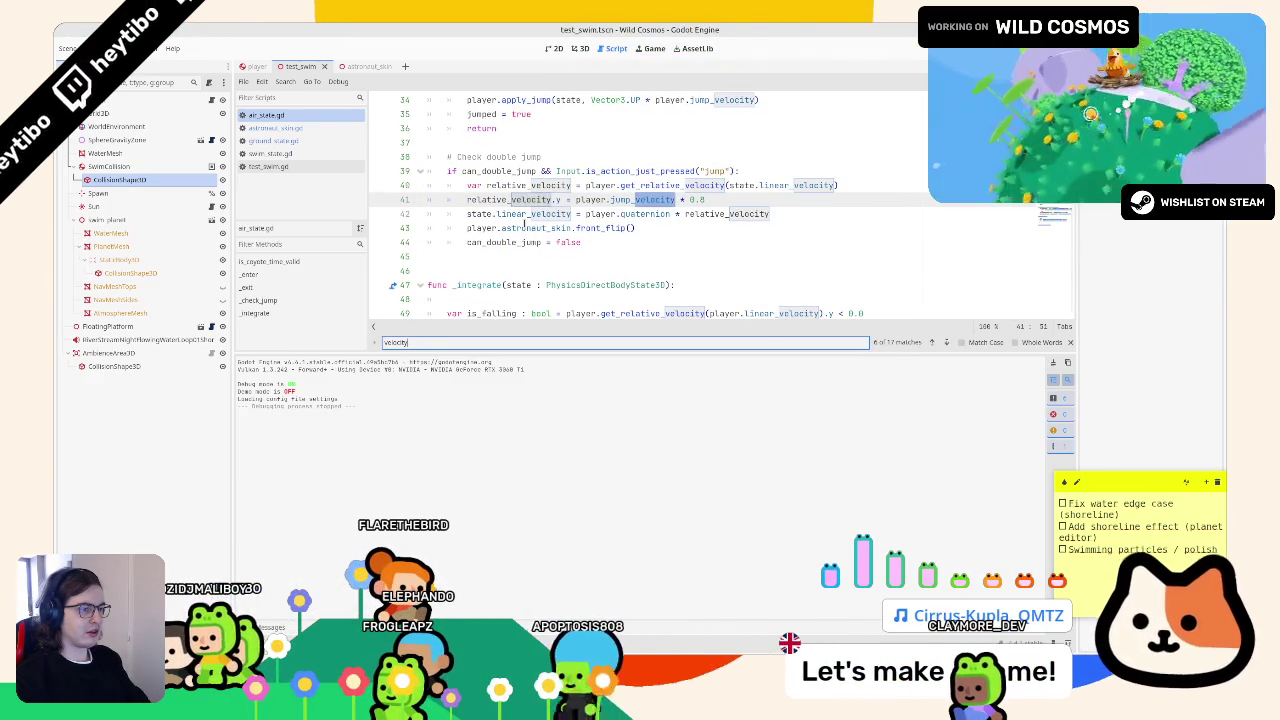
key("Escape")
- Go from get_relative_velocity on line 74 to its definition in player.gd
scroll(469, 229, "up", 4)
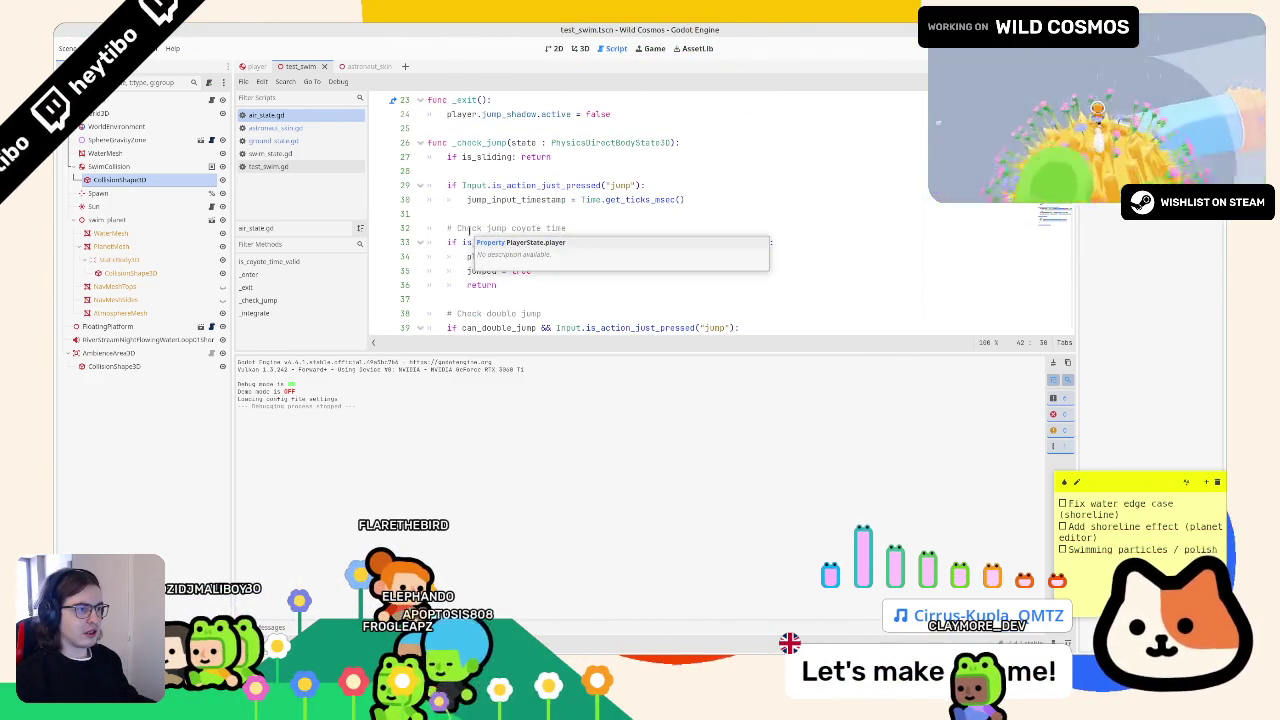
scroll(469, 229, "down", 10)
scroll(506, 251, "down", 4)
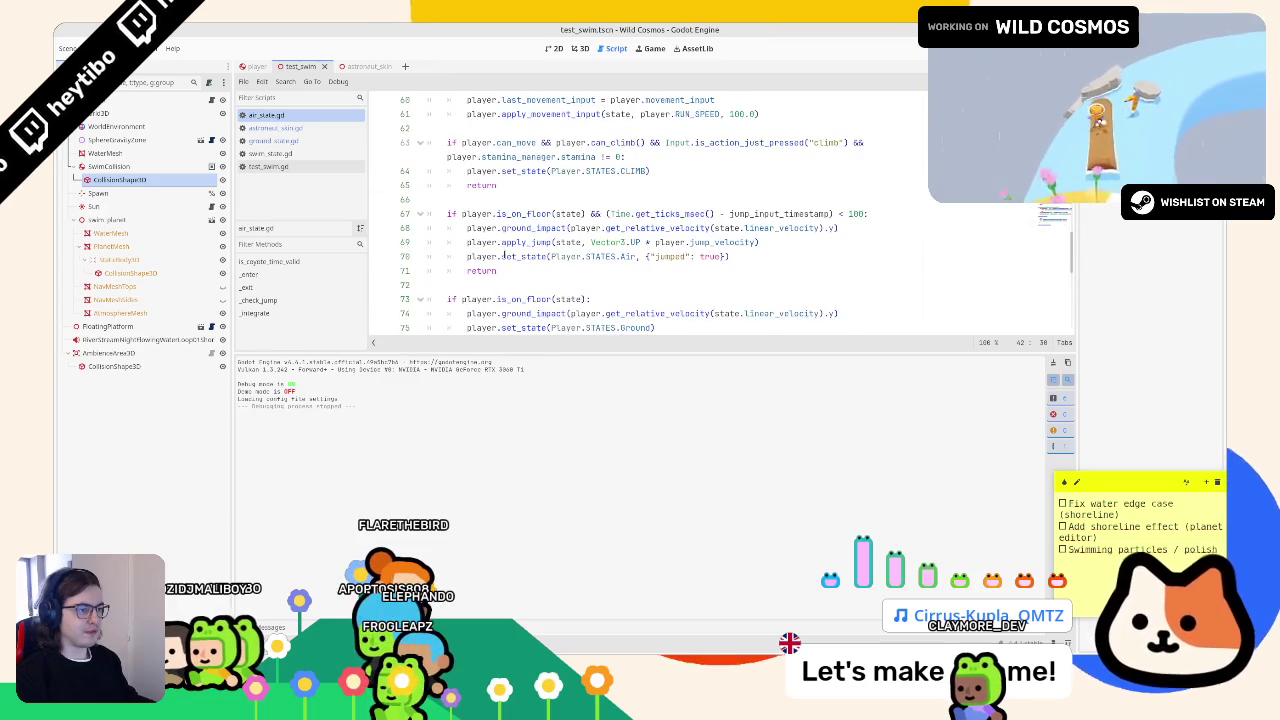
scroll(506, 251, "down", 2)
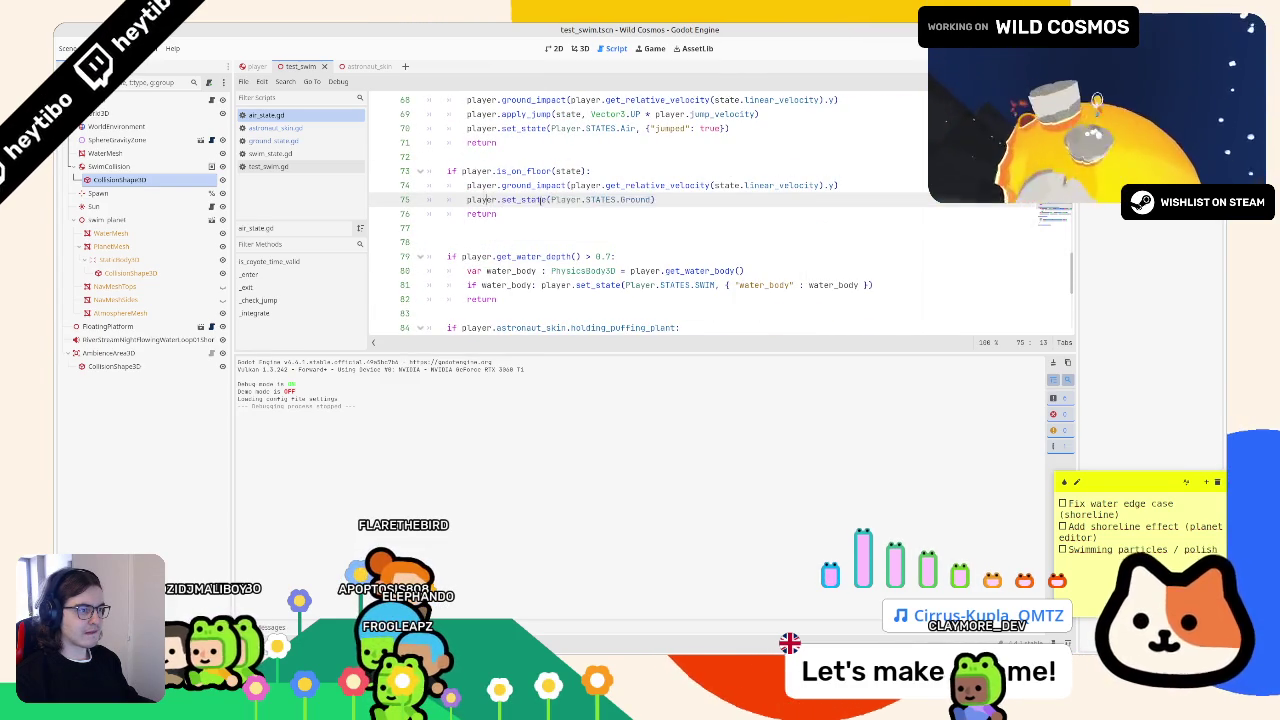
double_click(536, 186)
left_click_drag(570, 185, 741, 186)
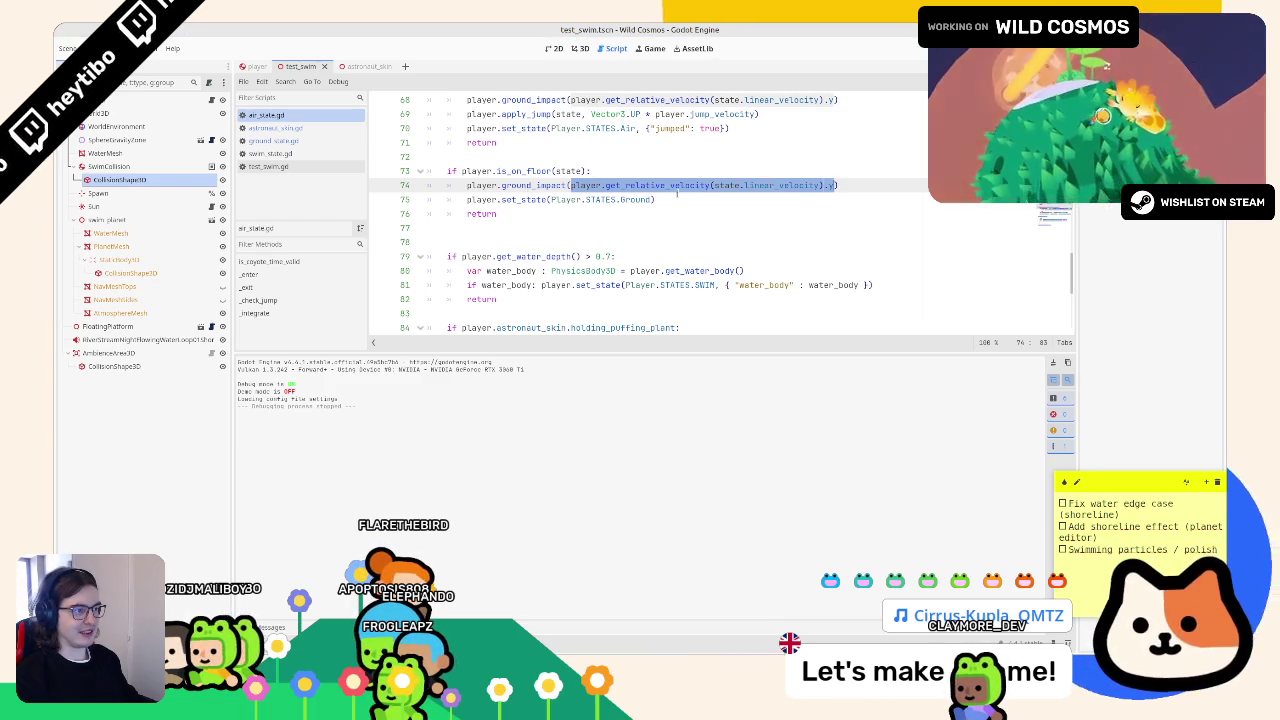
left_click(672, 186, "ctrl")
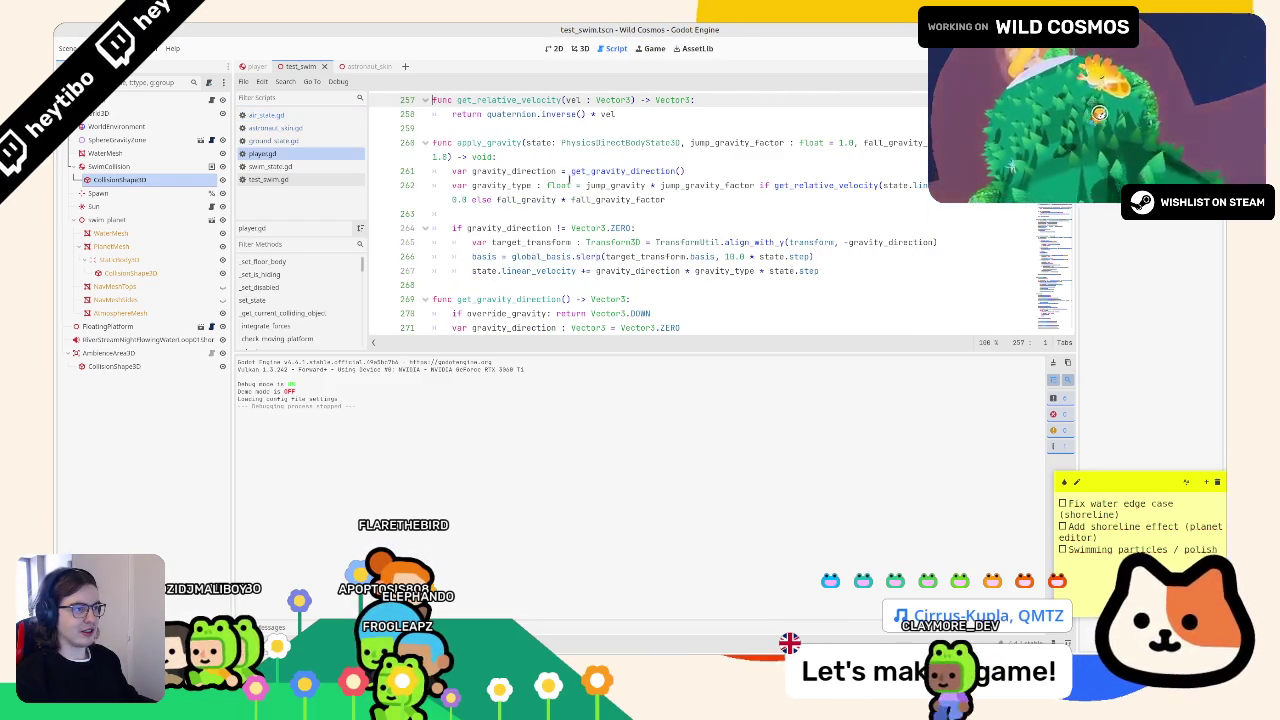
- Review the player scripts, including ground_impact's percent calculation on player.gd line 626, and return to air_state.gd
left_click(268, 179)
left_click(268, 166)
left_click(273, 155)
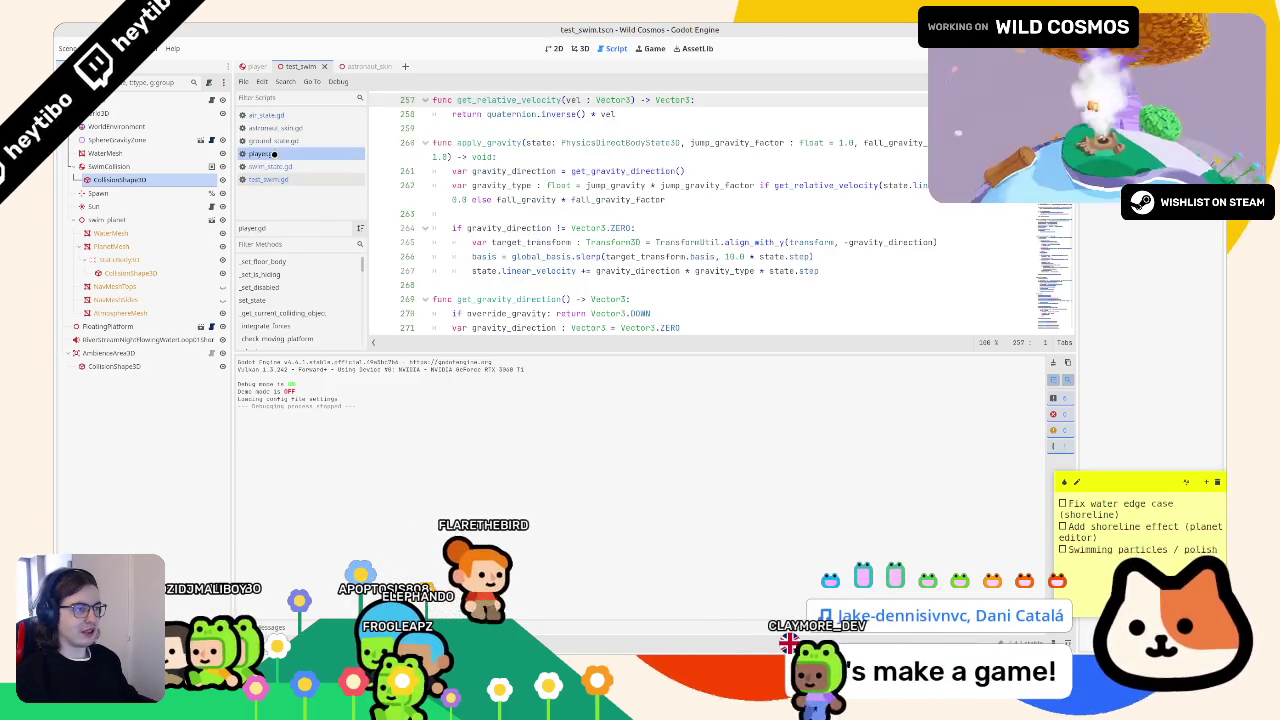
left_click(268, 140)
left_click(266, 115)
left_click(268, 140)
left_click(307, 127)
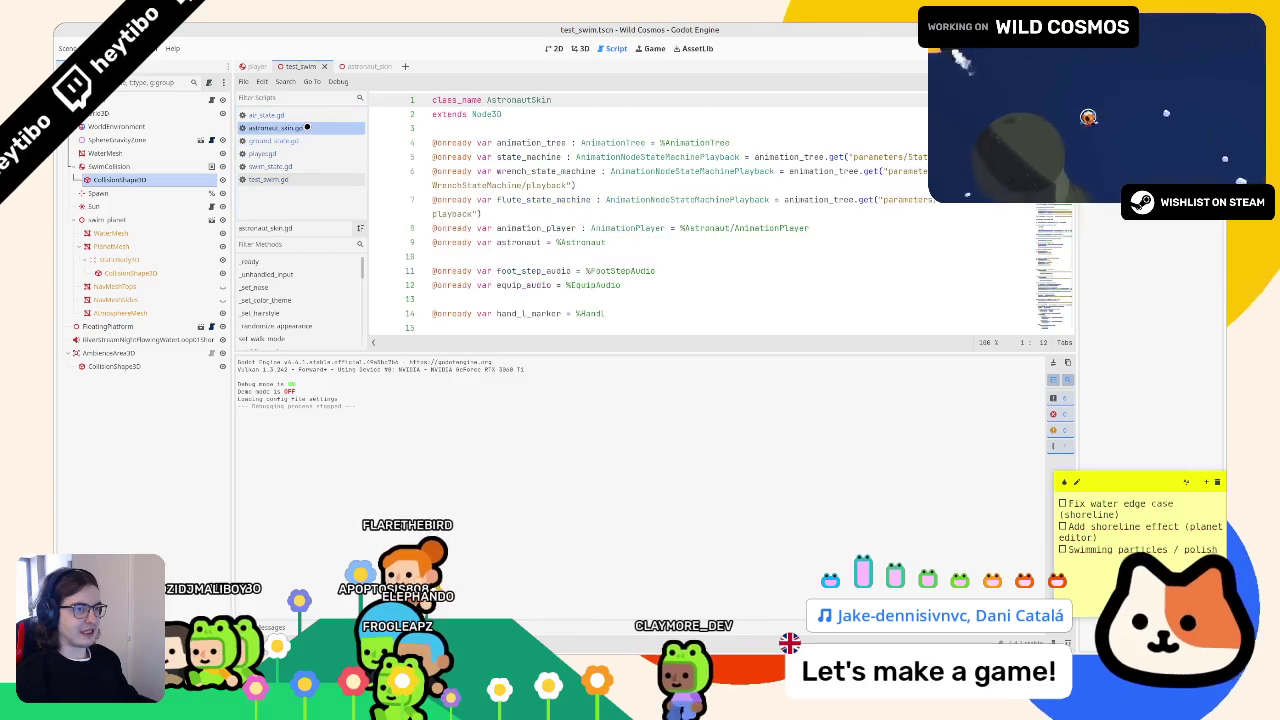
left_click(266, 115)
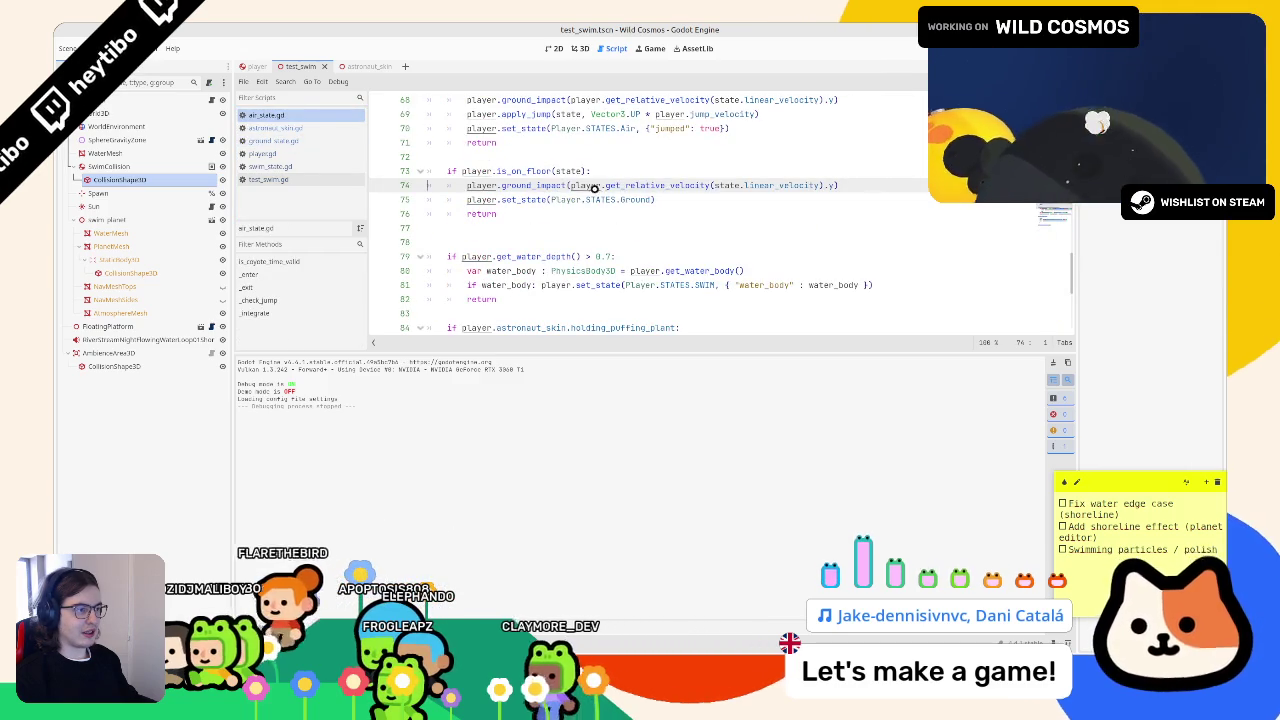
left_click(545, 186, "ctrl")
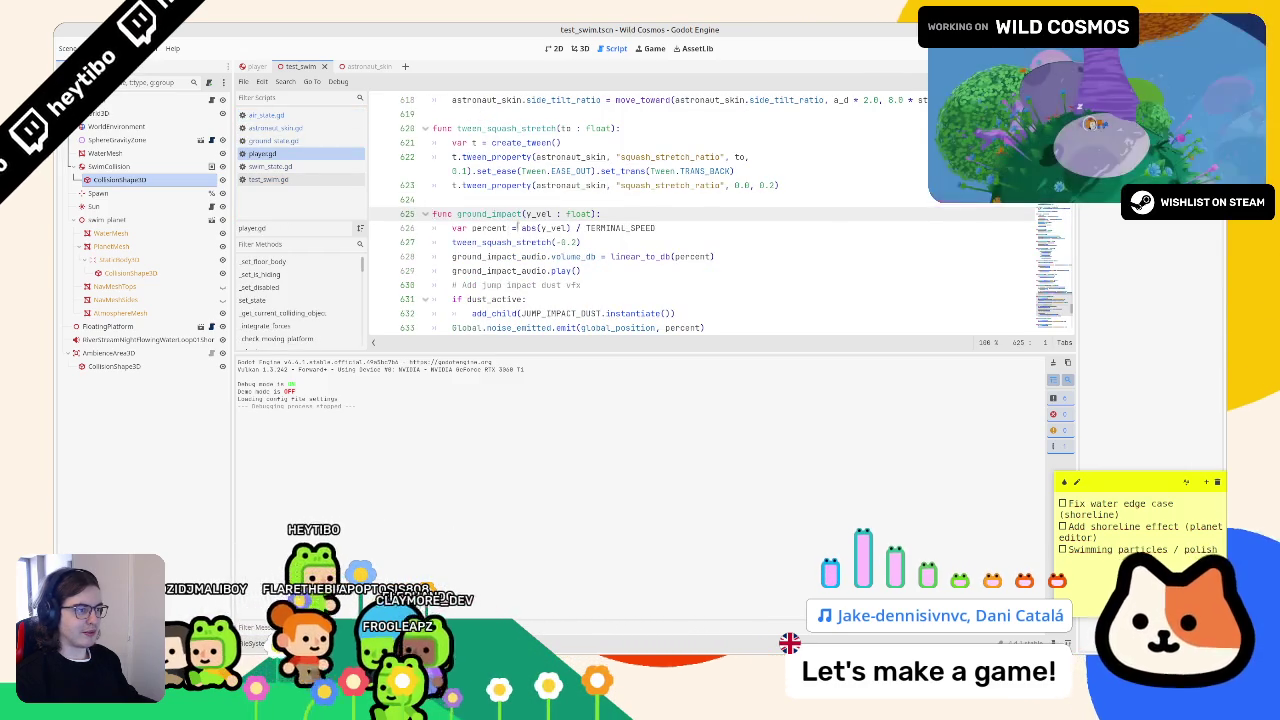
left_click(667, 227)
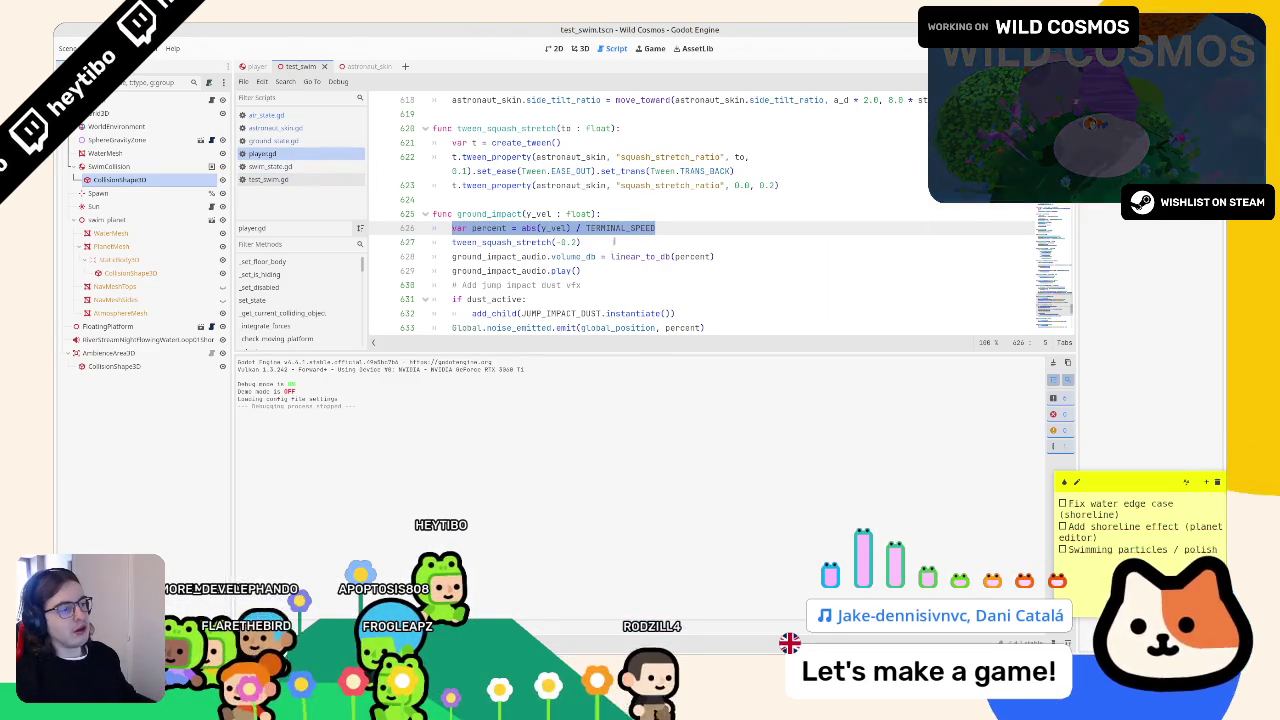
left_click(265, 115)
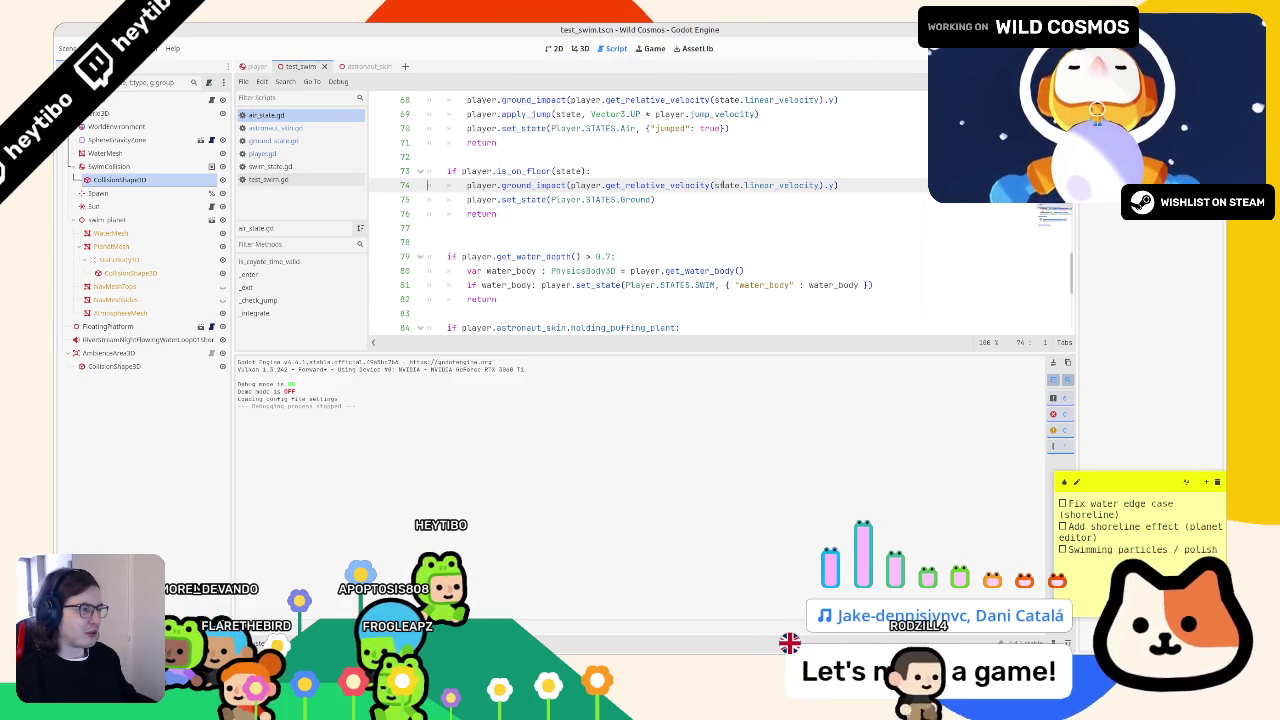
- Add "splash": true after water_body in air_state.gd line 81, then open swim_state.gd
scroll(518, 235, "down", 4)
scroll(494, 208, "up", 1)
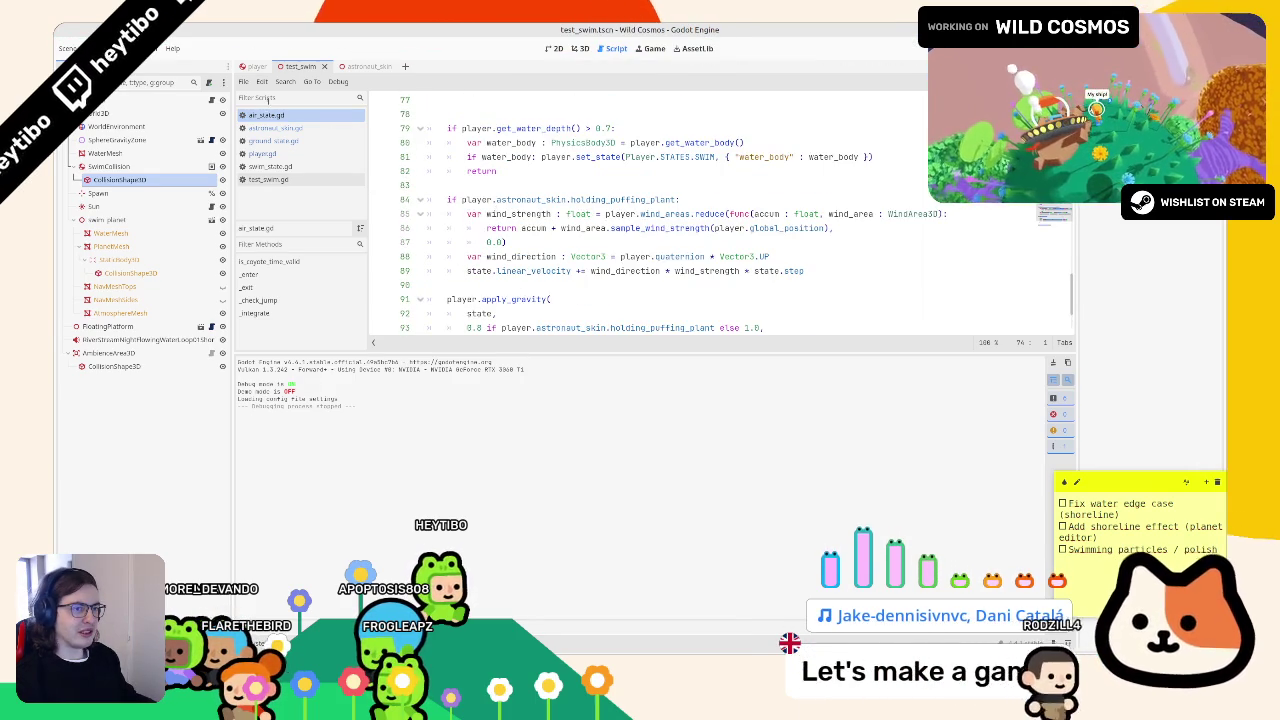
scroll(581, 190, "up", 3)
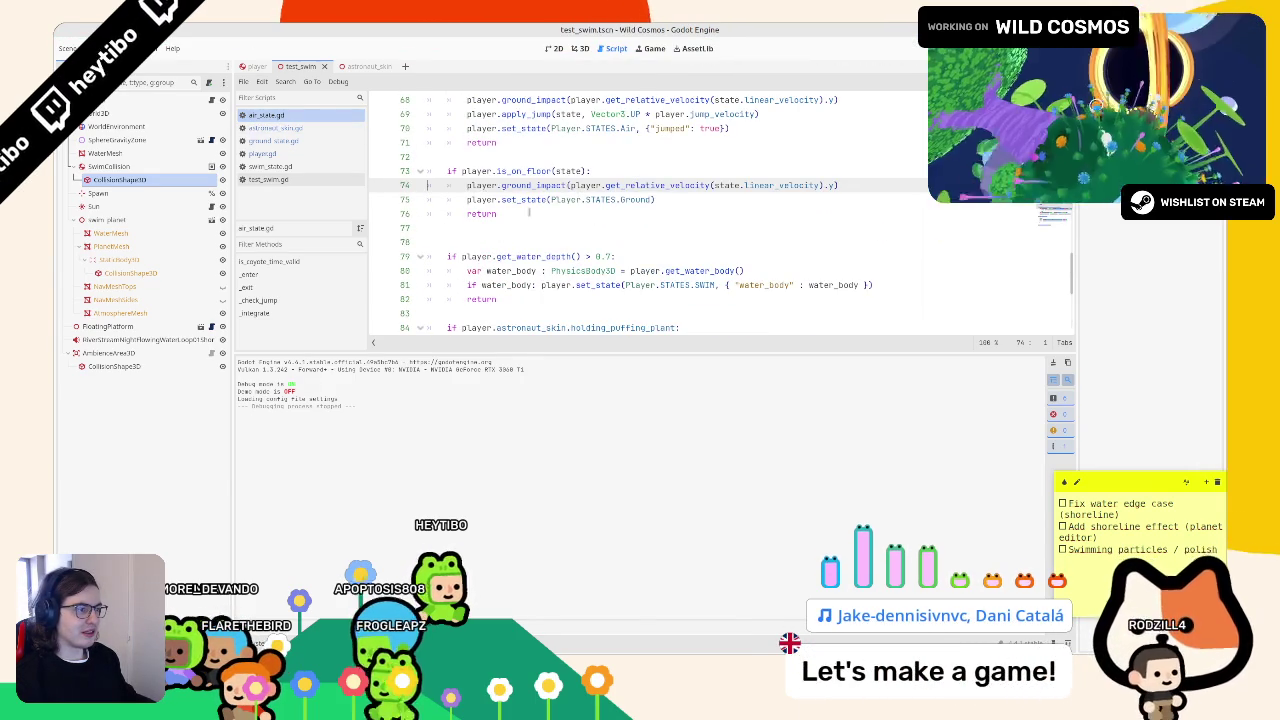
left_click(861, 284)
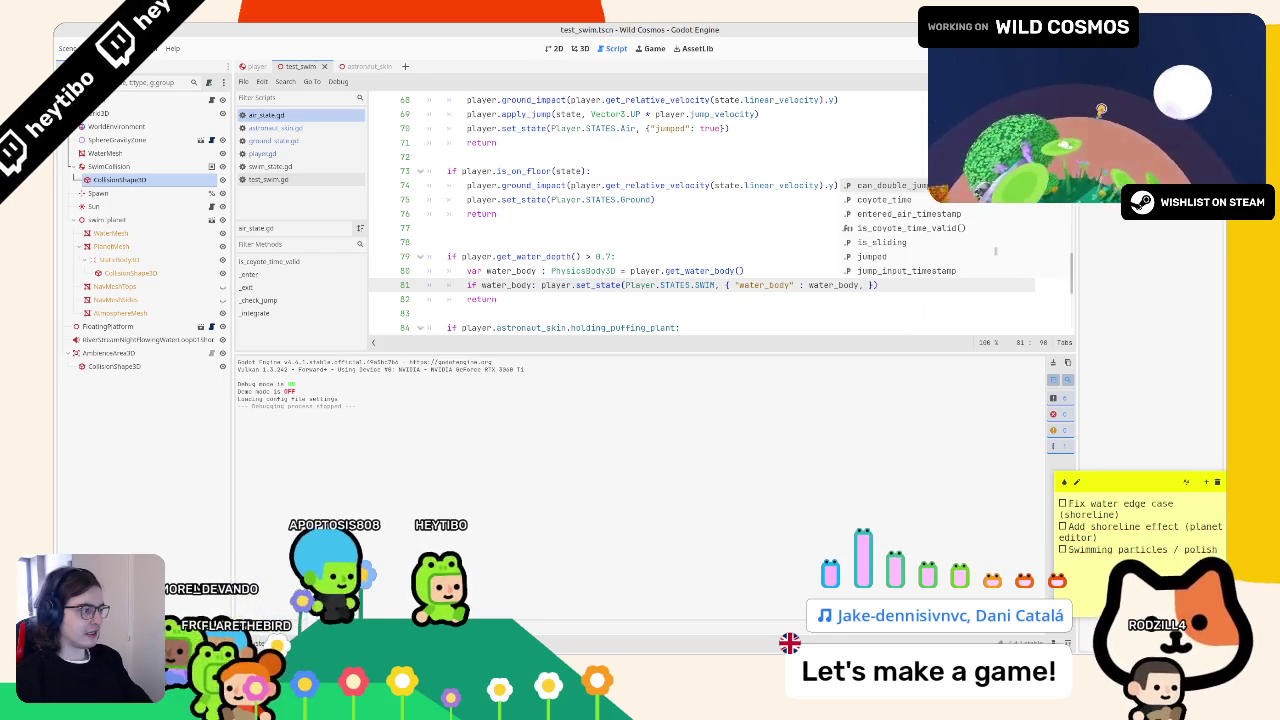
type("sh:")
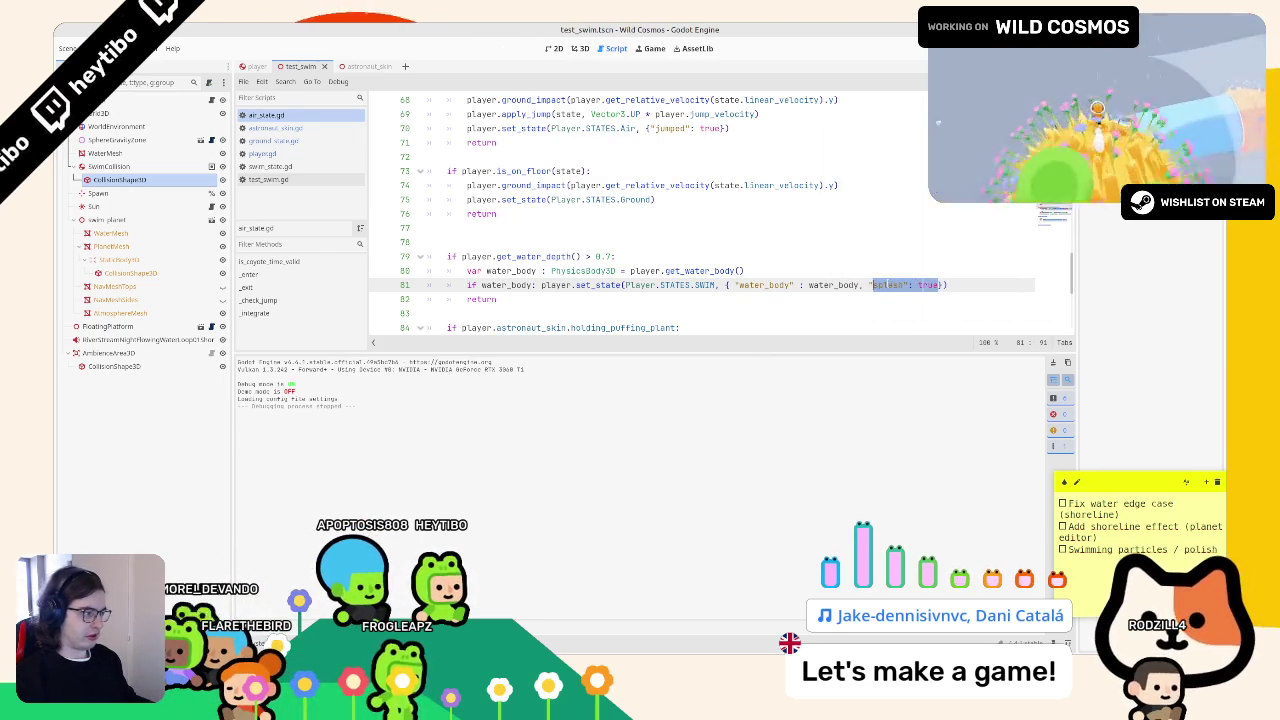
left_click(285, 165)
scroll(684, 253, "up", 10)
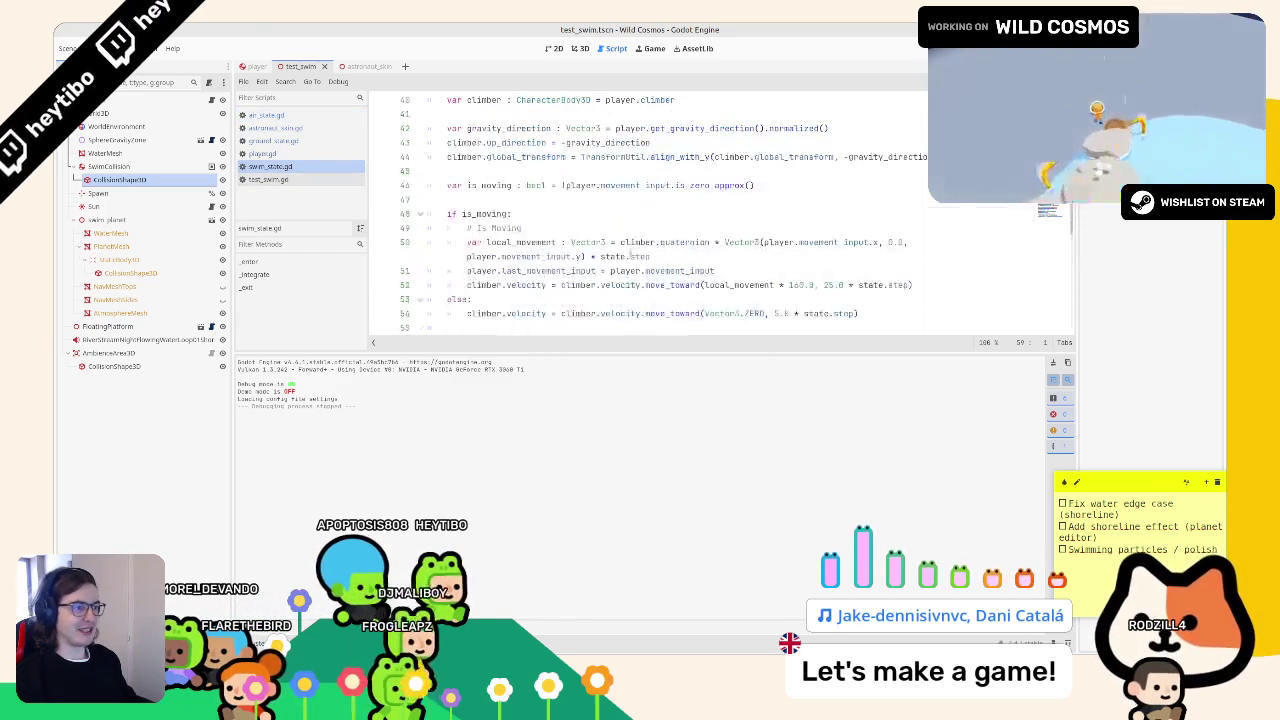
- Insert an if msg.get("splash", false): check above the commented splash block in swim_state.gd
scroll(558, 257, "up", 4)
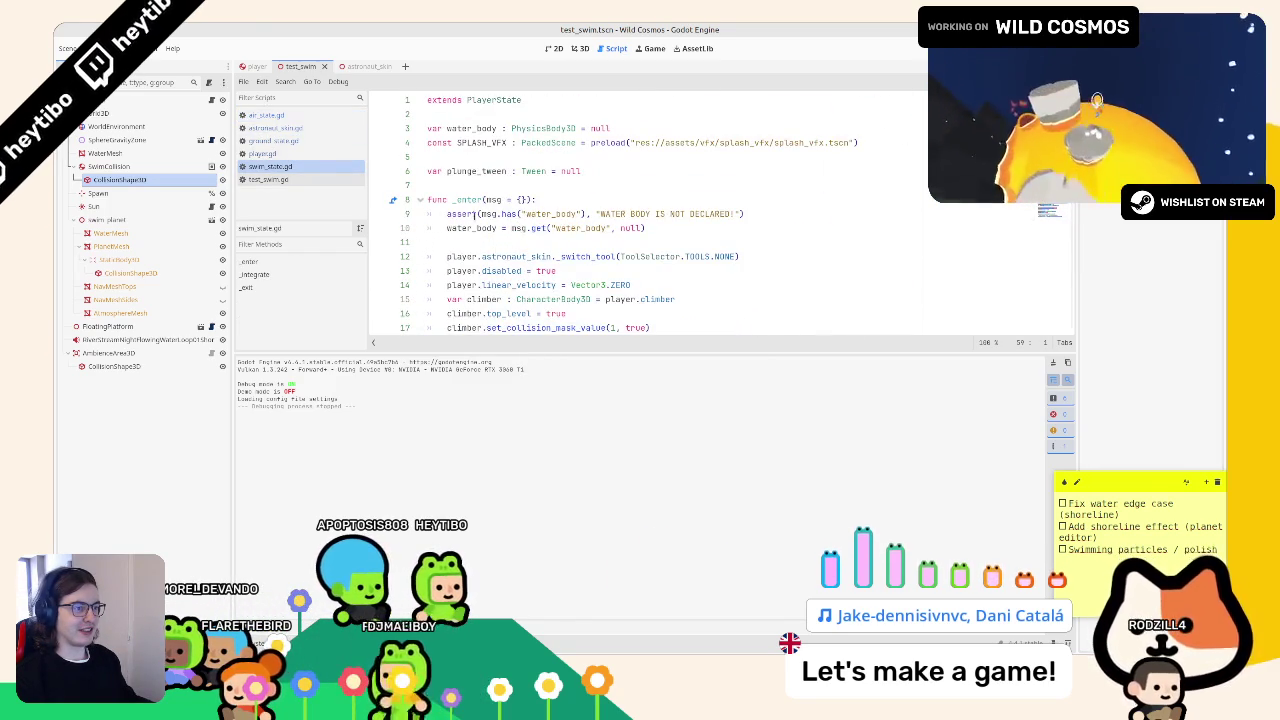
mouse_move(482, 213)
left_mouse_down()
mouse_move(573, 213)
mouse_move(483, 226)
mouse_move(483, 213)
left_mouse_up()
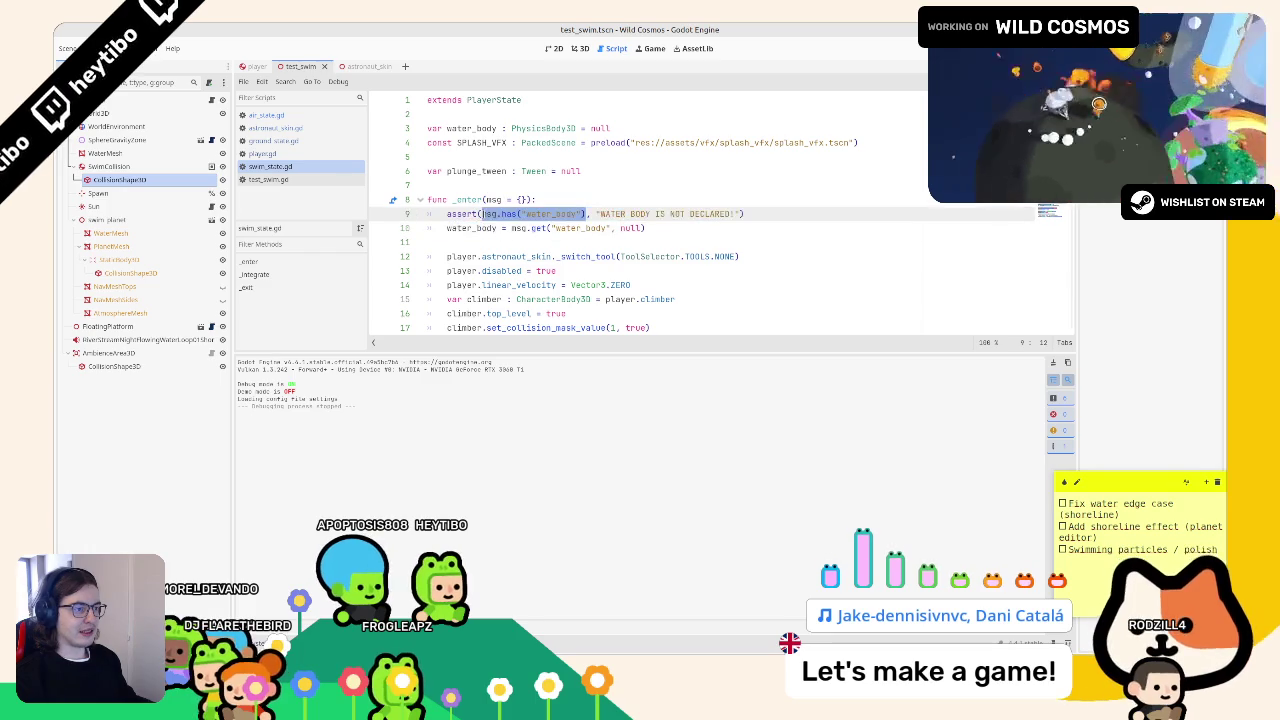
scroll(538, 271, "down", 7)
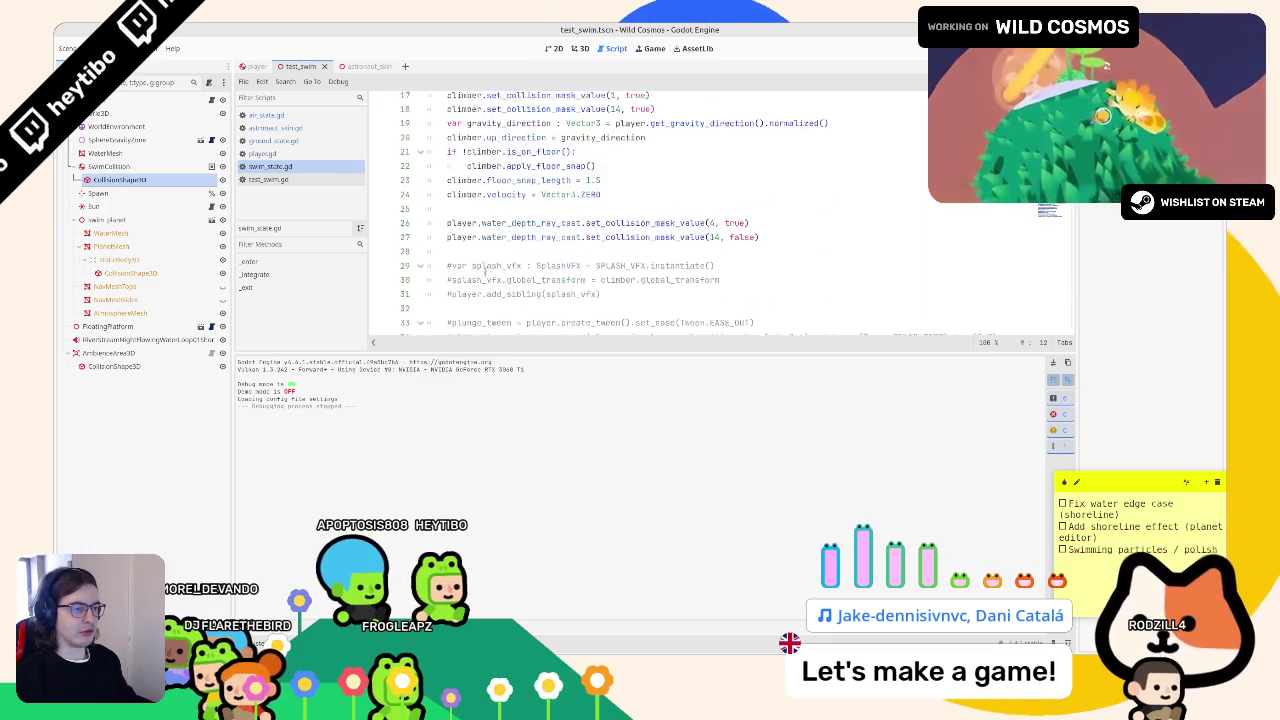
left_click(517, 199)
key("Return")
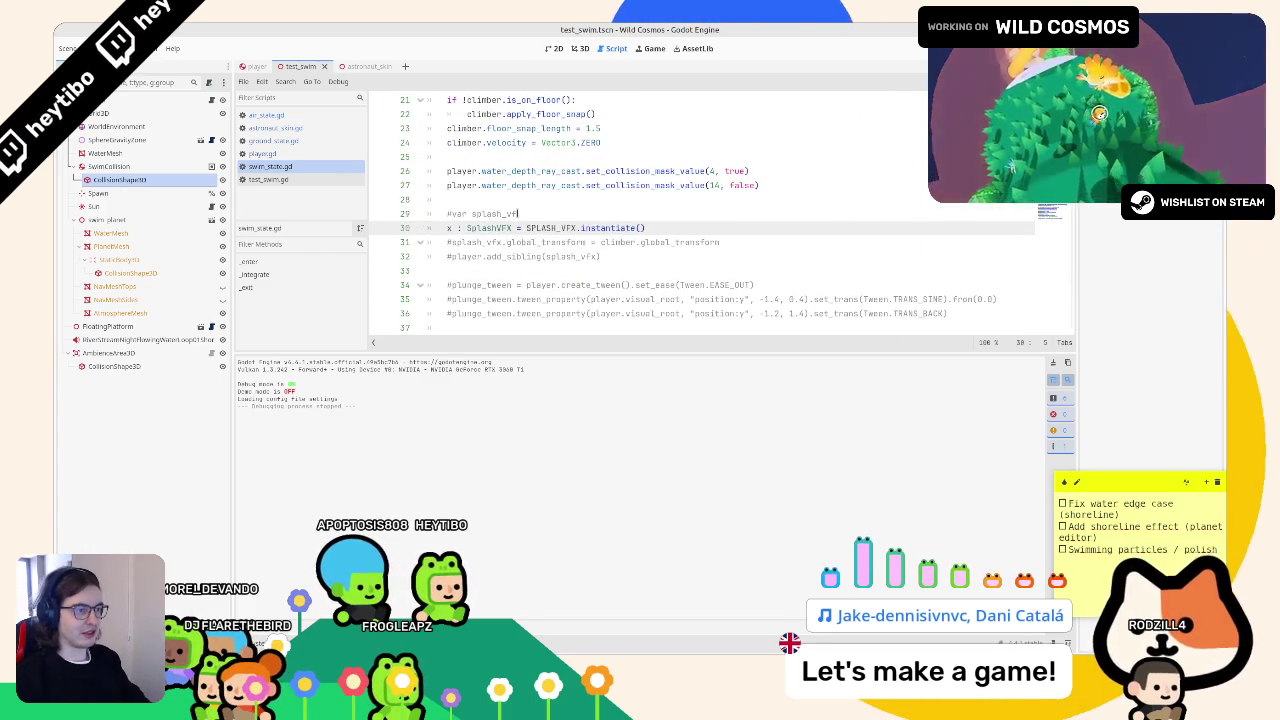
key("Return")
type("sg.get")
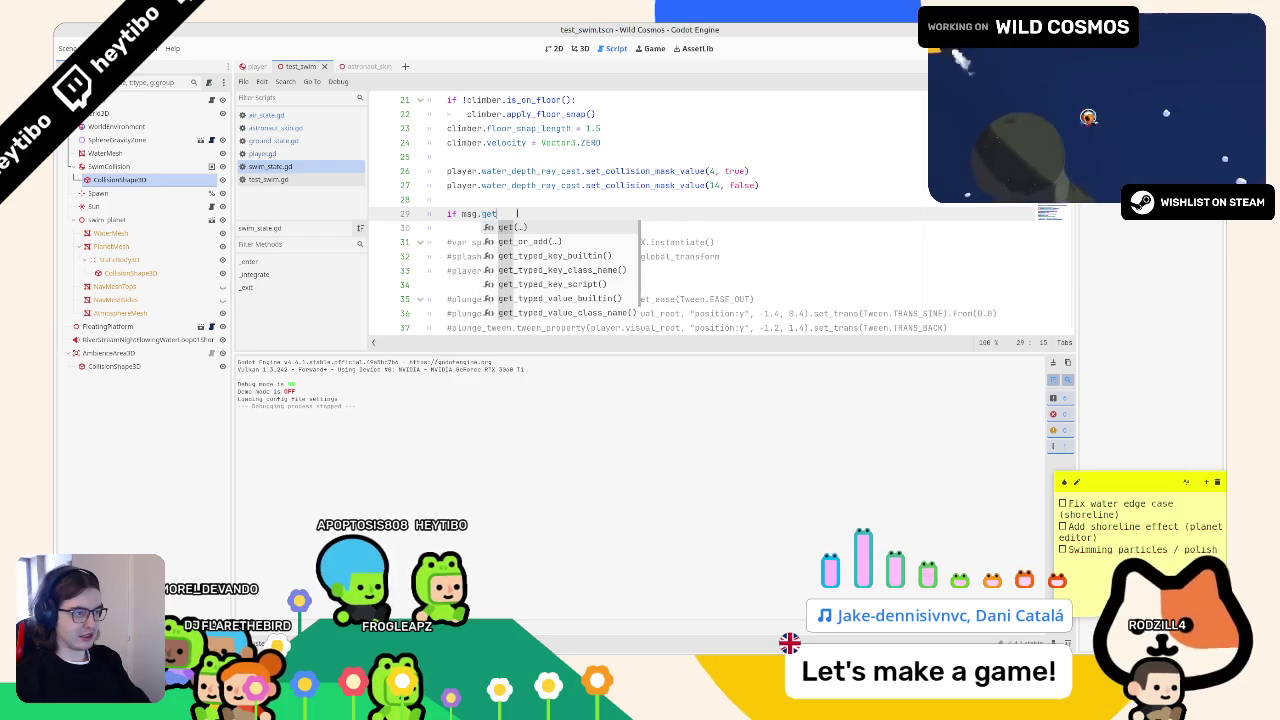
type("(\"splash\", f")
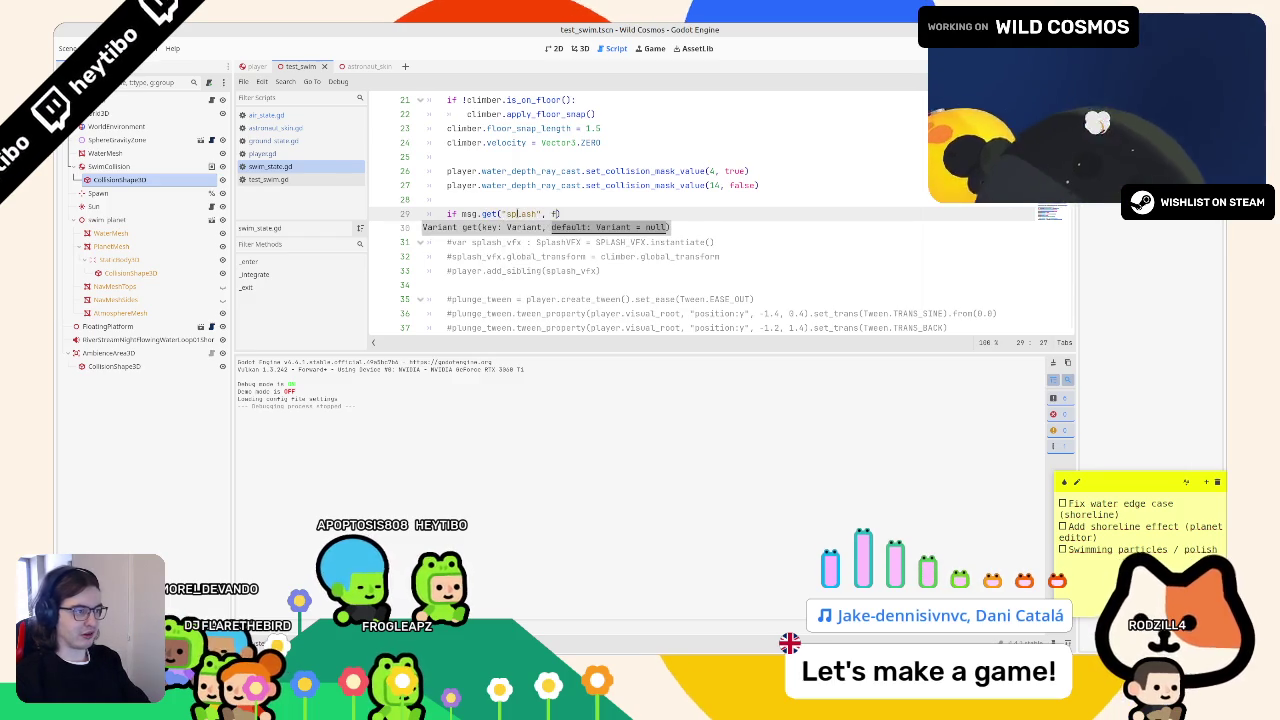
type(":")
key("Return")
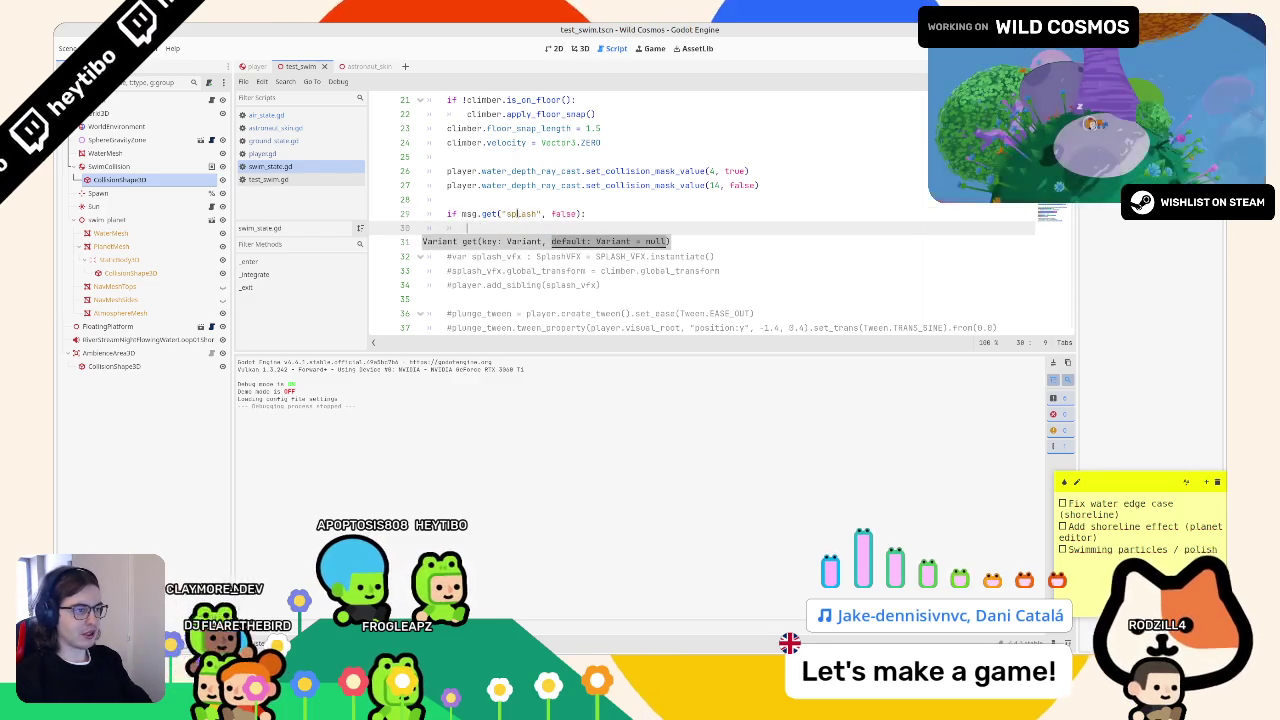
- Delete the leftover commented visual_root position line and type 8 into the value on line 38
scroll(518, 230, "down", 4)
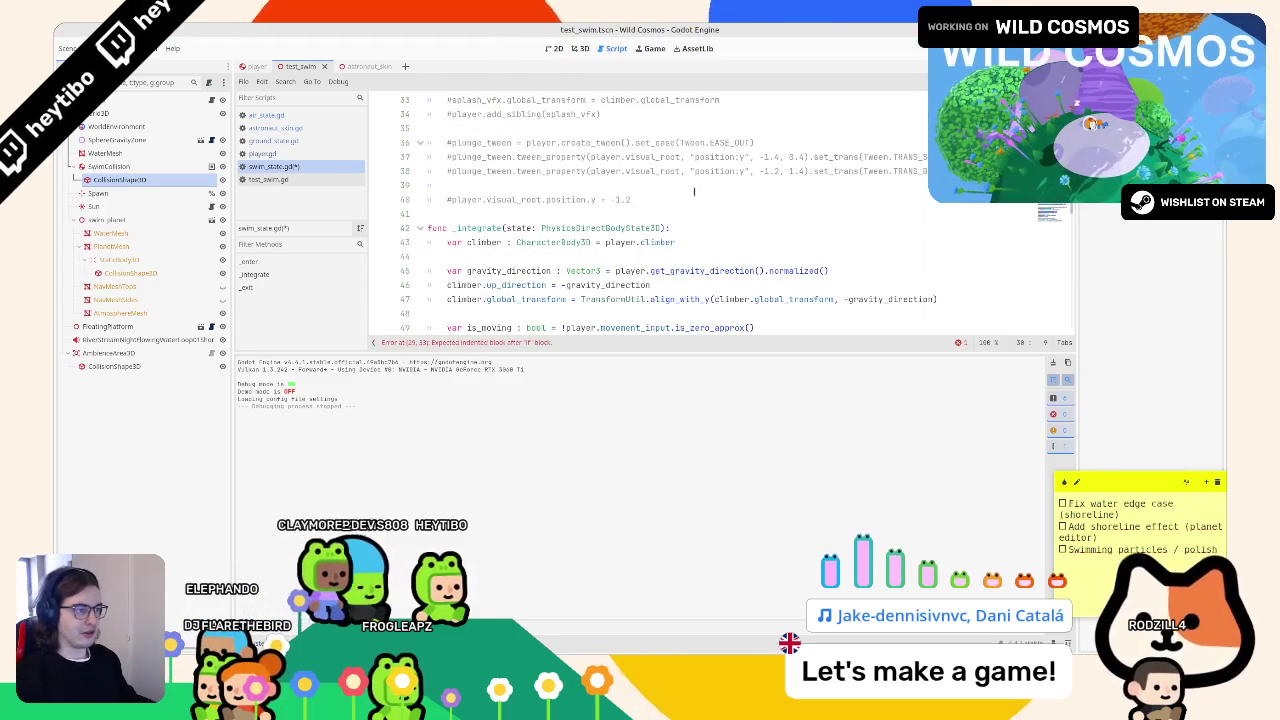
triple_click(658, 200)
key("BackSpace")
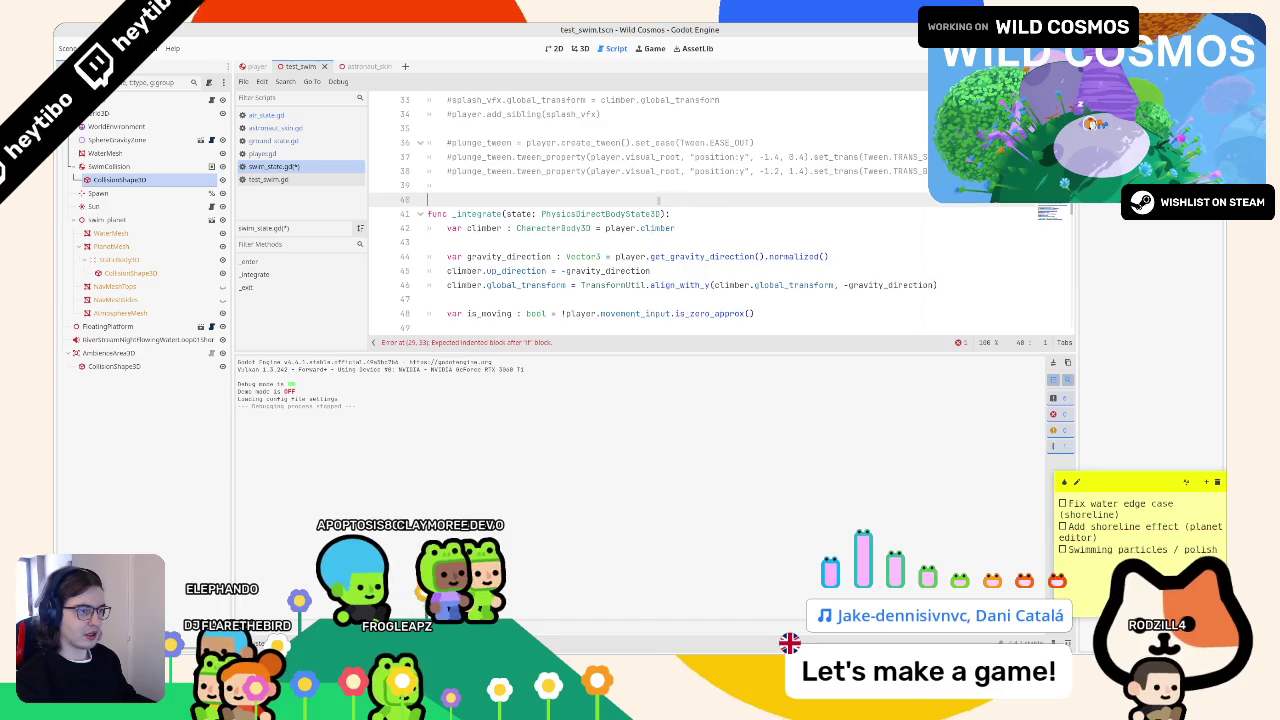
key("Up")
left_click(776, 157)
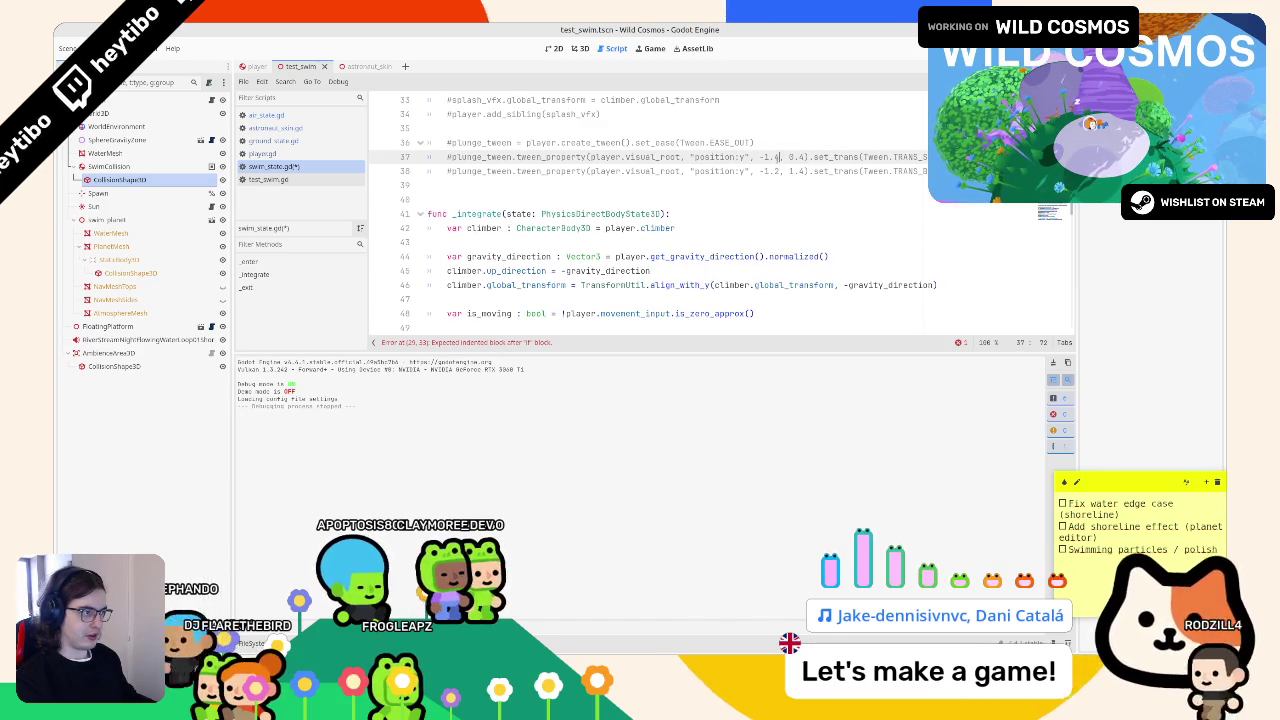
key("Down")
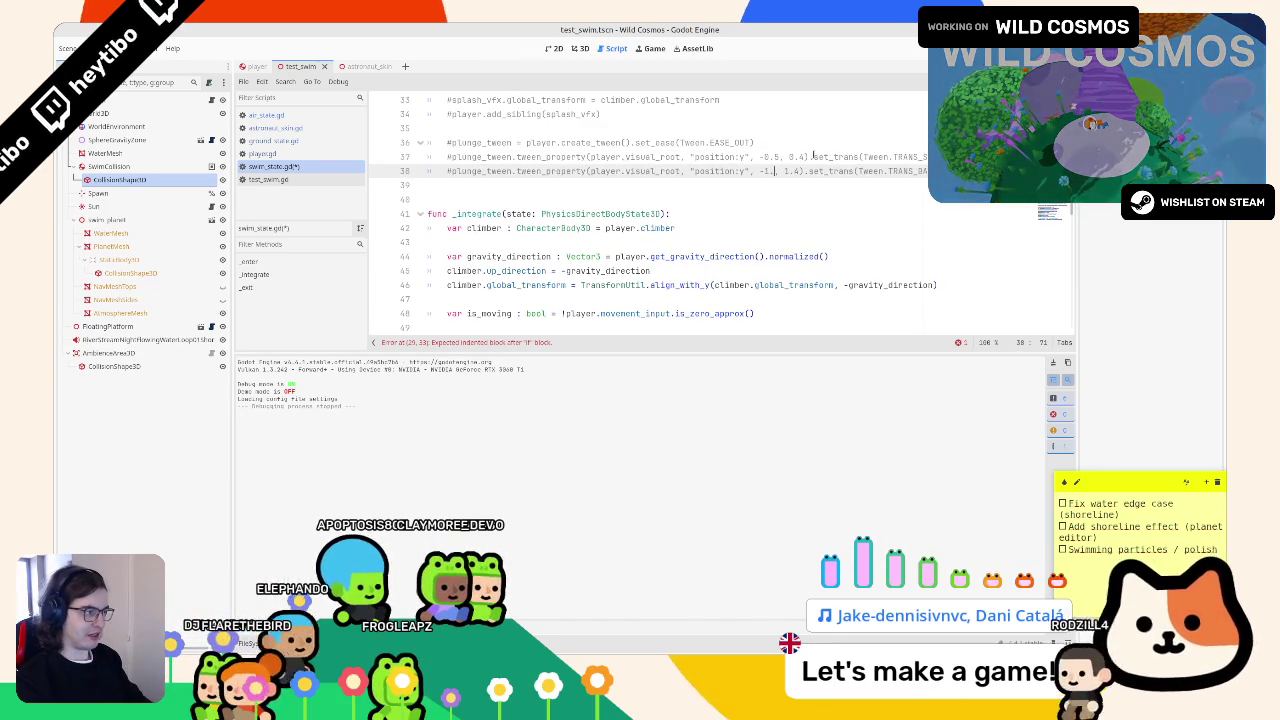
type("8")
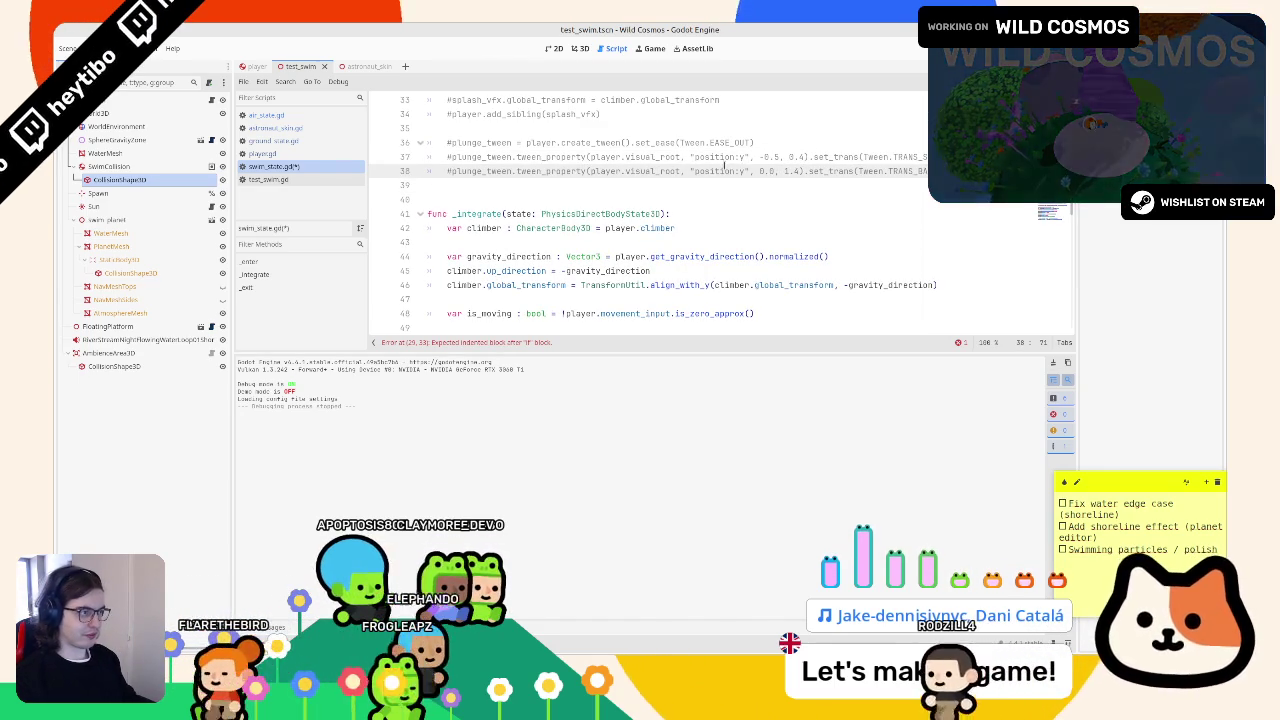
- Uncomment the splash effect and plunge tween code and indent lines 32–40 under the if-block
left_click_drag(724, 171, 430, 100)
scroll(548, 313, "up", 5)
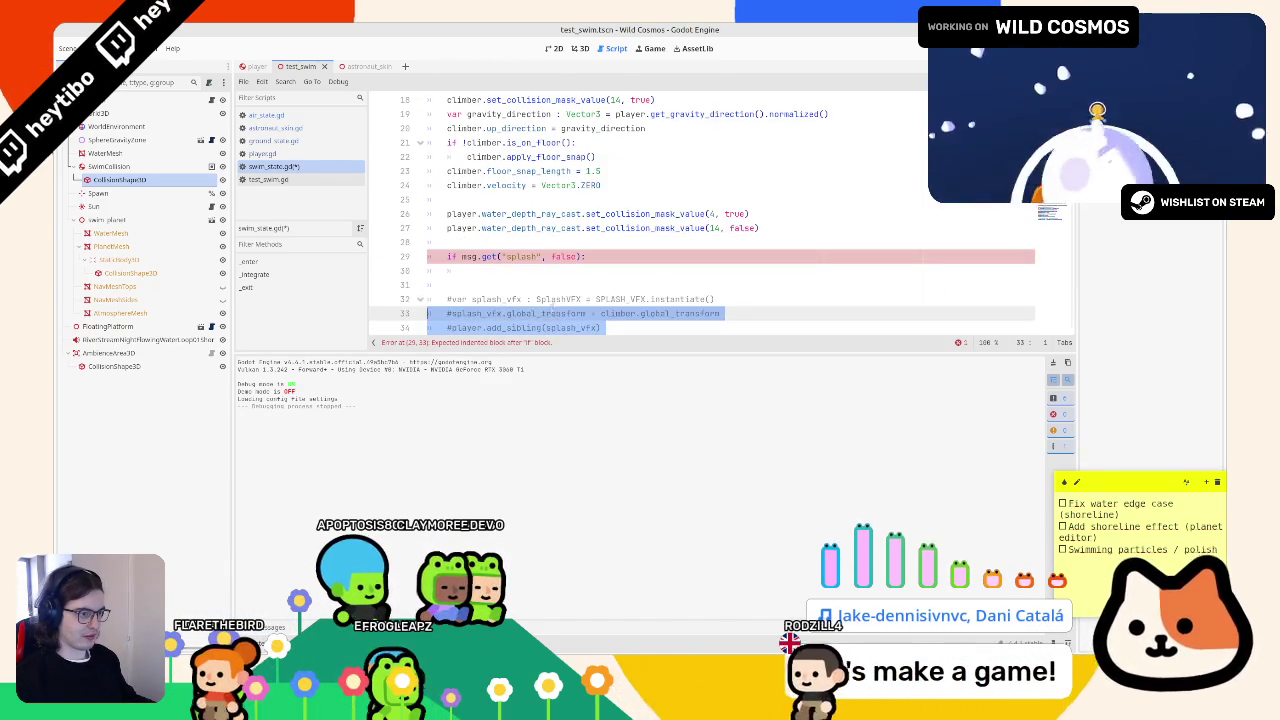
key("shift+Up")
key("ctrl+k")
key("Up")
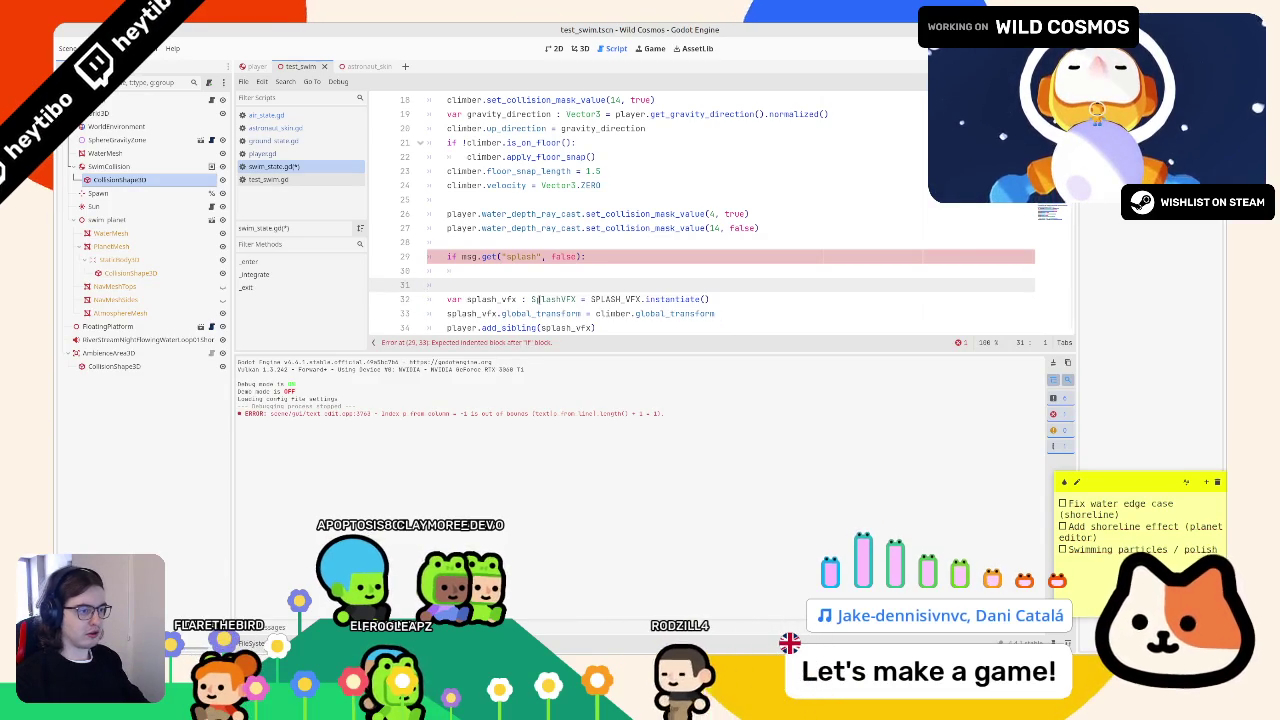
key("Down")
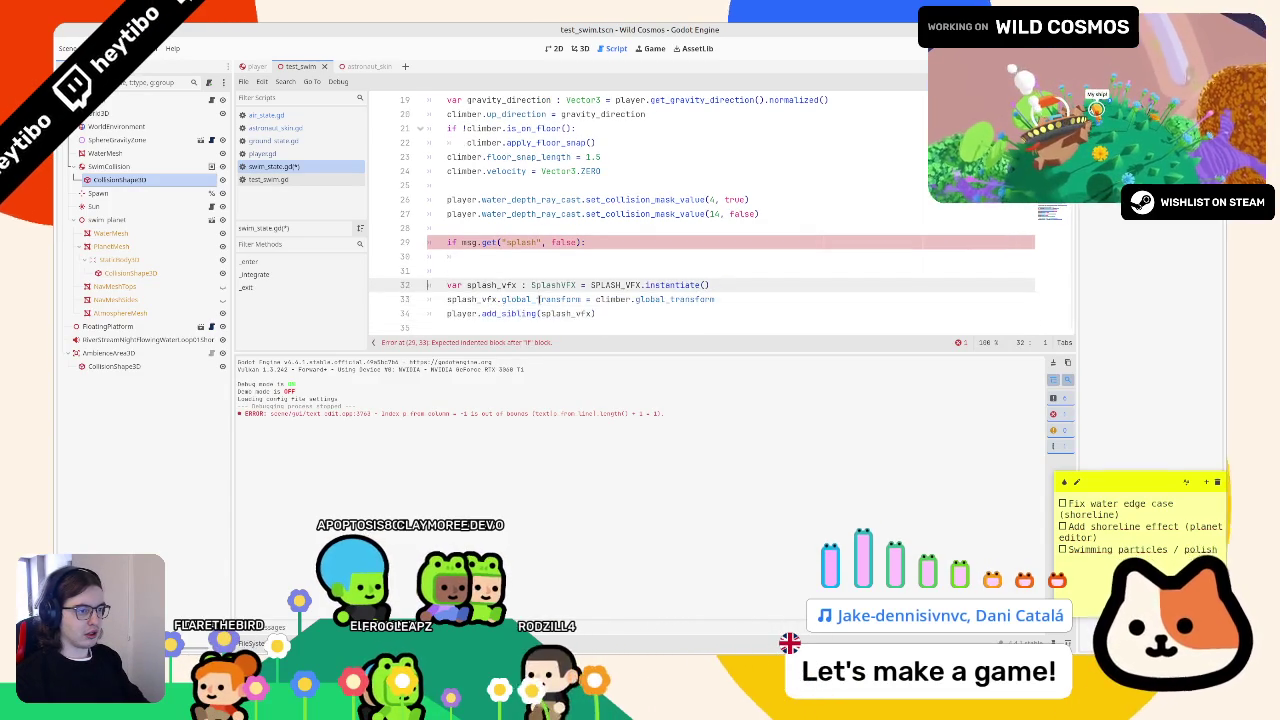
key("shift+Down")
key("shift+Down")
key("shift+Down")
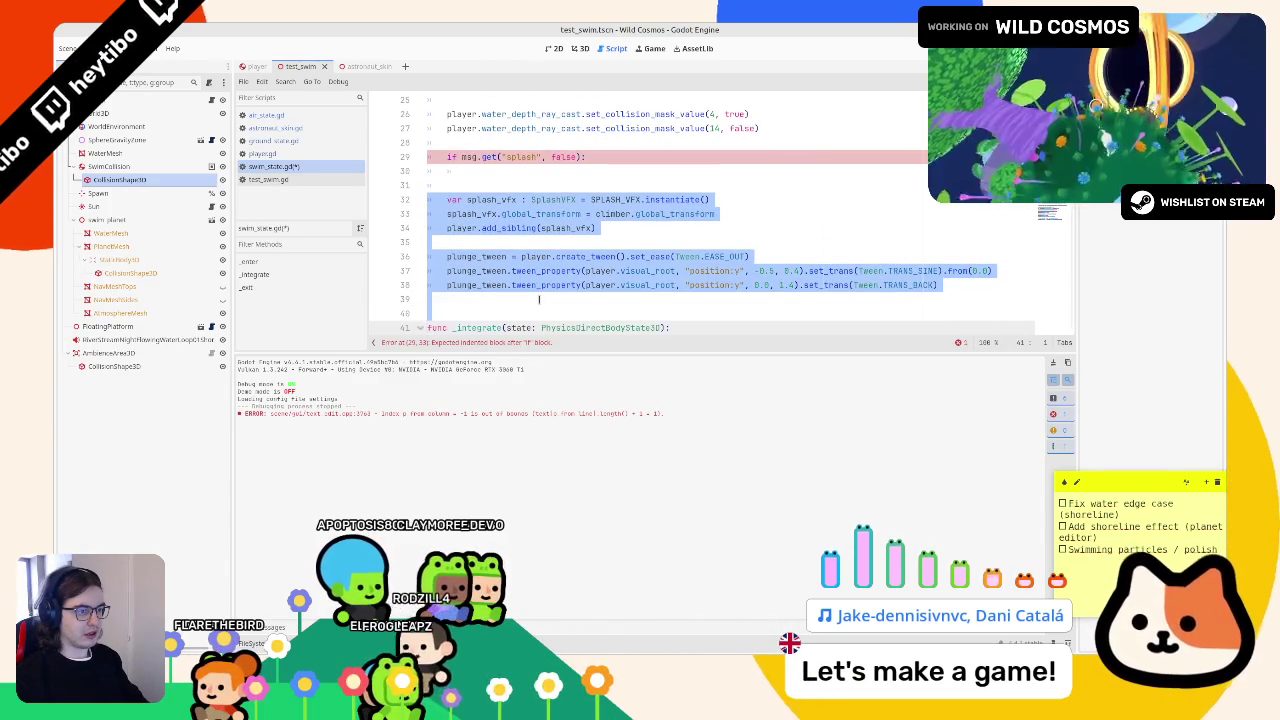
key("Tab")
key("shift+Up")
key("shift+Up")
key("shift+Up")
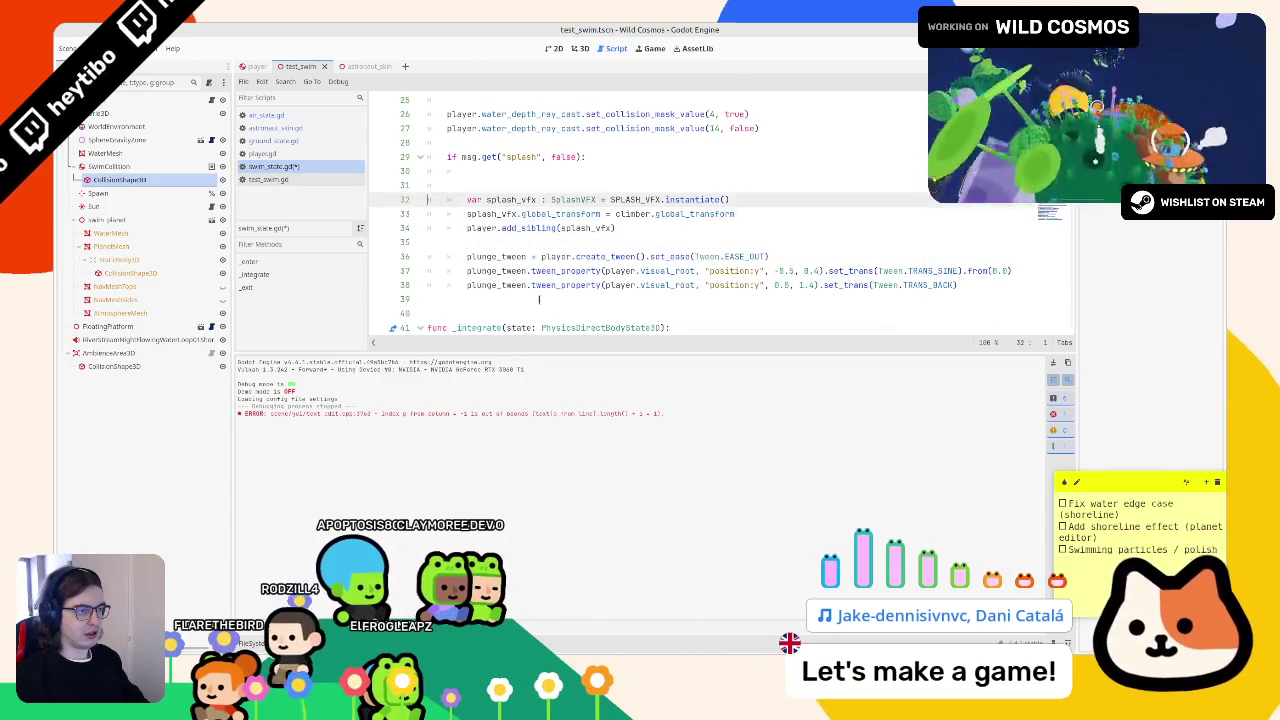
key("shift+Up")
key("shift+Up")
key("shift+Up")
key("F5")
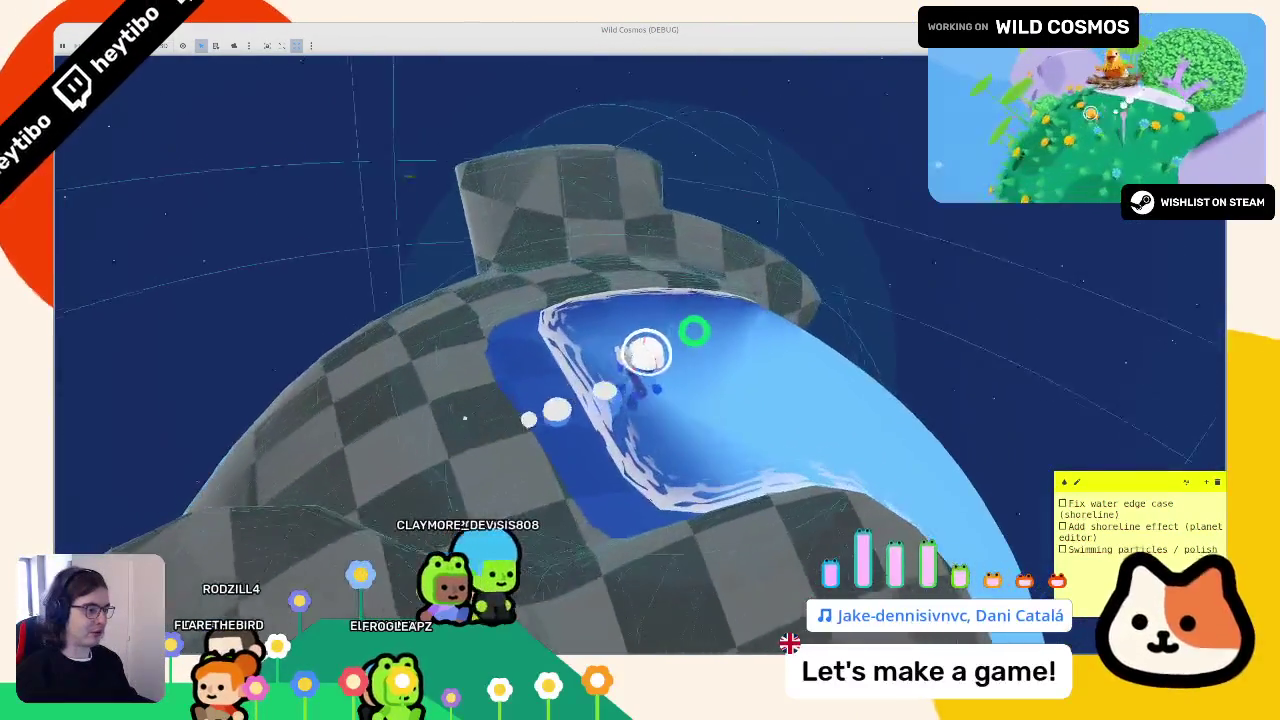
key("w")
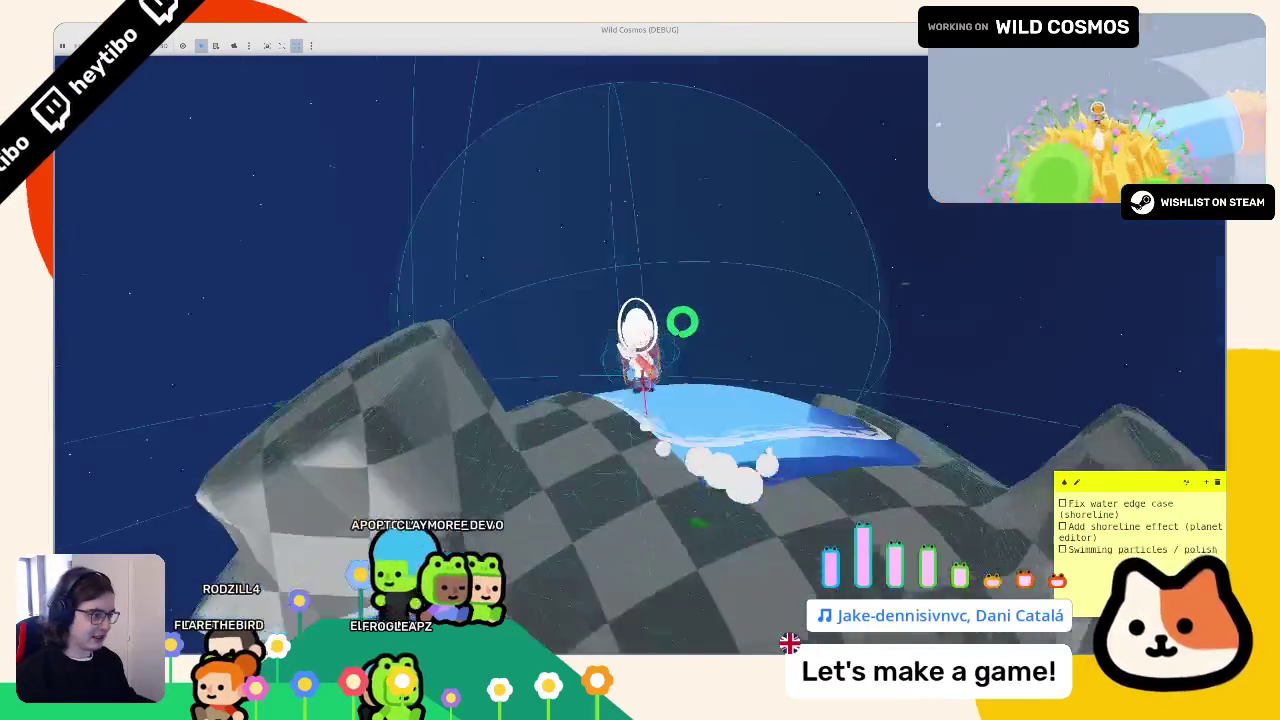
key("a")
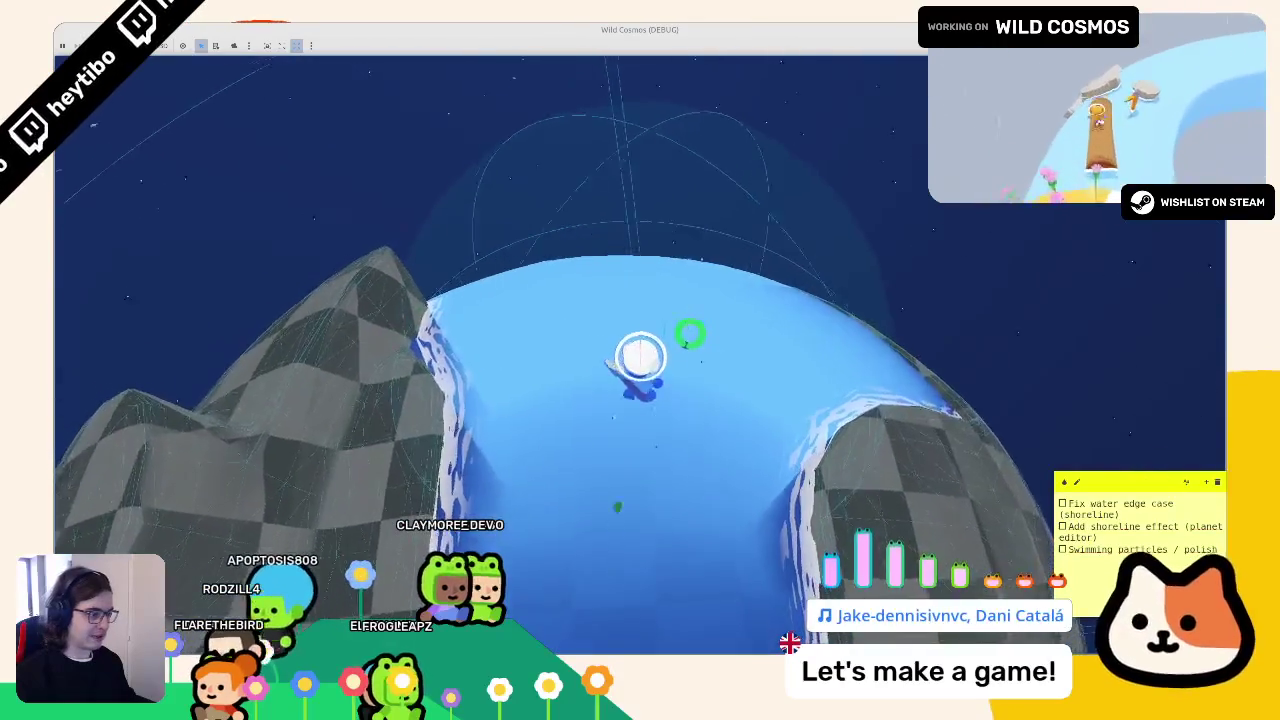
key("w")
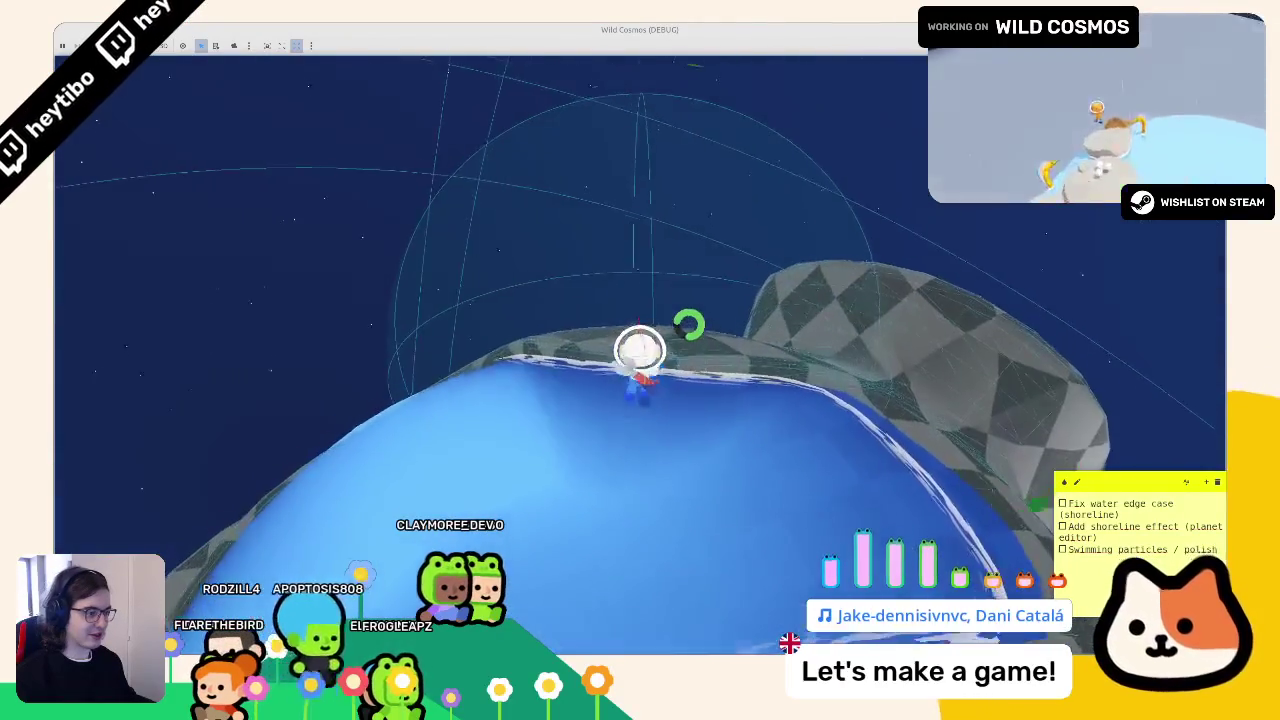
key("w")
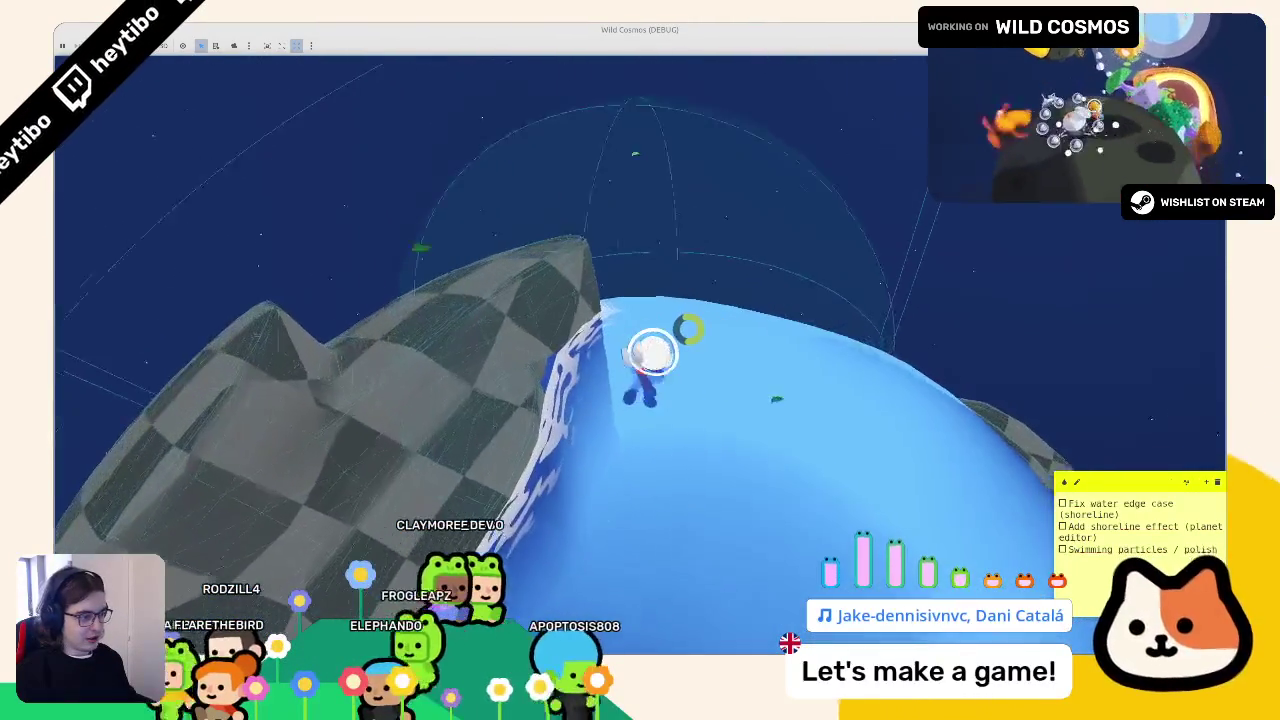
key("F8")
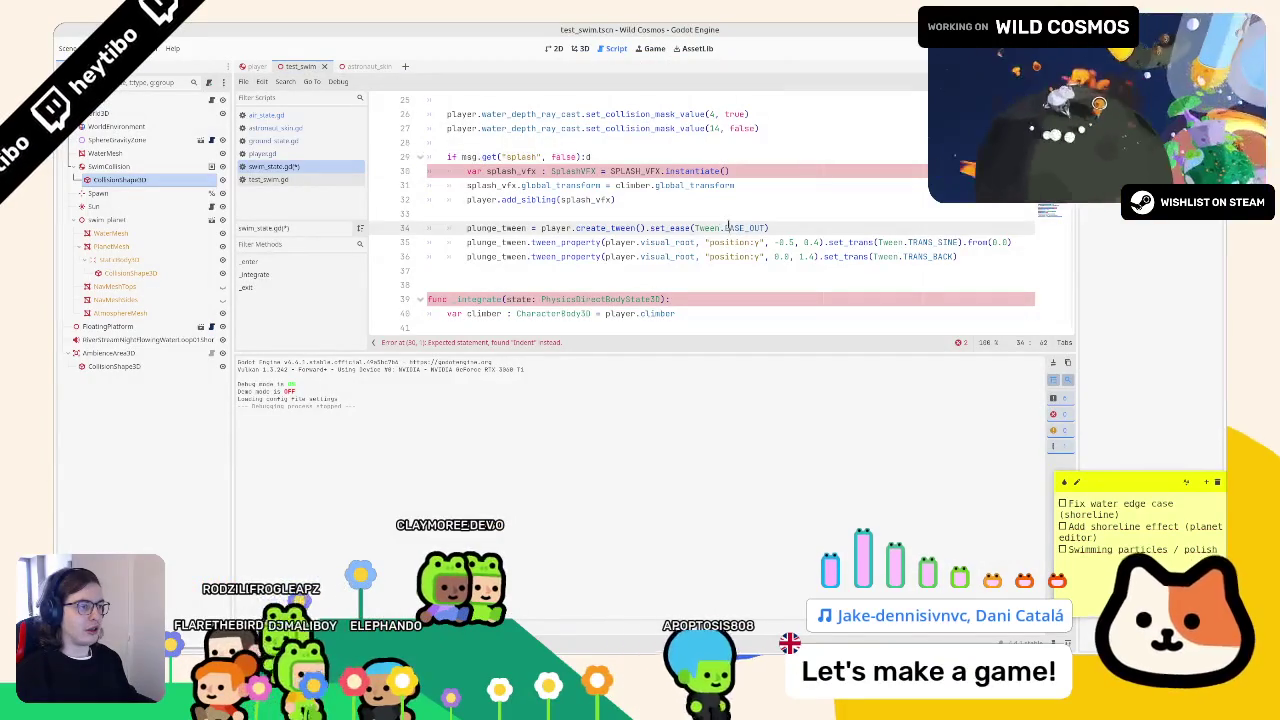
- Delete the stray 'd' on line 29, make the plunge depth on line 35 -1.0, and run the game
key("BackSpace")
scroll(720, 204, "up", 1)
scroll(720, 204, "down", 2)
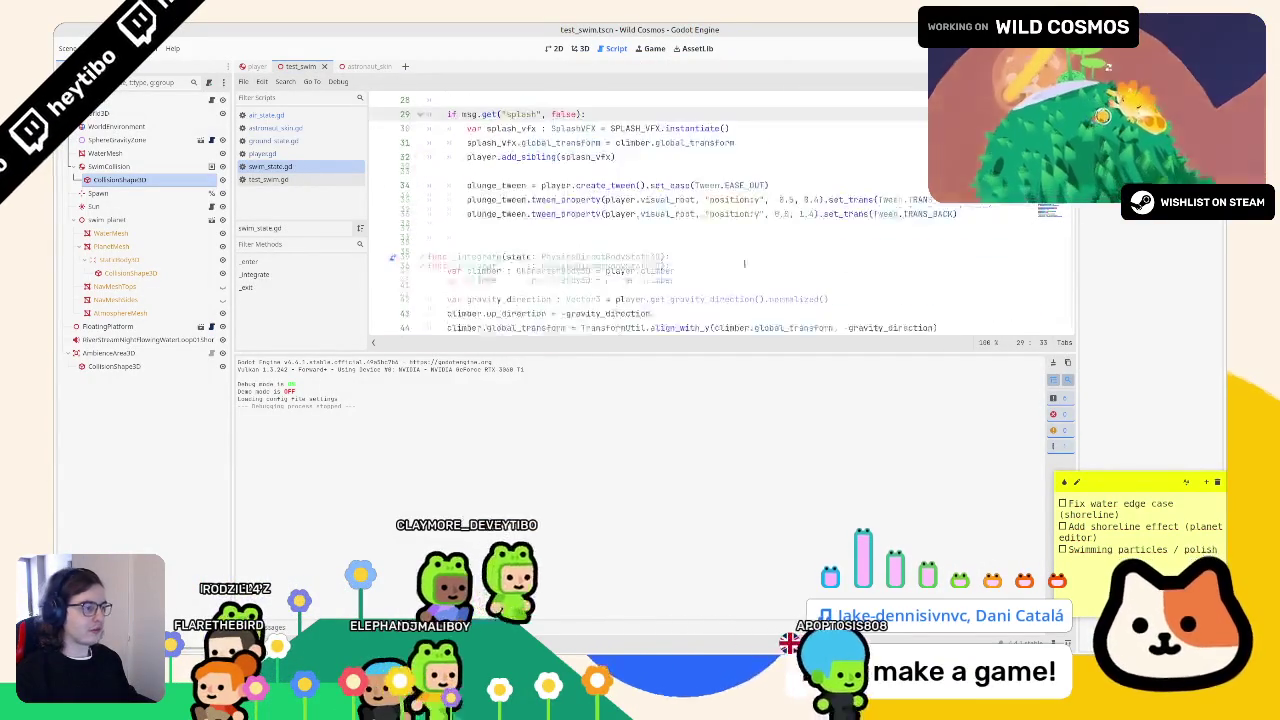
left_click(790, 200)
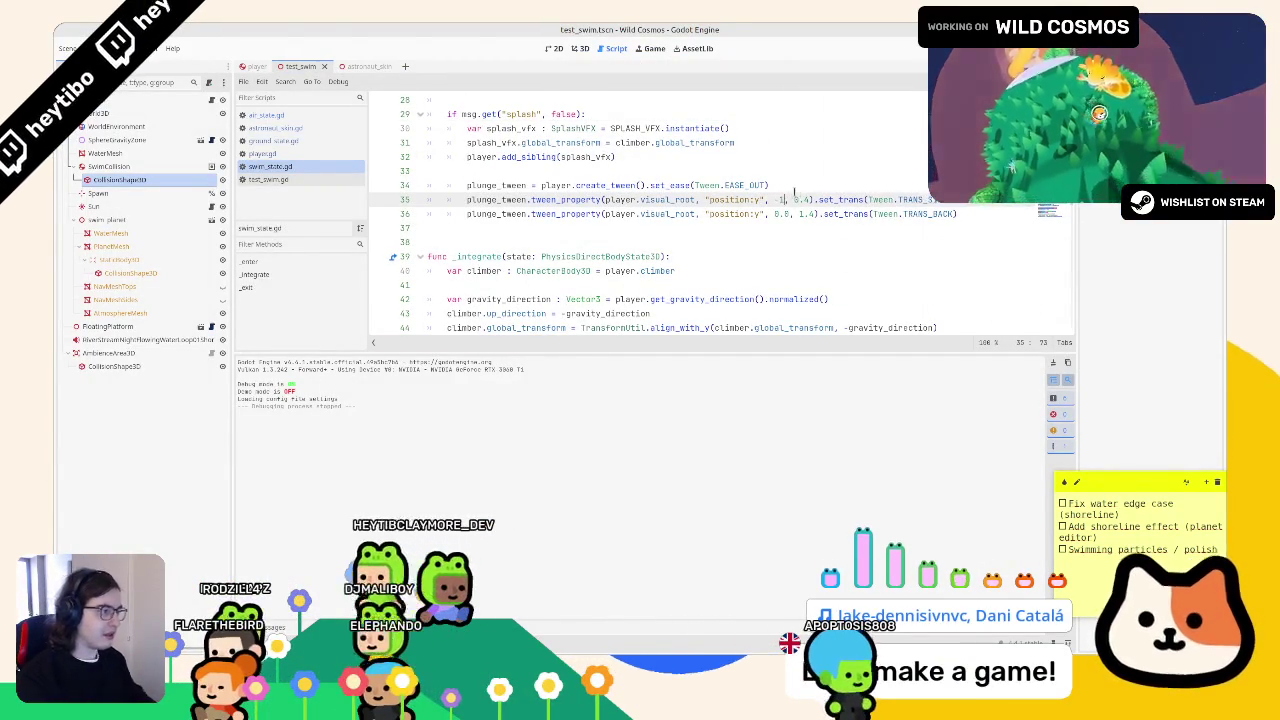
left_click(120, 48)
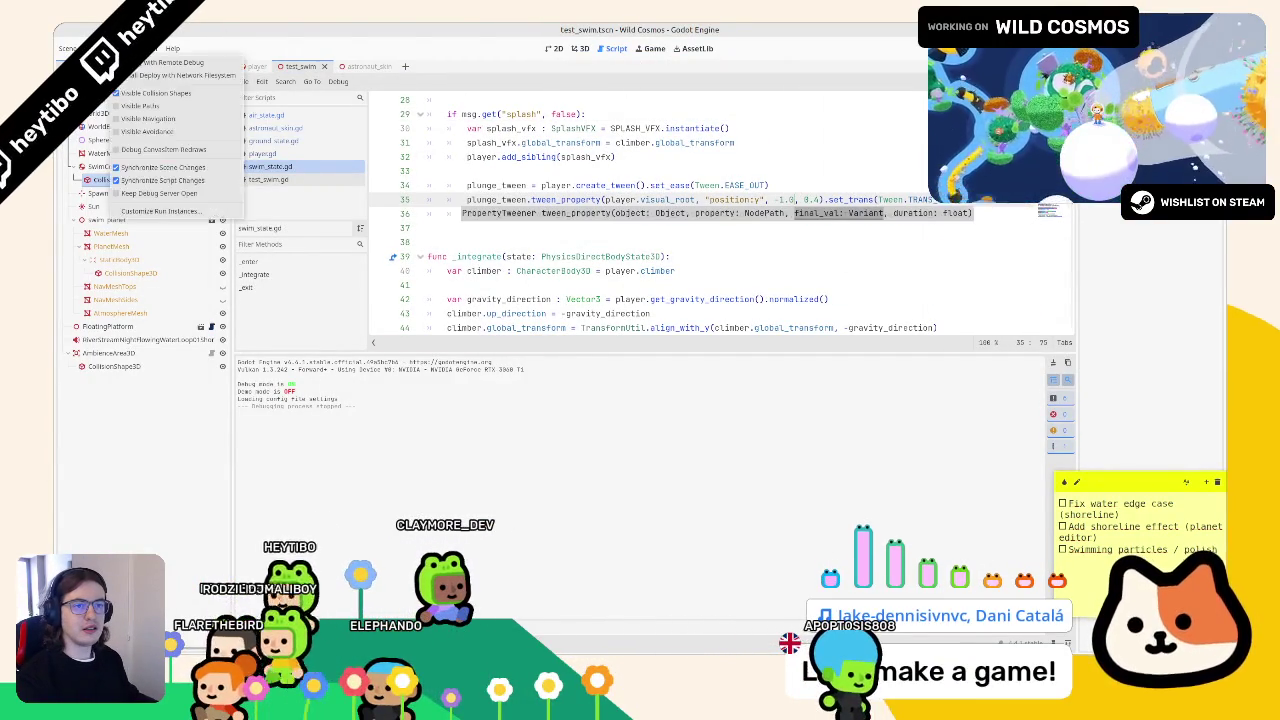
left_click(133, 92)
left_click(779, 200)
left_click_drag(773, 199, 797, 199)
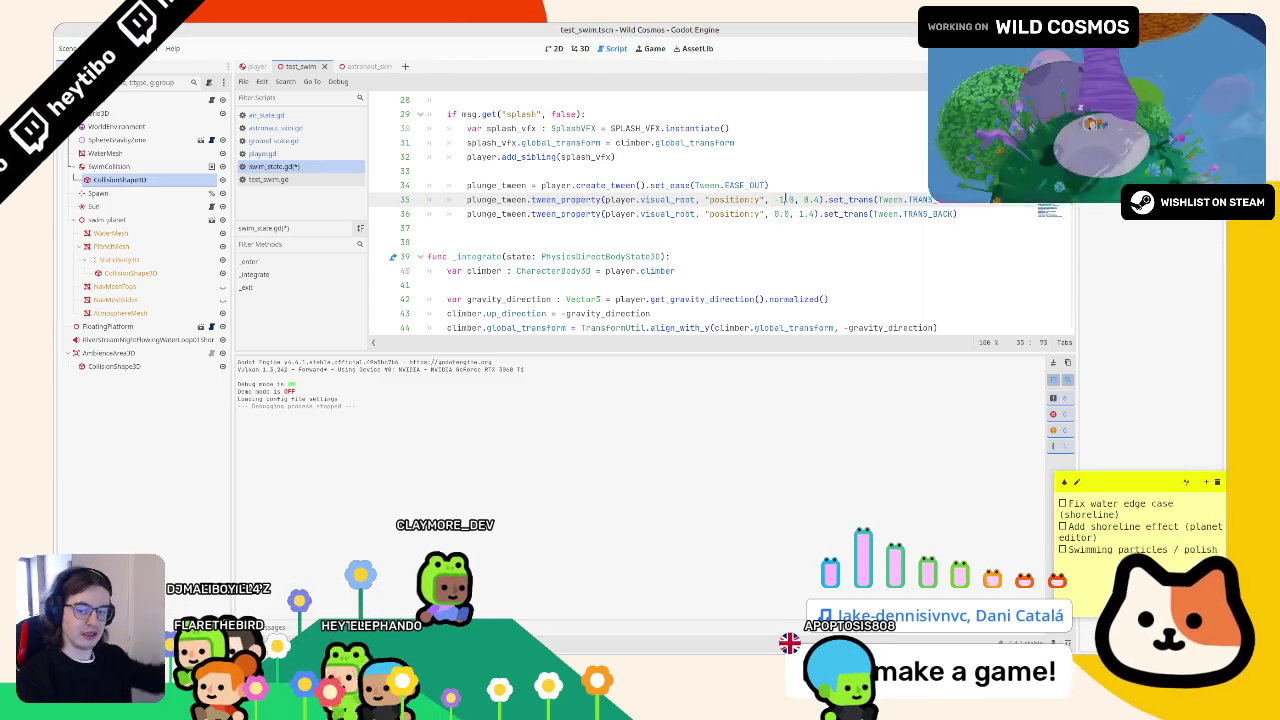
key("F6")
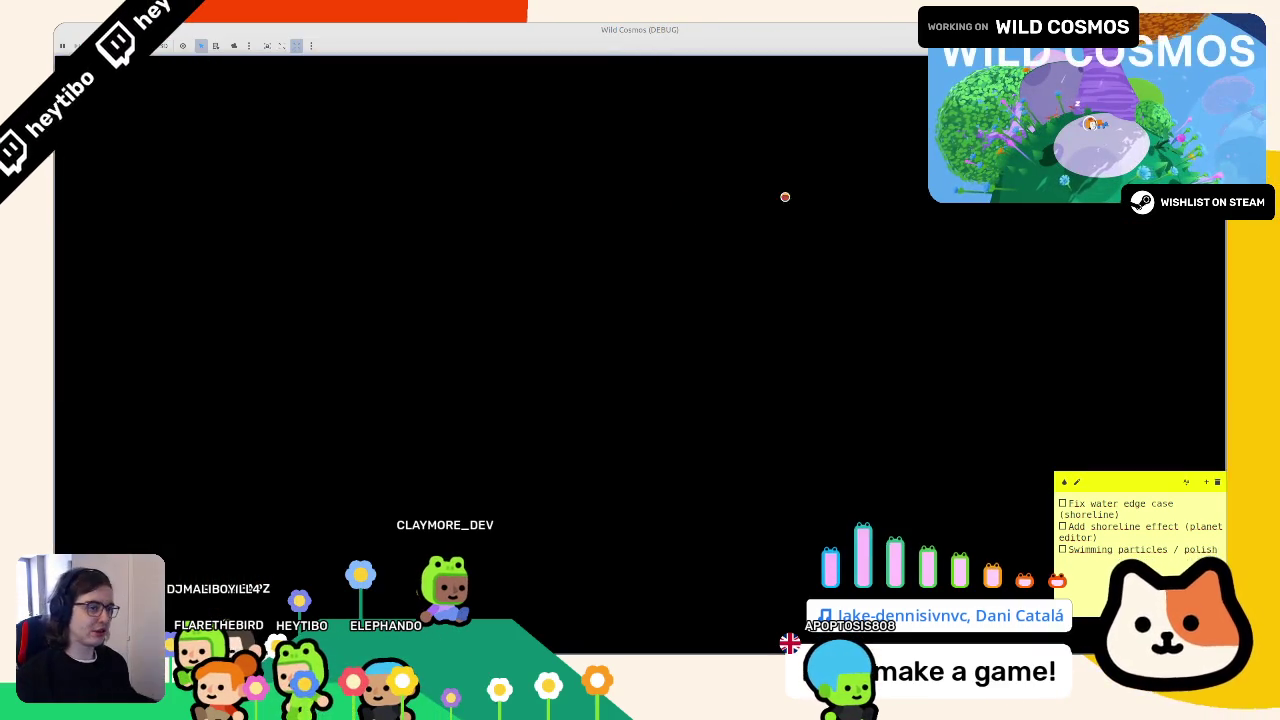
- Check the game's Audio settings from the pause menu, then resume play
key("Escape")
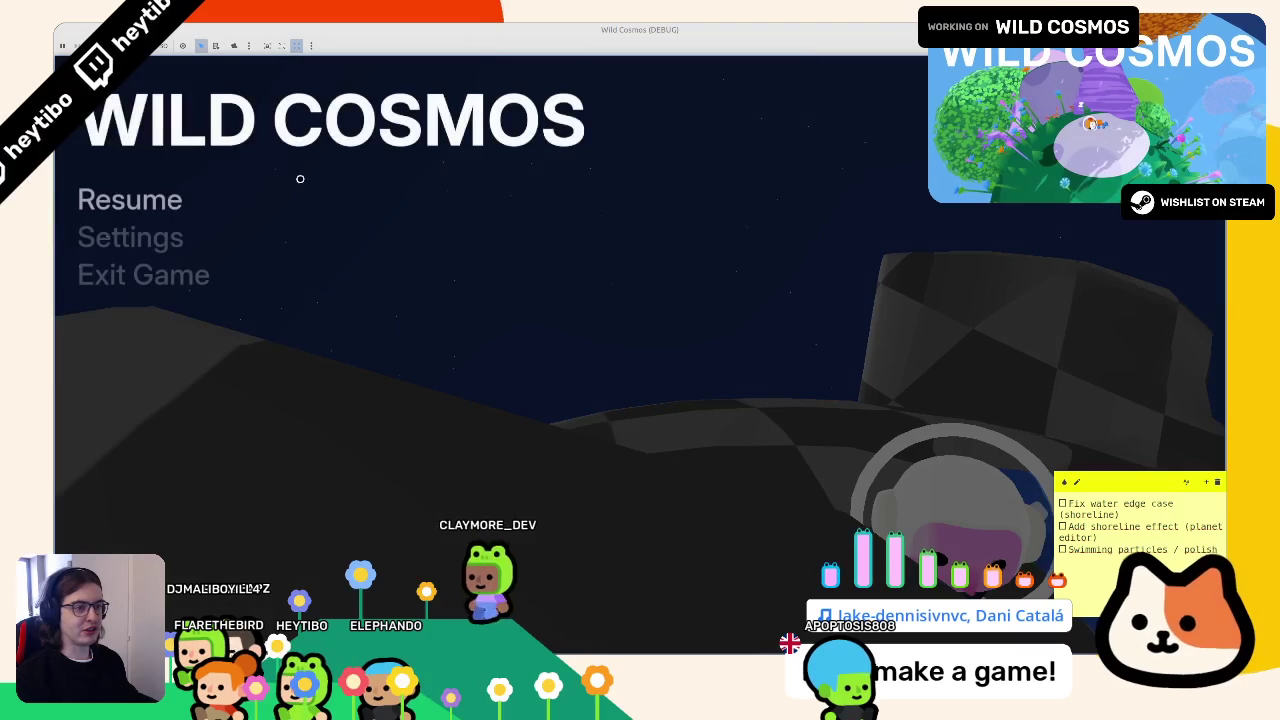
left_click(142, 224)
left_click(668, 180)
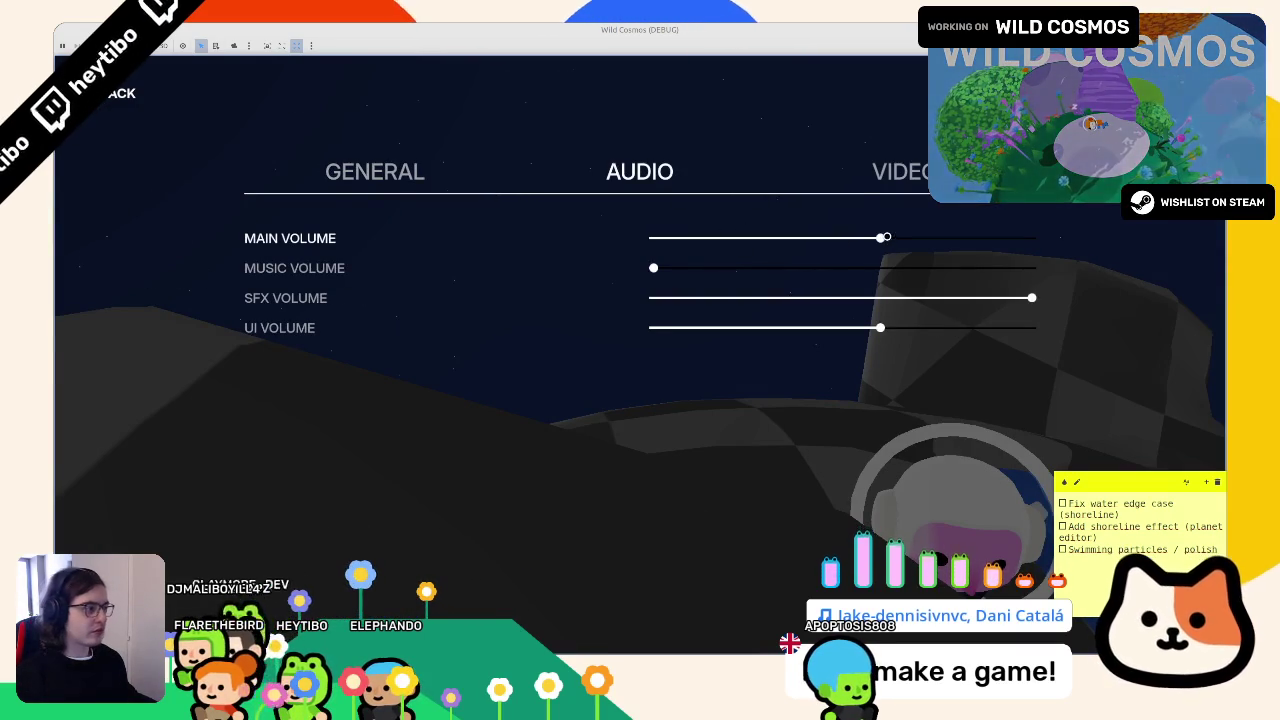
key("Escape")
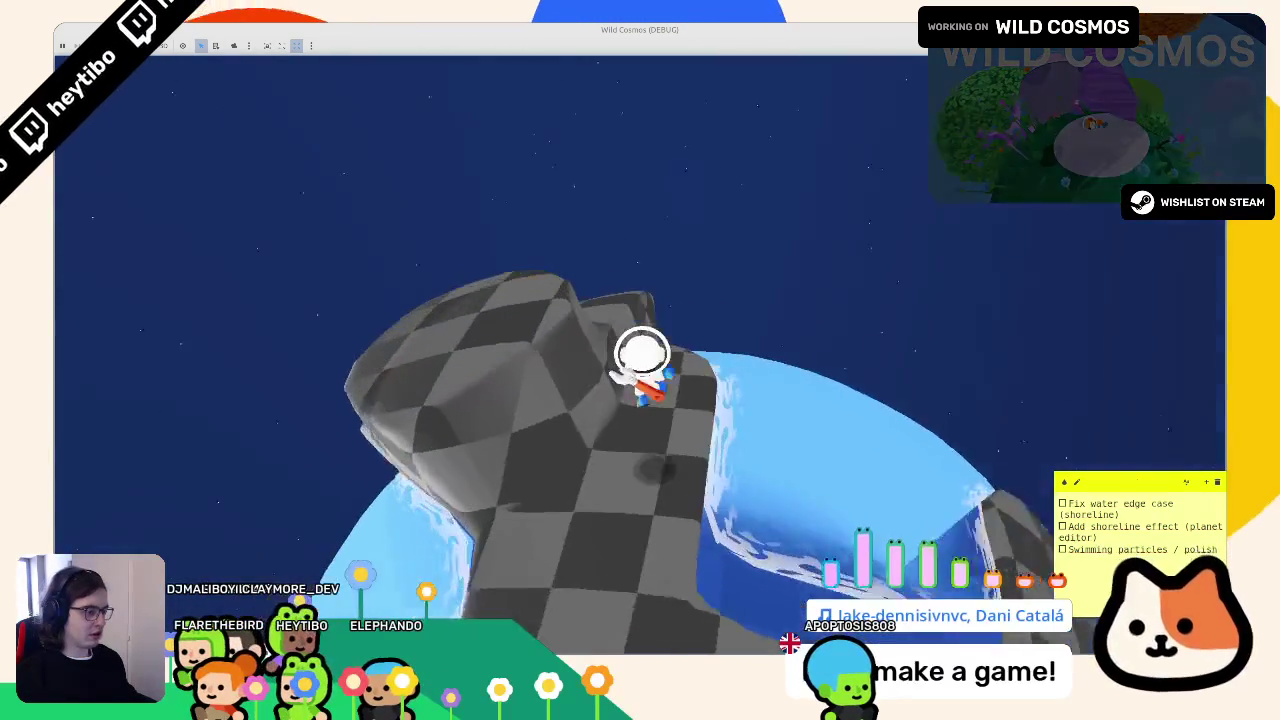
- Swim the astronaut in and out of the water across the checkered rock and shoreline, then pause
key("w")
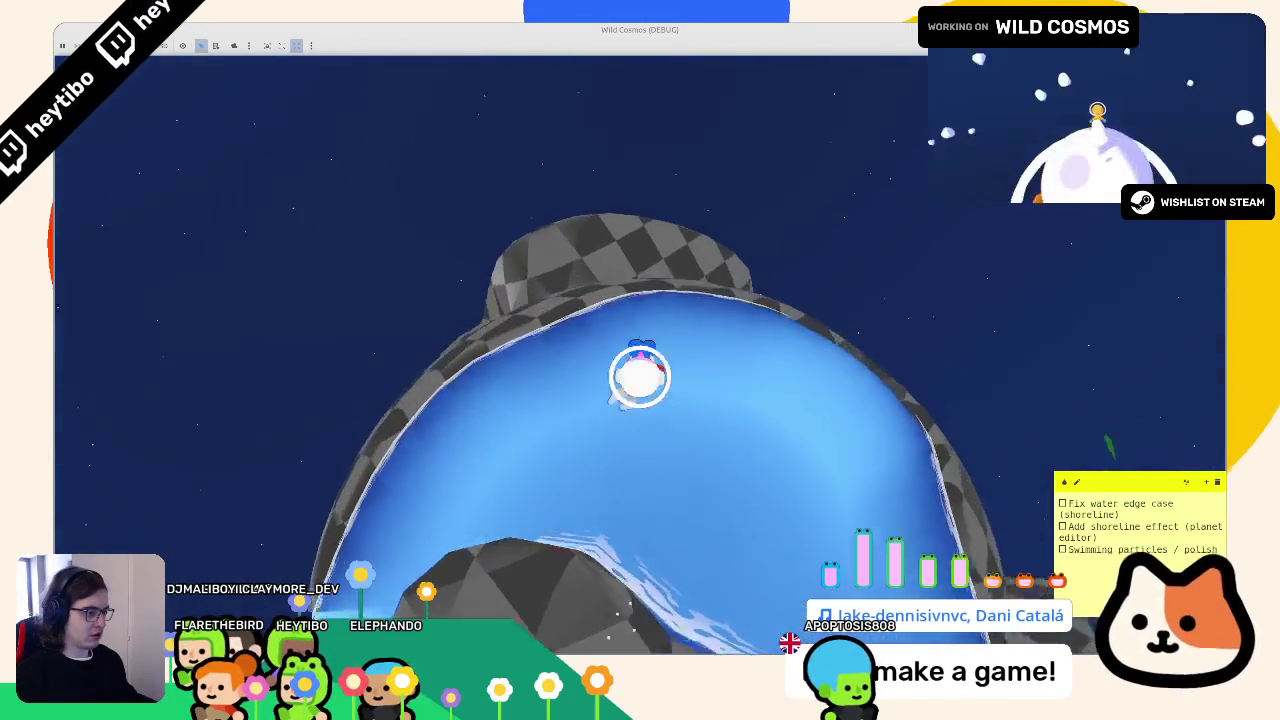
key("w")
key("w")
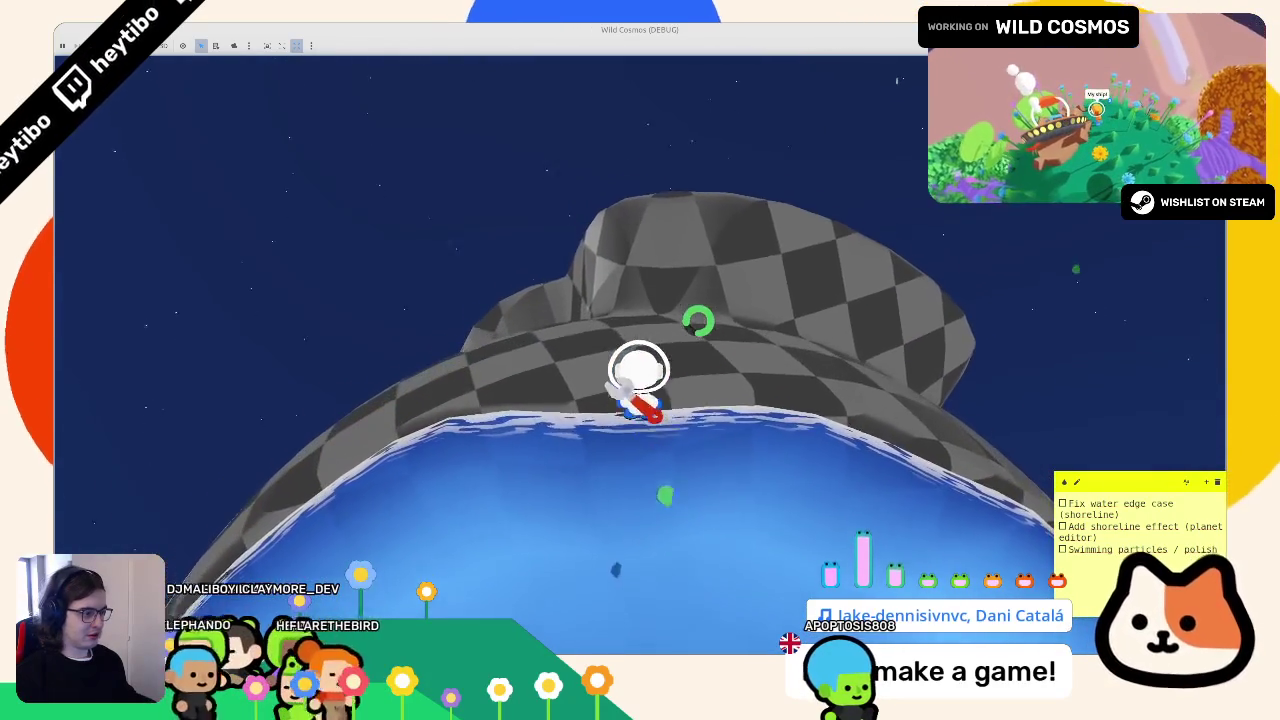
key("w")
key("w")
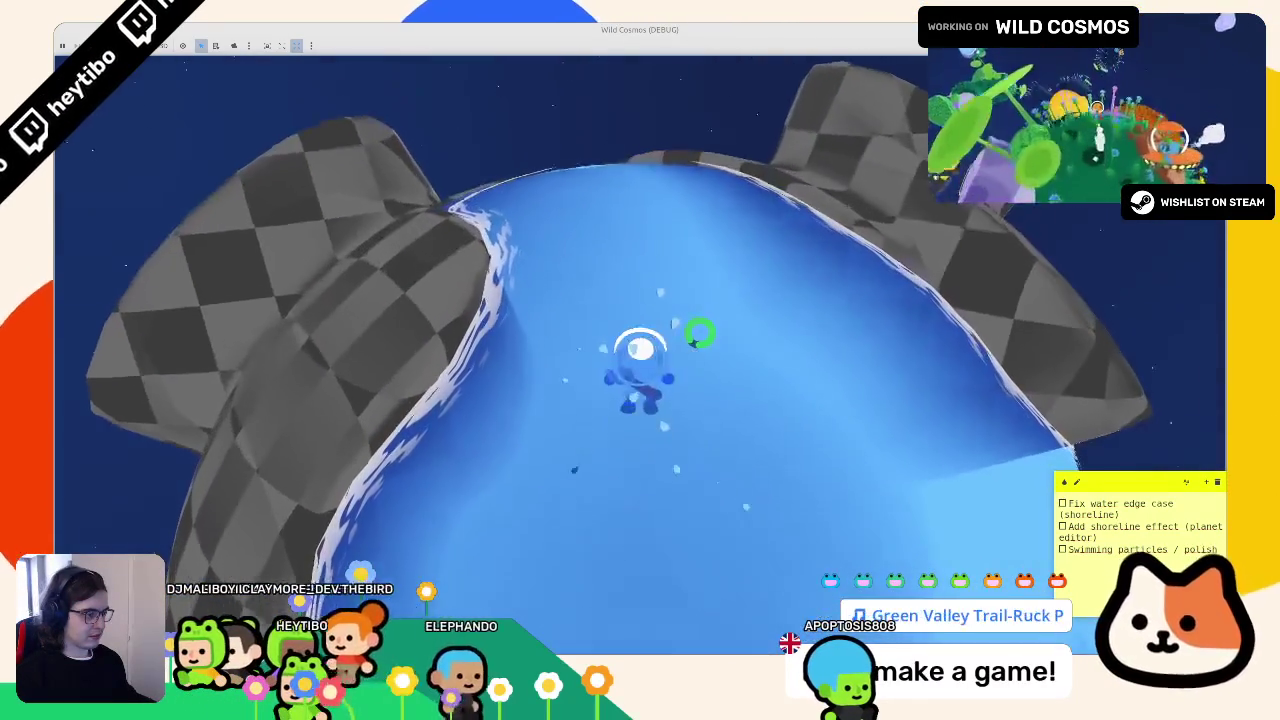
key("w")
key("w")
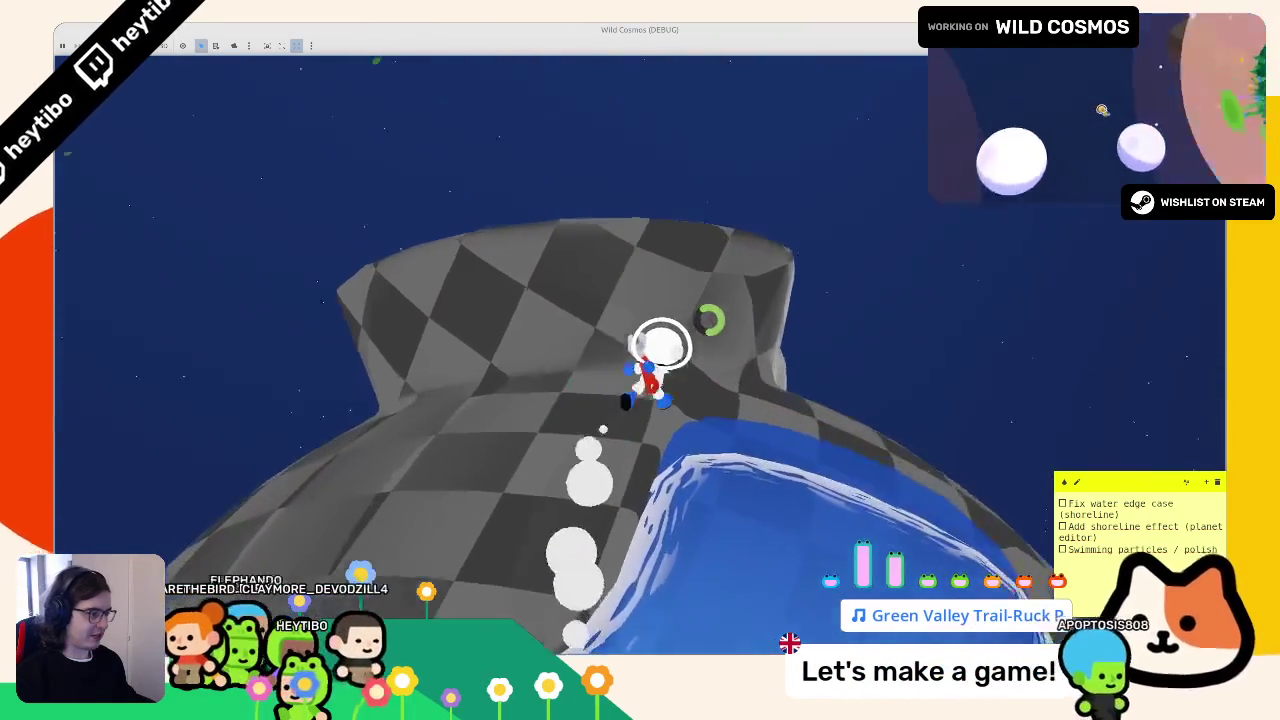
key("w")
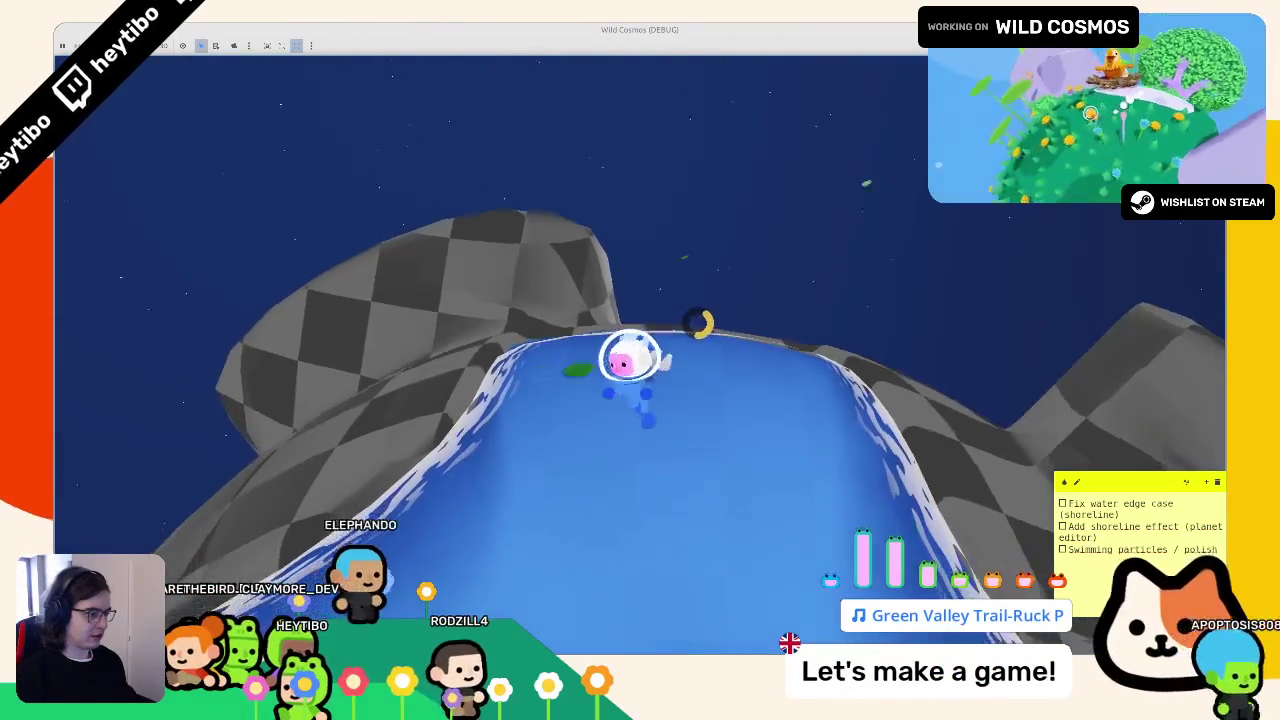
key("w")
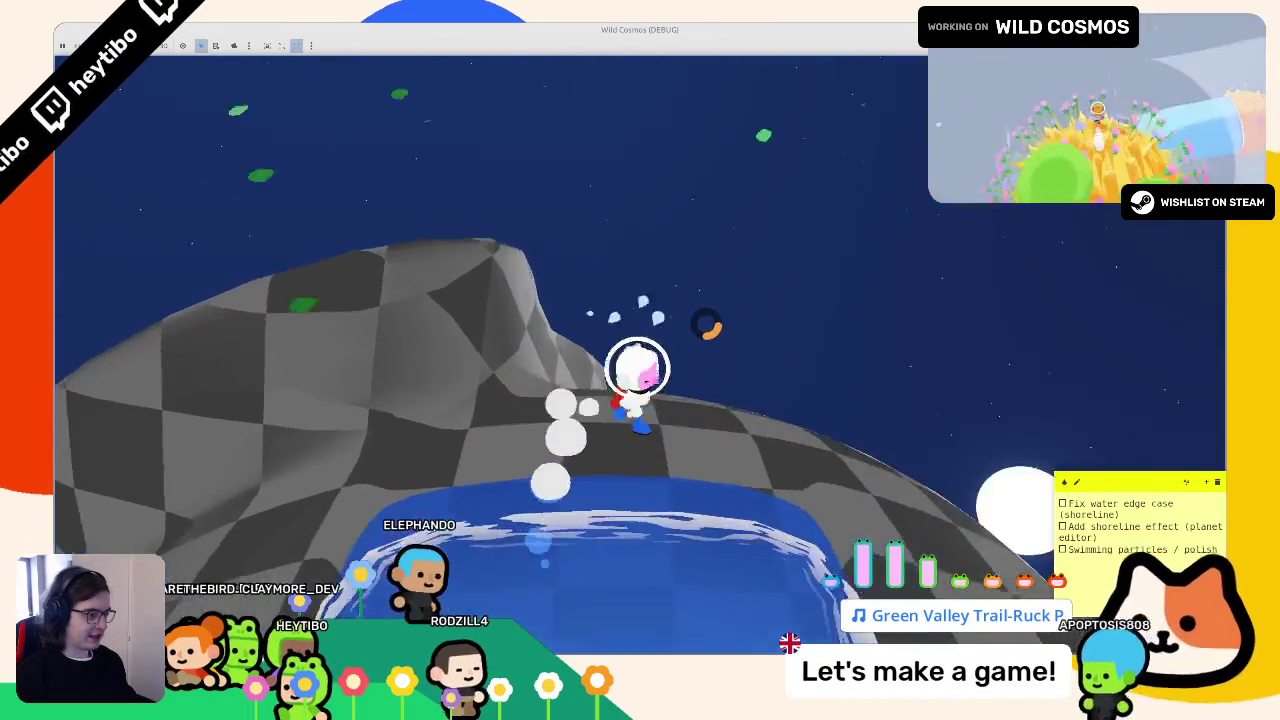
key("w")
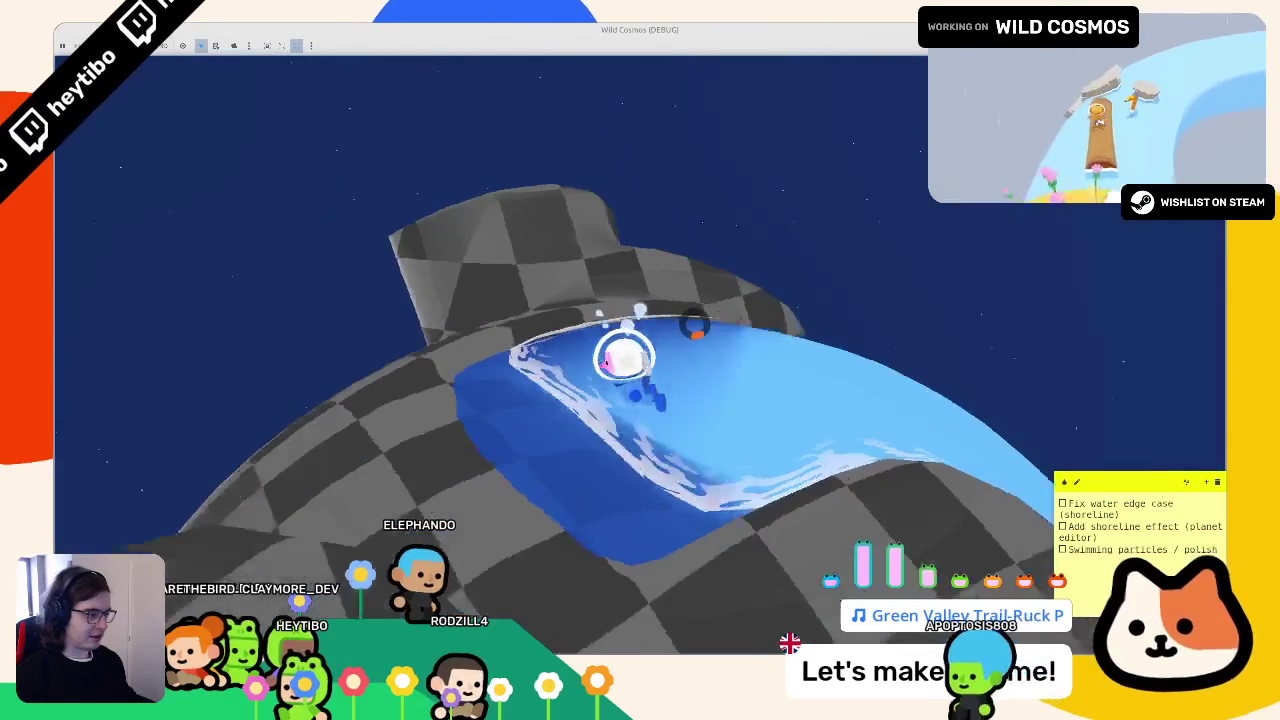
key("w")
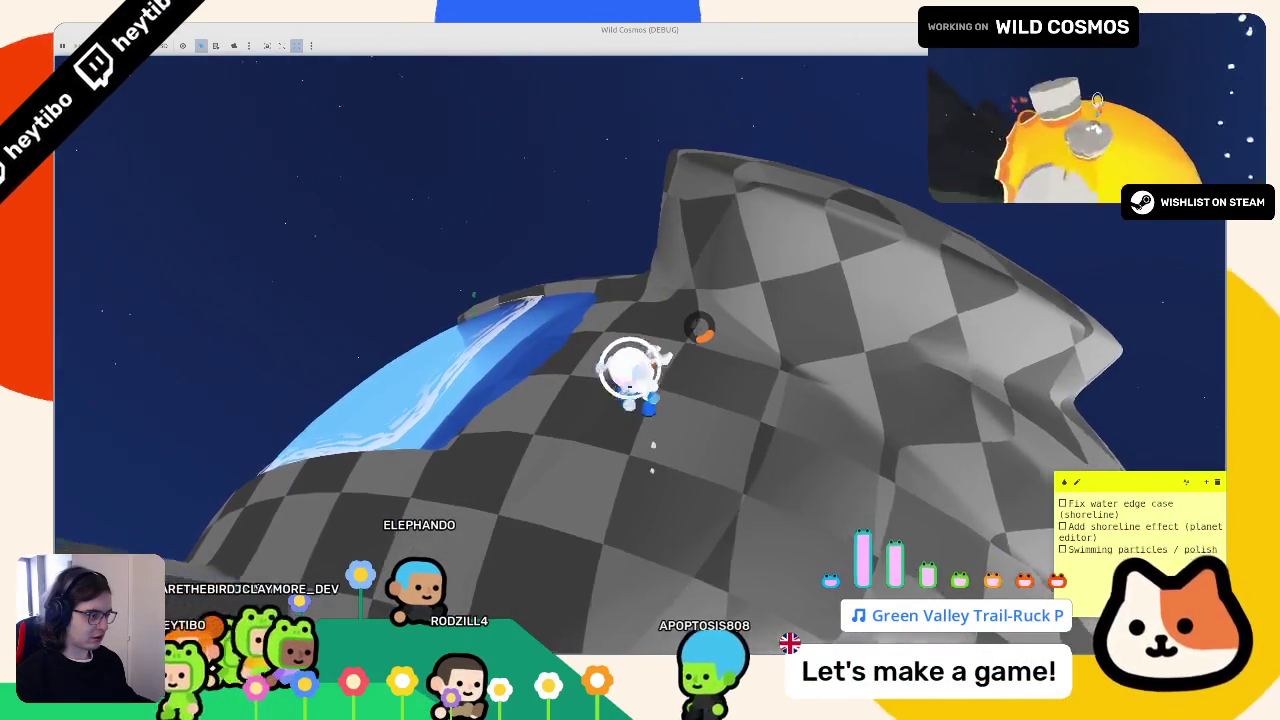
key("w")
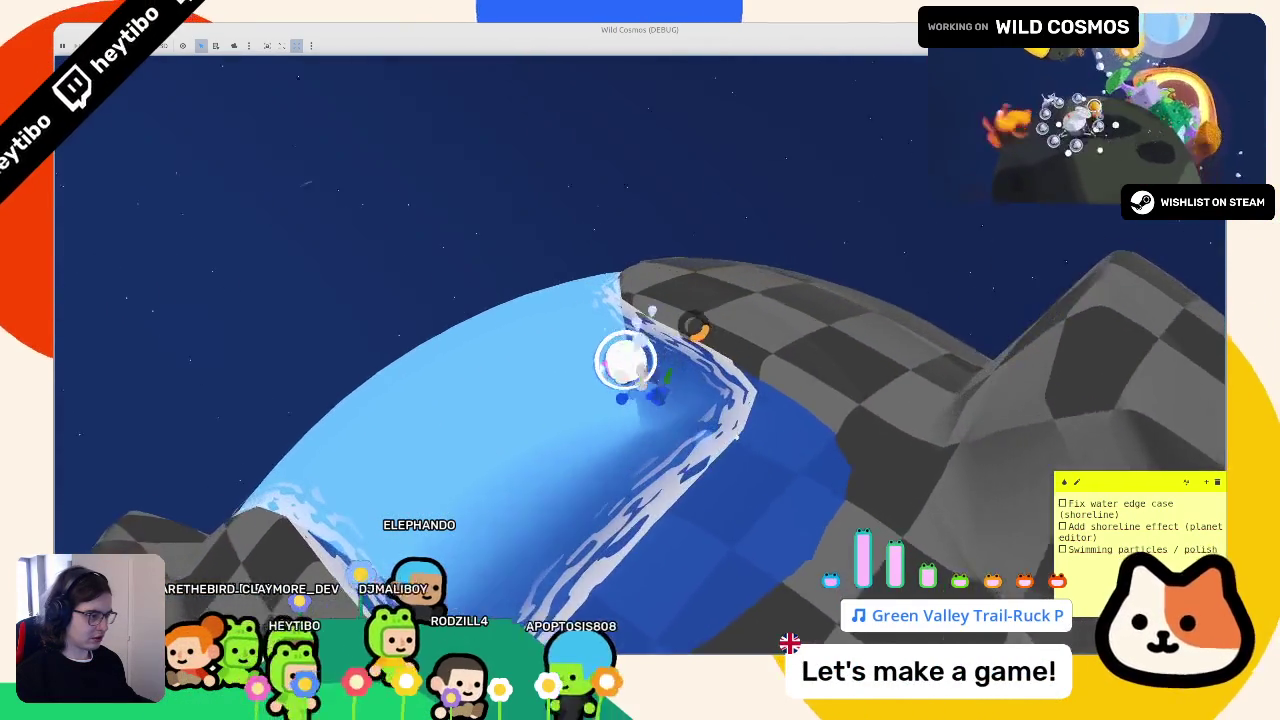
key("w")
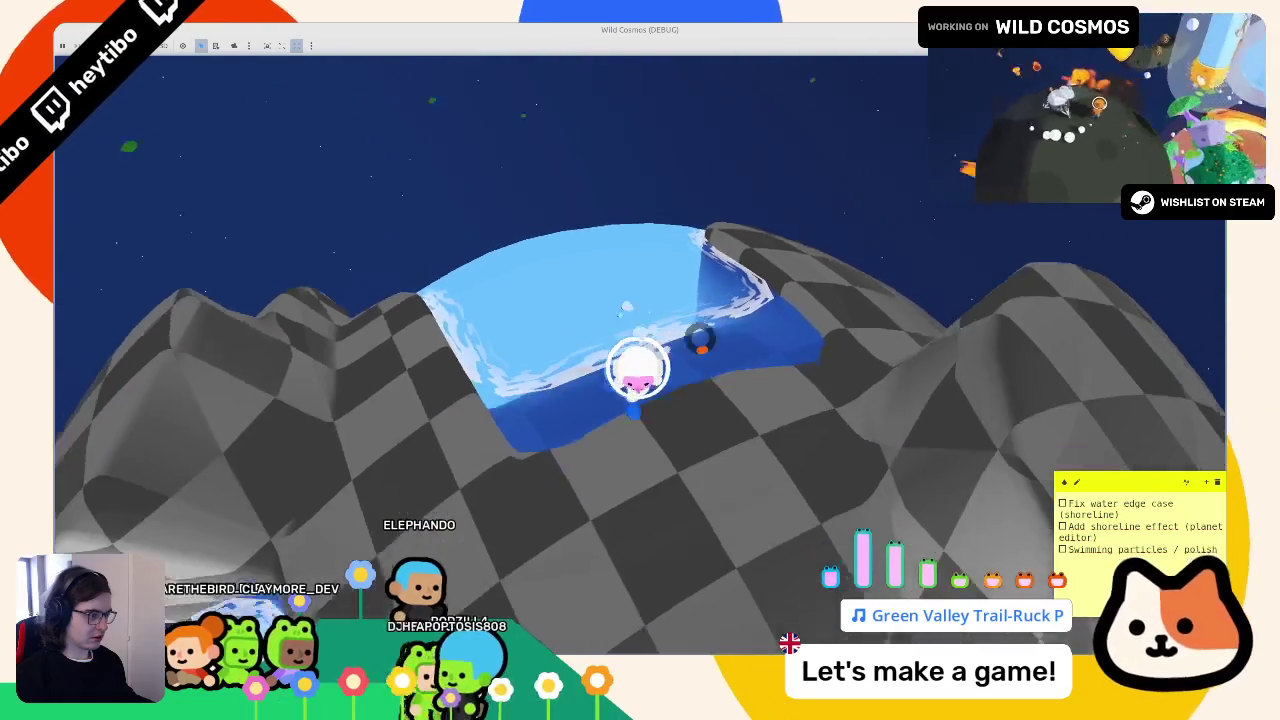
key("w")
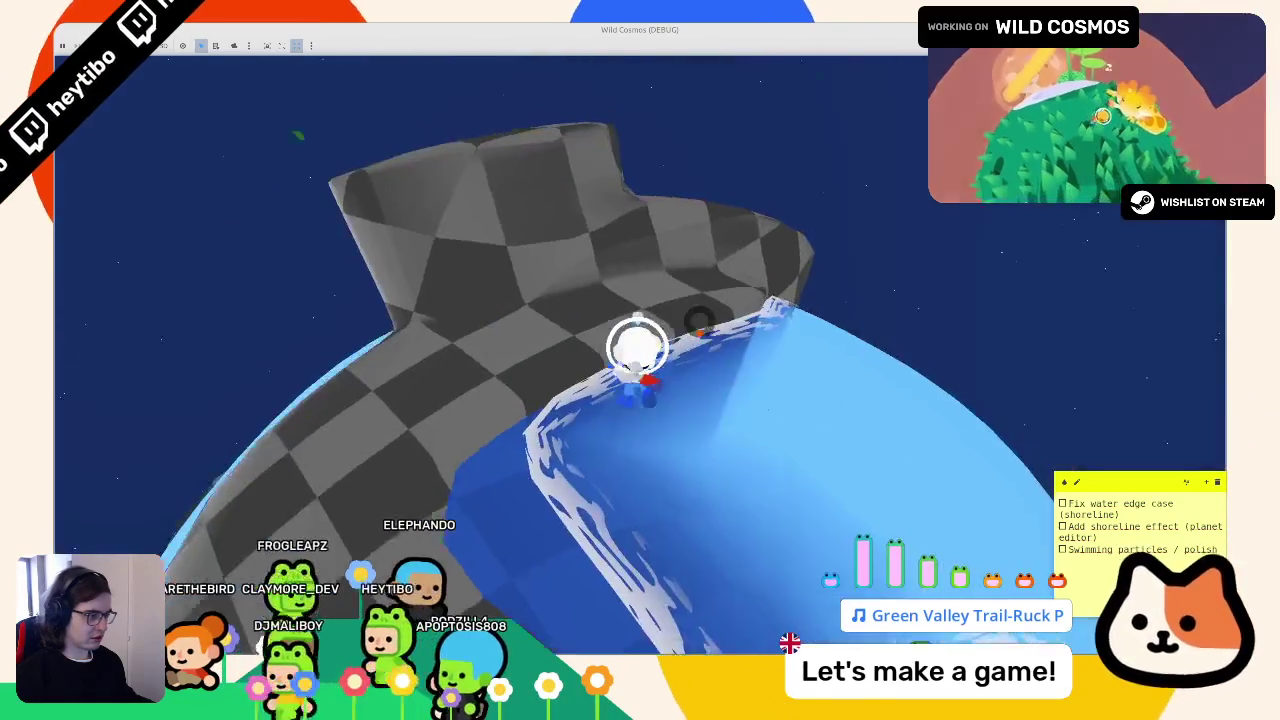
key("w")
key("w")
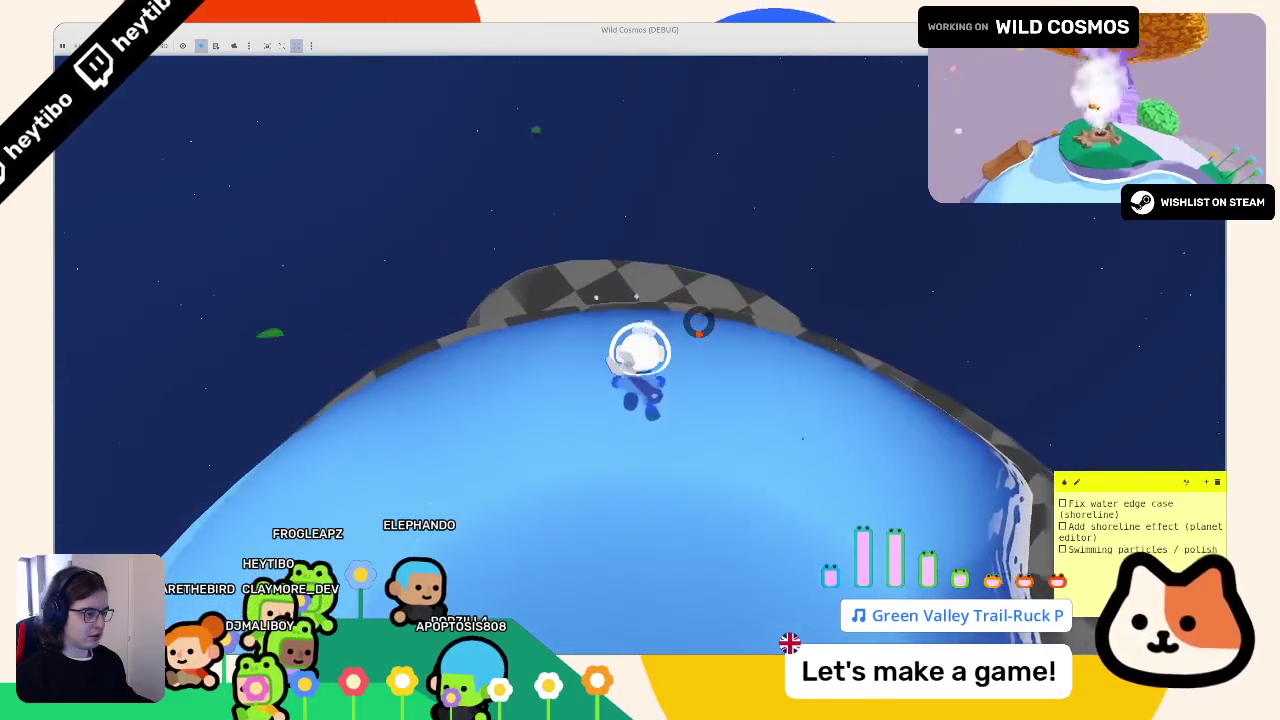
key("w")
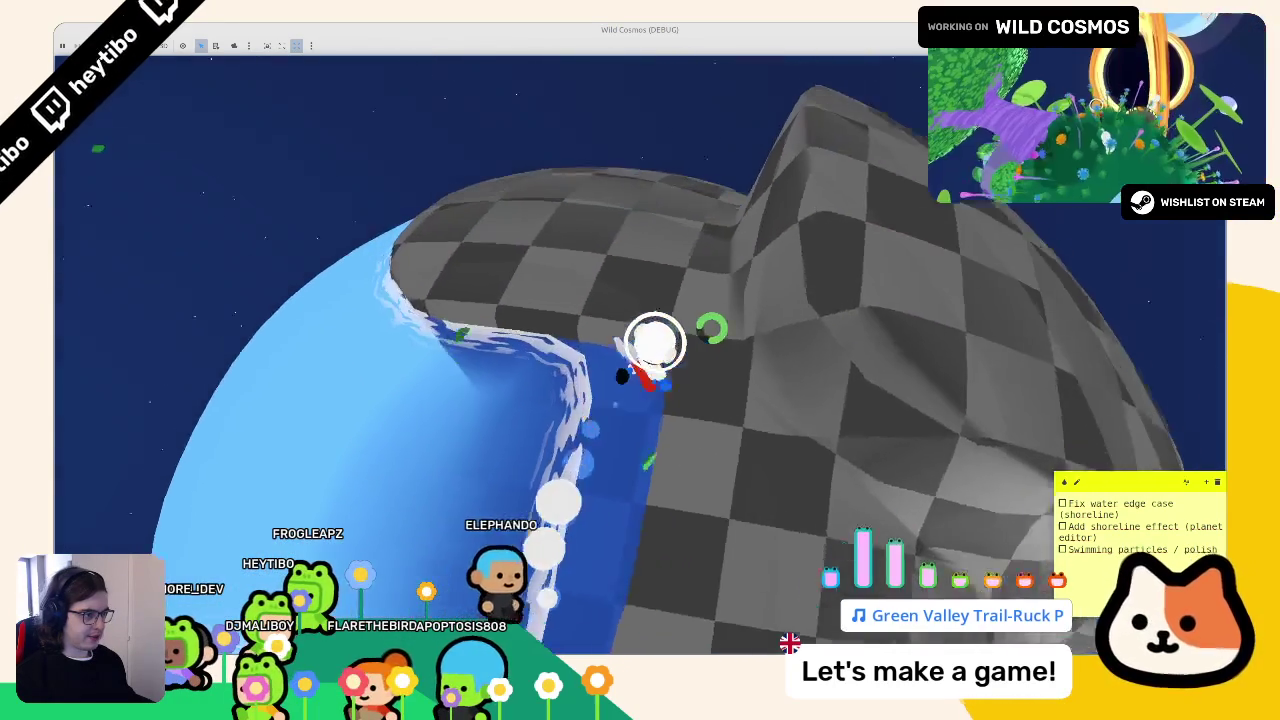
key("Escape")
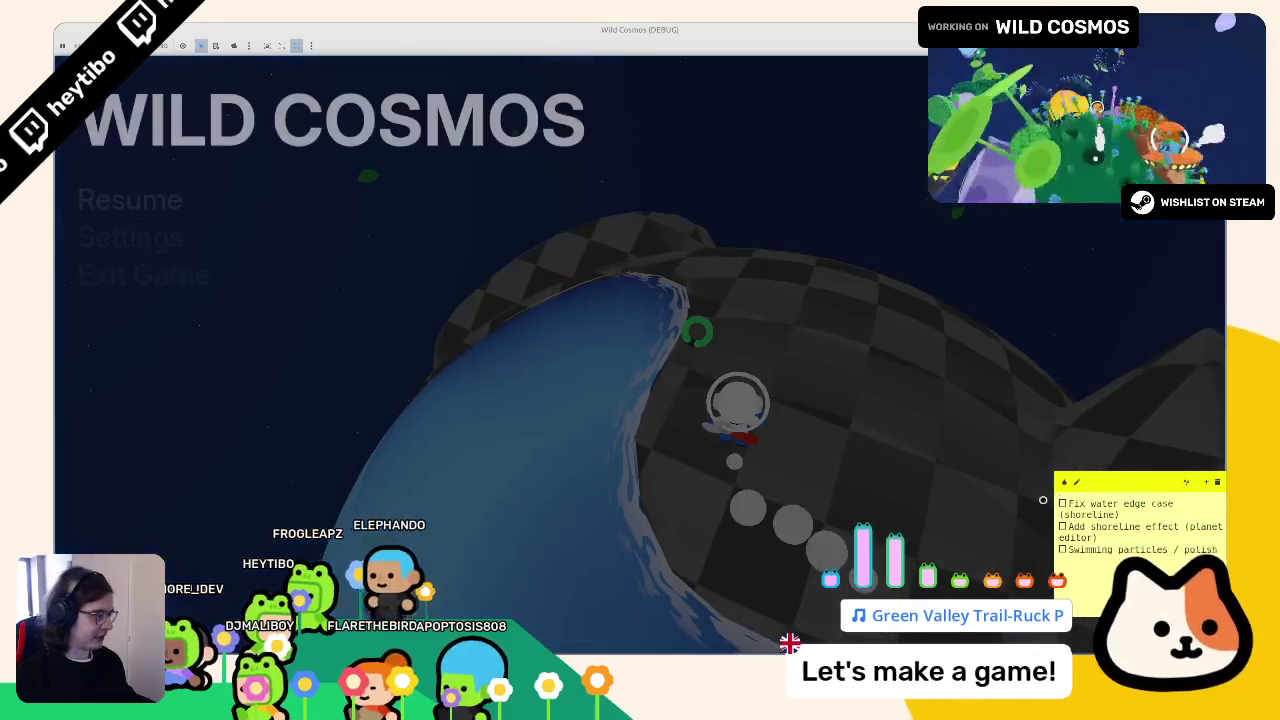
- Enlarge the task notes window and switch from the paused game back to the script
mouse_move(1055, 477)
left_mouse_down()
mouse_move(920, 482)
mouse_move(848, 437)
left_mouse_up()
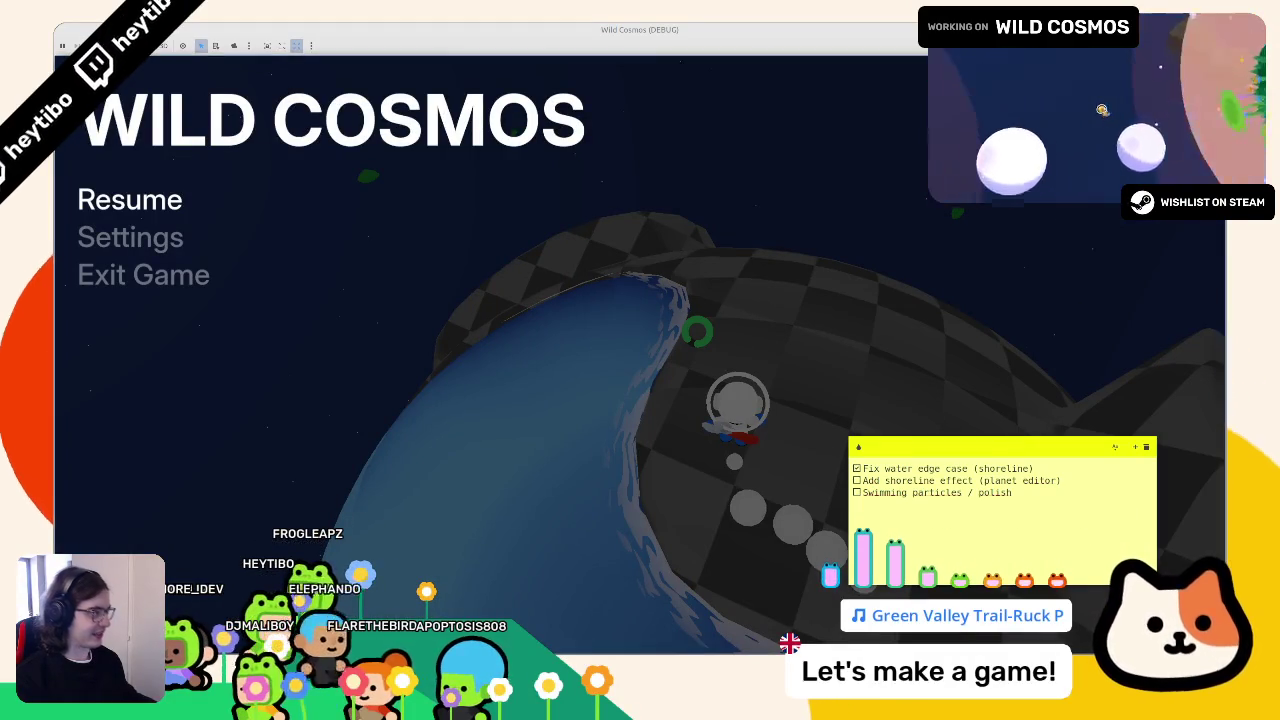
key("alt+Tab")
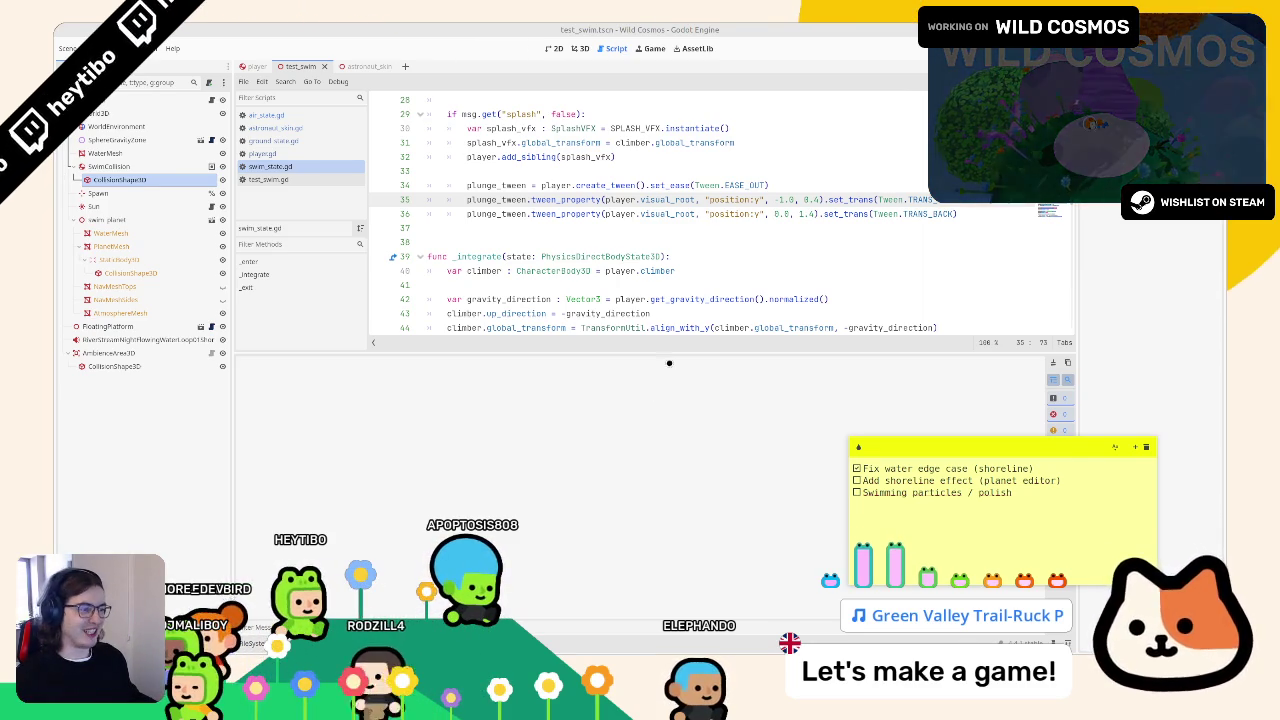
- Enlarge the script area, highlight the shoreline effect to-do item, and run the game with F6
left_click_drag(669, 356, 669, 625)
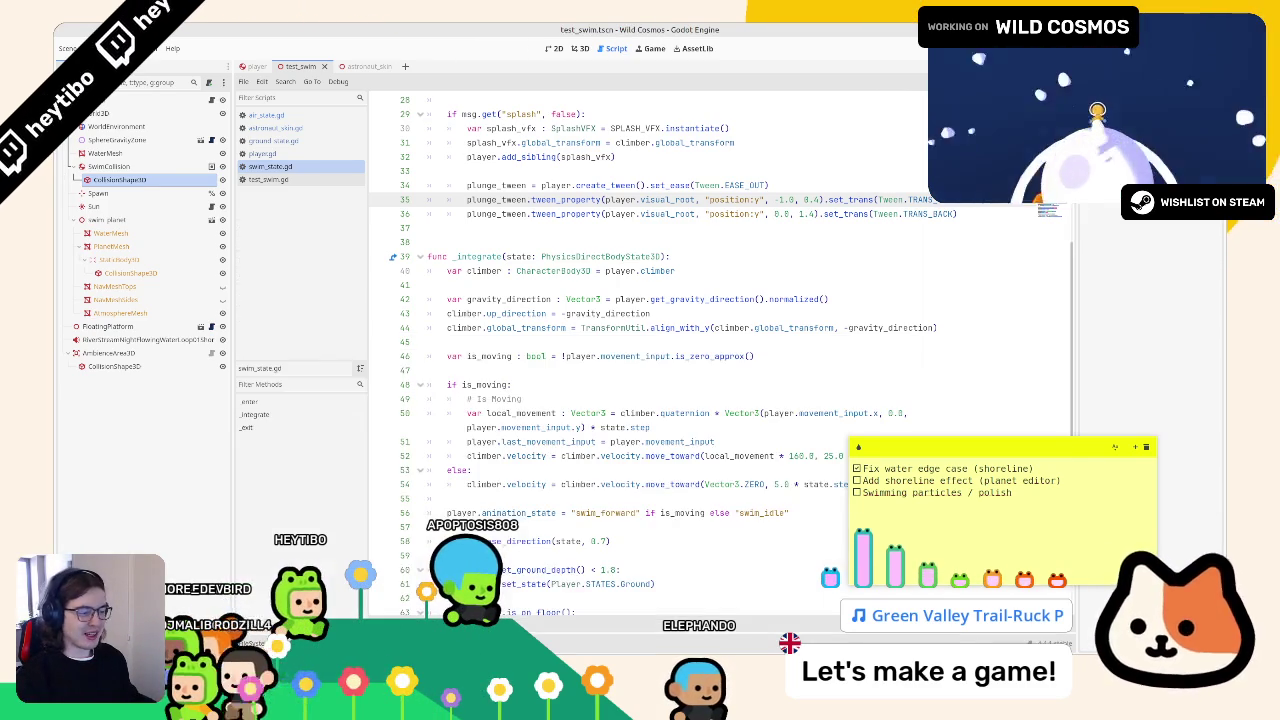
left_click_drag(884, 480, 1029, 480)
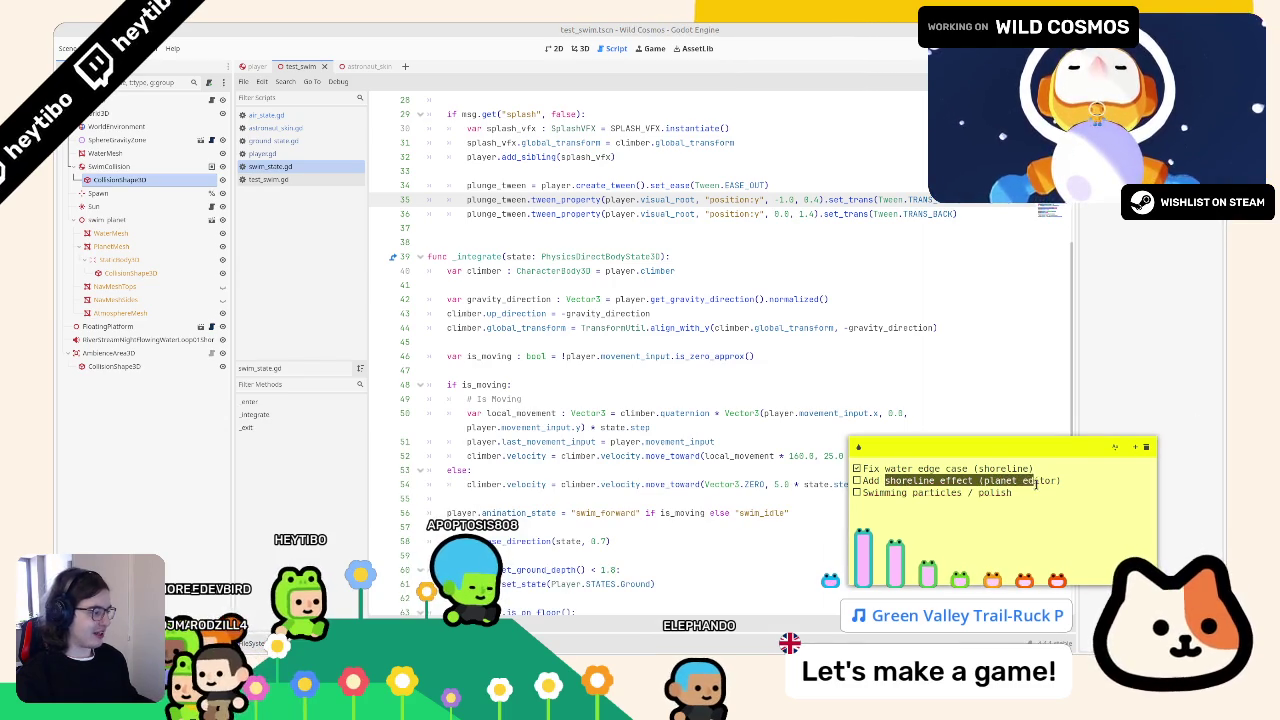
key("F6")
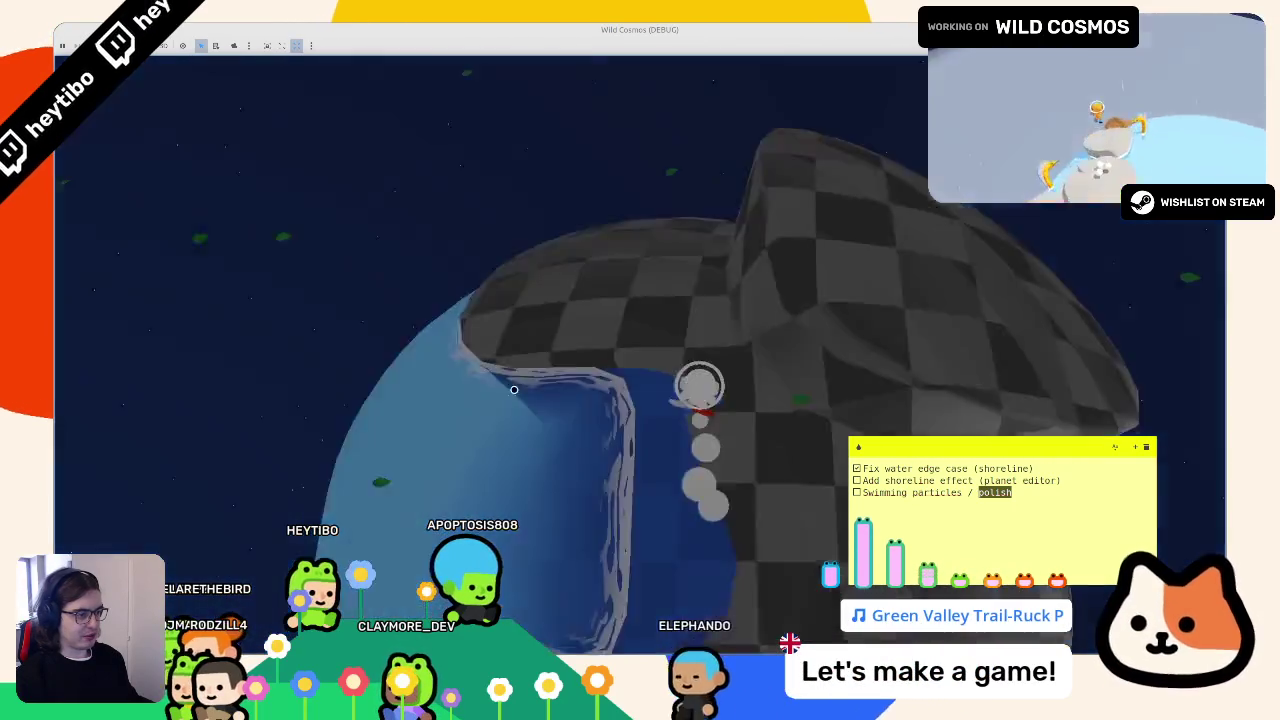
- Toggle the Wild Cosmos pause menu on and off repeatedly with Esc
key("Escape")
key("Escape")
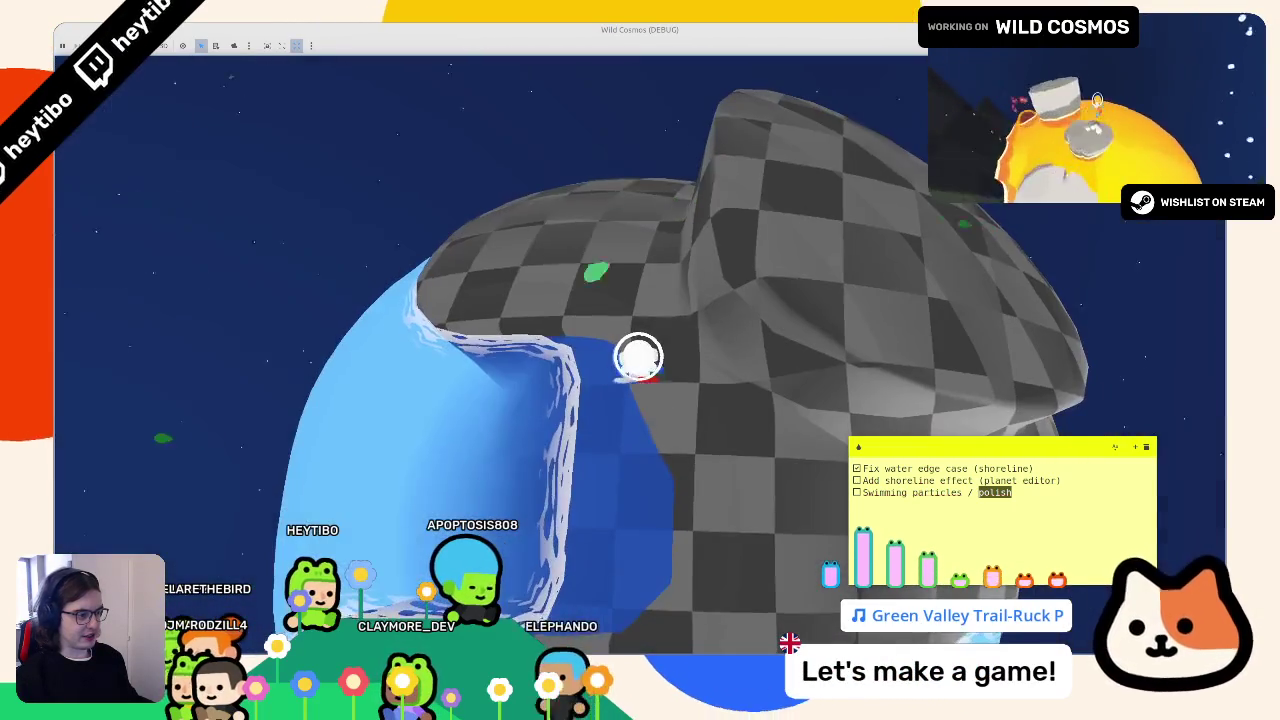
key("Escape")
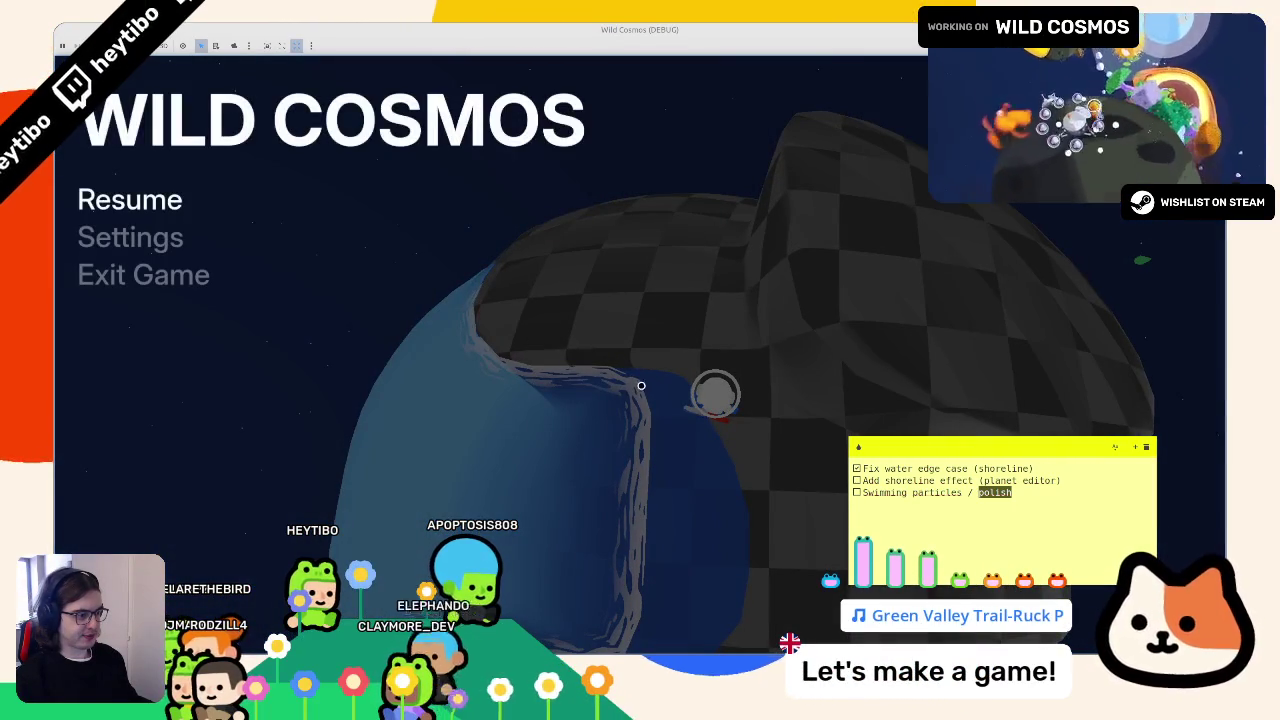
key("Escape")
key("Escape")
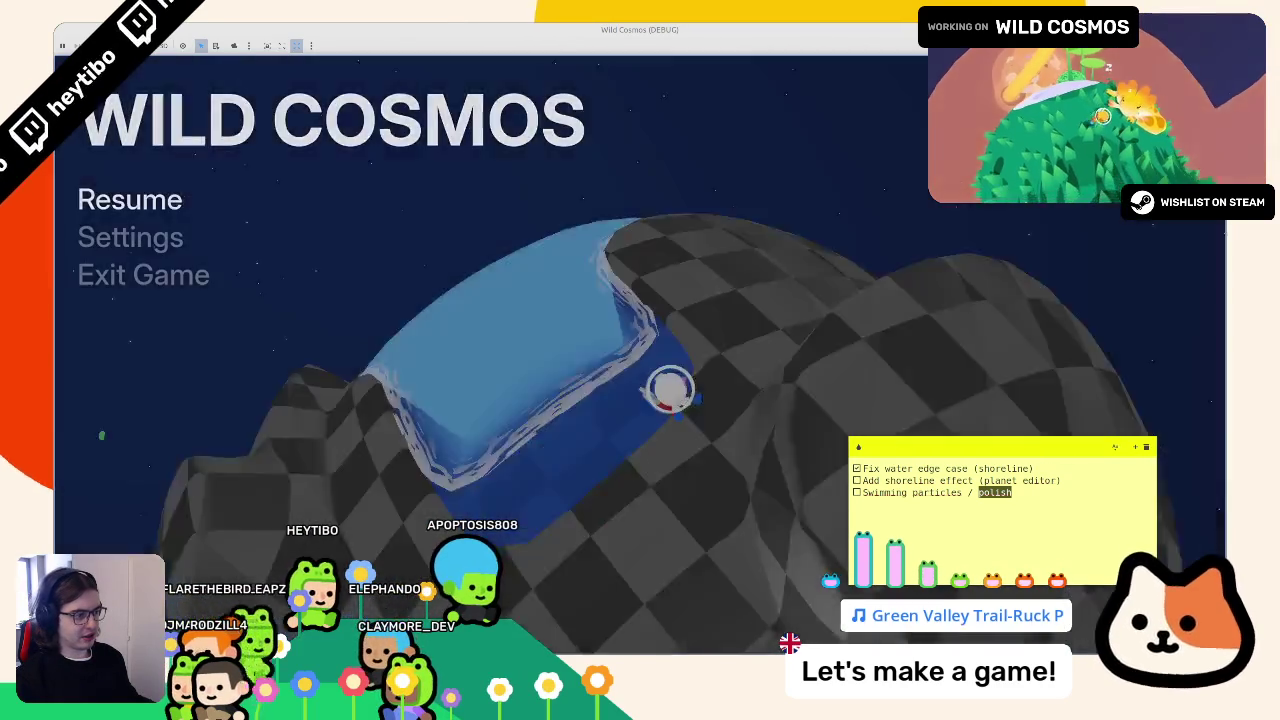
key("Escape")
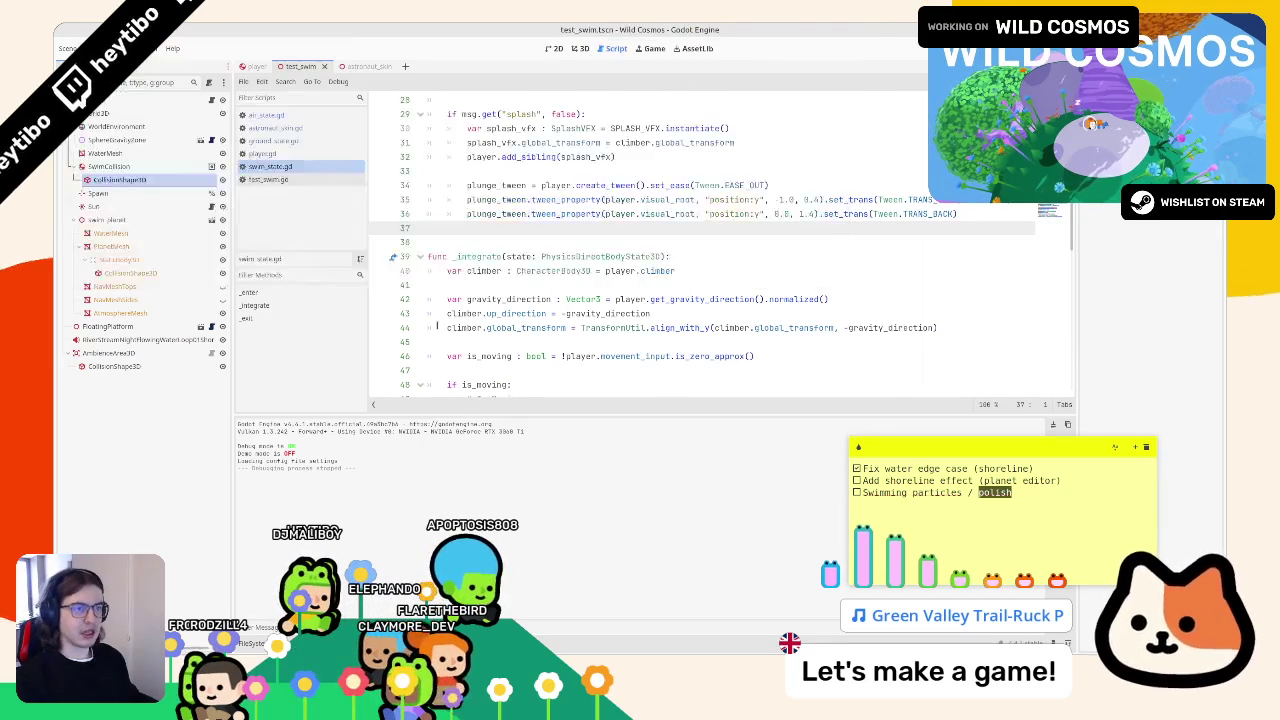
key("F5")
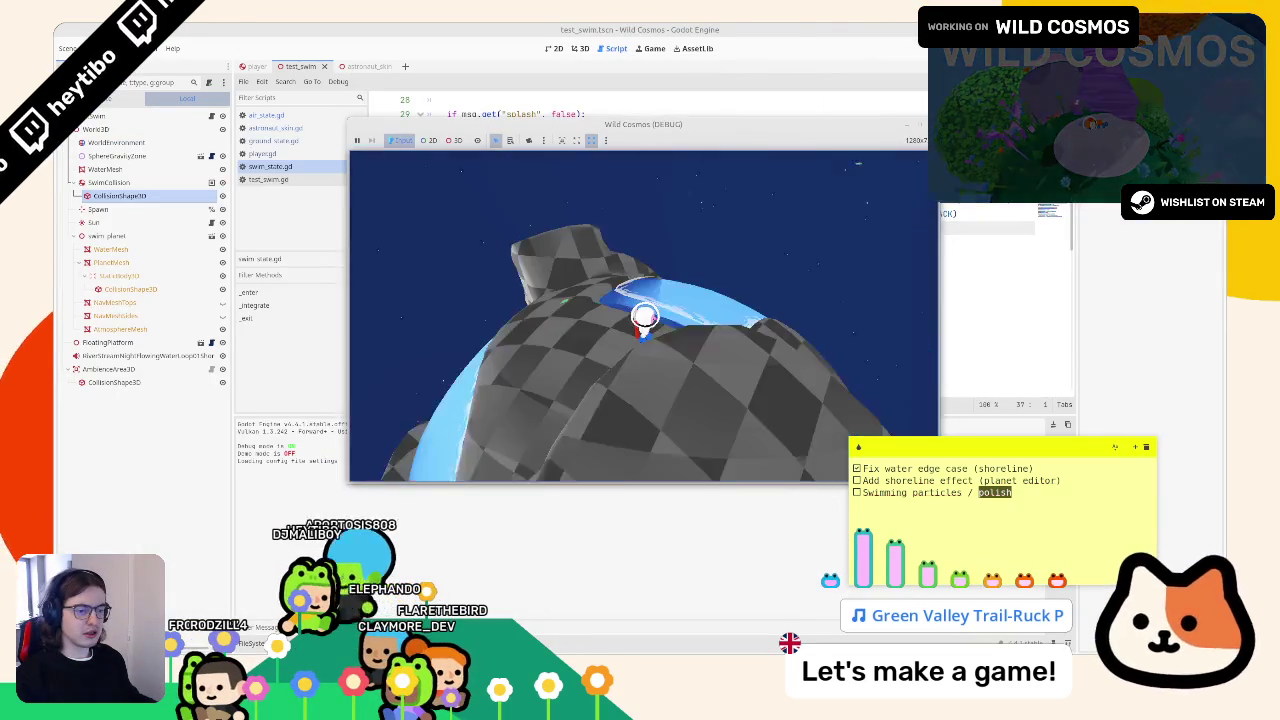
key("w")
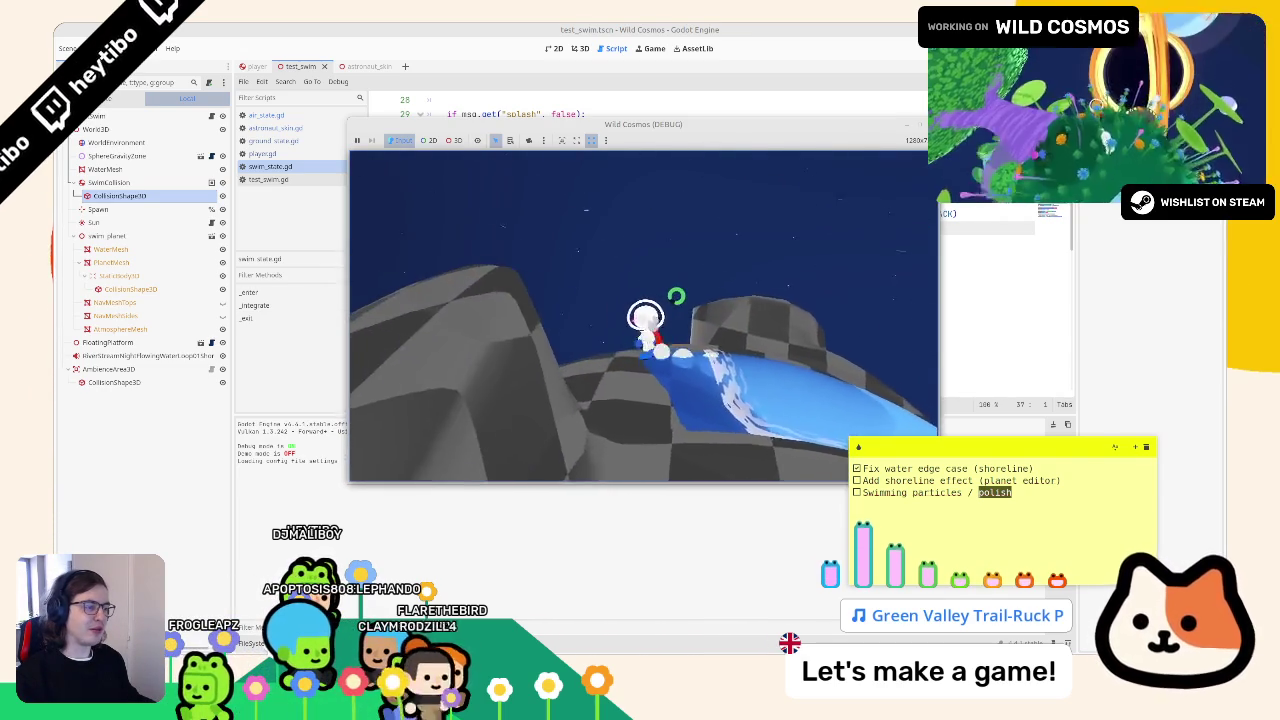
key("w")
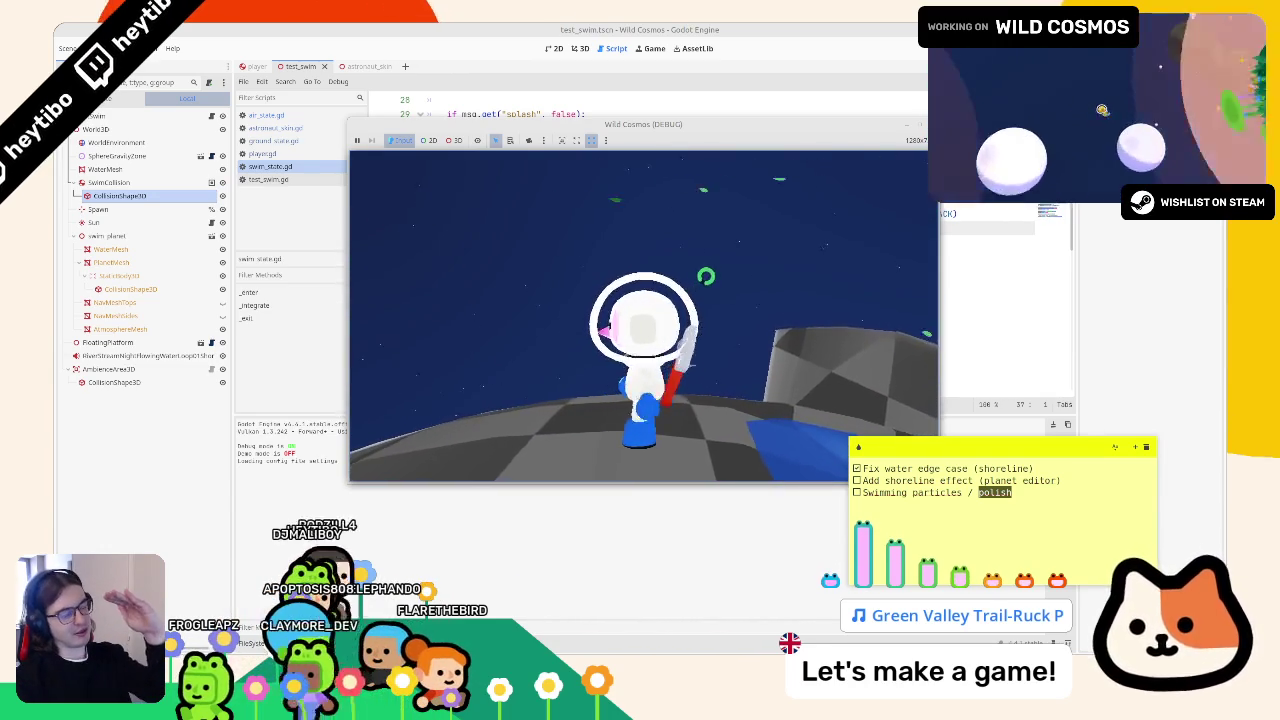
key("w")
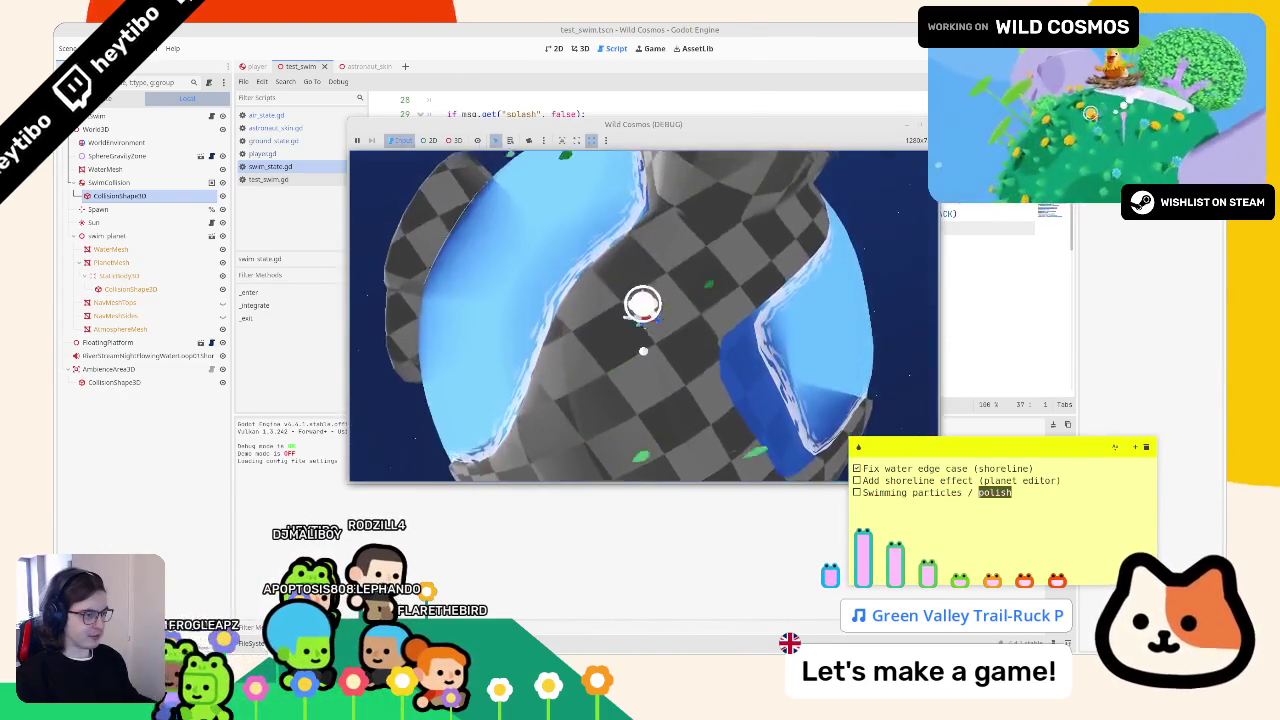
key("w")
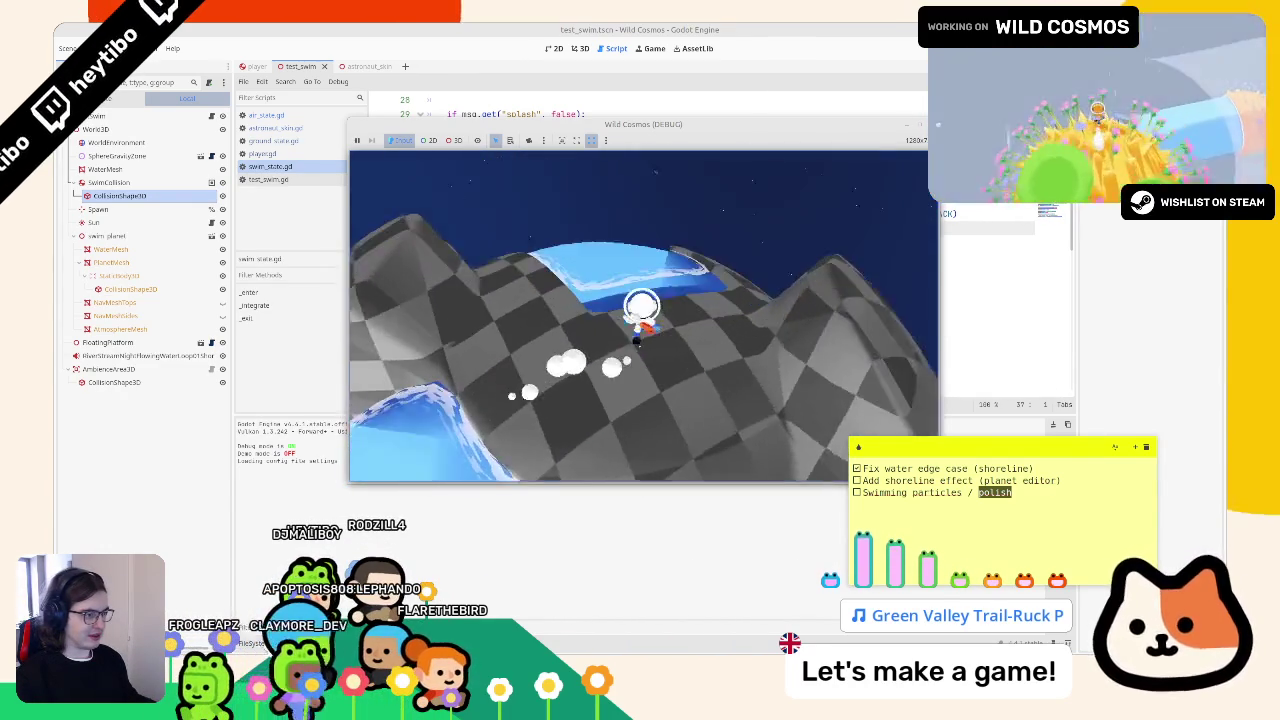
key("w")
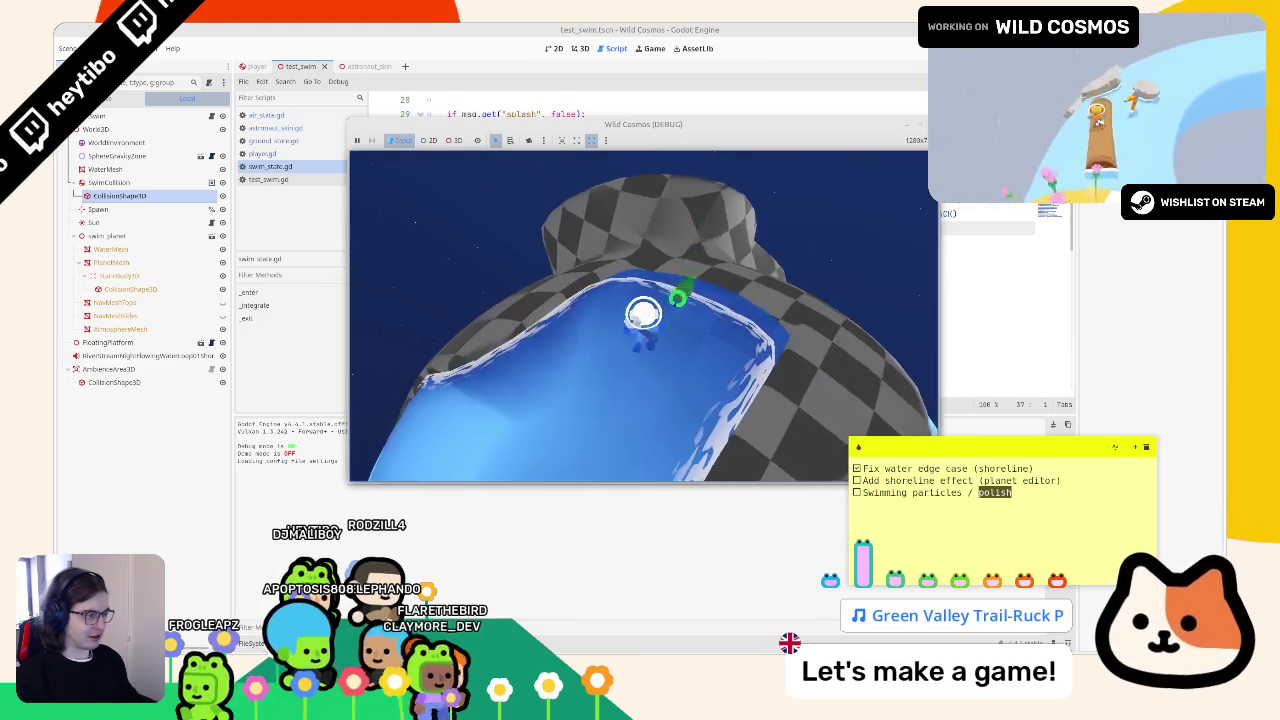
key("w")
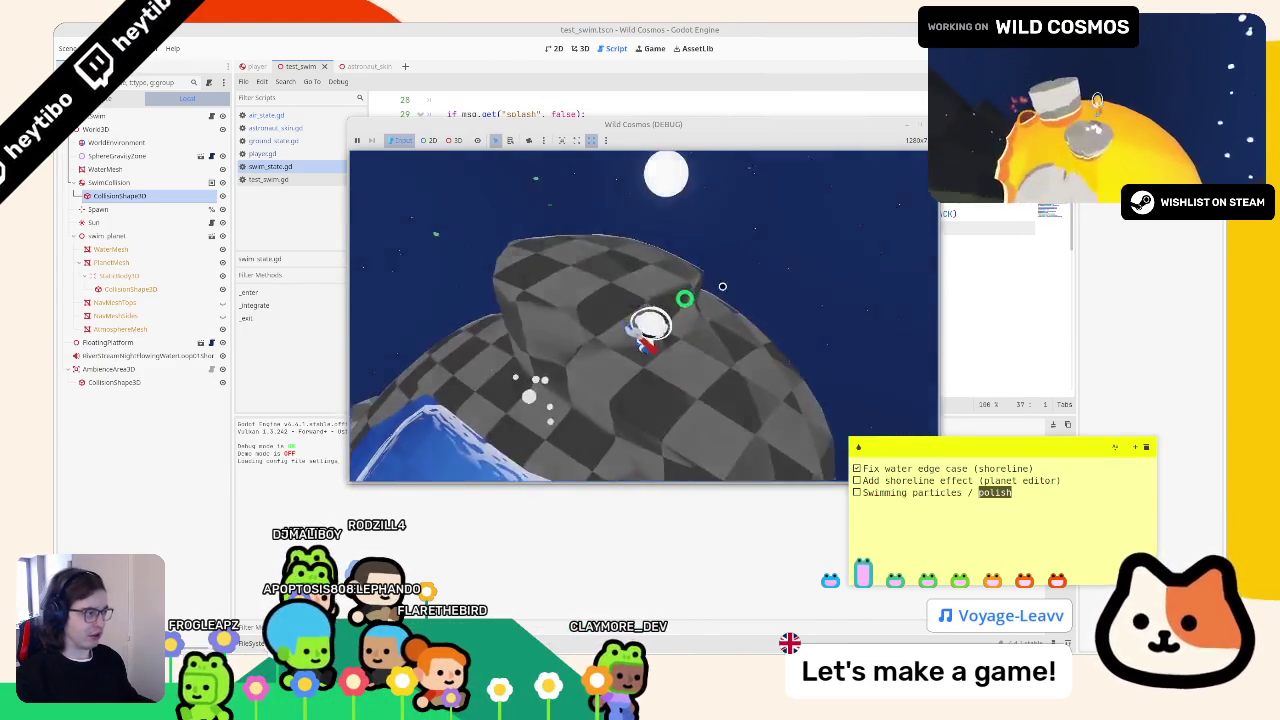
key("Escape")
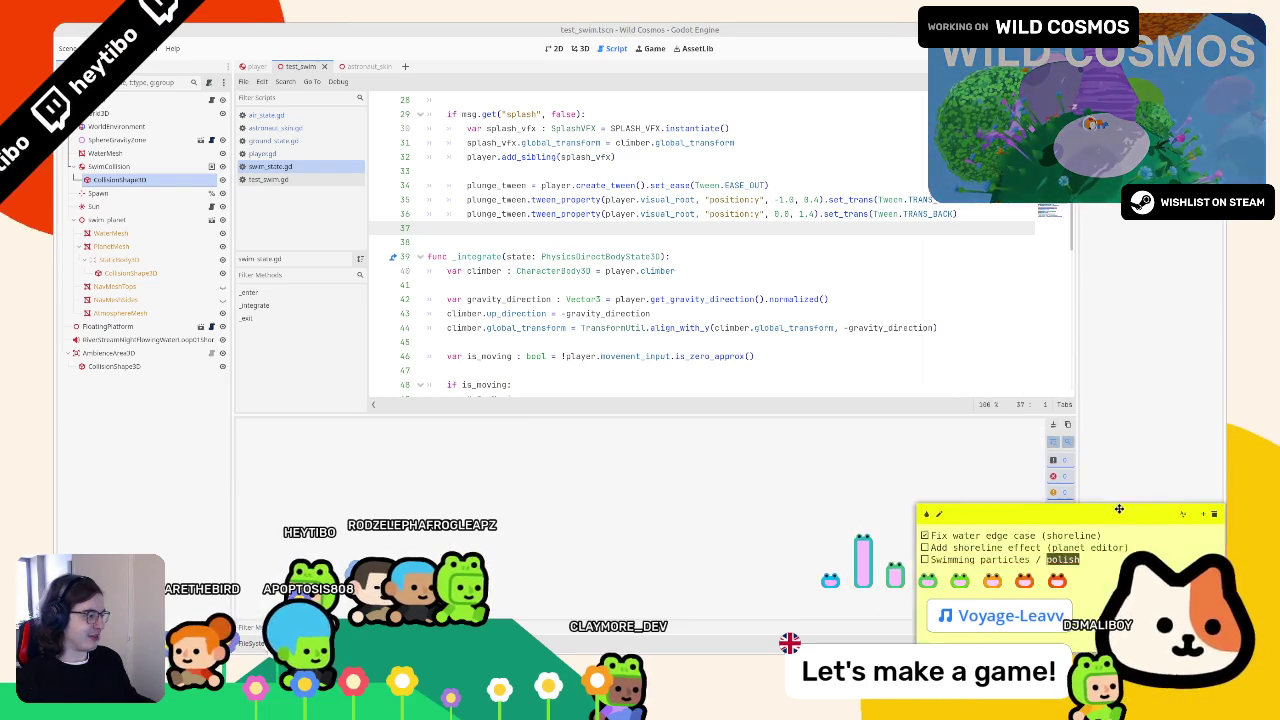
- In the FileSystem dock, open a terminal at res:// from its context menu, then close it
left_click(252, 641)
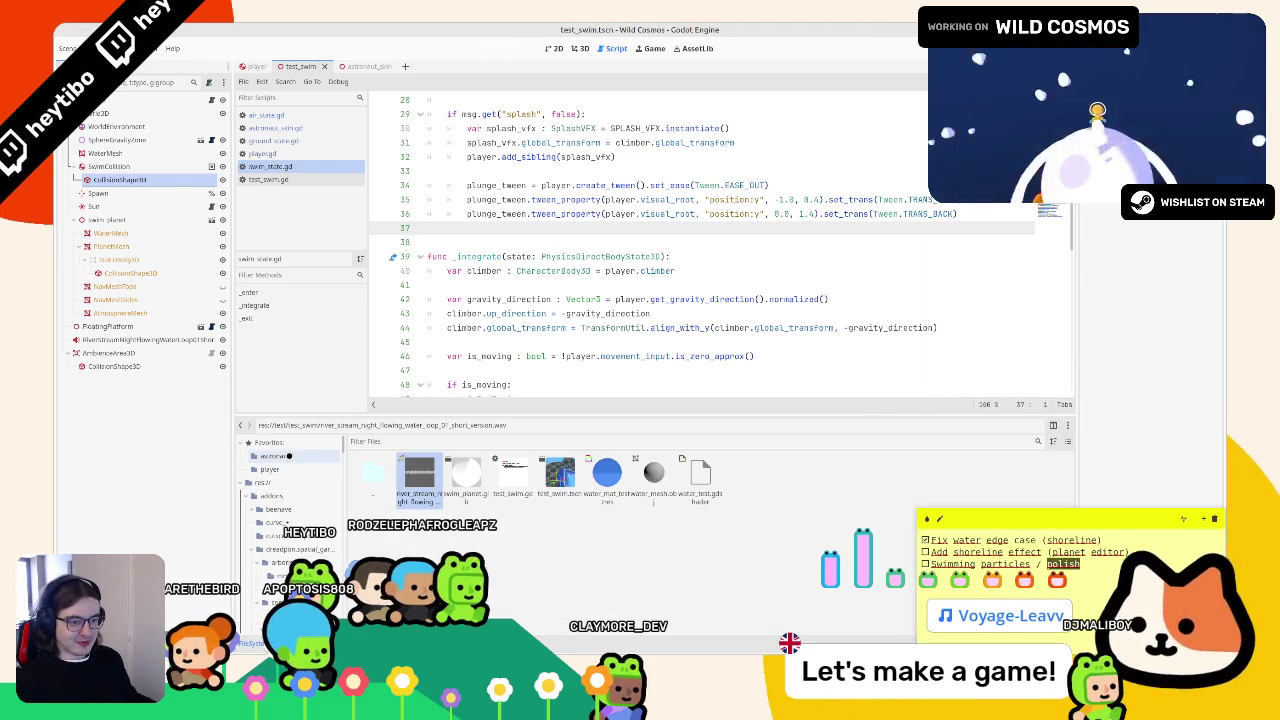
right_click(262, 482)
left_click(290, 550)
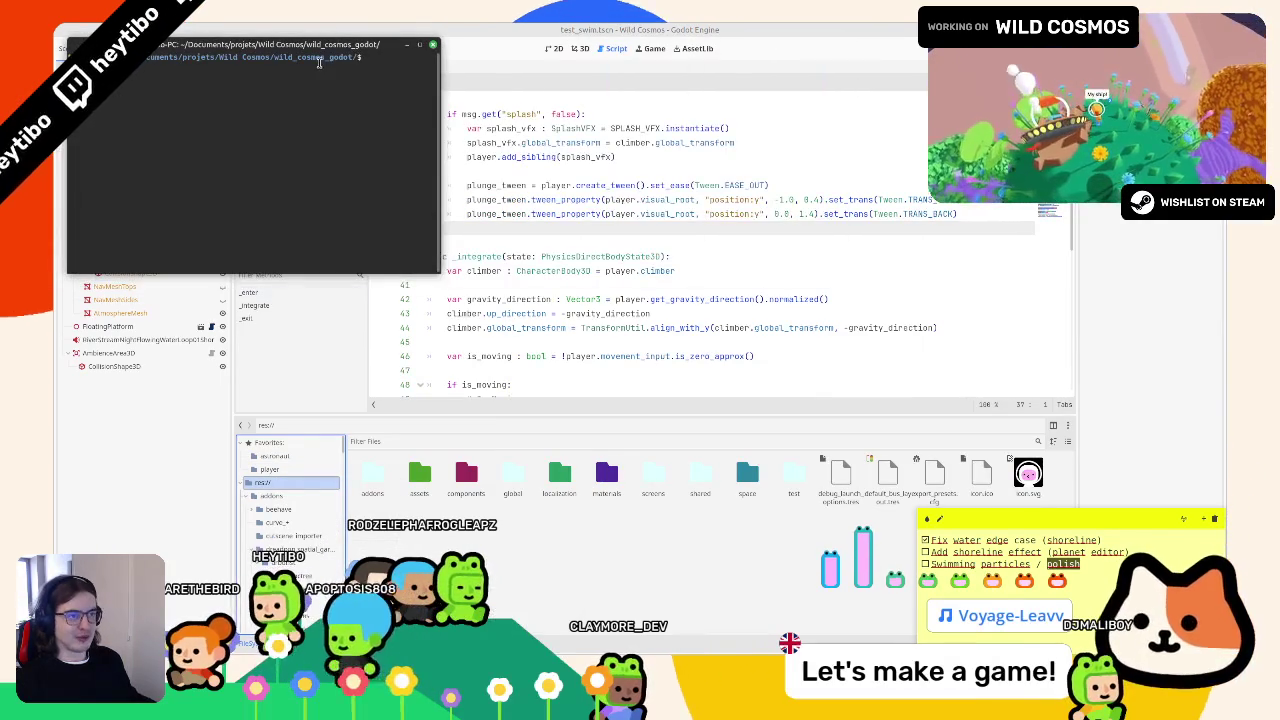
left_click(433, 44)
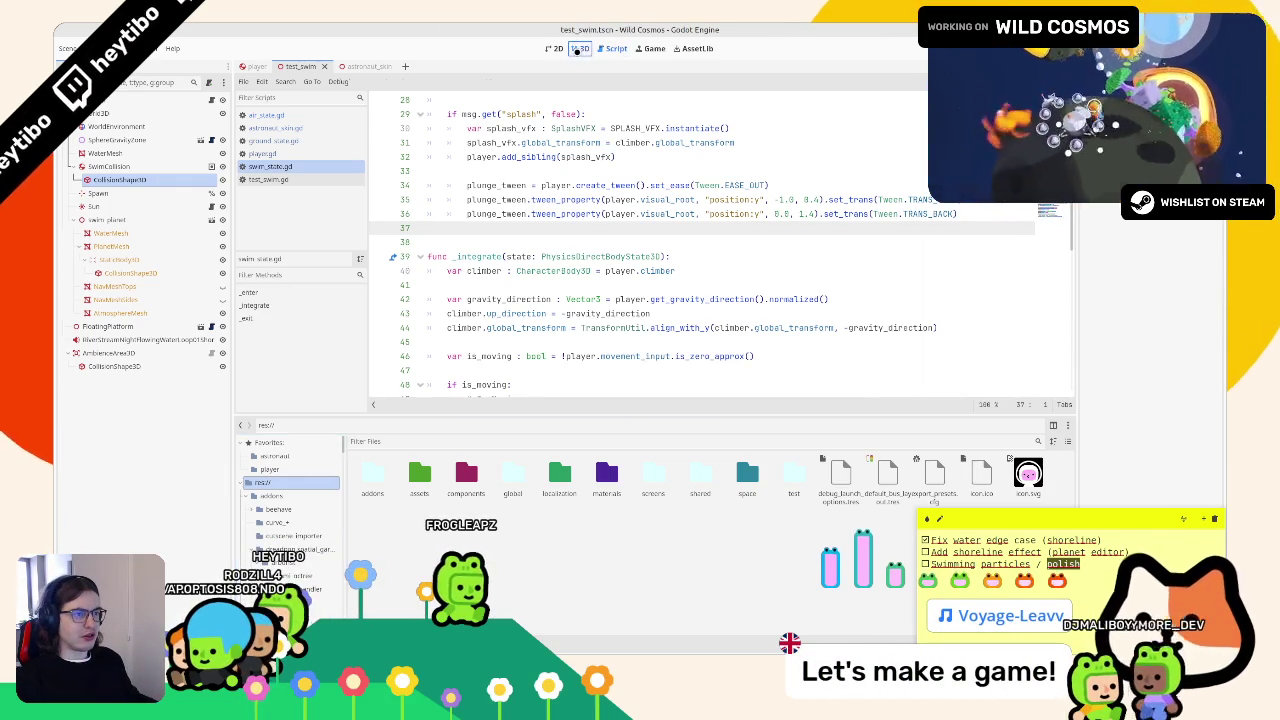
- Switch to the 3D view, filter files by 'test_swi', and show river_stream in the system file manager
left_click(578, 50)
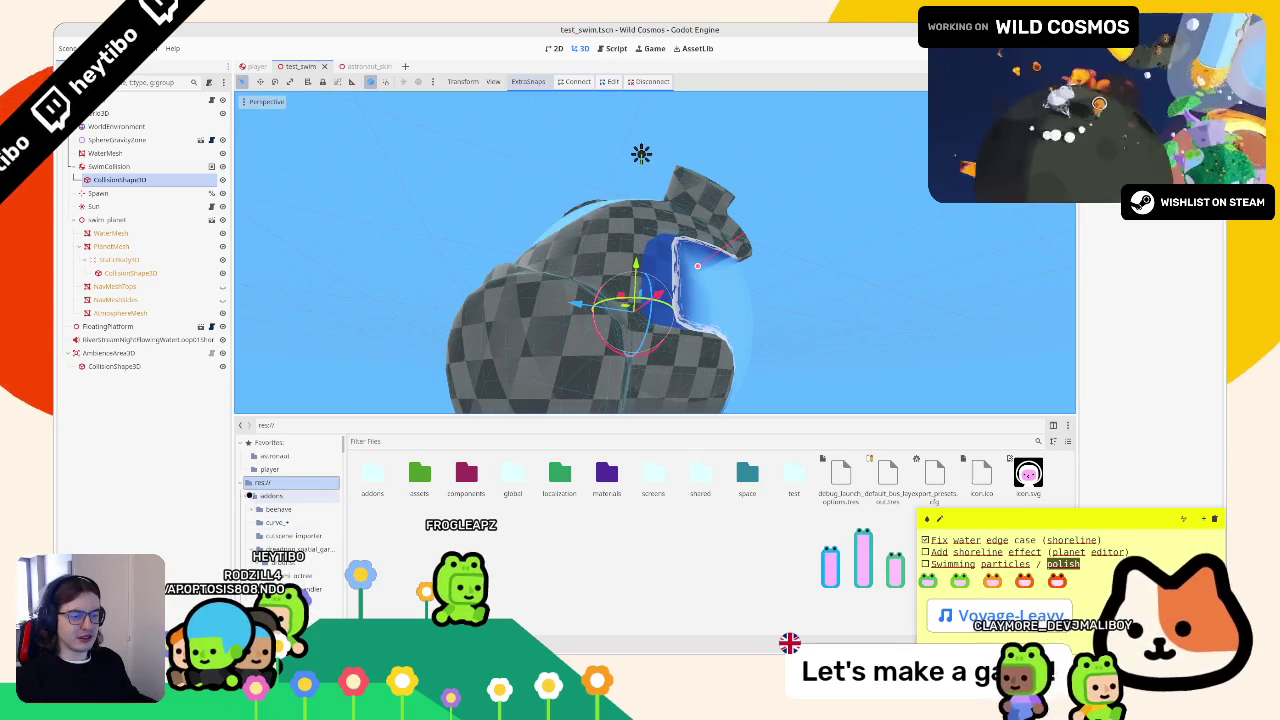
left_click(450, 441)
type("test")
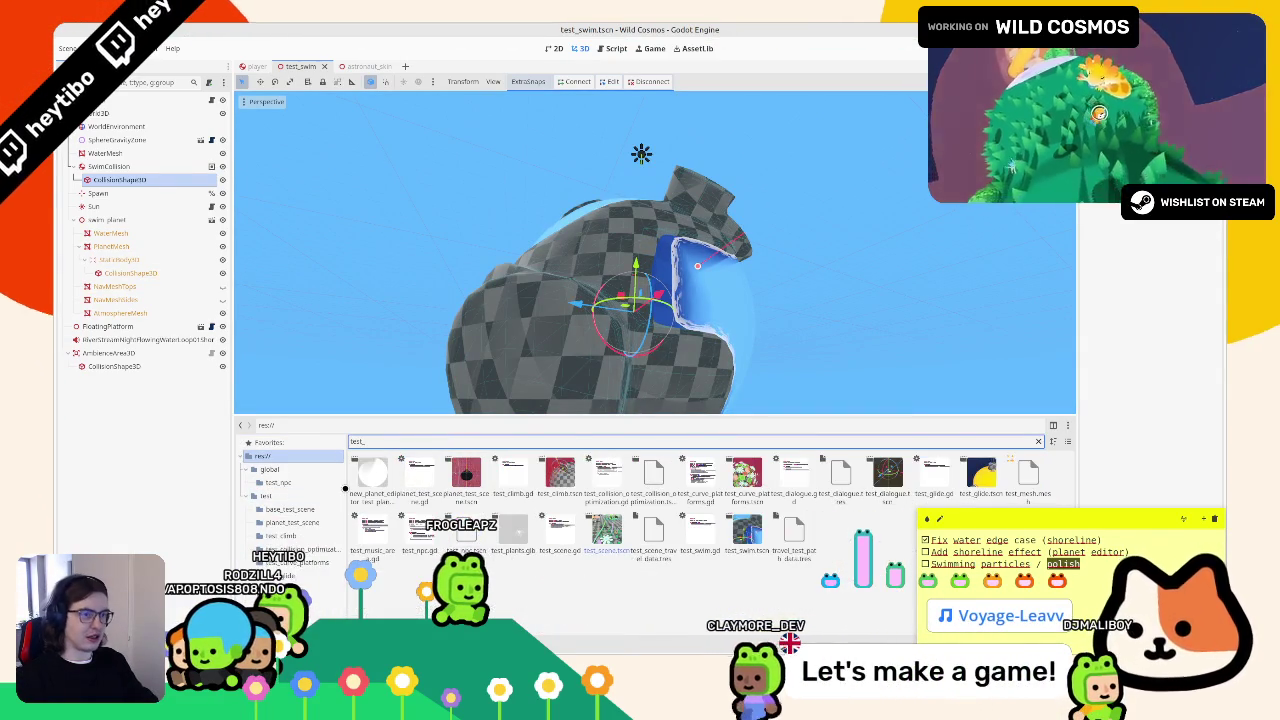
type("_swi")
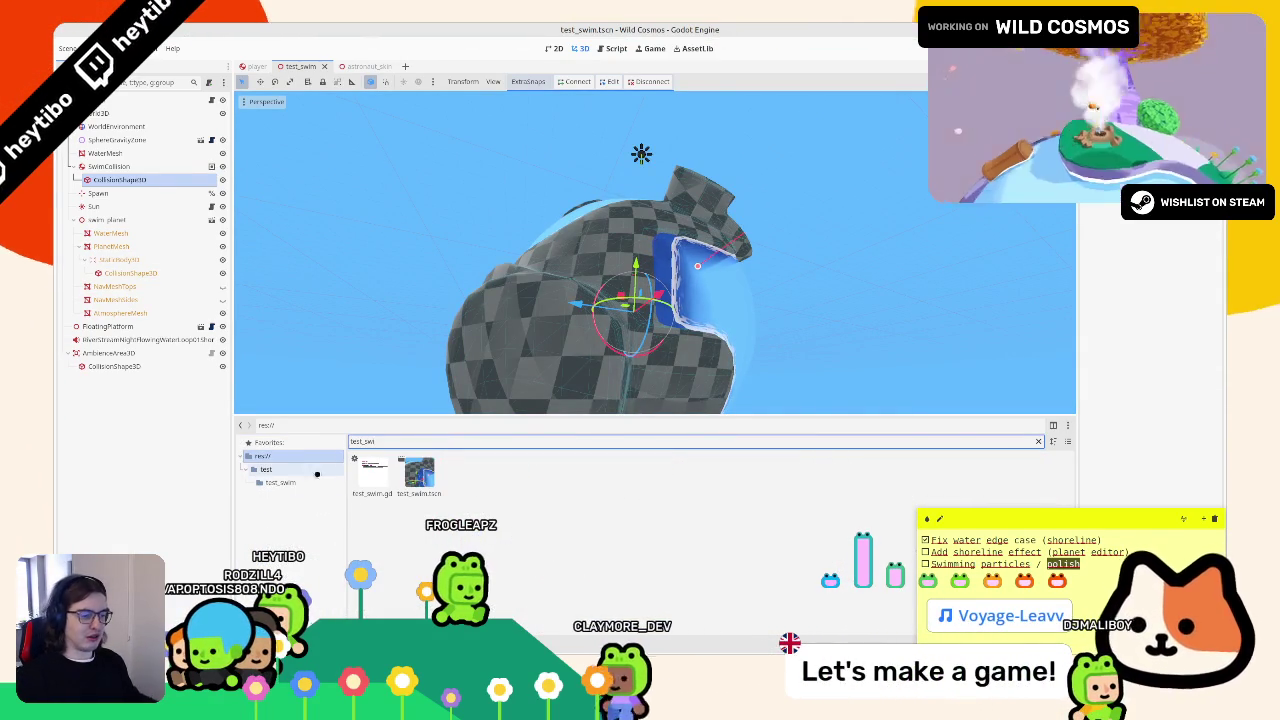
left_click(419, 475)
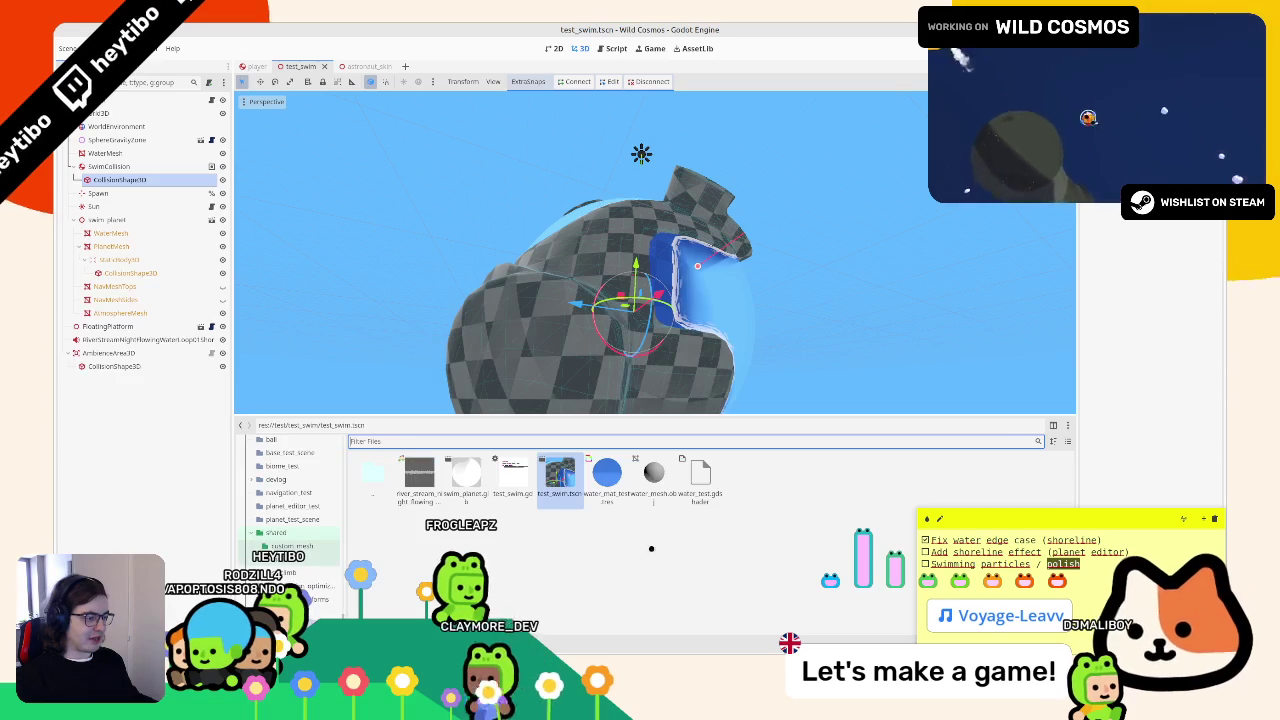
left_click(464, 511)
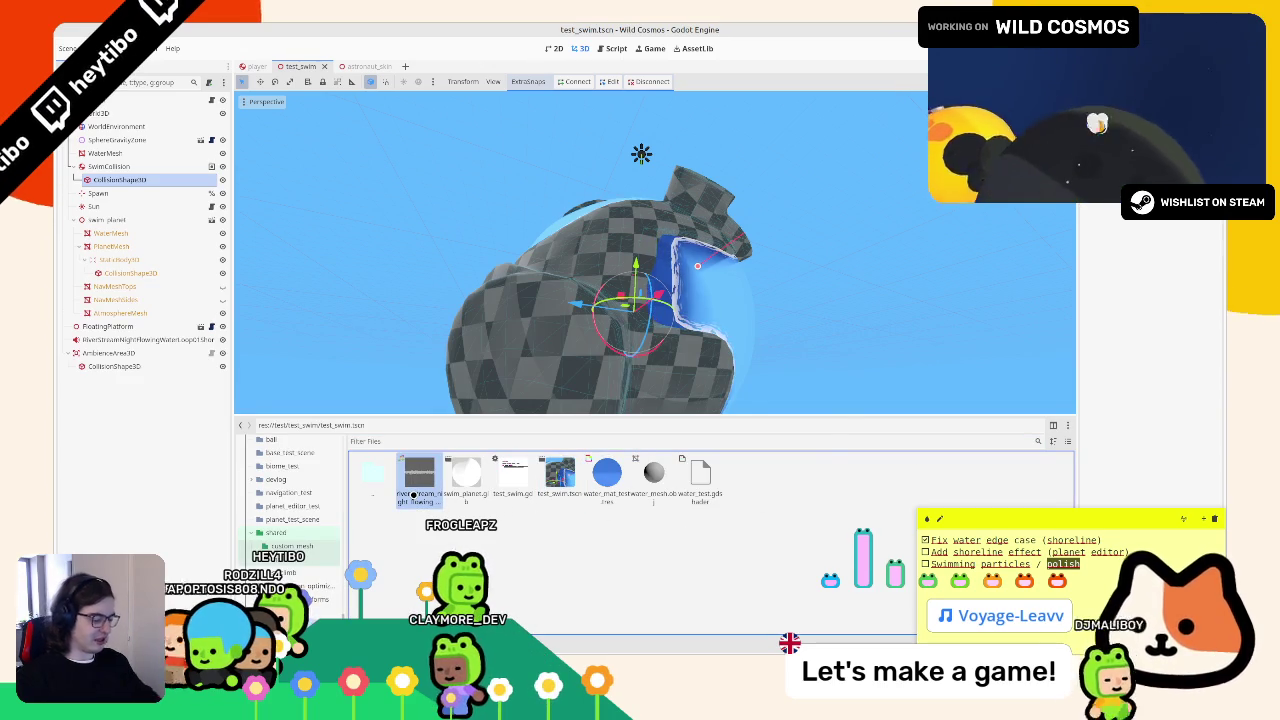
key("Delete")
key("Escape")
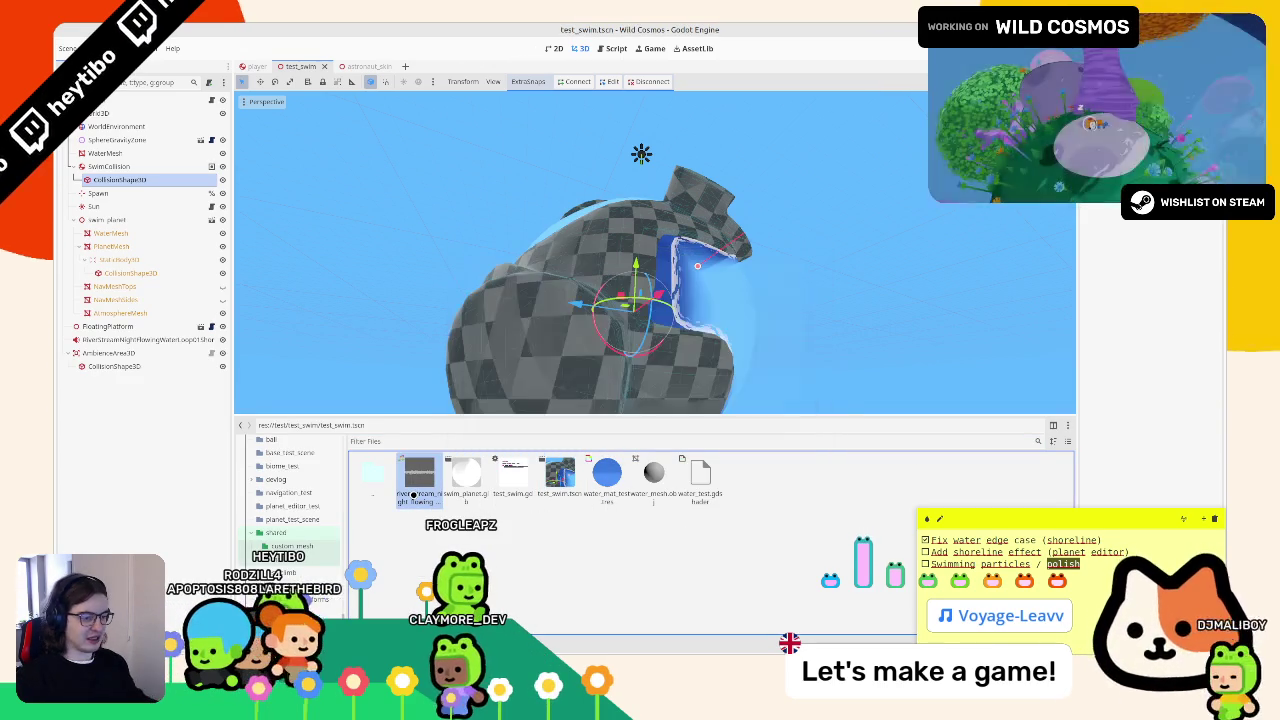
right_click(413, 494)
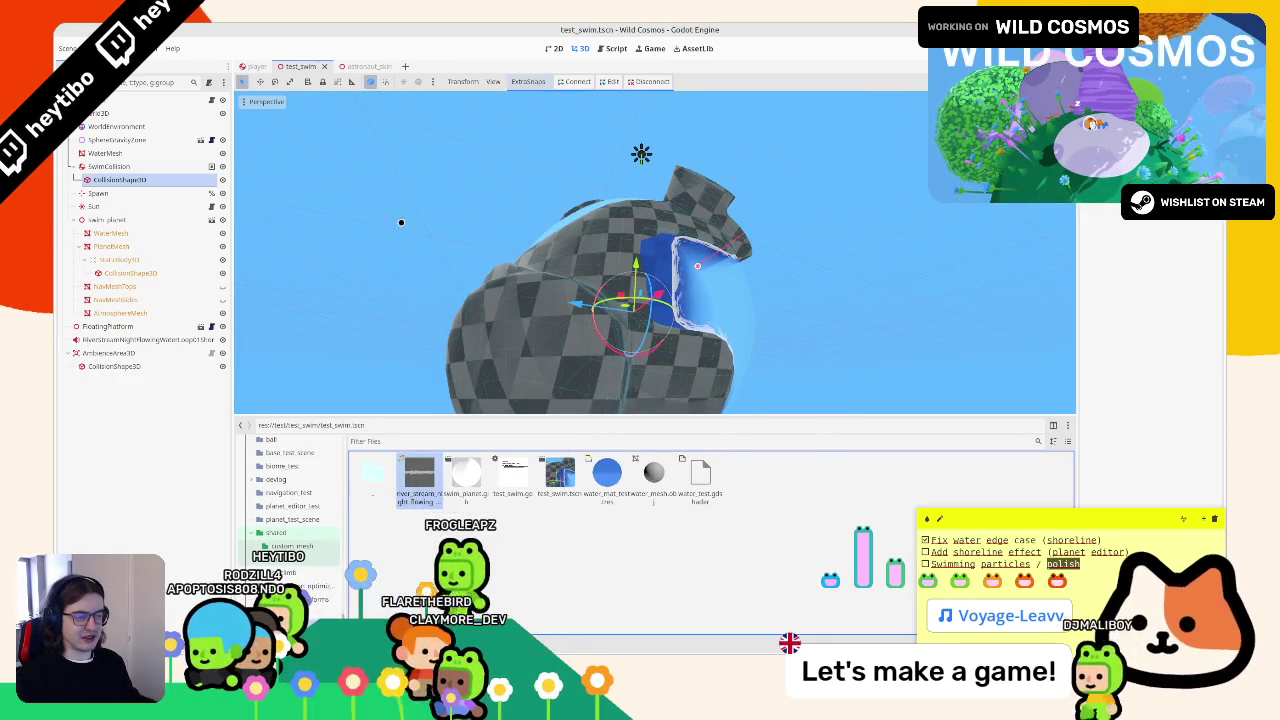
left_click(445, 636)
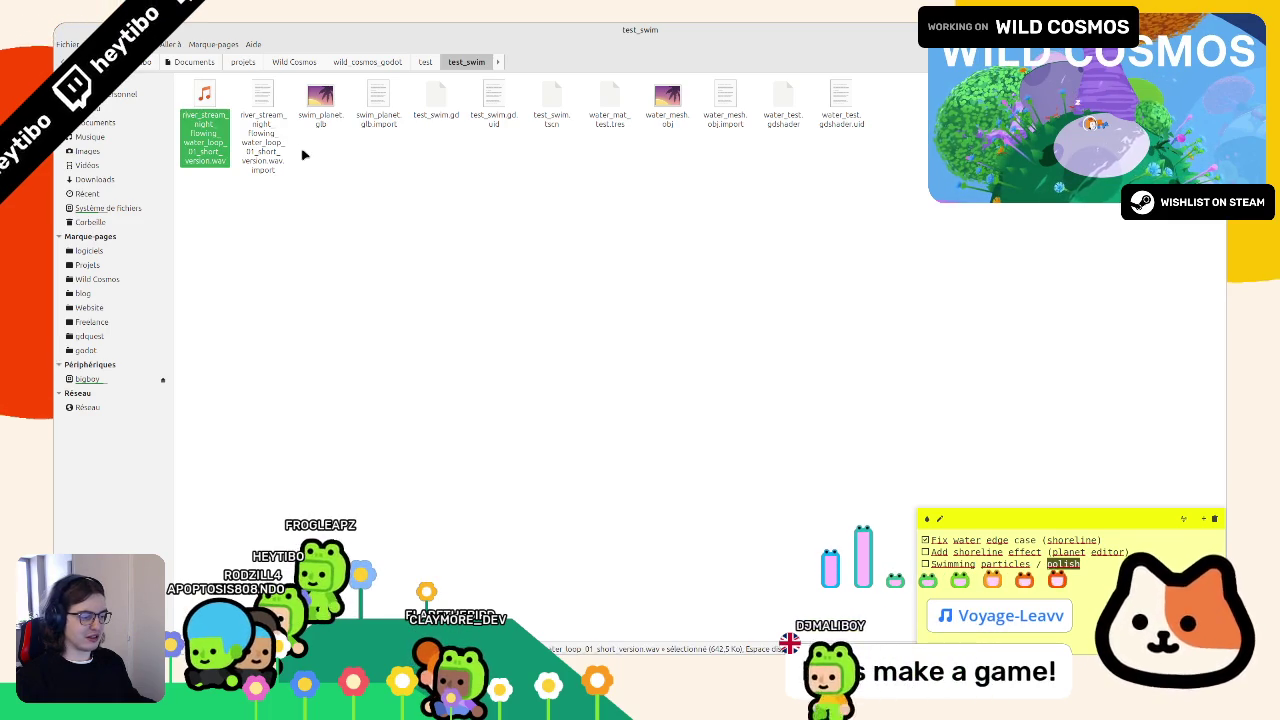
- Close the test_swim file manager window, orbit the swim planet, and switch to the Blender whiteboard
key("ctrl+w")
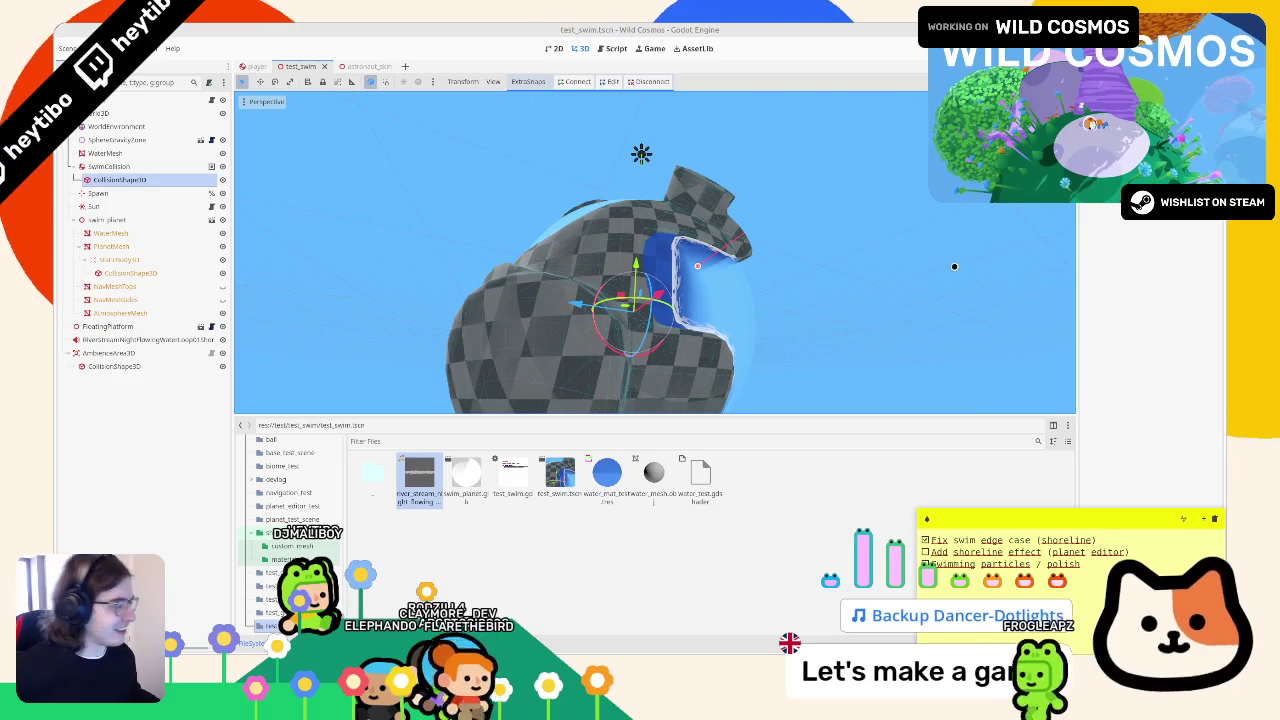
left_click_drag(863, 243, 504, 568)
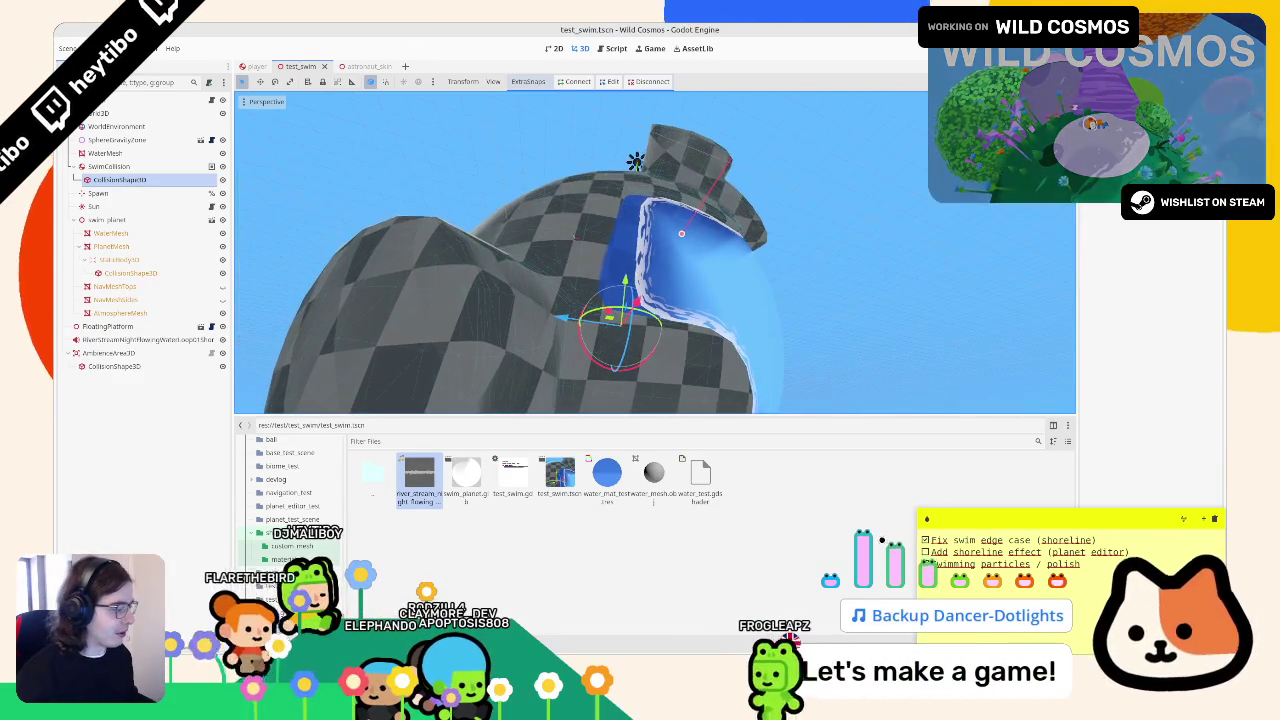
key("alt+Tab")
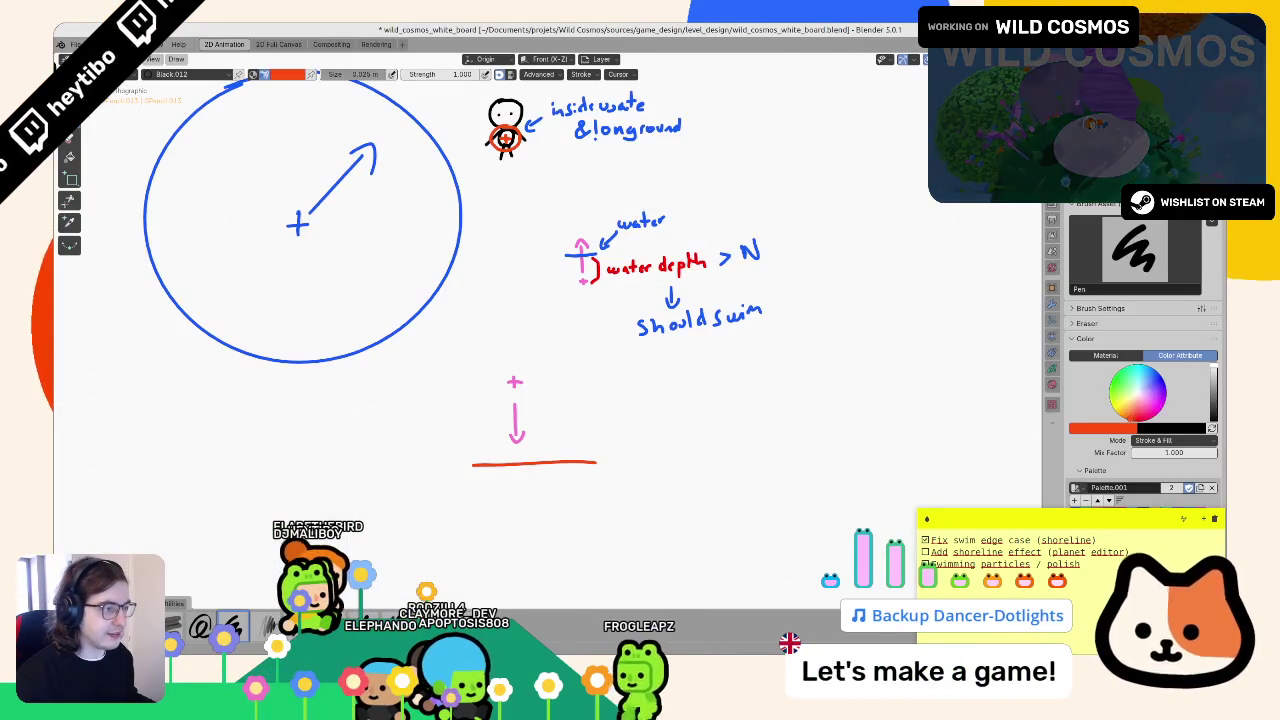
- Return from Godot to Blender with swim_planet.blend open
key("alt+Tab")
key("alt+Tab")
key("alt+Tab")
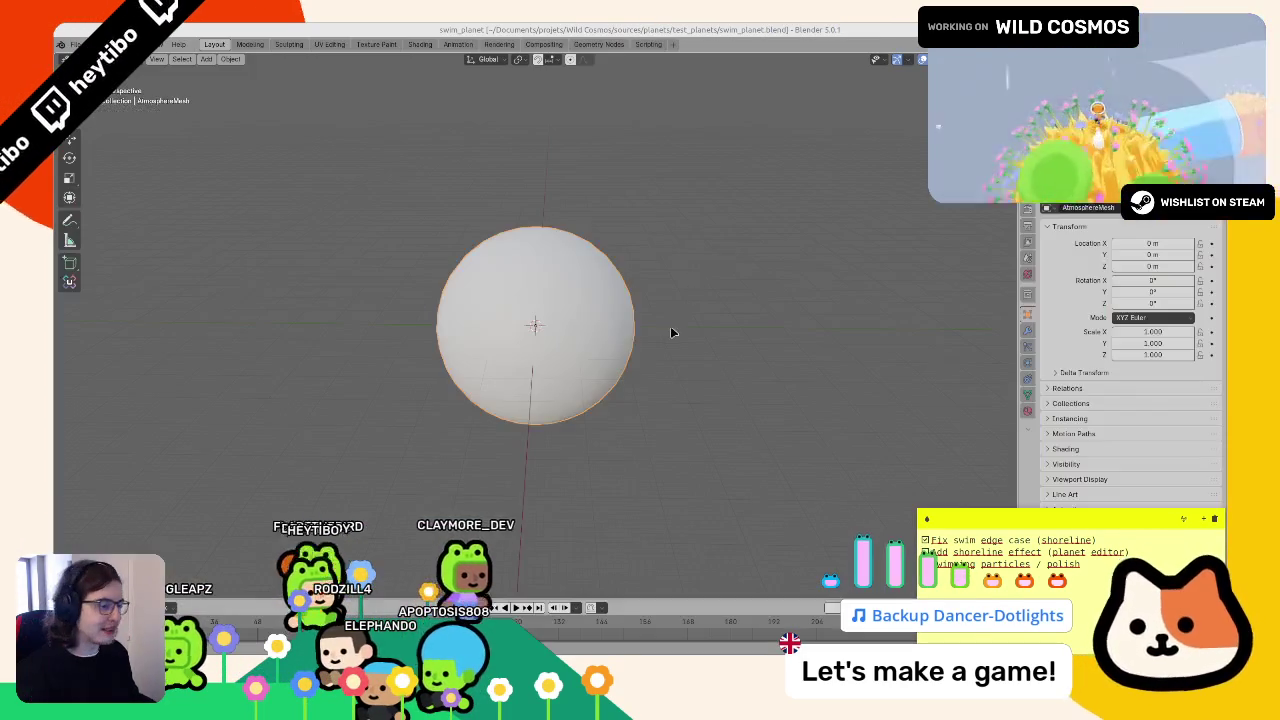
- Make WaterMesh the active object and show its PlanetEditor geometry node tree
scroll(581, 352, "up", 4)
mouse_move(581, 352)
left_mouse_down()
mouse_move(543, 337)
mouse_move(600, 320)
left_mouse_up()
left_click(538, 291)
scroll(538, 291, "up", 5)
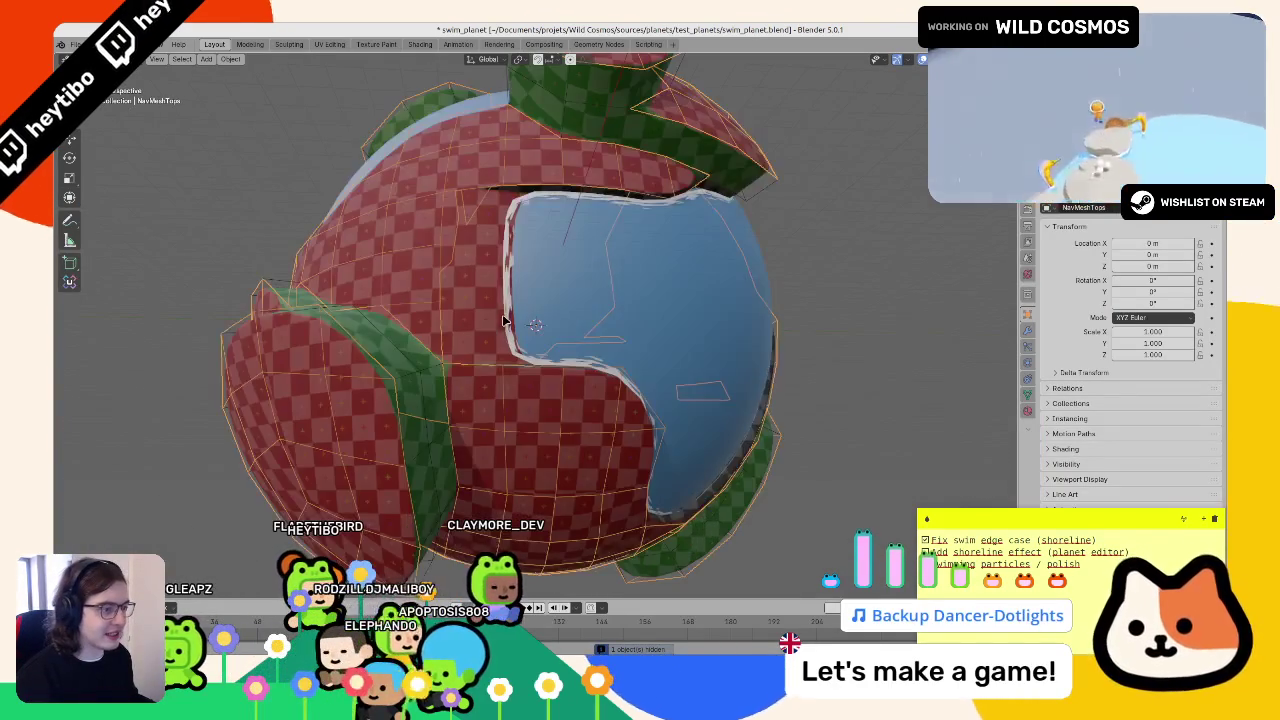
left_click(540, 389)
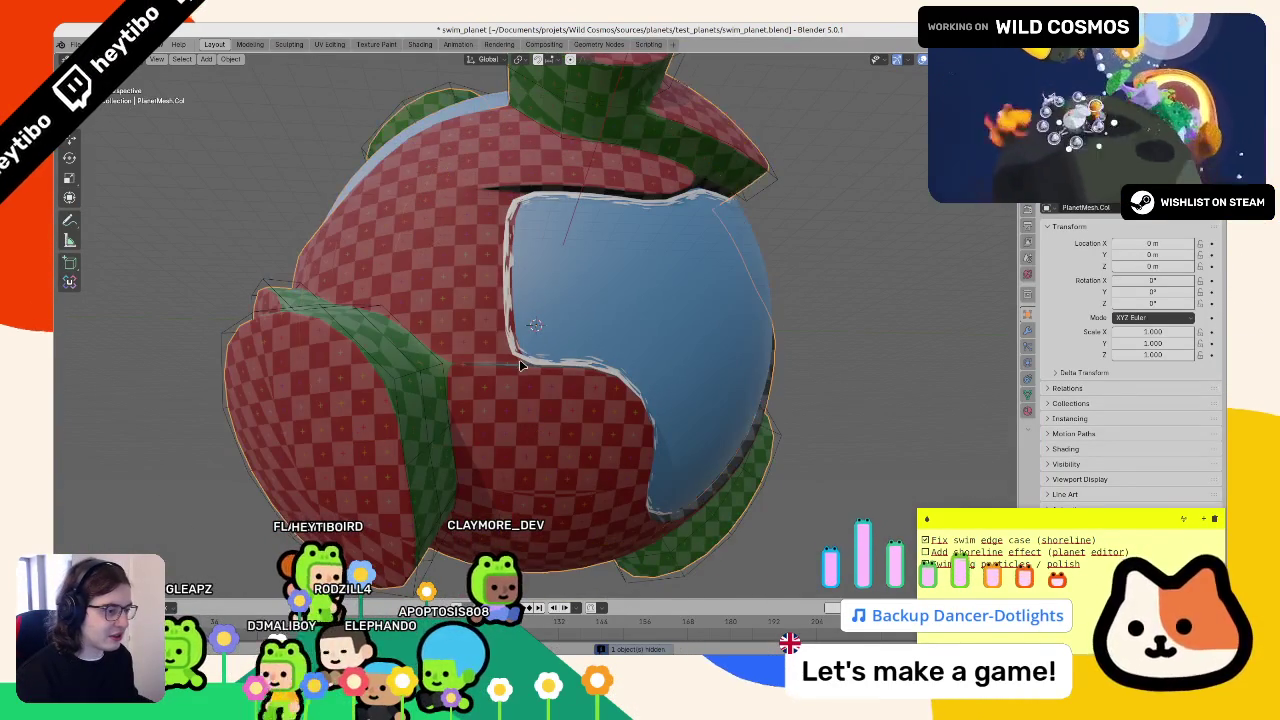
left_click(957, 205)
left_click(957, 205)
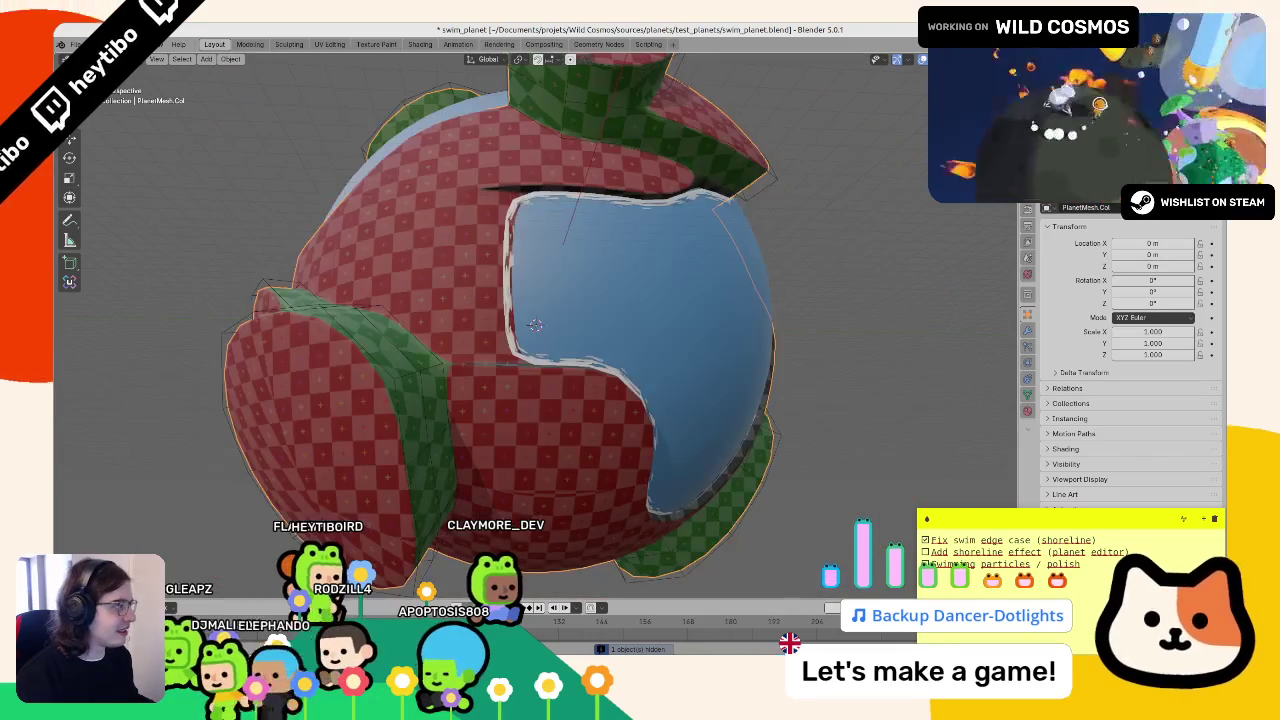
left_click(330, 330)
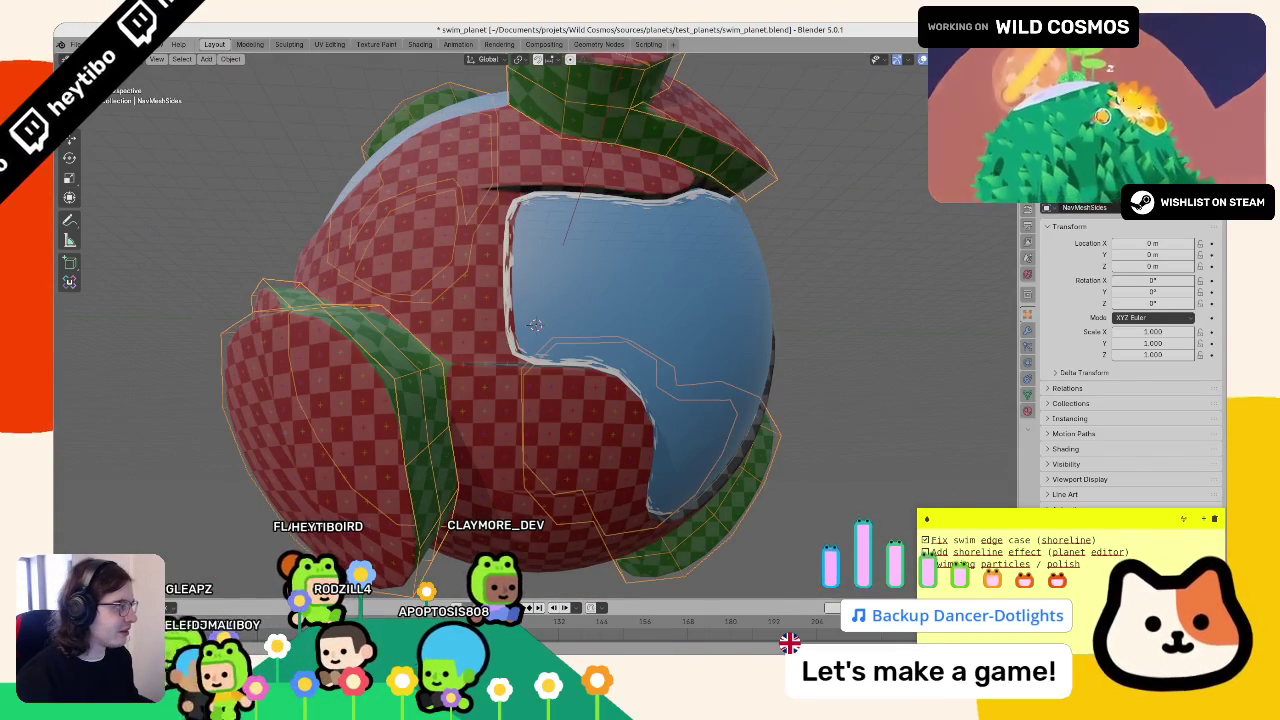
left_click(688, 340)
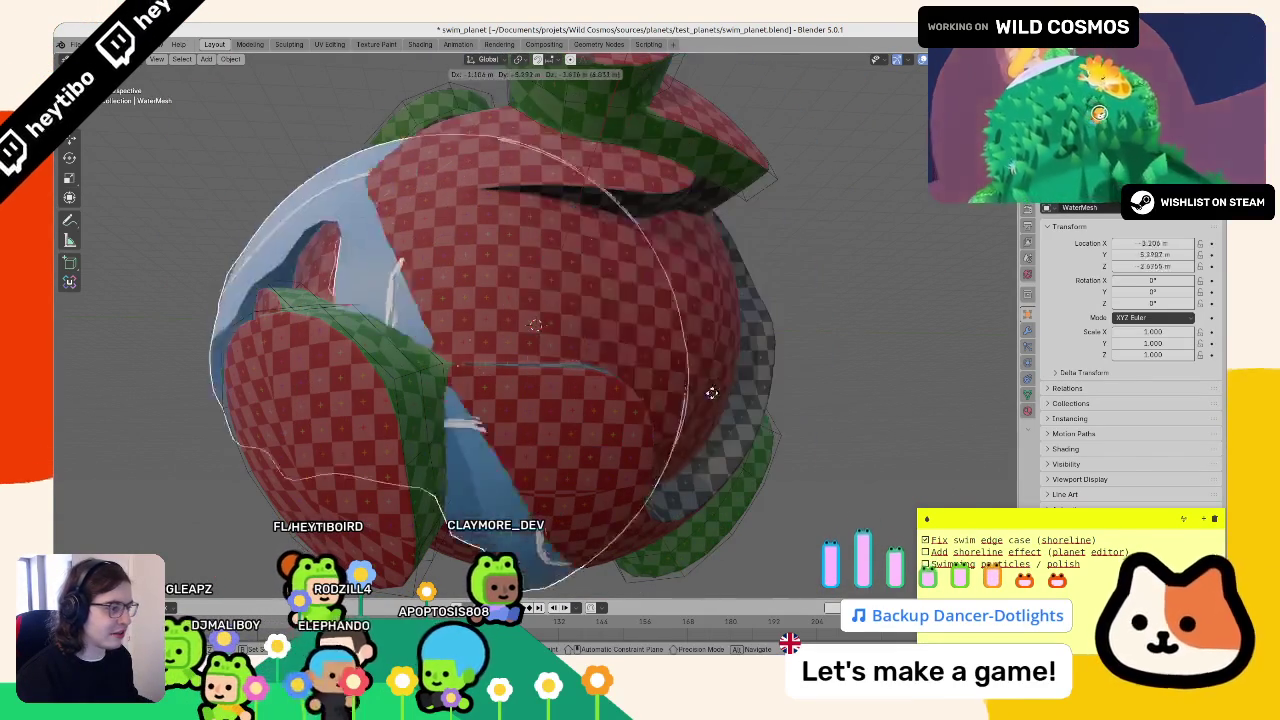
left_click(598, 44)
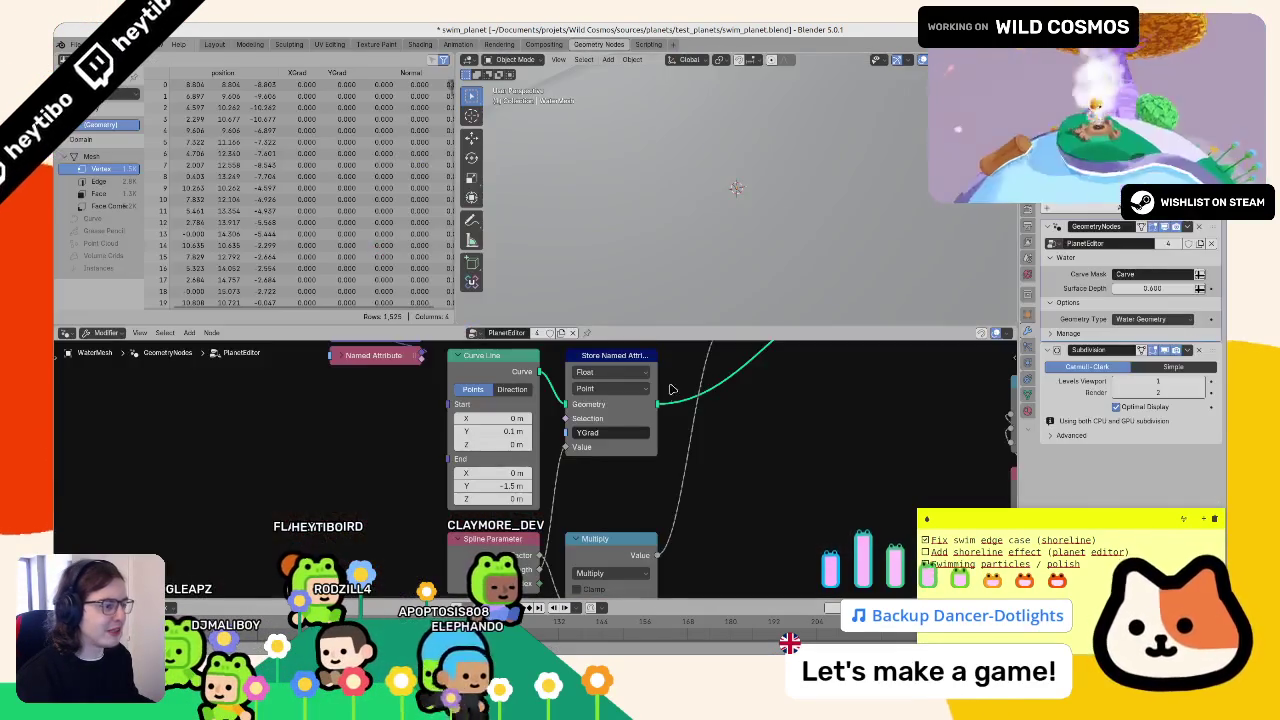
- Enlarge the node editor, frame the water sphere and switch to Material Preview shading
scroll(700, 480, "down", 5)
scroll(616, 487, "down", 1)
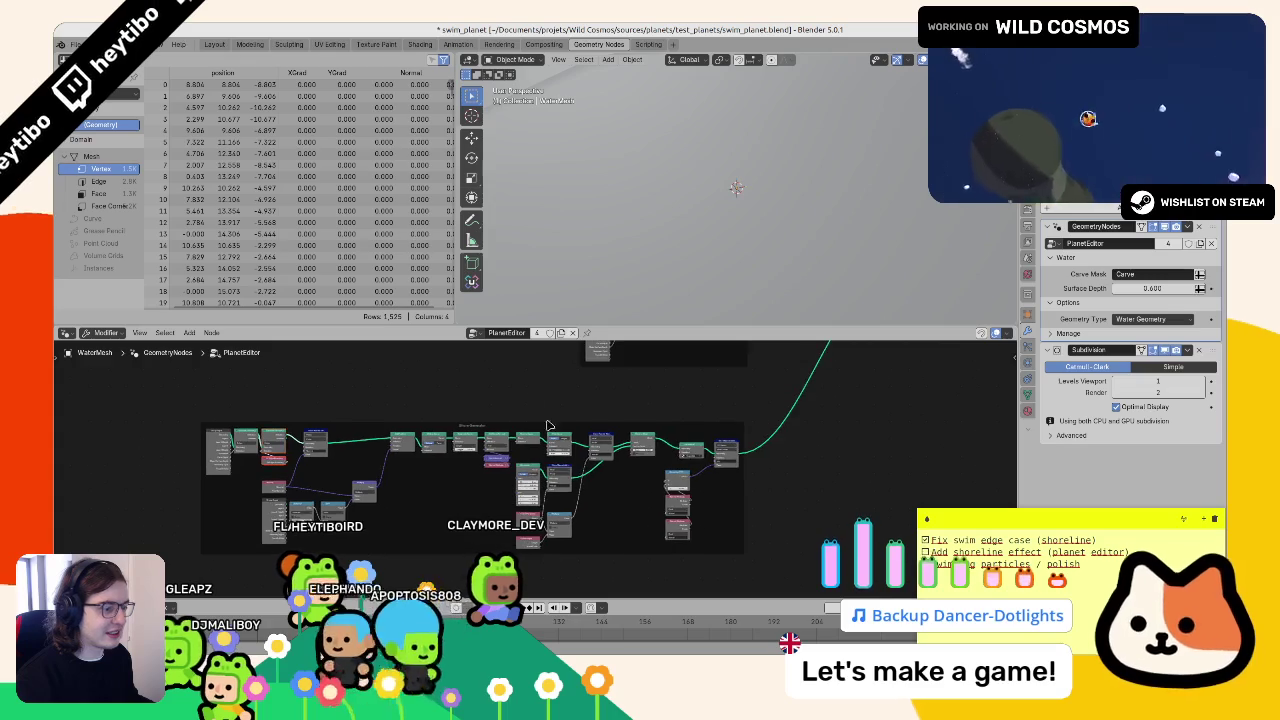
left_click_drag(545, 322, 548, 290)
key("KP_Decimal")
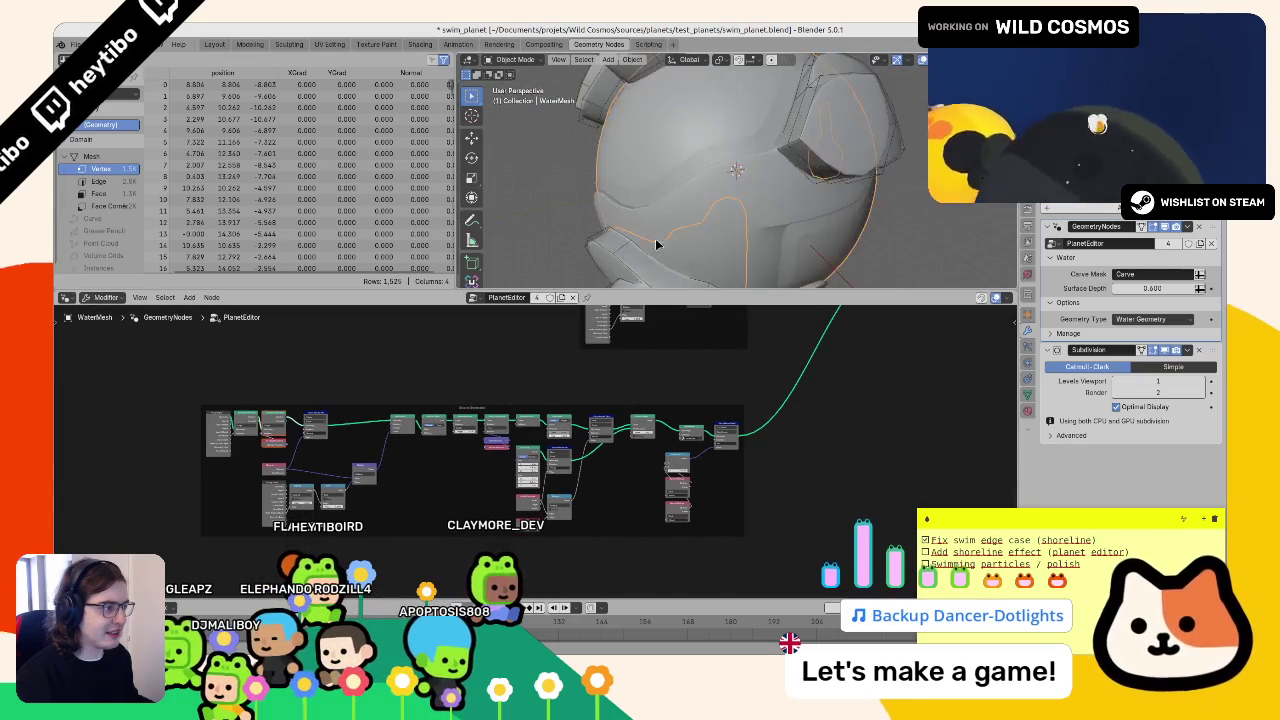
key("z")
left_click(871, 284)
- Orbit and zoom the 3D view onto the water sphere's shoreline edge
mouse_move(767, 233)
left_mouse_down()
mouse_move(738, 285)
mouse_move(728, 200)
left_mouse_up()
scroll(723, 189, "up", 3)
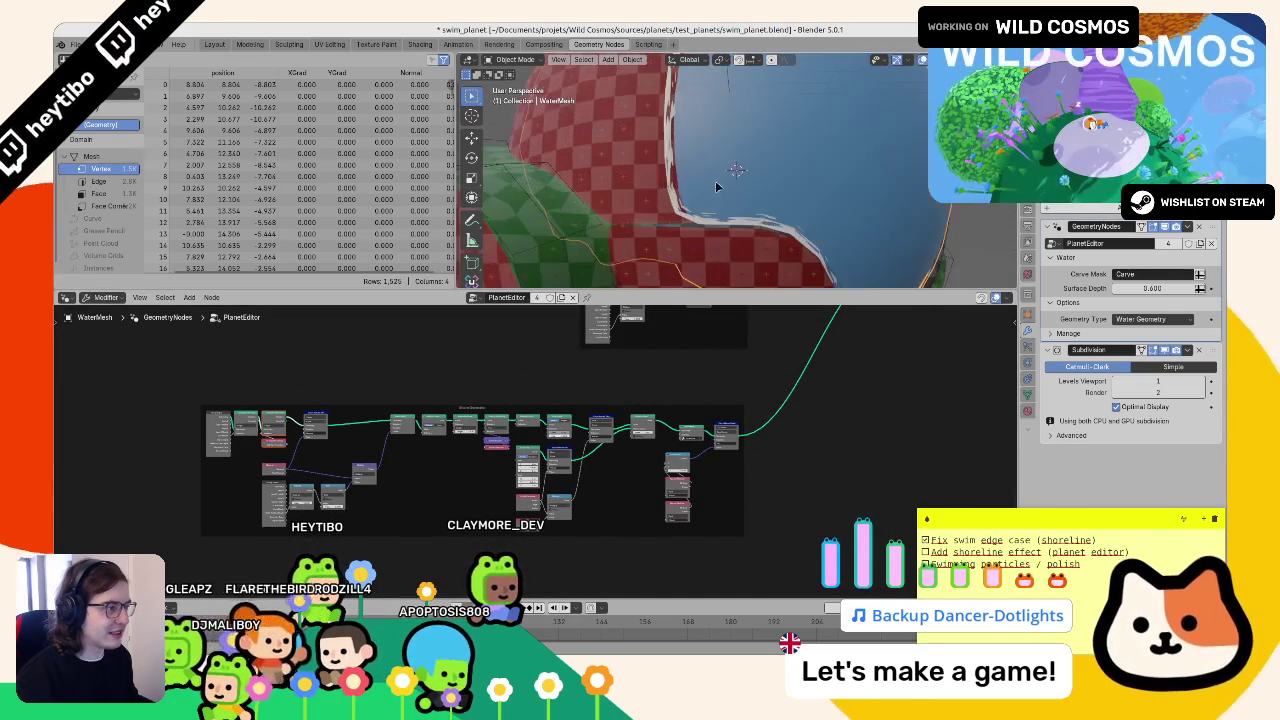
scroll(669, 209, "up", 2)
scroll(637, 127, "down", 1)
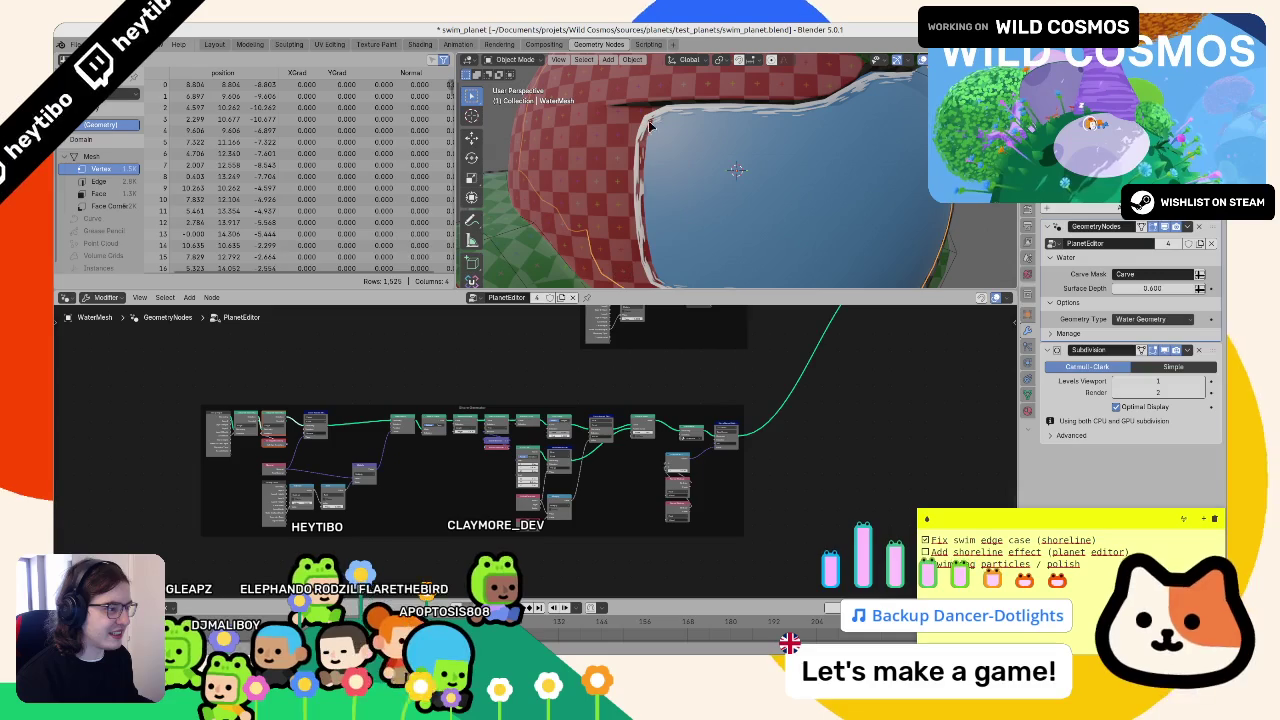
scroll(728, 486, "up", 4)
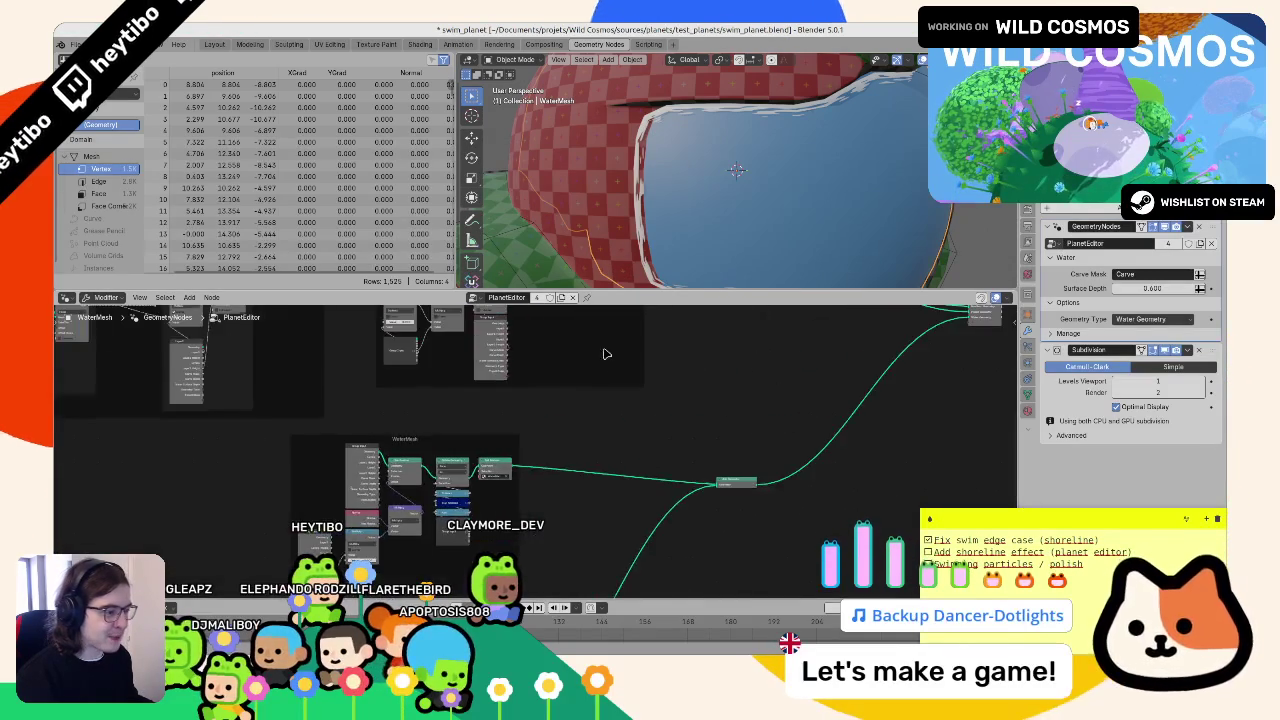
scroll(624, 153, "down", 3)
left_click_drag(624, 153, 700, 200)
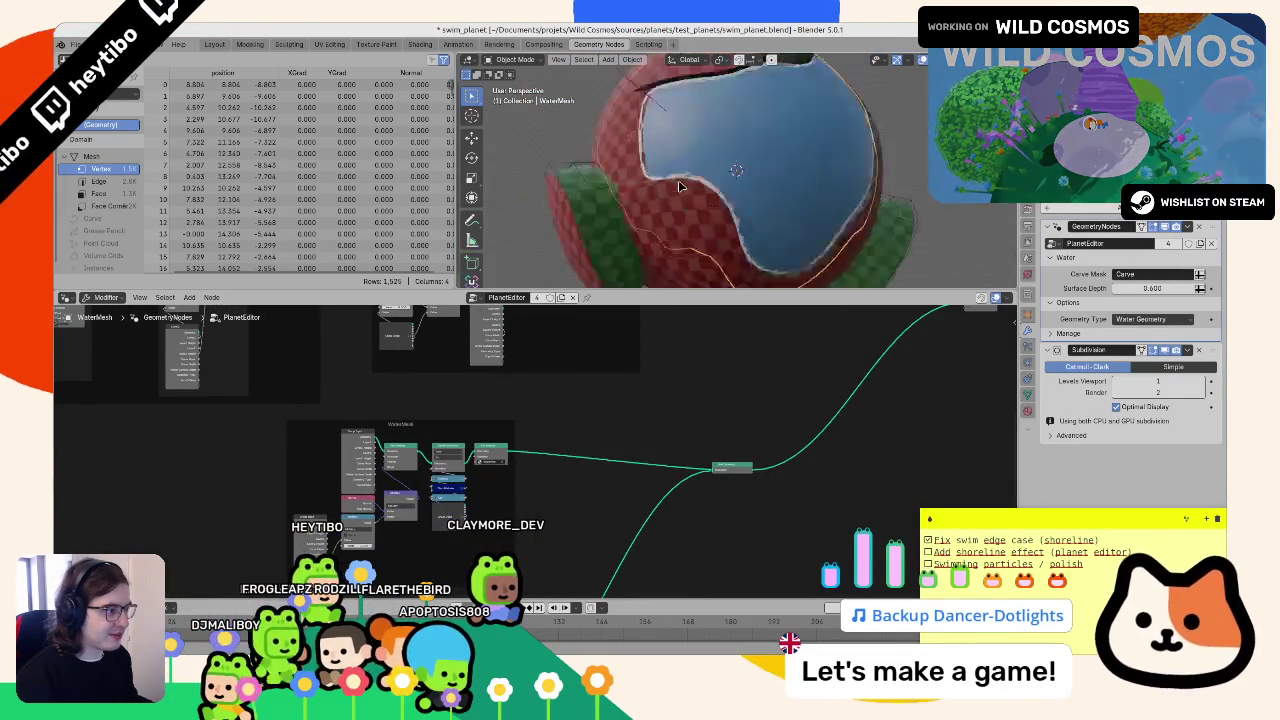
scroll(714, 228, "up", 4)
- Pan and zoom the node editor onto the Shore Generator frame's input nodes
mouse_move(555, 432)
left_mouse_down()
mouse_move(663, 428)
mouse_move(660, 418)
left_mouse_up()
scroll(659, 415, "up", 3)
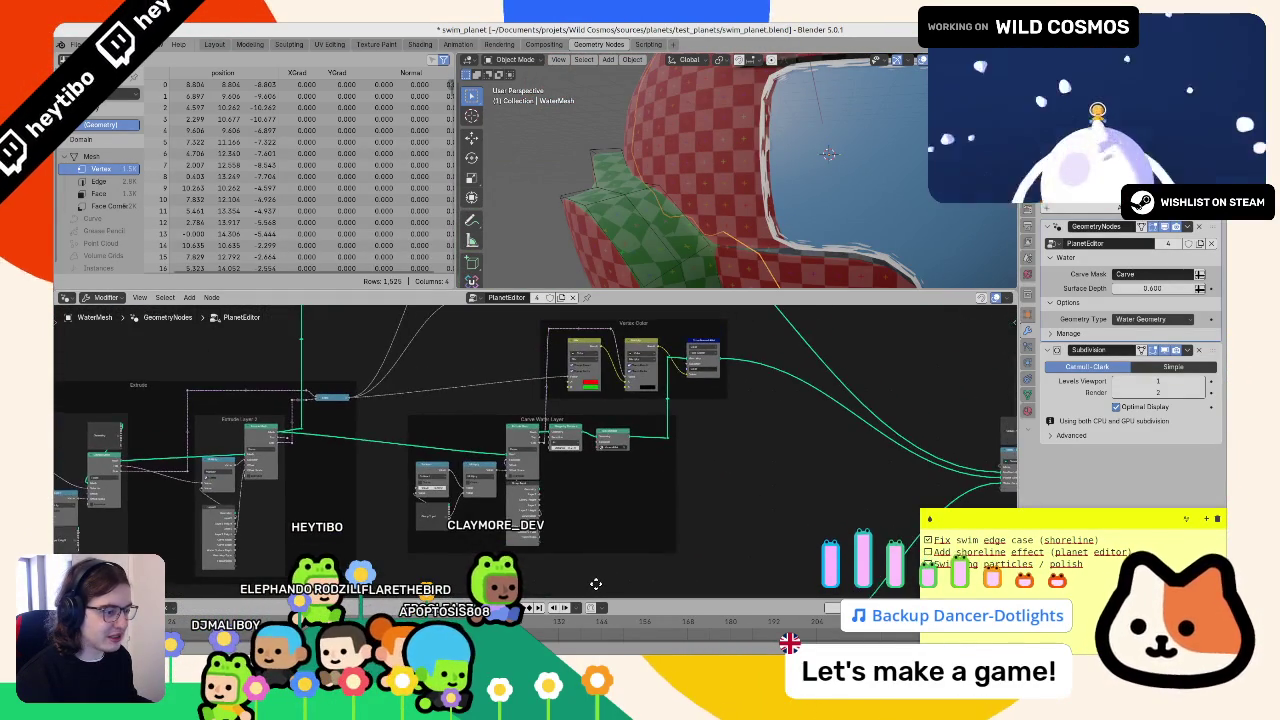
scroll(660, 430, "down", 3)
scroll(689, 476, "up", 3)
scroll(757, 420, "up", 2)
scroll(443, 329, "up", 2)
scroll(585, 458, "up", 2)
scroll(314, 394, "up", 2)
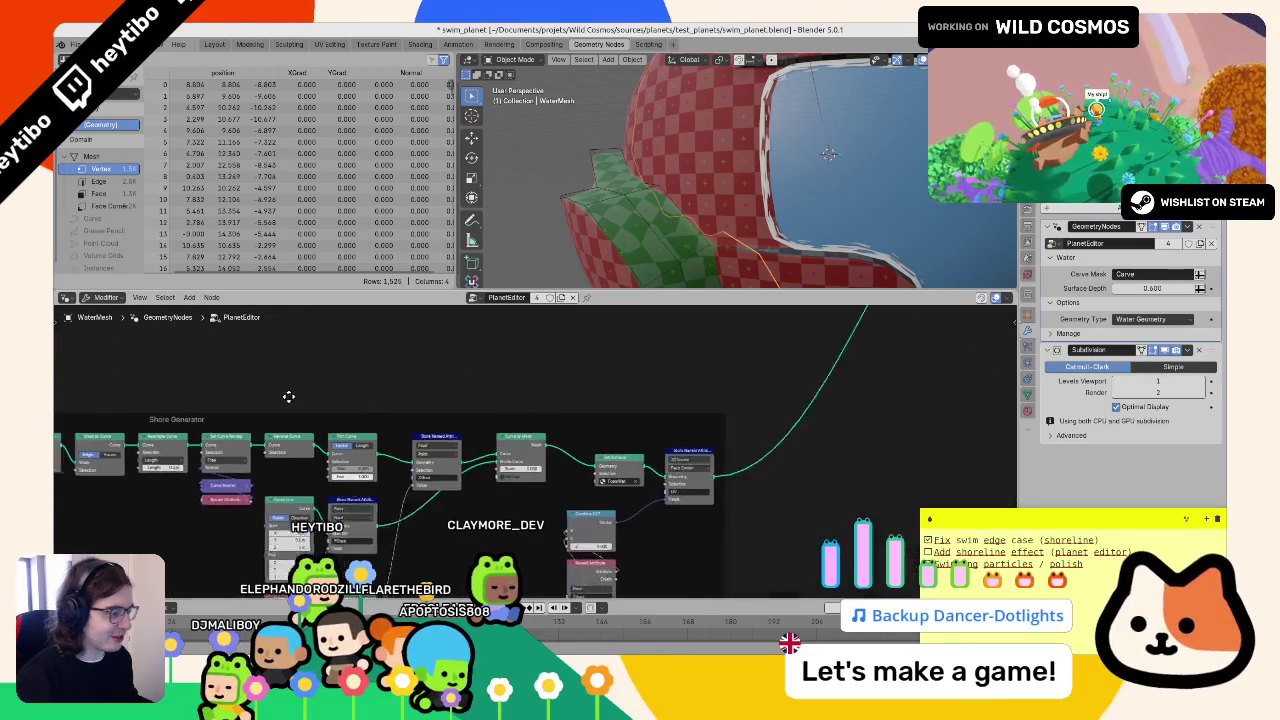
scroll(917, 360, "up", 2)
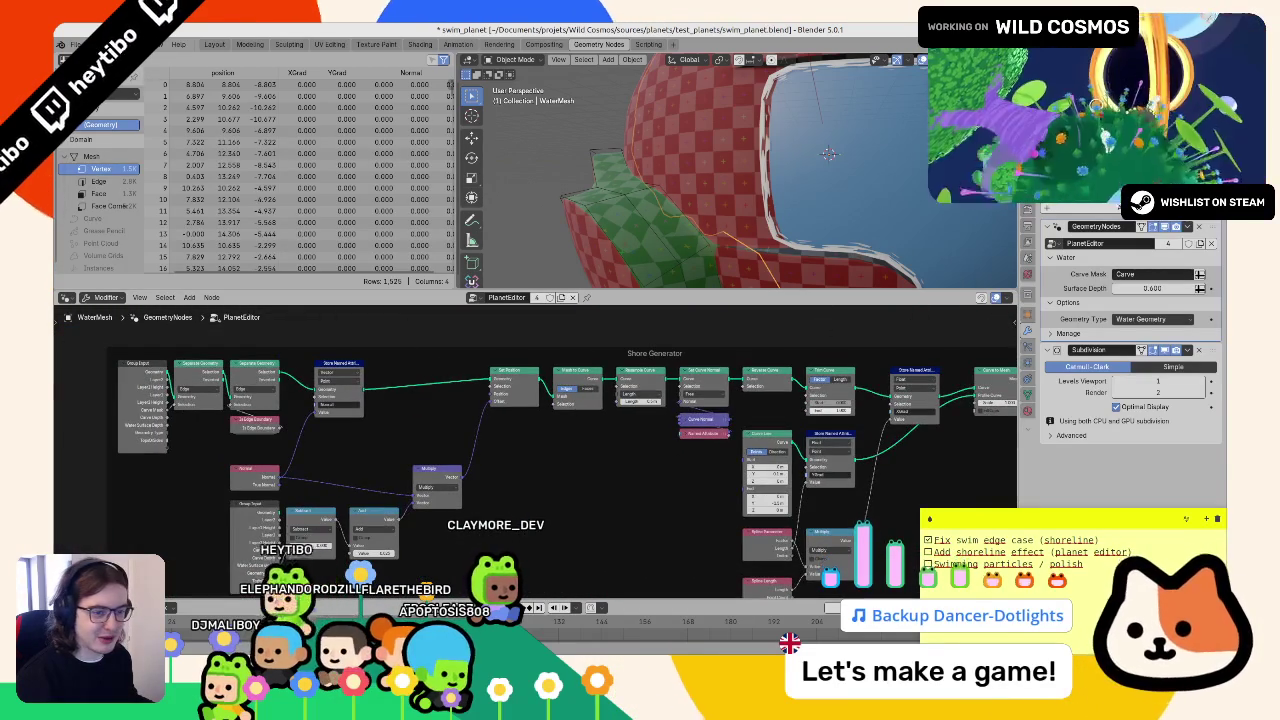
scroll(434, 520, "up", 2)
scroll(499, 504, "up", 1)
scroll(499, 504, "left", 2)
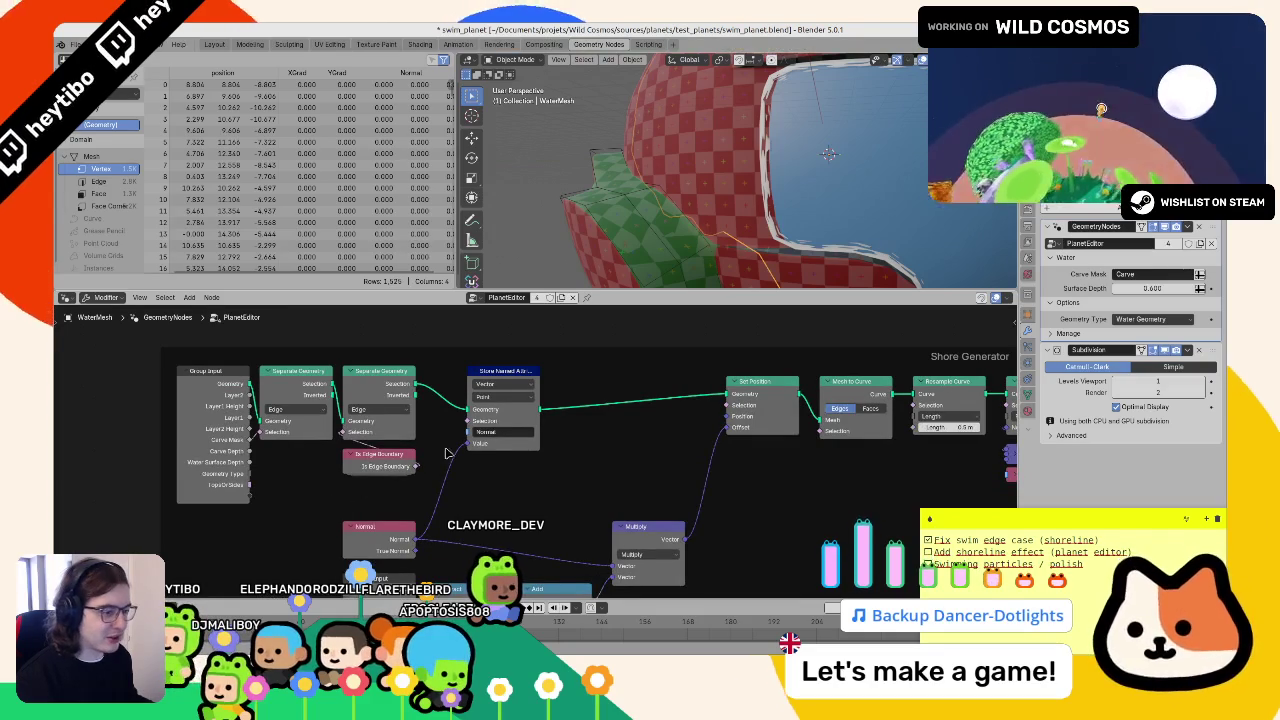
- Select the Shore Generator's starting nodes, keeping Separate Geometry on the Edge domain
left_click(380, 420)
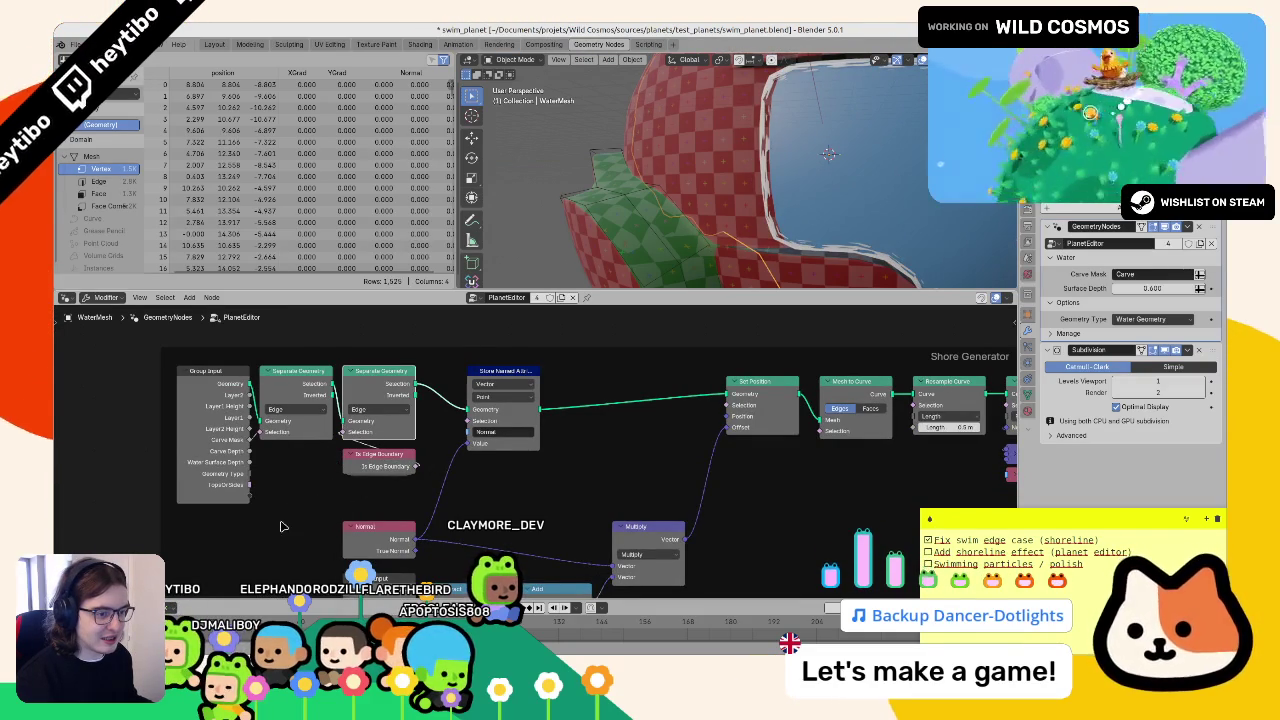
mouse_move(127, 528)
left_mouse_down()
mouse_move(230, 440)
mouse_move(395, 360)
left_mouse_up()
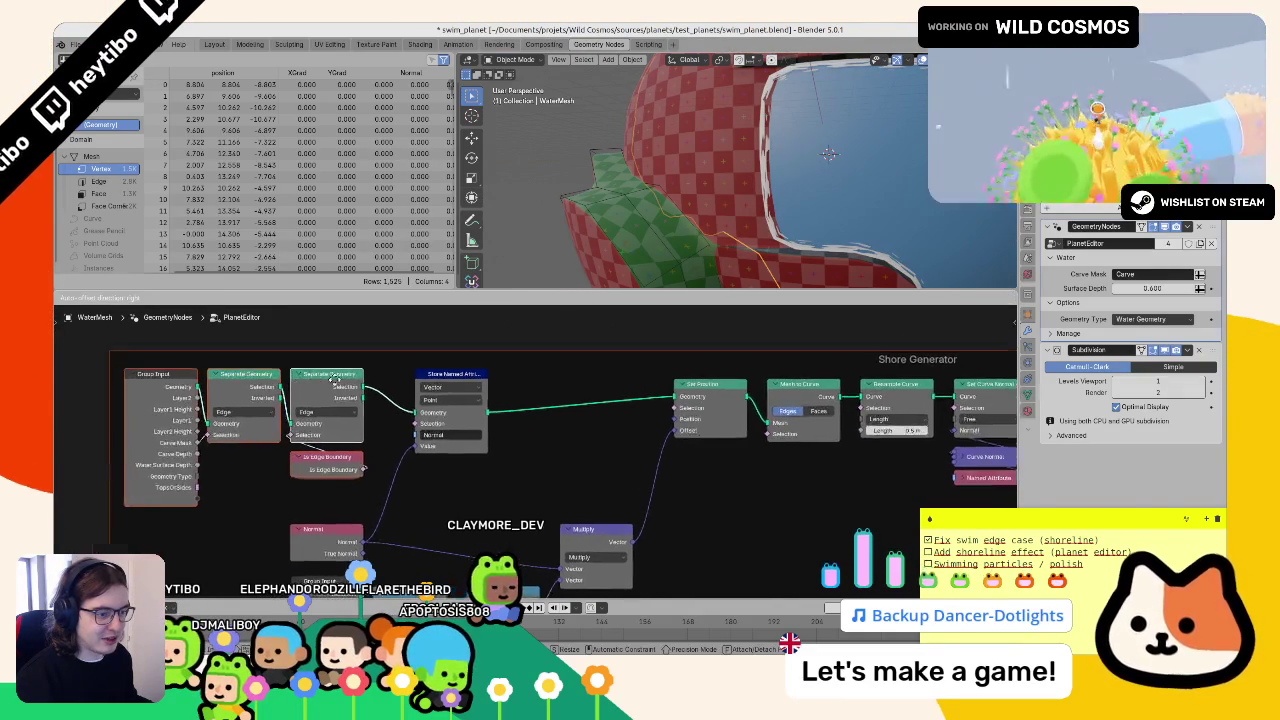
mouse_move(600, 220)
left_mouse_down()
mouse_move(646, 251)
mouse_move(607, 175)
mouse_move(638, 170)
left_mouse_up()
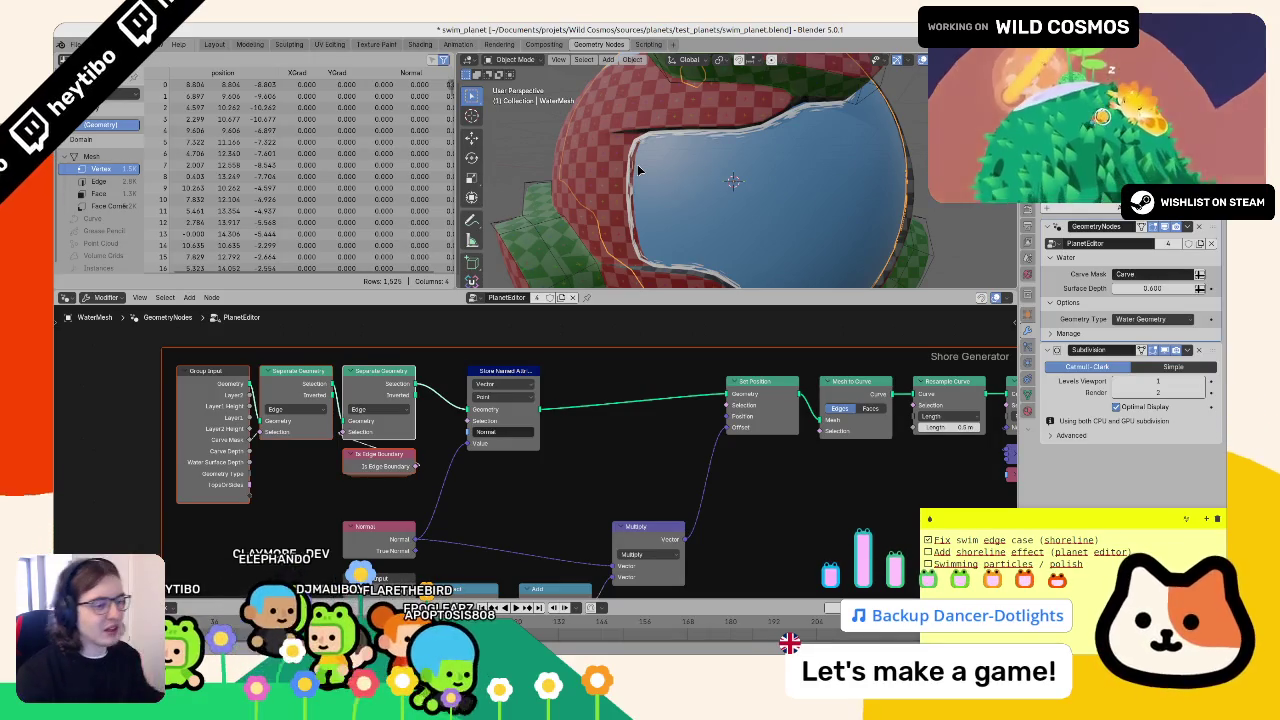
left_click(370, 410)
left_click(386, 415)
key("F3")
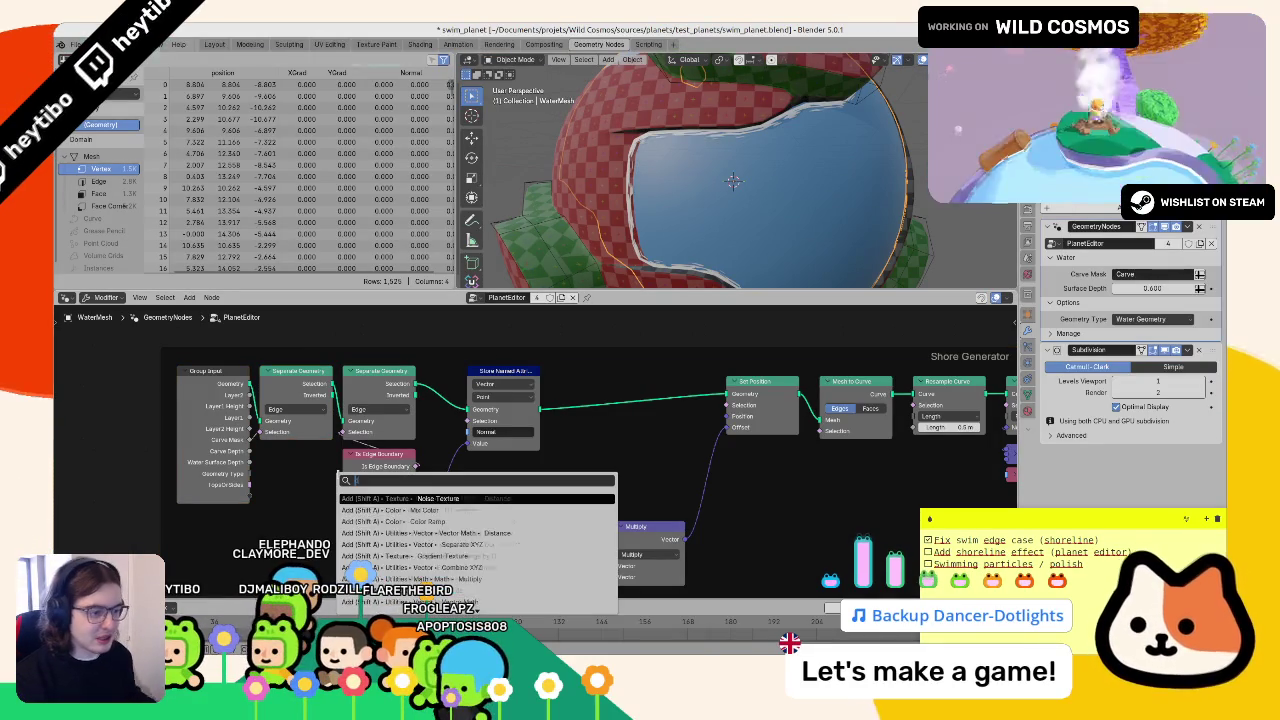
- Insert a Delete Geometry node into the geometry link, with mode All and Edge domain
type("delete")
key("Down")
key("Return")
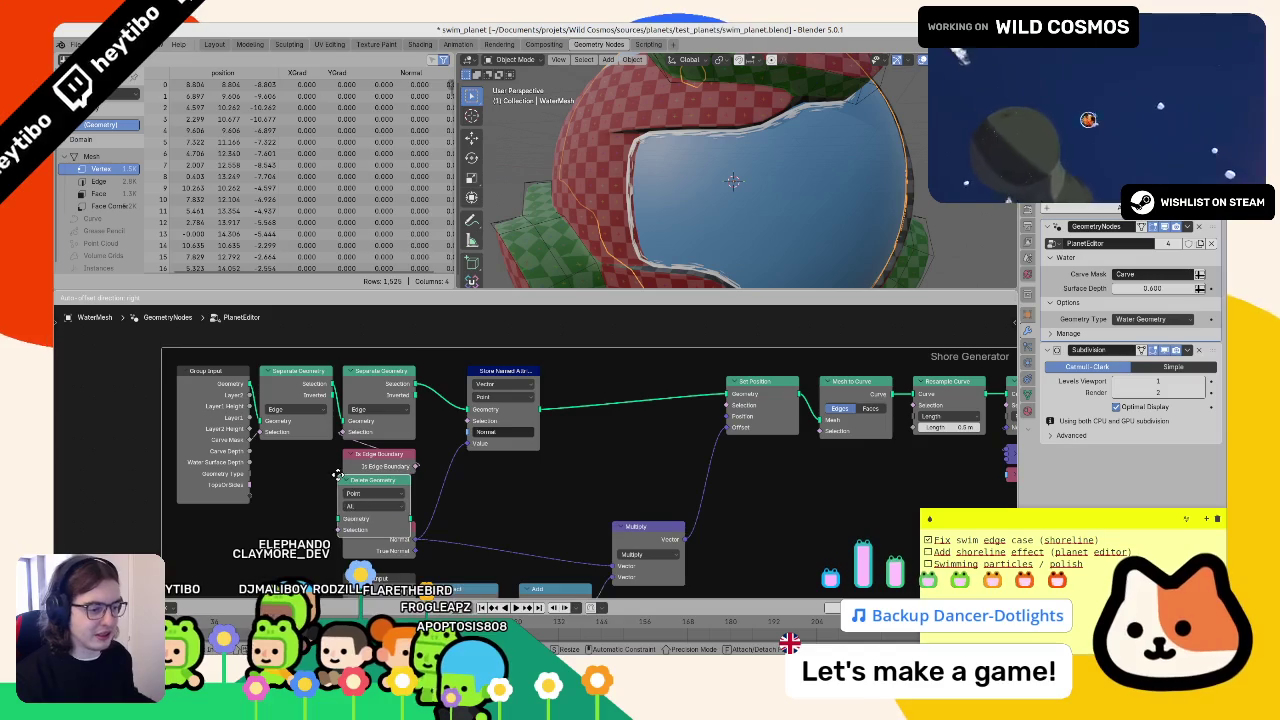
left_click(448, 345)
left_click(470, 402)
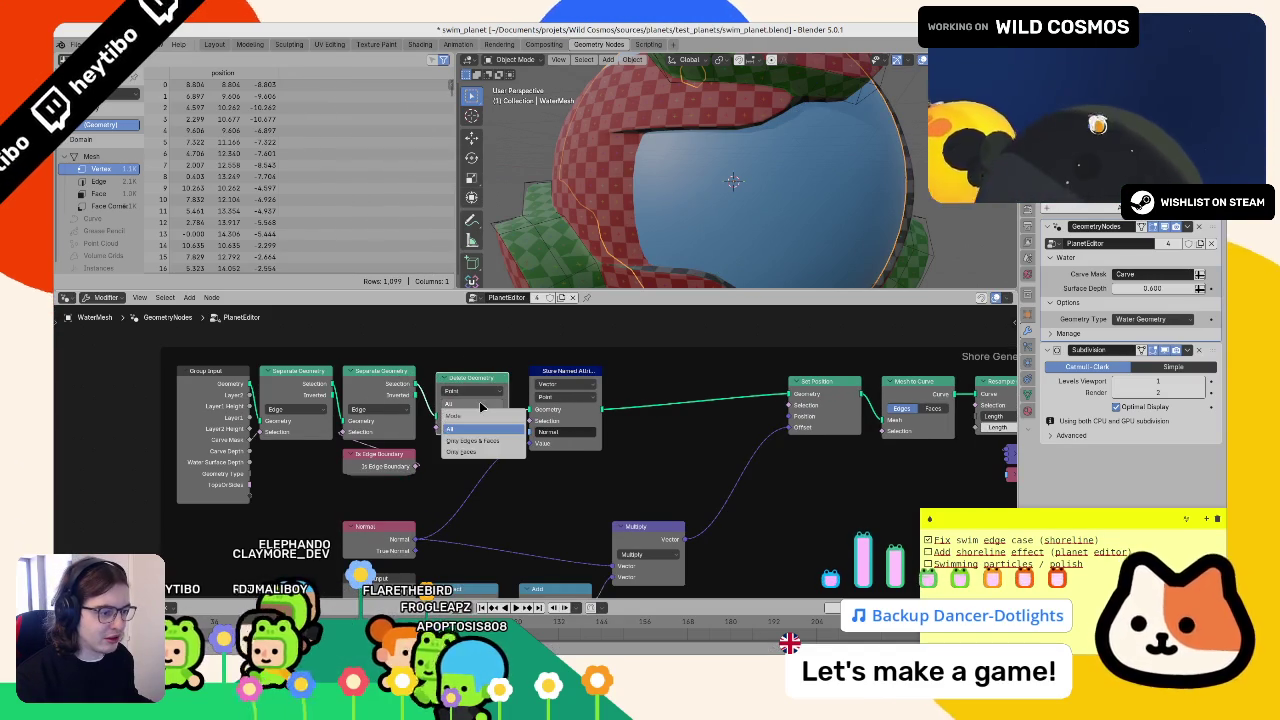
left_click(481, 452)
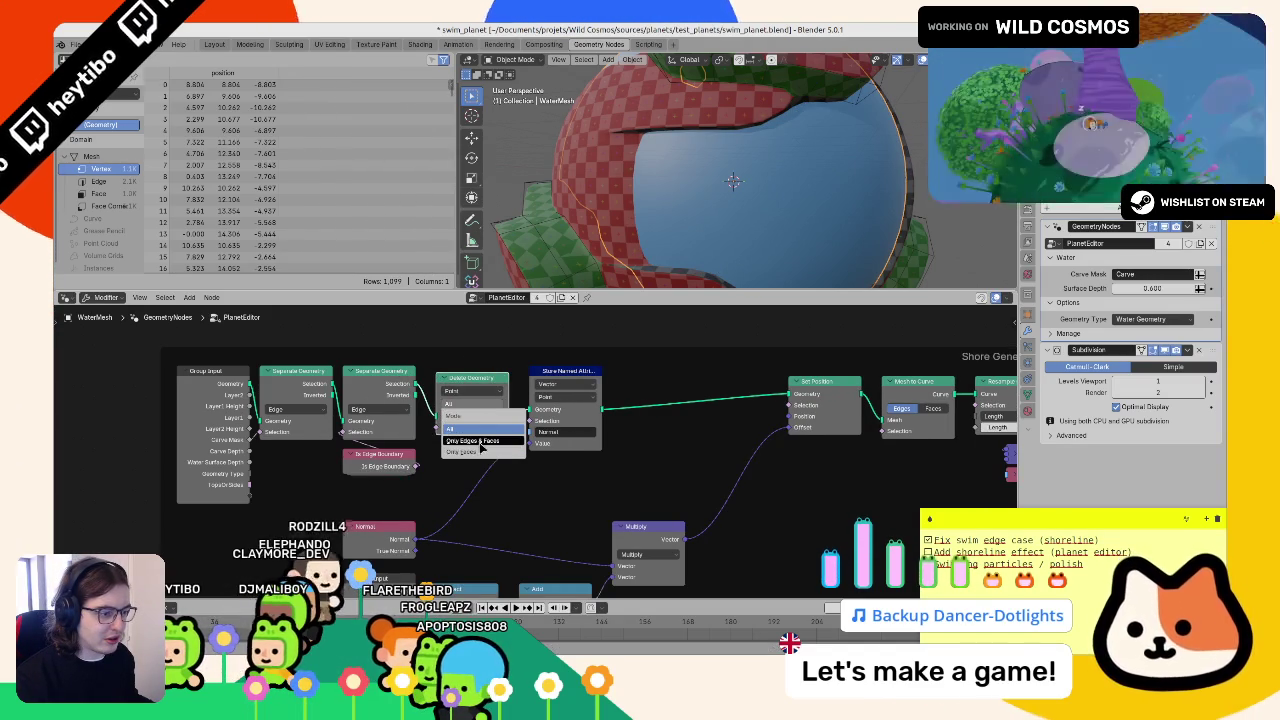
left_click(473, 398)
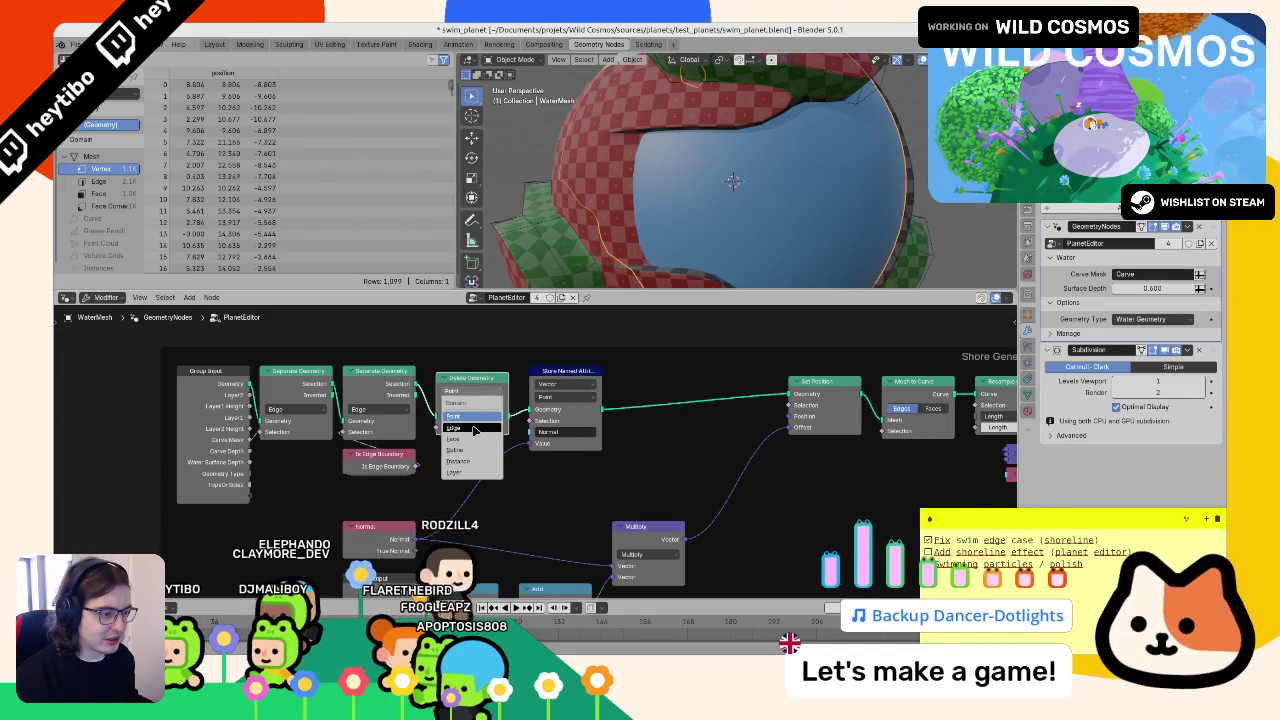
left_click(473, 428)
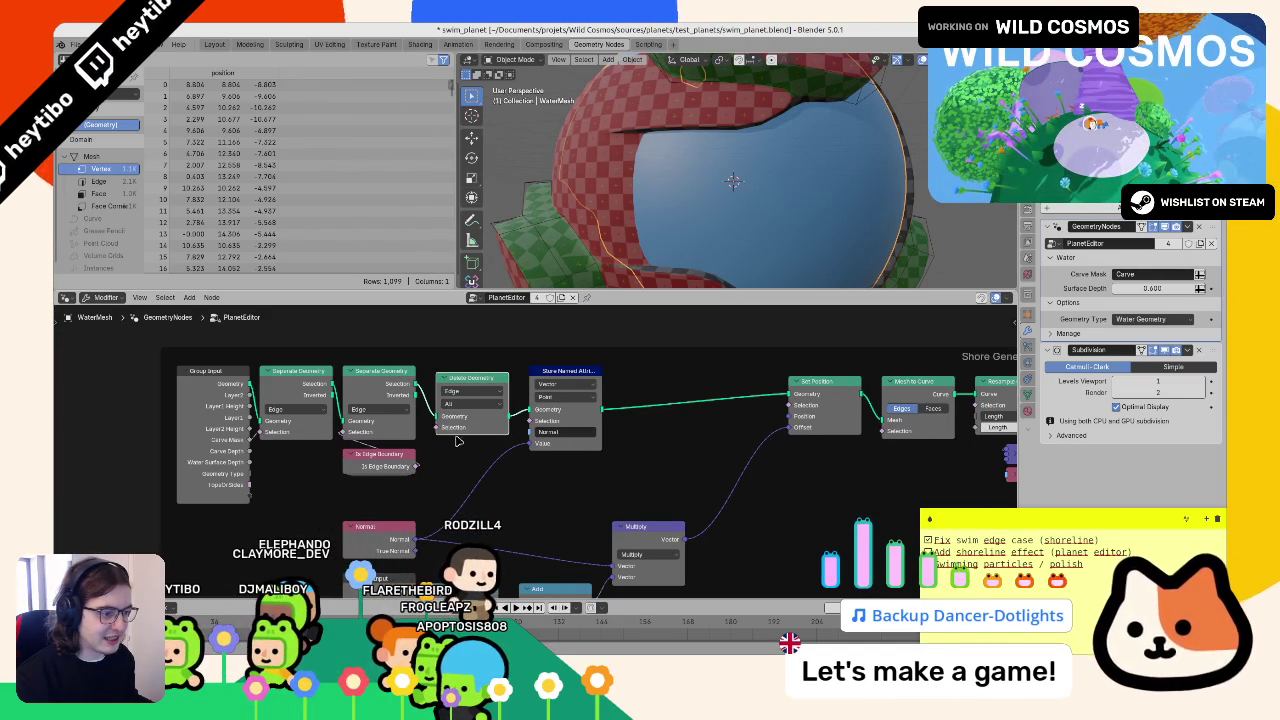
- Shift the leftmost input nodes left and place a duplicate Group Input below them
scroll(395, 497, "left", 2)
left_click_drag(455, 496, 285, 380)
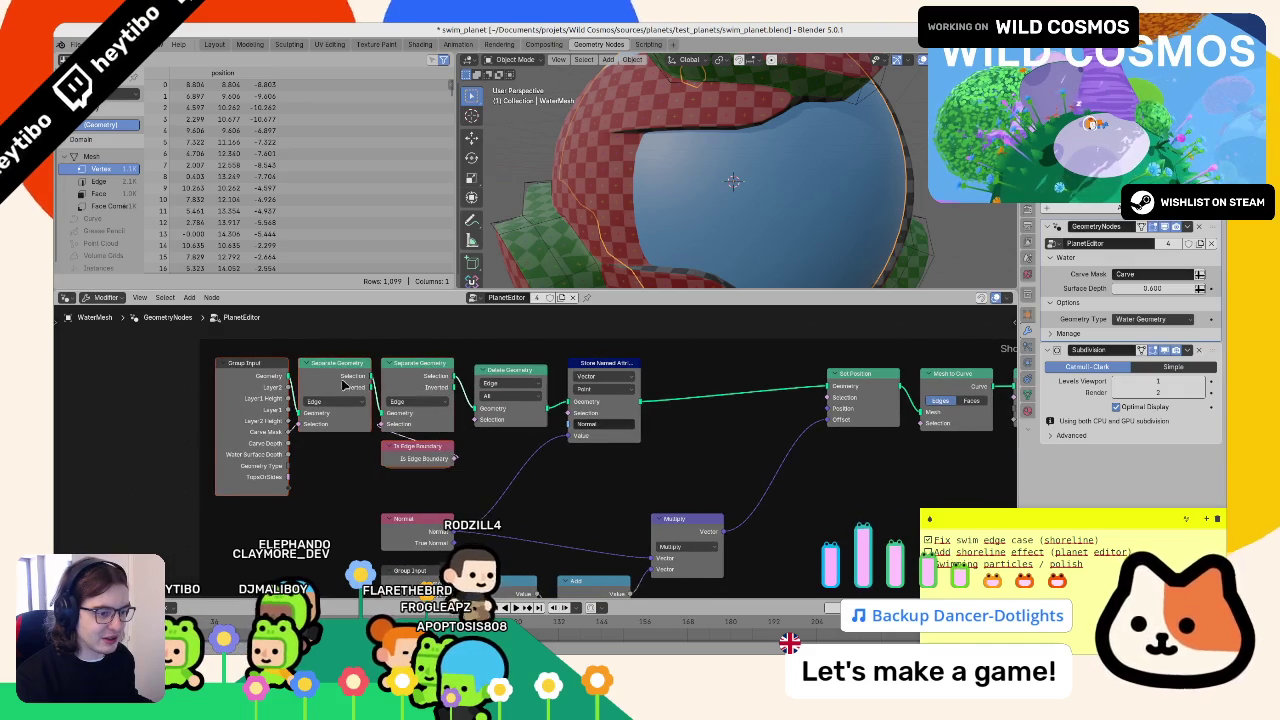
key("g")
left_click(279, 380)
key("shift+d")
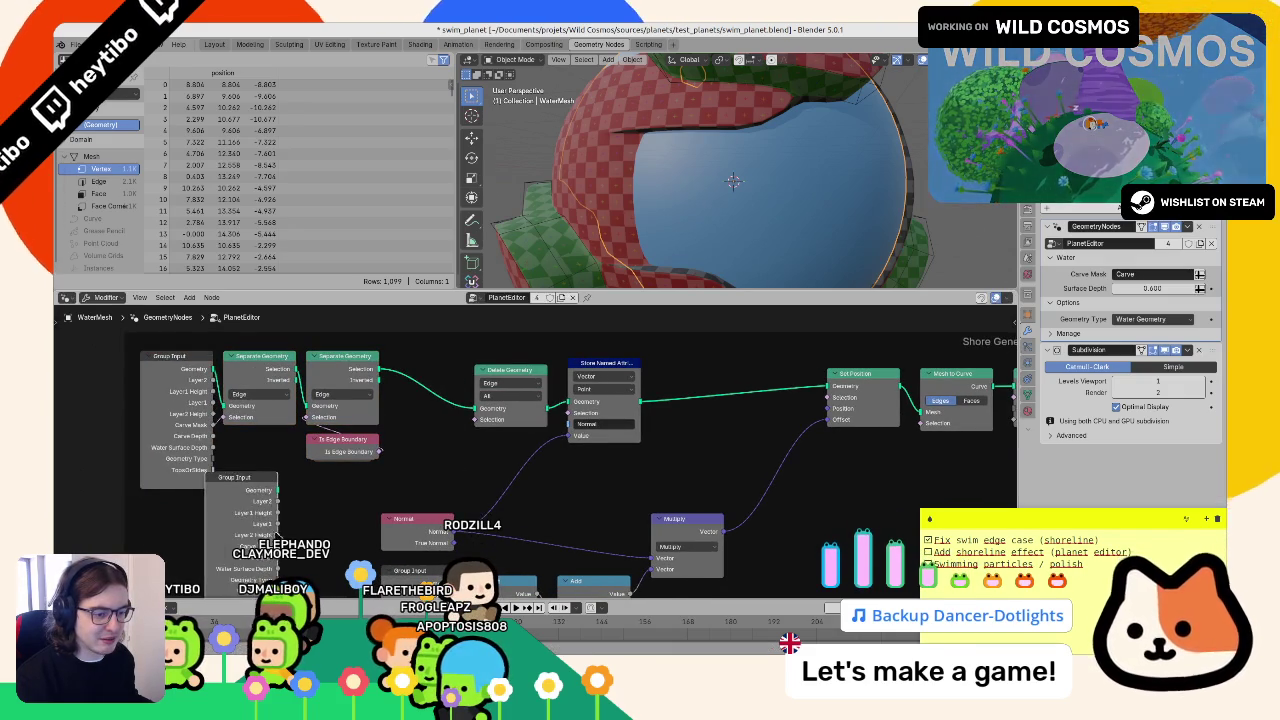
left_click(320, 475)
mouse_move(320, 475)
left_mouse_down()
mouse_move(279, 508)
mouse_move(505, 355)
left_mouse_up()
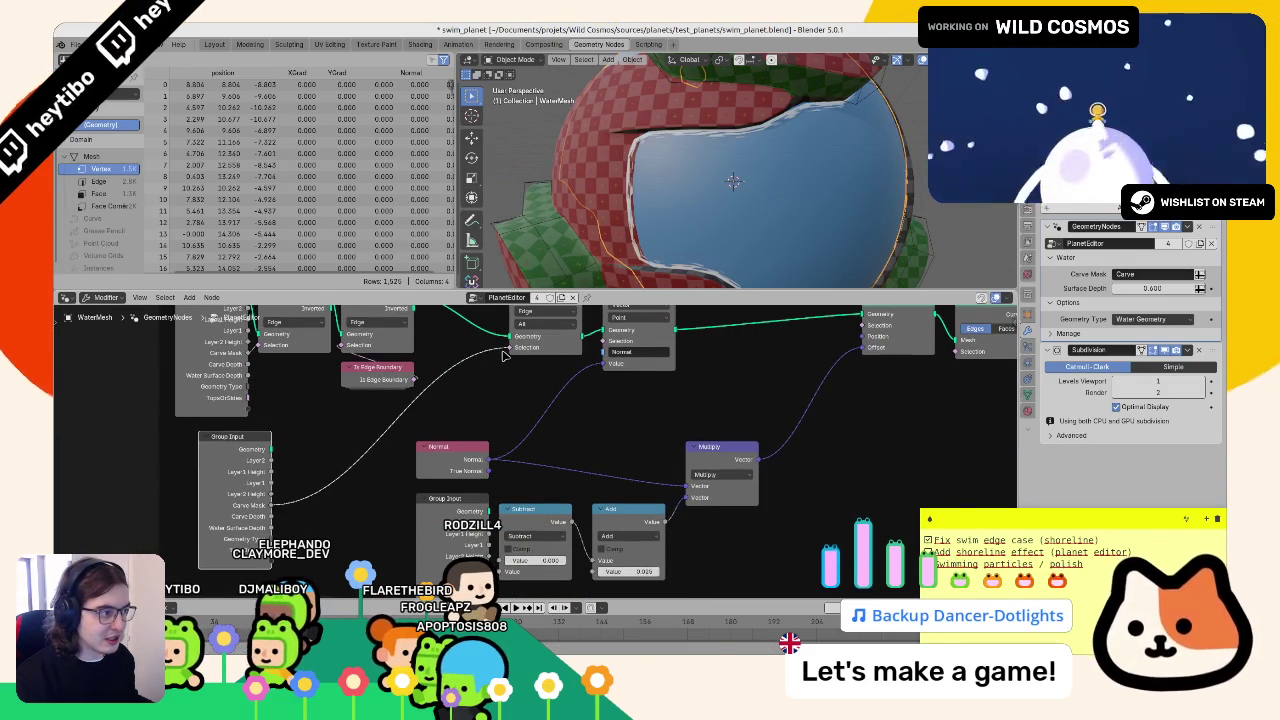
key("F3")
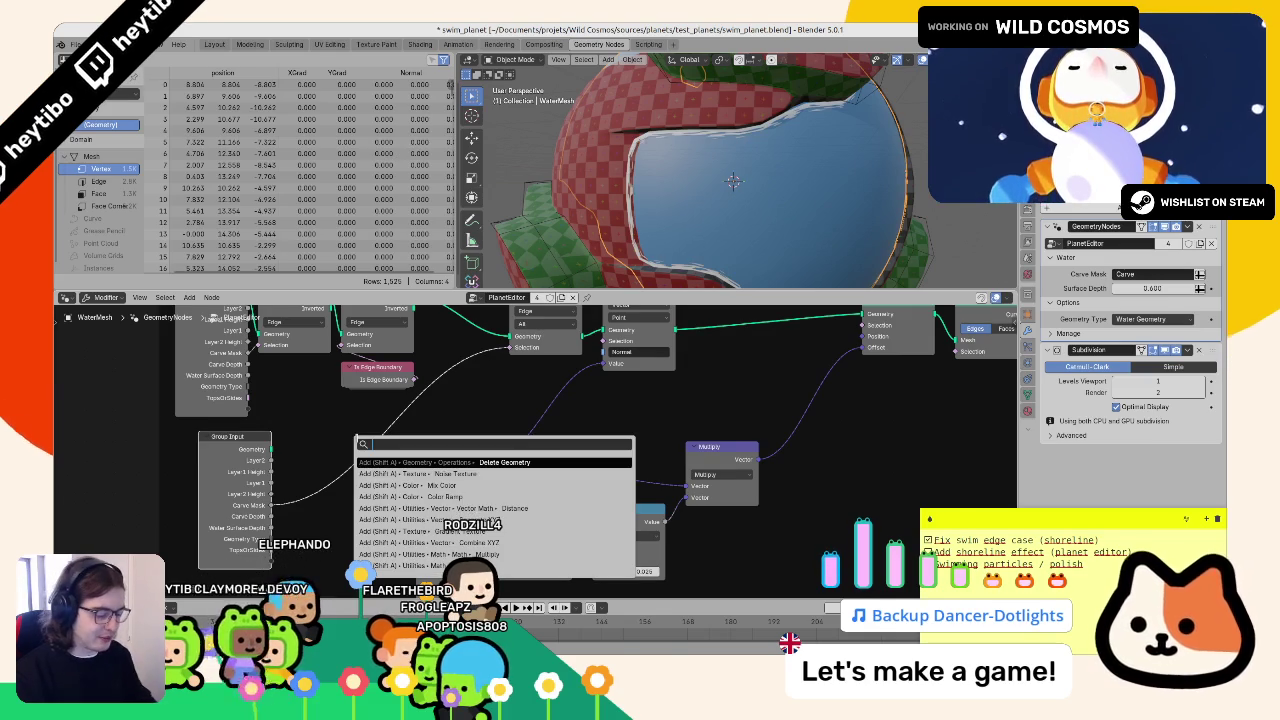
- Add a Greater Than math node beside the Group Input copy and adjust its threshold
type("tgreater")
key("Return")
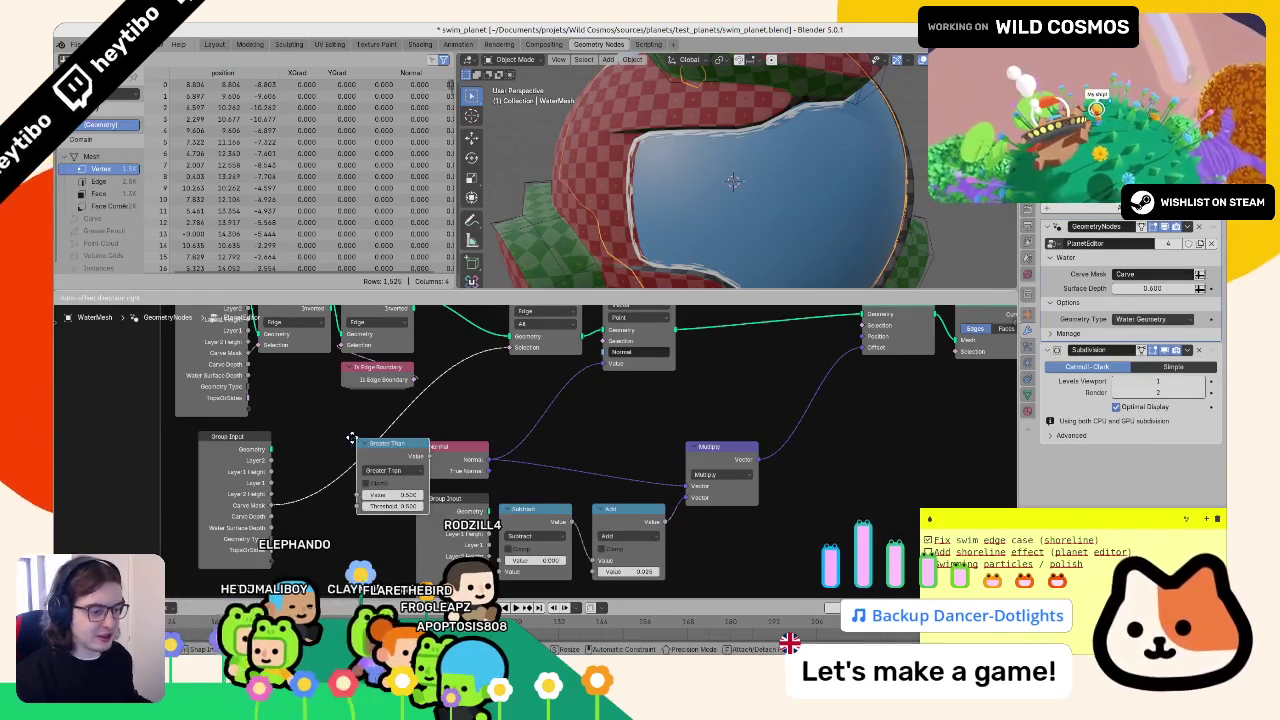
left_click(333, 432)
mouse_move(385, 495)
left_mouse_down()
mouse_move(330, 495)
mouse_move(355, 495)
left_mouse_up()
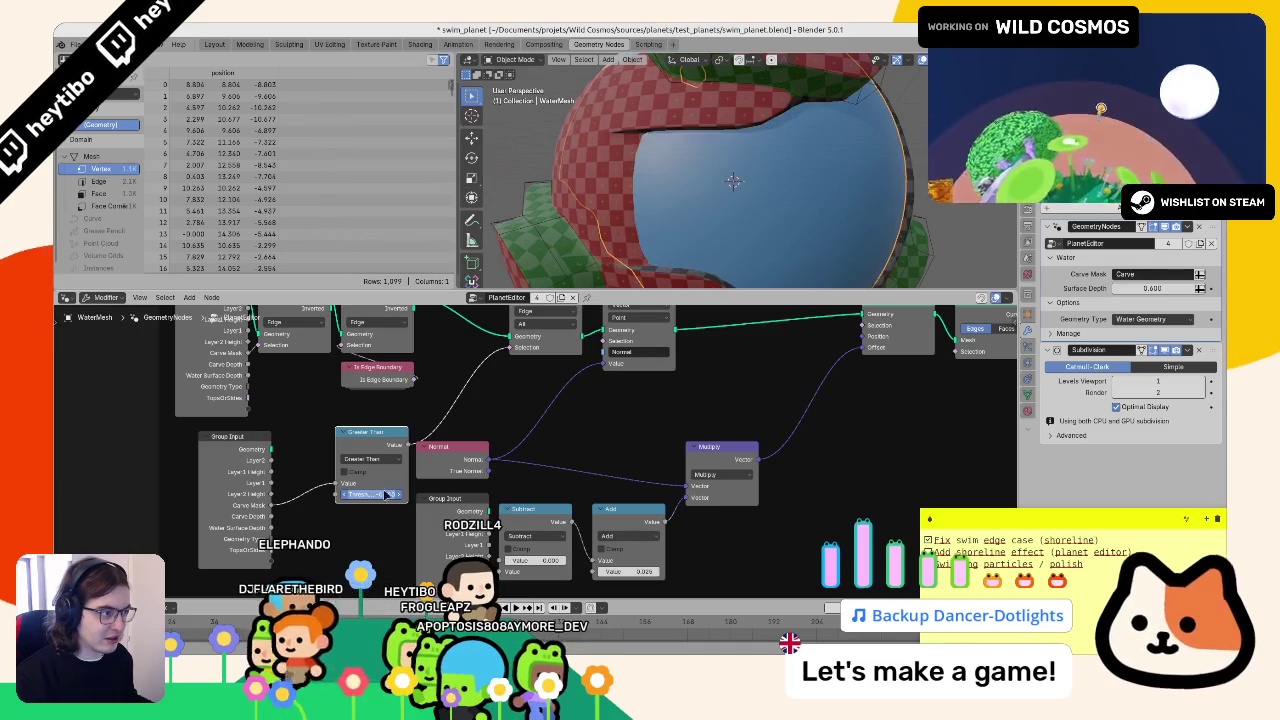
- Wire Carve Depth into the comparison threshold and settle on Greater Than
left_click(368, 459)
left_click(466, 508)
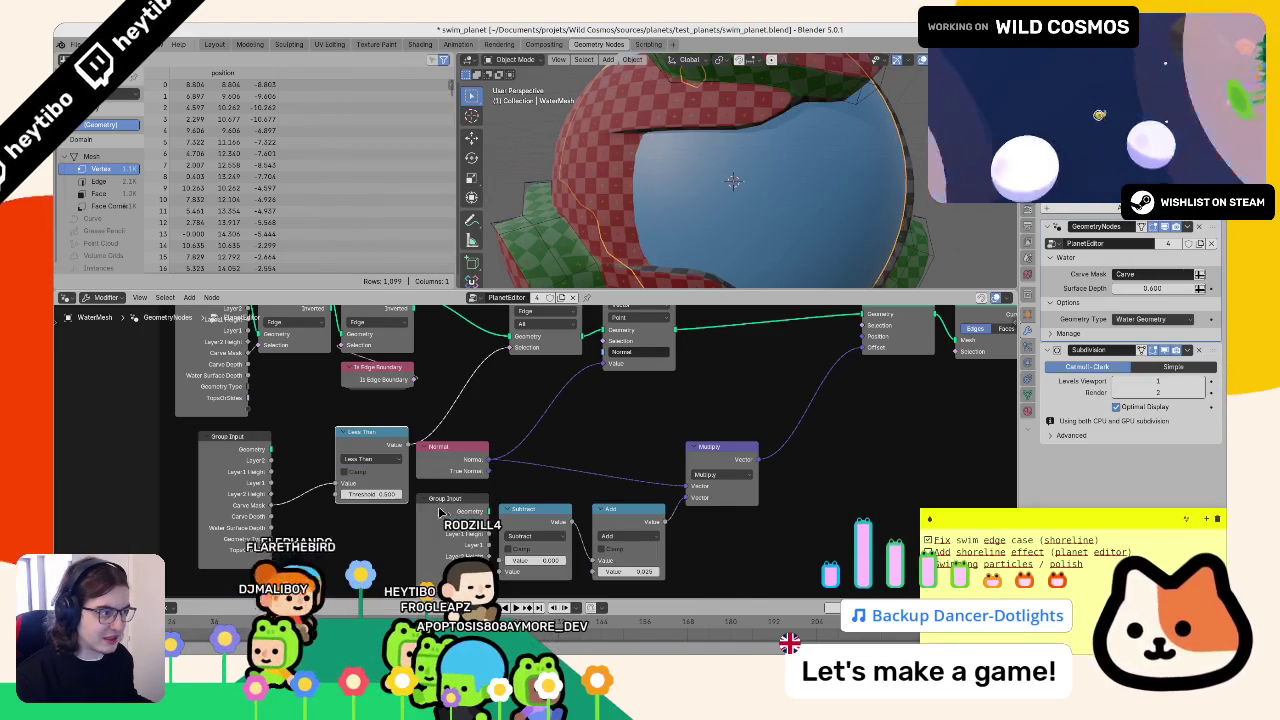
left_click_drag(368, 495, 360, 495)
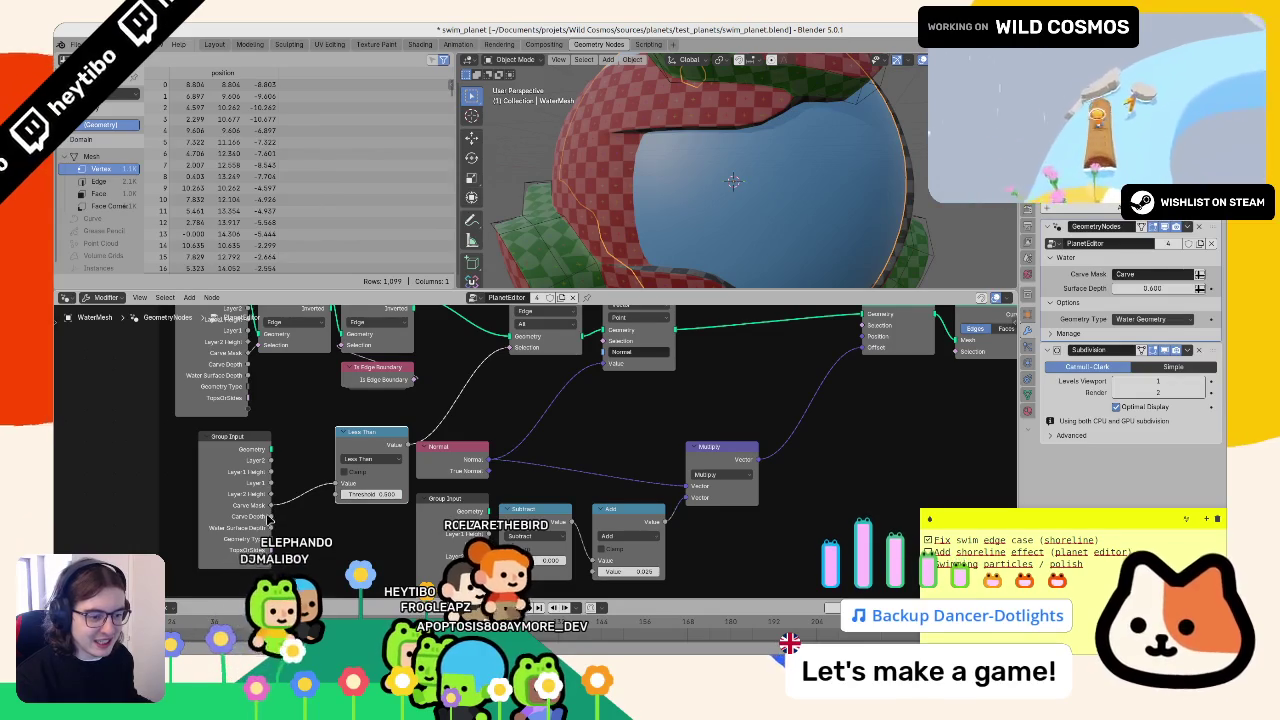
left_click_drag(270, 517, 338, 494)
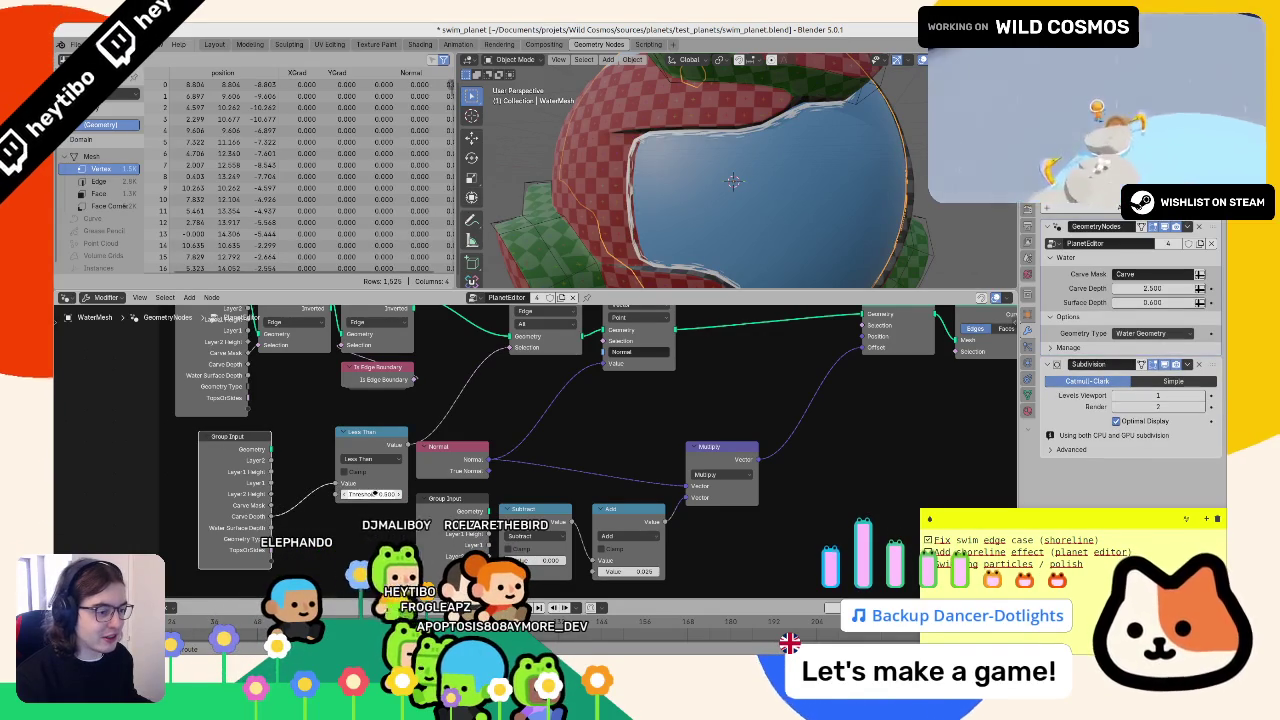
left_click(366, 459)
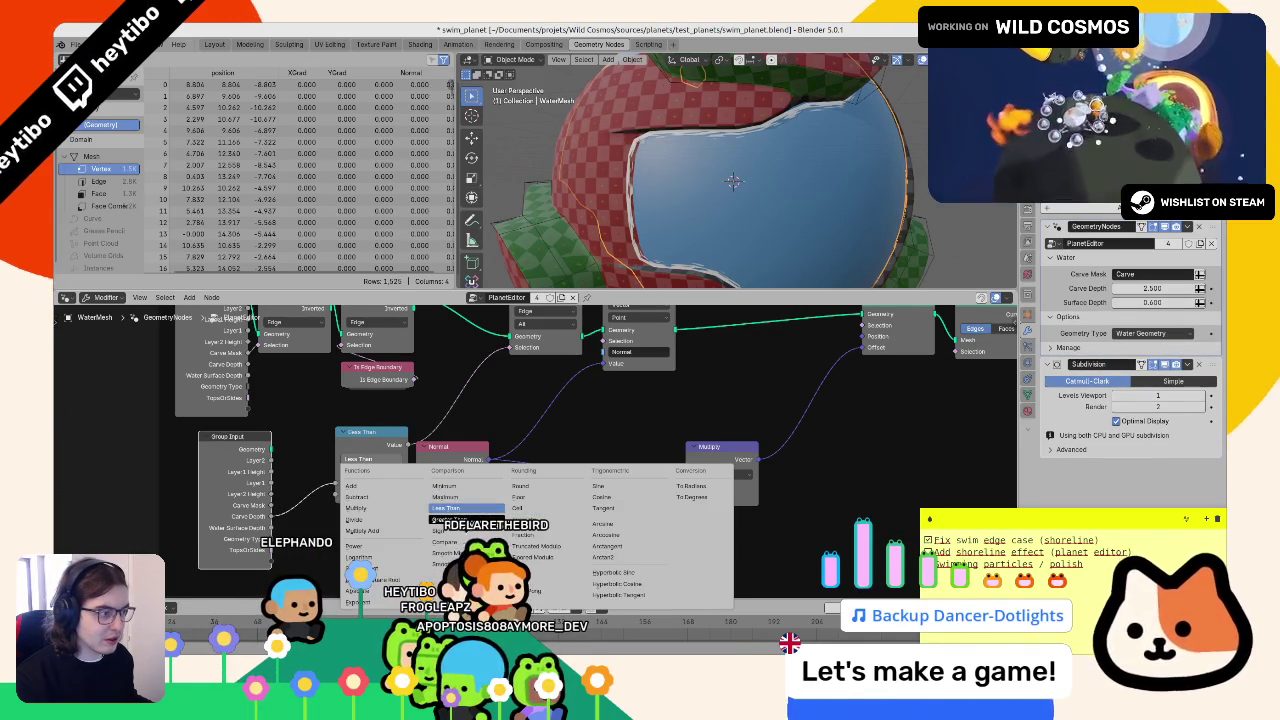
left_click(445, 519)
mouse_move(371, 494)
left_mouse_down()
mouse_move(400, 494)
mouse_move(365, 494)
left_mouse_up()
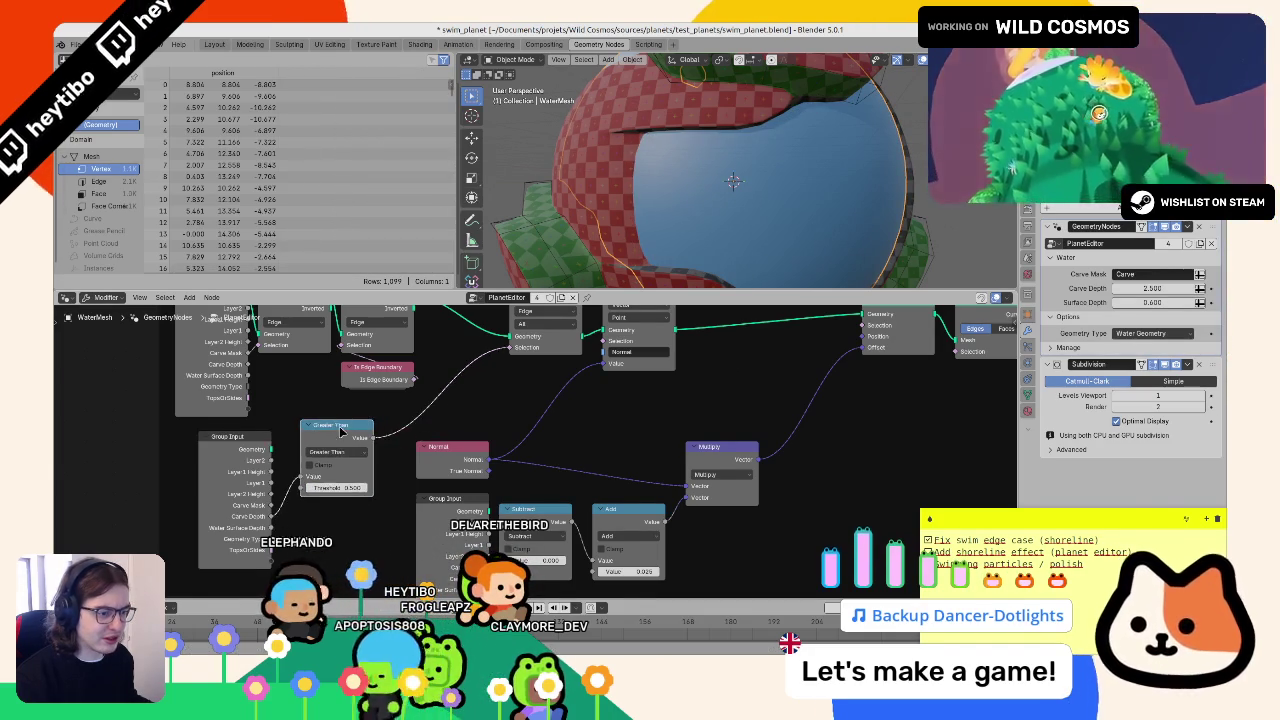
- Switch the Delete Geometry node's domain from Edge to Face
scroll(405, 473, "down", 5)
scroll(374, 500, "up", 3)
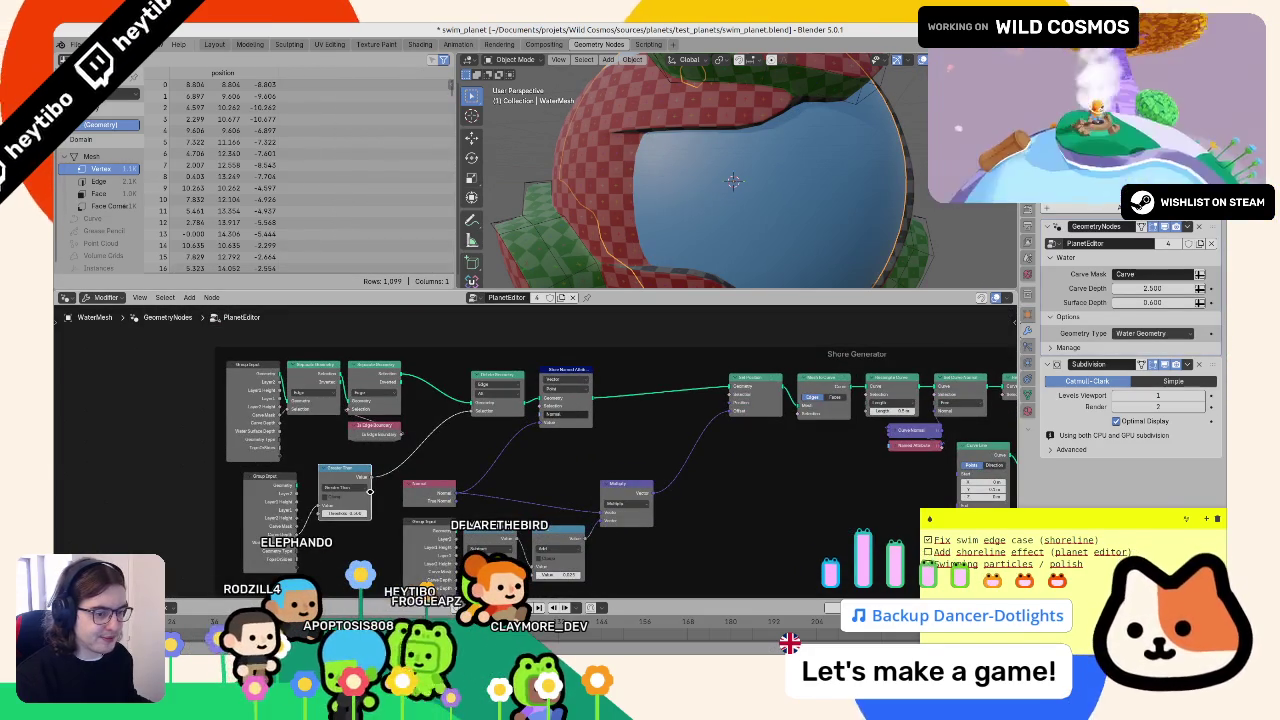
scroll(482, 440, "up", 1)
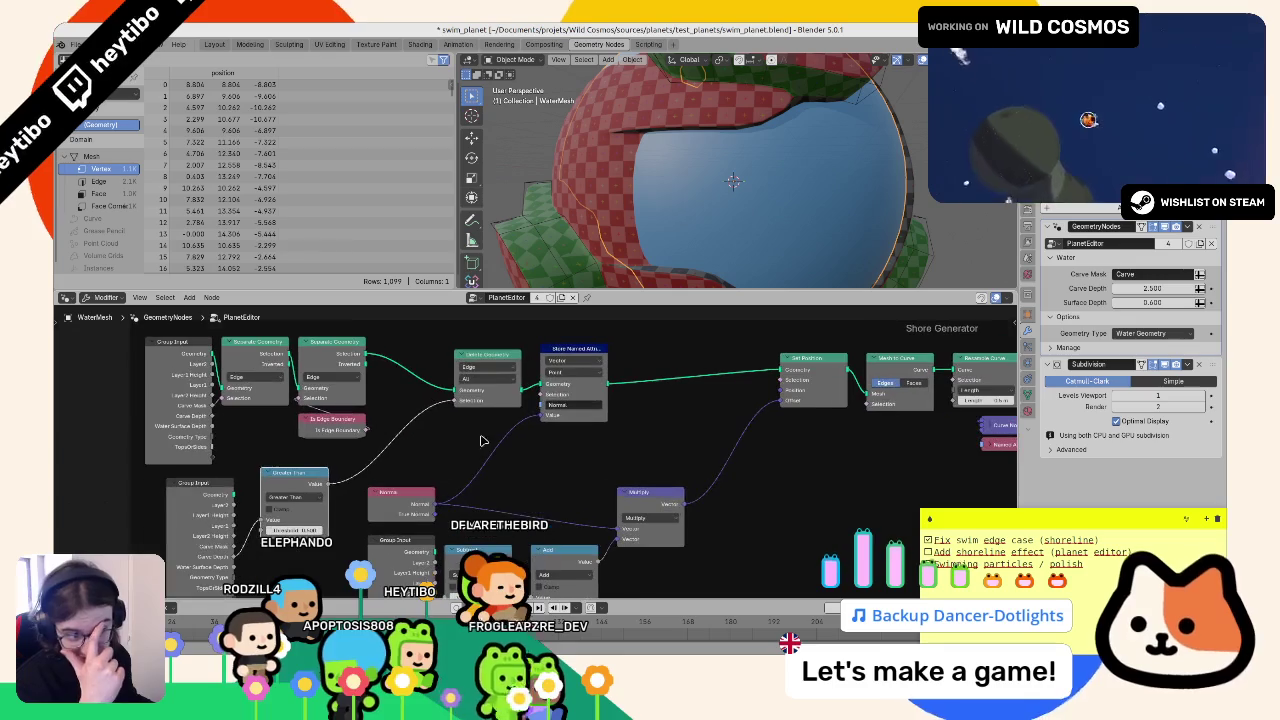
left_click_drag(419, 446, 471, 472)
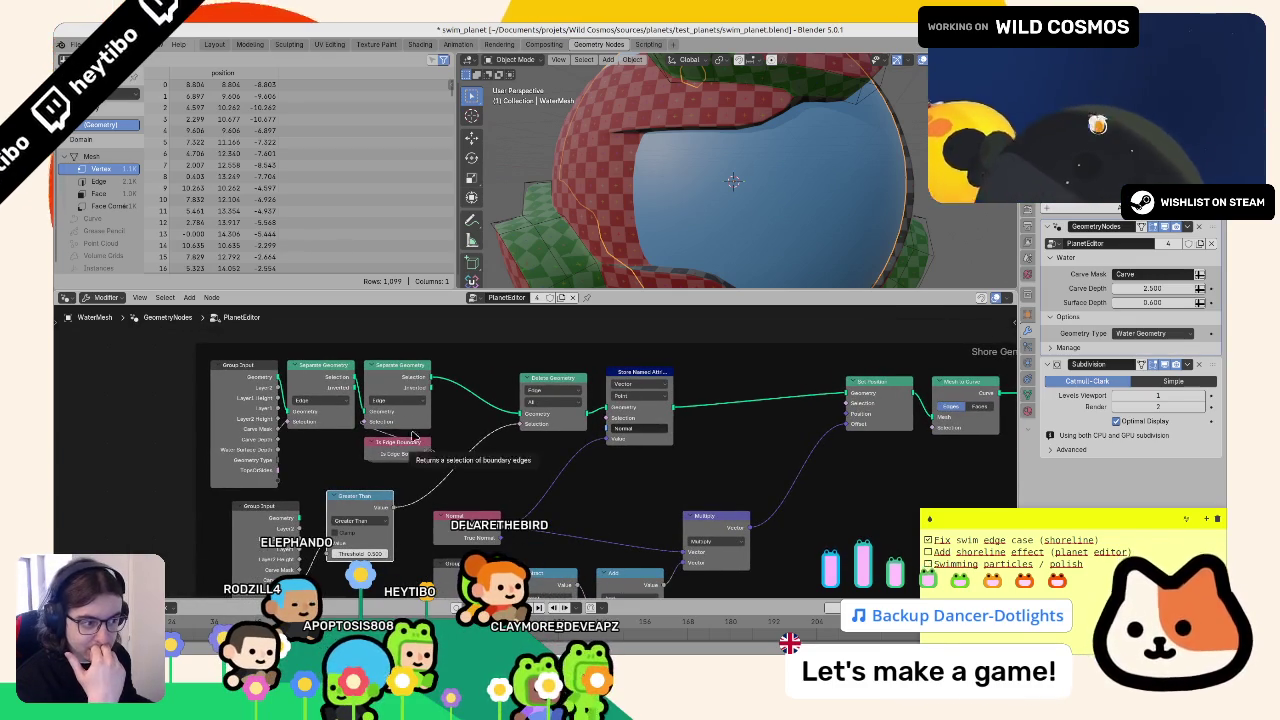
left_click(532, 389)
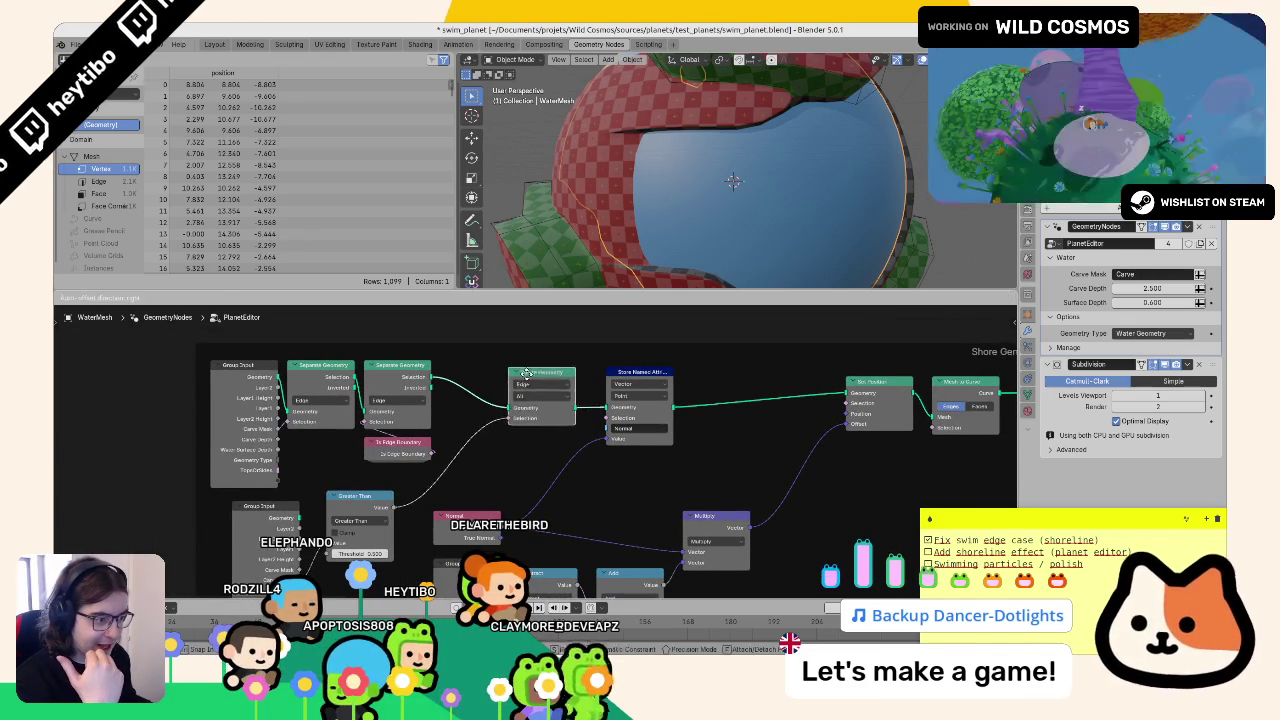
left_click(533, 430)
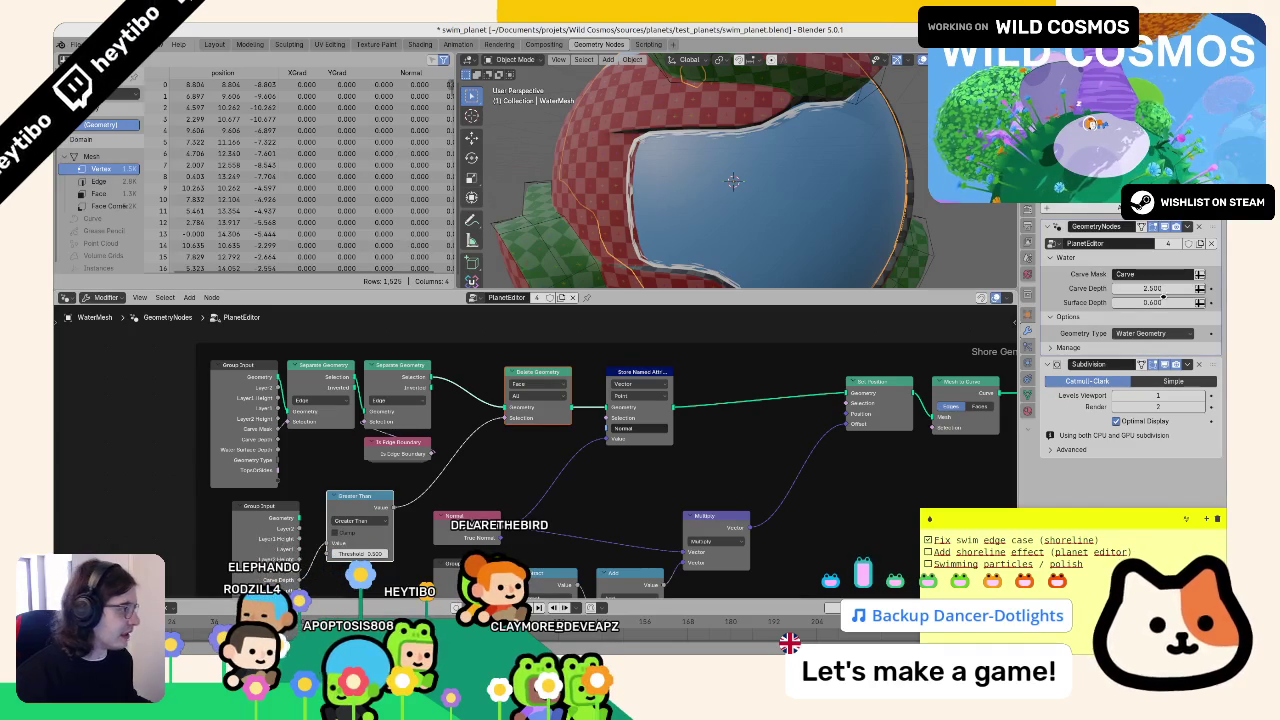
left_click(1150, 288)
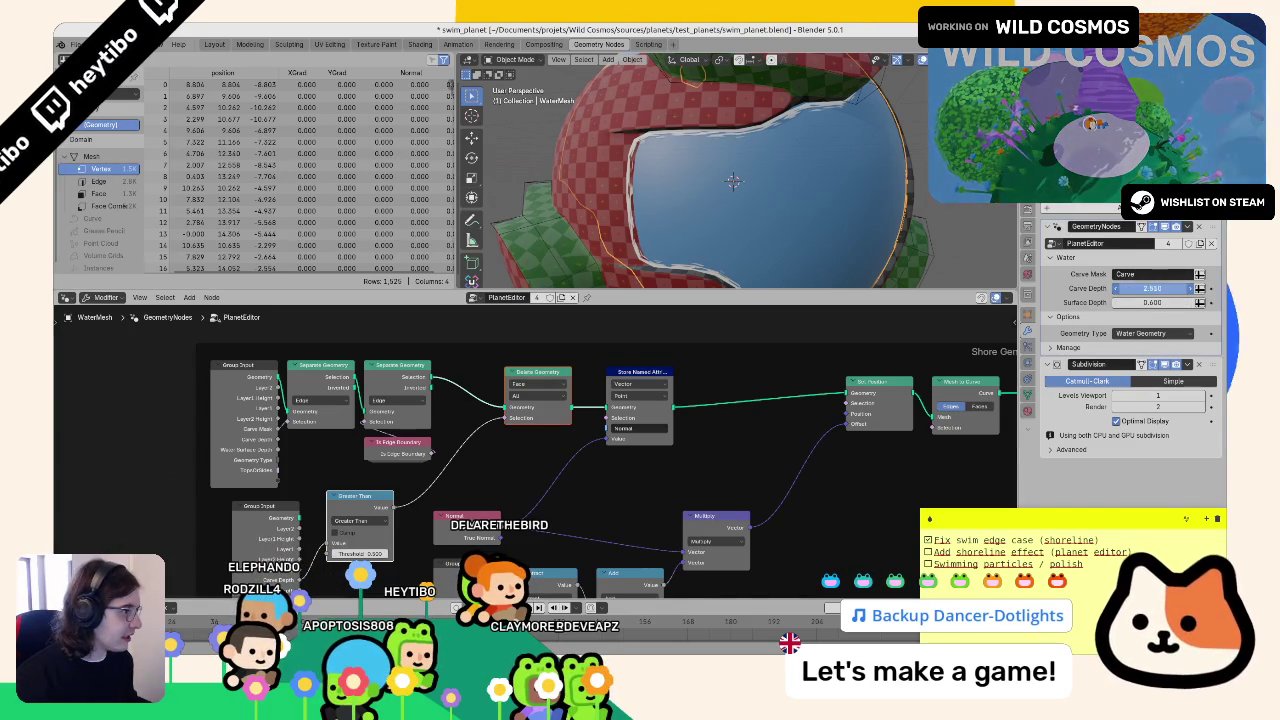
- Set the water's Surface Depth to 0.500, cancelling a trial Carve Depth change
key("Escape")
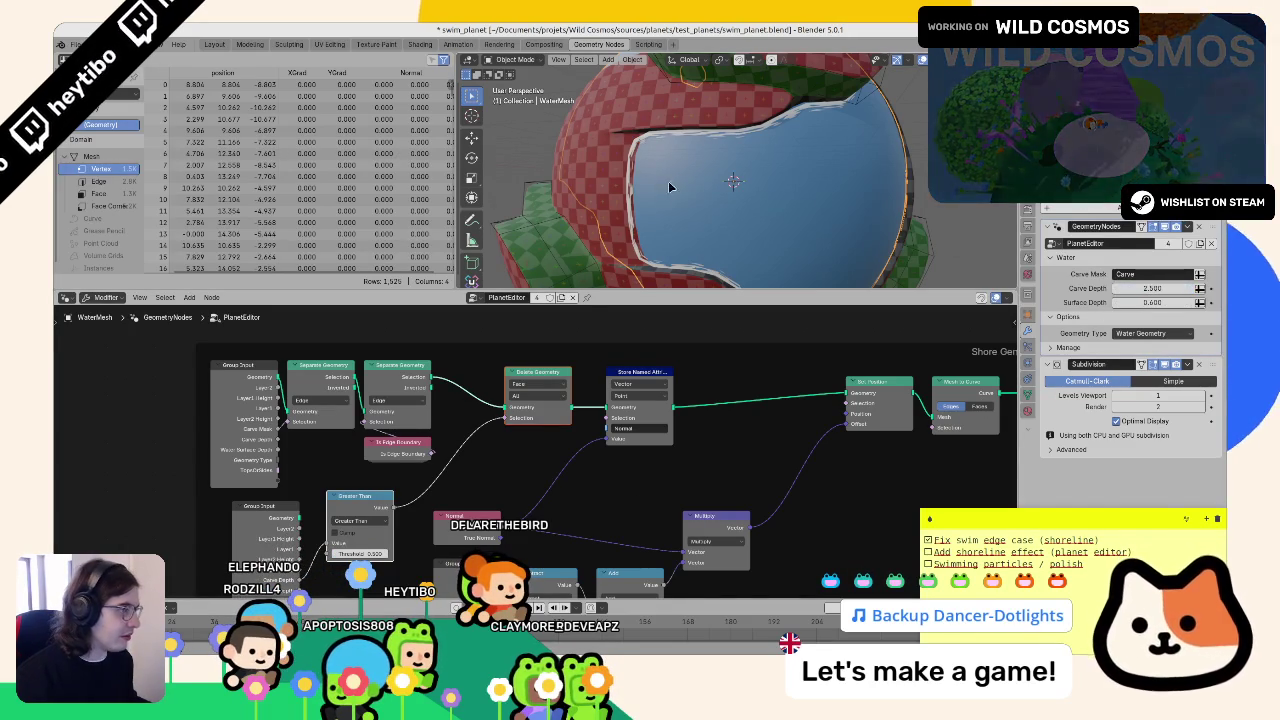
mouse_move(1147, 302)
left_mouse_down()
mouse_move(1196, 302)
mouse_move(1134, 302)
left_mouse_up()
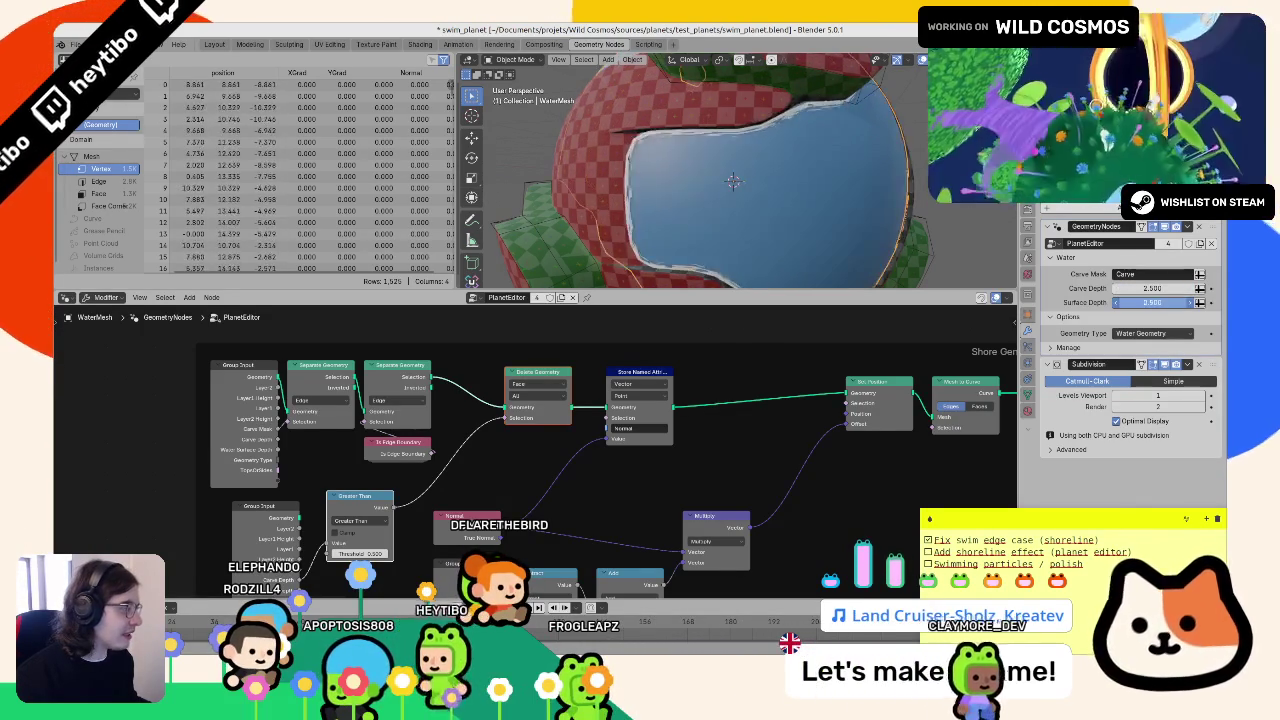
mouse_move(1142, 288)
left_mouse_down()
mouse_move(1131, 288)
mouse_move(1162, 288)
left_mouse_up()
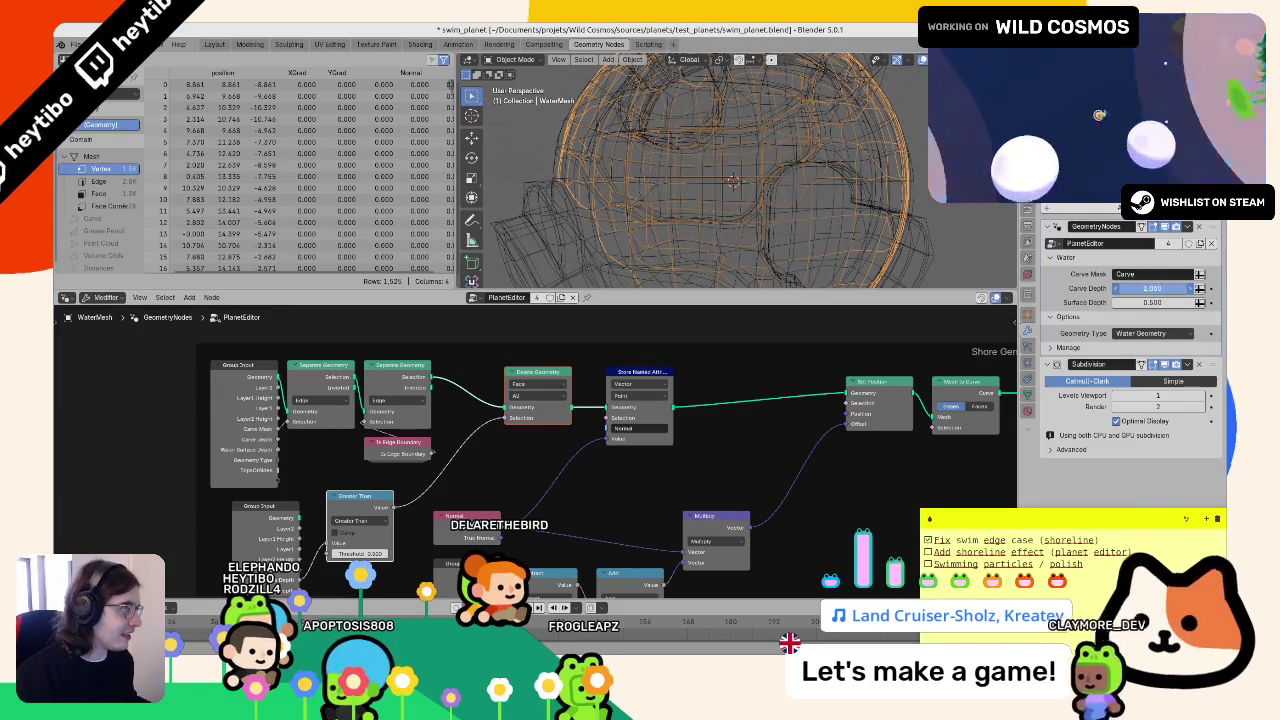
key("Escape")
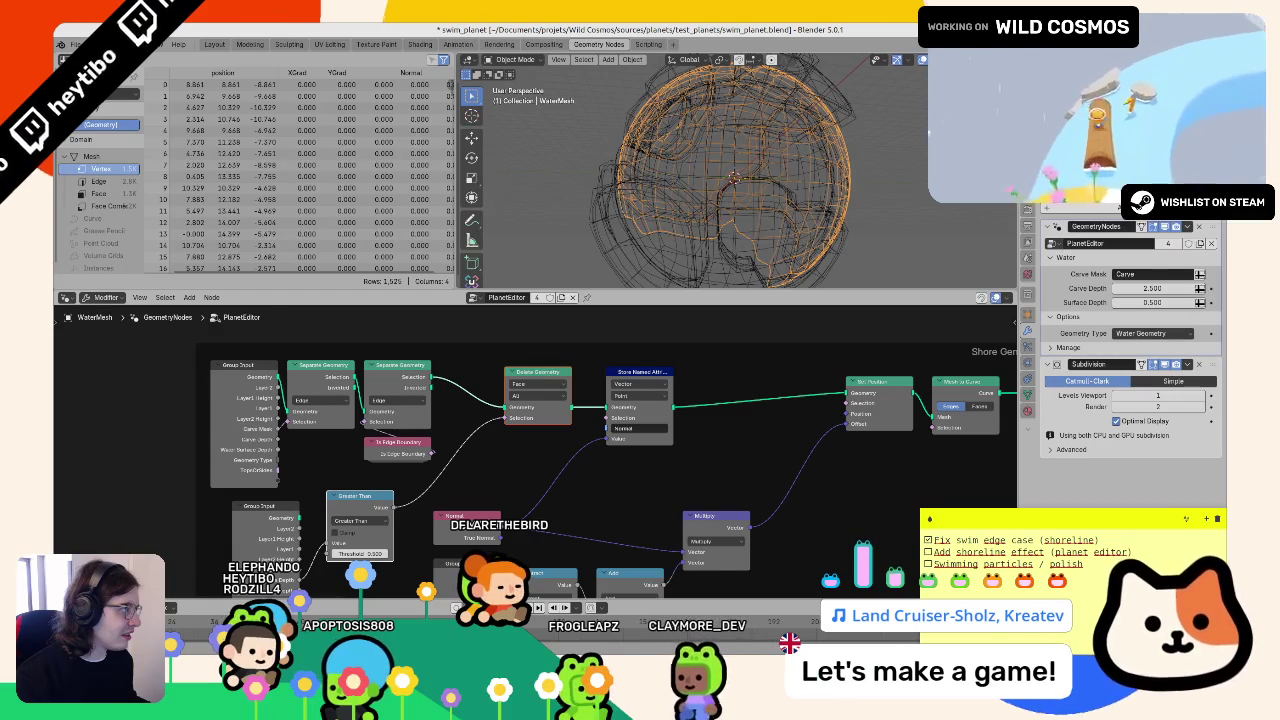
- Trial Carve Depth values on planet and water, then lower PlanetMesh.Col's Carve Depth to 1.000
left_click(735, 178)
left_click_drag(1150, 361, 1200, 361)
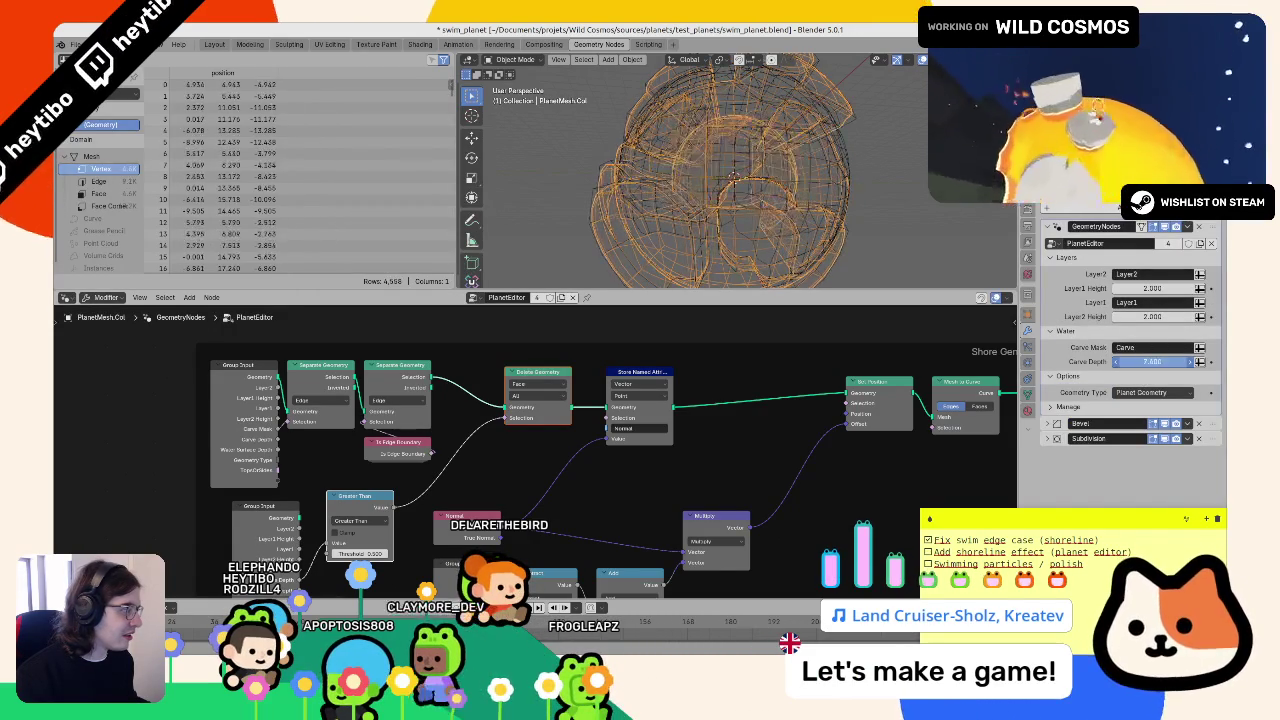
key("Escape")
left_click(735, 178)
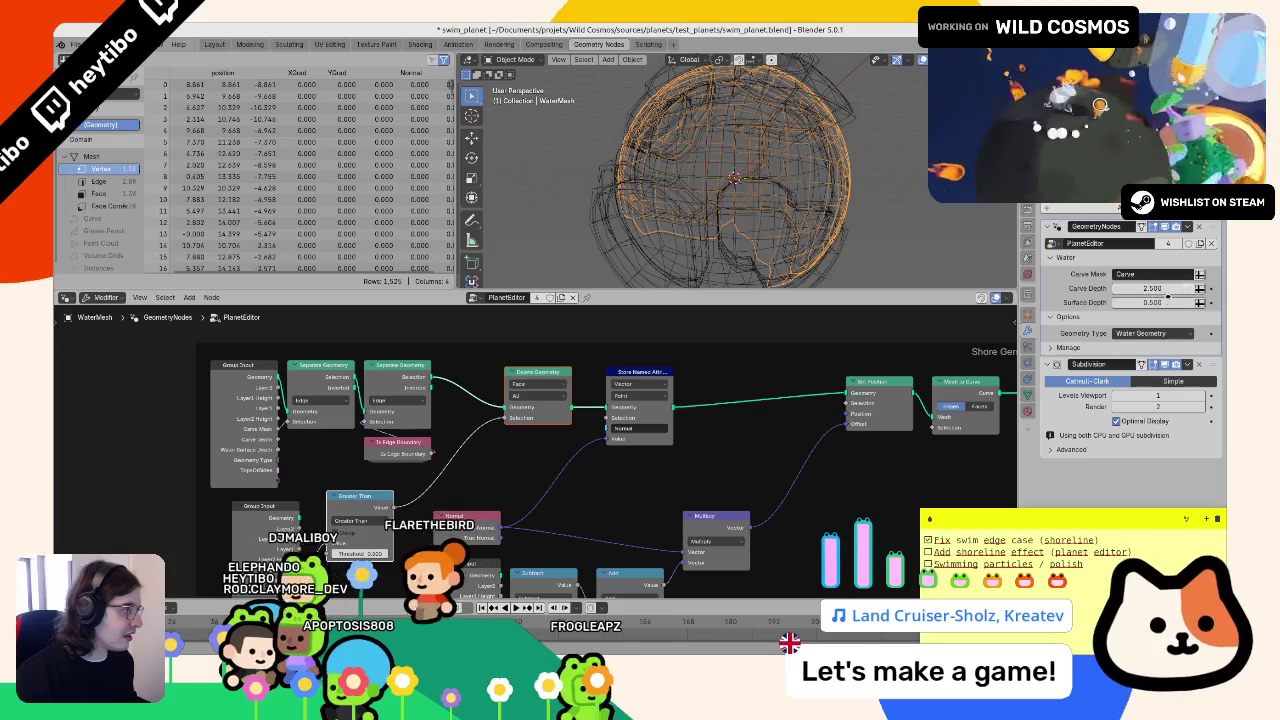
left_click_drag(1150, 288, 1175, 288)
key("Escape")
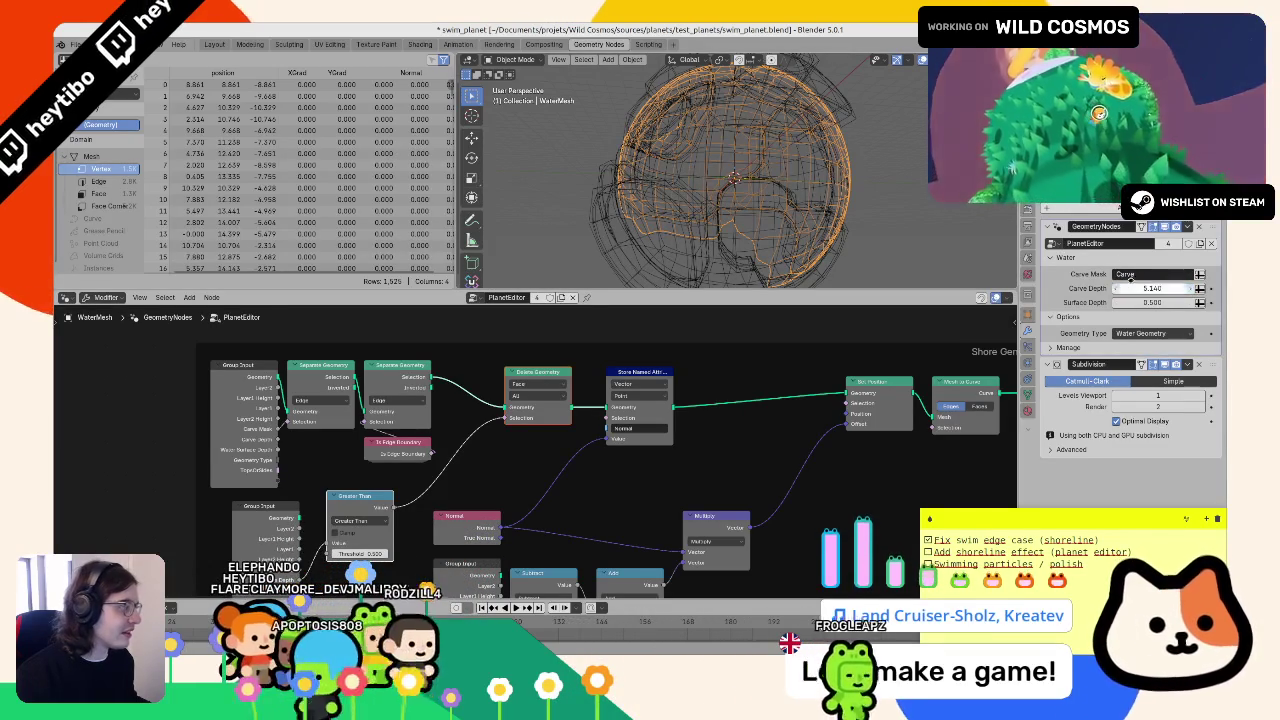
left_click(735, 200)
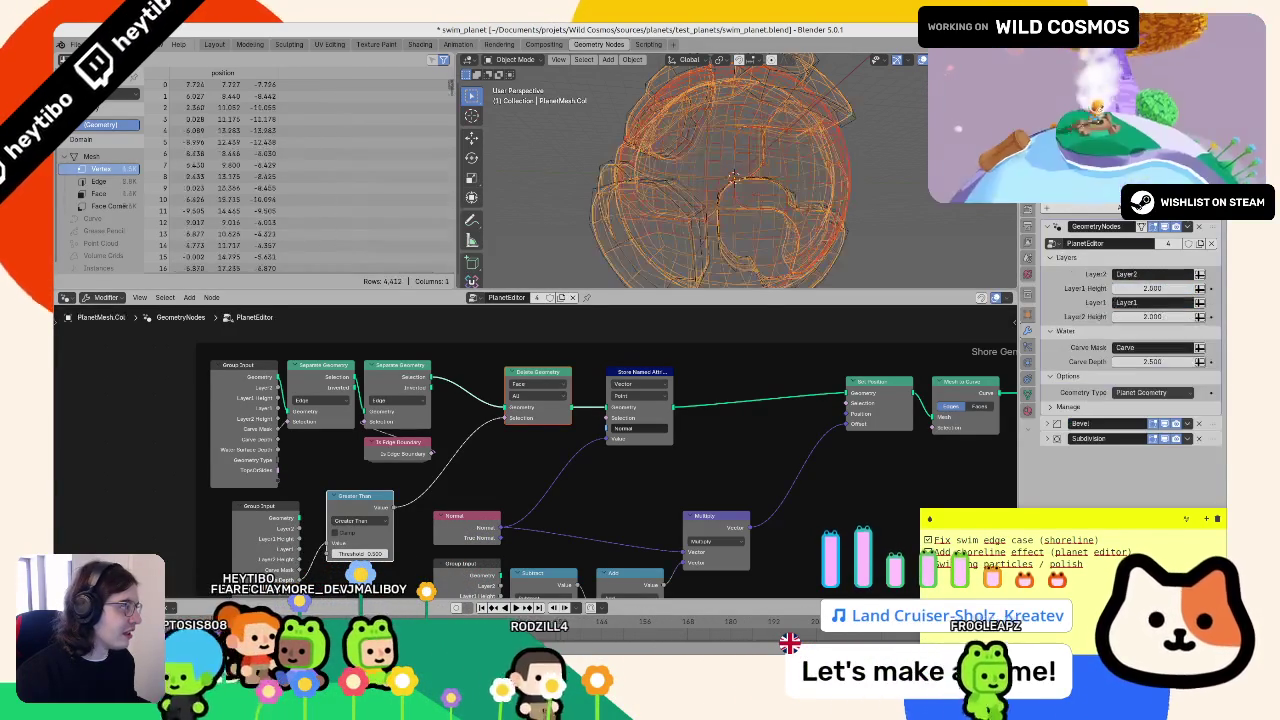
mouse_move(1142, 361)
left_mouse_down()
mouse_move(1172, 361)
mouse_move(1052, 361)
left_mouse_up()
key("ctrl+z")
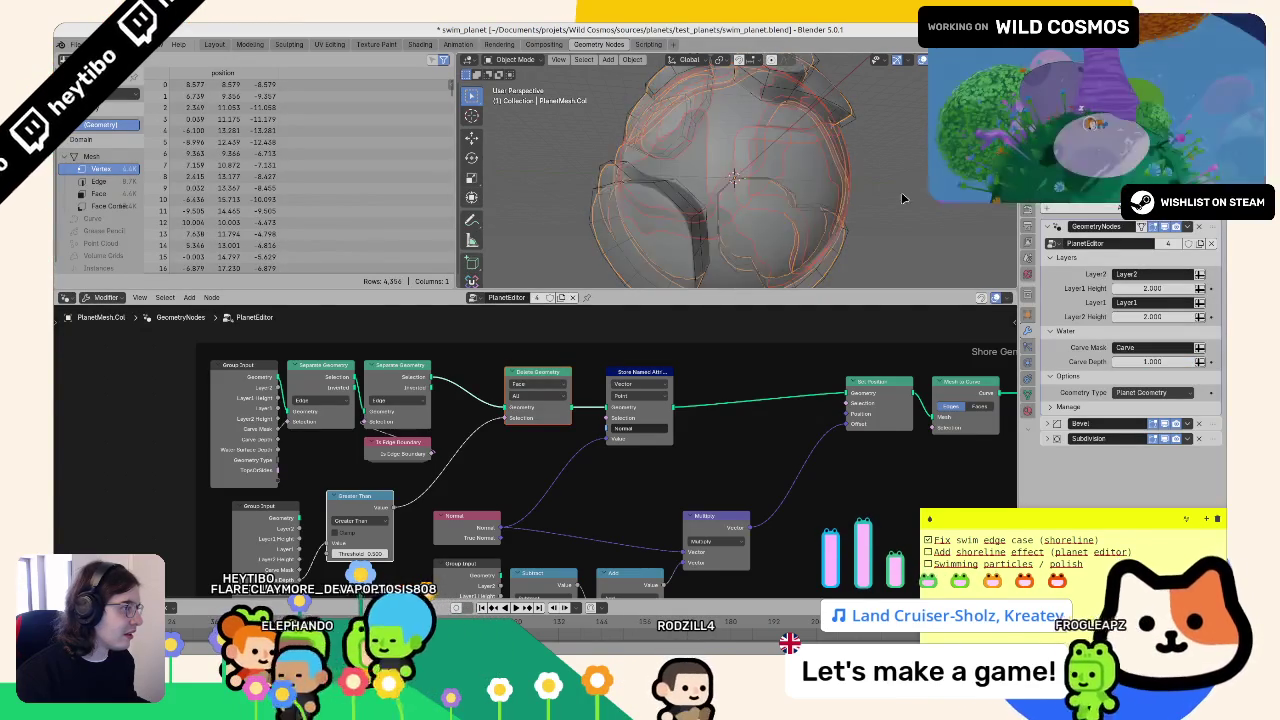
- Hide the planet, select WaterMesh, and undo/redo until Carve Depth reads 2.500
scroll(873, 222, "up", 2)
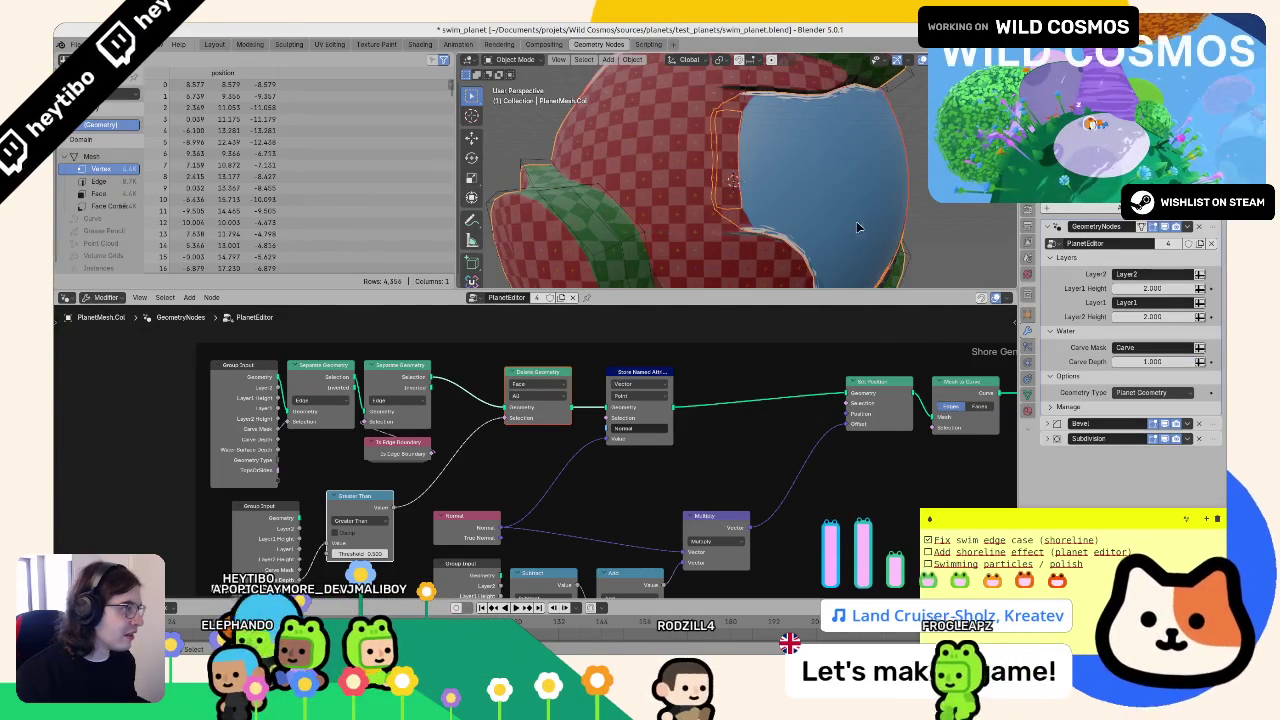
key("h")
left_click(846, 226)
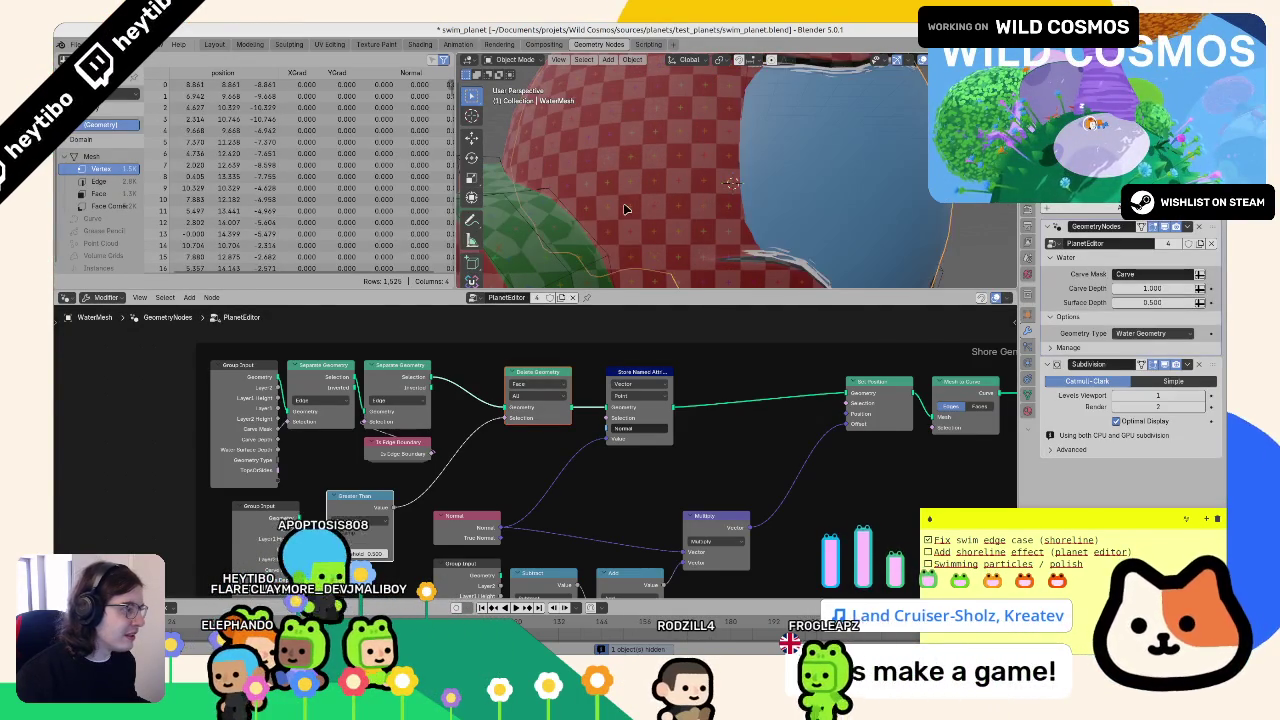
key("ctrl+z")
key("ctrl+z")
key("ctrl+shift+z")
key("ctrl+shift+z")
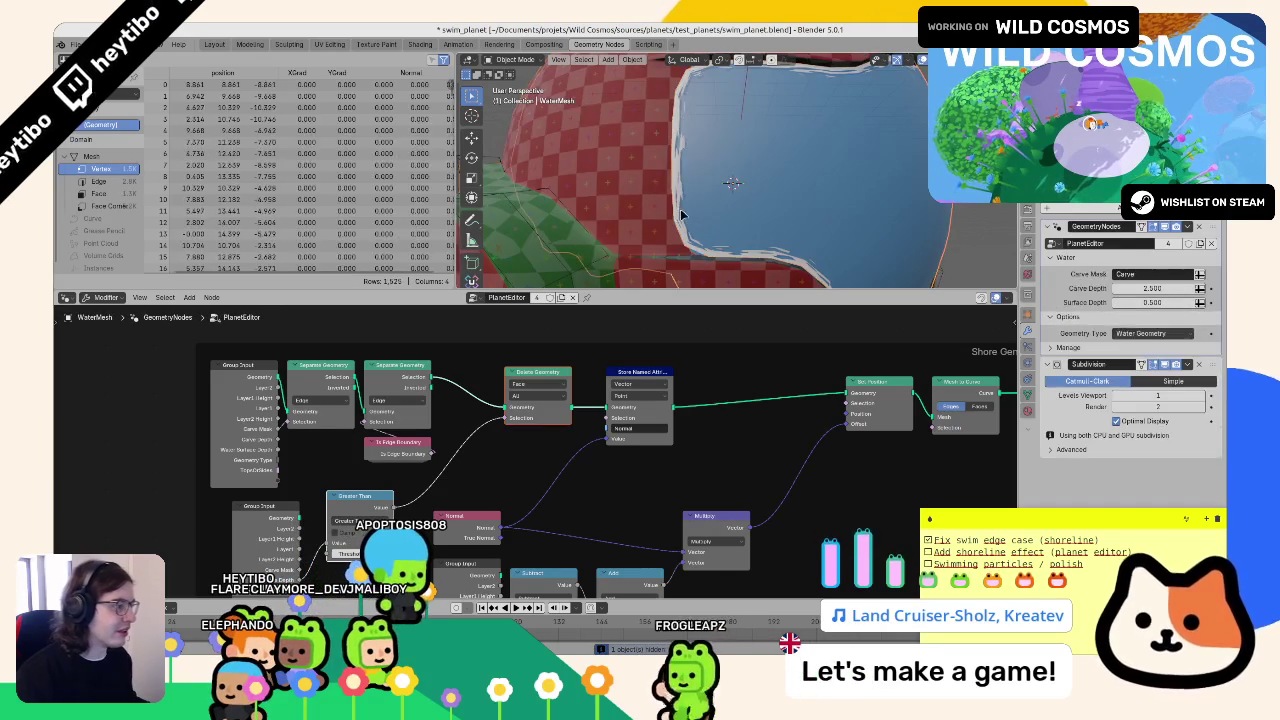
key("ctrl+z")
key("ctrl+shift+z")
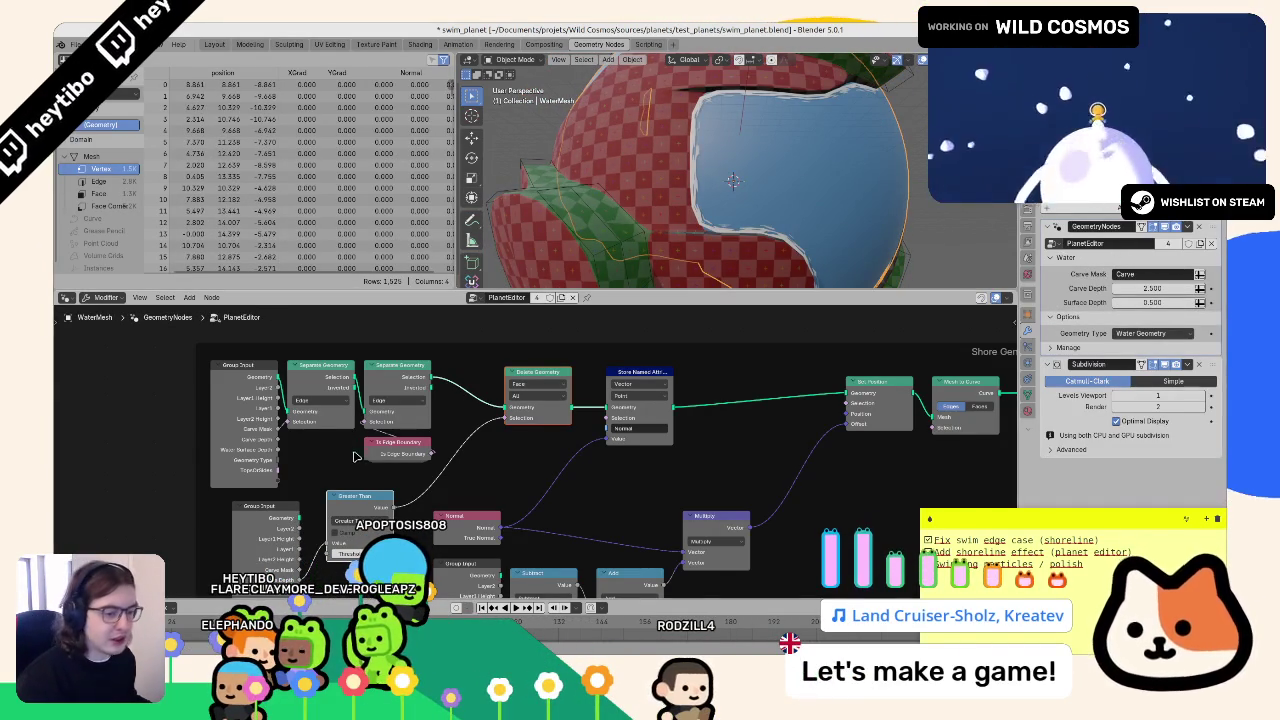
- Switch the shore filter's comparison operation to Less Than
left_click_drag(342, 455, 357, 443)
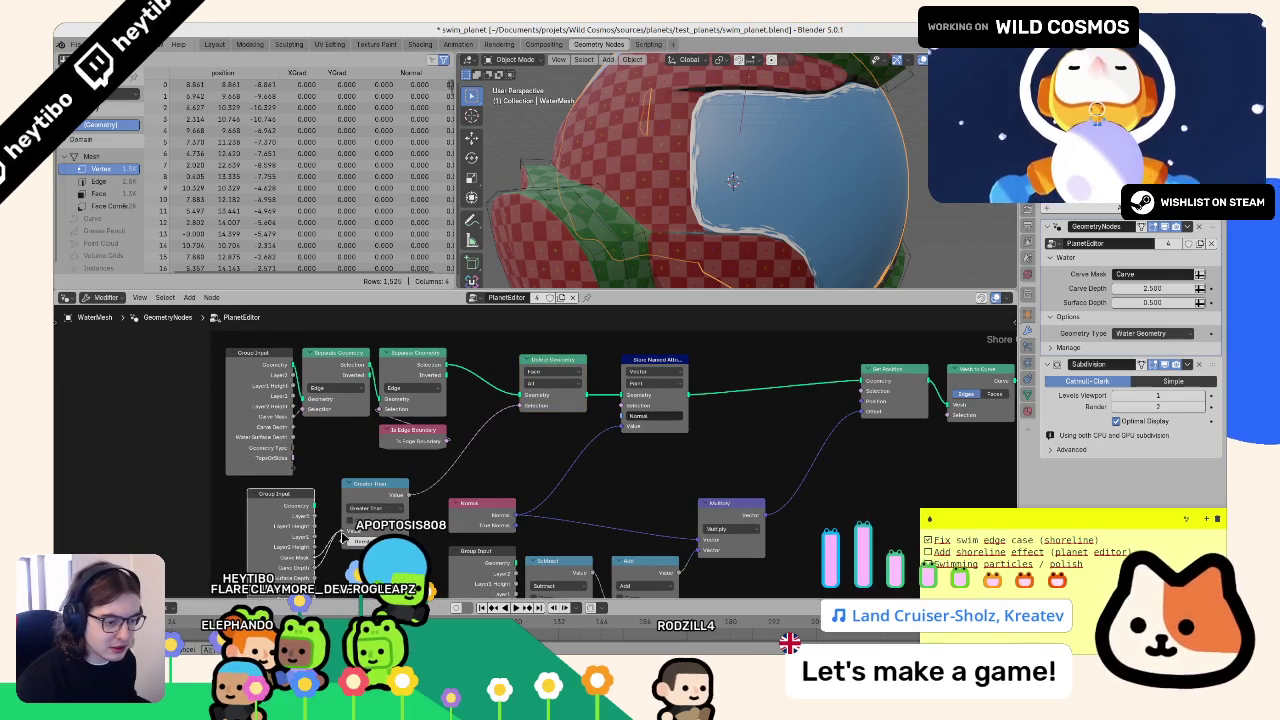
left_click(345, 540)
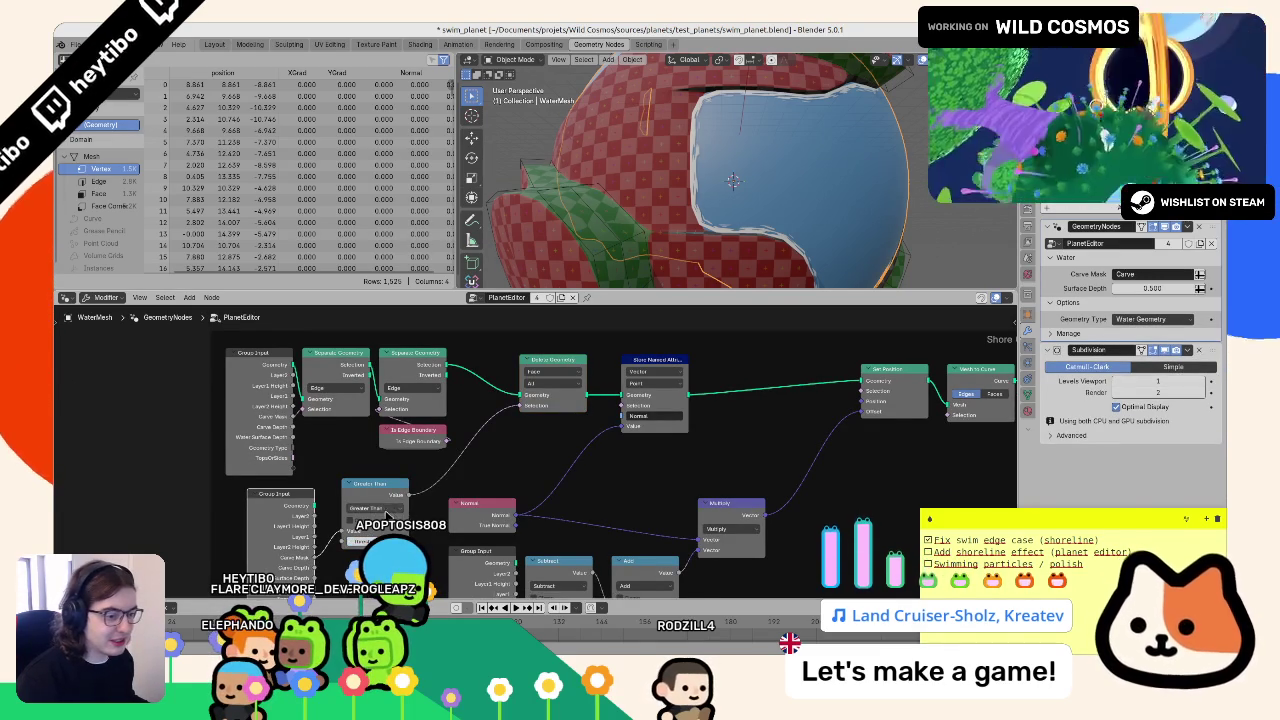
left_click(389, 511)
left_click(467, 555)
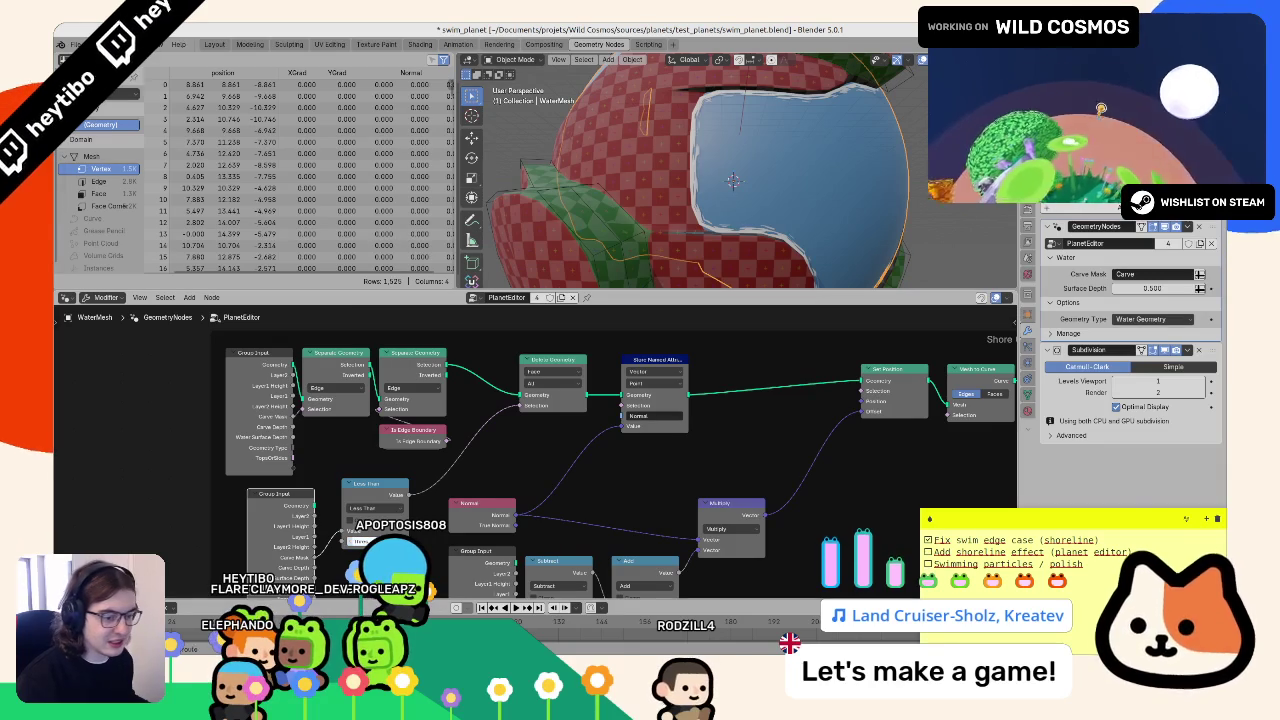
- Set Delete Geometry back to Edge, trying Greater Than before returning to Less Than
left_click_drag(404, 565, 470, 548)
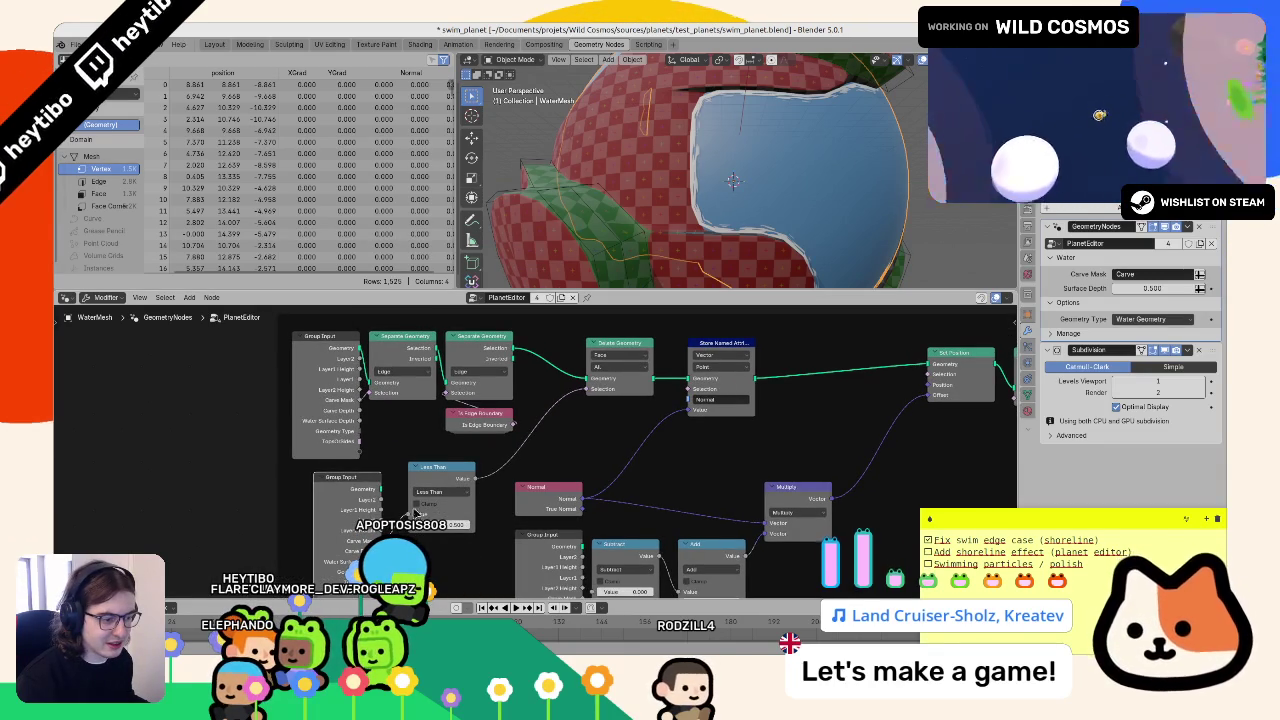
left_click(635, 355)
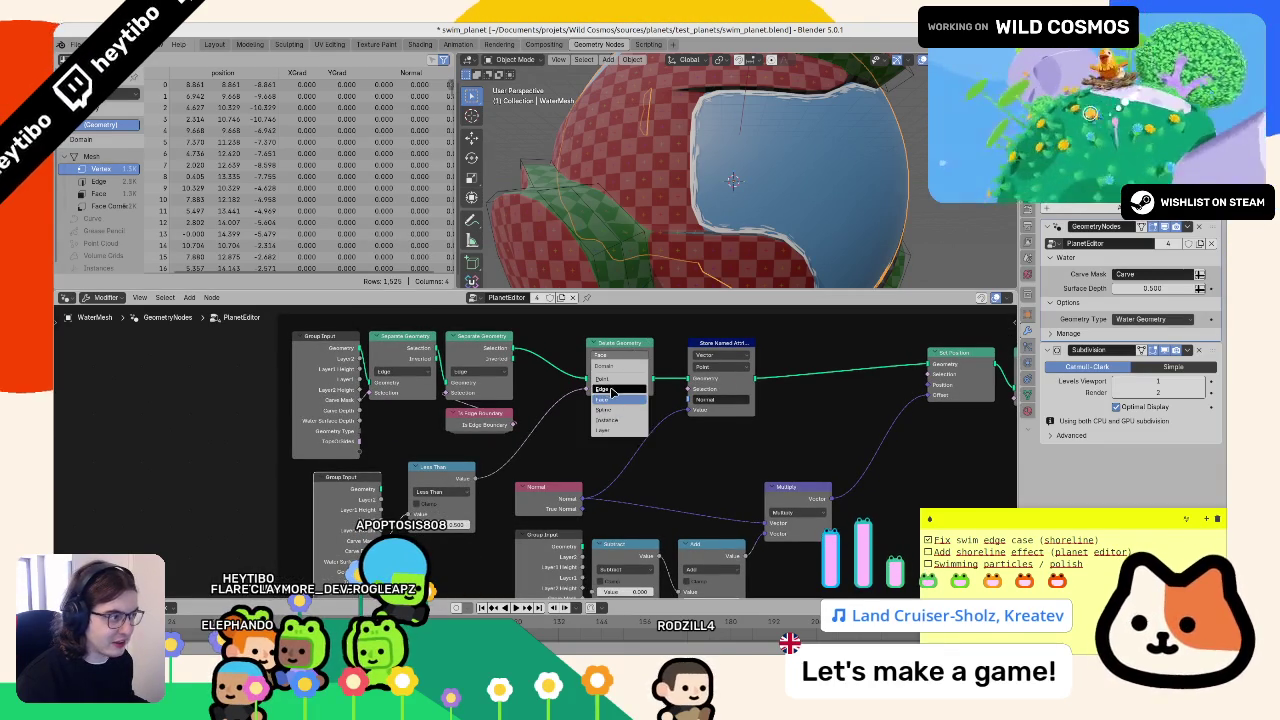
left_click(612, 390)
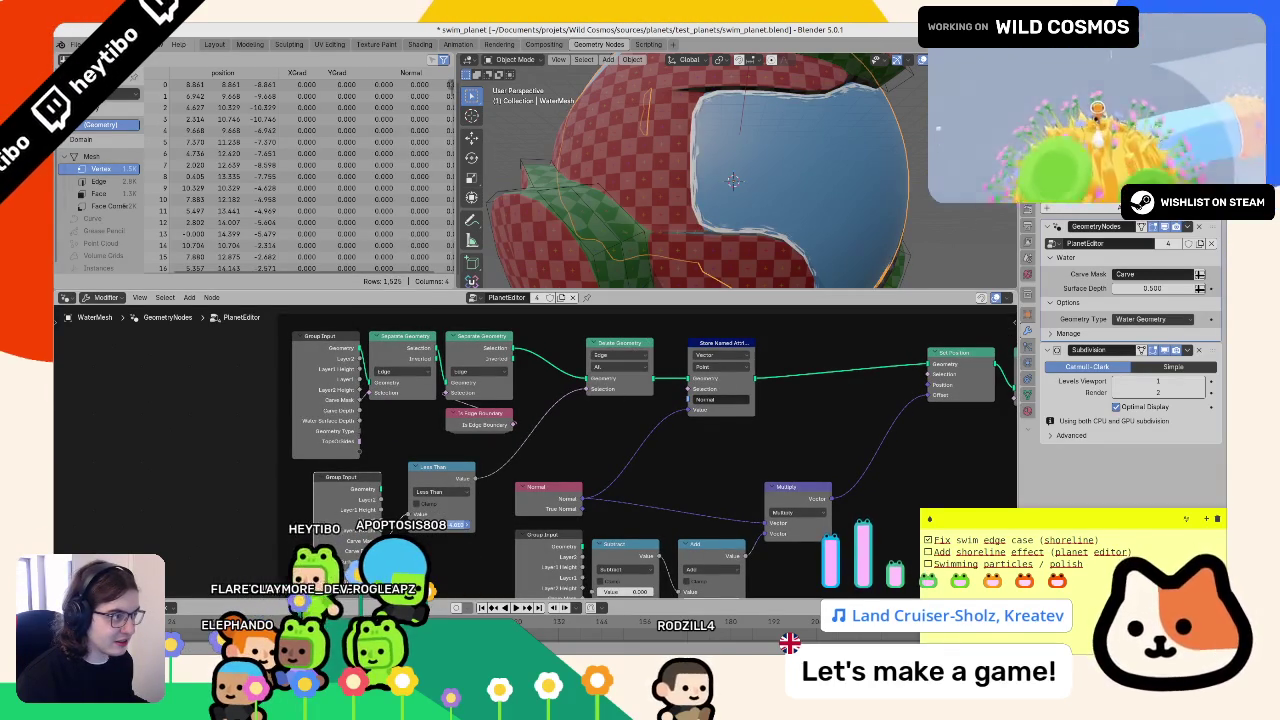
left_click(440, 491)
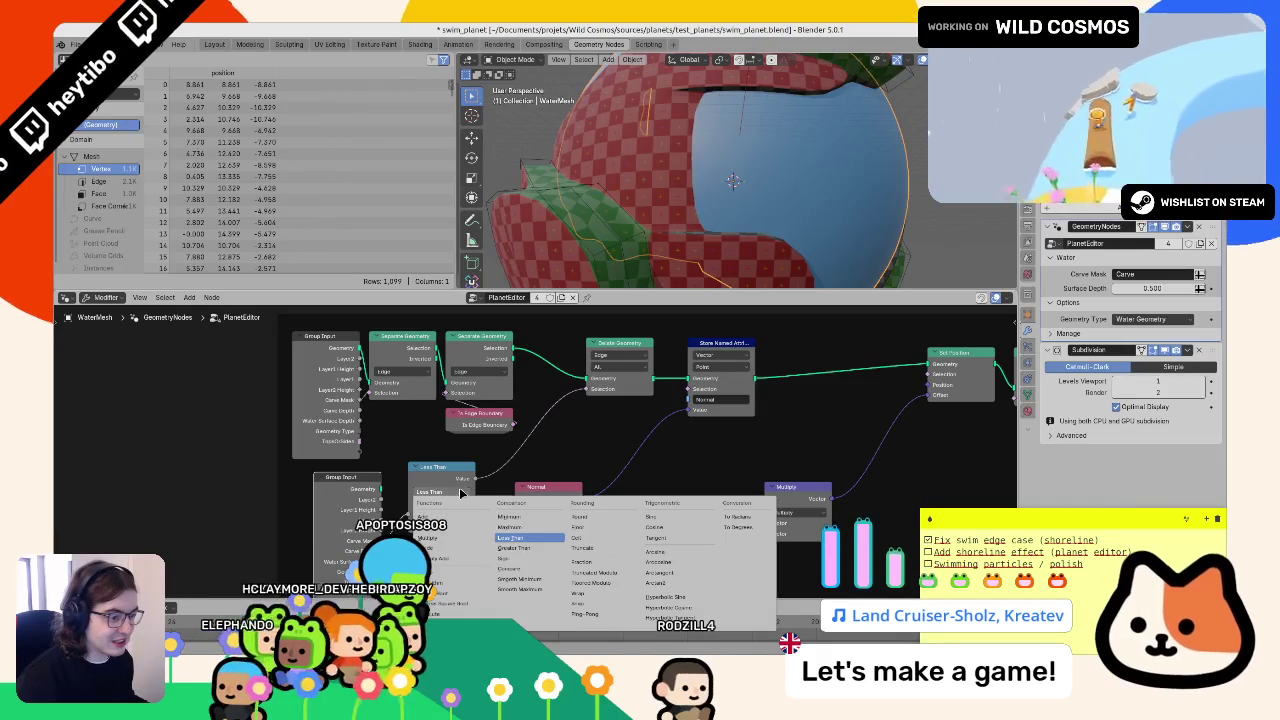
left_click(515, 548)
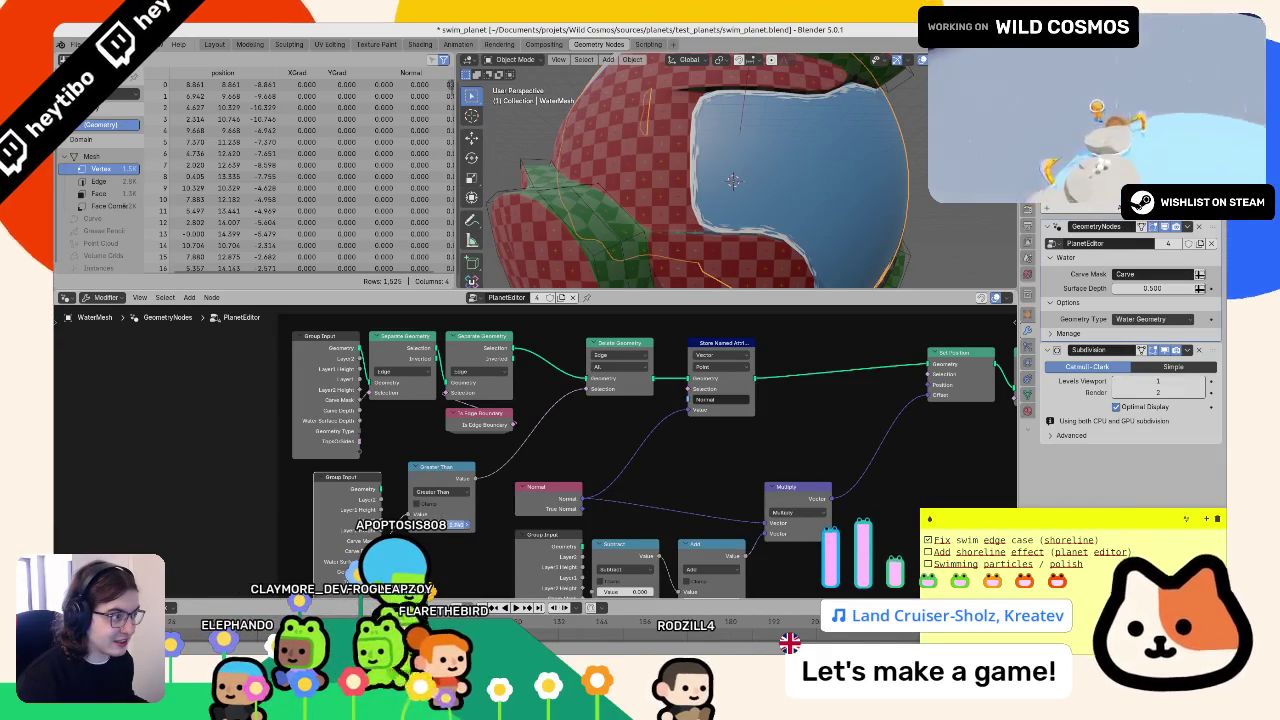
left_click(440, 491)
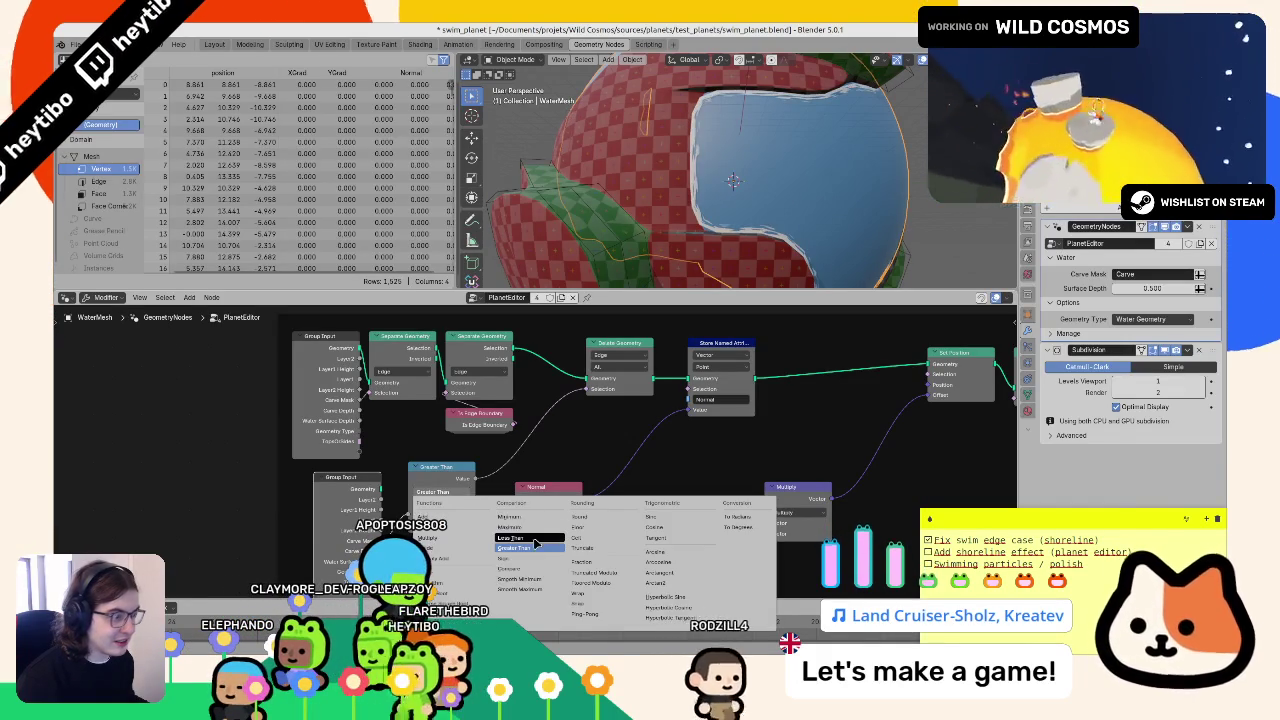
left_click(530, 538)
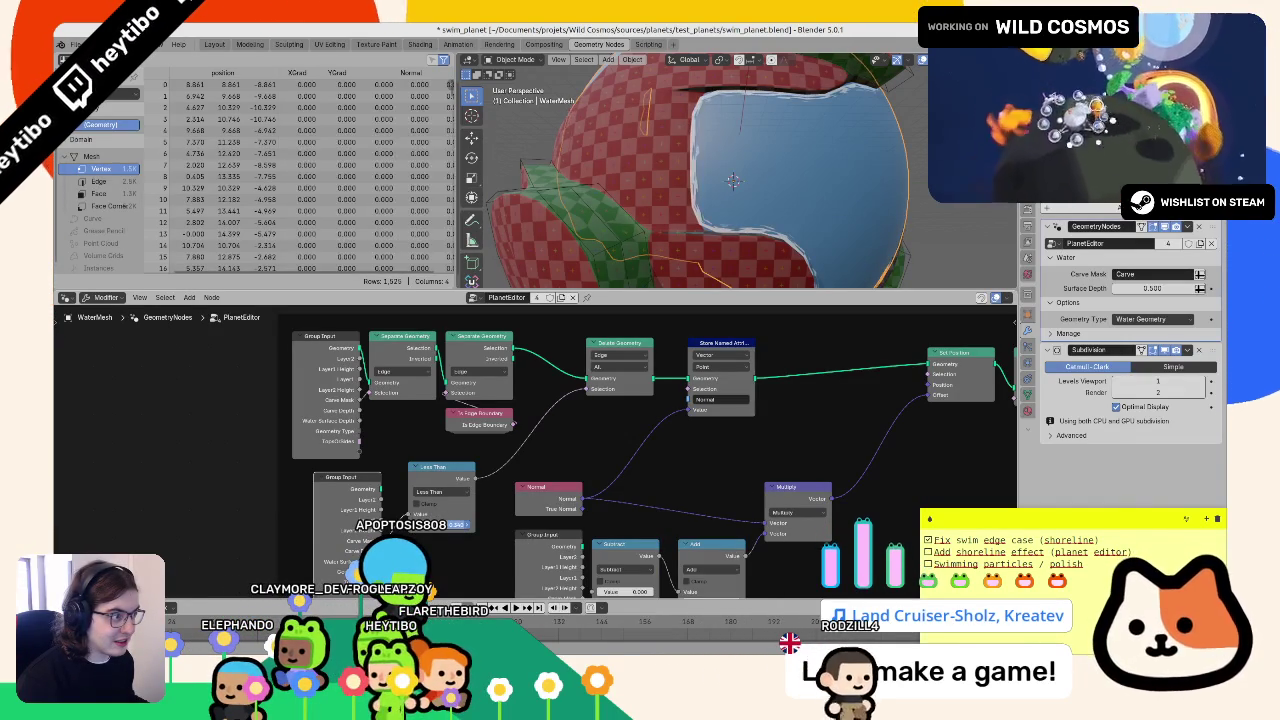
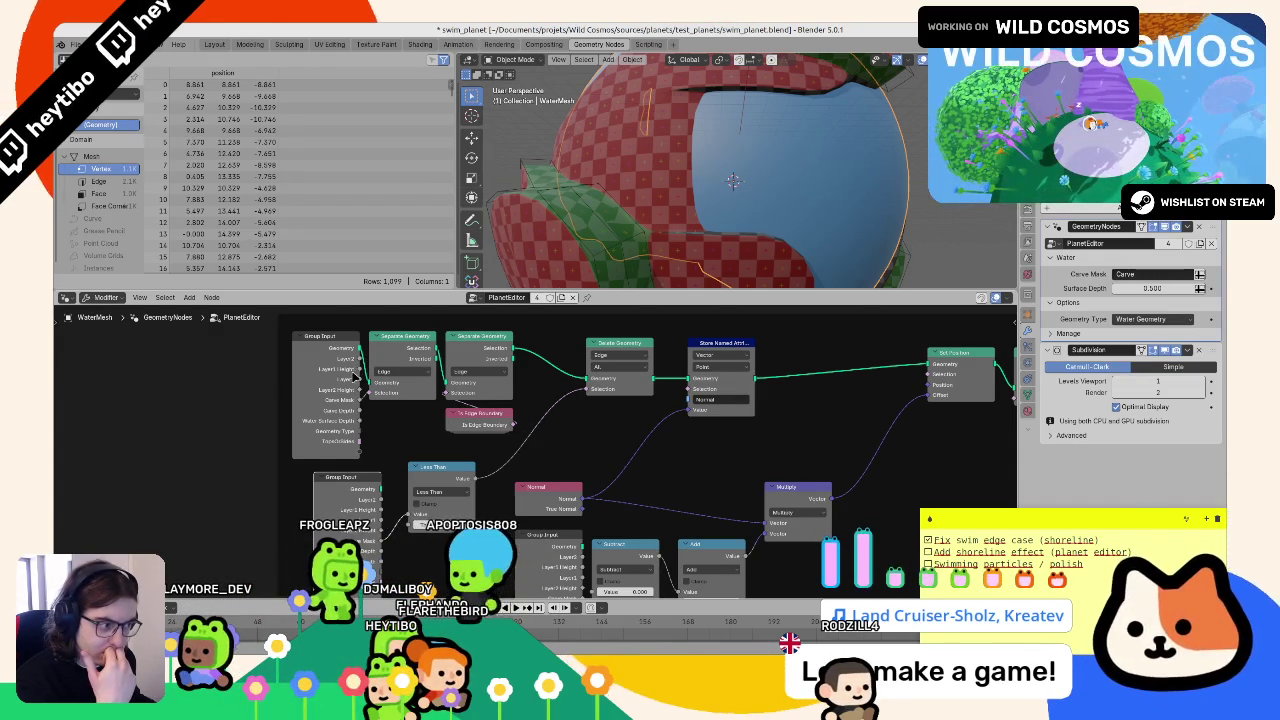
- Set the Delete Geometry node to Only Edges & Faces mode with the Face domain
left_click(628, 368)
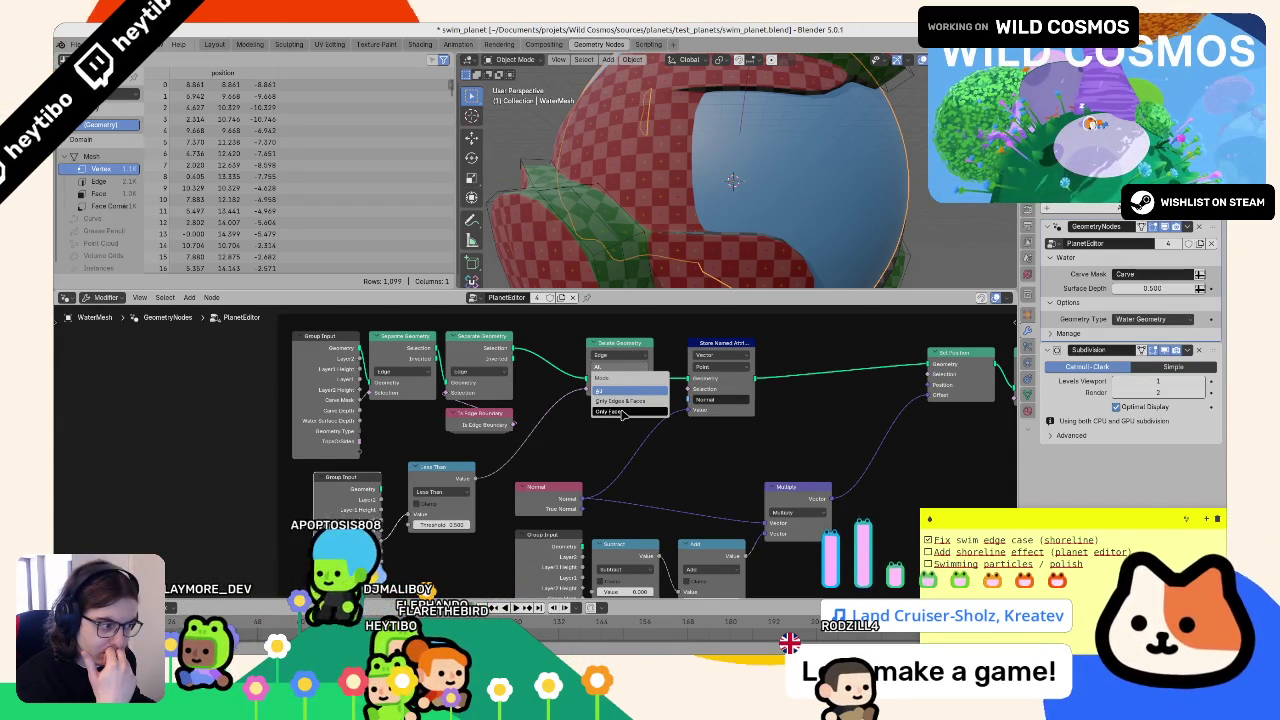
left_click(623, 412)
left_click(614, 369)
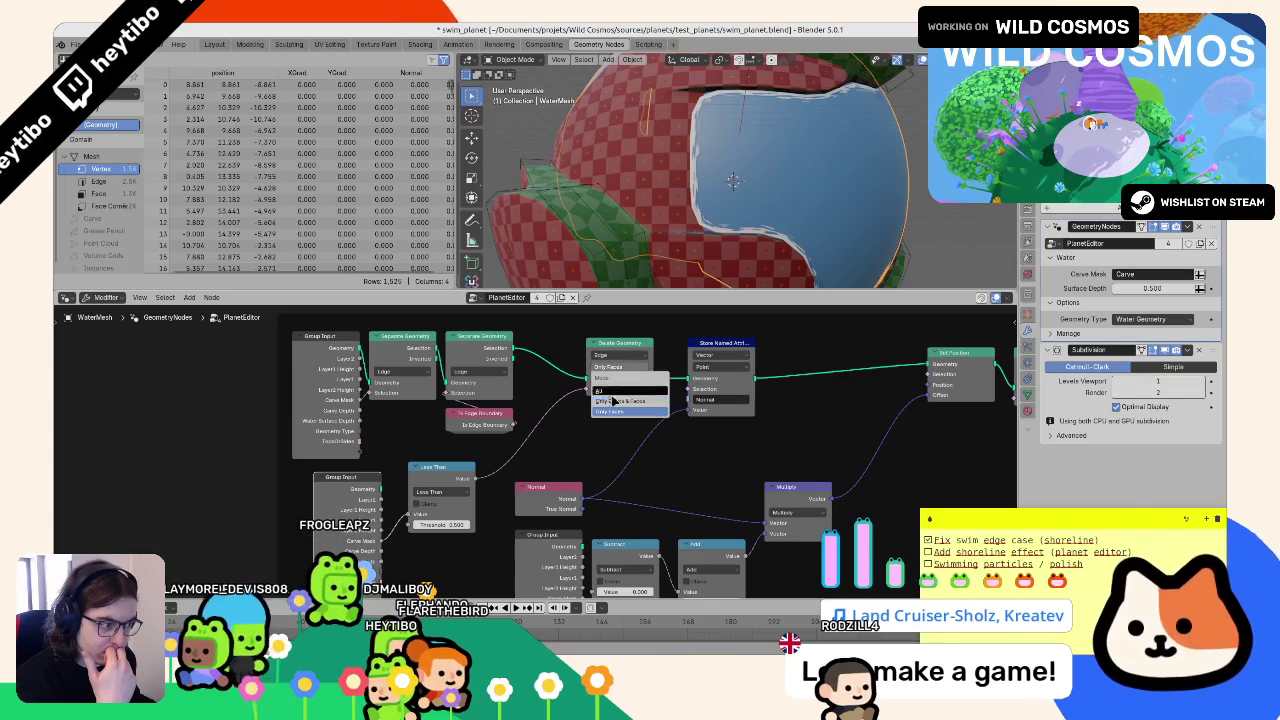
left_click(620, 390)
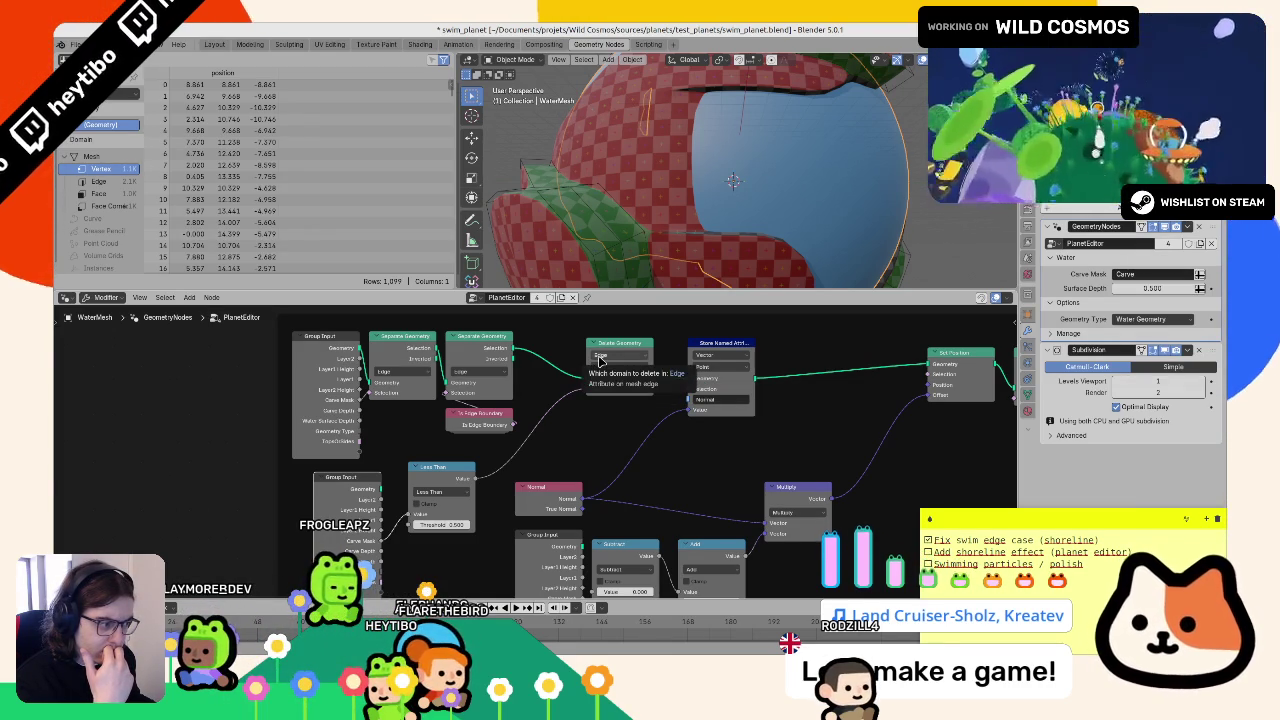
left_click(600, 357)
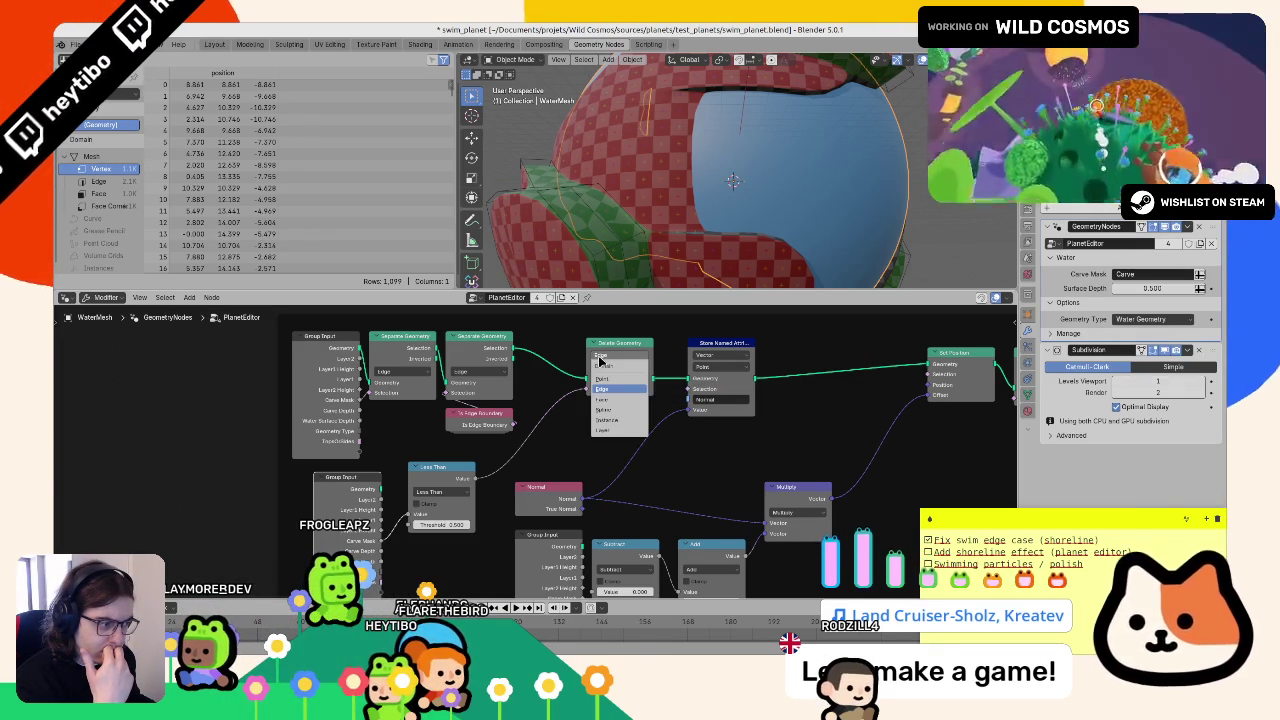
left_click(618, 405)
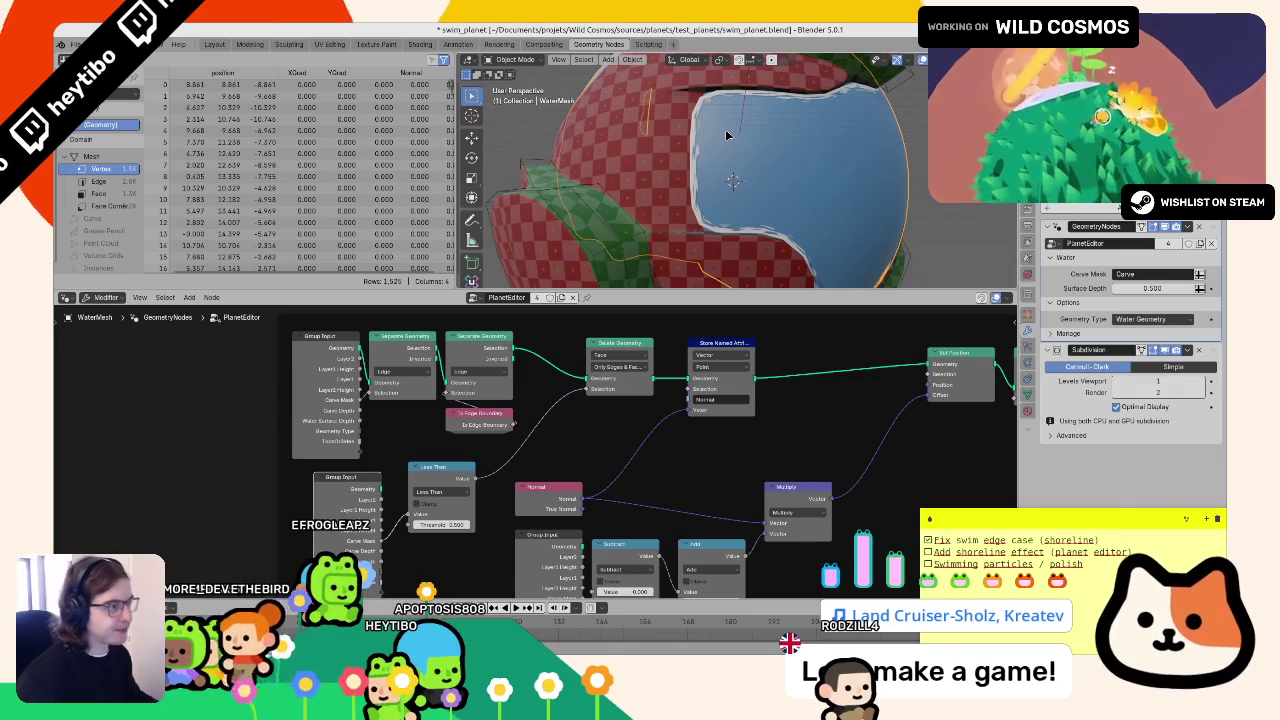
- Switch the Delete Geometry domain to Edge and lower the Less Than threshold to about -3.5
scroll(520, 420, "left", 1)
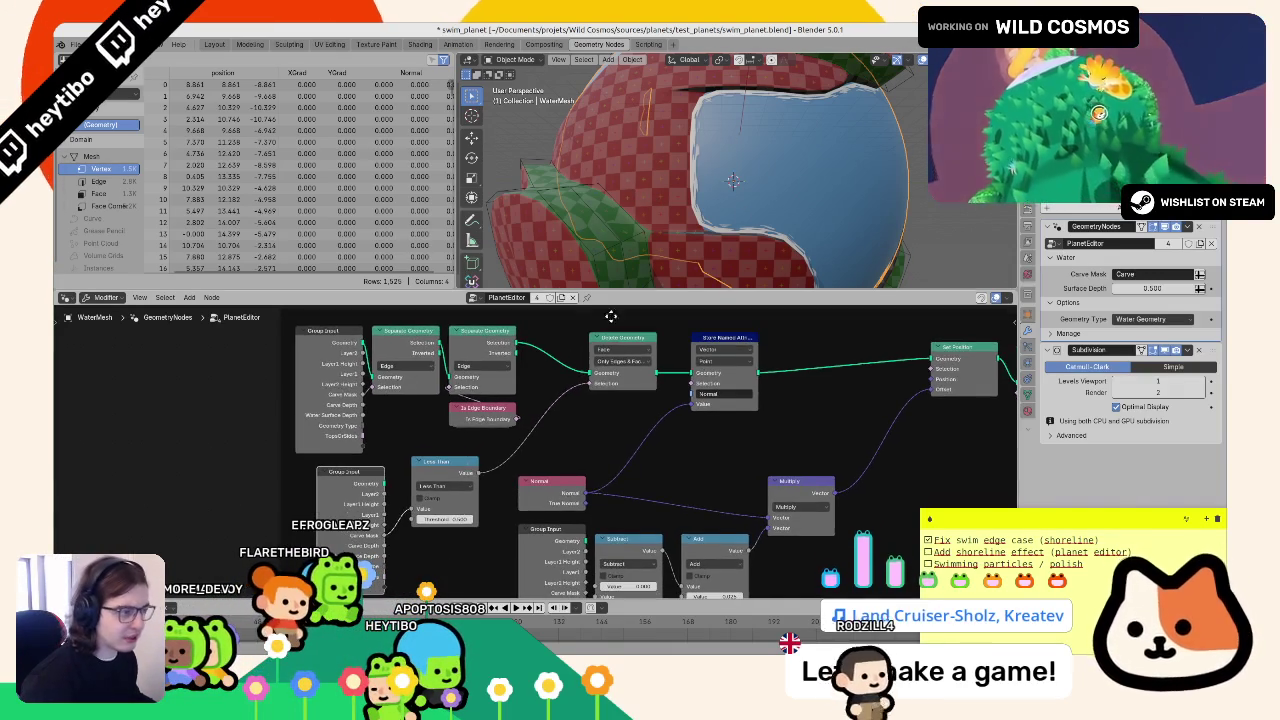
scroll(456, 470, "down", 1)
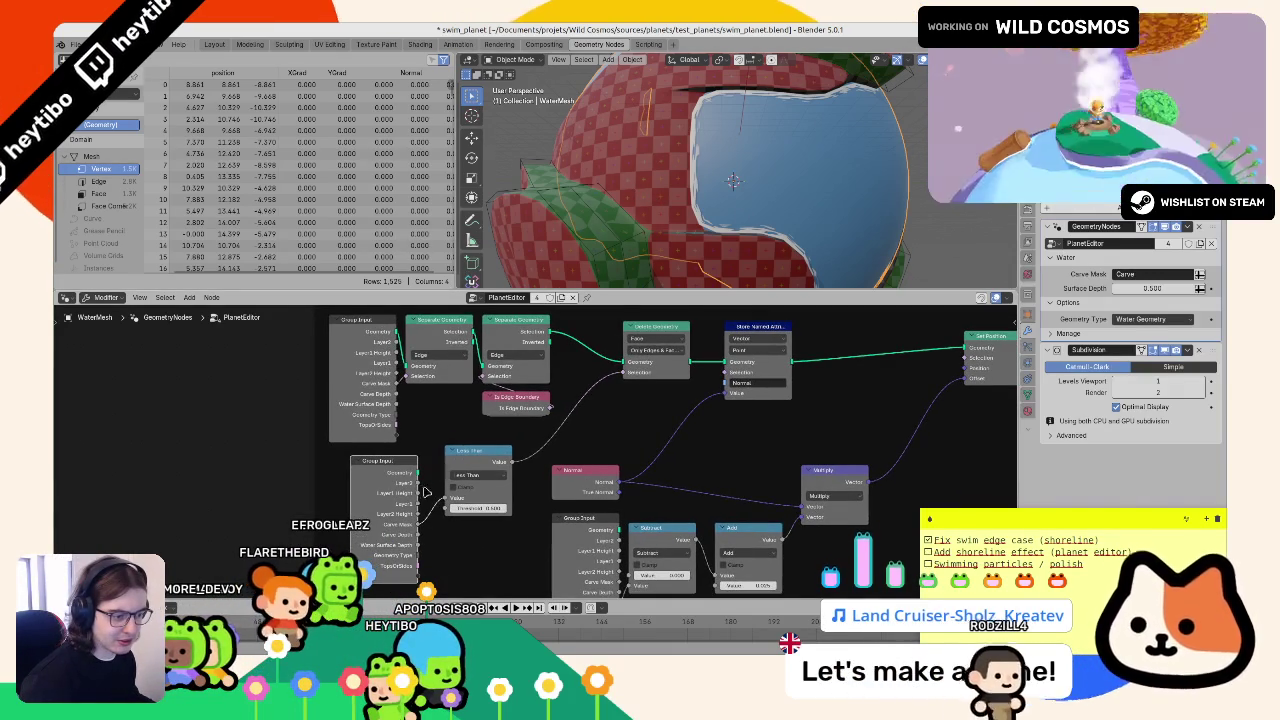
scroll(456, 470, "right", 2)
scroll(400, 510, "up", 1)
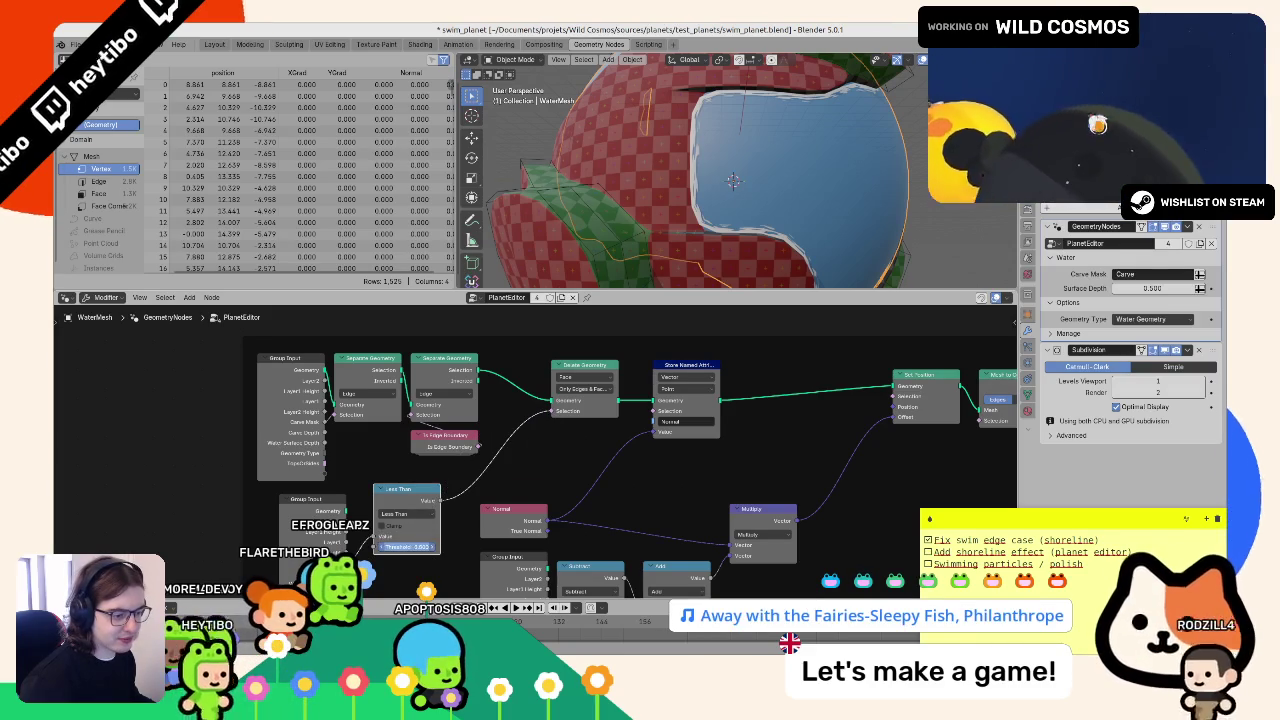
left_click(397, 515)
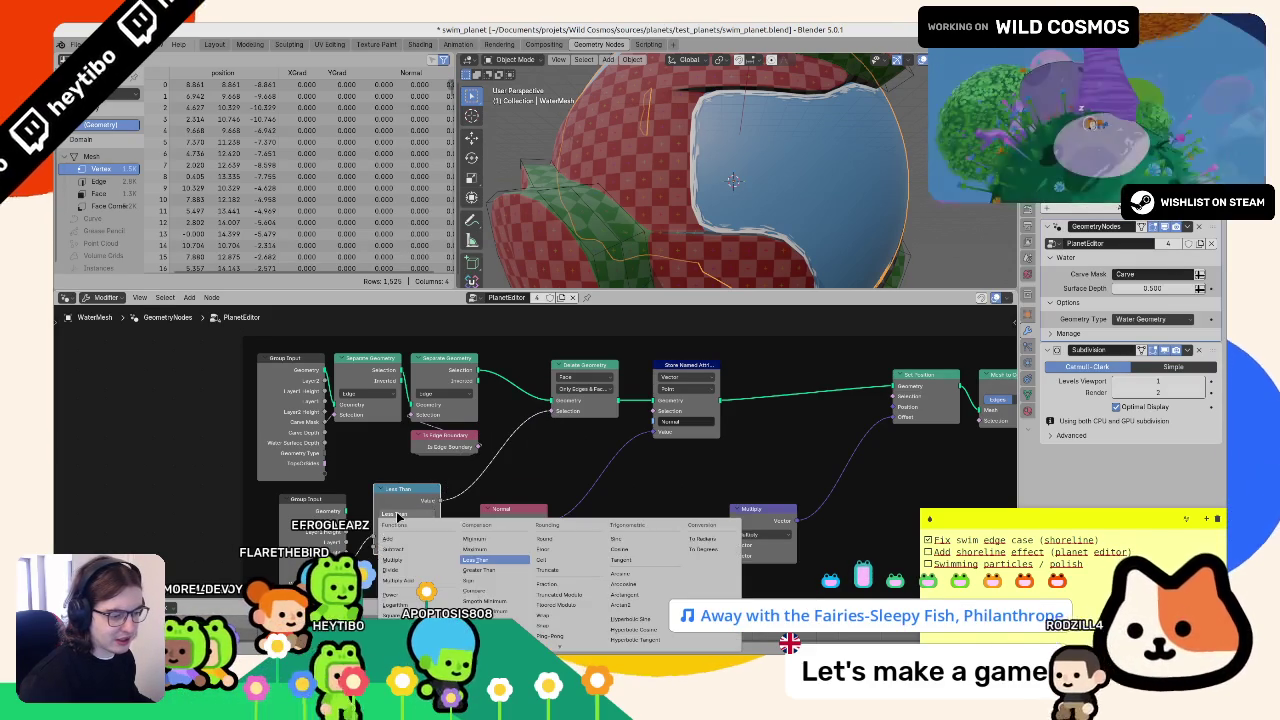
left_click(397, 515)
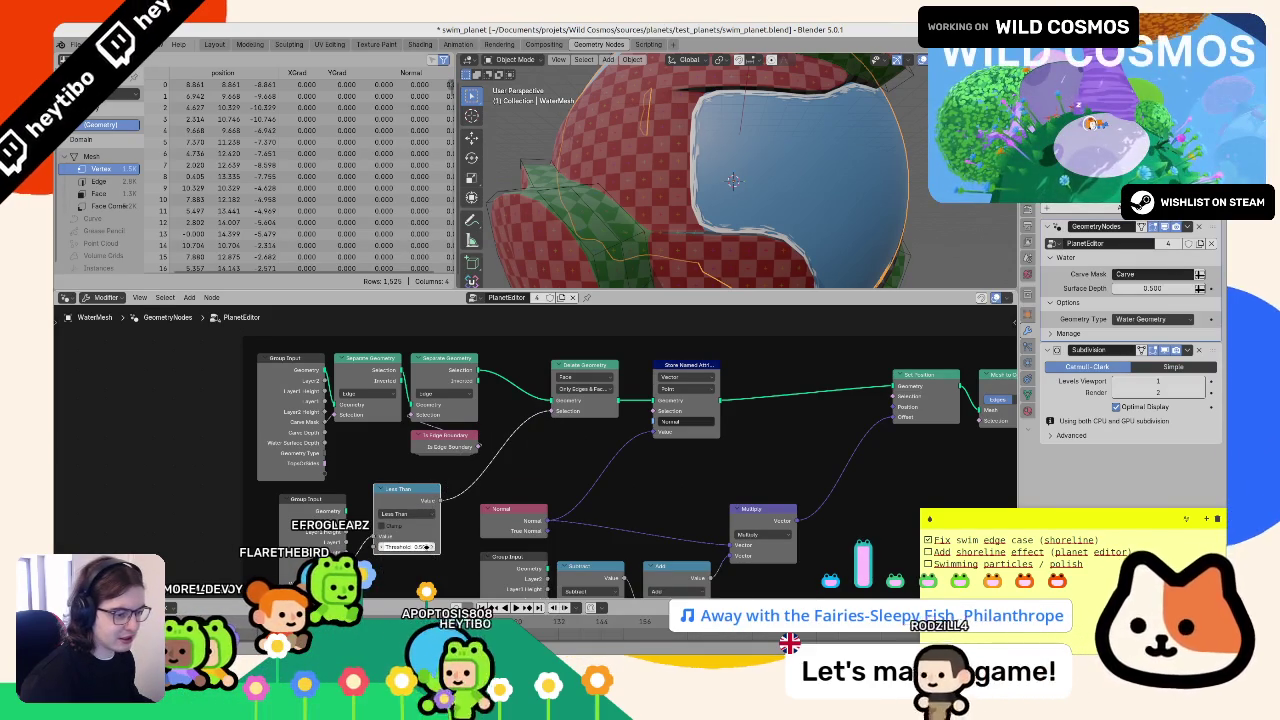
left_click(412, 548)
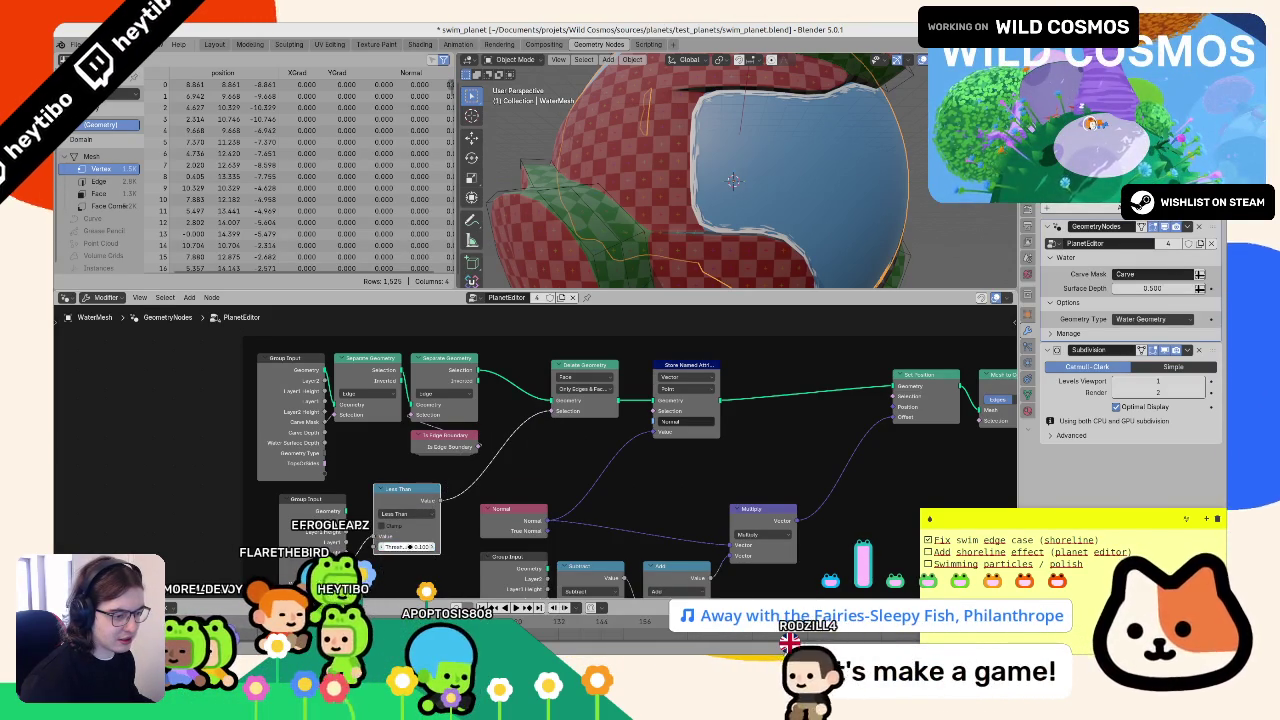
left_click(584, 377)
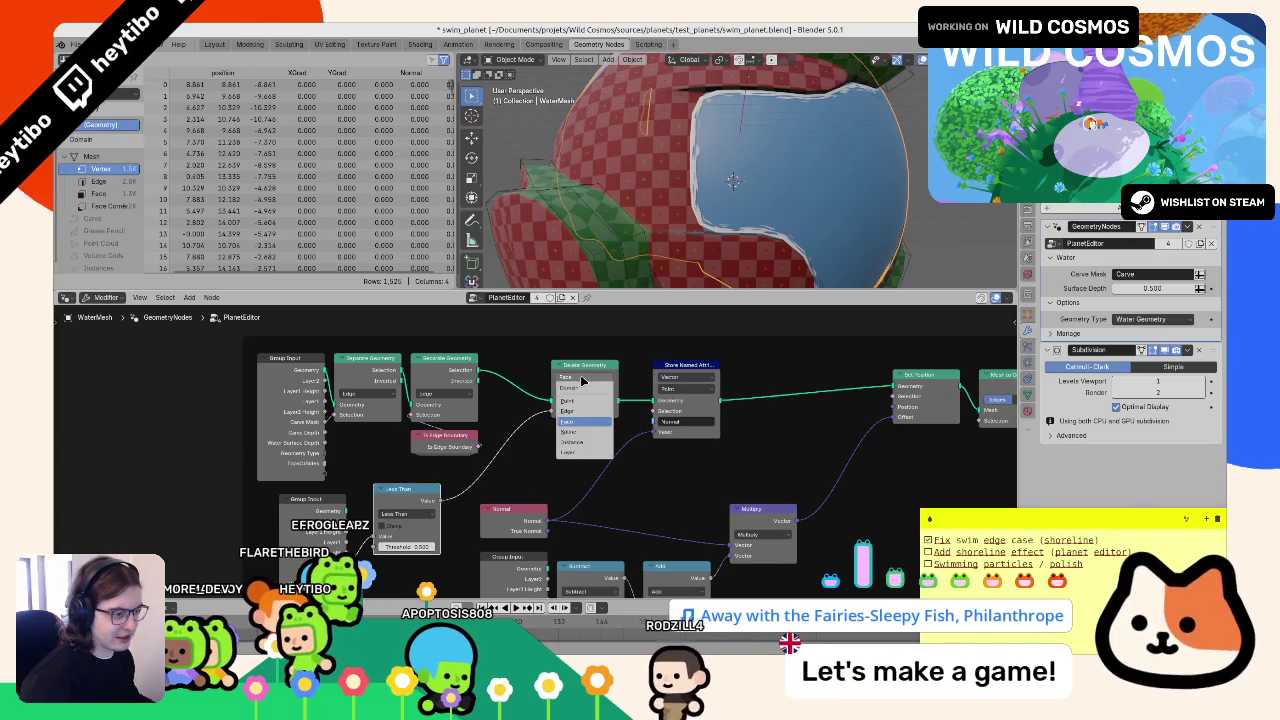
left_click(584, 395)
mouse_move(410, 547)
left_mouse_down()
mouse_move(380, 547)
mouse_move(420, 547)
left_mouse_up()
- Try a Greater Than comparison at -13.333, then undo back to Less Than
left_click(400, 513)
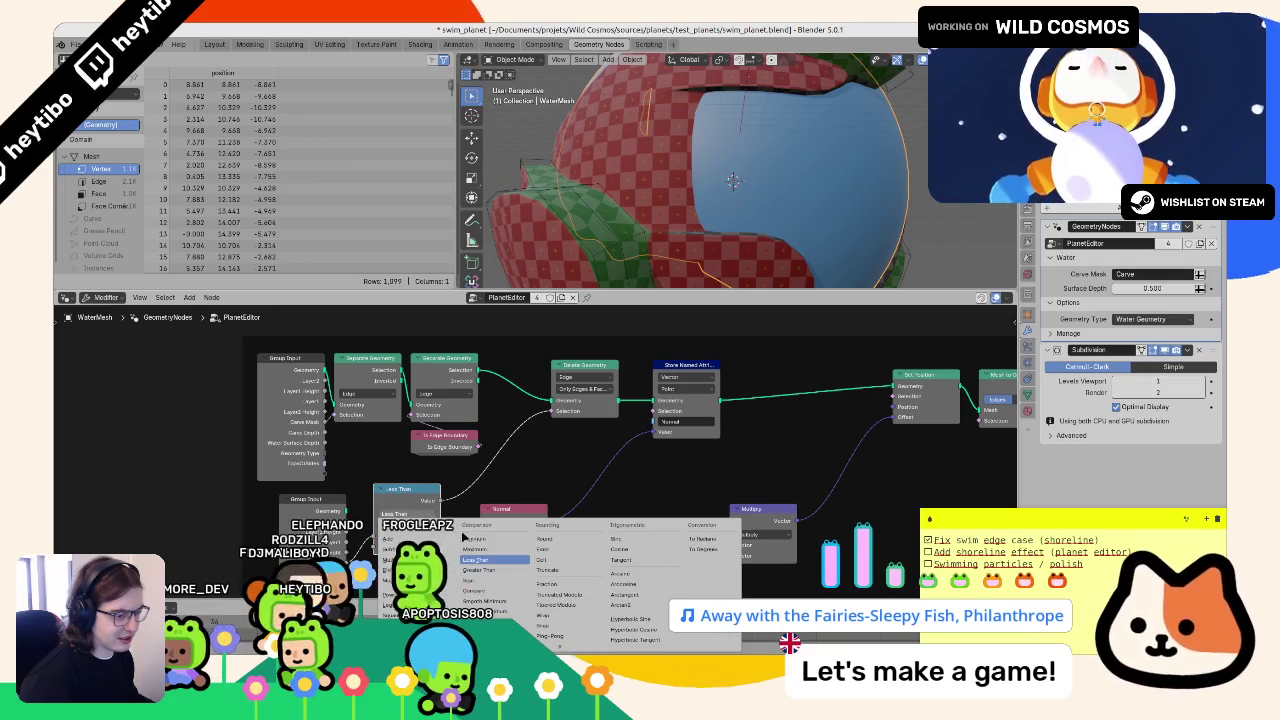
left_click(490, 569)
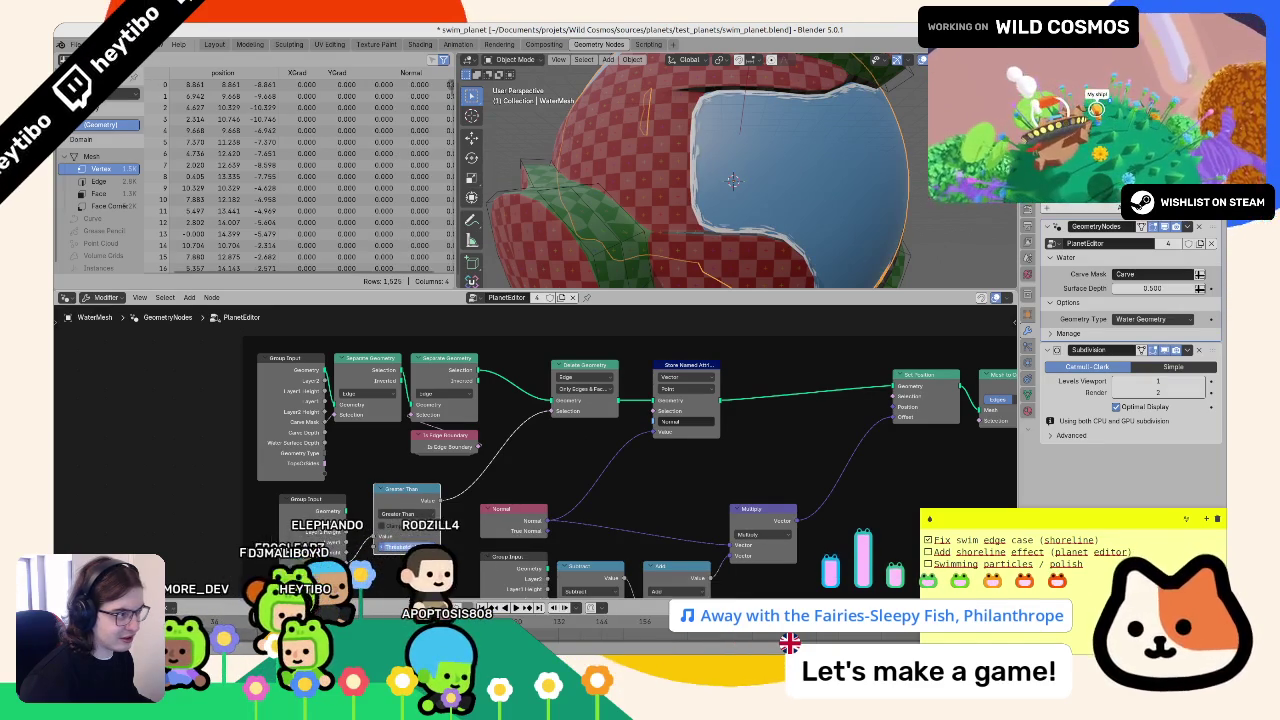
left_click_drag(405, 547, 380, 547)
key("ctrl+z")
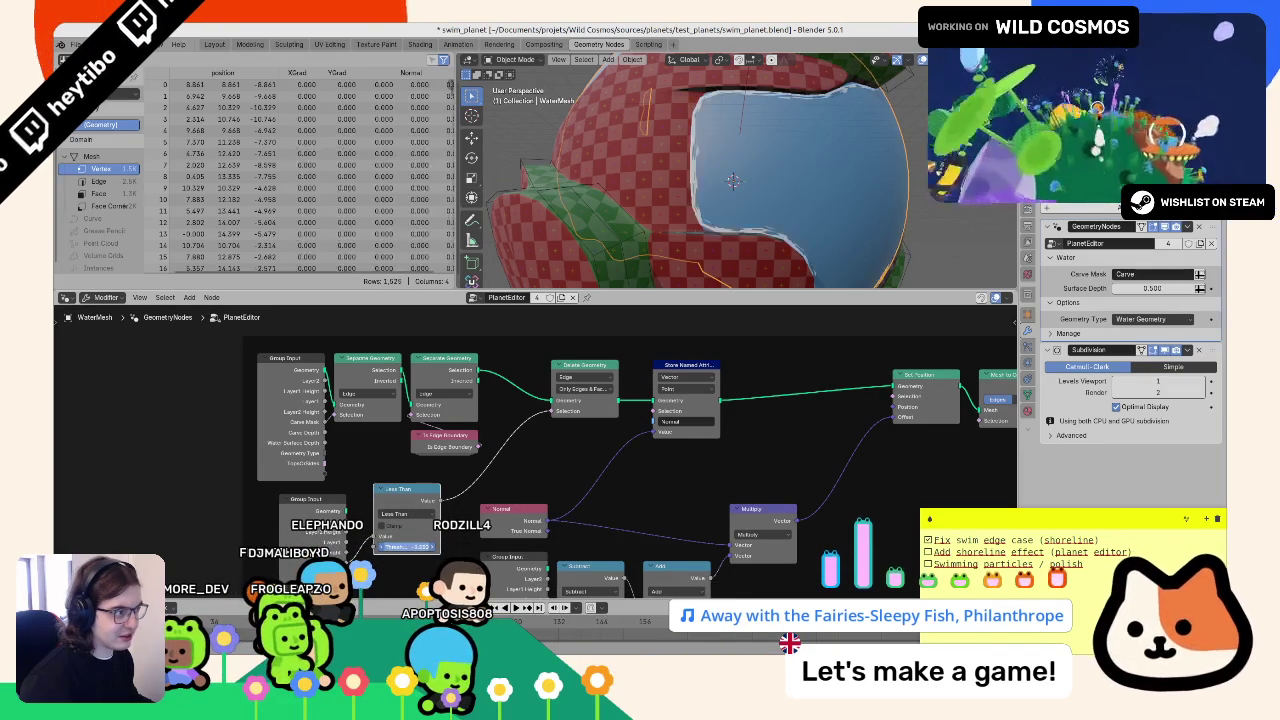
scroll(793, 138, "down", 5)
scroll(793, 138, "up", 3)
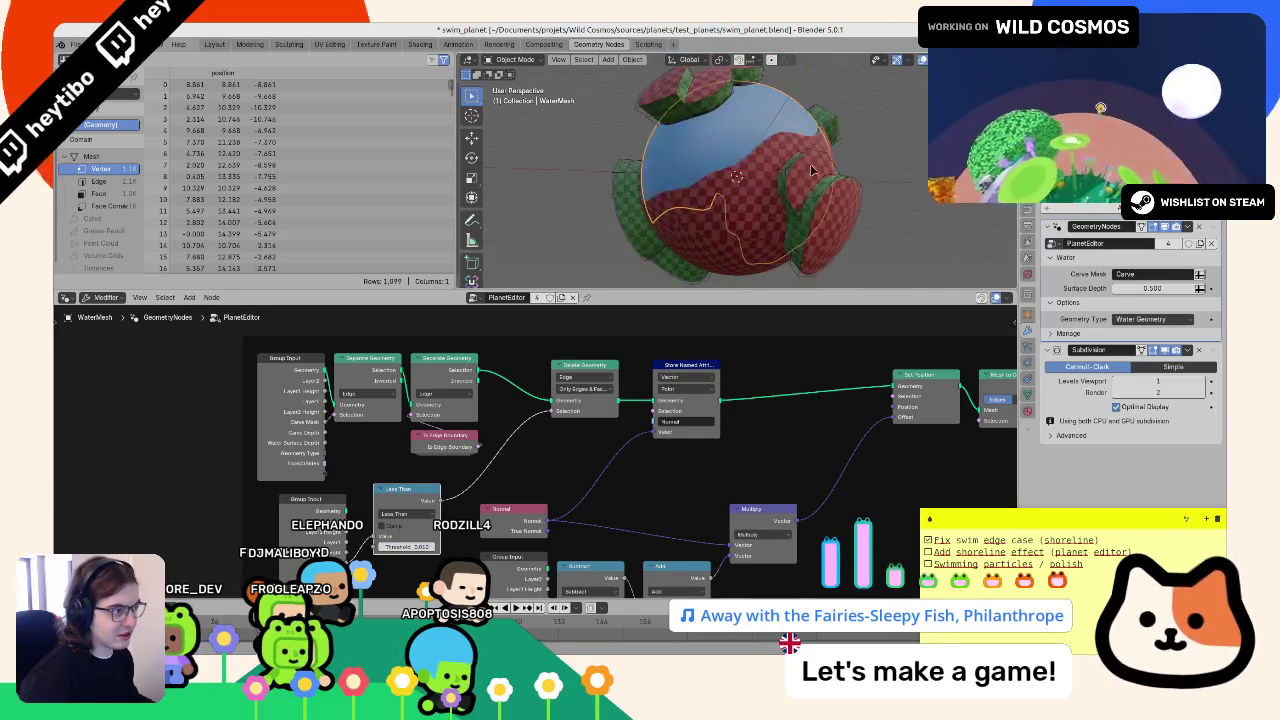
scroll(710, 187, "up", 4)
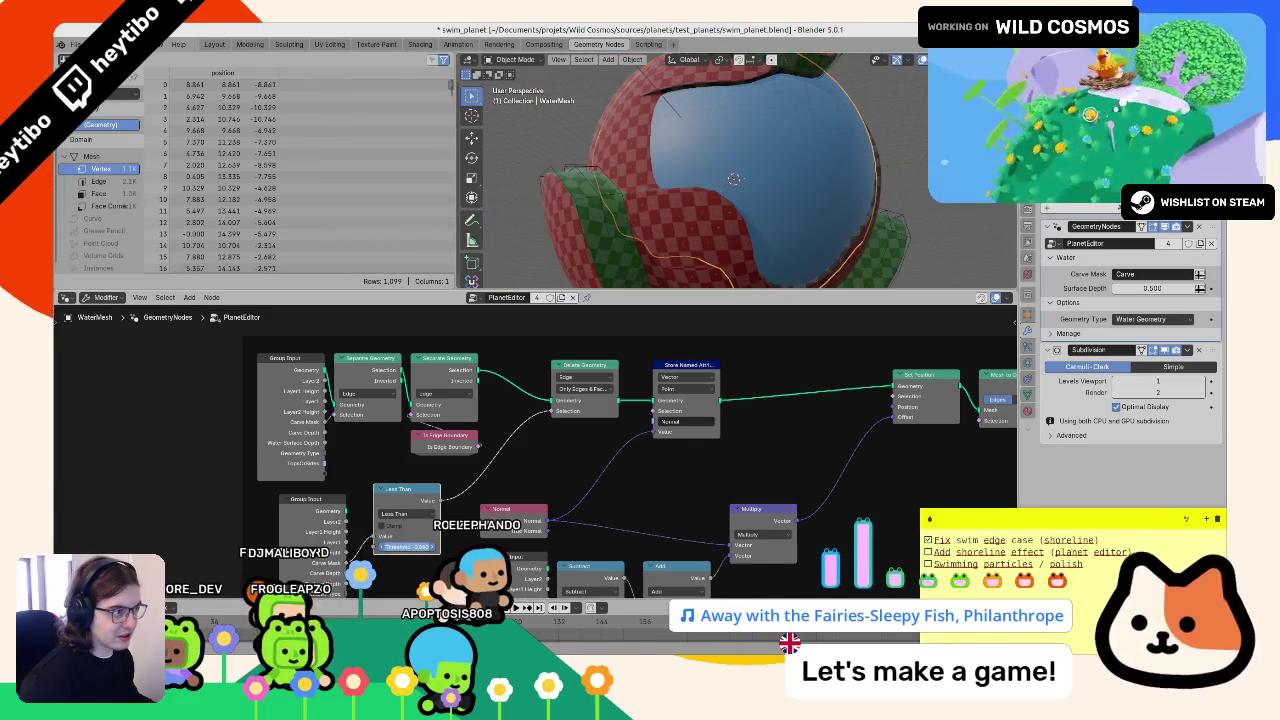
scroll(650, 455, "down", 2)
scroll(490, 480, "up", 1)
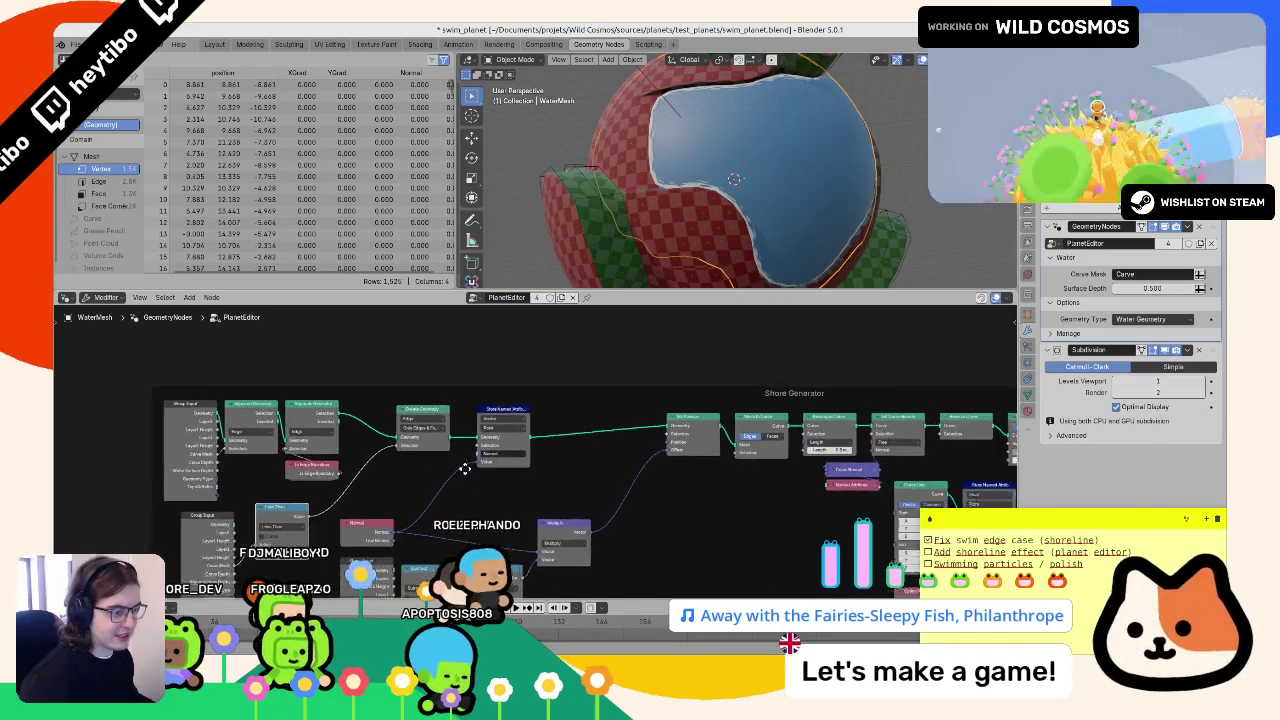
- Move the Group Output node lower and reframe the WaterMesh node group
scroll(505, 495, "down", 1)
scroll(520, 508, "up", 5)
scroll(560, 460, "down", 5)
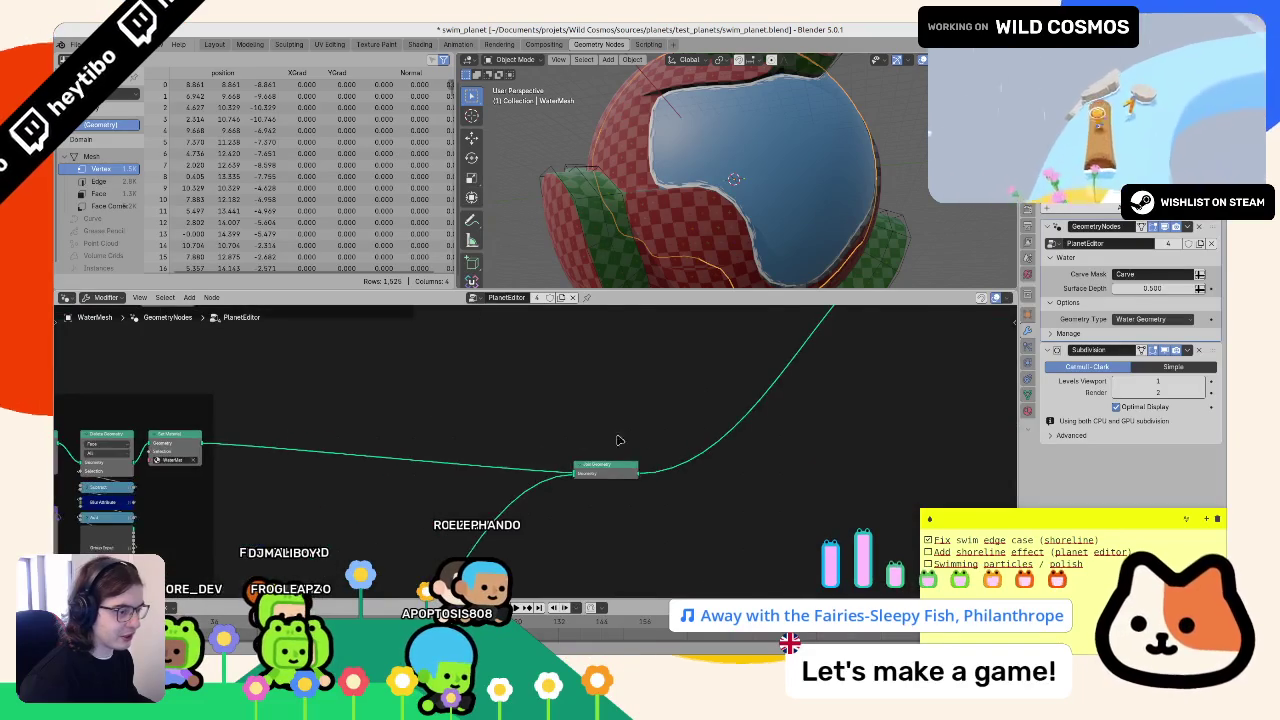
scroll(620, 450, "up", 2)
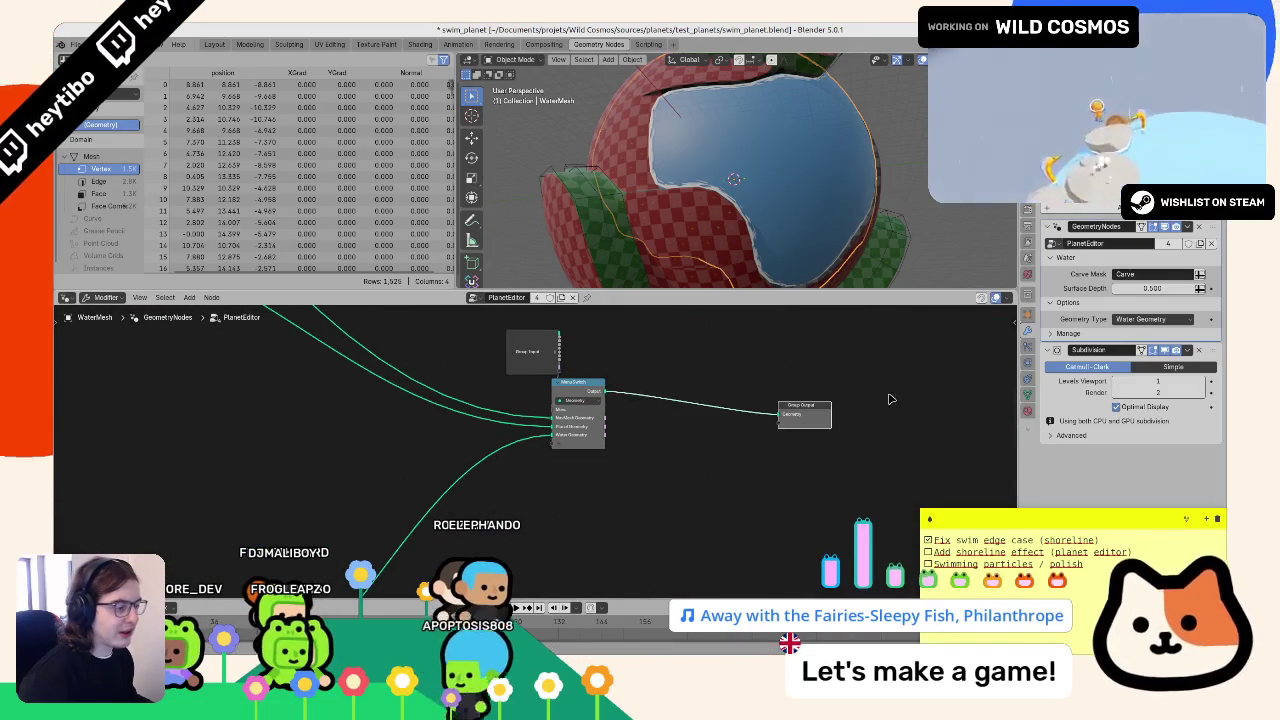
key("g")
left_click(800, 387)
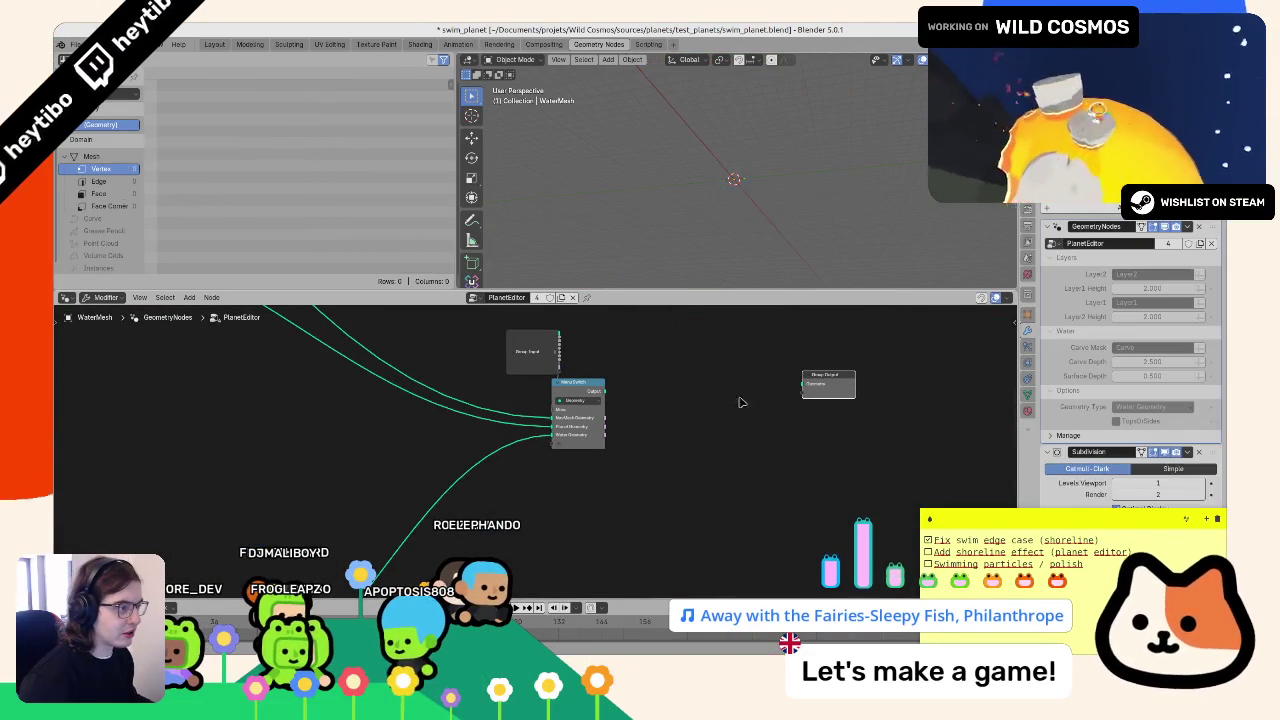
key("Home")
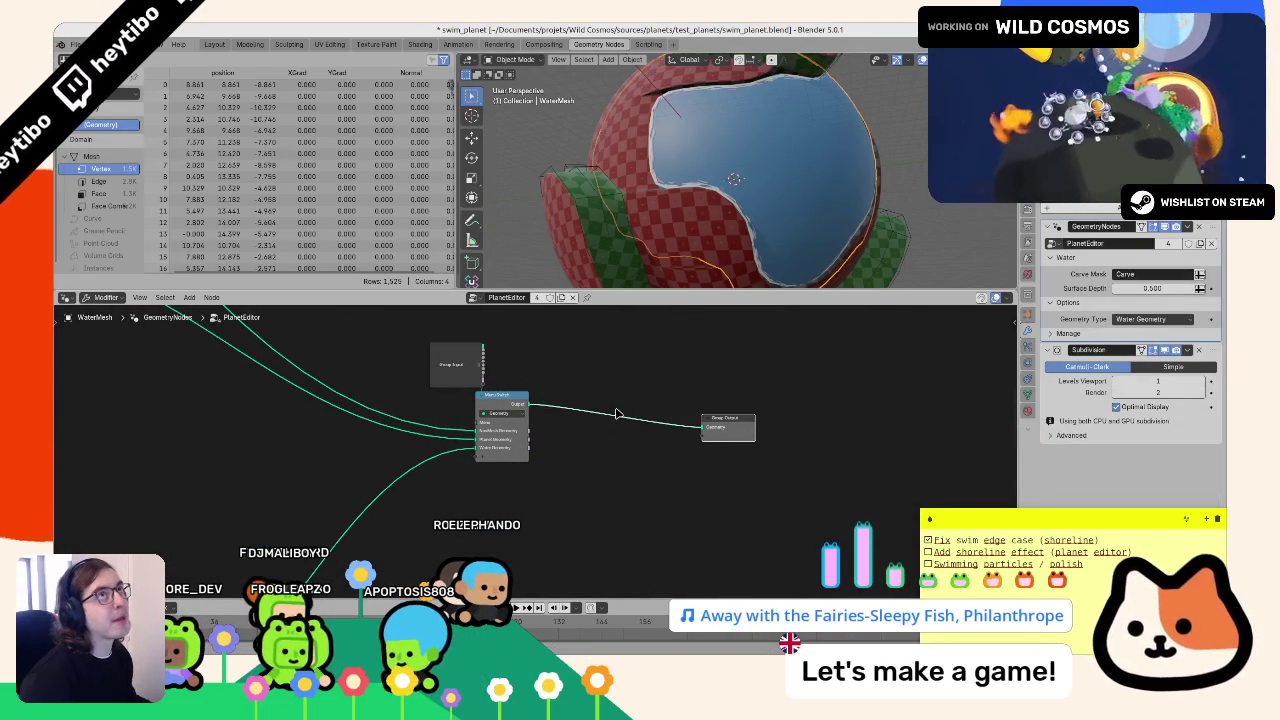
scroll(826, 447, "up", 1)
left_click_drag(744, 430, 582, 384)
key("Return")
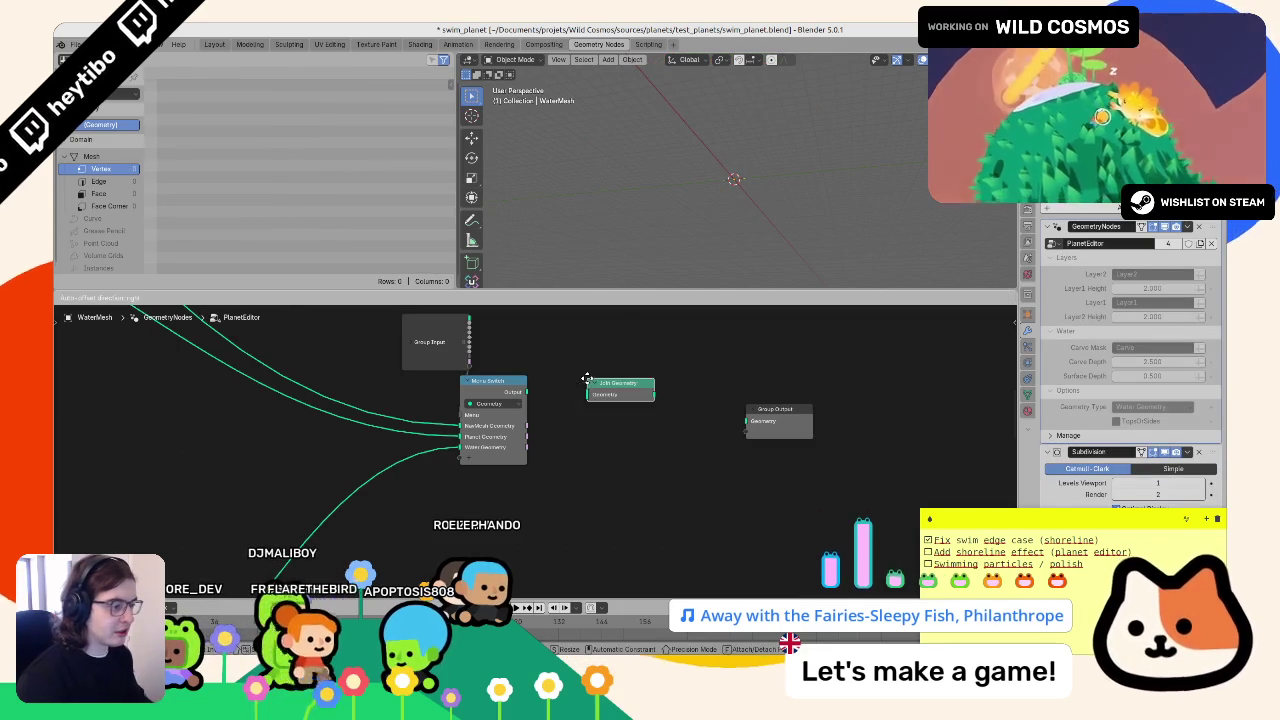
key("ctrl+z")
key("Home")
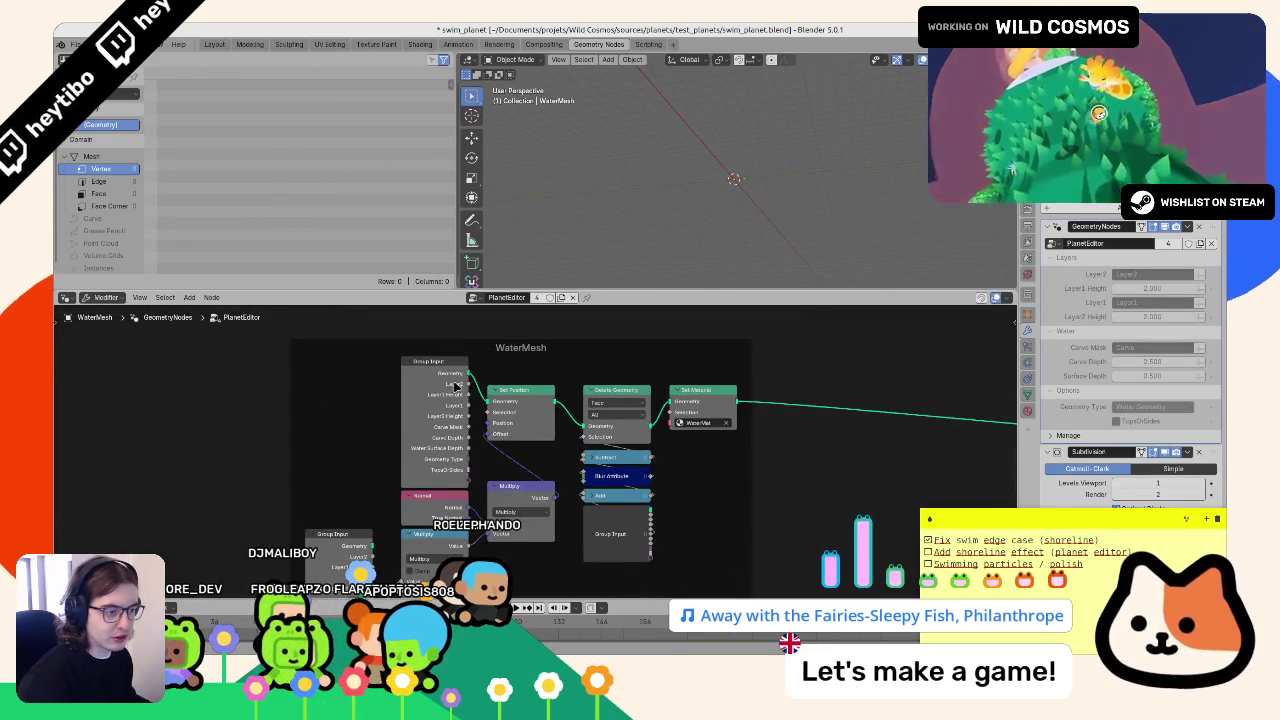
- Add a Group Input node via the 'group in' search and link its geometry toward Group Output
key("shift+a")
type("g")
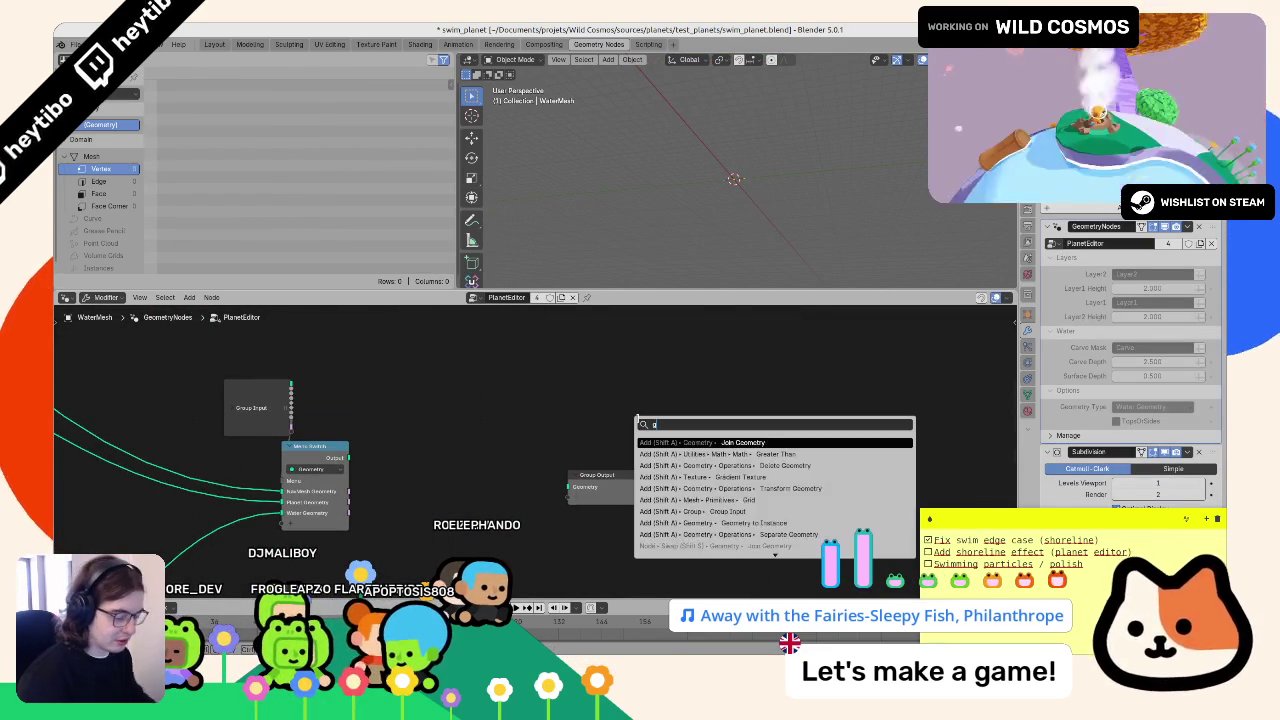
type("roup input")
key("Return")
left_click(458, 494)
left_click_drag(458, 494, 570, 489)
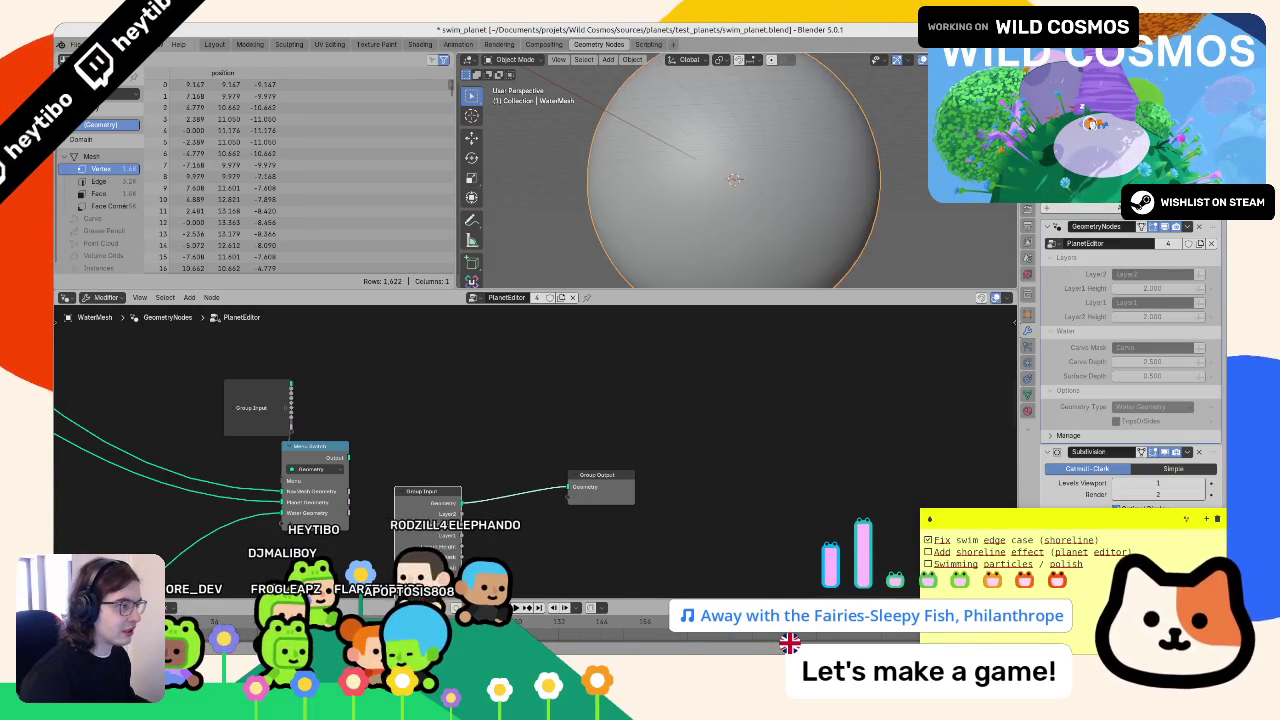
- Show rendered shading with the Wireframe overlay, leaving Group Input geometry wired to the output
left_click(876, 151)
left_click(920, 59)
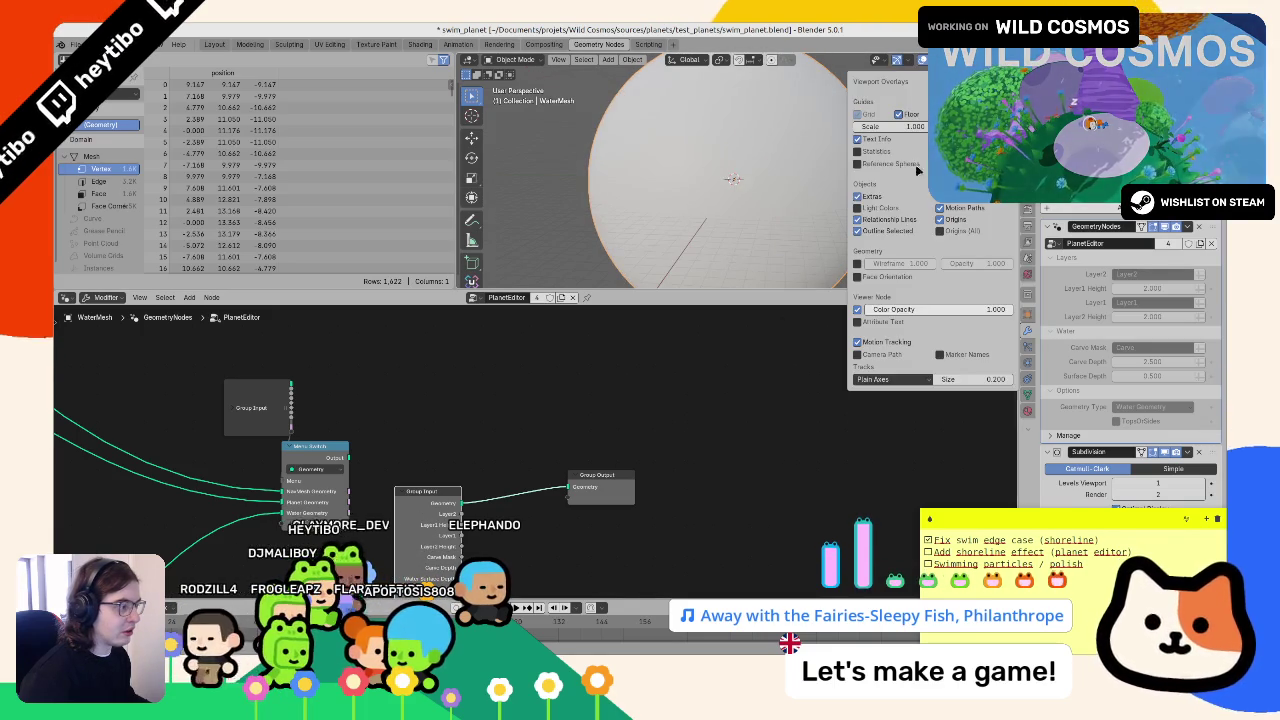
left_click(860, 264)
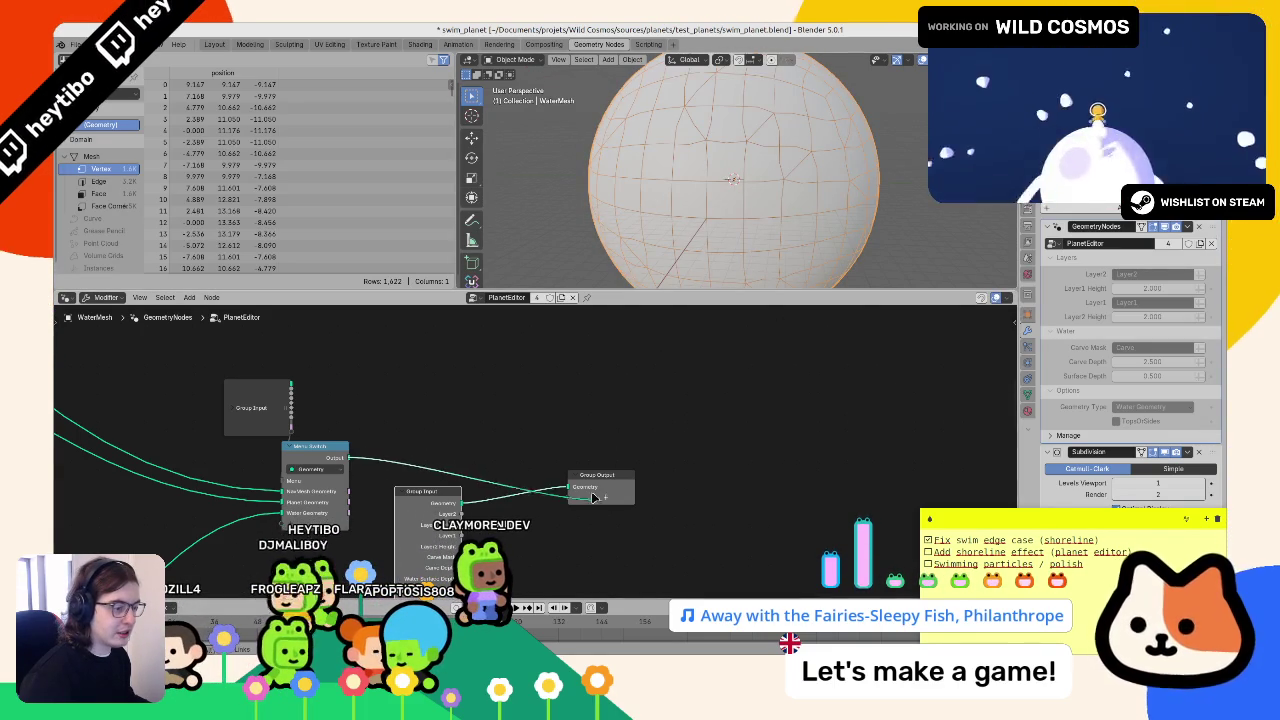
left_click_drag(601, 502, 603, 502)
scroll(699, 155, "up", 5)
scroll(699, 155, "down", 2)
key("ctrl+z")
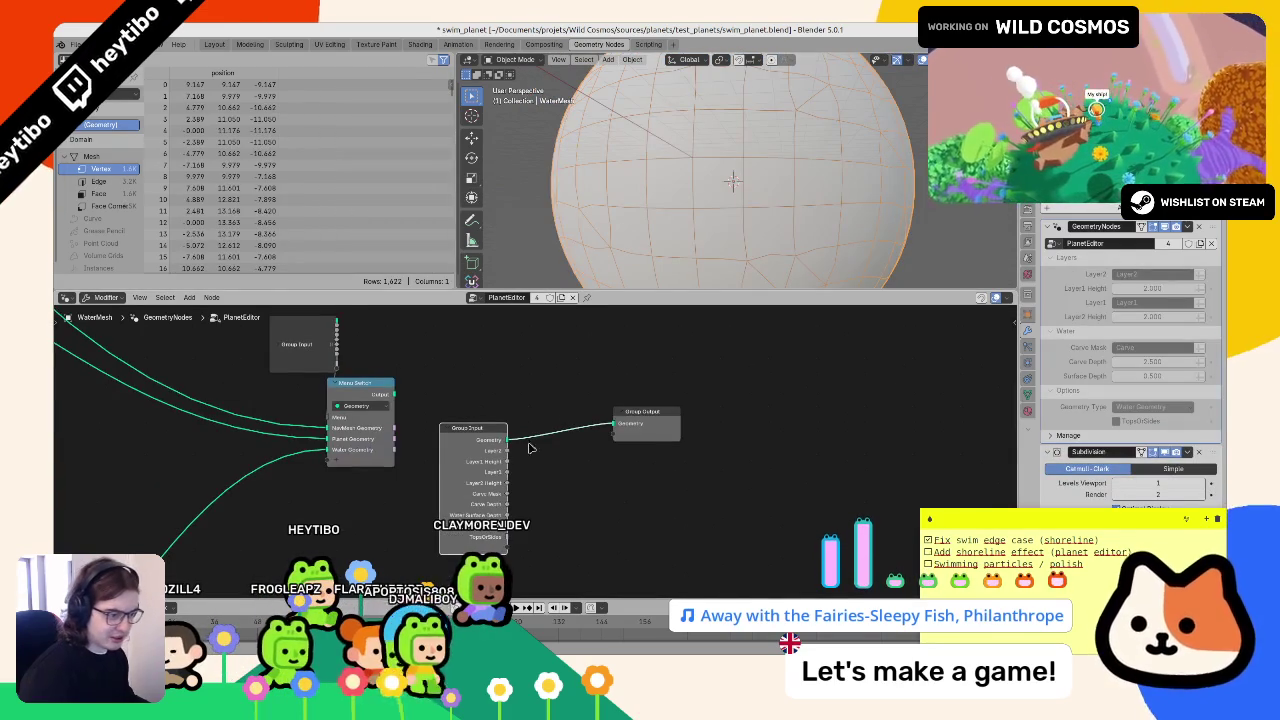
- Add a test Delete Geometry node with a Greater Than comparison driving its selection
key("F3")
type("delet")
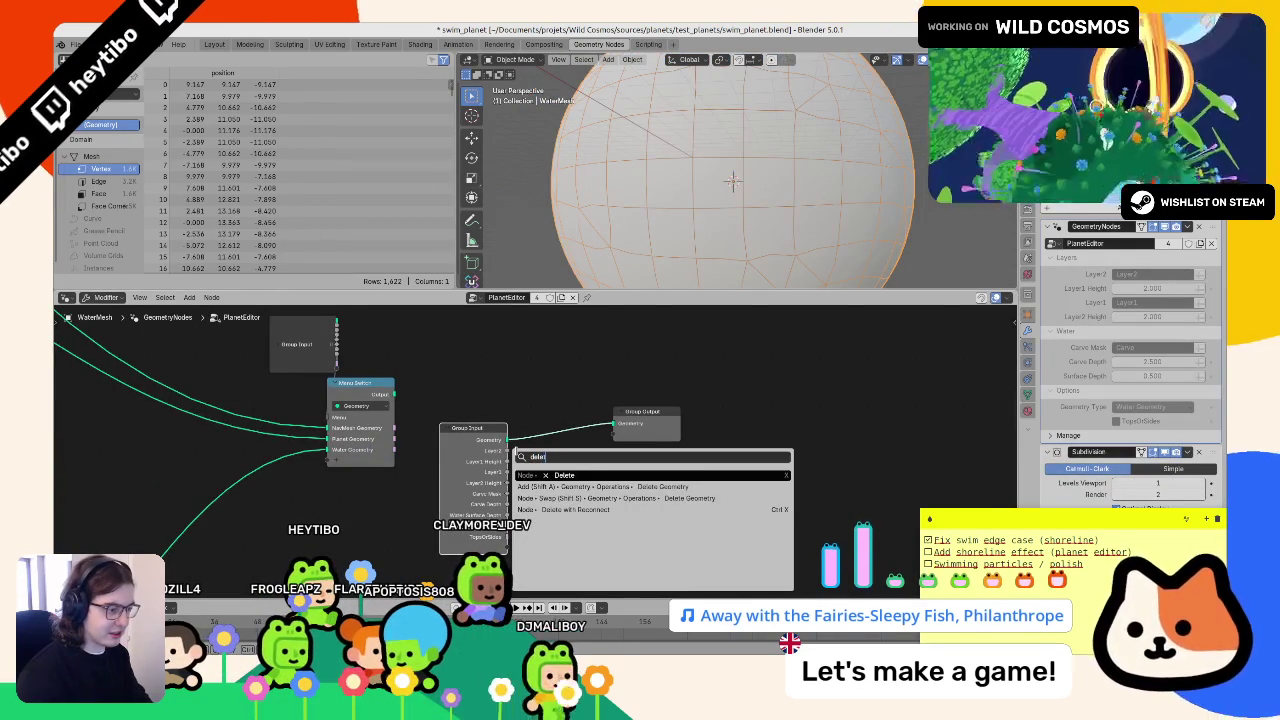
key("Down")
key("Return")
left_click(590, 424)
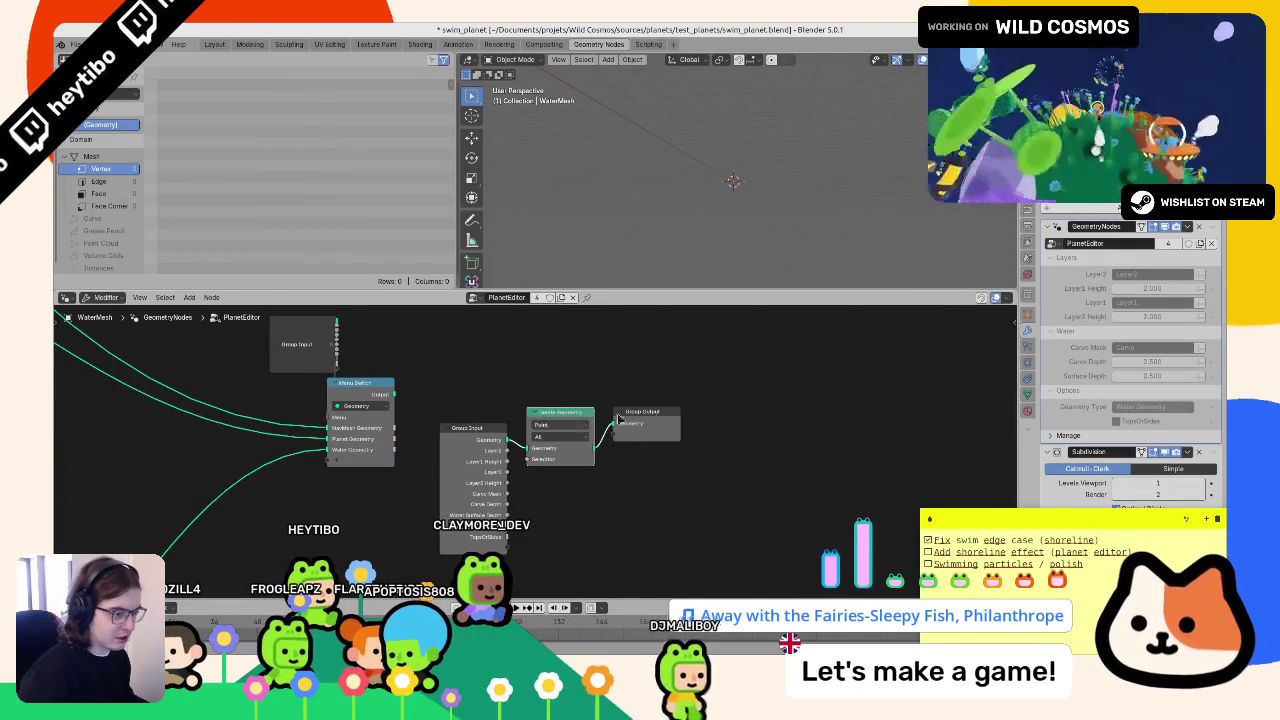
left_click_drag(590, 424, 737, 424)
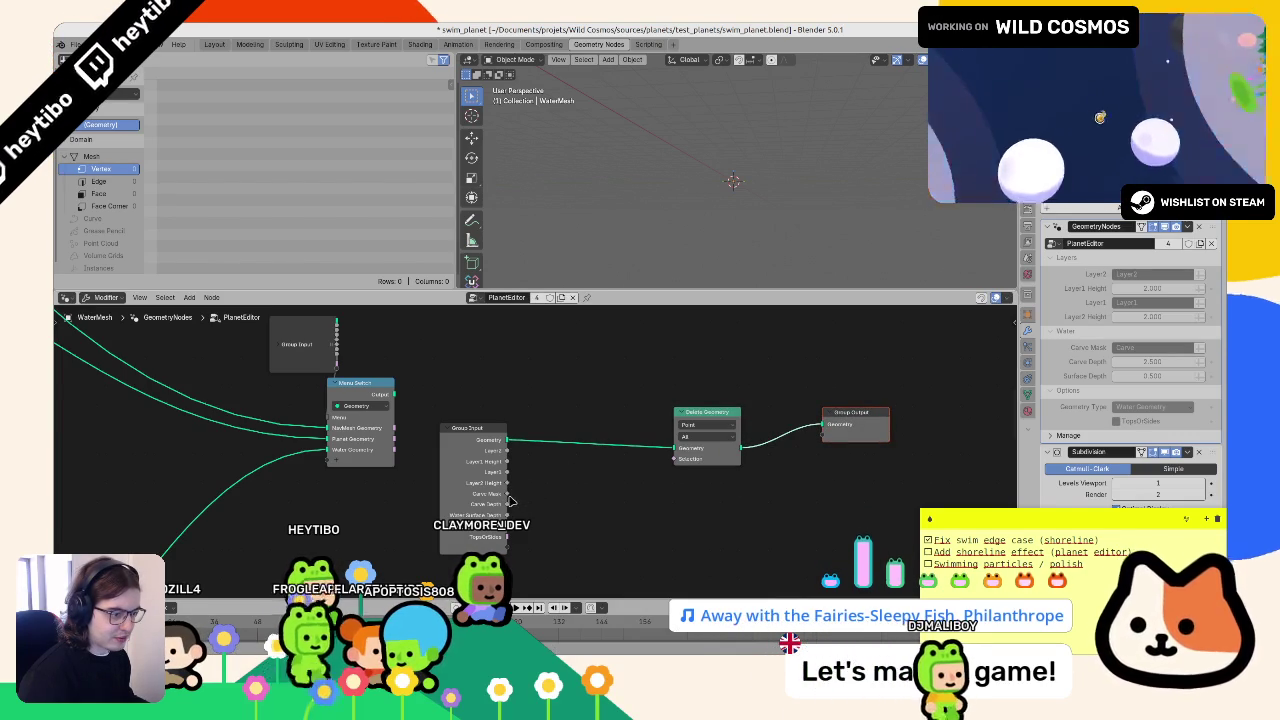
left_click_drag(507, 494, 571, 479)
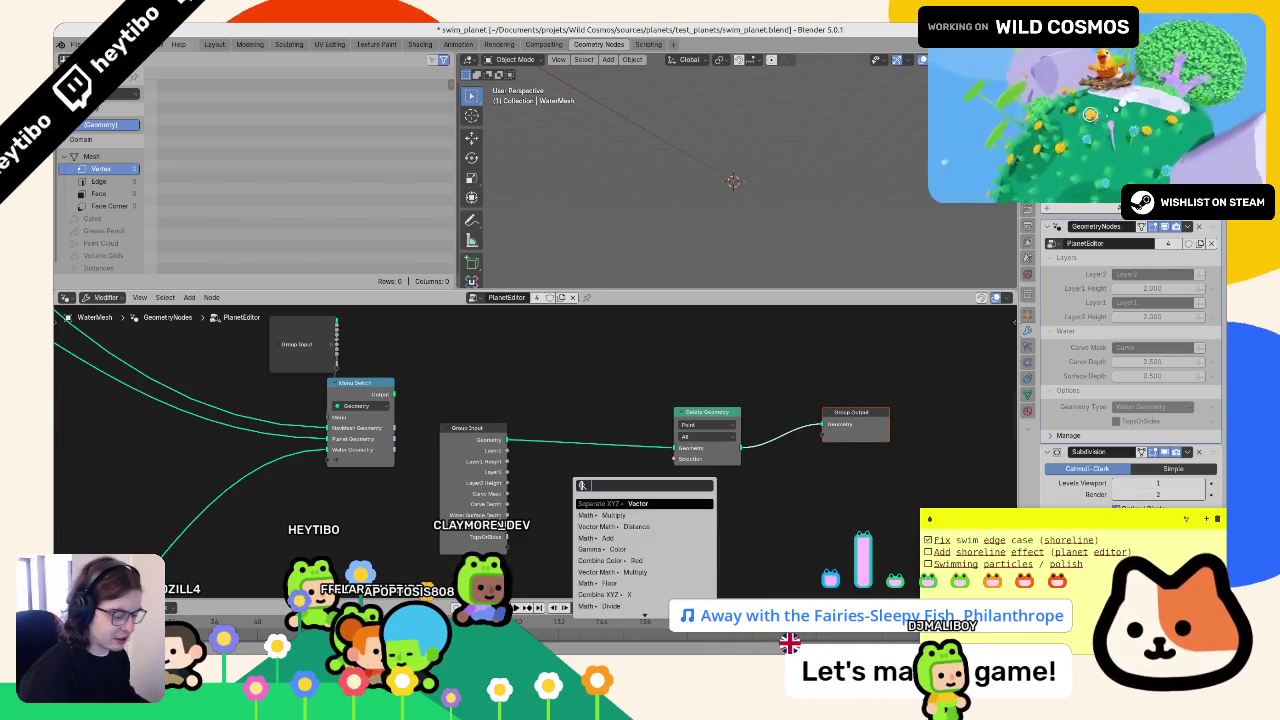
type("great")
key("Return")
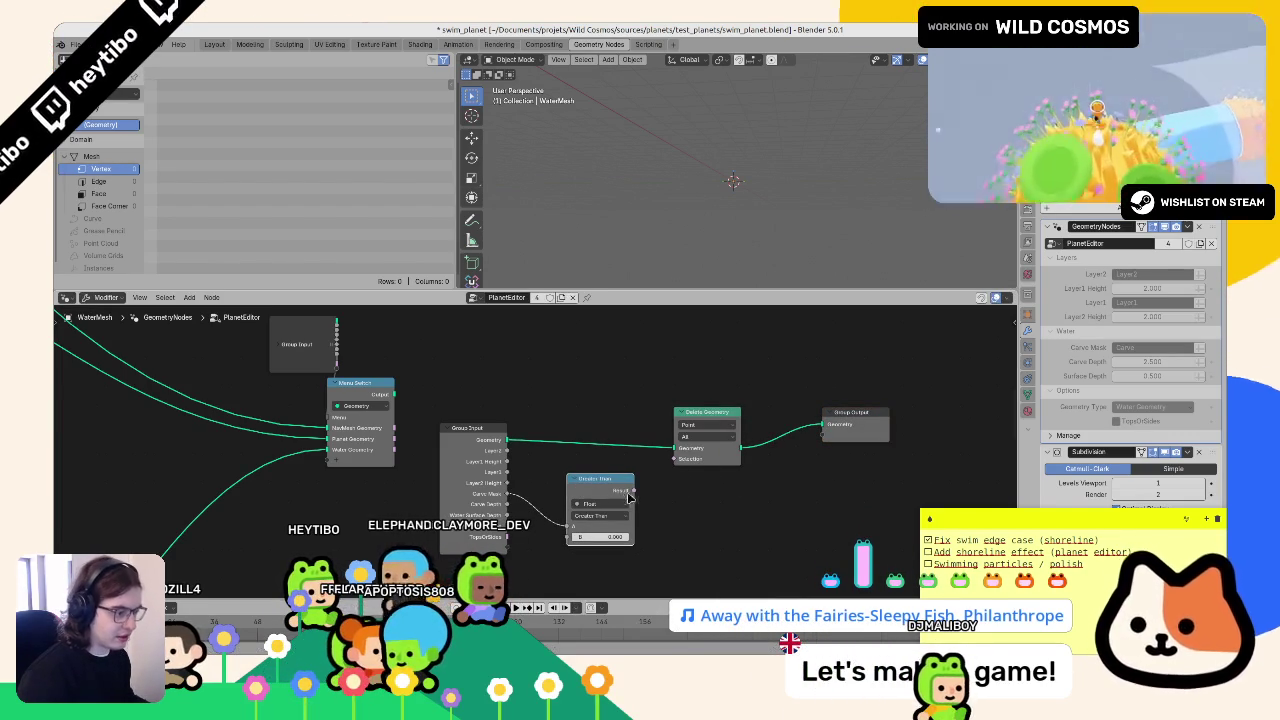
left_click_drag(676, 468, 678, 461)
- Set the test deletion domain to Face and the Greater Than threshold to about 0.660
left_click(700, 425)
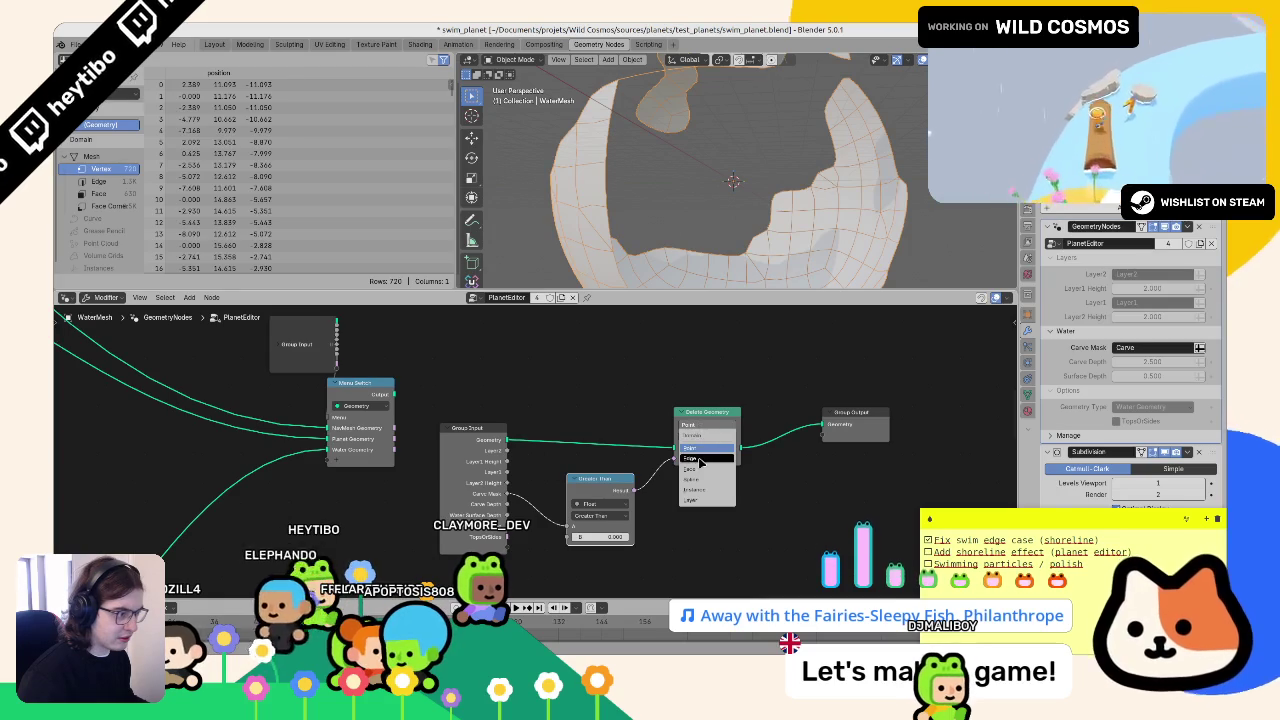
left_click(700, 459)
left_click(700, 425)
left_click(699, 469)
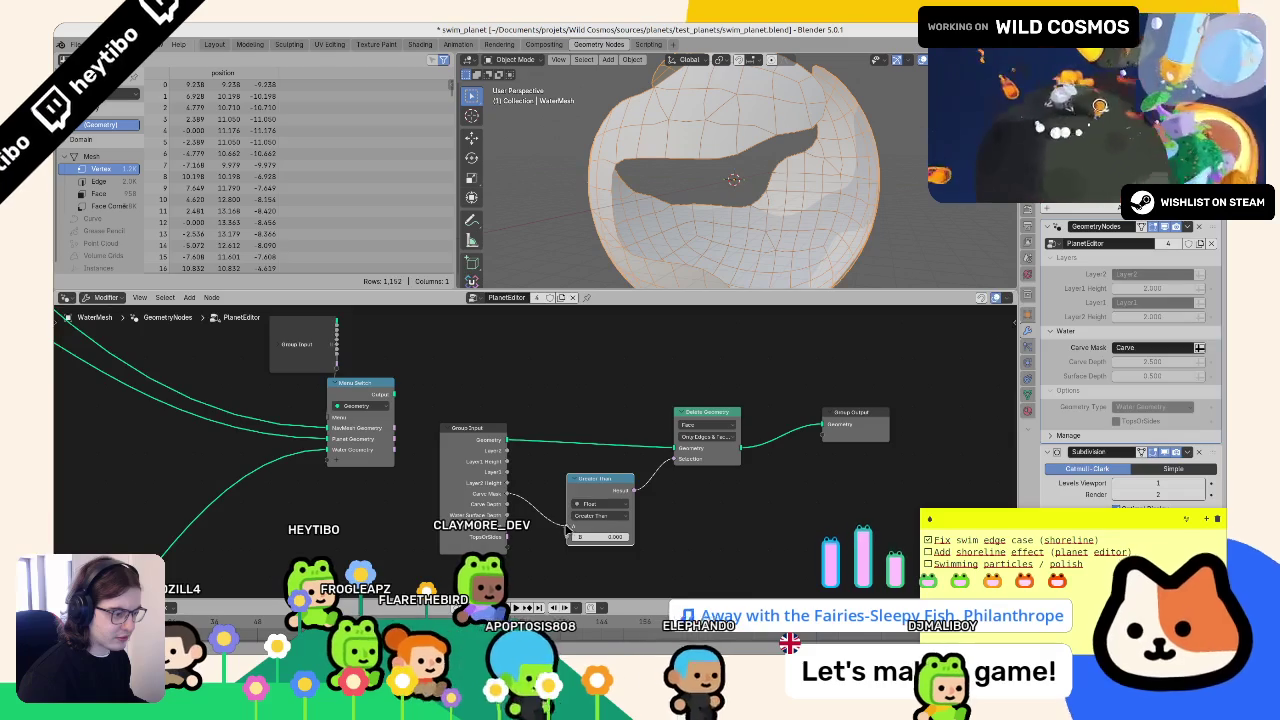
left_click(590, 516)
left_click(590, 520)
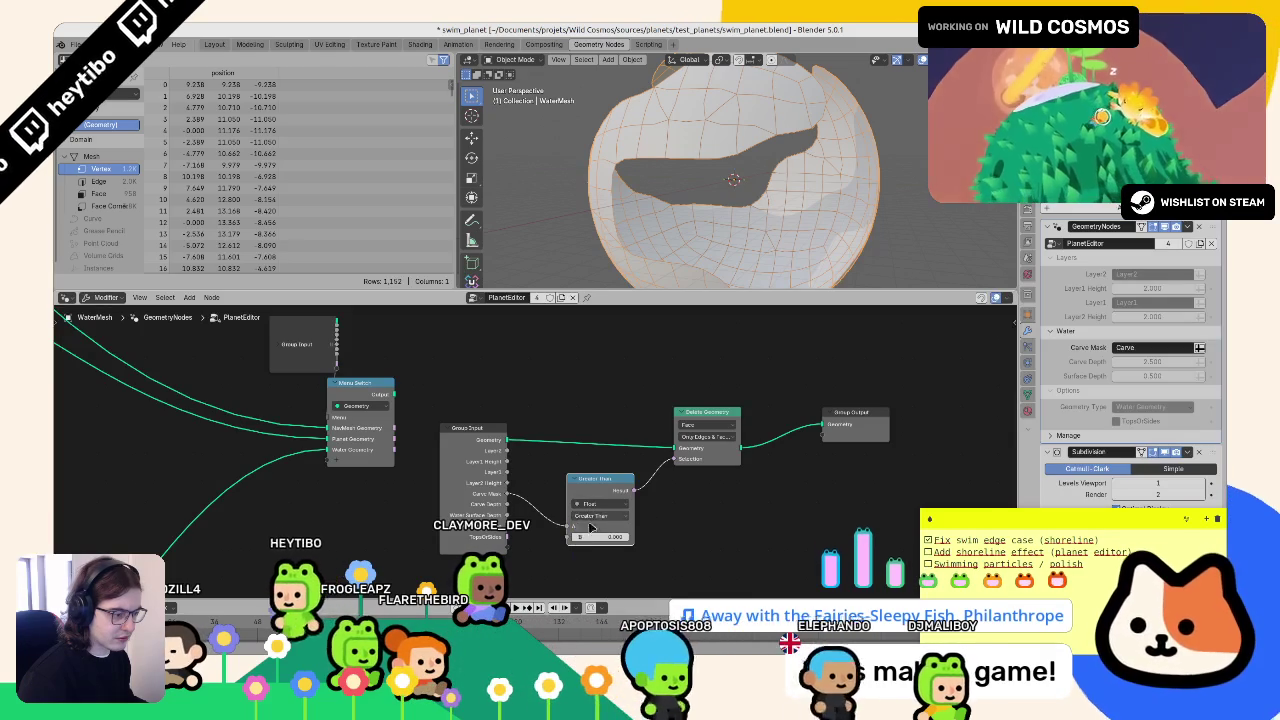
mouse_move(598, 537)
left_mouse_down()
mouse_move(660, 537)
mouse_move(580, 537)
mouse_move(600, 537)
left_mouse_up()
left_click(600, 515)
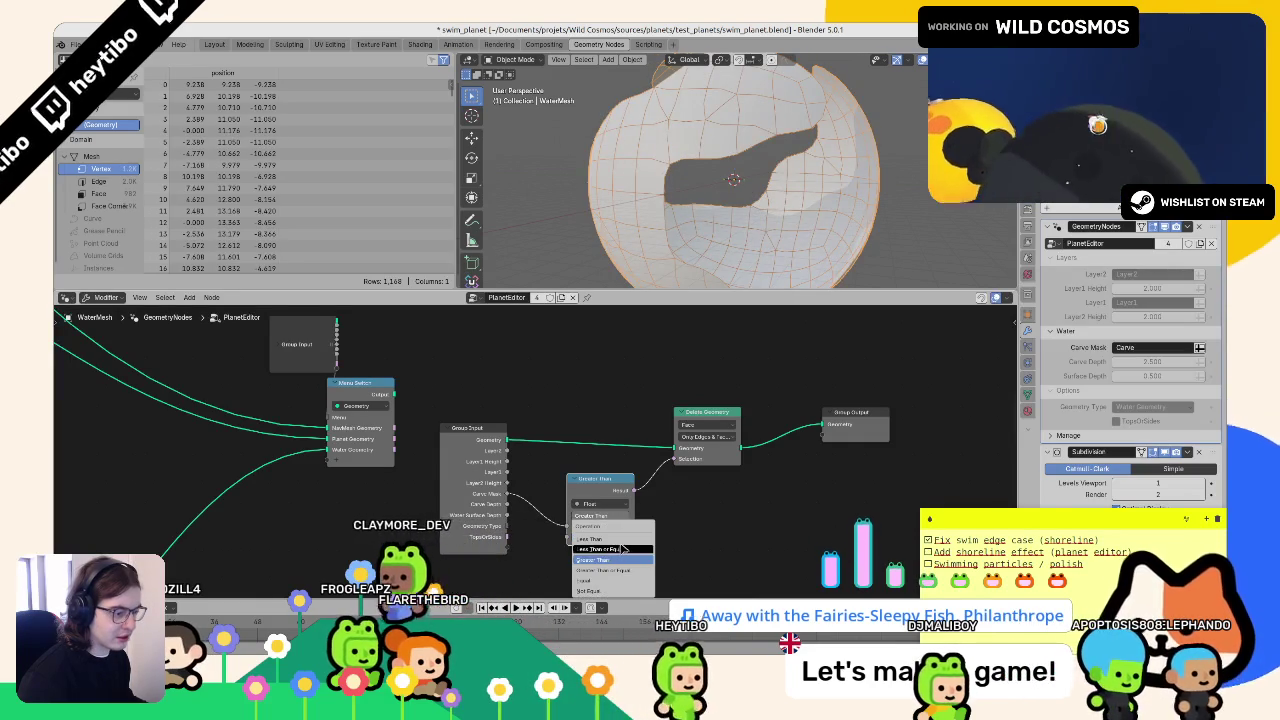
left_click(622, 549)
key("ctrl+z")
left_click_drag(600, 537, 596, 537)
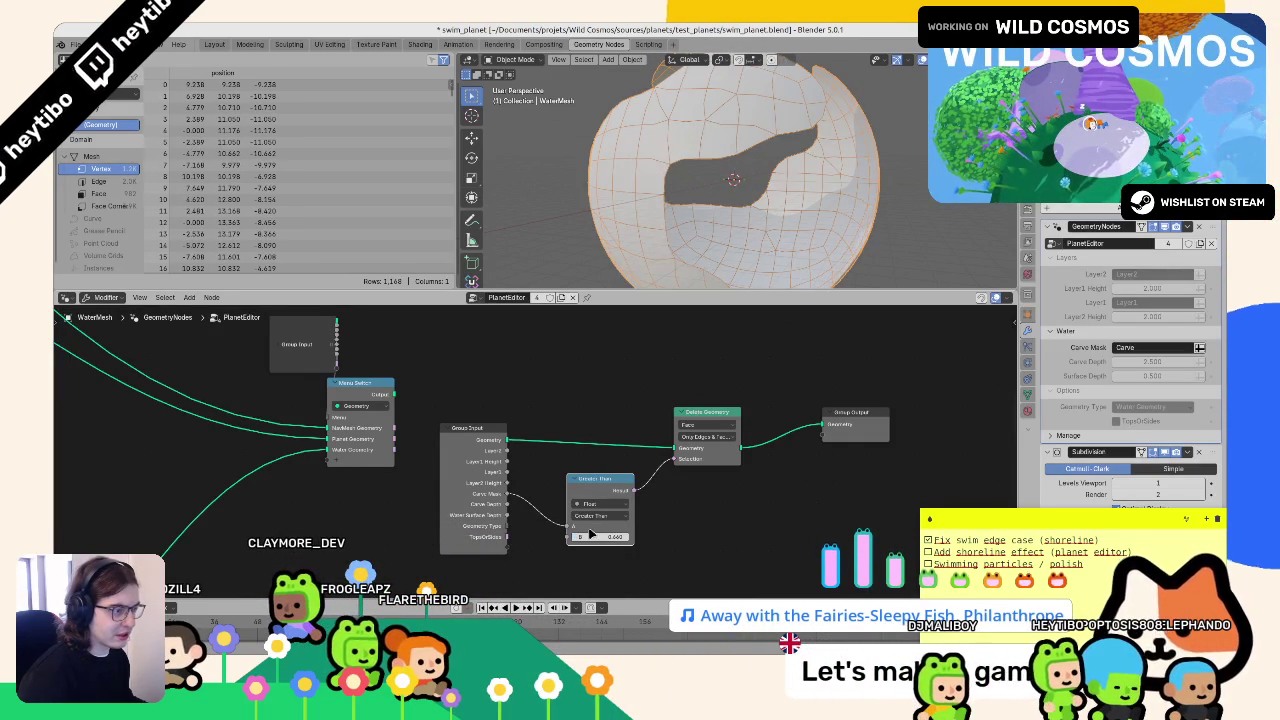
- Undo the test nodes and switch the shore Compare node from Less Than to Greater Than
key("ctrl+z")
key("ctrl+z")
key("ctrl+z")
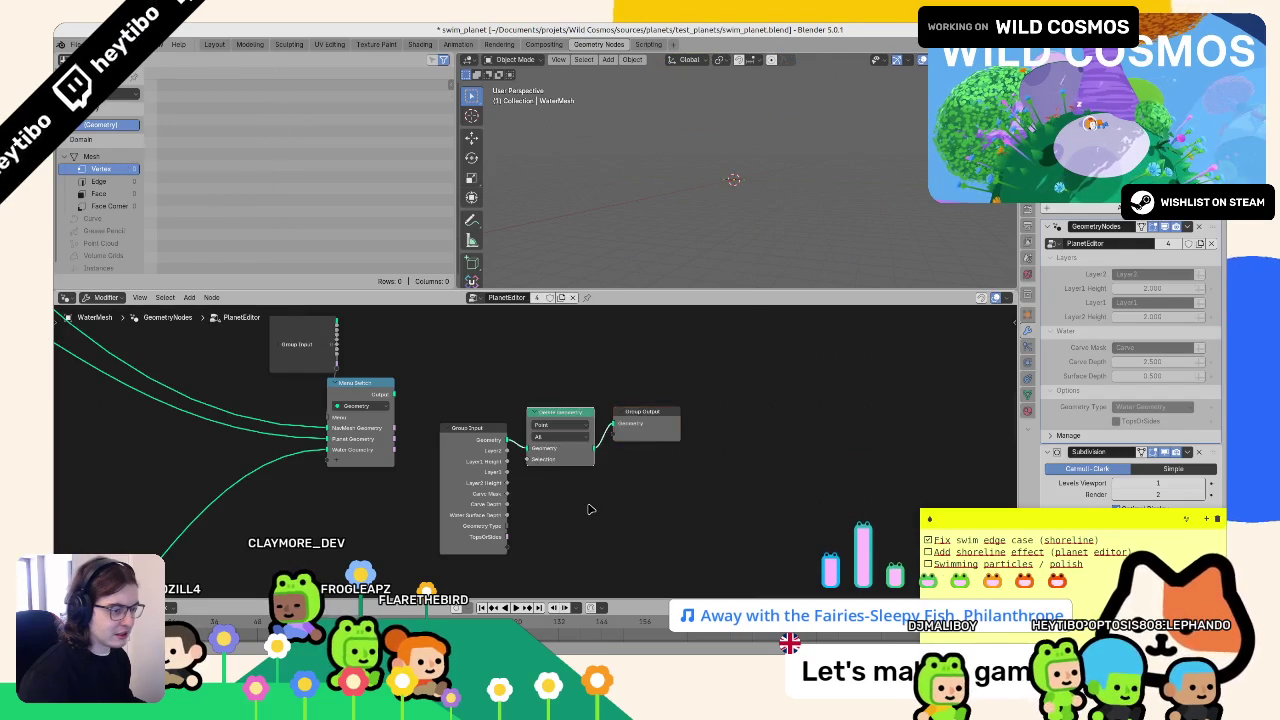
key("ctrl+z")
key("ctrl+z")
key("ctrl+z")
key("ctrl+z")
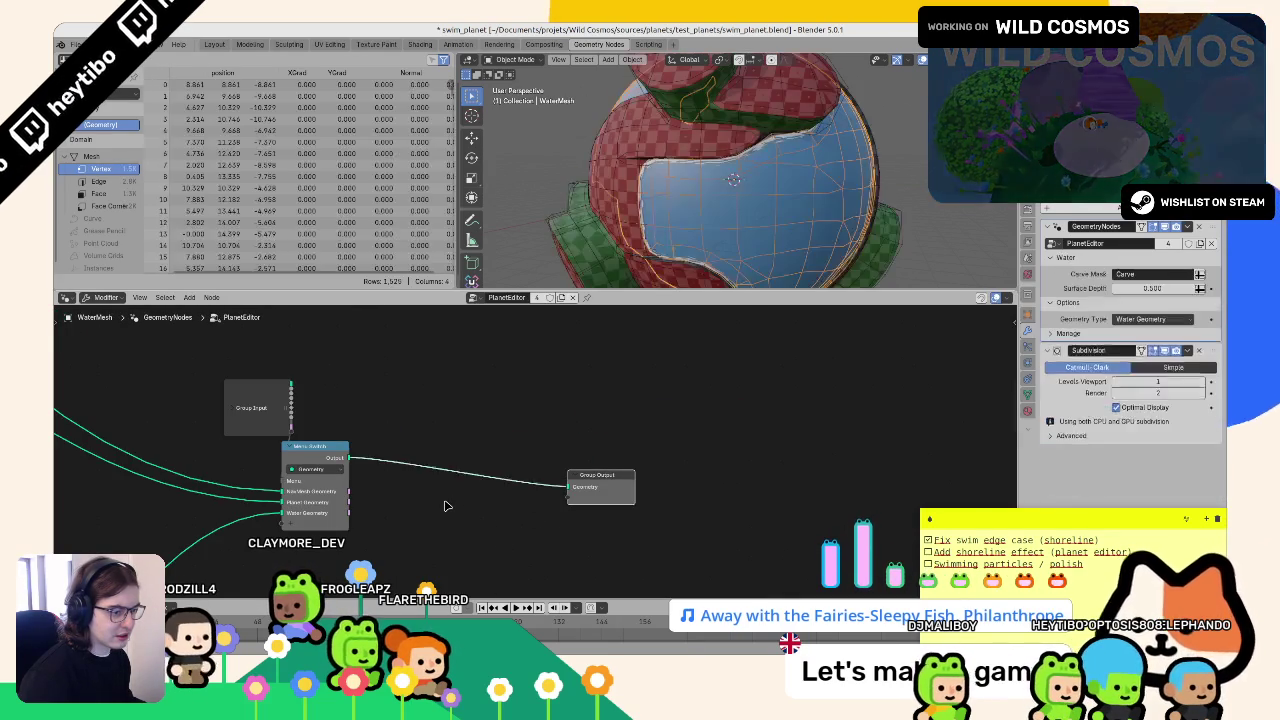
key("ctrl+z")
key("ctrl+z")
key("ctrl+z")
mouse_move(508, 387)
left_mouse_down()
mouse_move(103, 486)
mouse_move(875, 497)
left_mouse_up()
left_click_drag(778, 508, 492, 429)
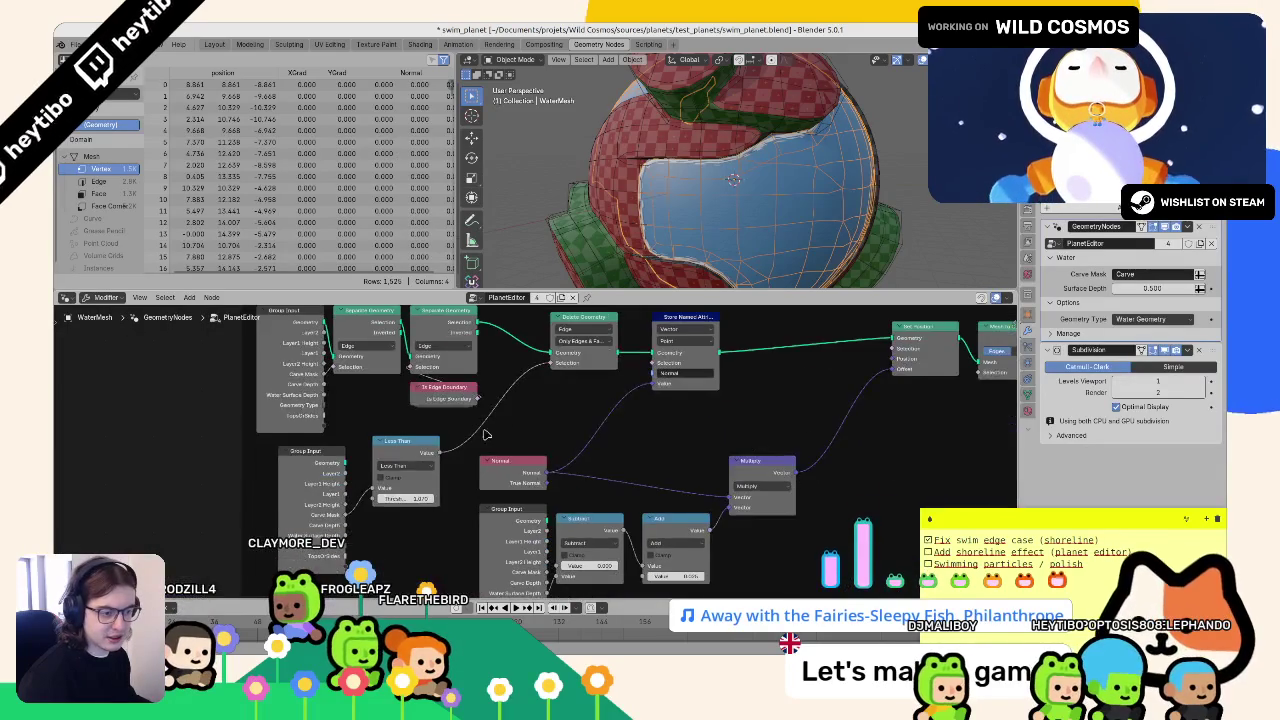
left_click(398, 467)
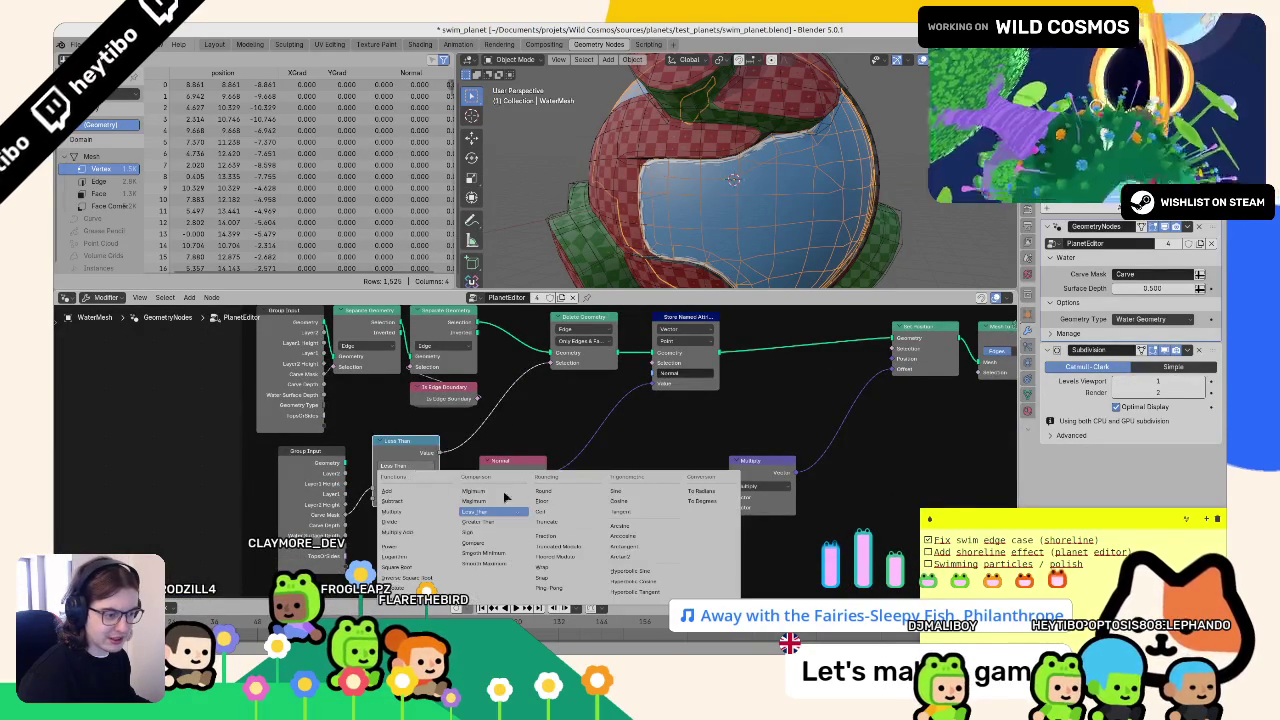
left_click(484, 523)
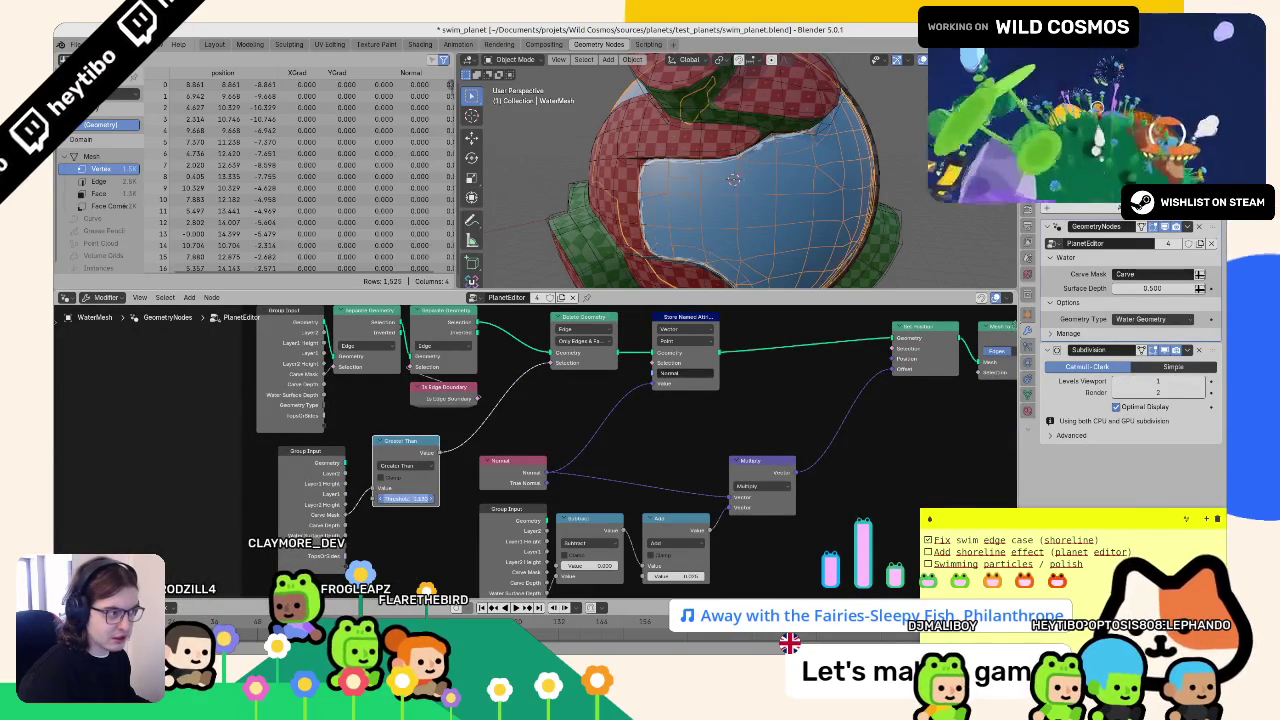
left_click_drag(405, 498, 410, 498)
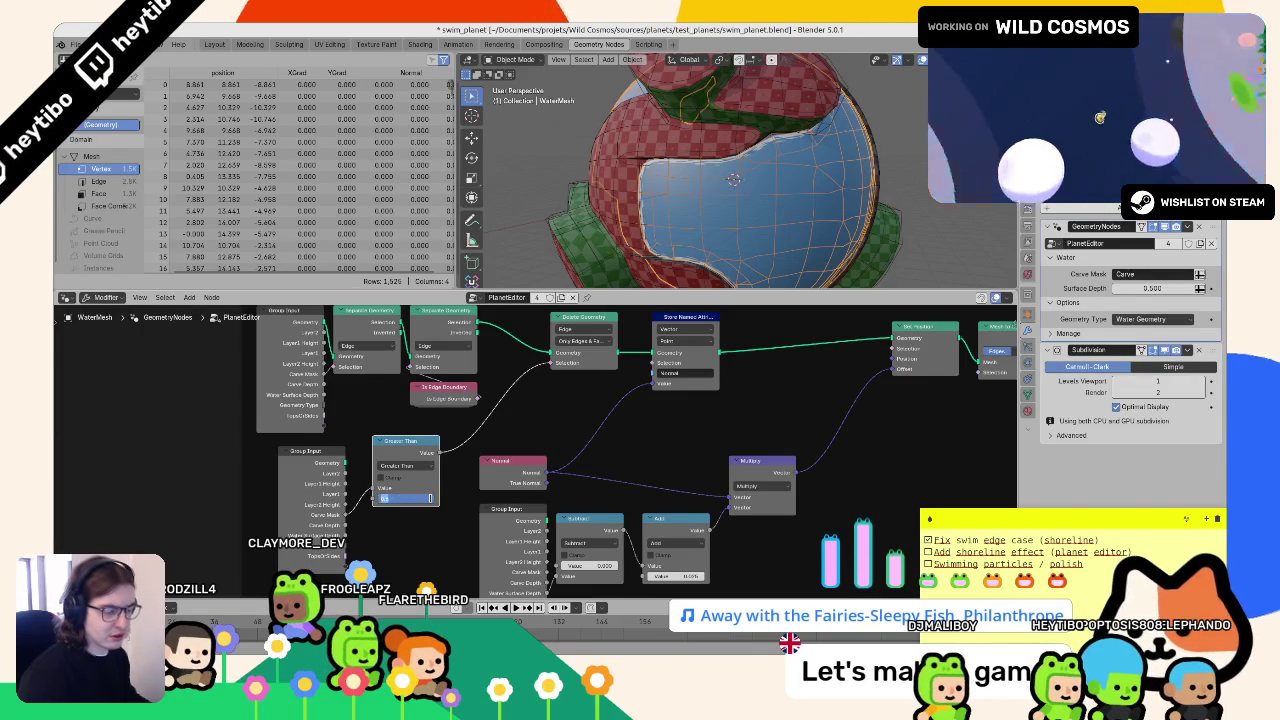
- Drop the Delete Geometry node onto the shore link and set its domain to Face
scroll(512, 406, "up", 3)
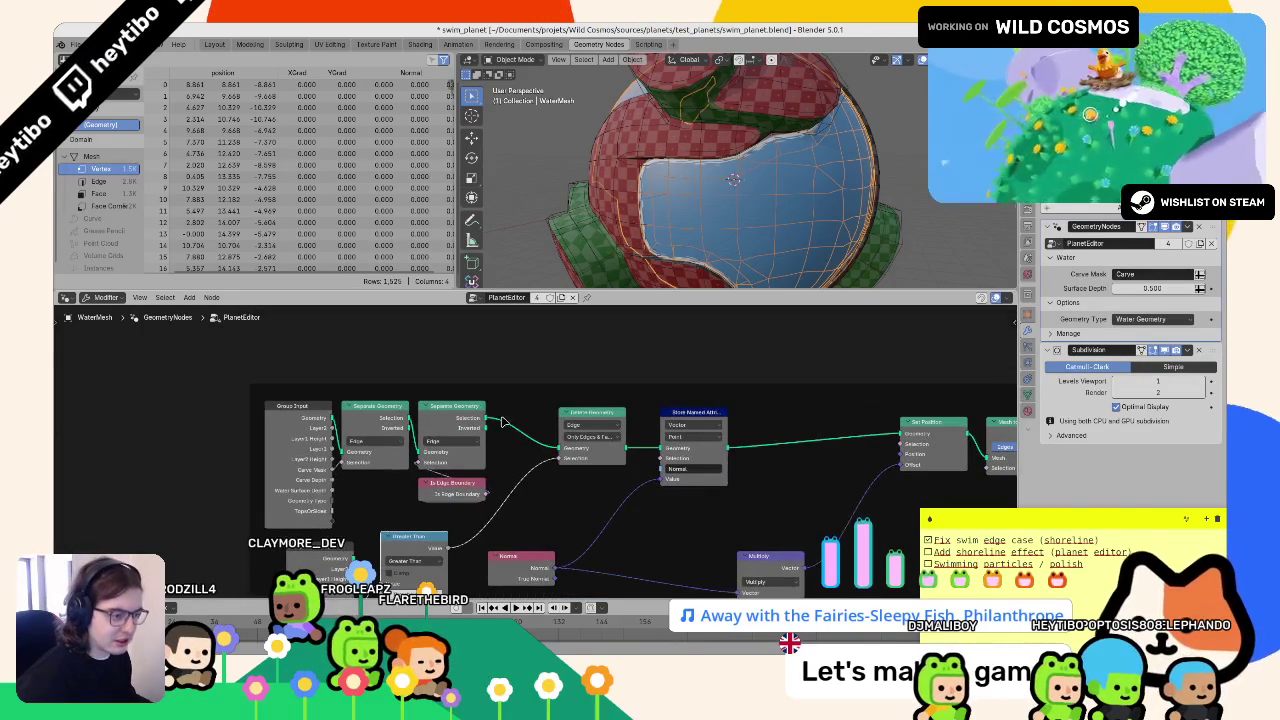
scroll(555, 491, "left", 3)
scroll(555, 491, "down", 1)
mouse_move(674, 384)
left_mouse_down()
mouse_move(620, 465)
mouse_move(656, 442)
left_mouse_up()
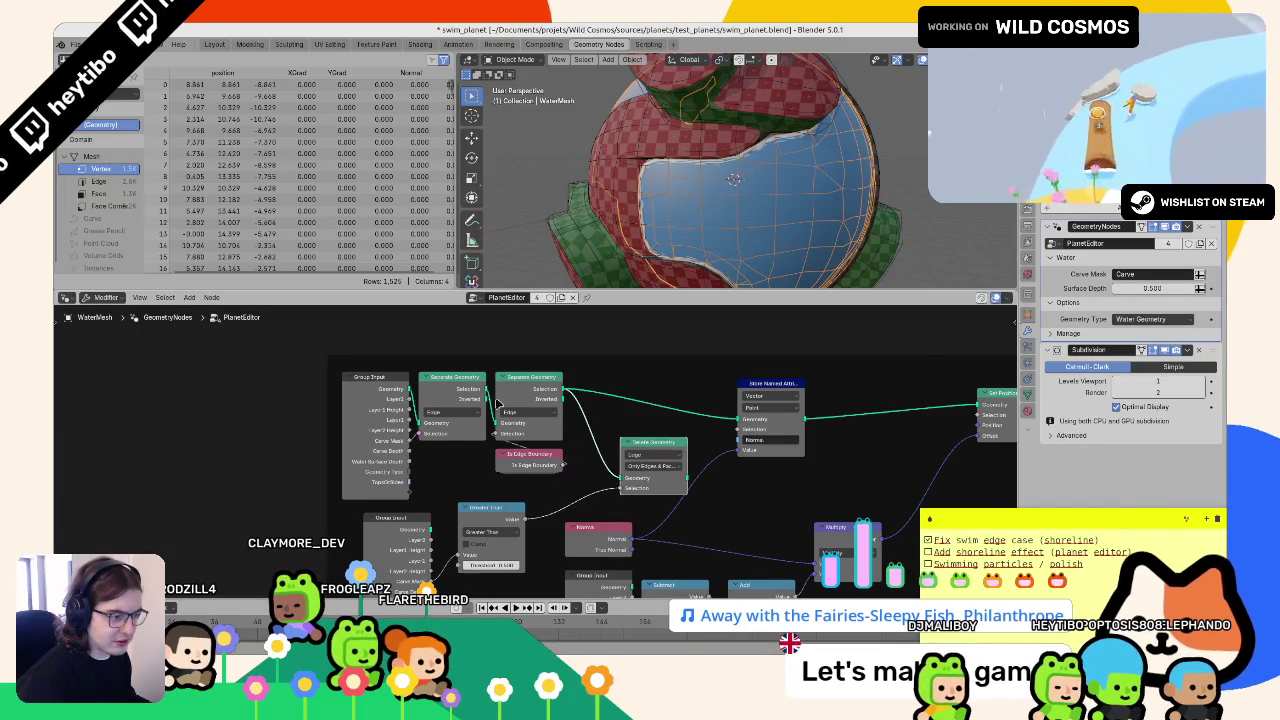
scroll(533, 433, "up", 3)
scroll(533, 433, "right", 1)
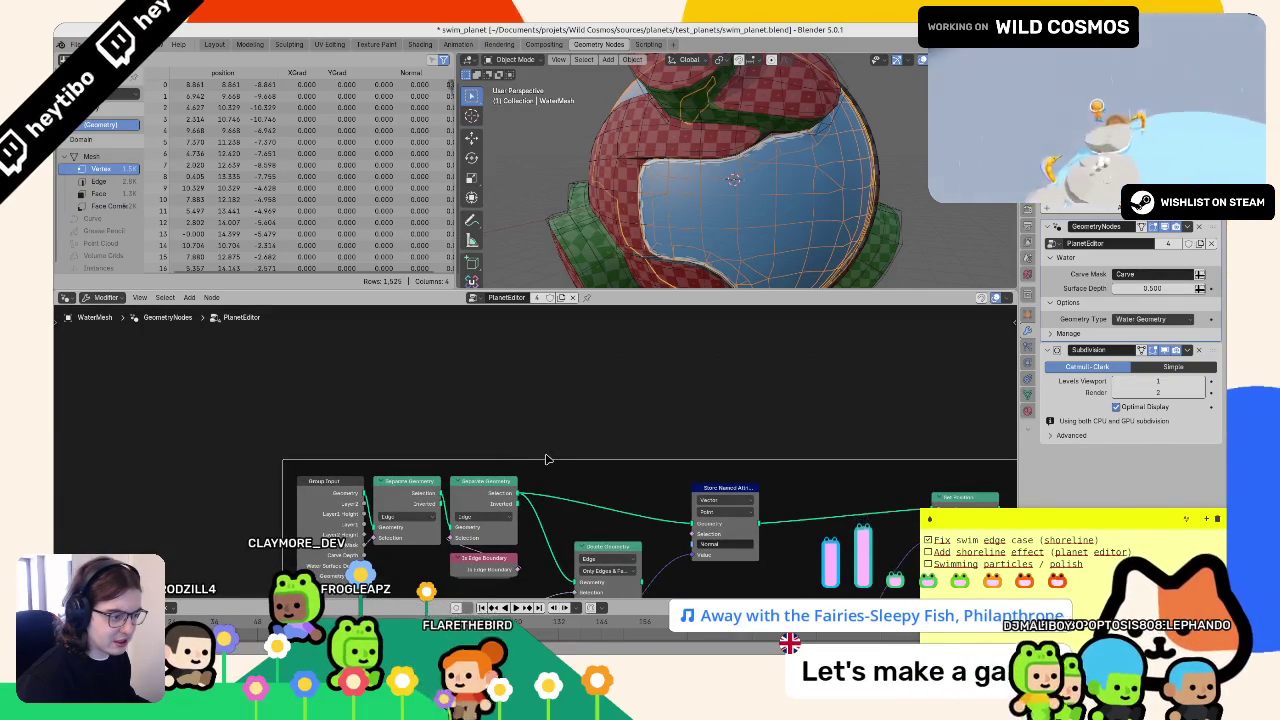
left_click_drag(552, 447, 576, 385)
left_click_drag(504, 498, 539, 418)
left_click_drag(630, 468, 512, 443)
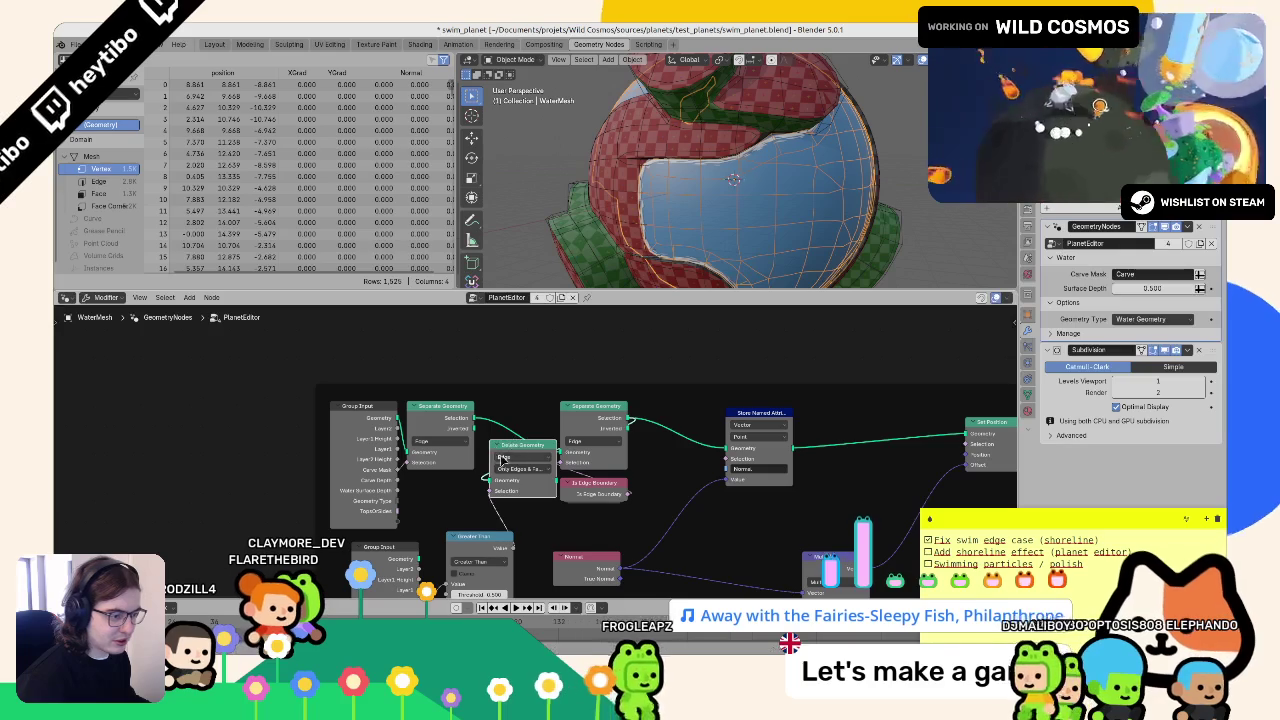
left_click(520, 457)
left_click(515, 490)
- Collapse Is Edge Boundary and feed the trimmed geometry into the second Separate Geometry
left_click(581, 426)
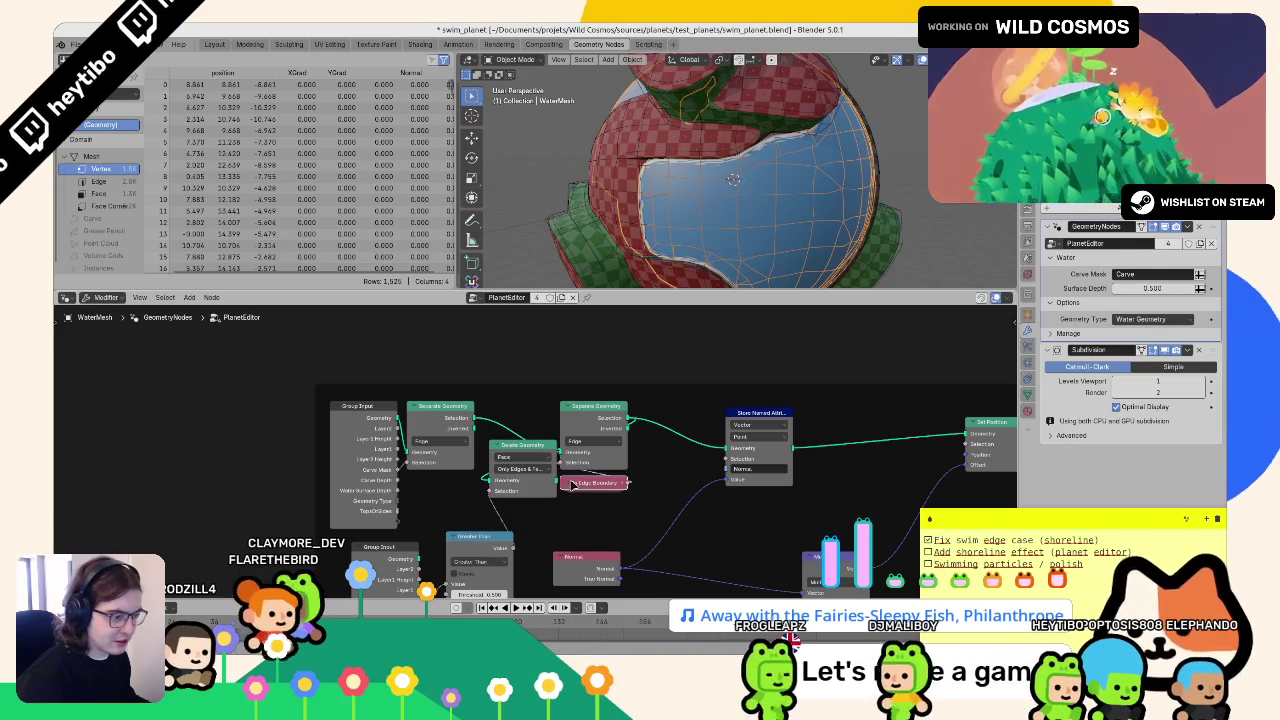
key("h")
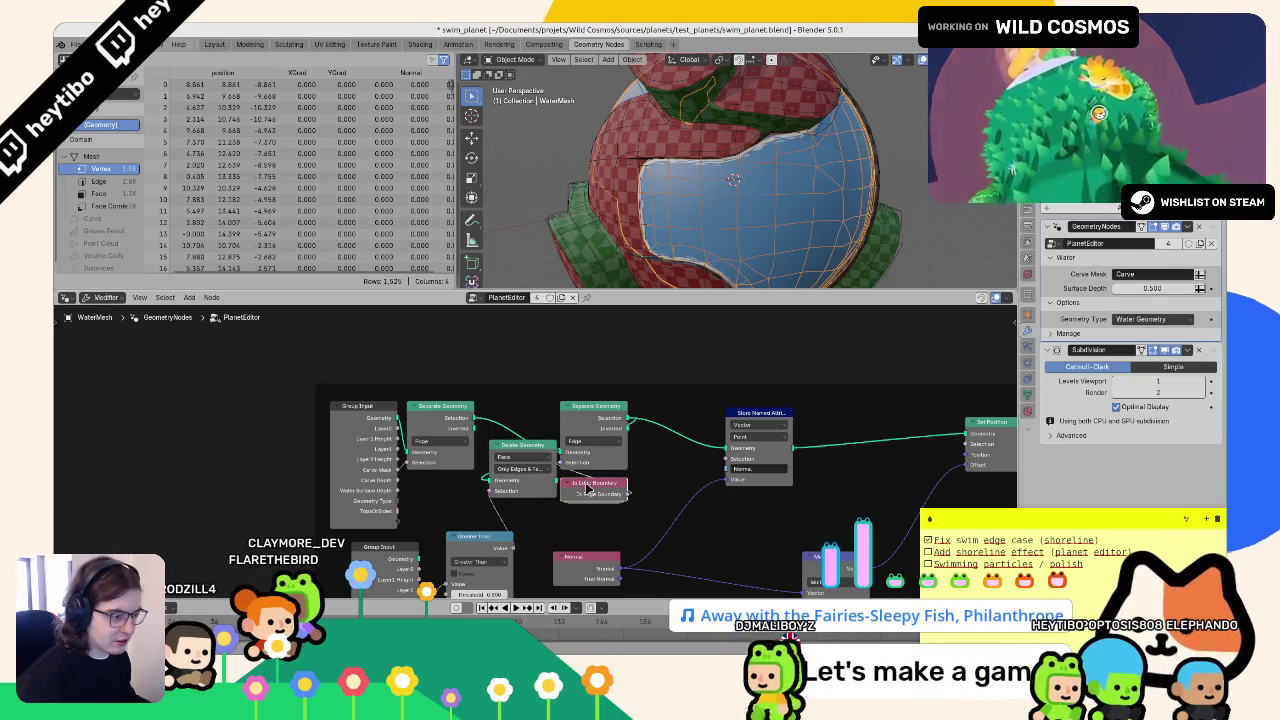
left_click_drag(583, 496, 620, 494)
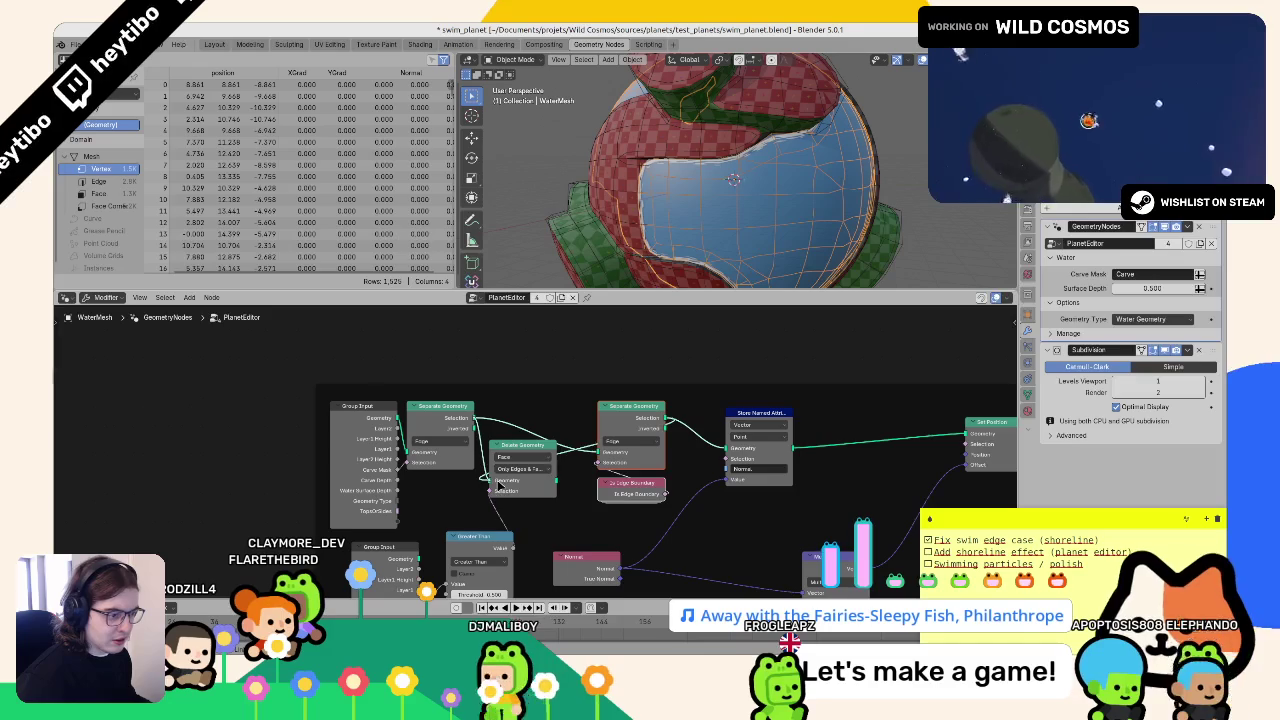
left_click_drag(555, 479, 597, 453)
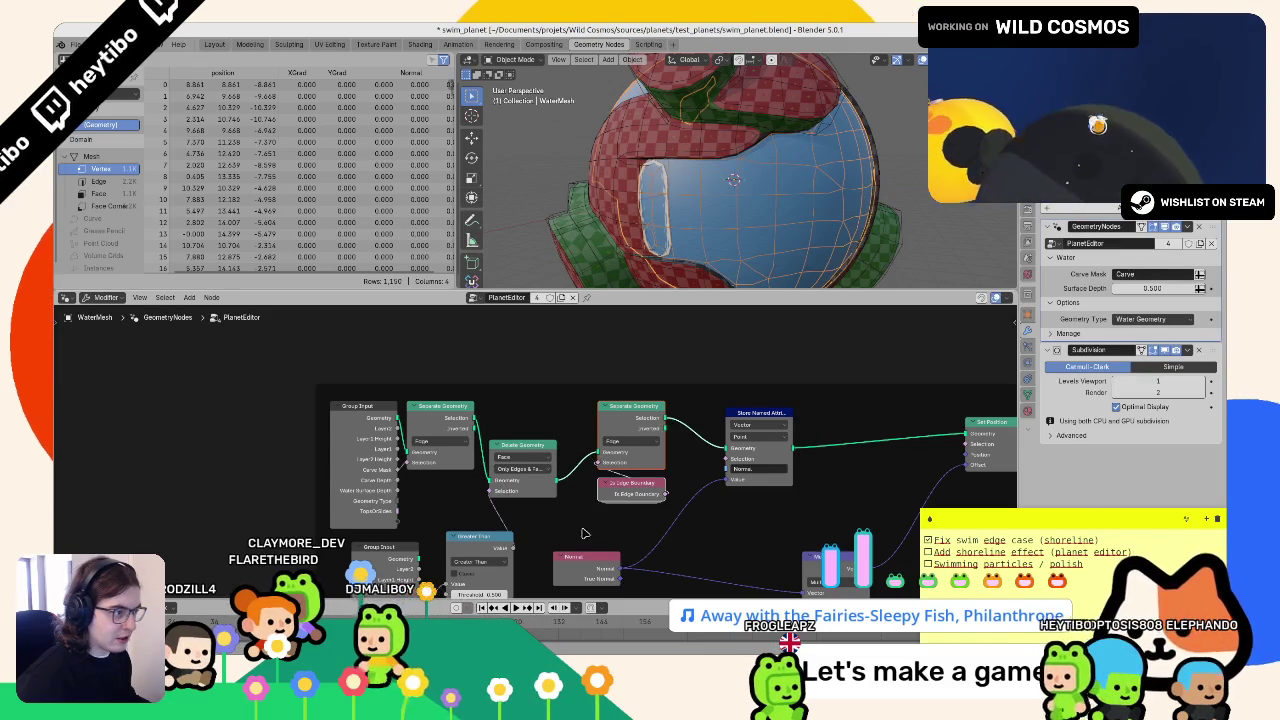
scroll(560, 500, "down", 2)
left_click(512, 510)
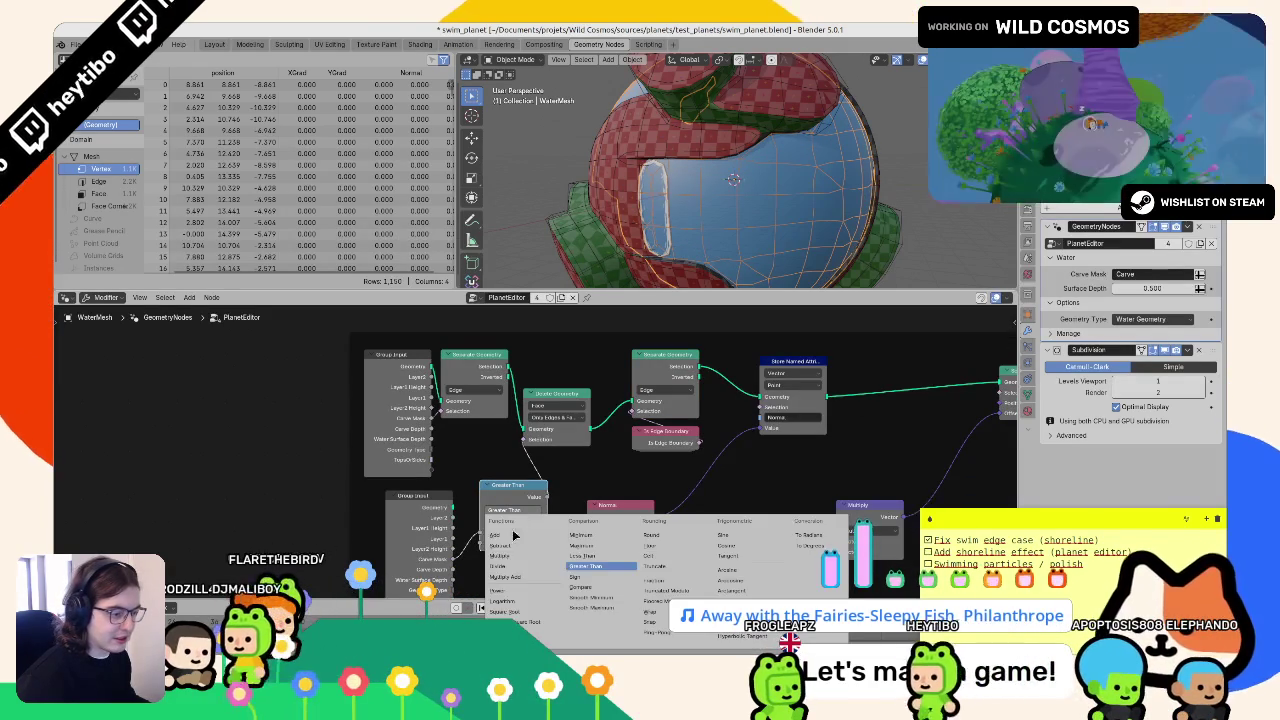
- Switch the comparison to Less Than and adjust its threshold while checking the water mesh
left_click(577, 551)
mouse_move(513, 543)
left_mouse_down()
mouse_move(527, 543)
mouse_move(513, 543)
left_mouse_up()
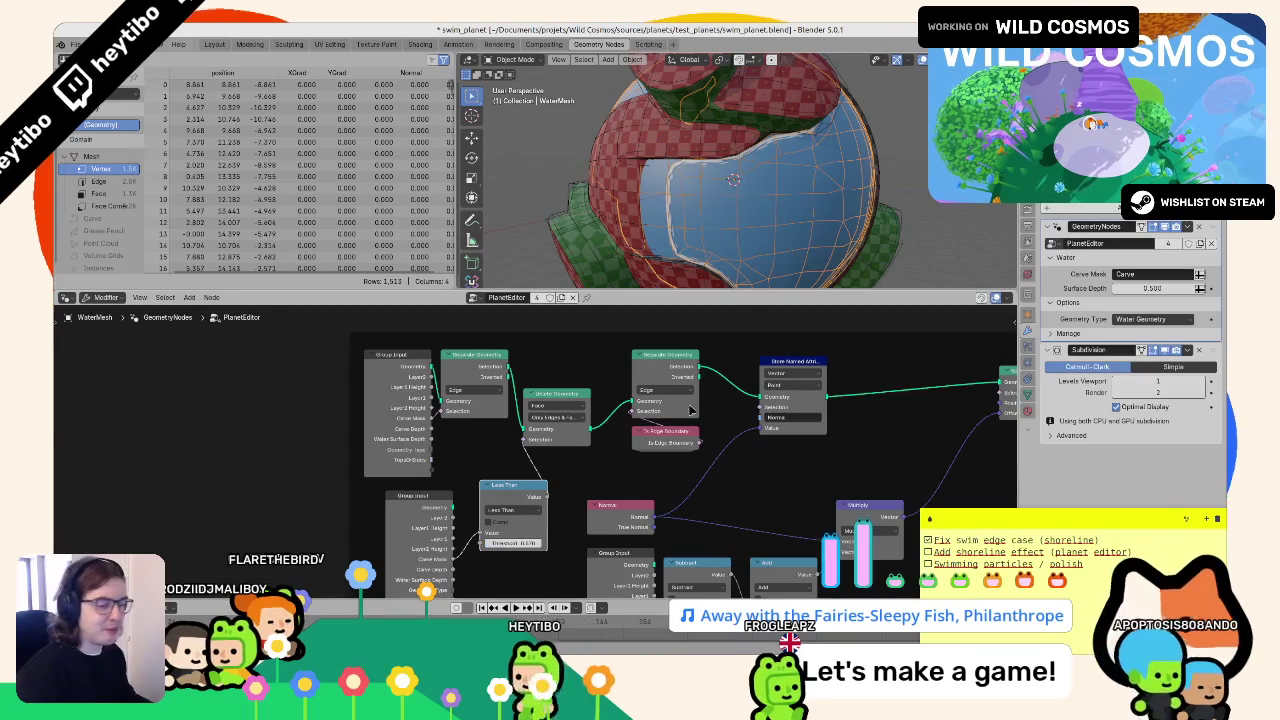
left_click_drag(759, 212, 745, 200)
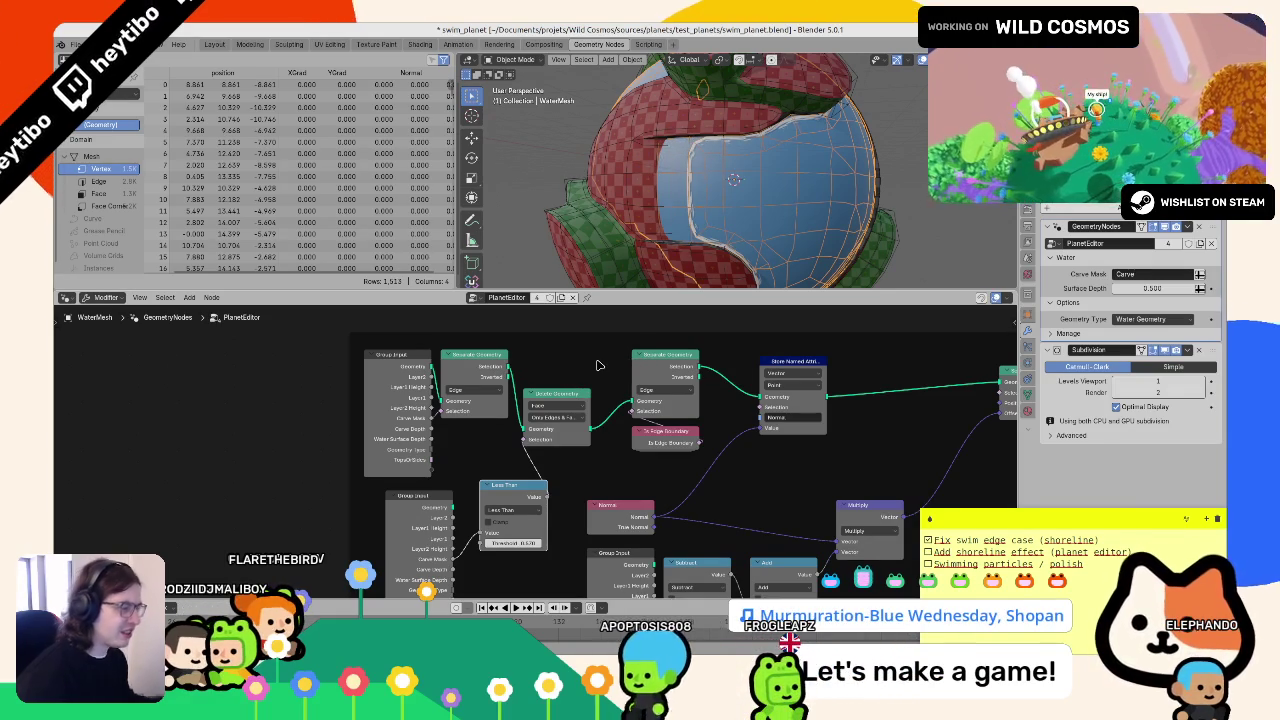
- Add an Is Edge Boundary node via the 'is edge' search
key("F3")
type("is")
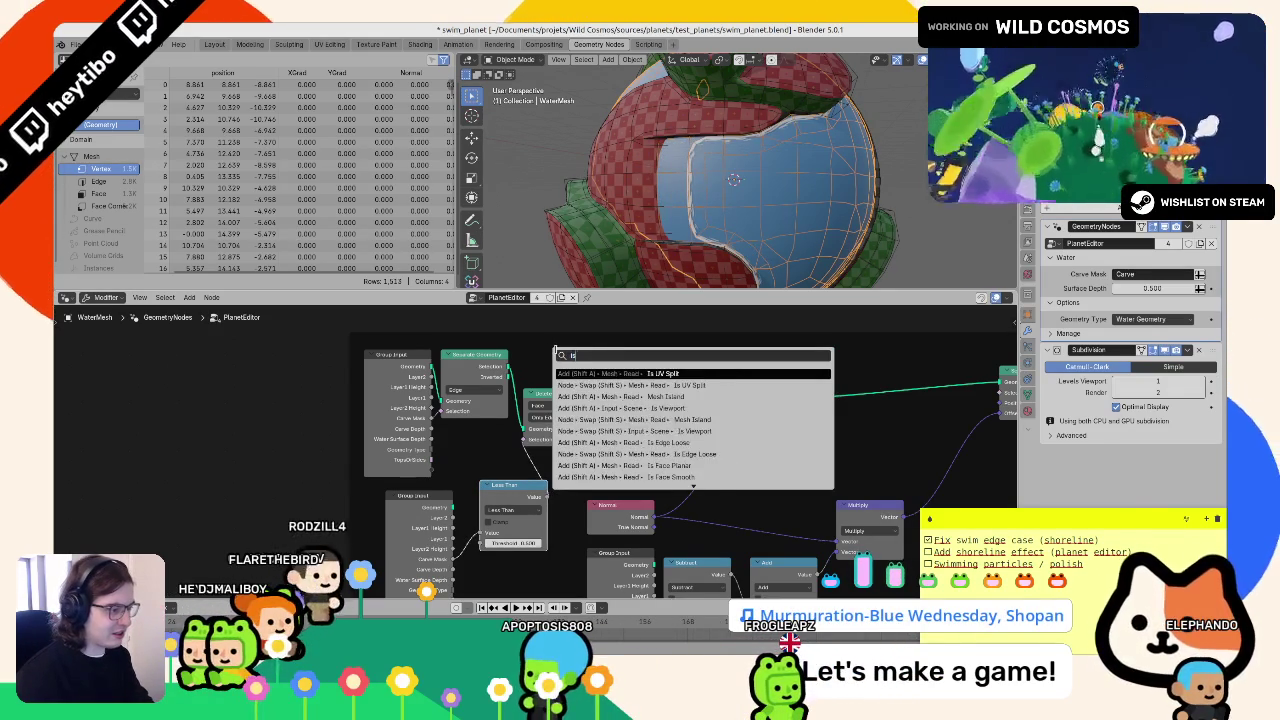
type(" edge")
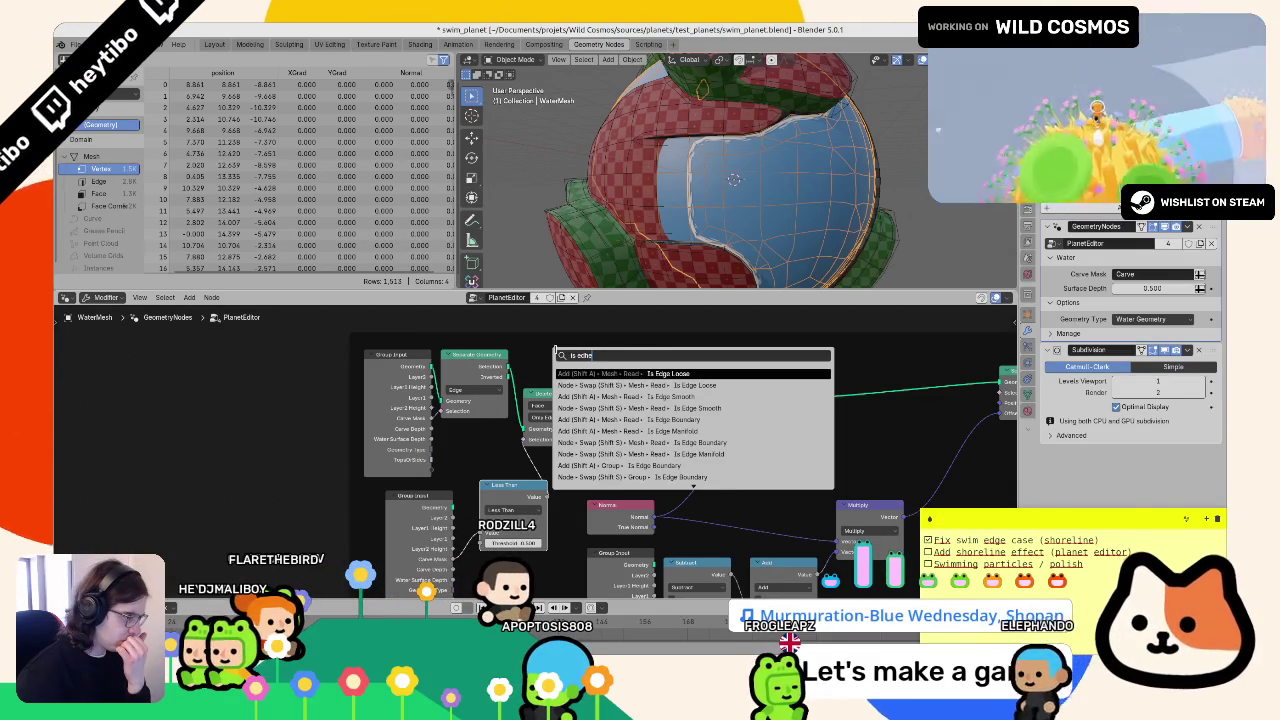
key("Down")
key("Down")
key("Down")
key("Return")
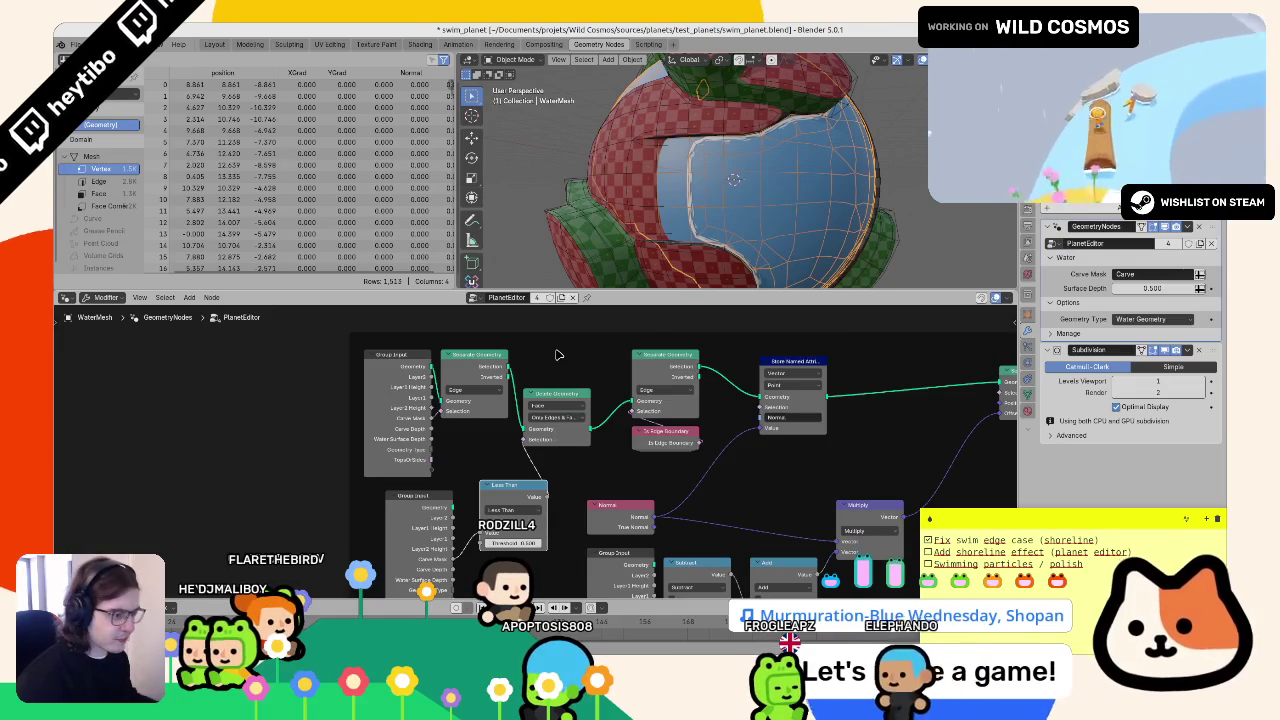
- Set Delete Geometry to Only Edges & Faces, nudge the threshold, and duplicate Is Edge Boundary
left_click(560, 417)
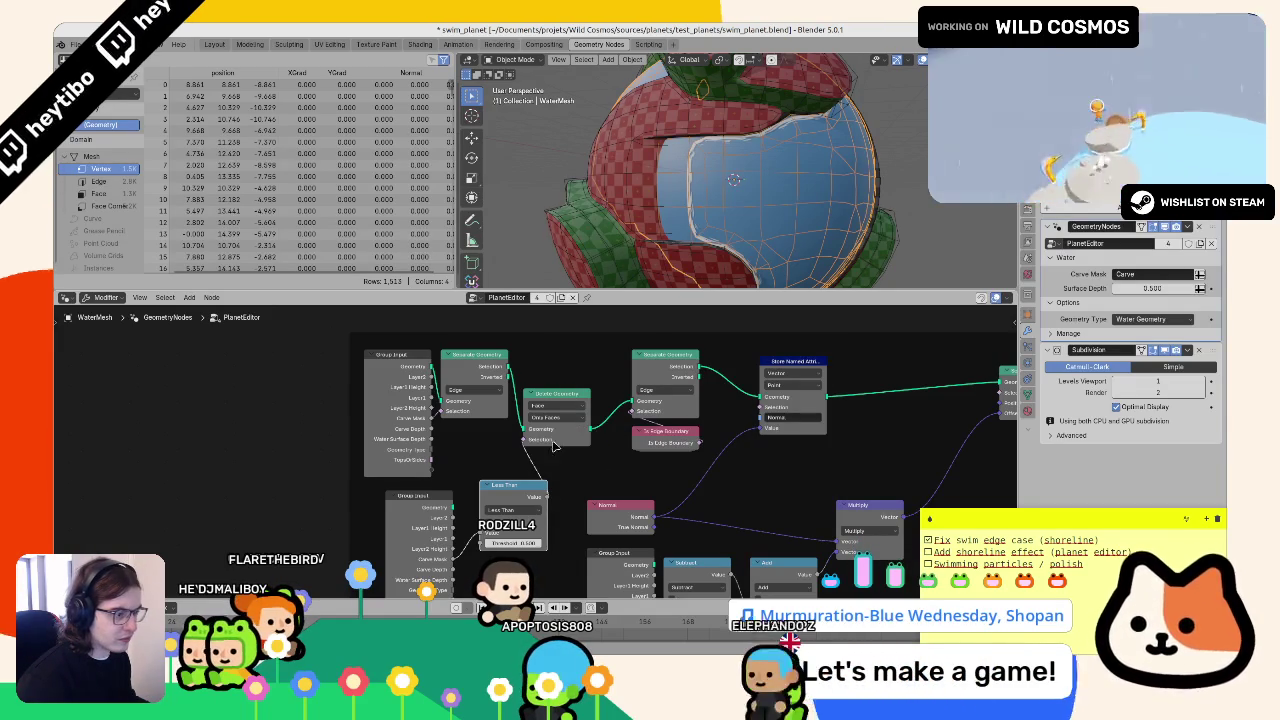
left_click(556, 460)
left_click(557, 405)
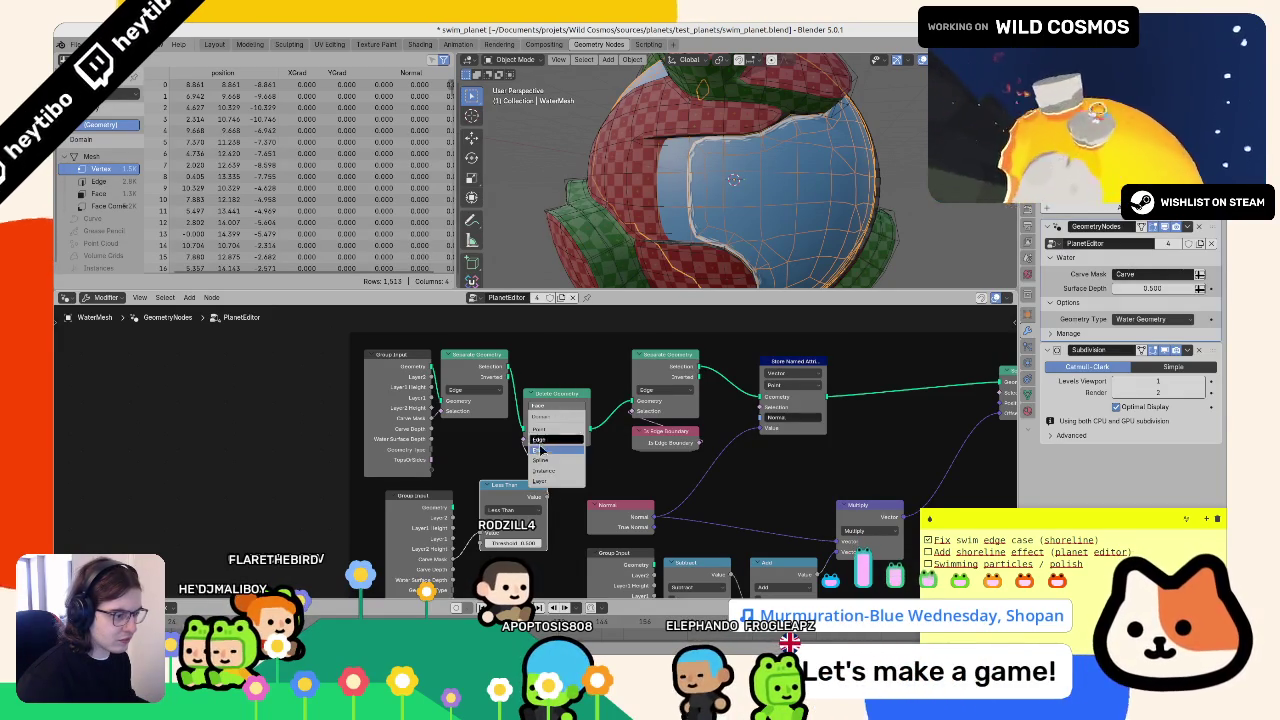
left_click(548, 438)
left_click(557, 451)
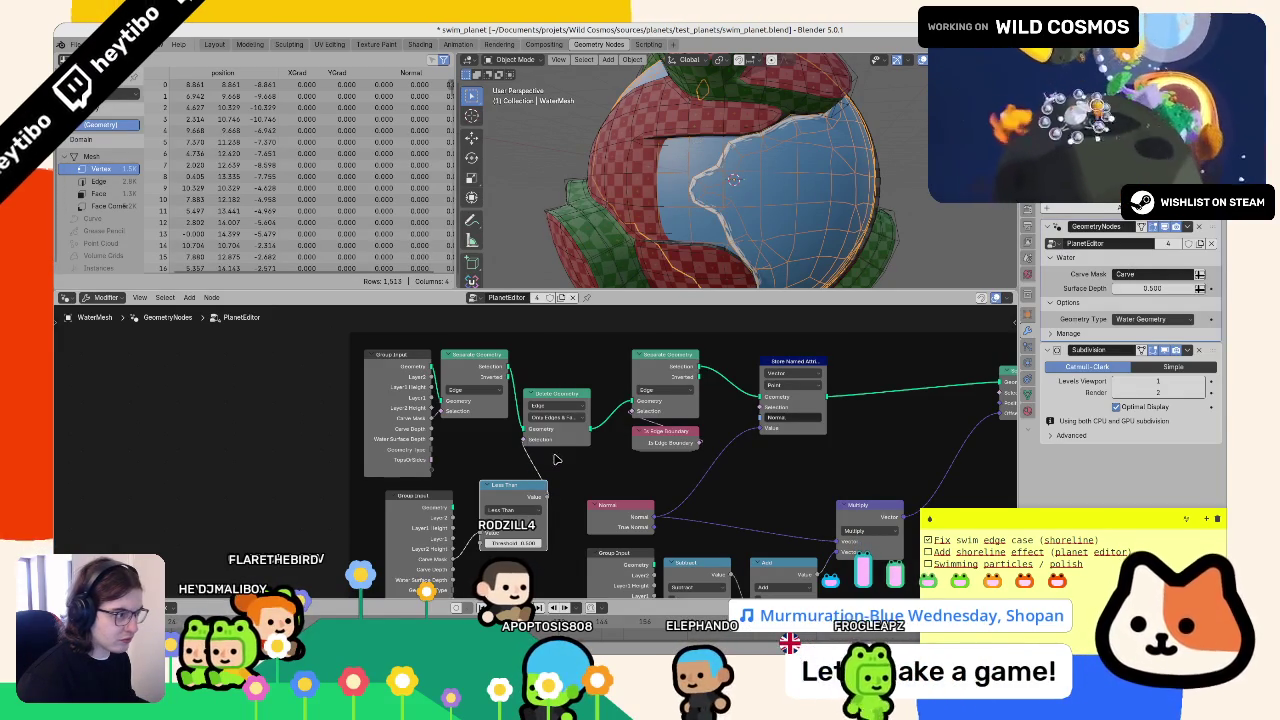
left_click_drag(513, 543, 520, 543)
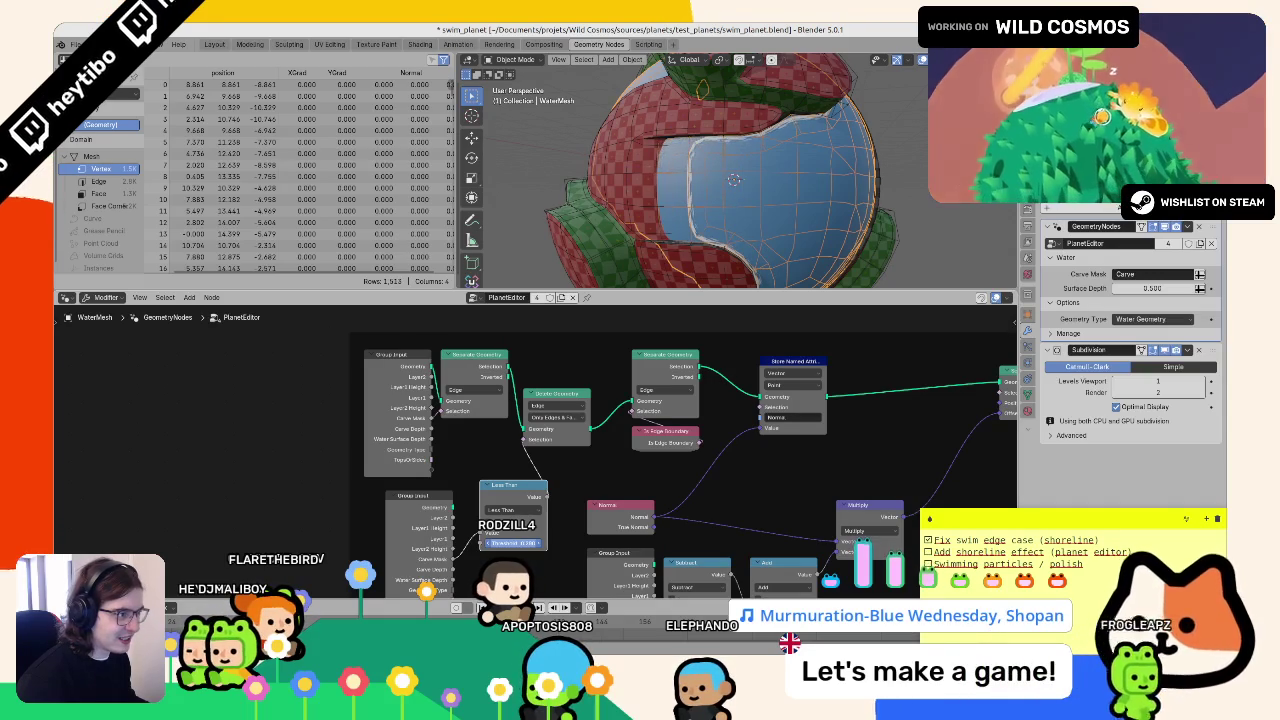
key("shift+d")
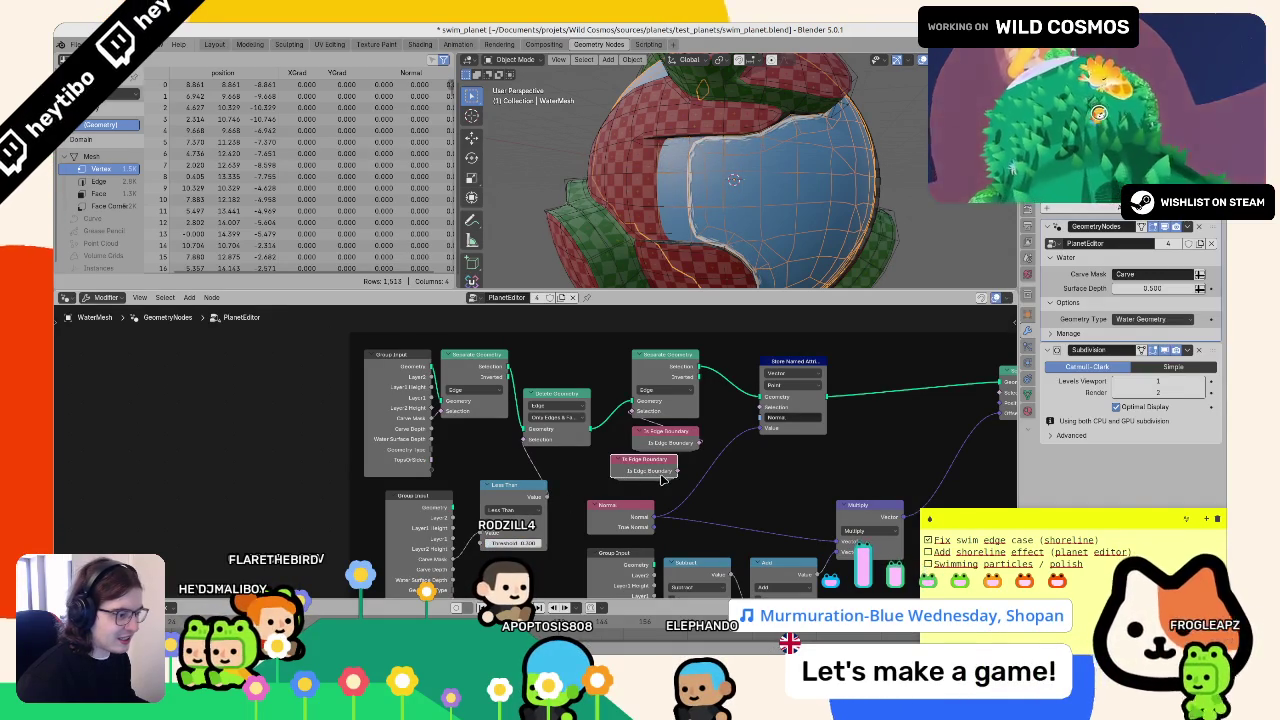
- Place the duplicate and add an Is Edge Loose node, cancelling a threshold change
left_click(662, 467)
key("F3")
type("is edge")
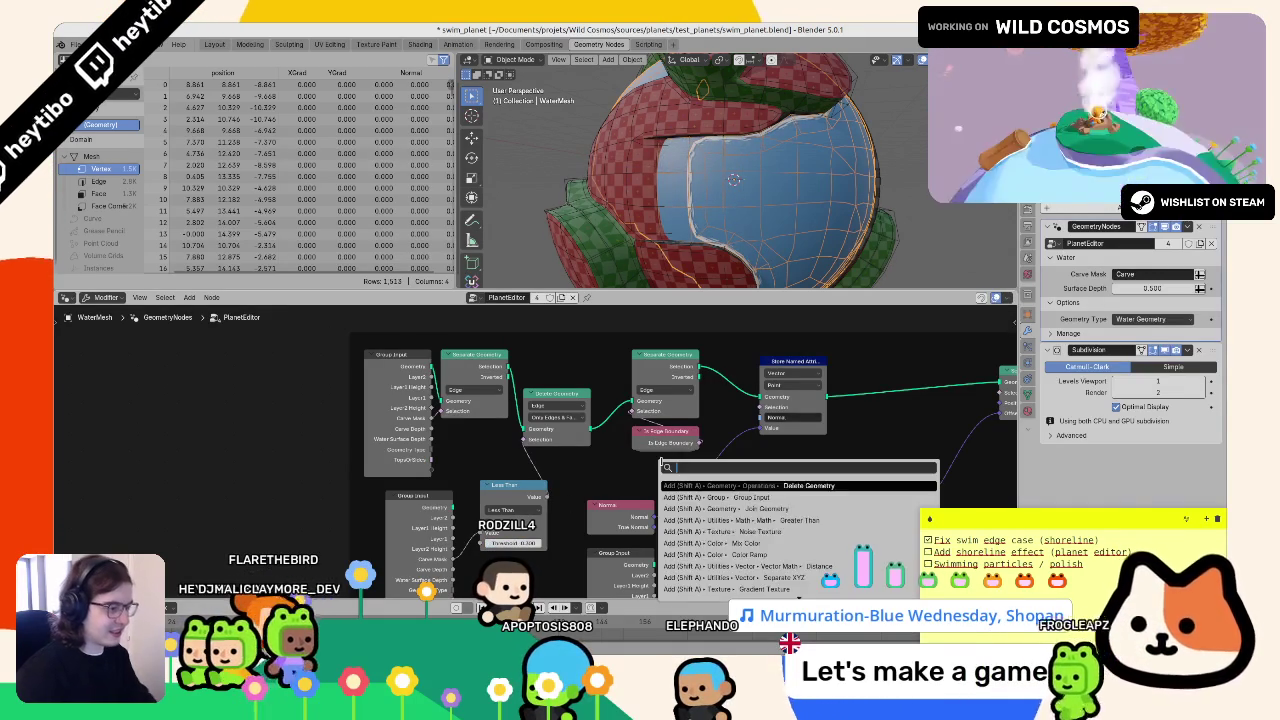
key("Return")
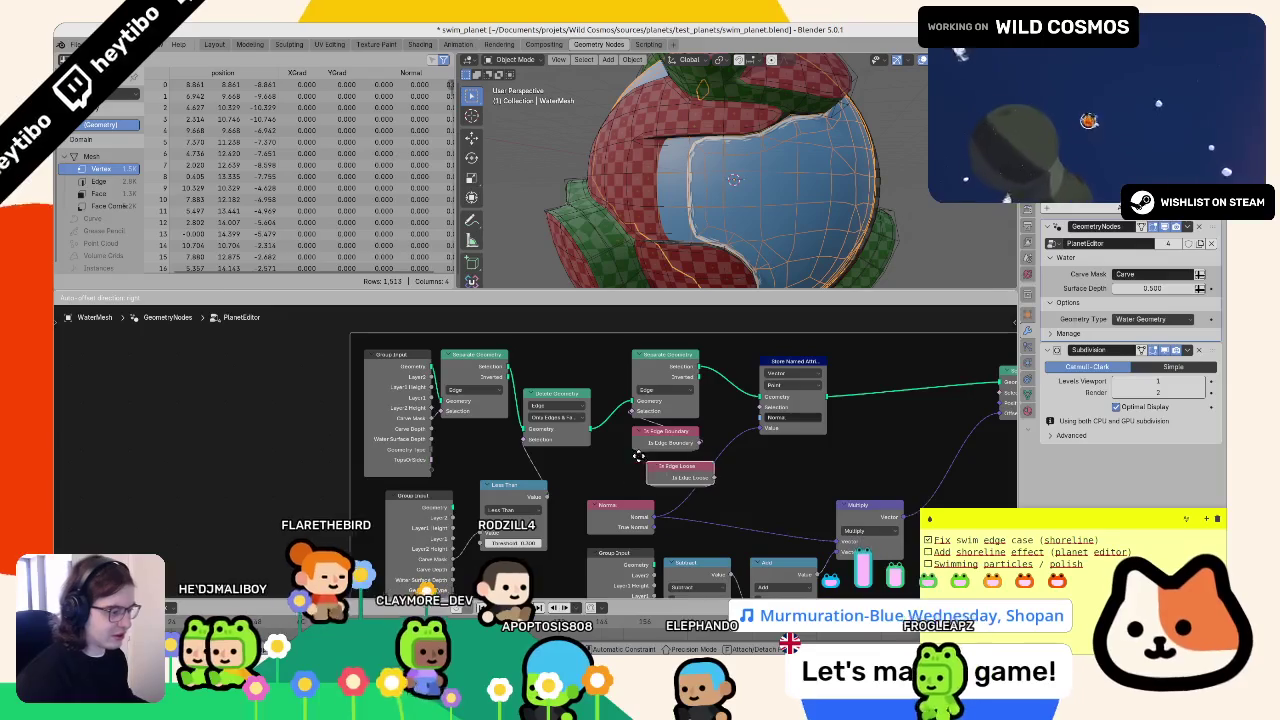
left_click(645, 444)
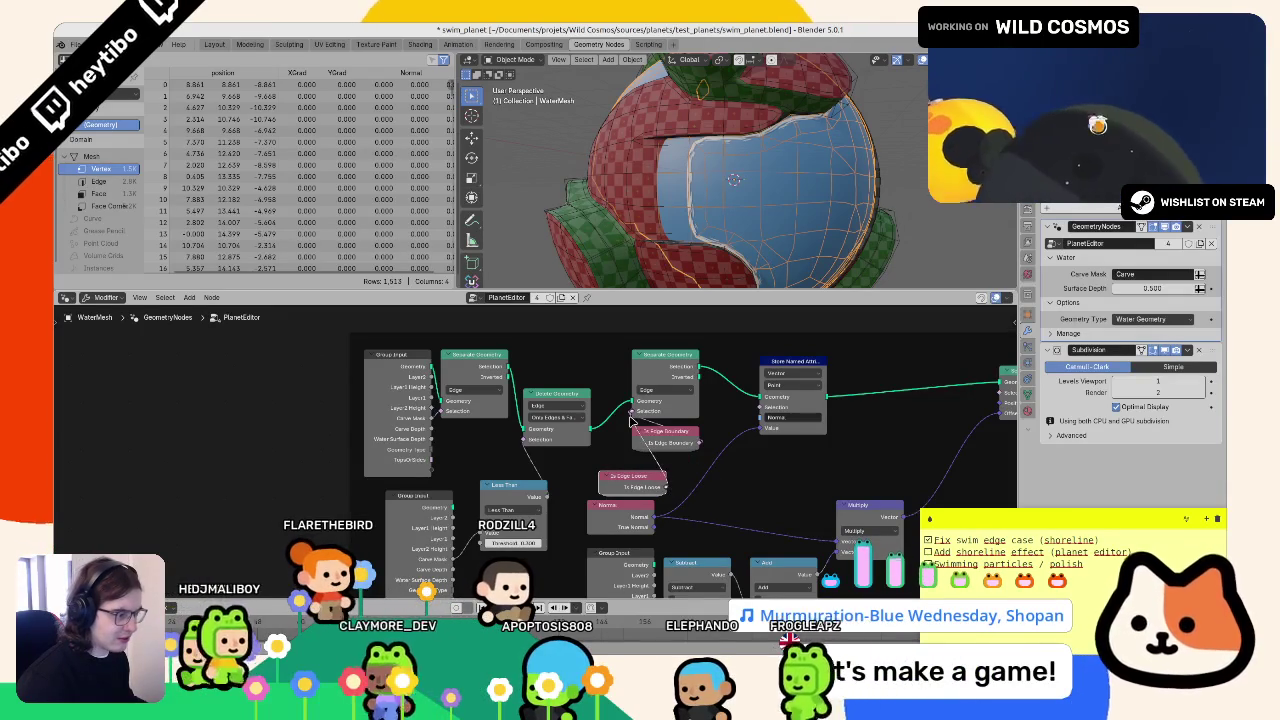
left_click_drag(518, 545, 494, 545)
key("Escape")
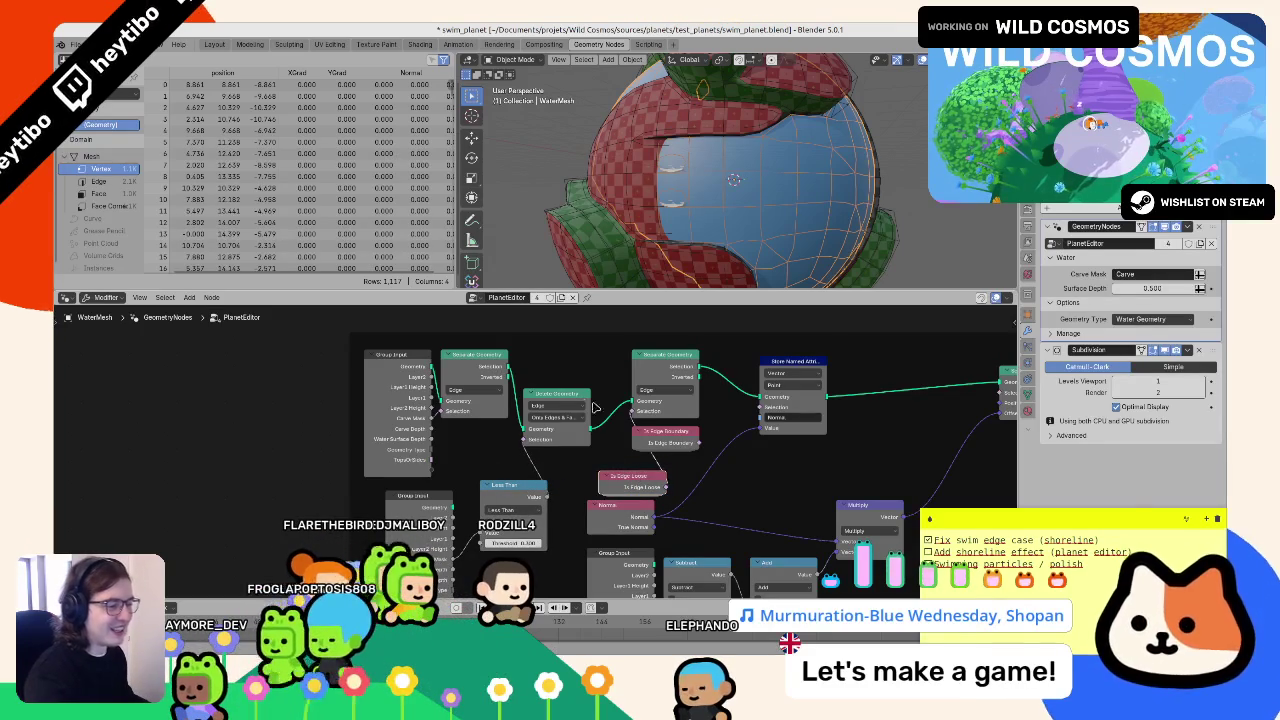
- Undo back, set Delete Geometry to Only Faces, and hide the planet mesh
left_click(553, 418)
left_click(559, 406)
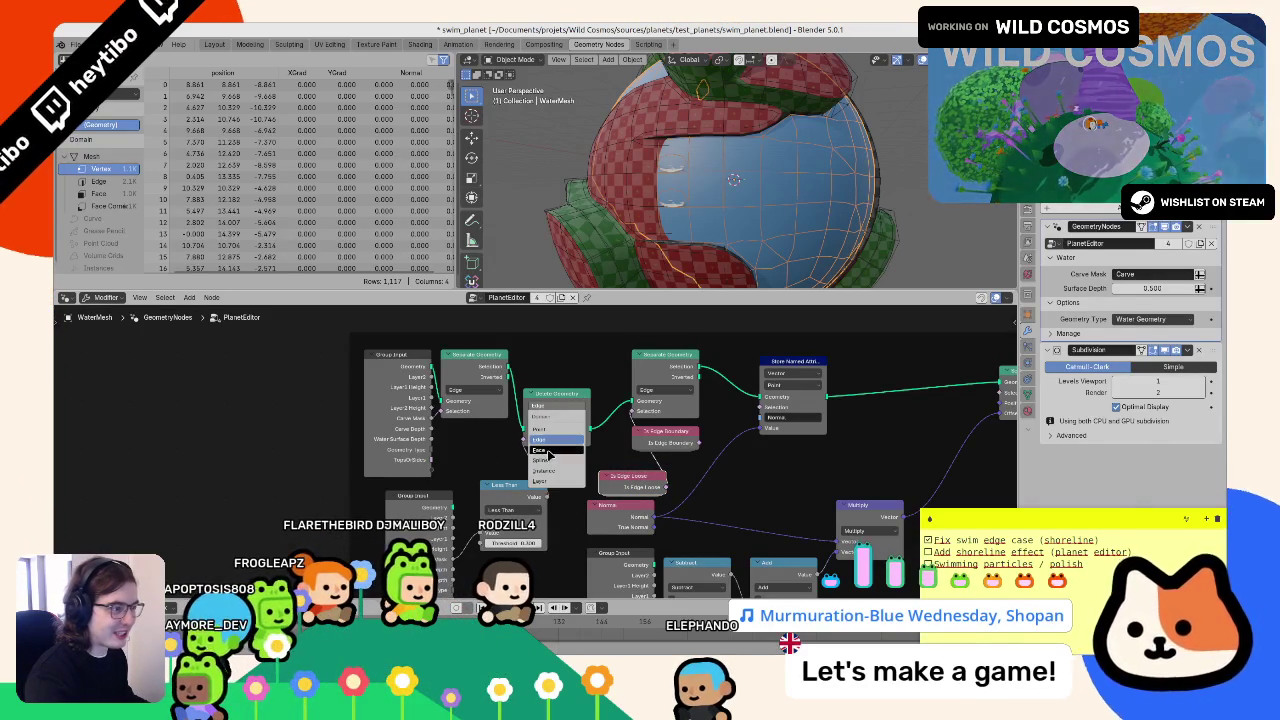
left_click(548, 452)
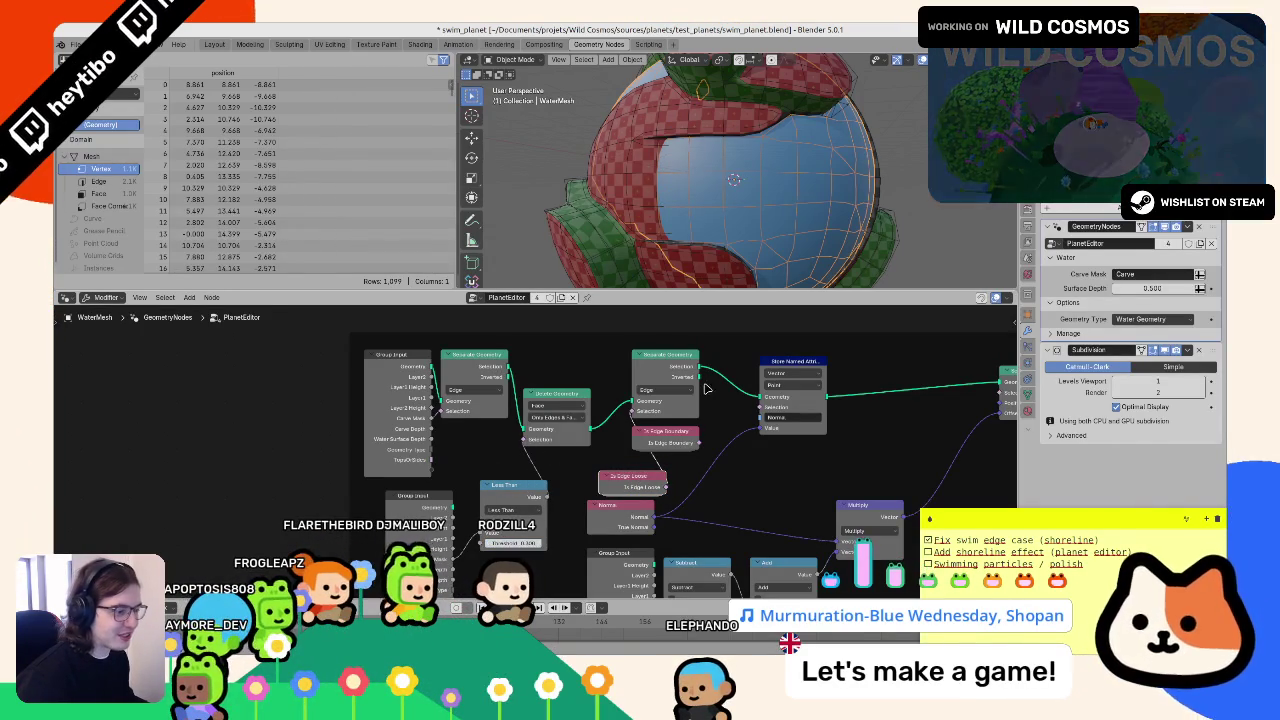
key("ctrl+z")
key("ctrl+z")
key("ctrl+z")
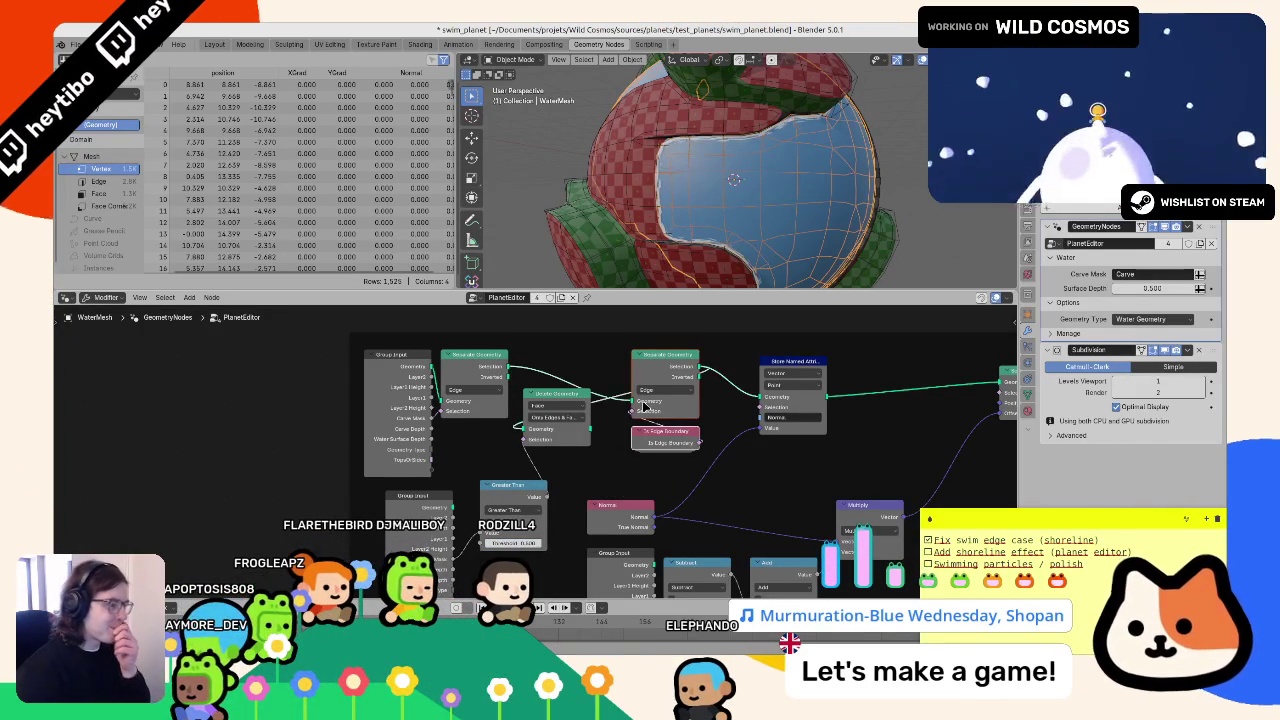
key("ctrl+z")
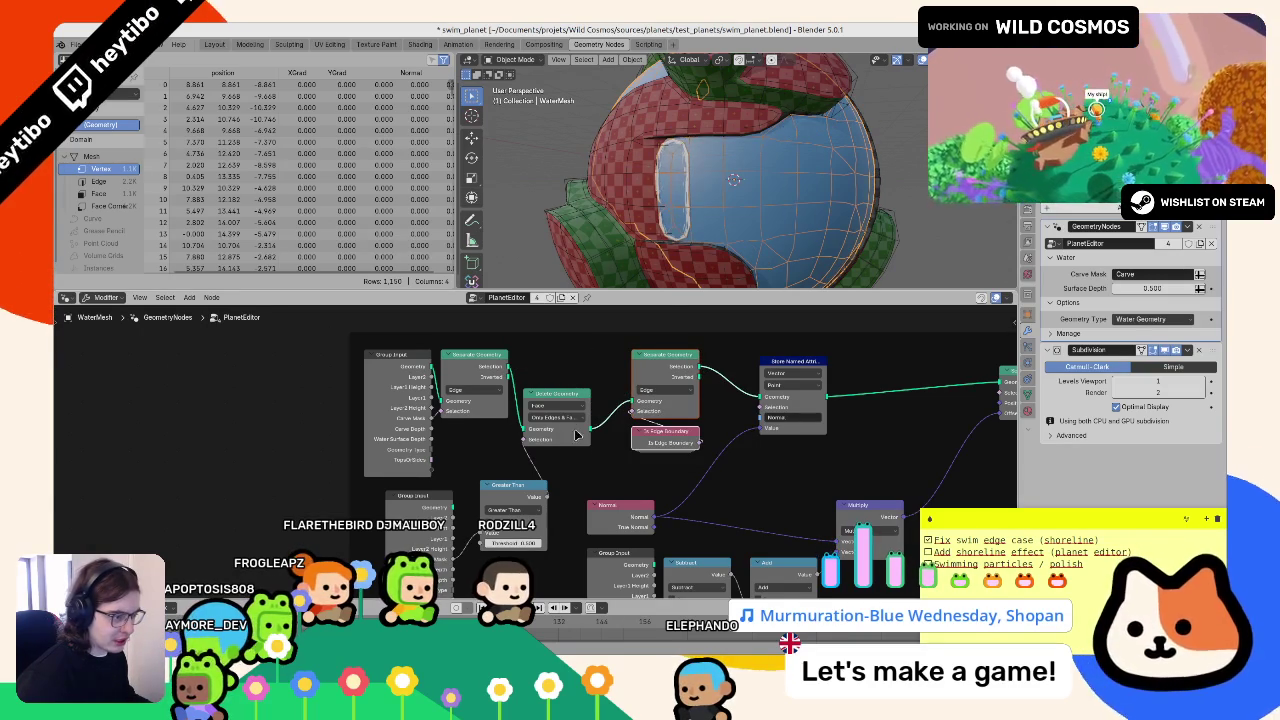
left_click(560, 418)
left_click(549, 463)
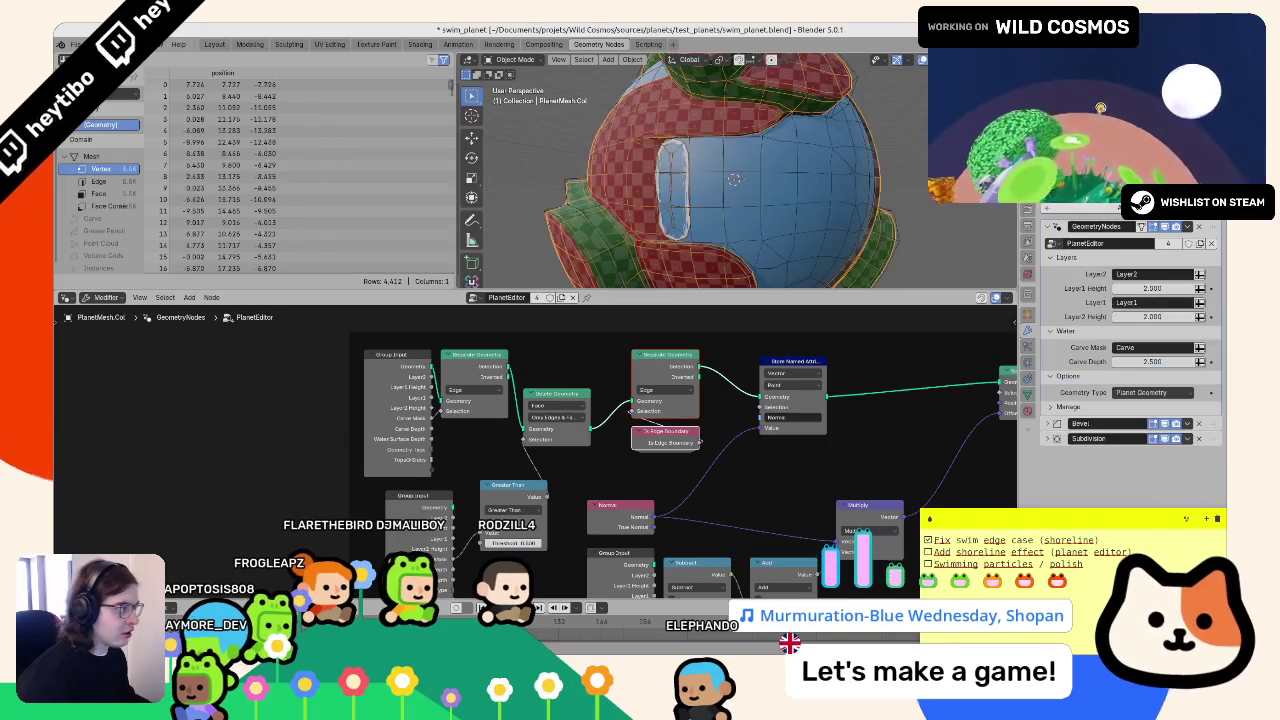
key("shift+h")
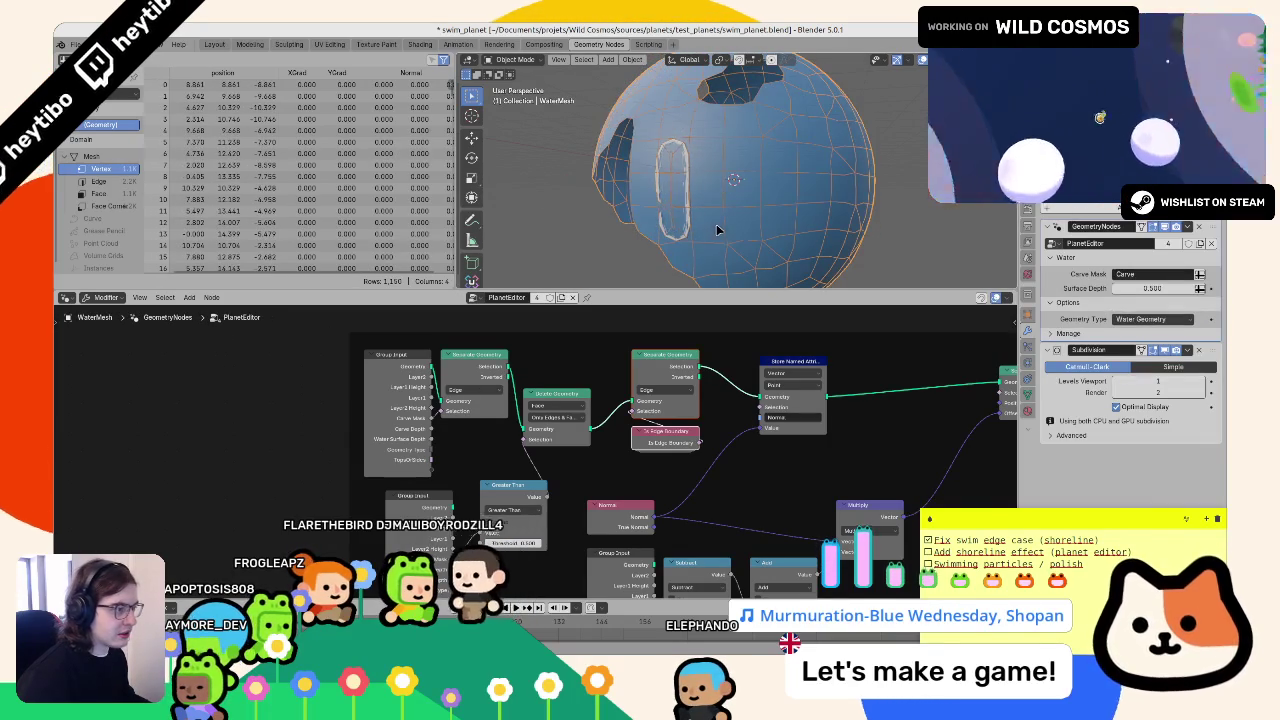
key("shift+h")
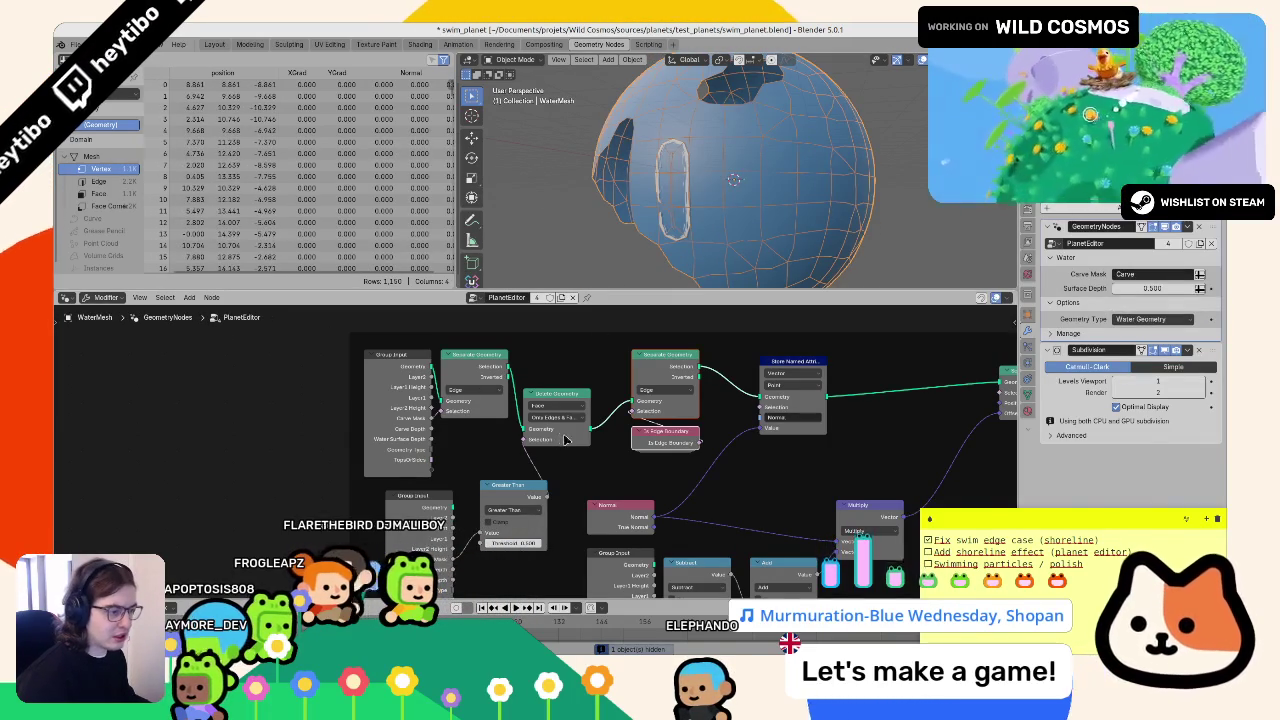
- Restore the shoreline outline and reposition the Delete Geometry, Separate Geometry and Is Edge Boundary nodes
key("m")
left_click_drag(576, 441, 581, 471)
left_click(636, 355)
left_click(636, 355)
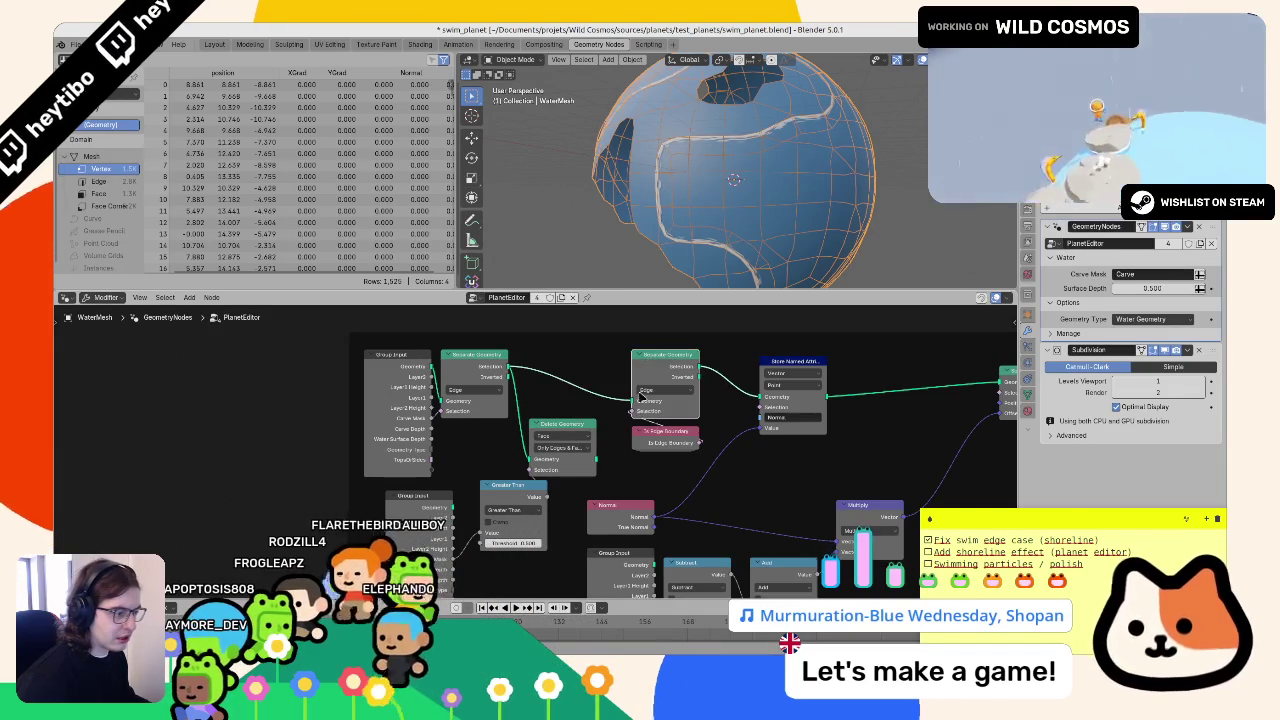
left_click(665, 431, "shift")
mouse_move(665, 431)
left_mouse_down()
mouse_move(590, 431)
mouse_move(648, 405)
left_mouse_up()
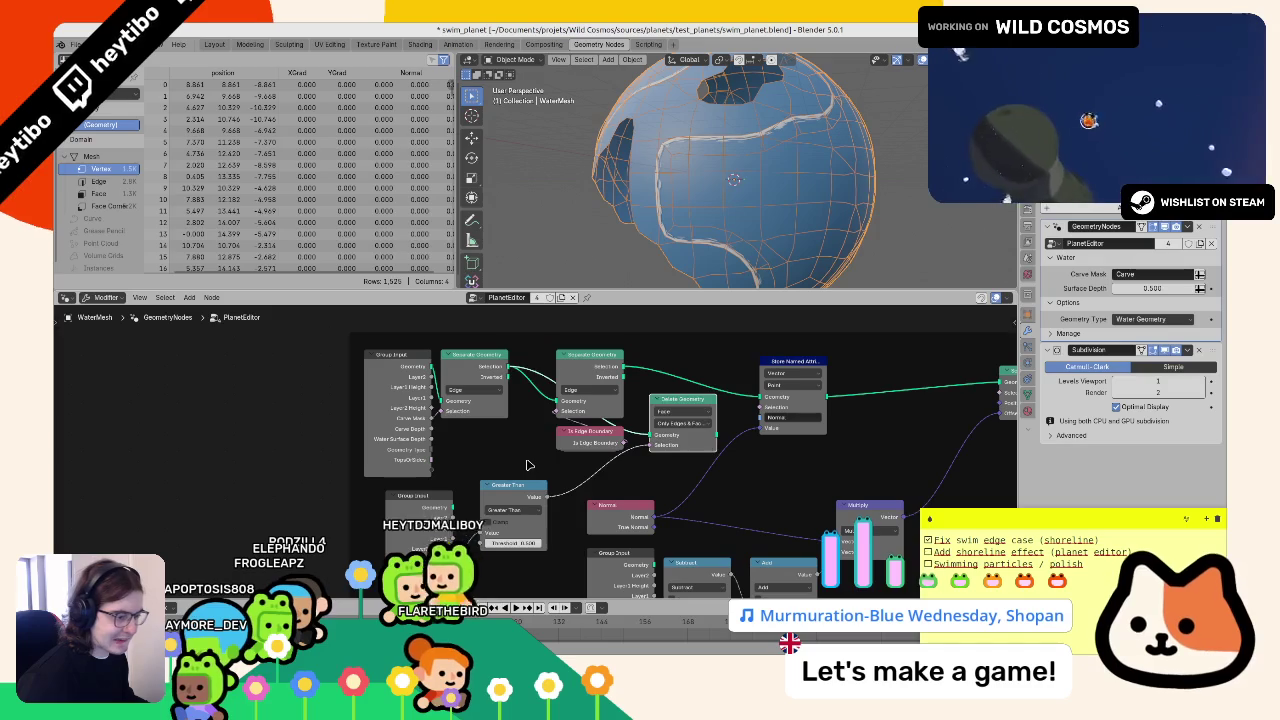
left_click_drag(650, 440, 529, 465)
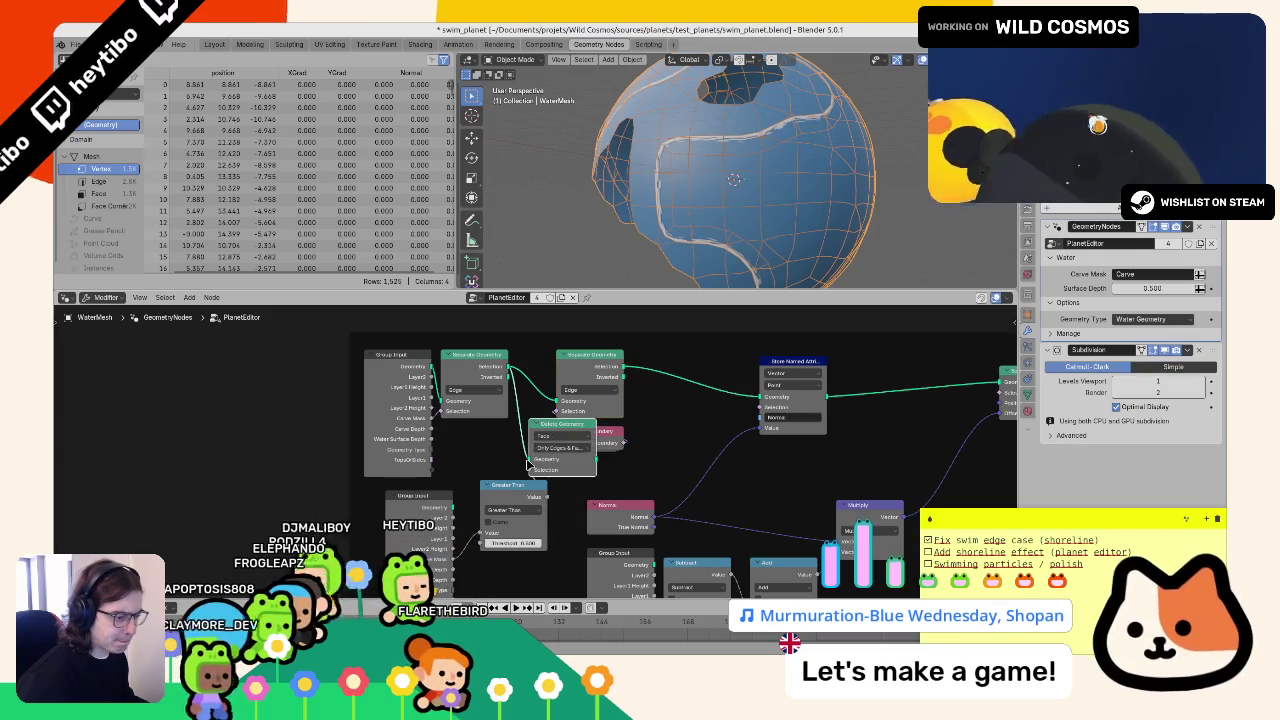
key("ctrl+z")
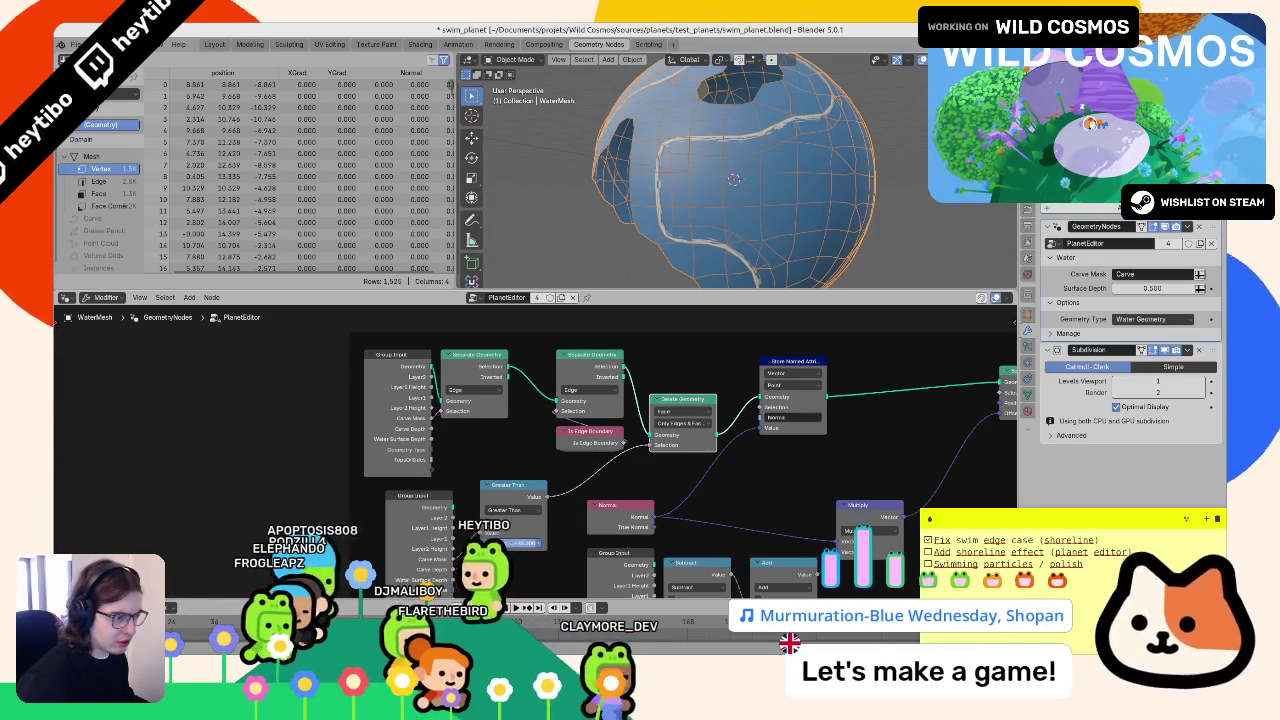
- Set Delete Geometry to the Edge domain, keeping the Only Edges & Faces mode
left_click(678, 412)
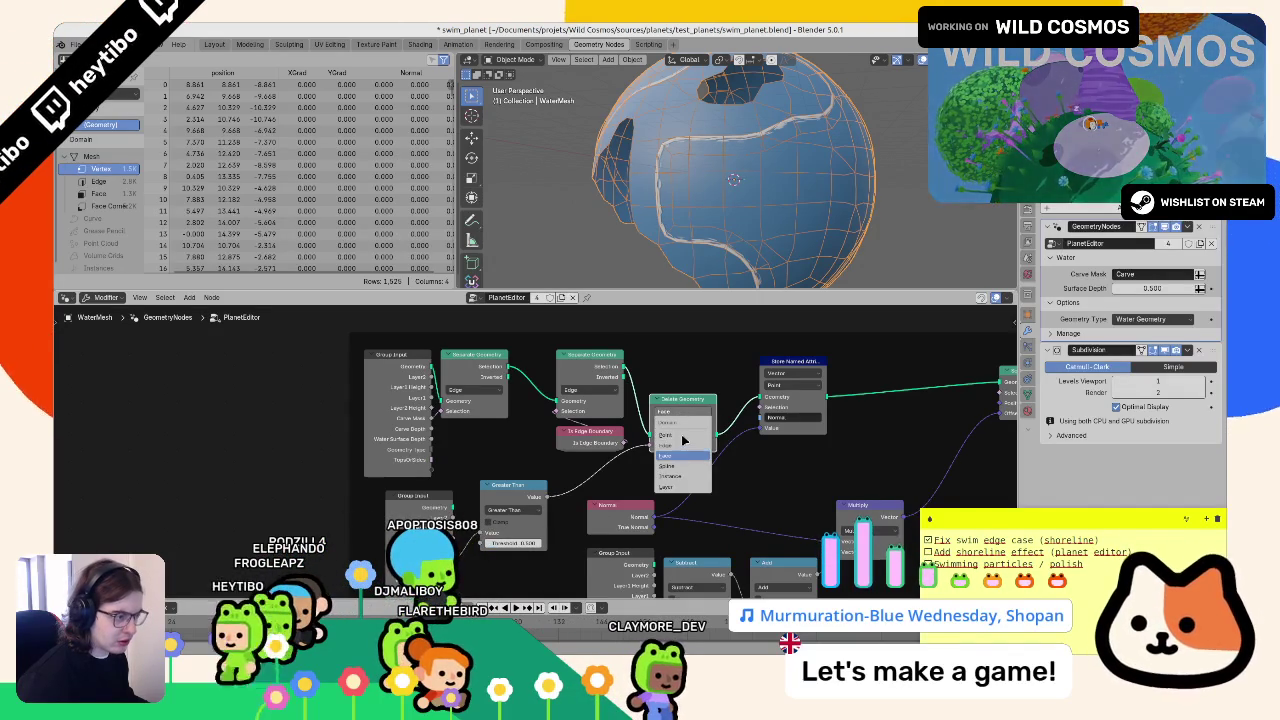
left_click(684, 440)
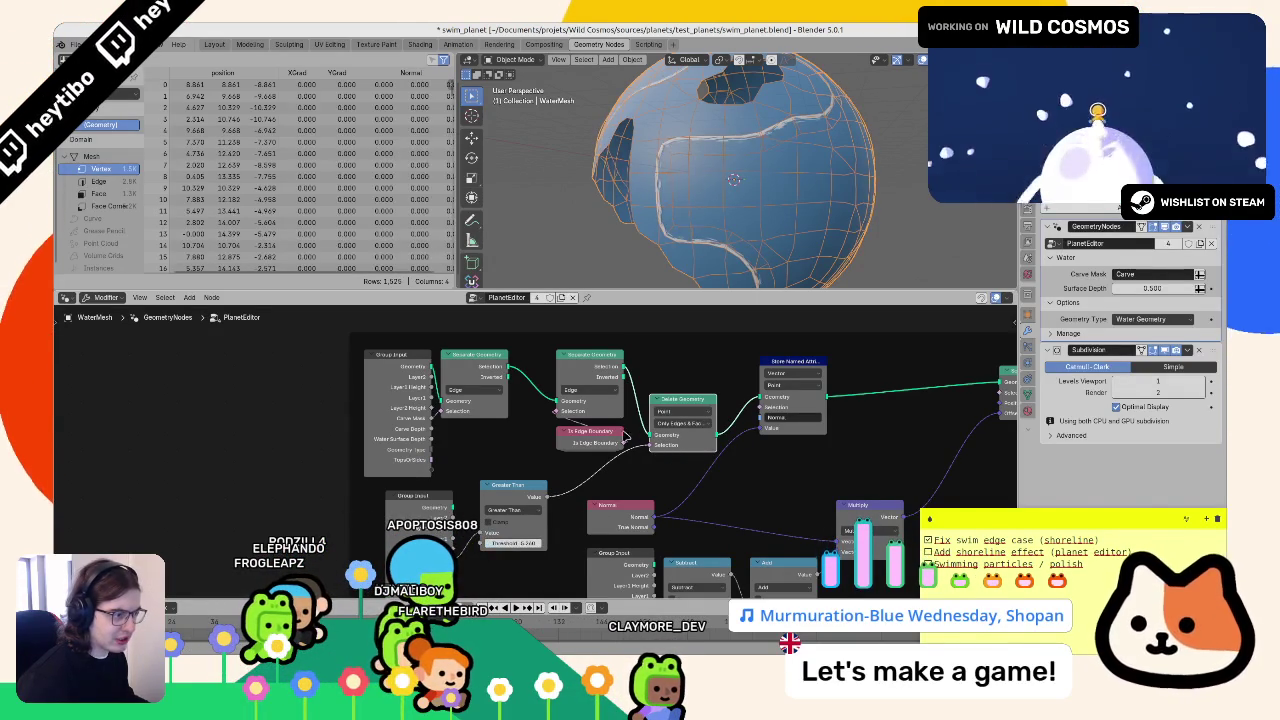
left_click(684, 424)
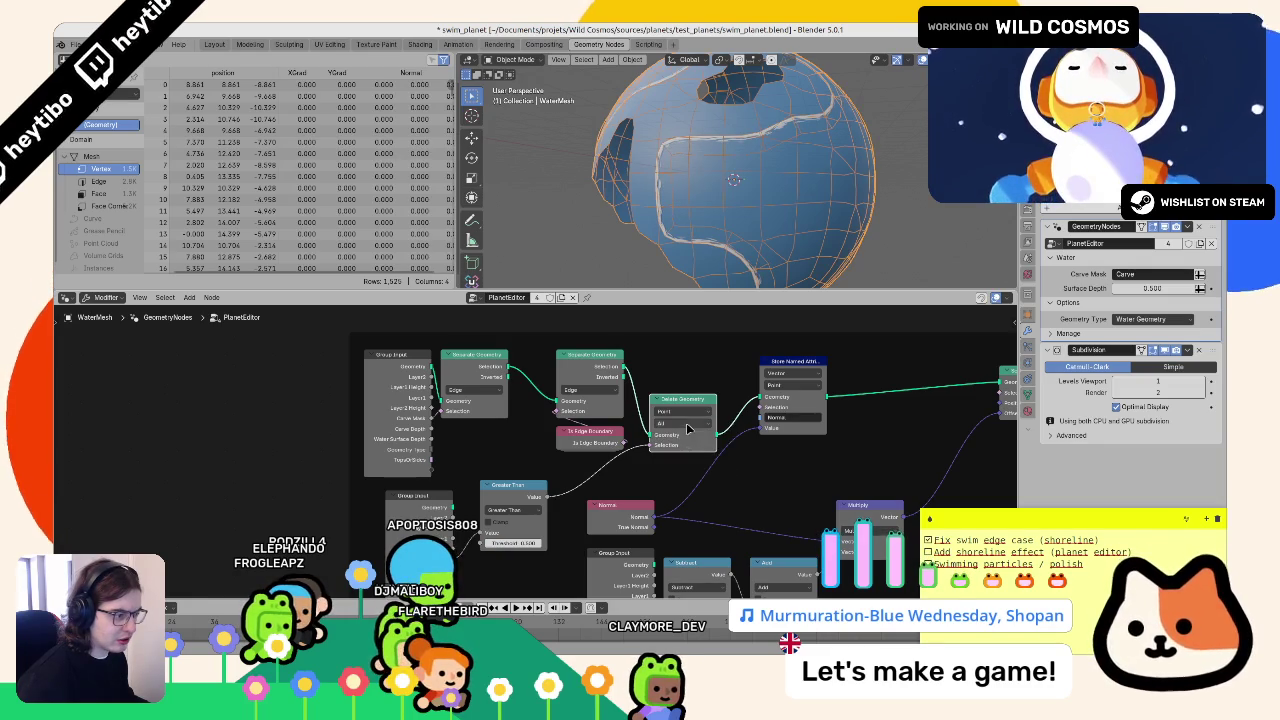
left_click(676, 457)
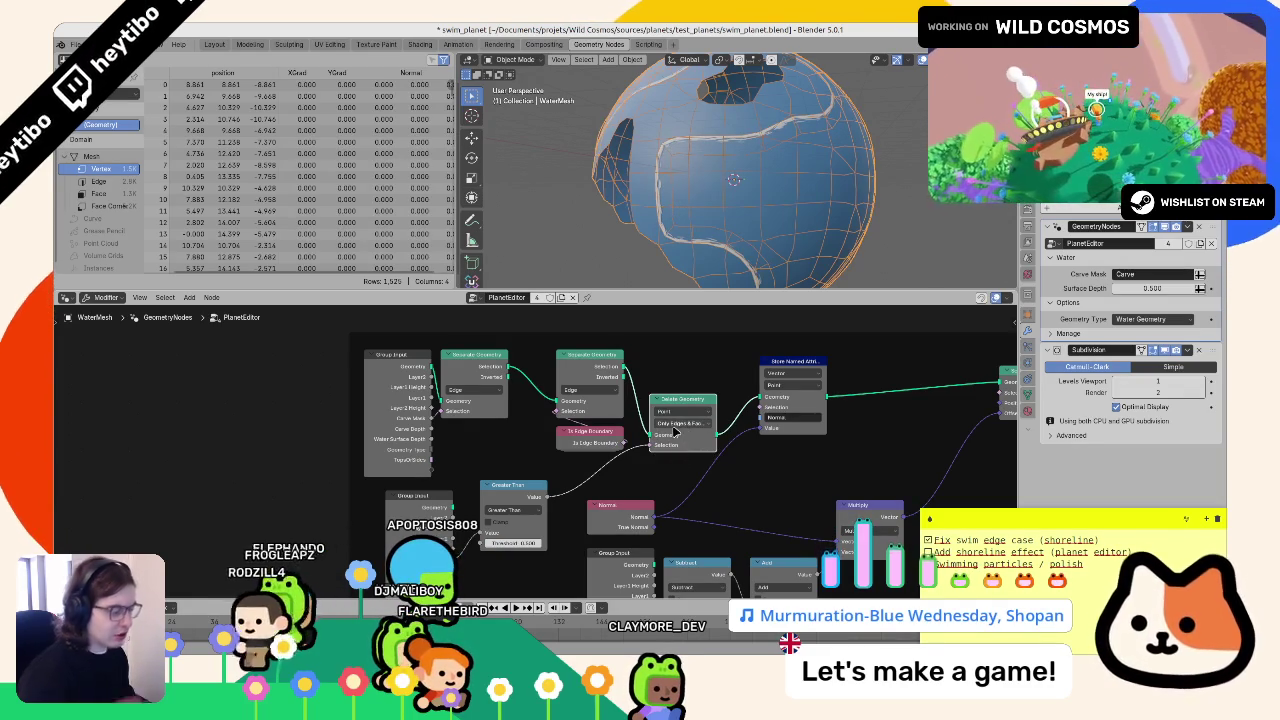
left_click(680, 412)
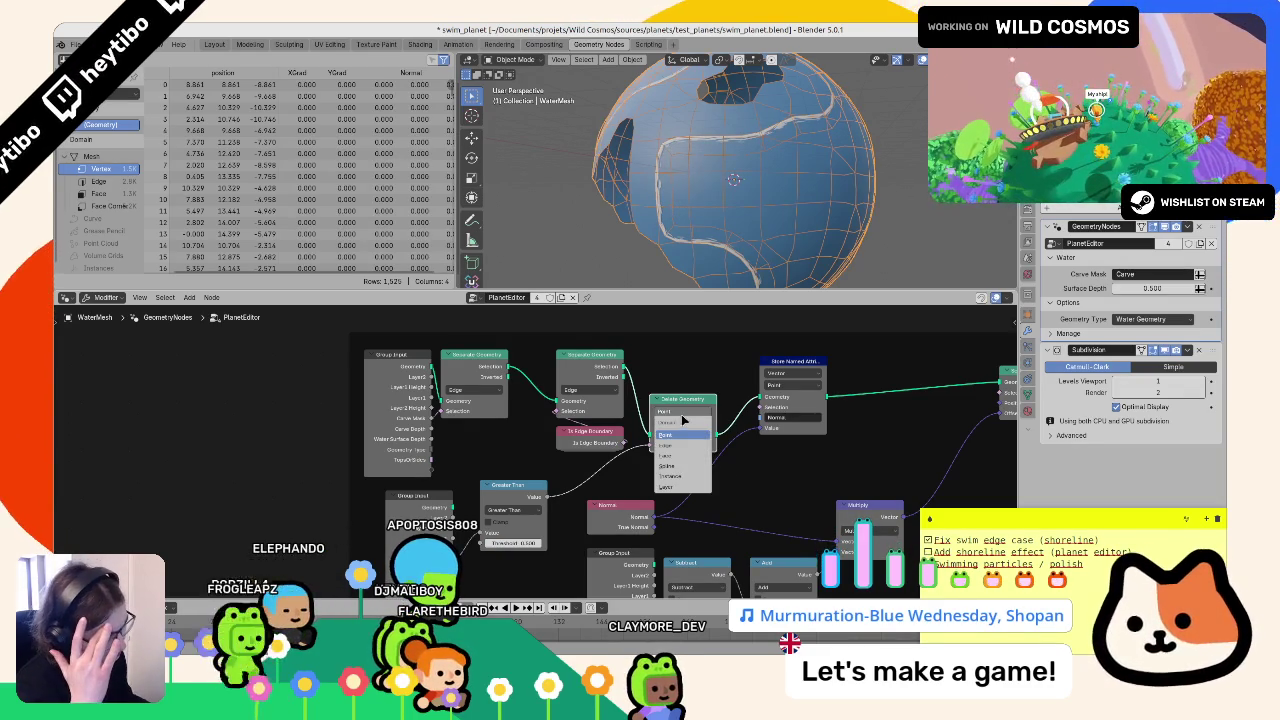
left_click(697, 466)
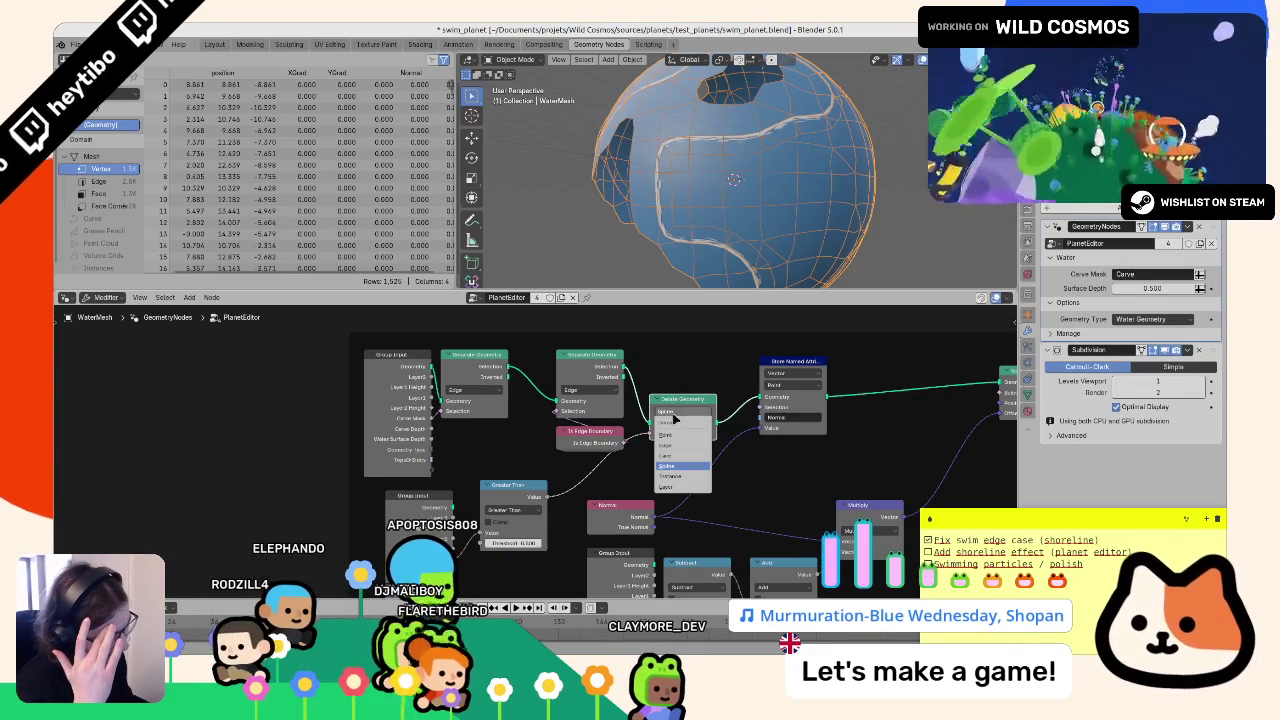
left_click(676, 412)
left_click(688, 458)
left_click(685, 411)
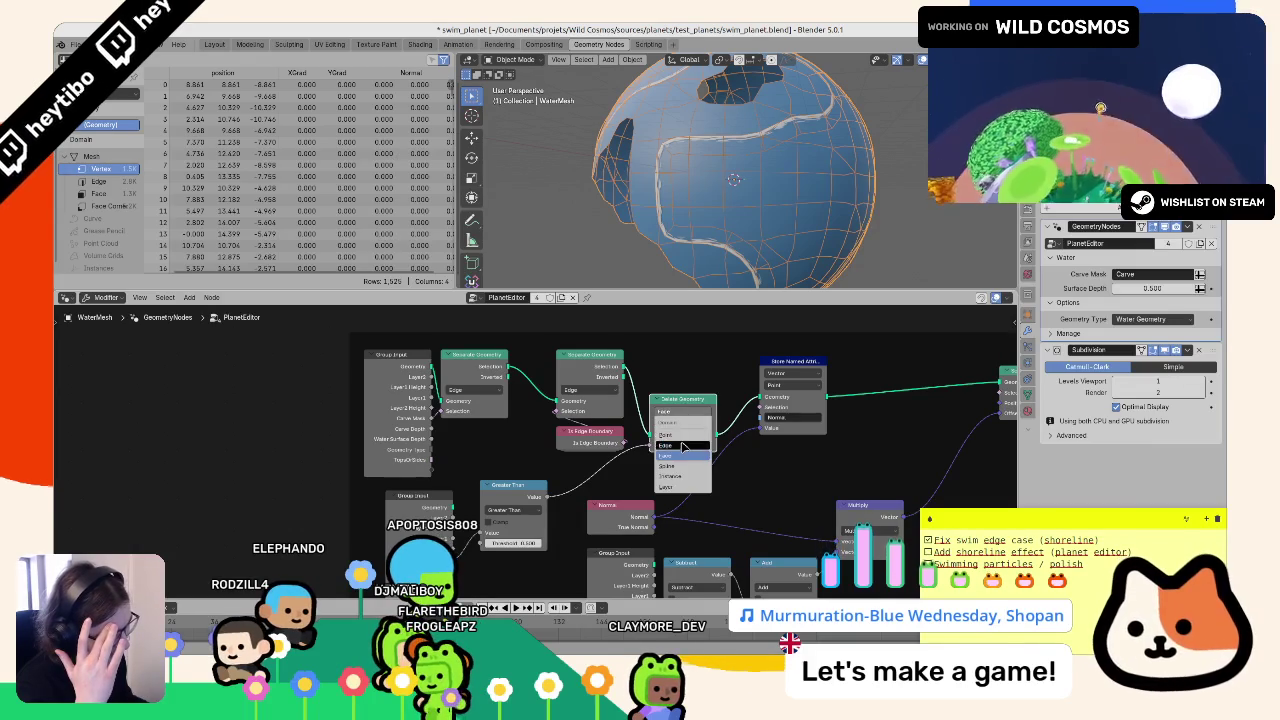
left_click(684, 446)
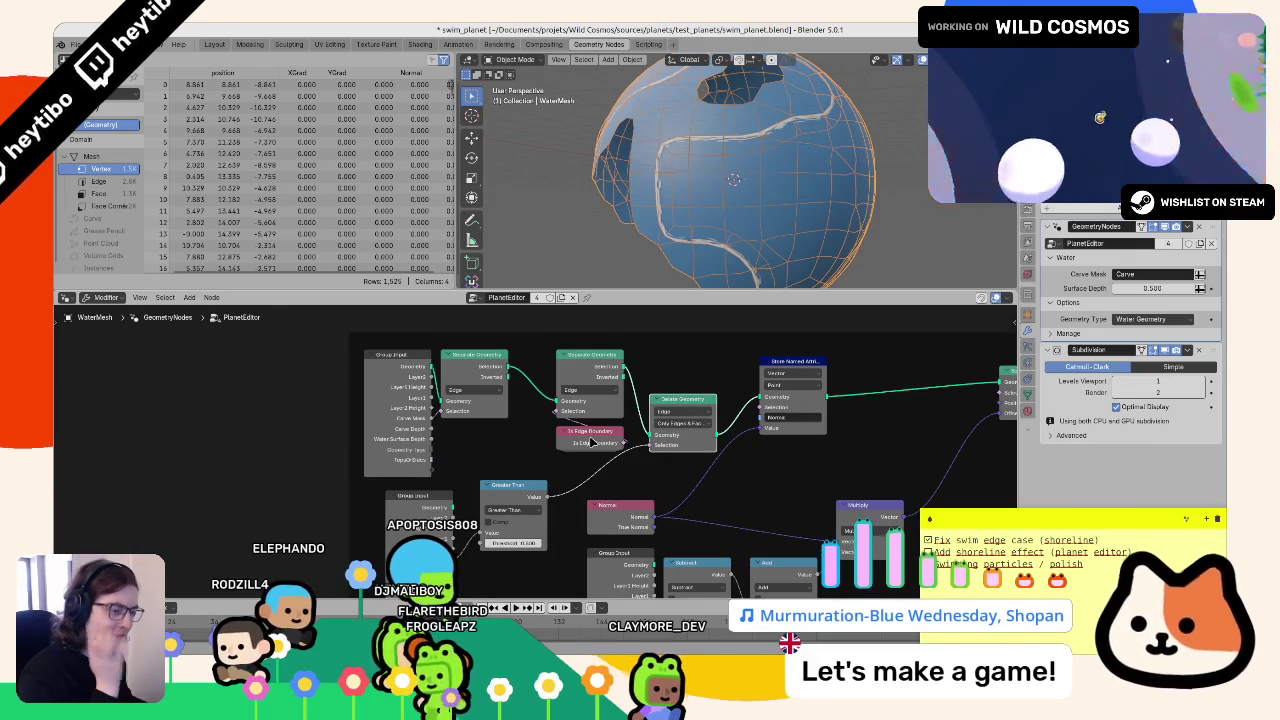
scroll(570, 436, "down", 2)
scroll(488, 437, "up", 2)
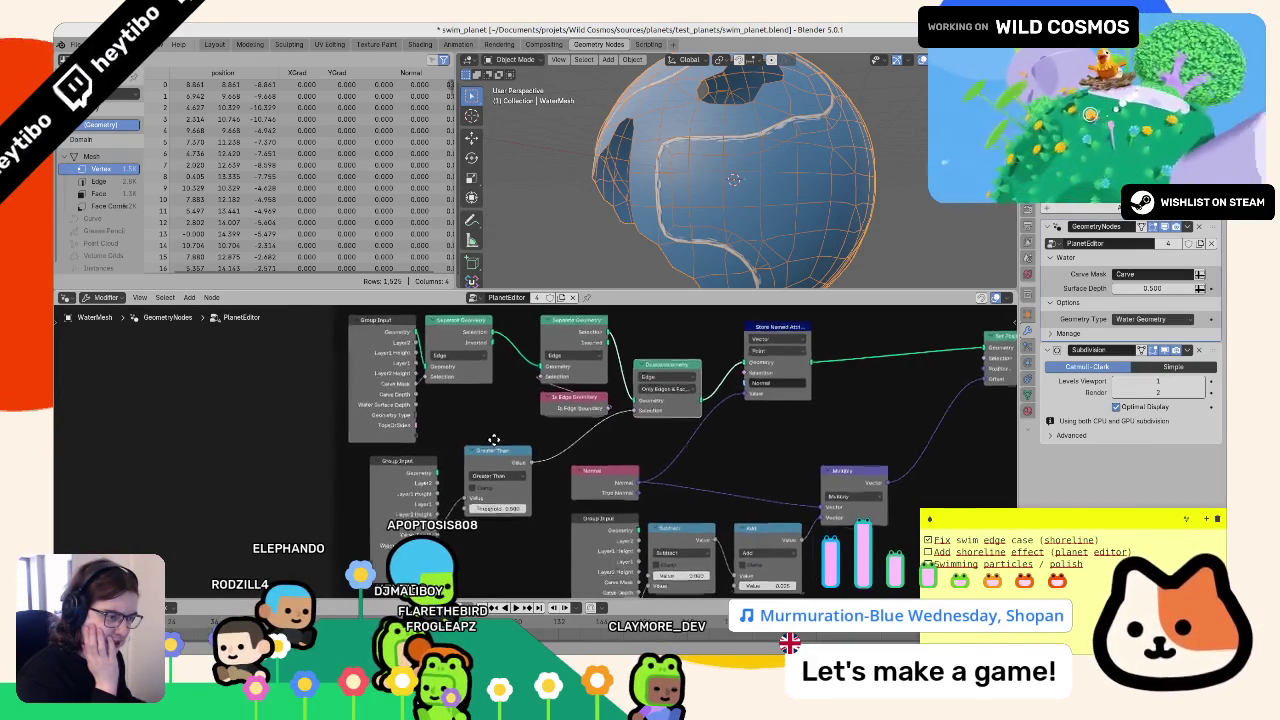
- Move the first Separate Geometry node up and to the right
key("F3")
type("select")
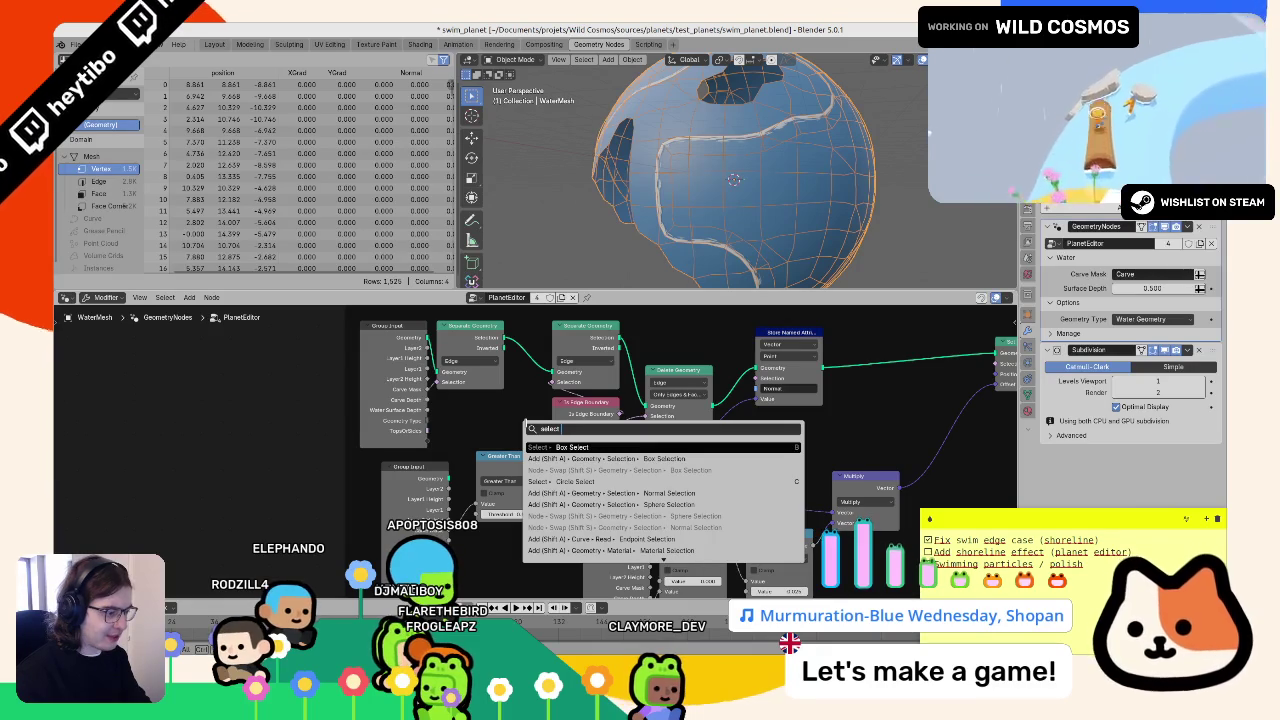
key("Escape")
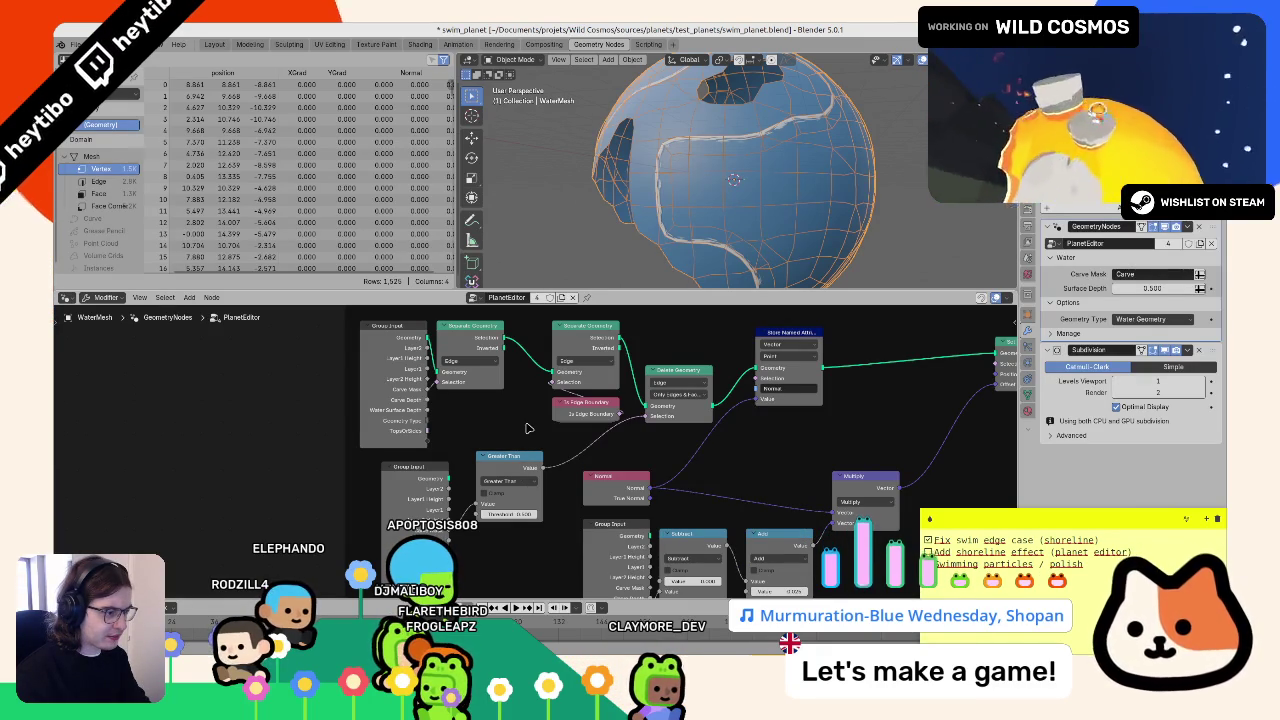
left_click_drag(476, 342, 500, 337)
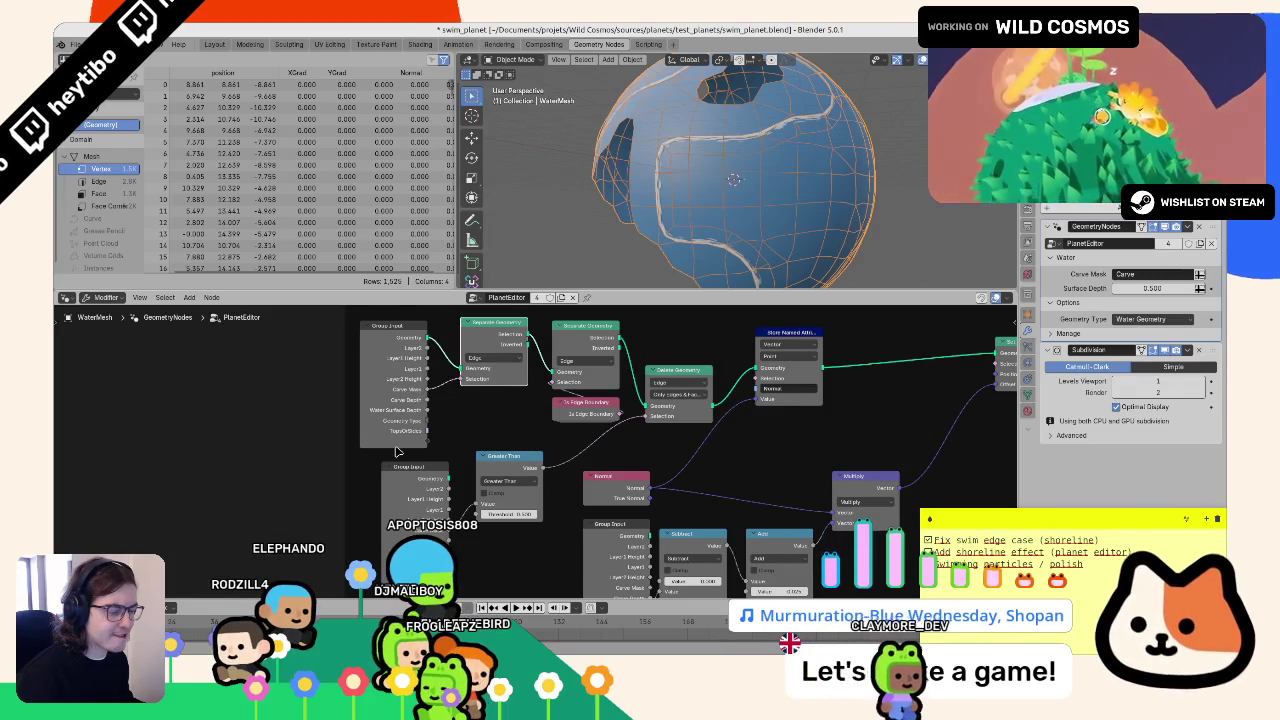
- Duplicate the Greater Than node and set the copy's threshold to 0.04
left_click(480, 460)
key("shift+d")
left_click(444, 370)
key("ctrl+z")
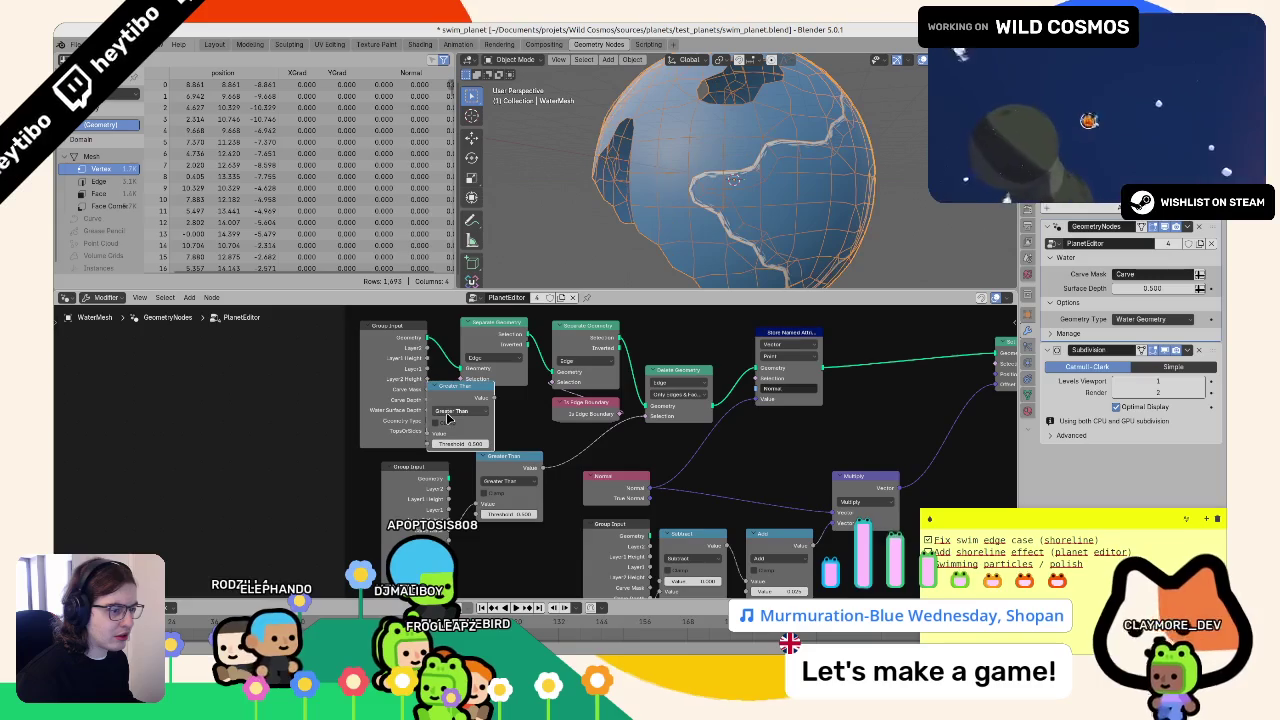
left_click_drag(460, 399, 468, 403)
type("0.04")
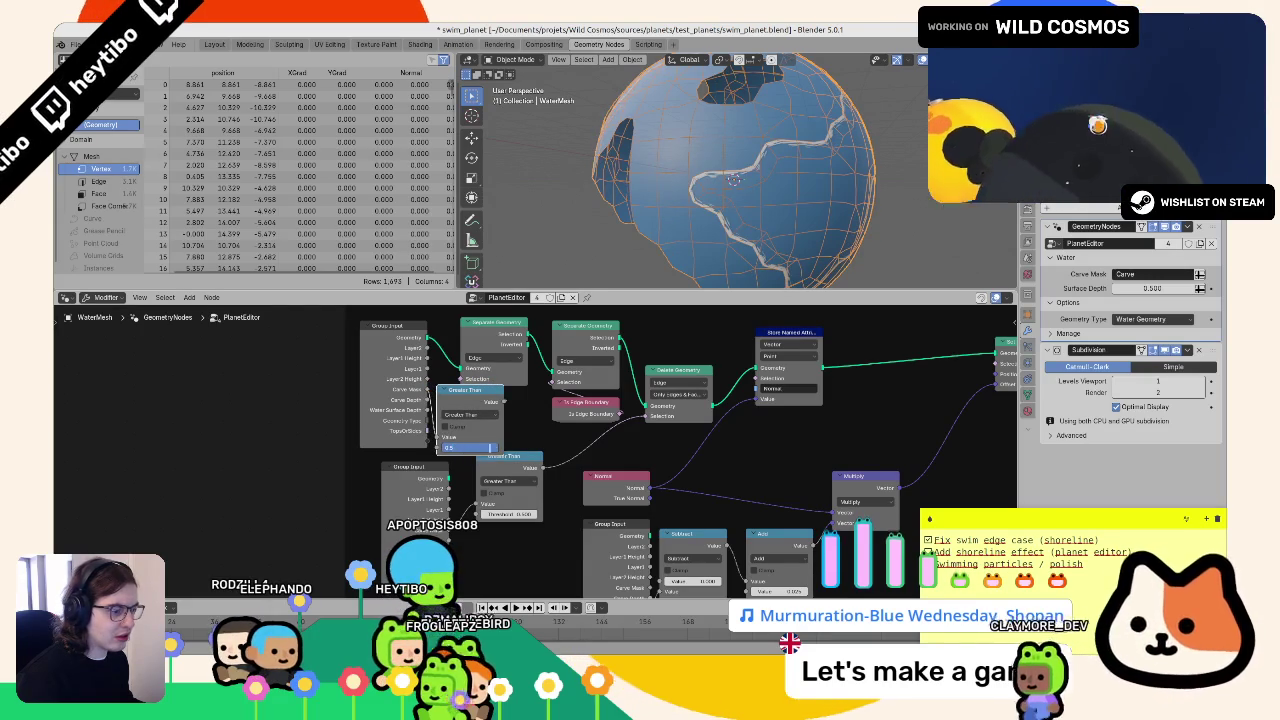
key("Return")
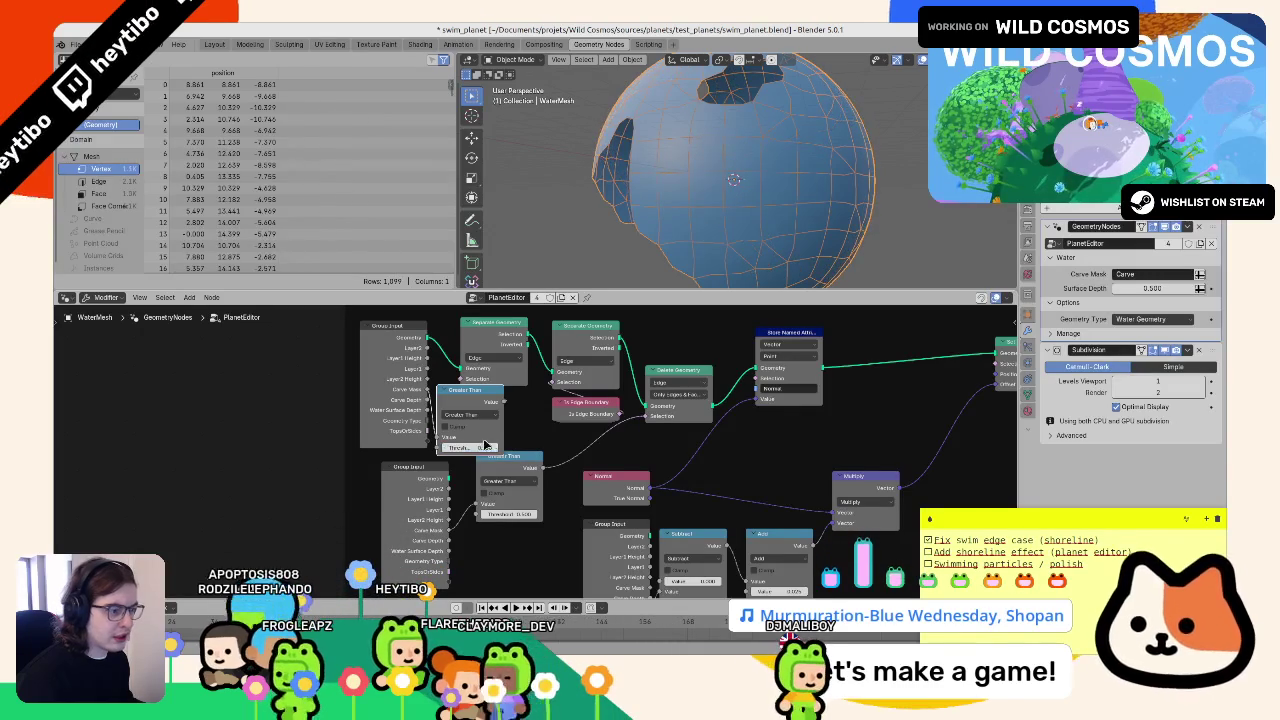
- Delete the extra Greater Than node, recheck Delete Geometry's mode and domain, and bring up the Add menu
key("x")
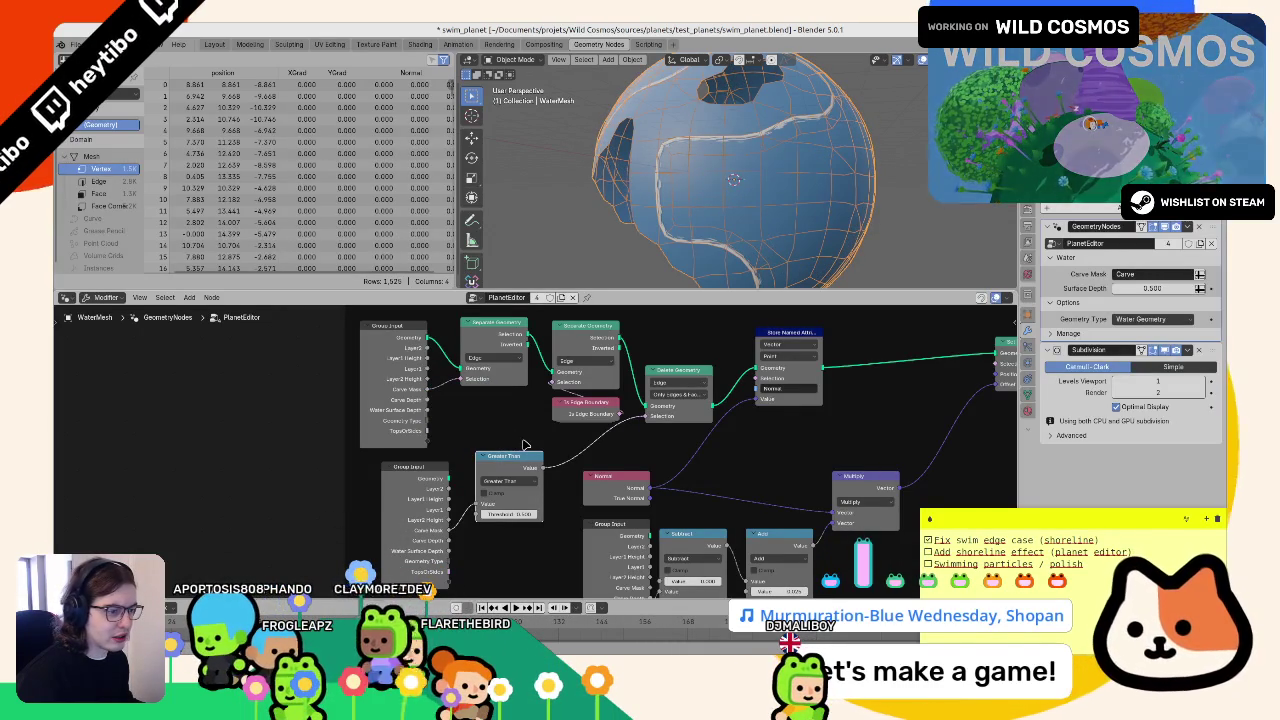
left_click(680, 394)
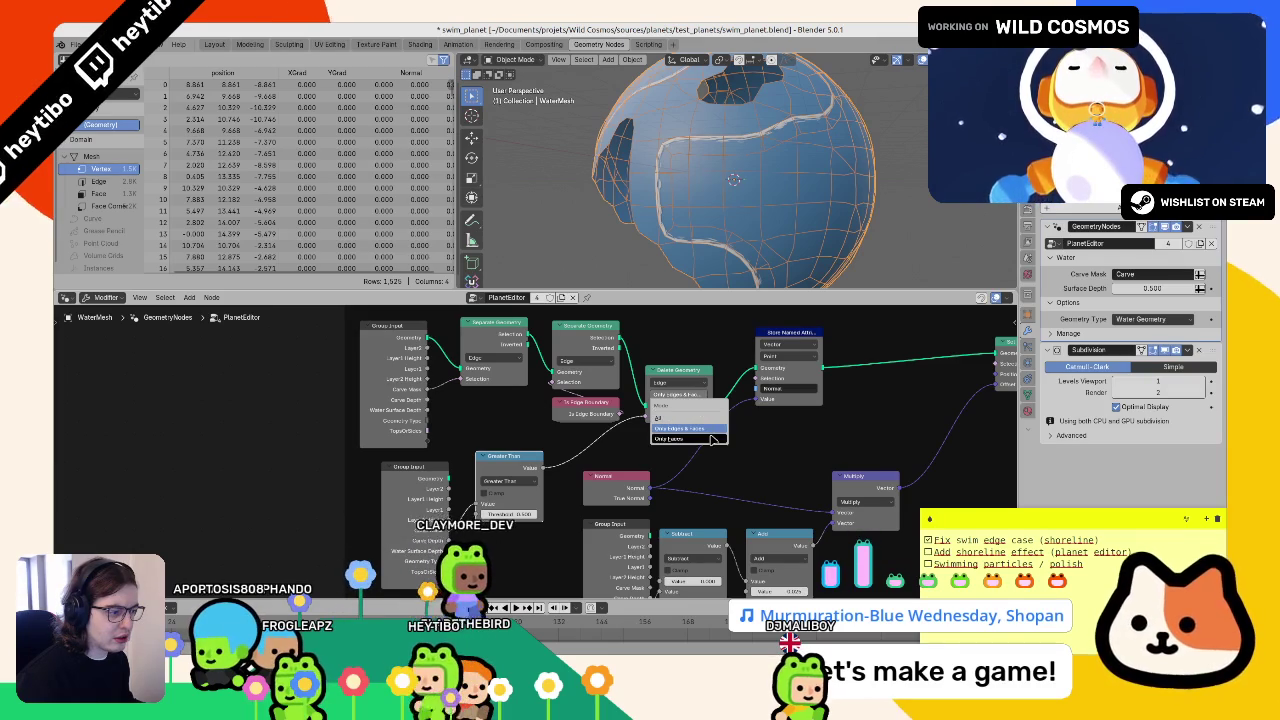
left_click(706, 432)
left_click(682, 383)
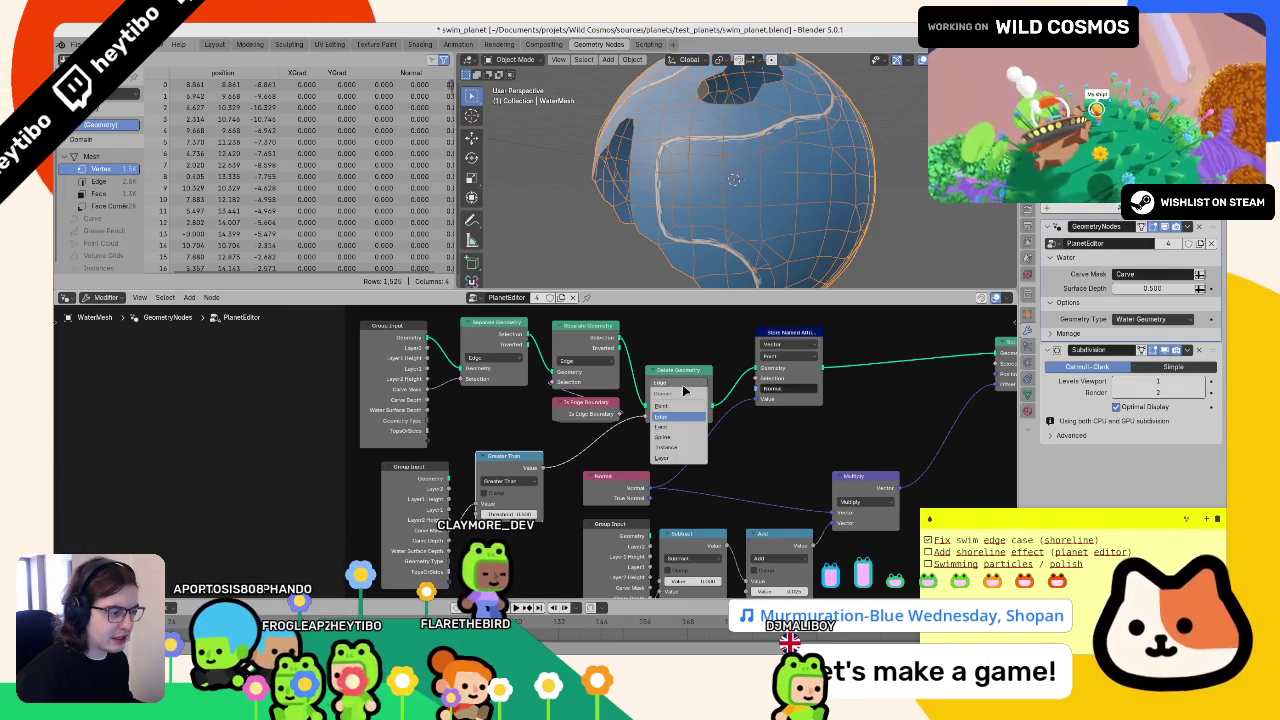
key("F3")
key("Escape")
key("shift+a")
- Try adding Edge Paths to Curves from Mesh > Operations, cancel, and pan to the Shore Generator nodes
mouse_move(655, 451)
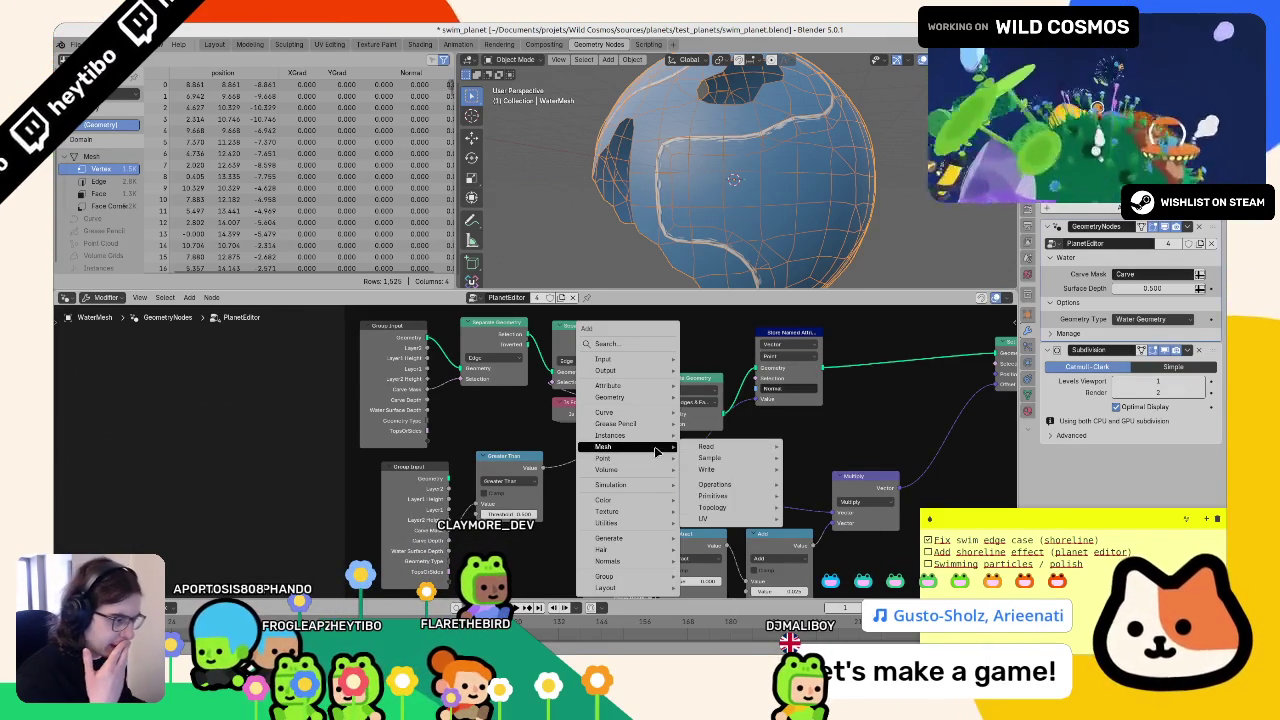
mouse_move(708, 460)
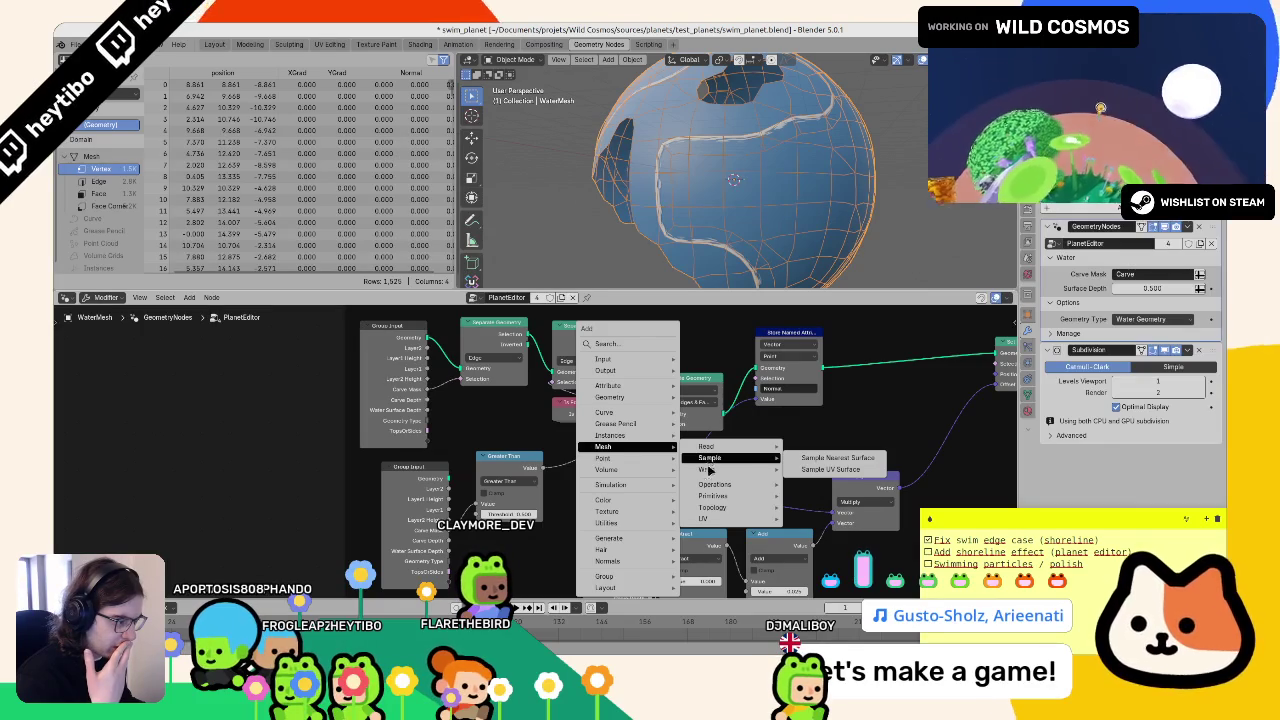
mouse_move(712, 485)
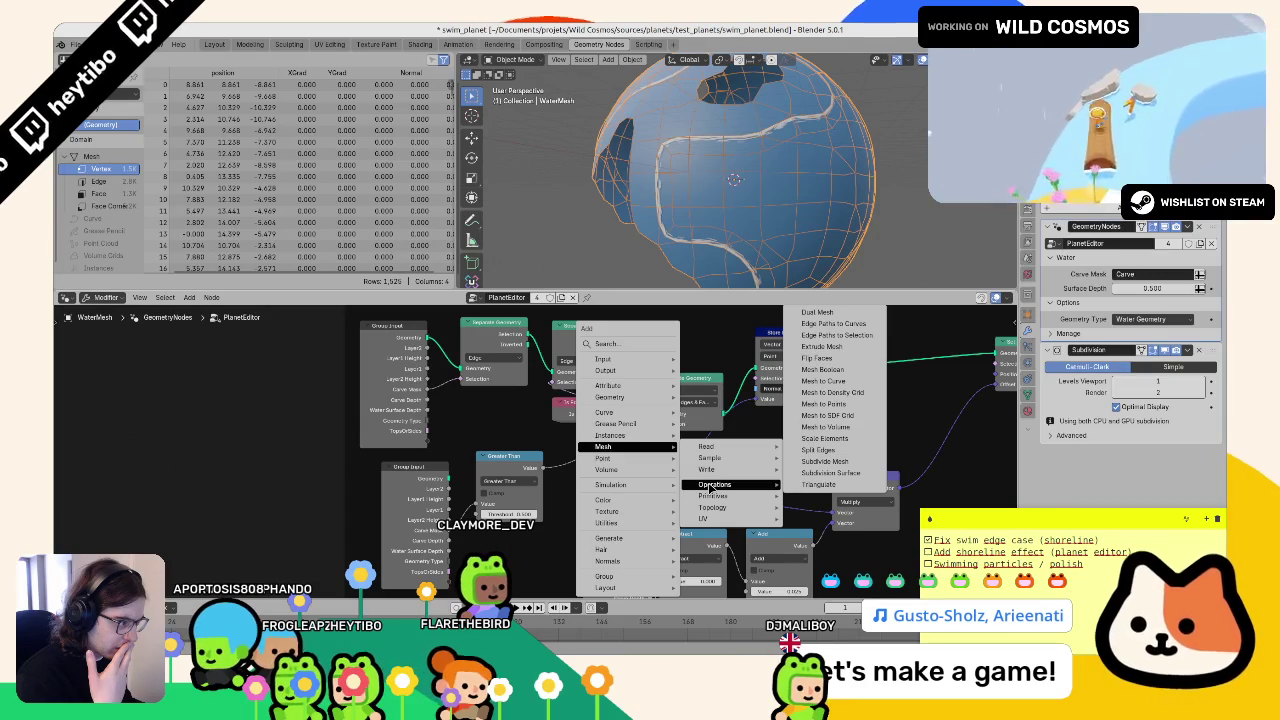
left_click(826, 324)
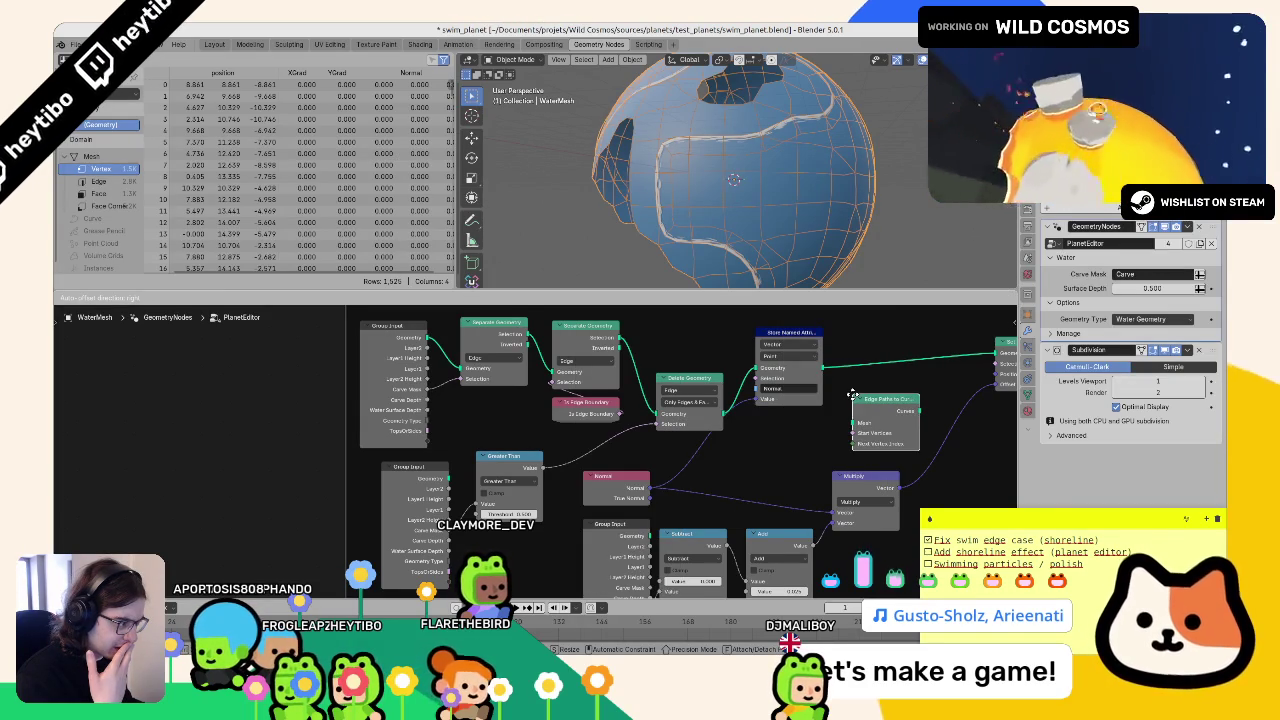
key("Escape")
mouse_move(850, 395)
left_mouse_down()
mouse_move(780, 437)
mouse_move(468, 447)
left_mouse_up()
- Add an Edge Paths to Curves node inside the Shore Generator frame
key("shift+a")
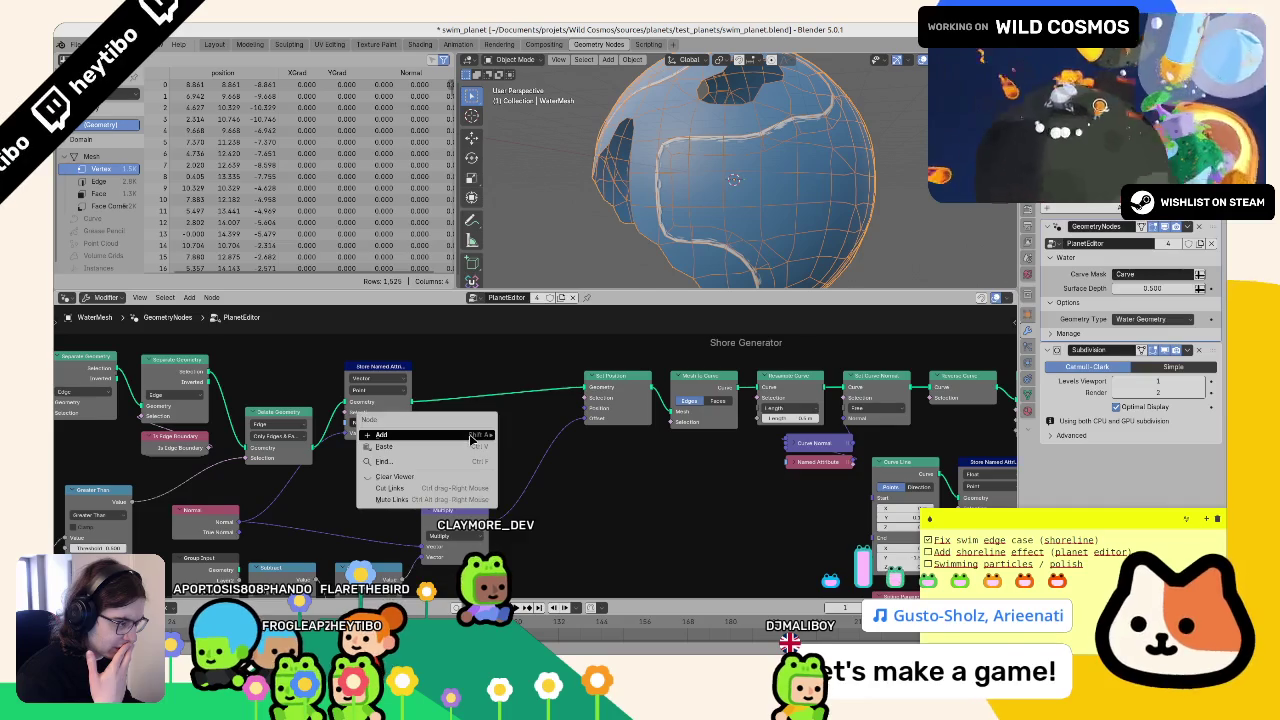
key("shift+a")
mouse_move(495, 410)
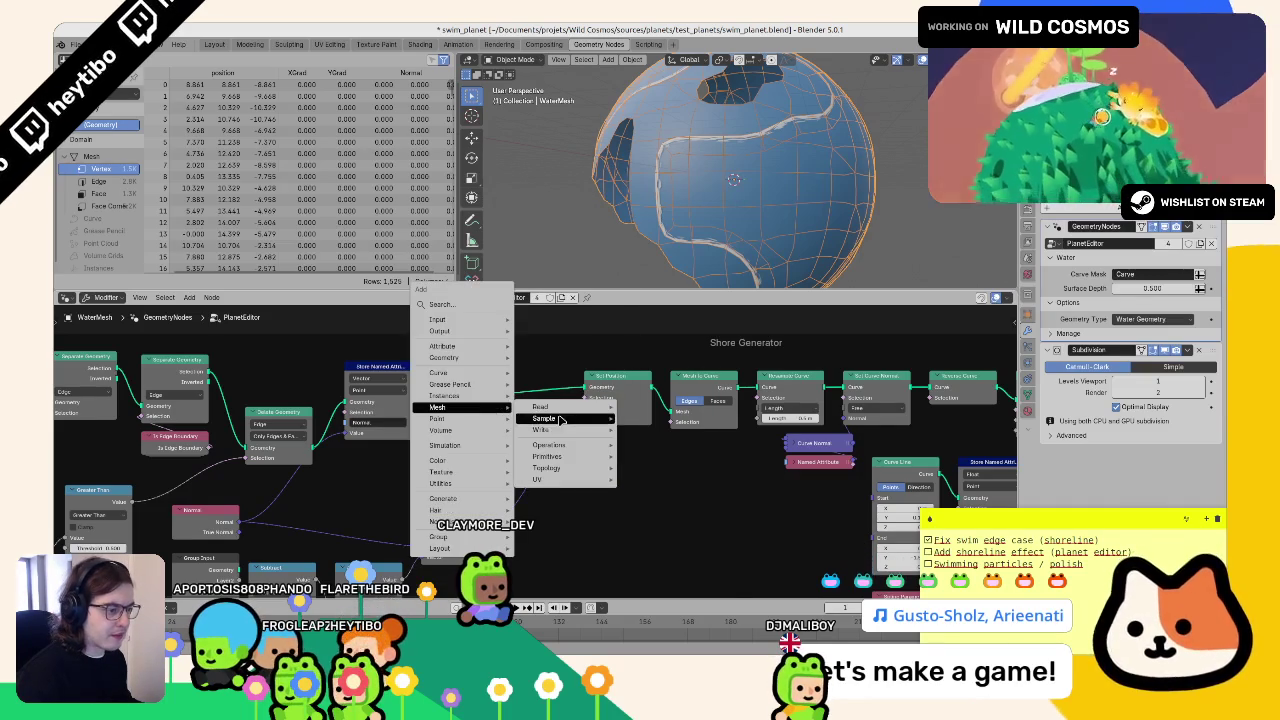
mouse_move(567, 449)
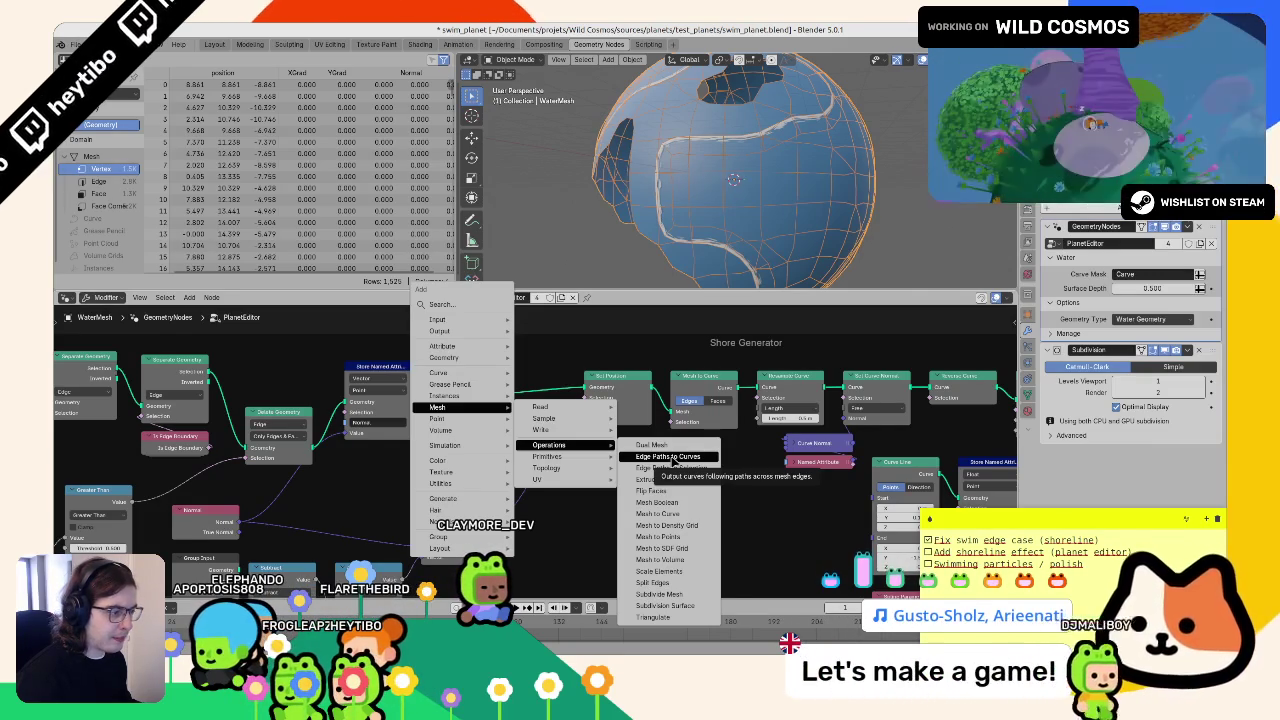
left_click(668, 457)
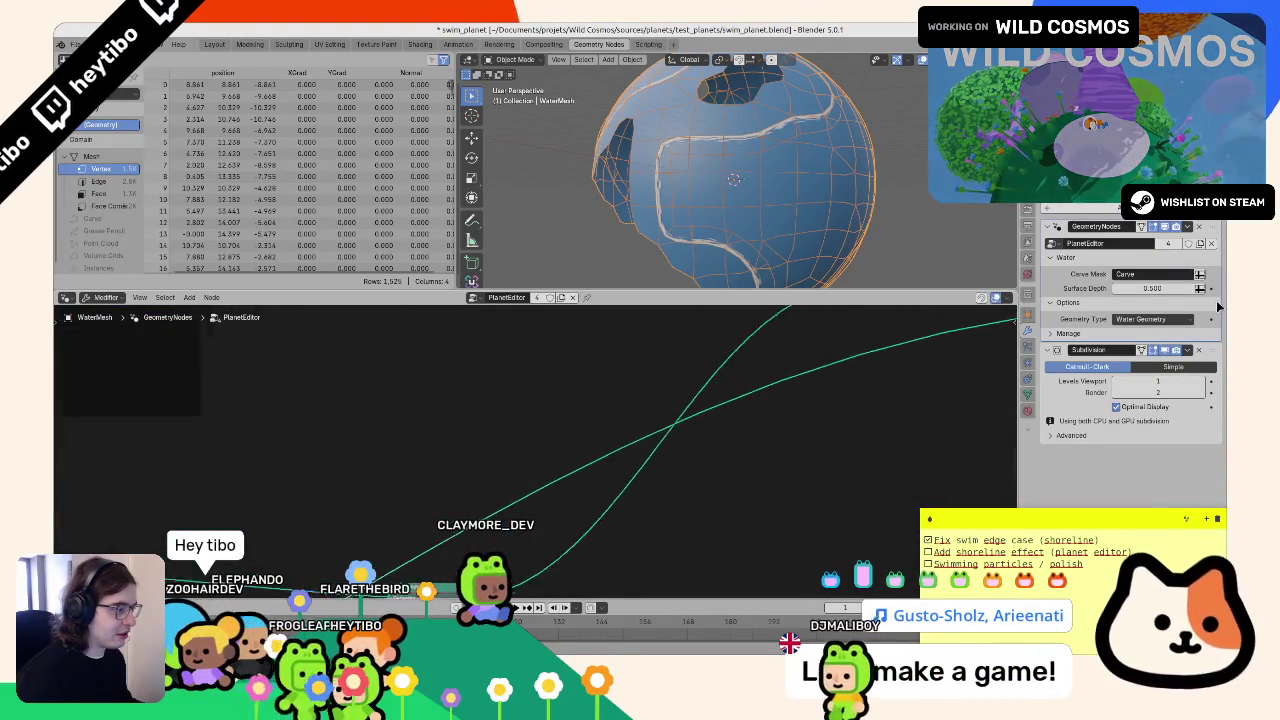
left_click(815, 410)
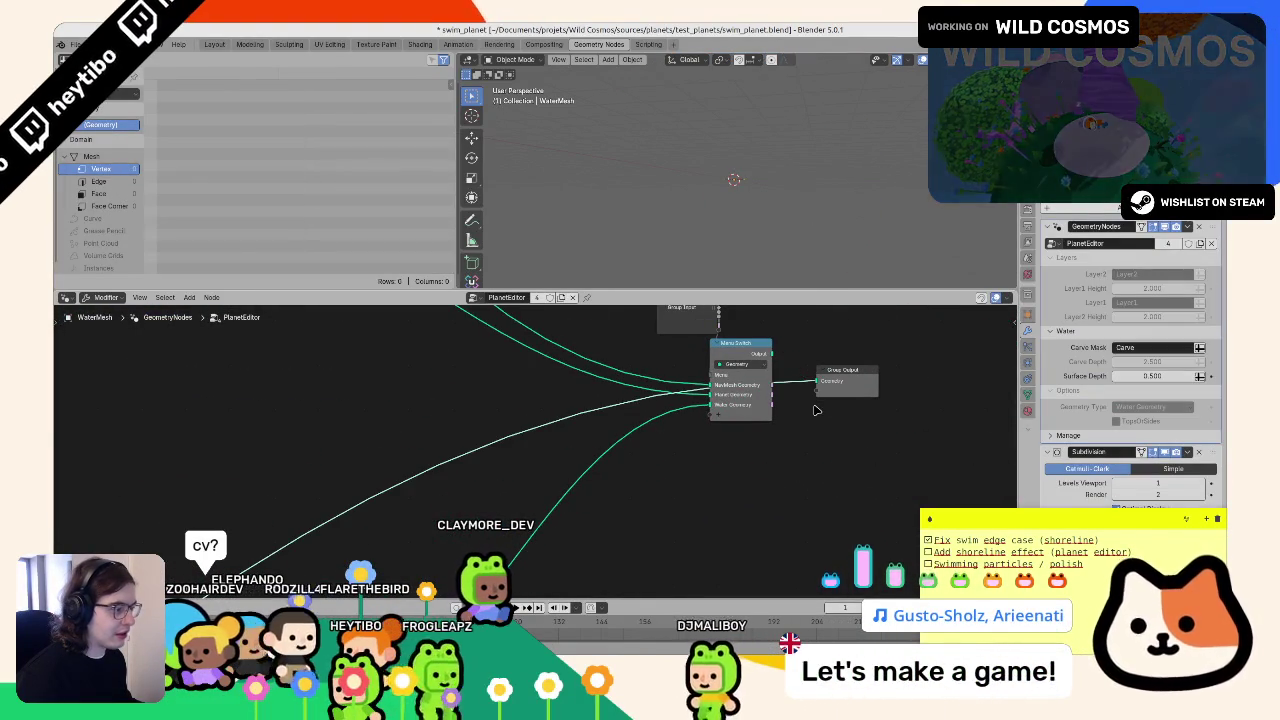
- Undo back to before the Edge Paths to Curves node was added
key("ctrl+z")
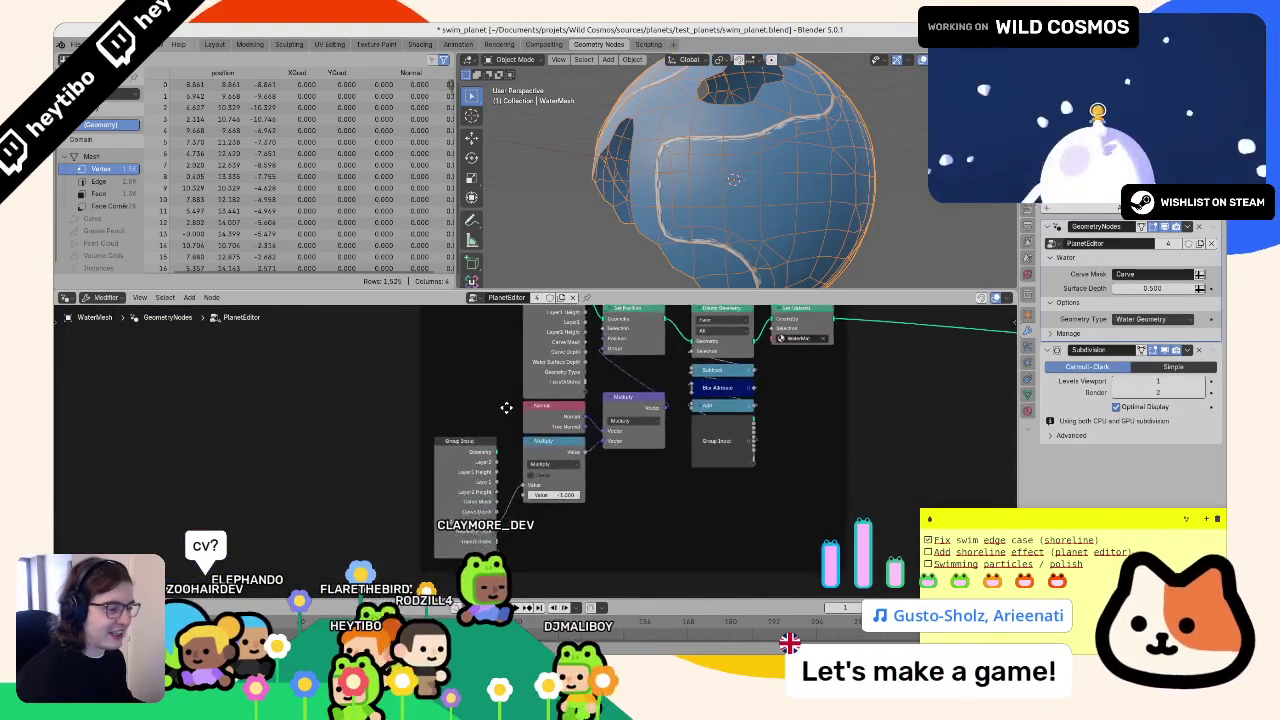
key("ctrl+z")
key("ctrl+z")
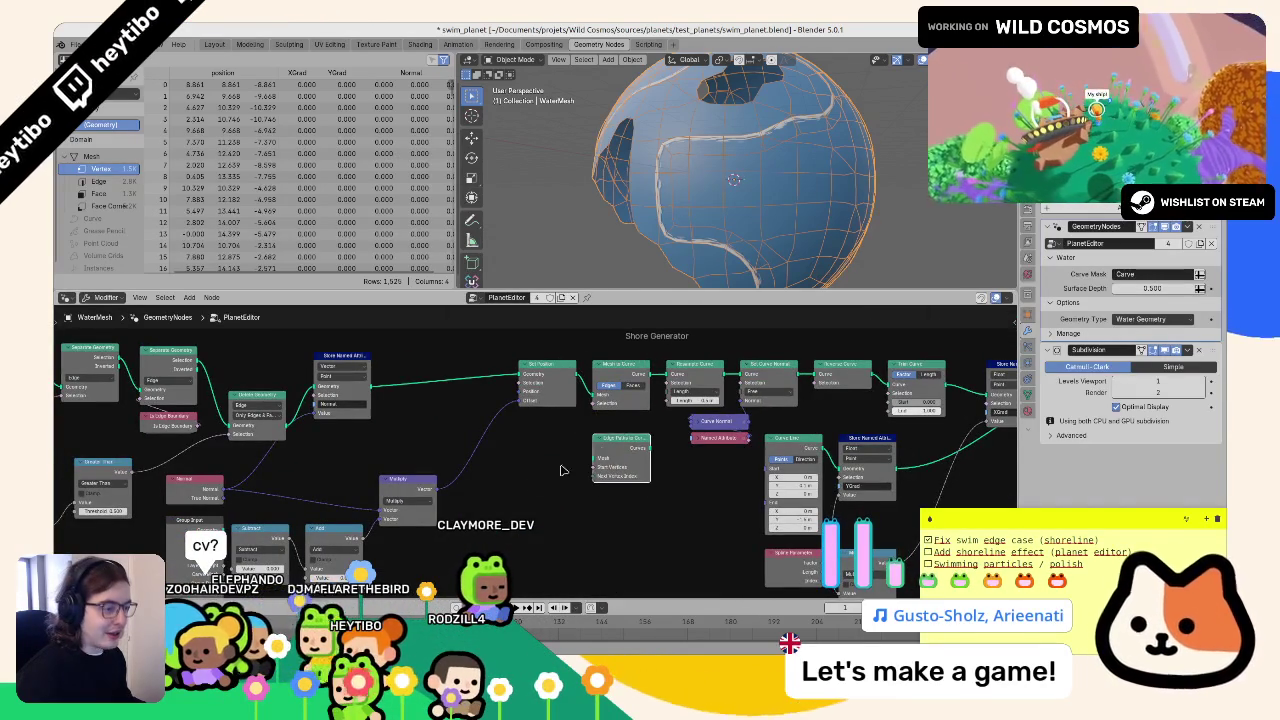
key("ctrl+z")
key("ctrl+z")
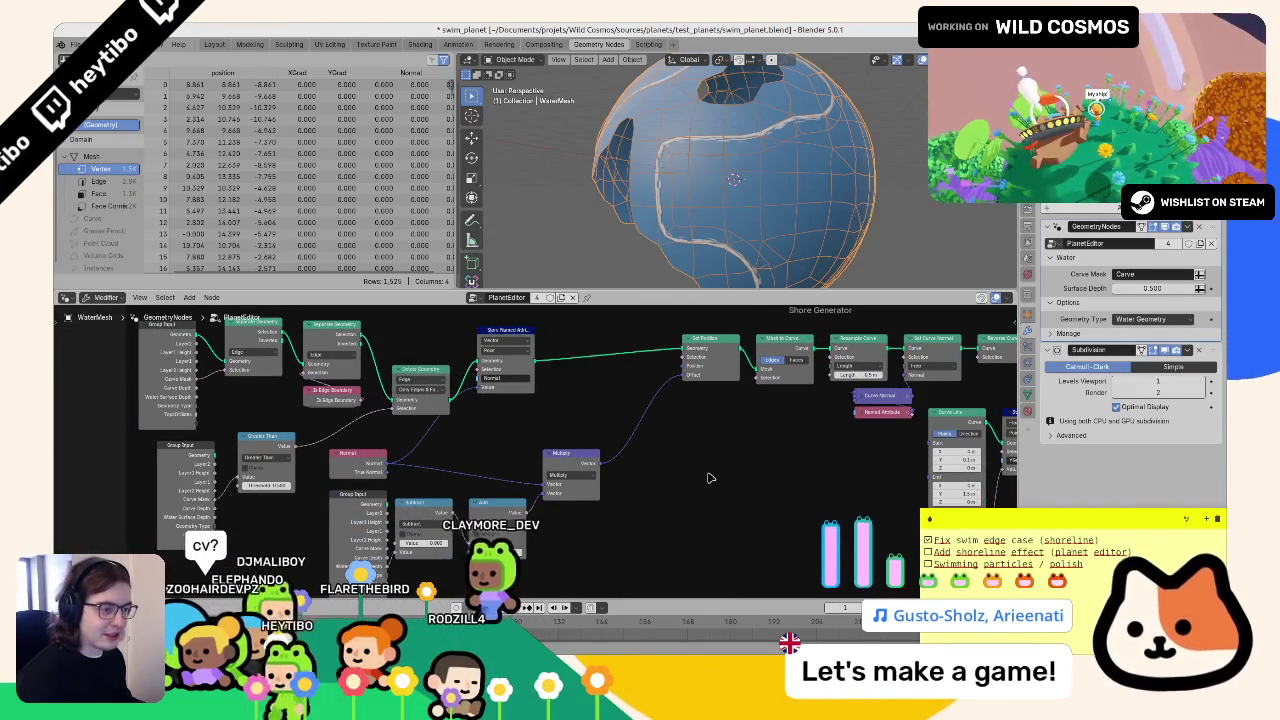
key("ctrl+z")
key("ctrl+z")
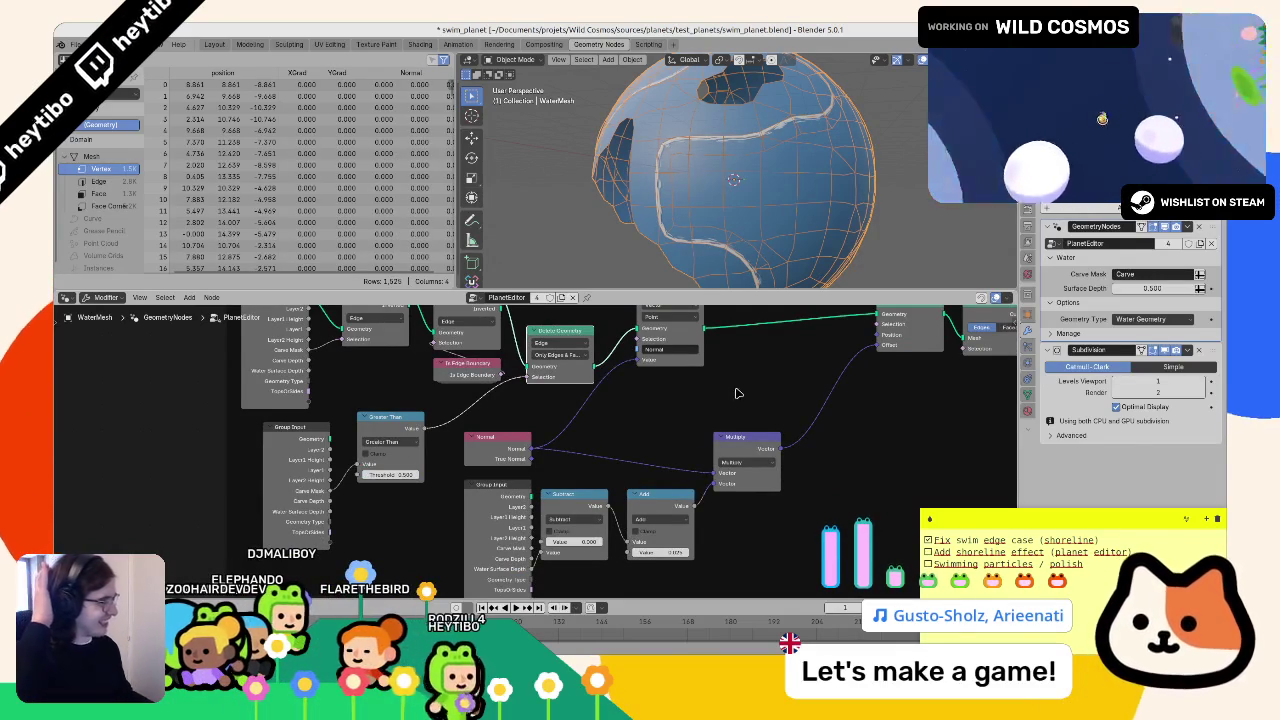
- Shift the Store Named Attribute node to the right within the Shore Generator frame
left_click_drag(736, 393, 530, 457)
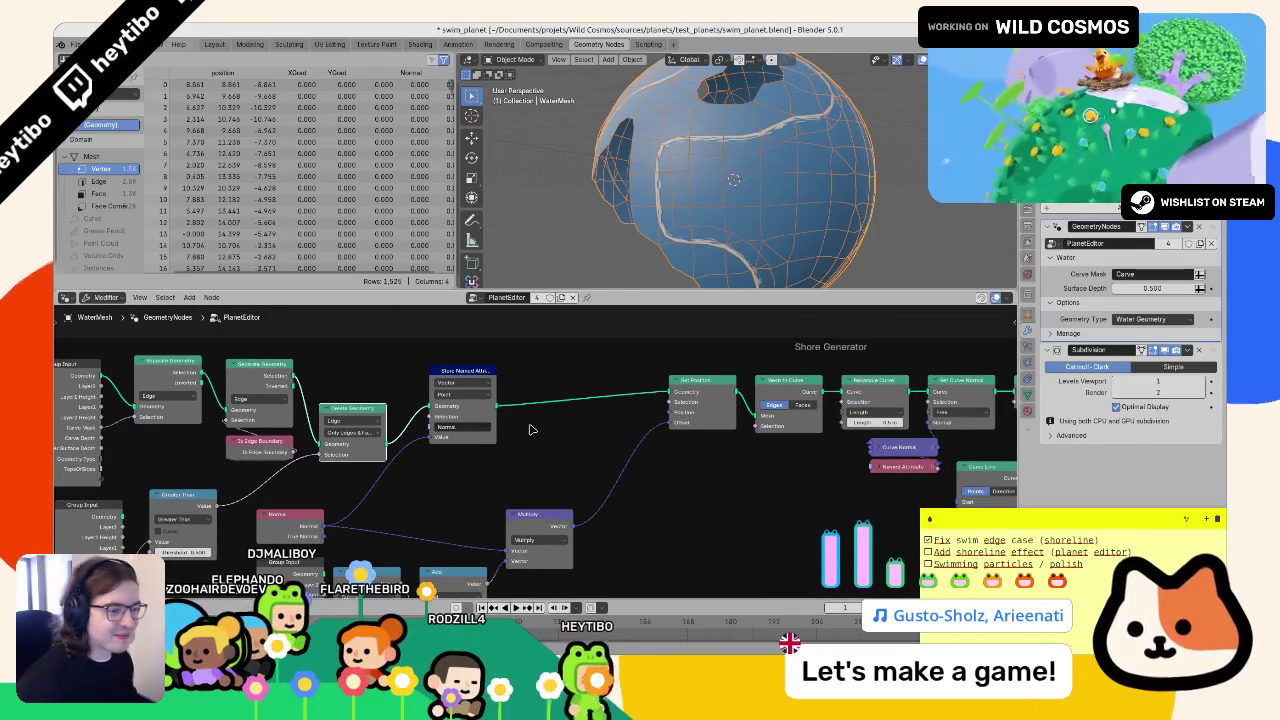
left_click_drag(620, 434, 704, 412)
scroll(642, 434, "up", 2)
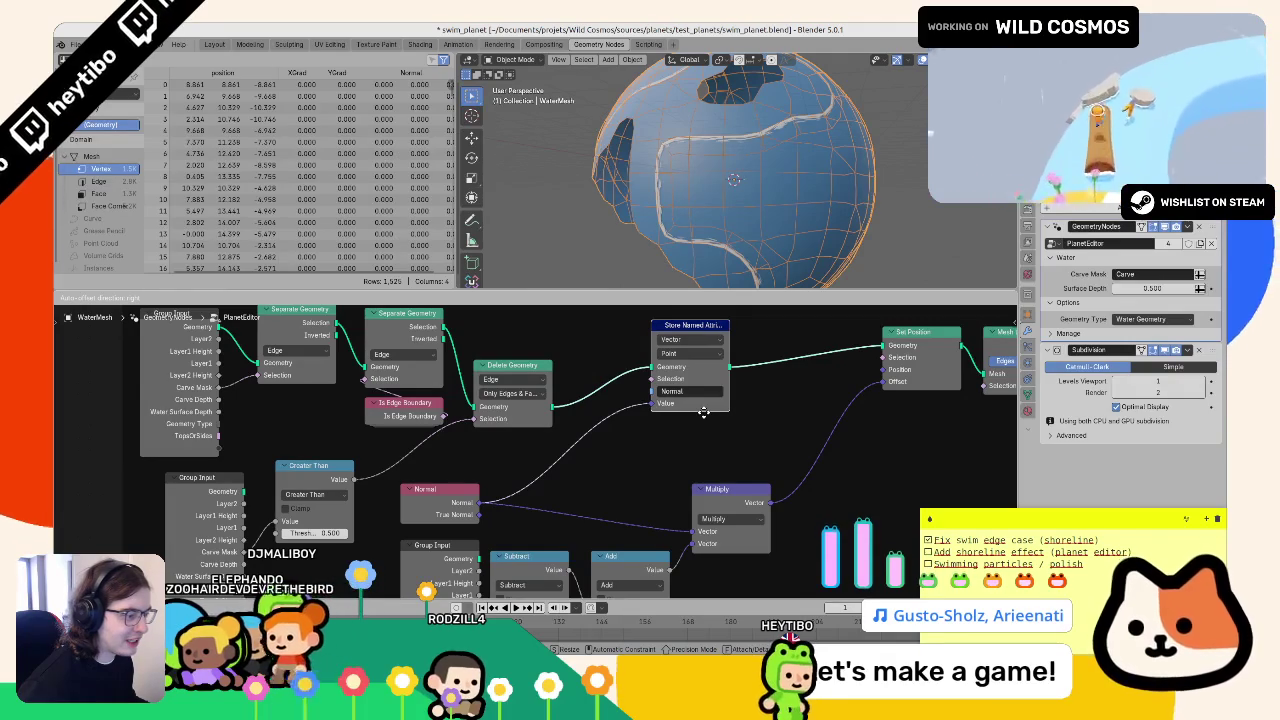
left_click(704, 412)
left_click_drag(704, 412, 535, 451)
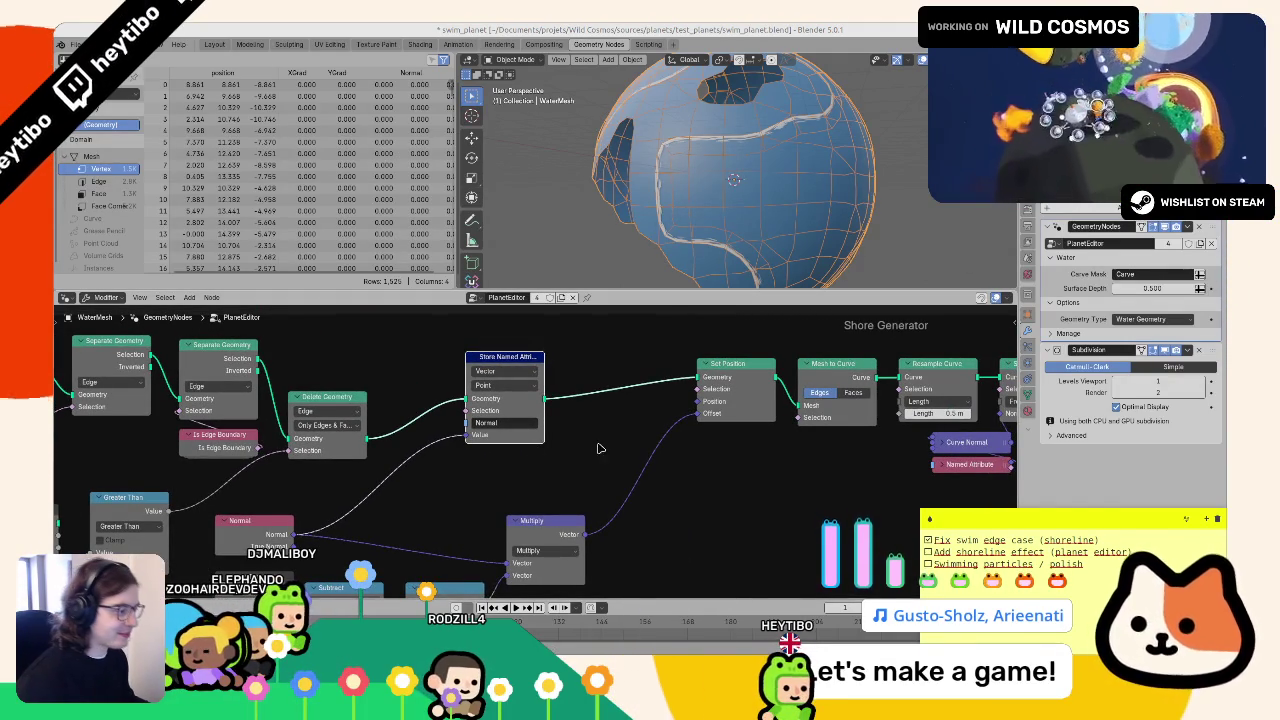
- Change the Resample Curve length and lower the Trim Curve end to shorten the shoreline
left_click_drag(598, 448, 489, 471)
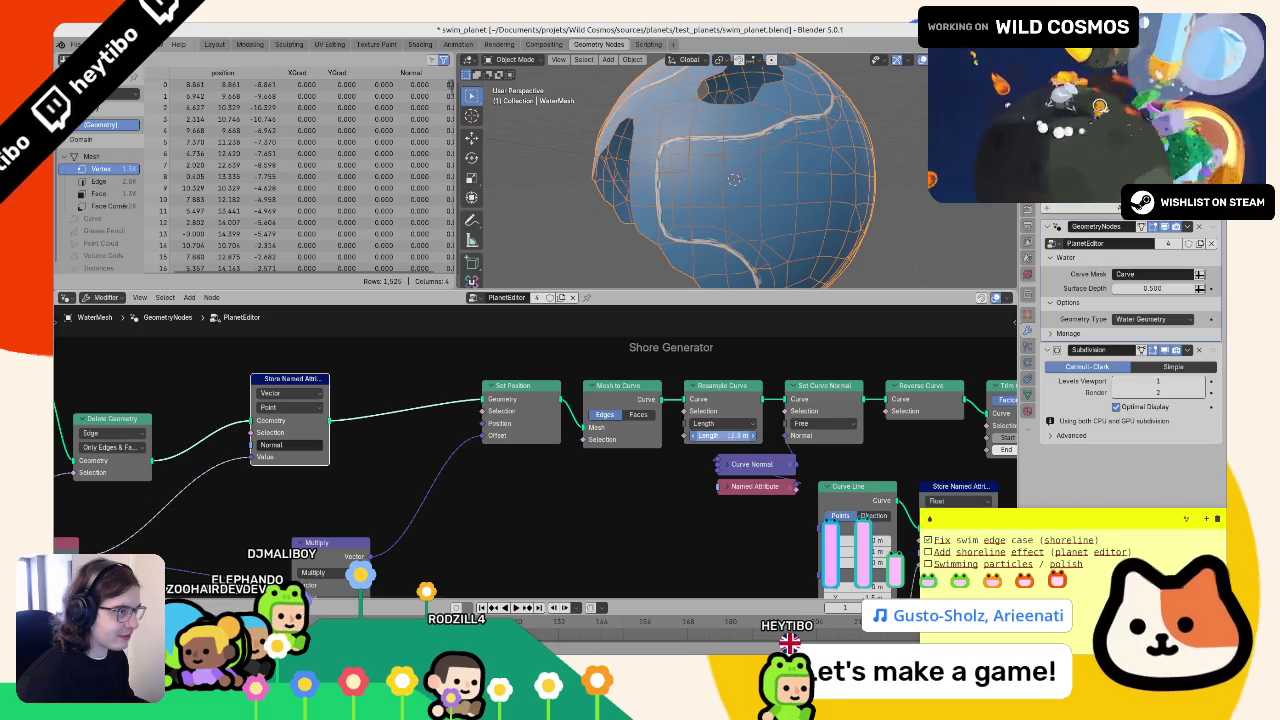
mouse_move(720, 435)
left_mouse_down()
mouse_move(781, 410)
mouse_move(389, 393)
left_mouse_up()
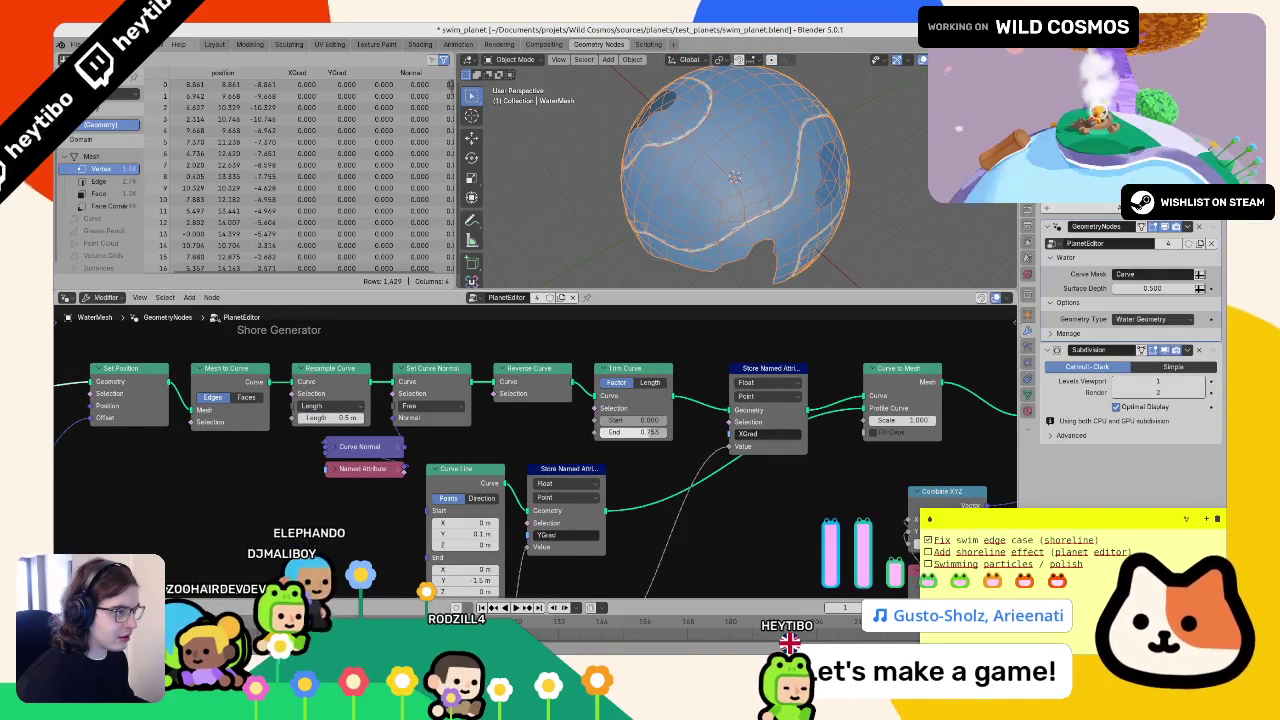
mouse_move(650, 432)
left_mouse_down()
mouse_move(697, 204)
mouse_move(680, 204)
mouse_move(770, 204)
mouse_move(680, 204)
left_mouse_up()
mouse_move(640, 432)
left_mouse_down()
mouse_move(620, 432)
mouse_move(650, 432)
left_mouse_up()
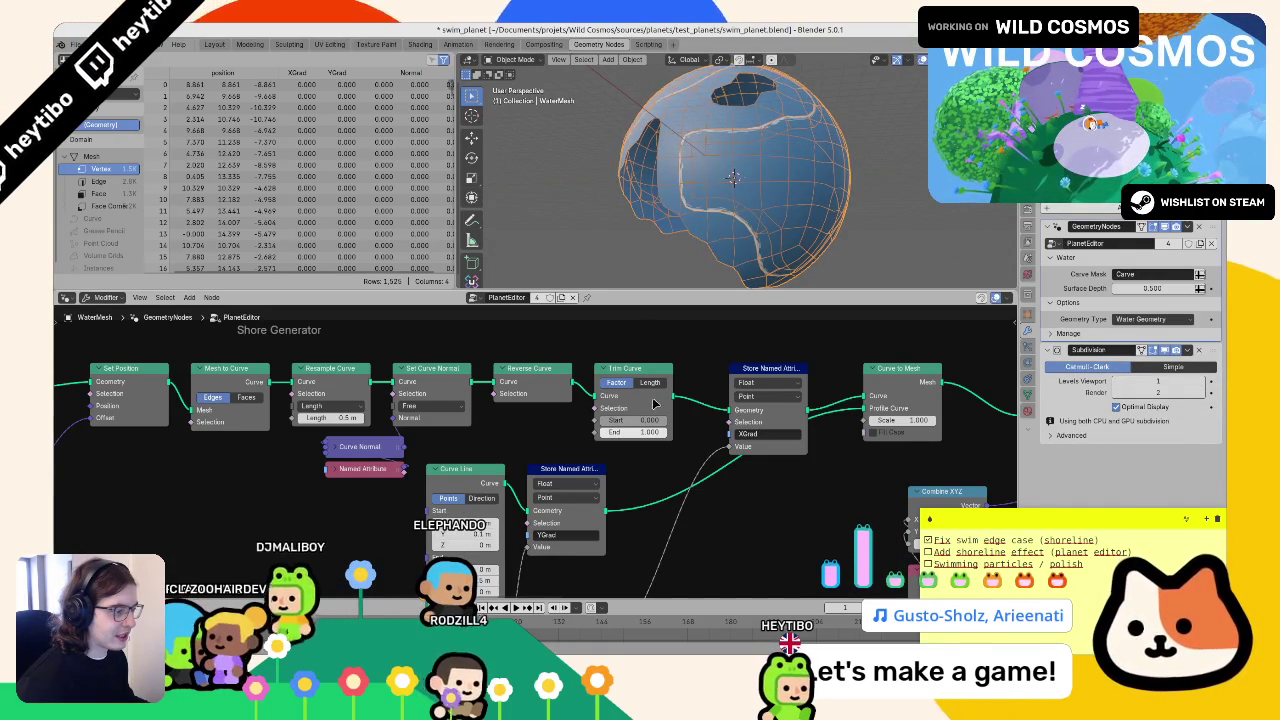
- Pan across the node graph and select the Group Input node
scroll(830, 430, "left", 3)
scroll(830, 428, "left", 5)
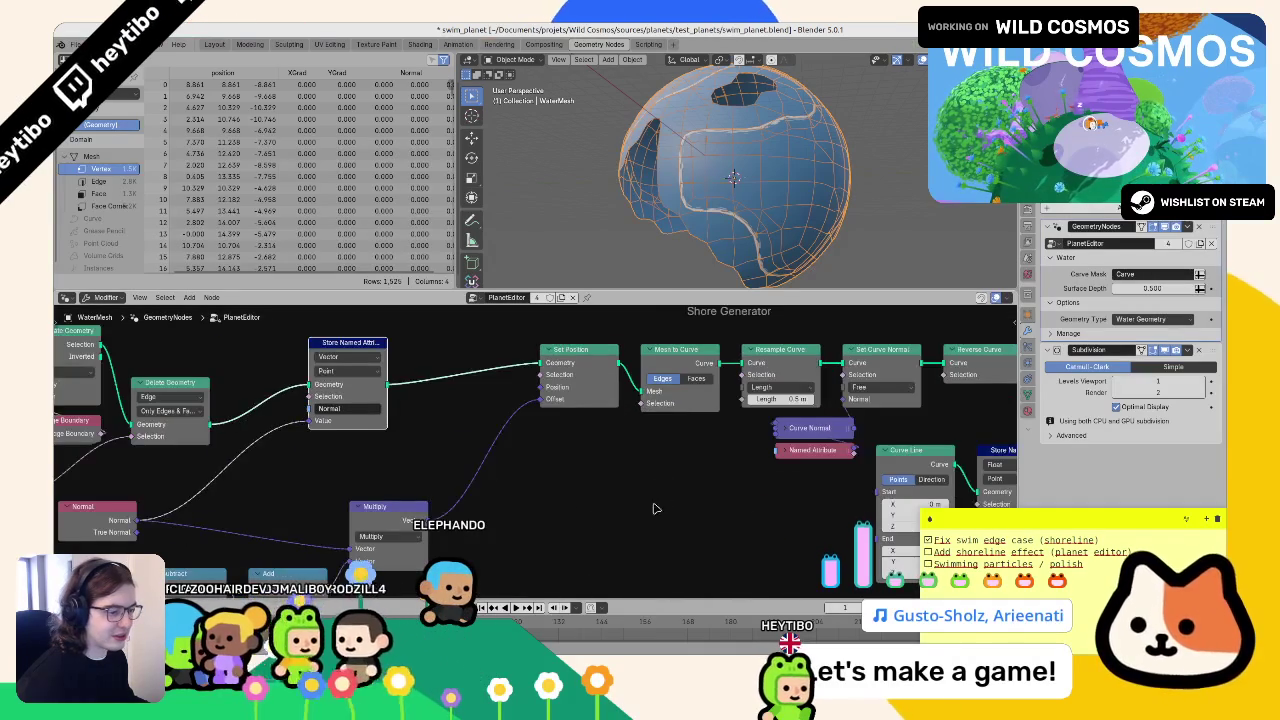
scroll(638, 460, "down", 2)
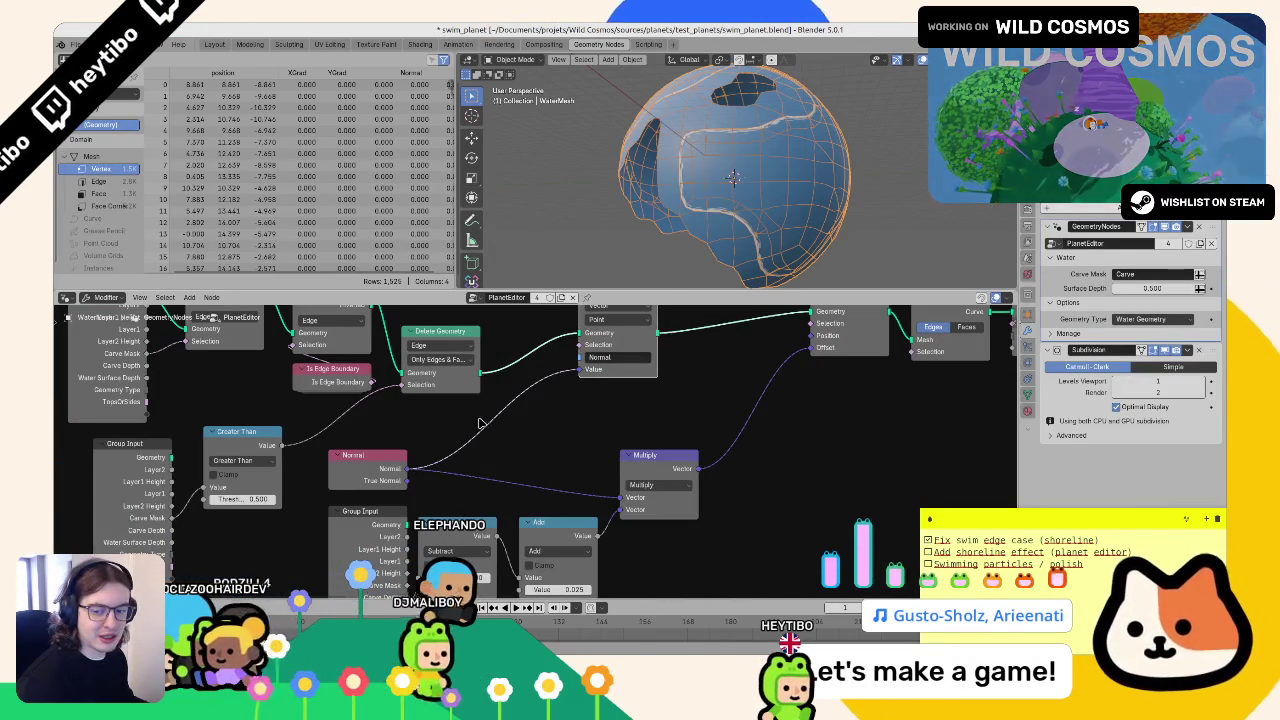
scroll(704, 476, "left", 4)
scroll(704, 476, "up", 1)
scroll(704, 476, "up", 2)
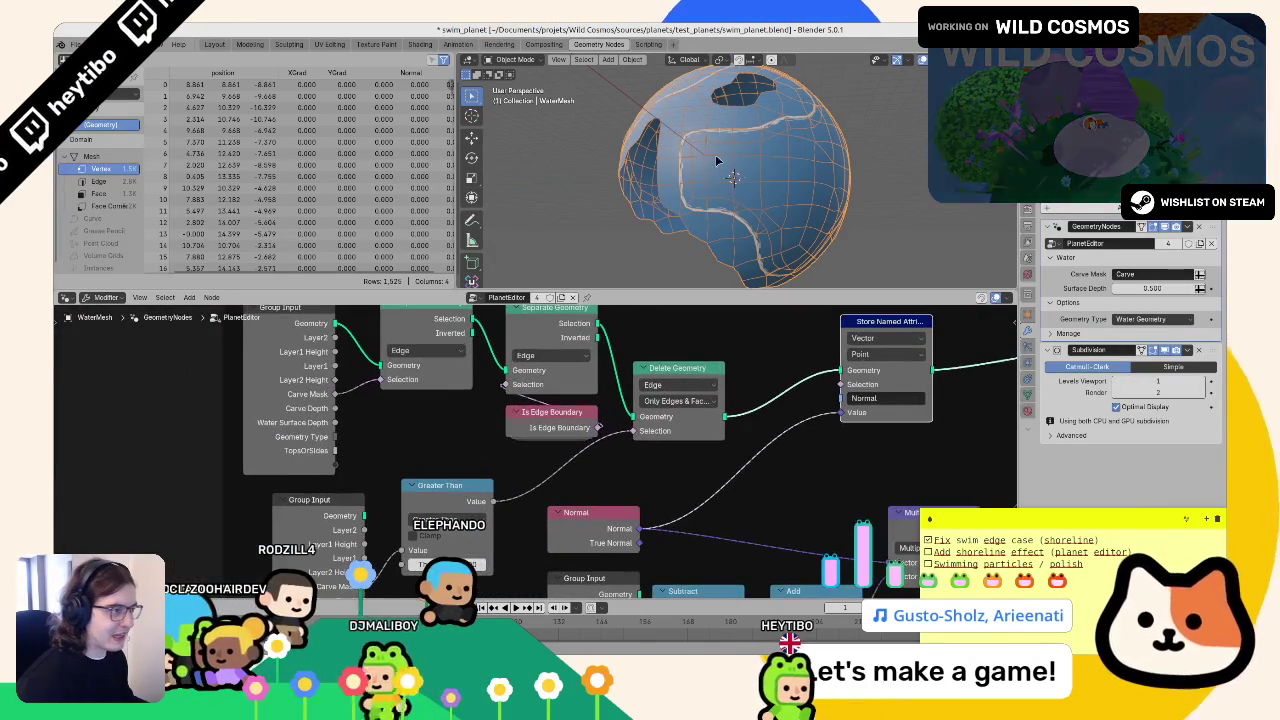
scroll(698, 153, "up", 2)
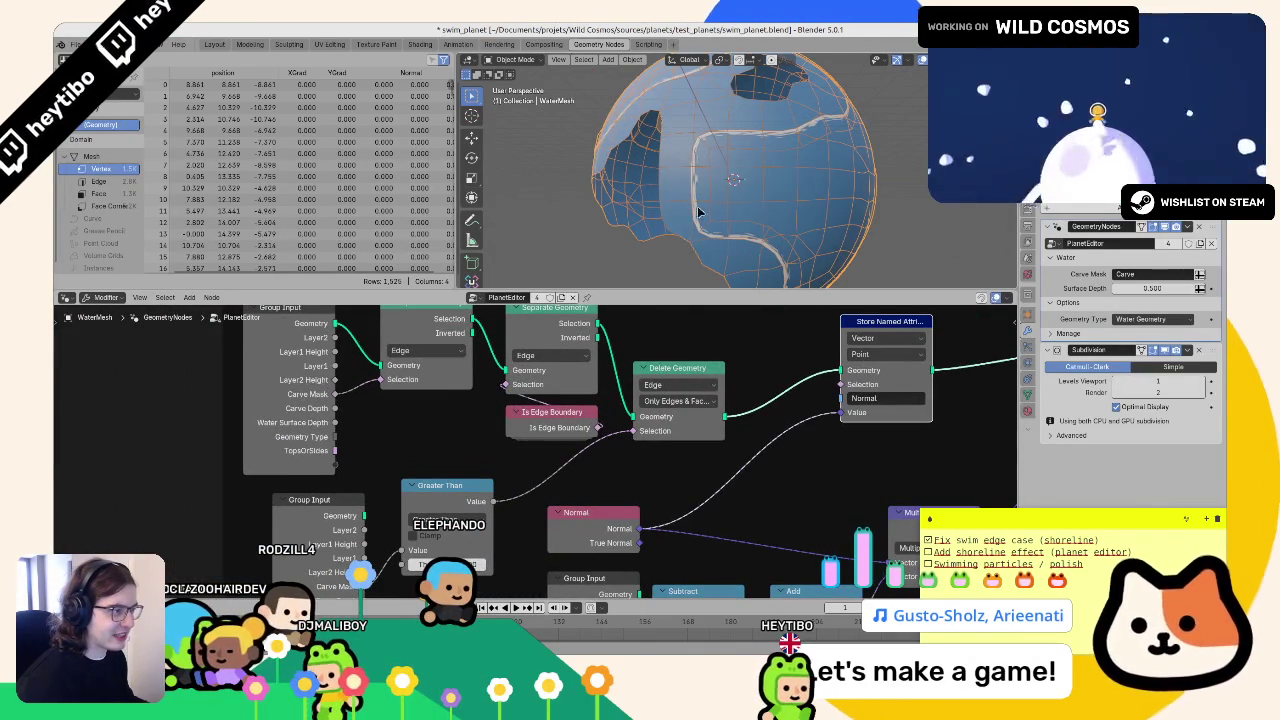
scroll(540, 450, "down", 2)
scroll(450, 438, "left", 2)
left_click(428, 456)
- Move Group Input left and insert a Capture Attribute node on its link
left_click_drag(337, 464, 310, 458)
key("Escape")
mouse_move(400, 434)
left_mouse_down()
mouse_move(195, 451)
mouse_move(305, 459)
left_mouse_up()
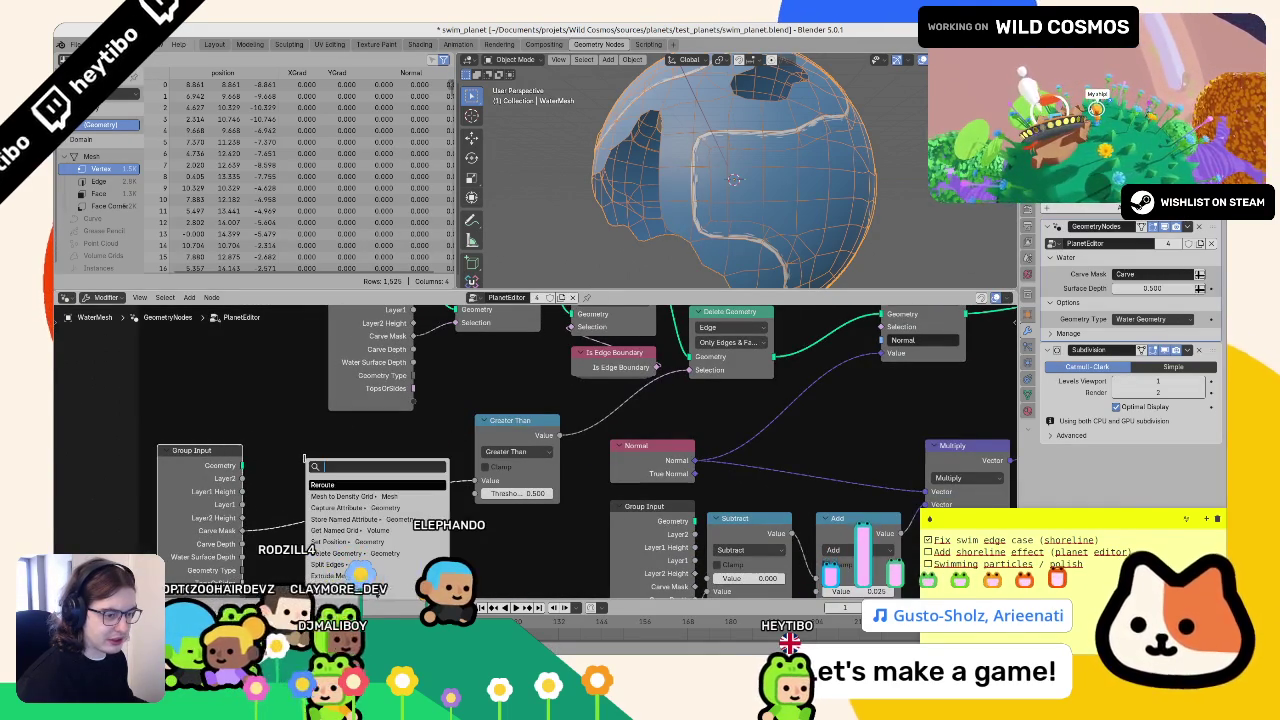
type("selec")
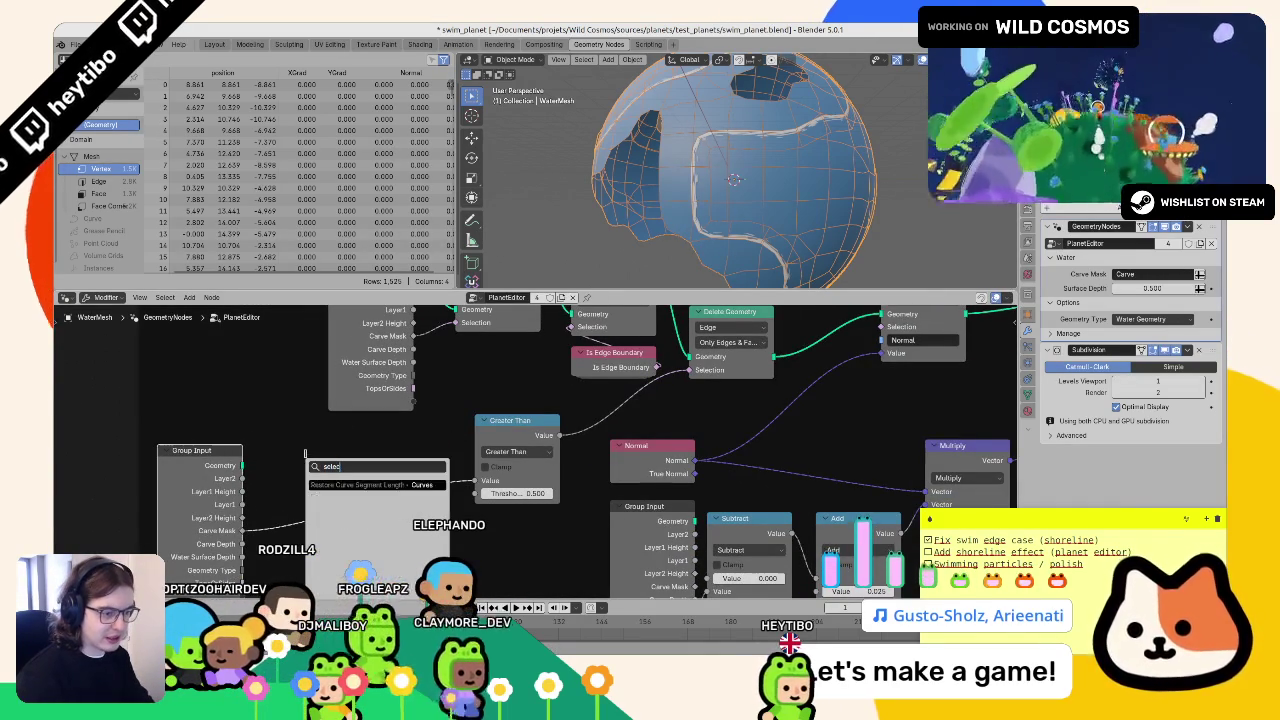
key("BackSpace")
key("BackSpace")
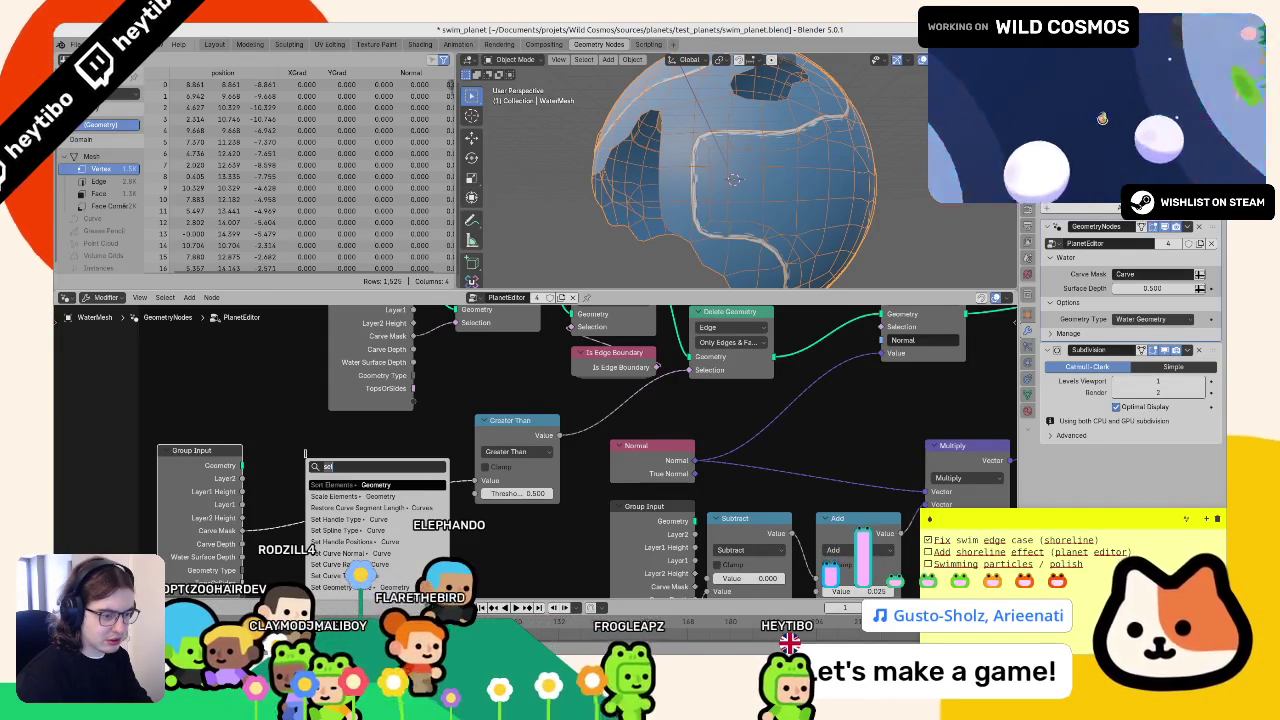
key("BackSpace")
key("BackSpace")
key("BackSpace")
type("get")
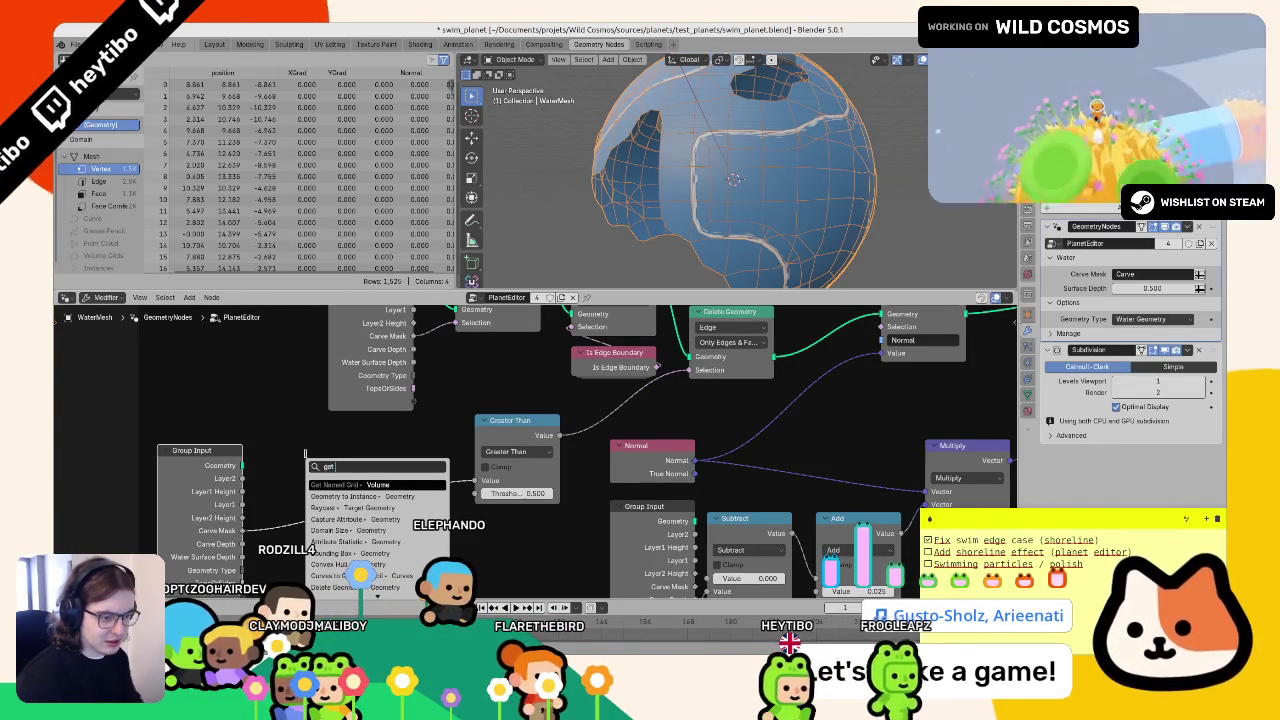
key("Down")
key("Down")
key("Down")
key("Return")
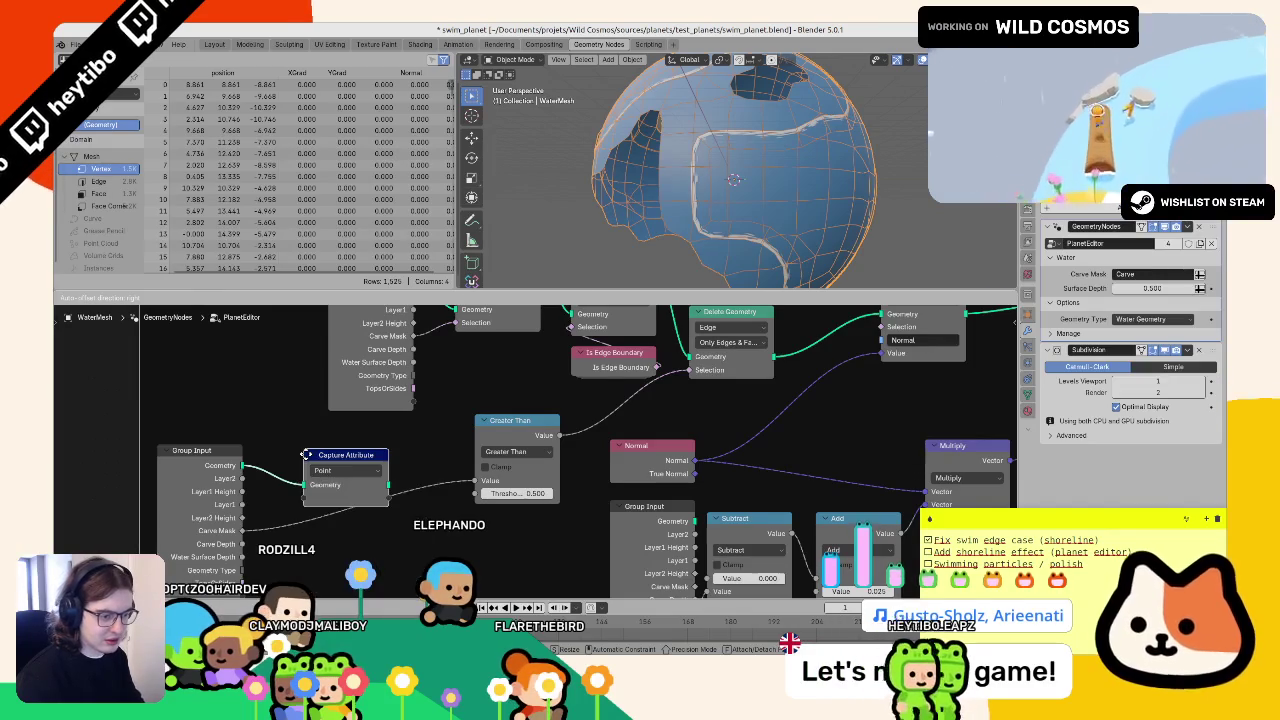
left_click(296, 451)
- Set Capture Attribute to the Edge domain and feed the Carve Mask into it
left_click(320, 466)
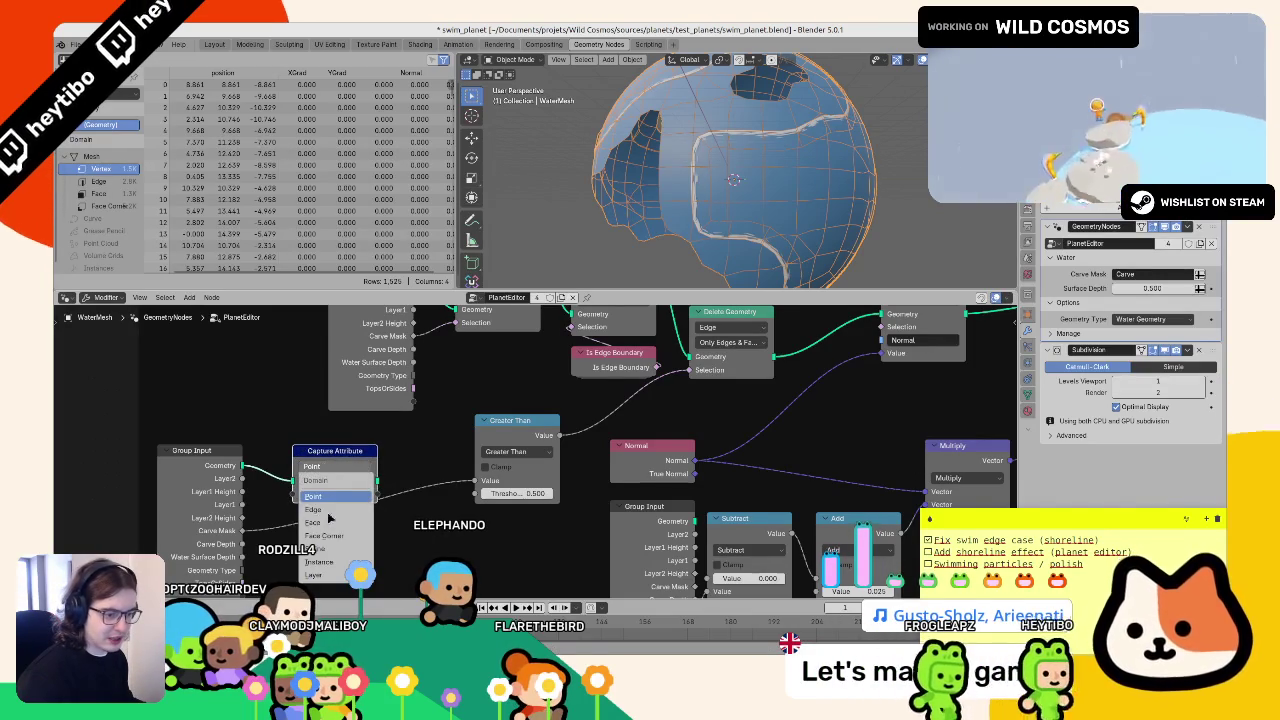
left_click(325, 500)
left_click_drag(350, 455, 392, 438)
mouse_move(509, 427)
left_mouse_down()
mouse_move(453, 504)
mouse_move(488, 499)
left_mouse_up()
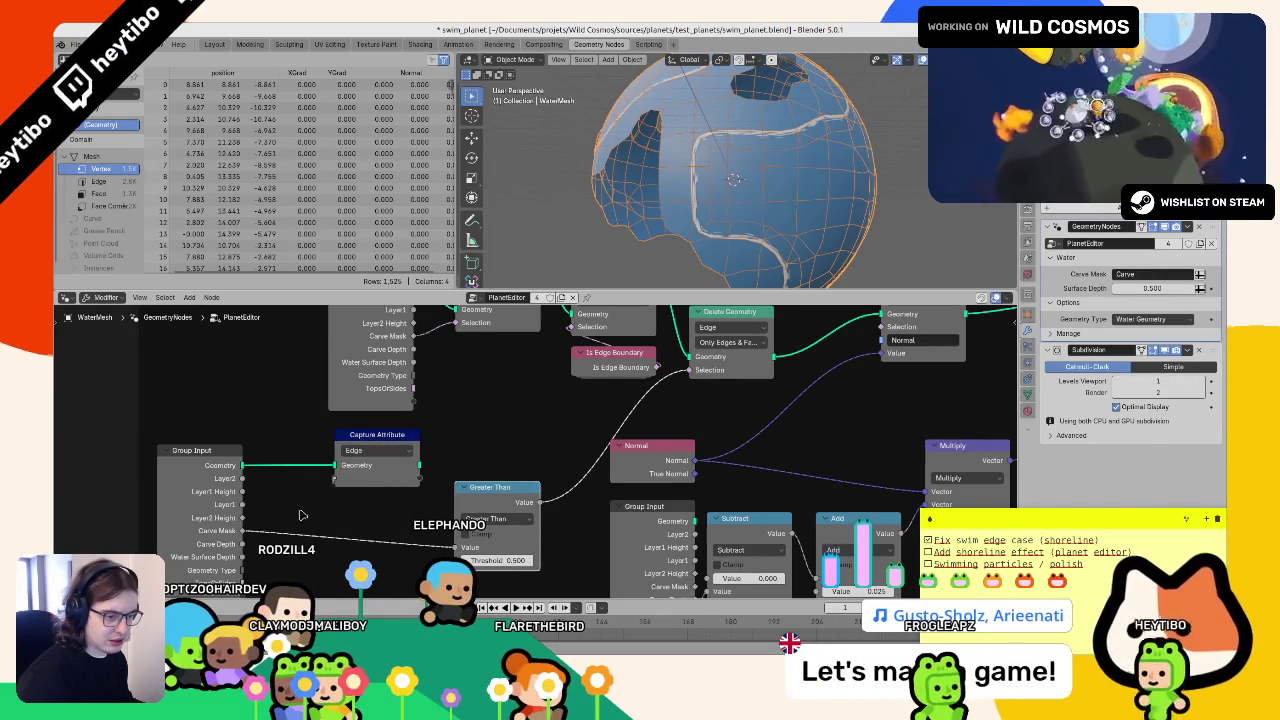
left_click_drag(243, 530, 395, 496)
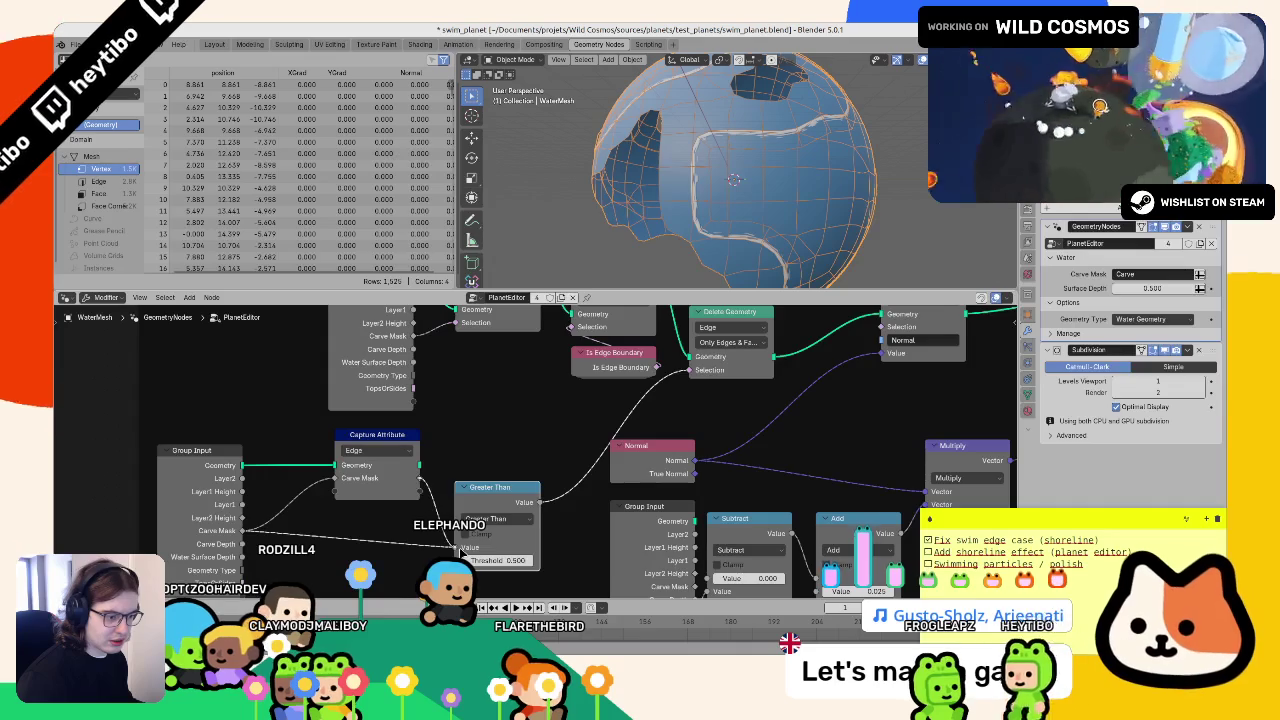
left_click(396, 451)
key("Escape")
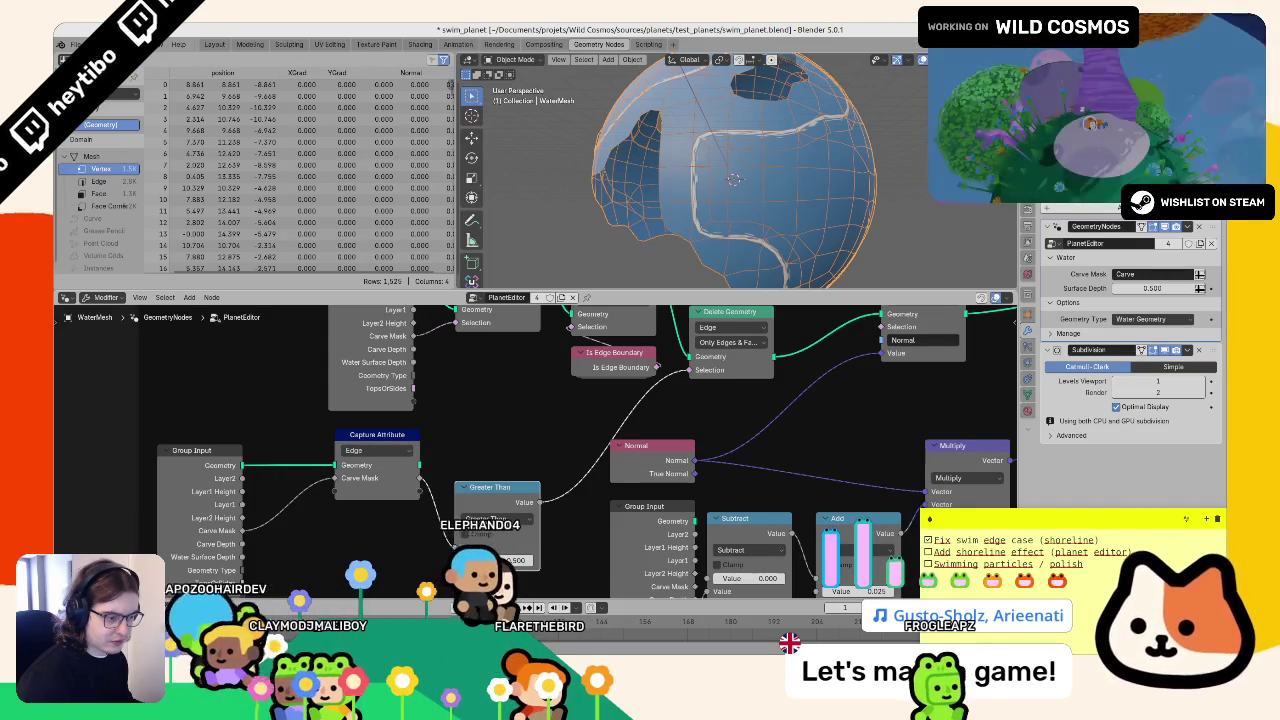
- Place Greater Than on the Carve Mask link and wire the captured mask into Delete Geometry's Selection
mouse_move(459, 490)
left_mouse_down()
mouse_move(245, 503)
mouse_move(302, 519)
left_mouse_up()
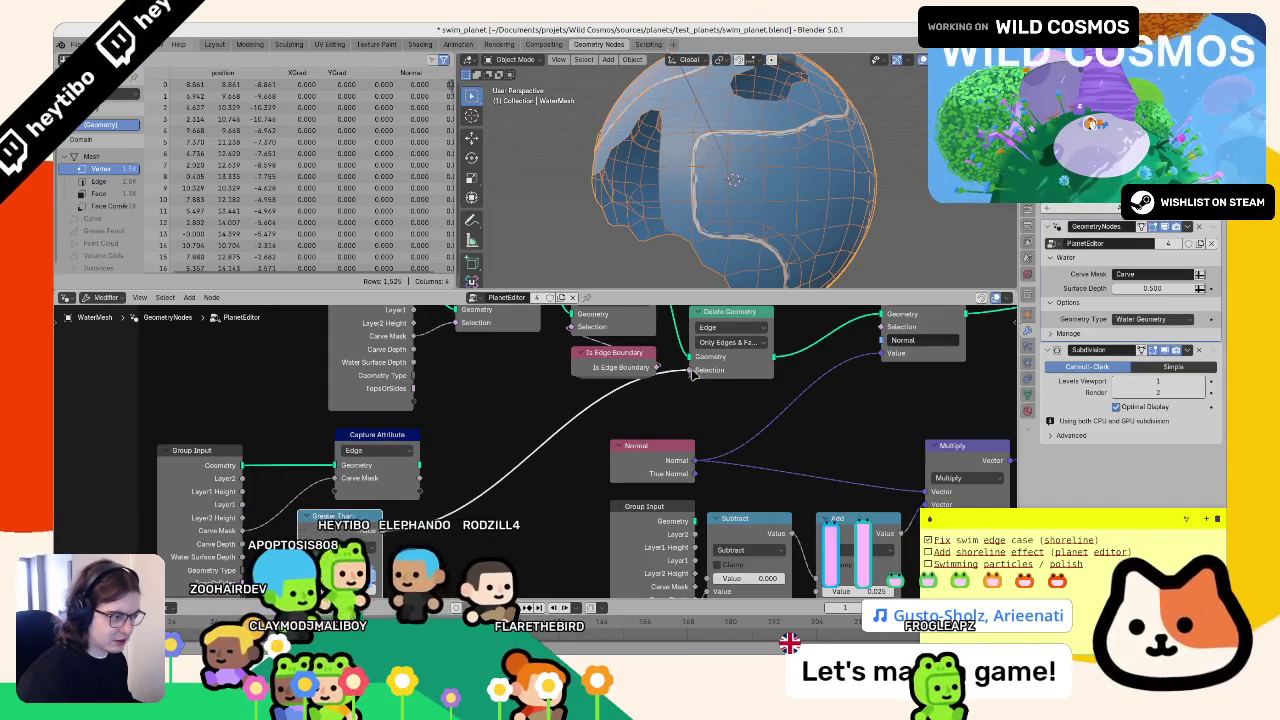
left_click_drag(695, 372, 560, 430)
left_click_drag(330, 518, 305, 492)
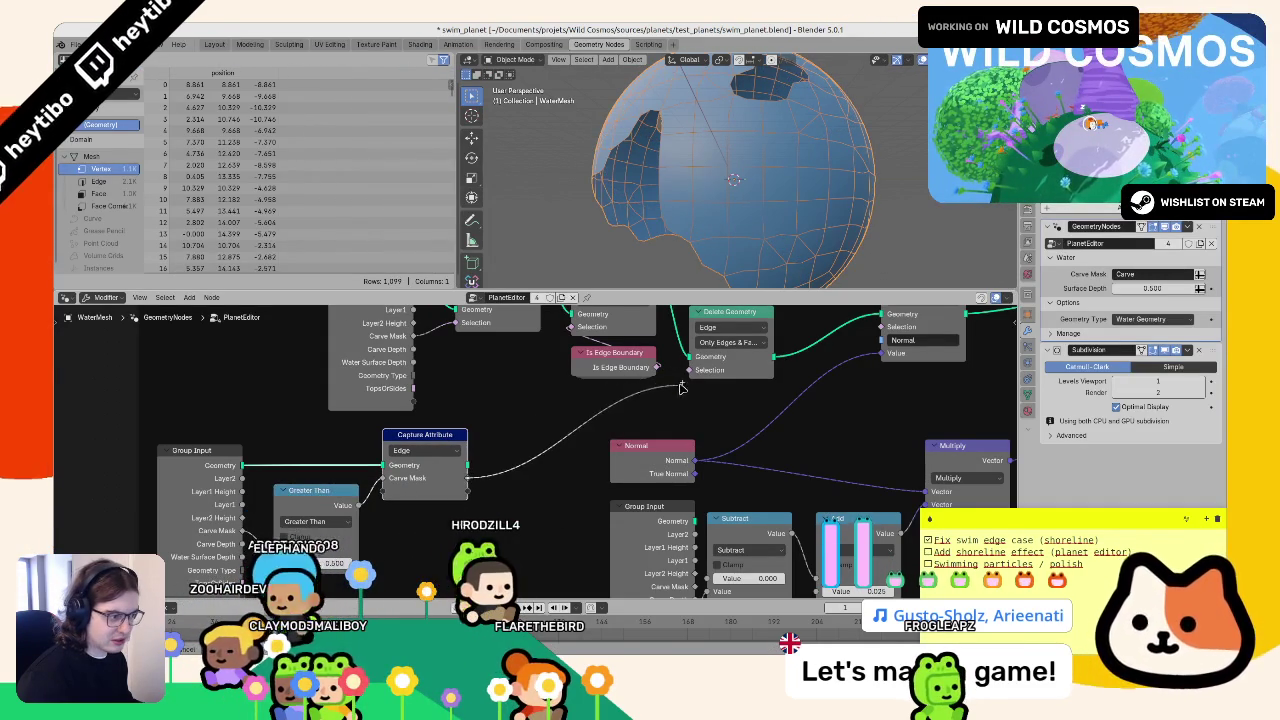
left_click_drag(680, 388, 690, 372)
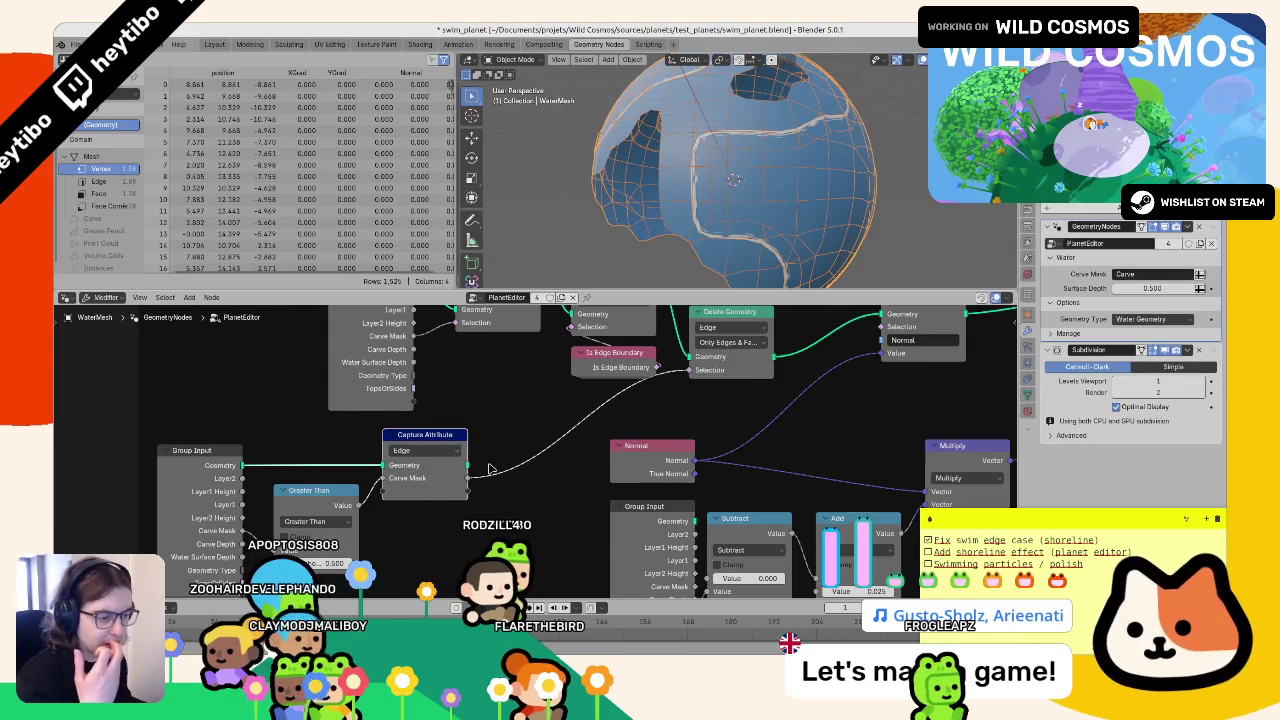
scroll(490, 468, "down", 2)
scroll(504, 520, "up", 3)
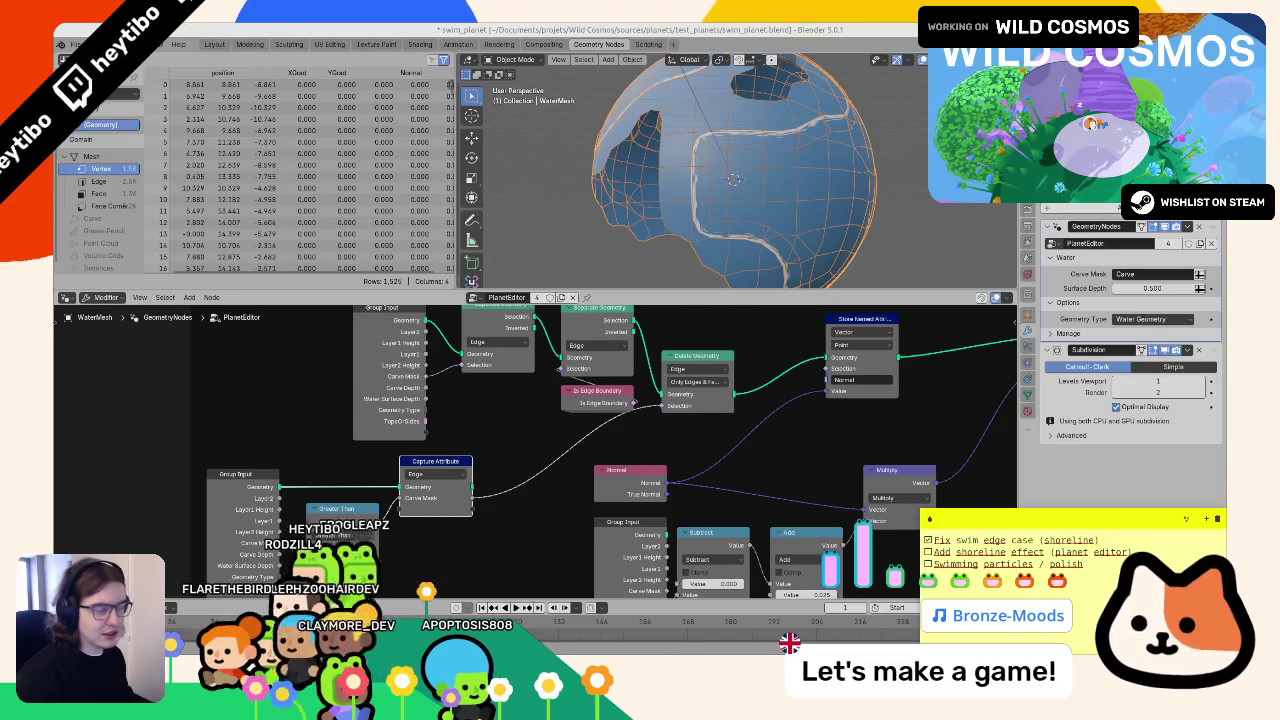
- Link Separate Geometry's output to the Group Output Geometry input, leaving 140 shoreline vertices
mouse_move(750, 376)
left_mouse_down()
mouse_move(537, 421)
mouse_move(461, 467)
mouse_move(433, 457)
left_mouse_up()
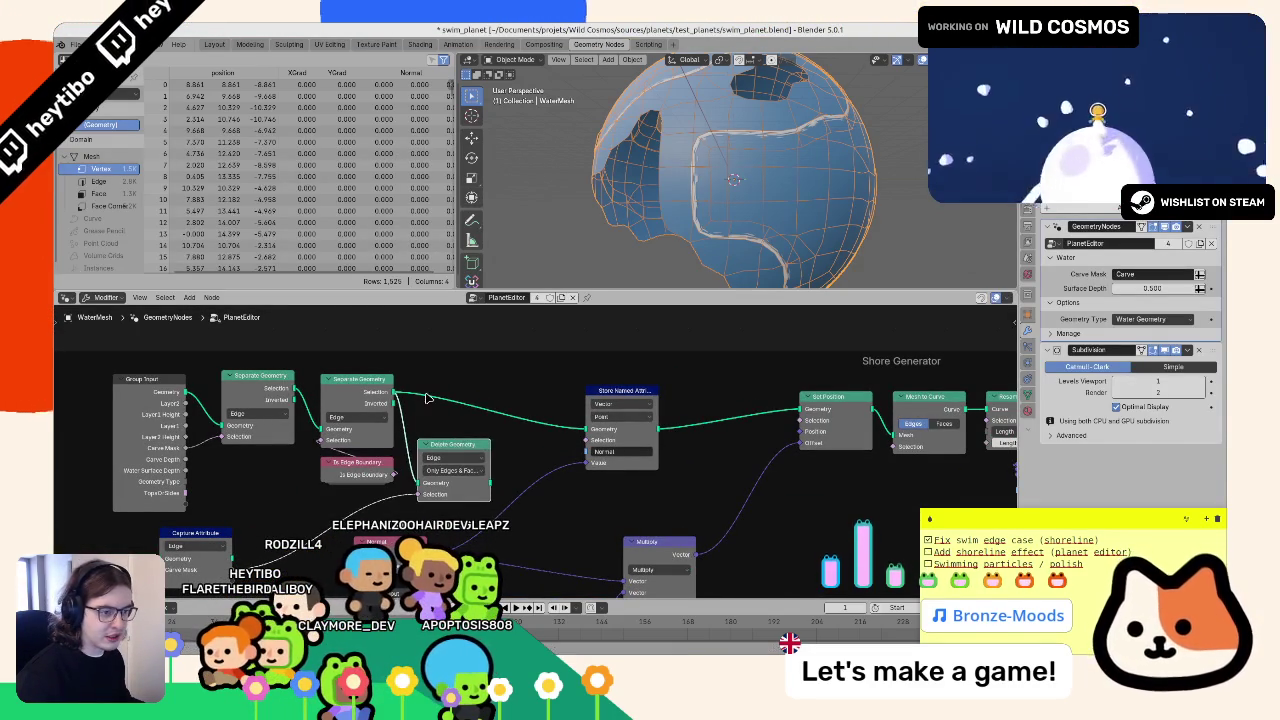
scroll(399, 399, "down", 3)
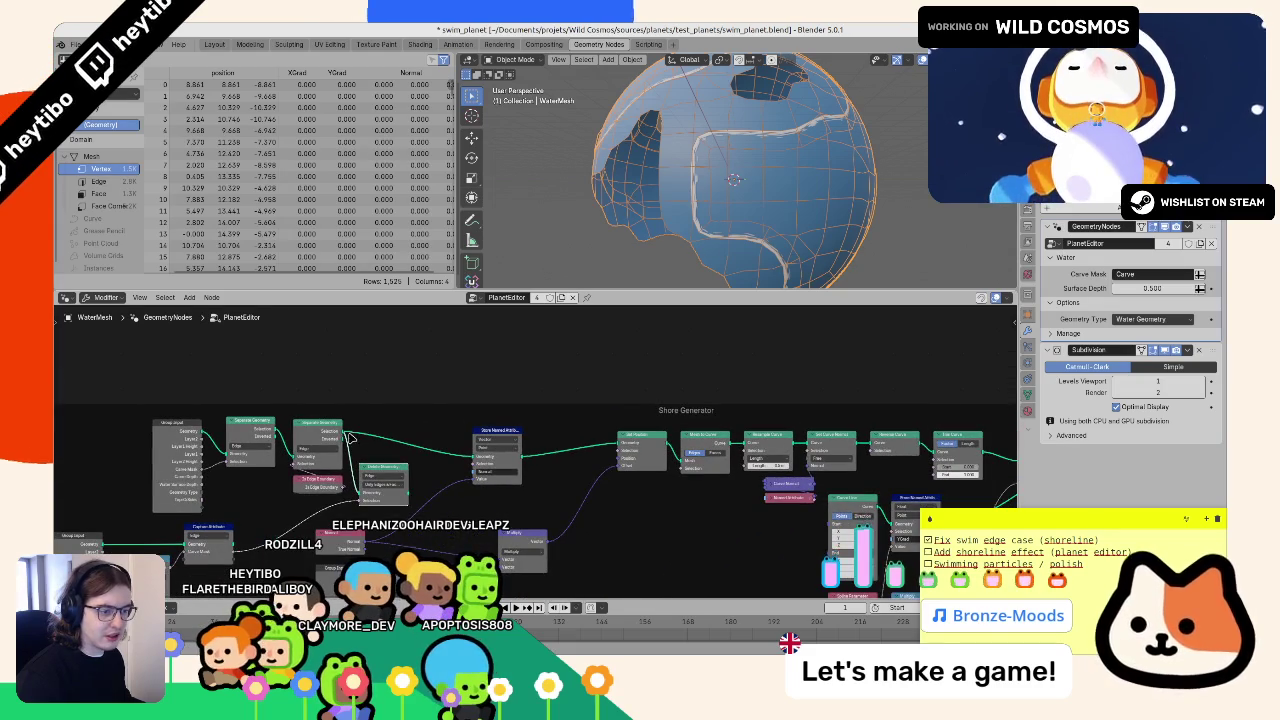
mouse_move(967, 365)
left_mouse_down()
mouse_move(1015, 310)
mouse_move(1015, 420)
mouse_move(1015, 310)
mouse_move(1207, 243)
mouse_move(797, 385)
mouse_move(806, 495)
mouse_move(830, 495)
mouse_move(842, 472)
left_mouse_up()
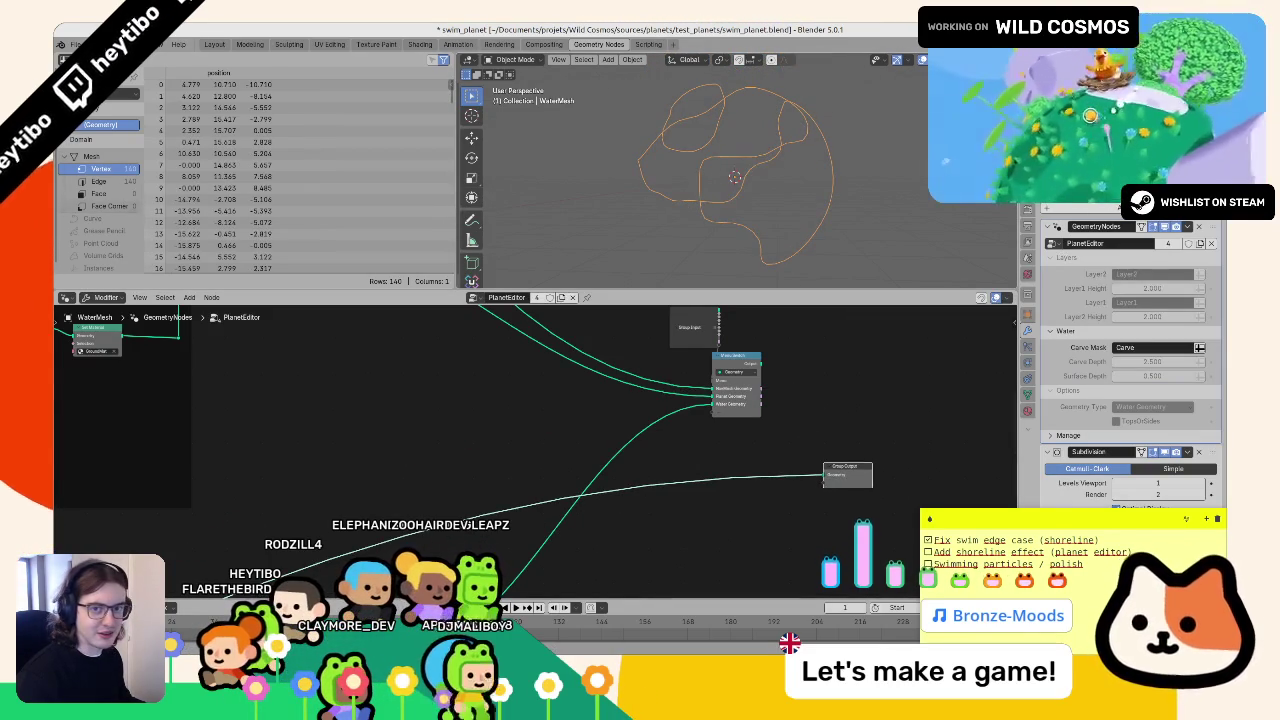
- Move the Group Output node beside the Menu Switch and frame the whole tree
scroll(338, 479, "down", 3)
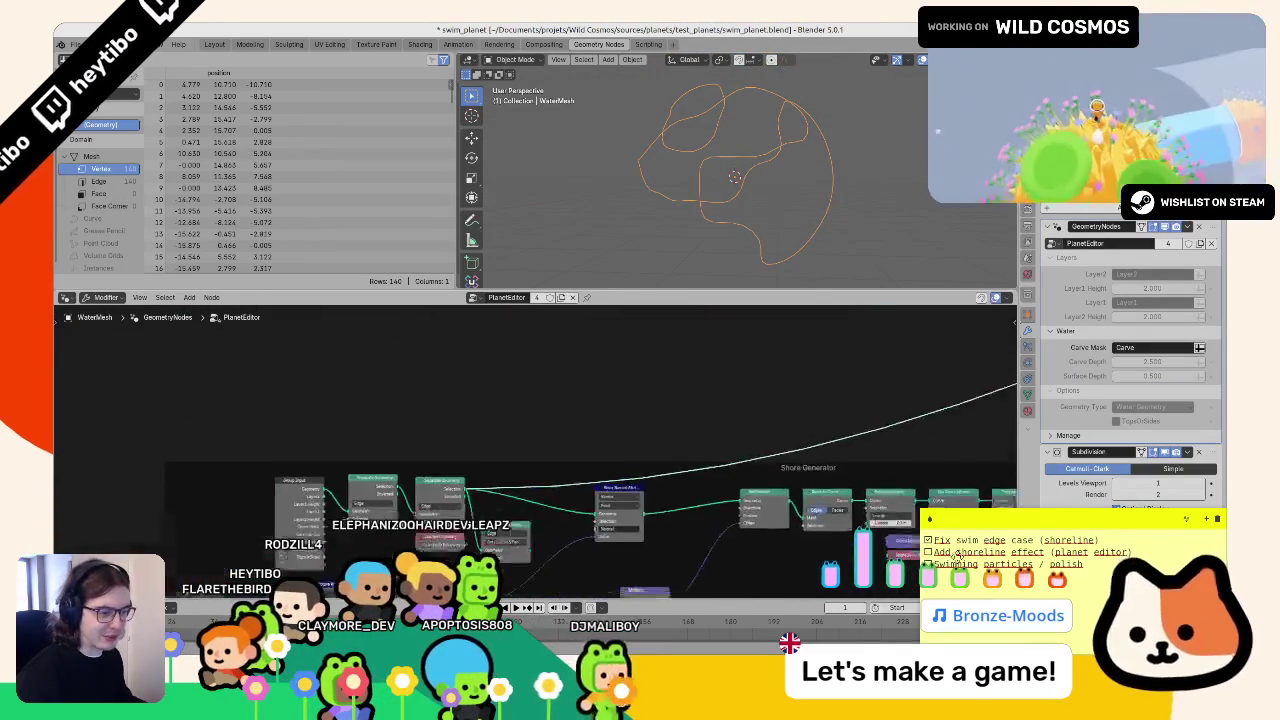
scroll(873, 491, "up", 2)
mouse_move(873, 491)
left_mouse_down()
mouse_move(586, 349)
mouse_move(357, 403)
mouse_move(358, 445)
left_mouse_up()
mouse_move(830, 441)
left_mouse_down()
mouse_move(790, 337)
mouse_move(839, 343)
mouse_move(280, 468)
left_mouse_up()
key("Home")
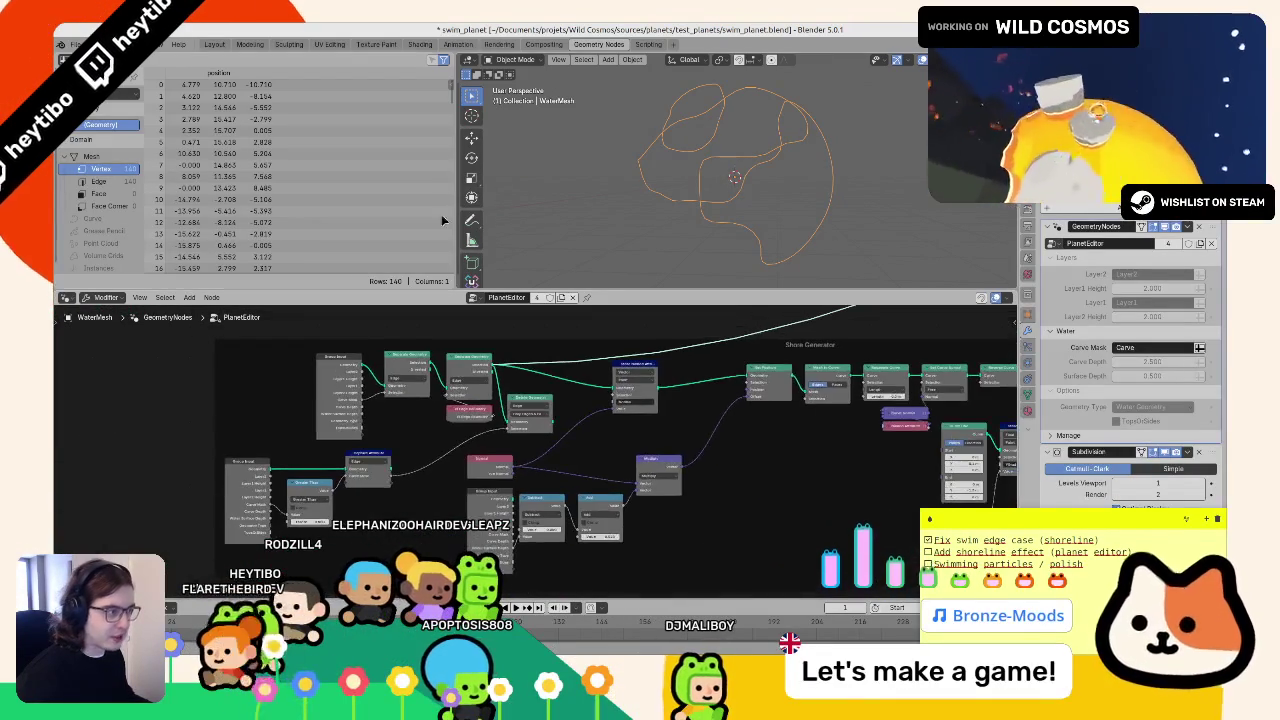
scroll(643, 175, "up", 3)
scroll(686, 189, "down", 2)
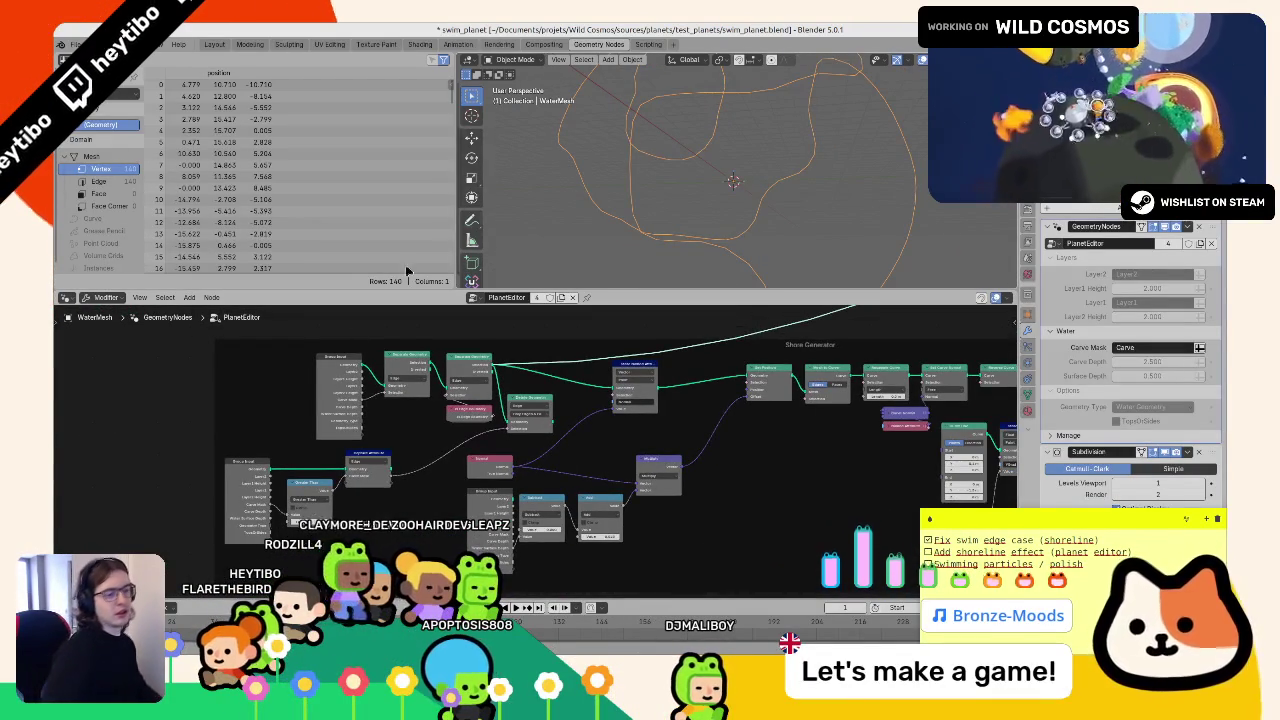
scroll(423, 442, "up", 3)
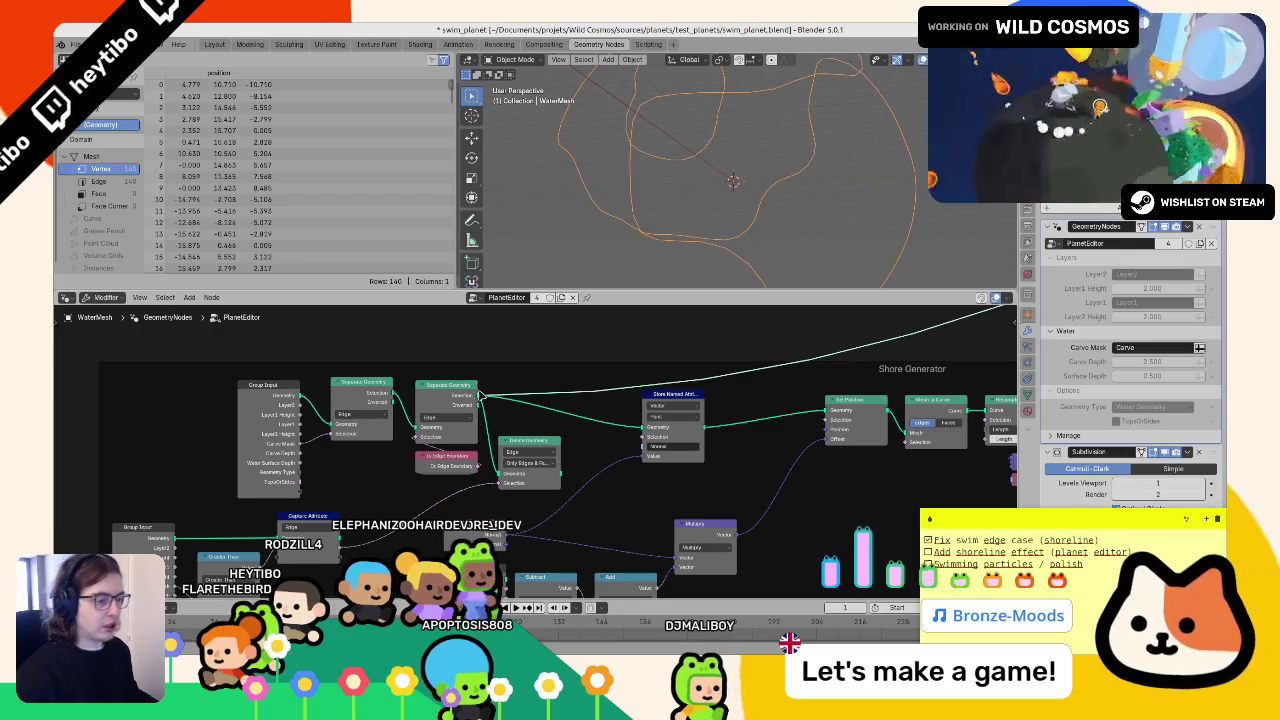
scroll(481, 396, "down", 3)
scroll(561, 482, "up", 3)
- Add a Reroute on the link into Store Named Attribute
key("F3")
type("r")
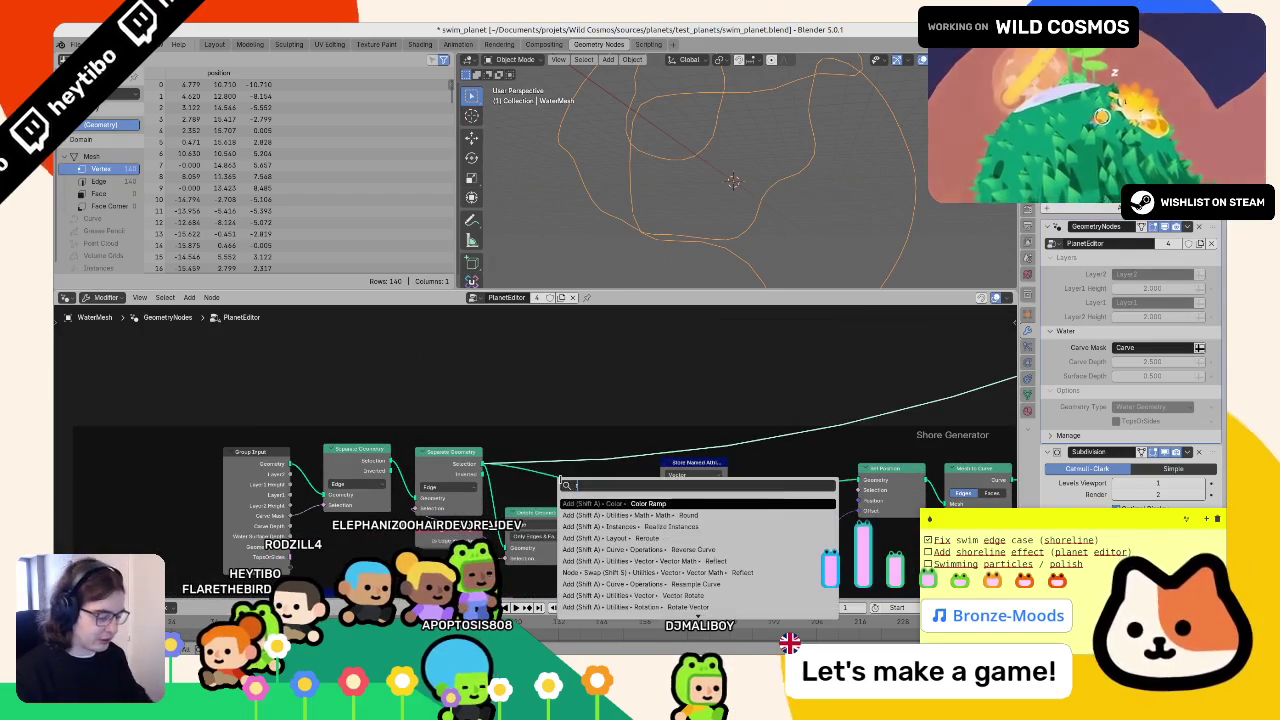
type("erou")
key("Return")
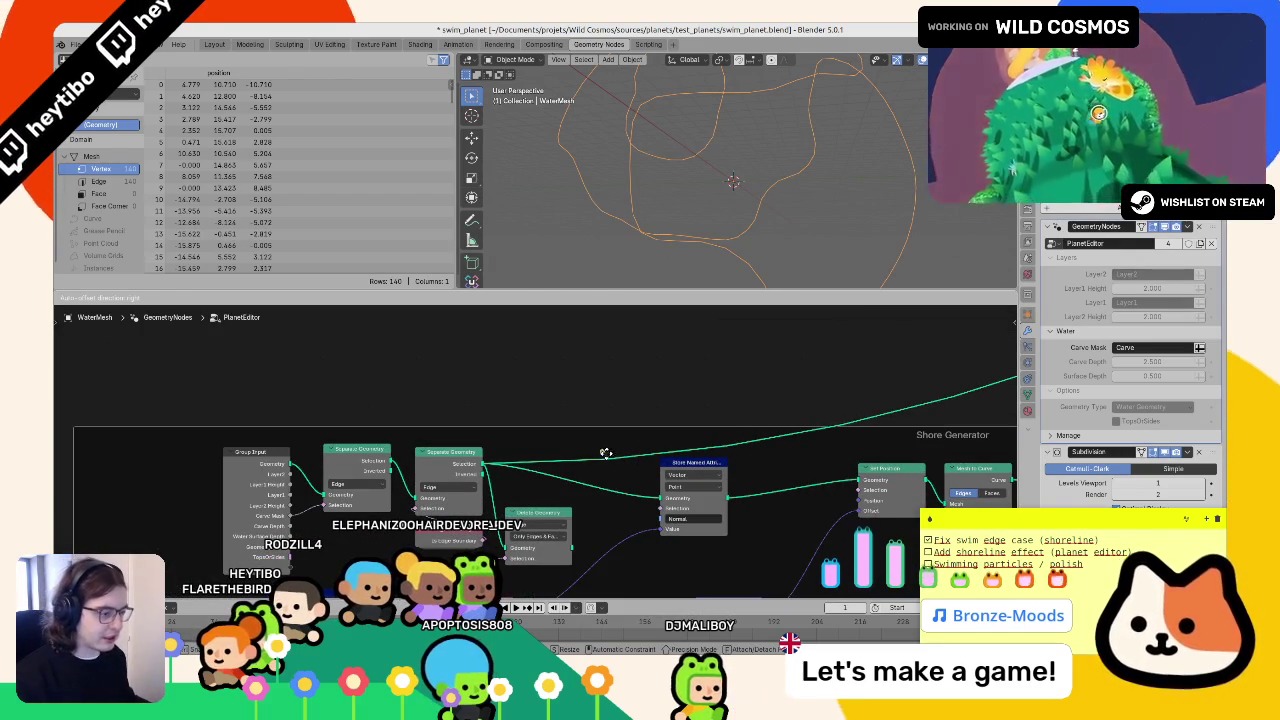
left_click(612, 456)
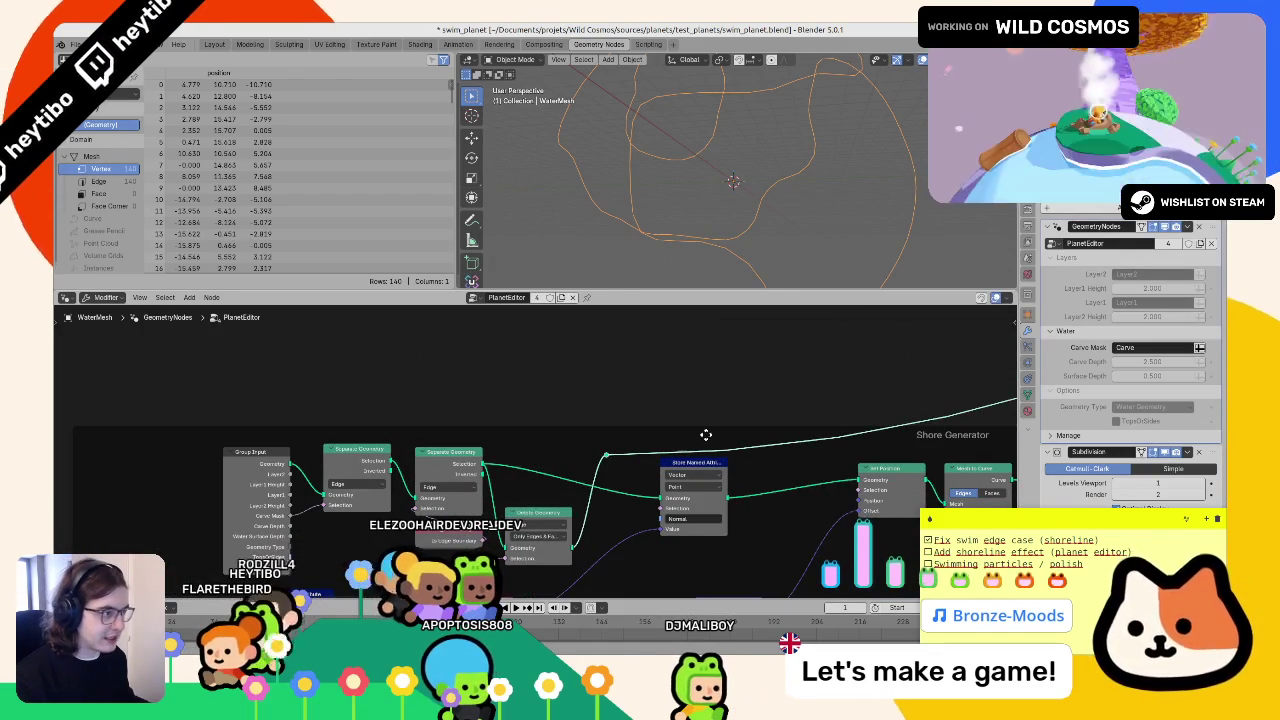
left_click_drag(555, 530, 633, 474)
- Set Delete Geometry to the Edge domain with the All mode
left_click(585, 495, "ctrl+shift")
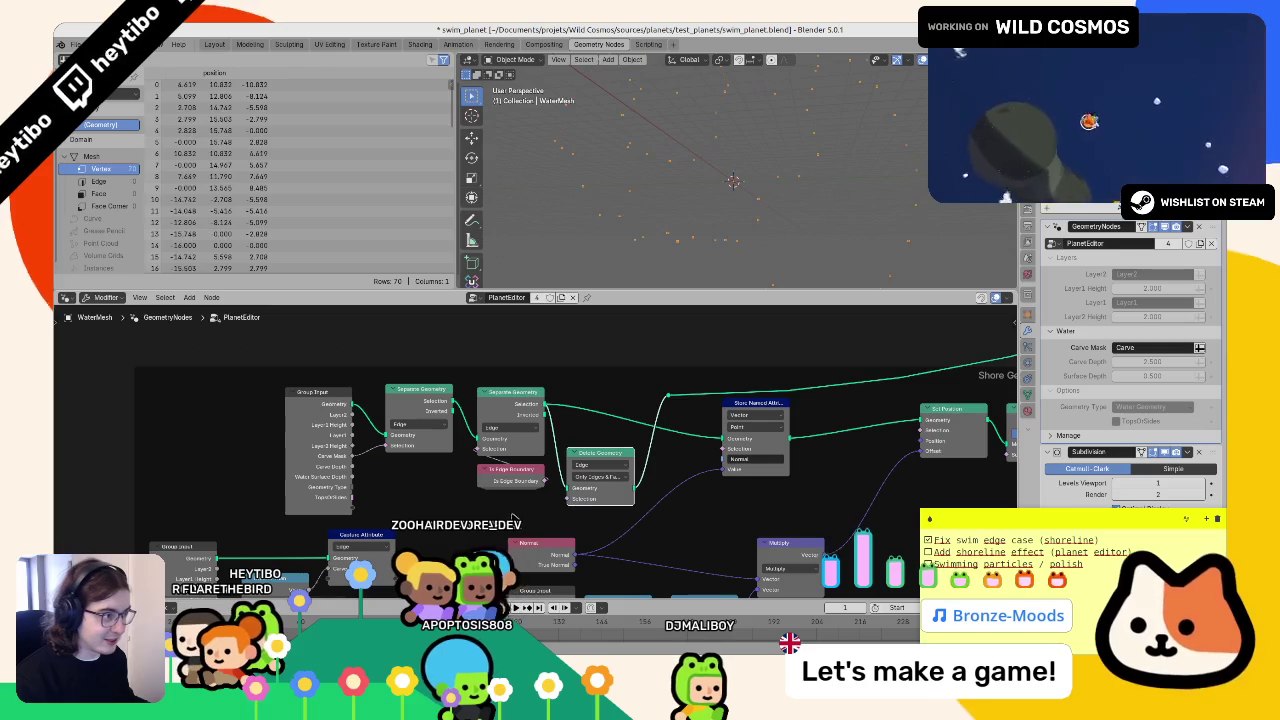
left_click(598, 478)
left_click(600, 466)
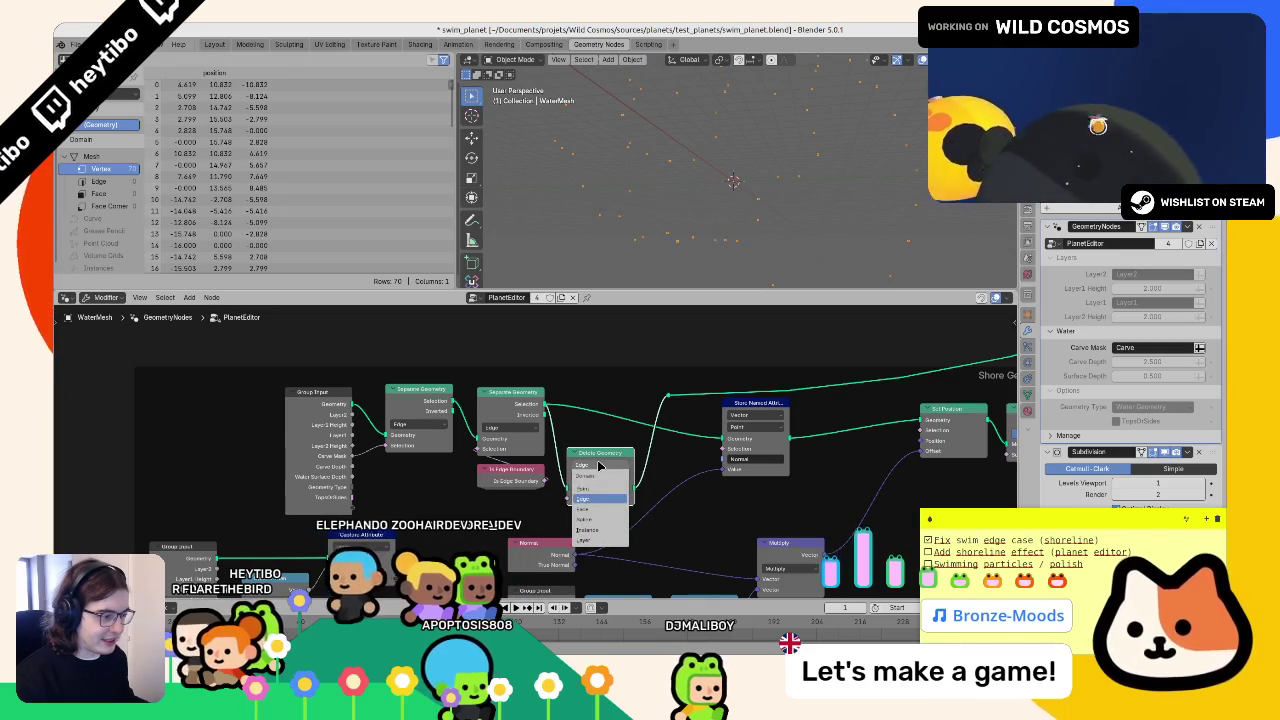
left_click(595, 492)
left_click(598, 478)
left_click(625, 471)
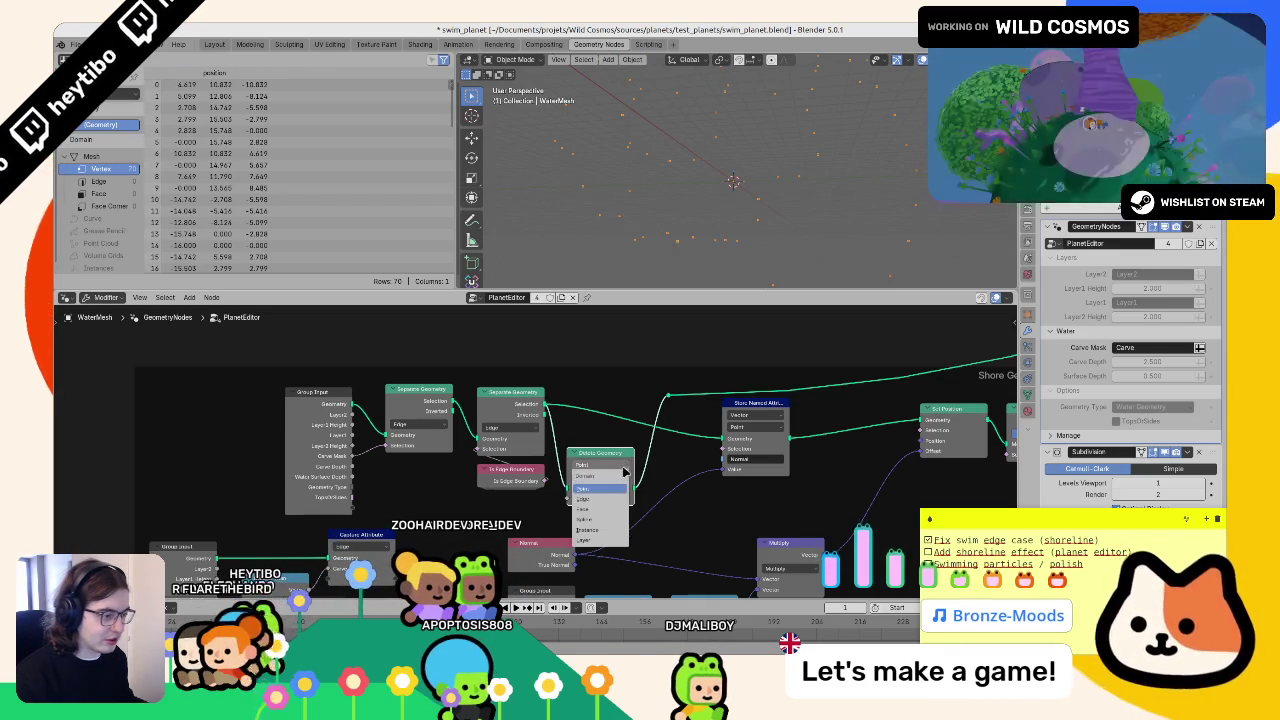
left_click(606, 503)
left_click(598, 476)
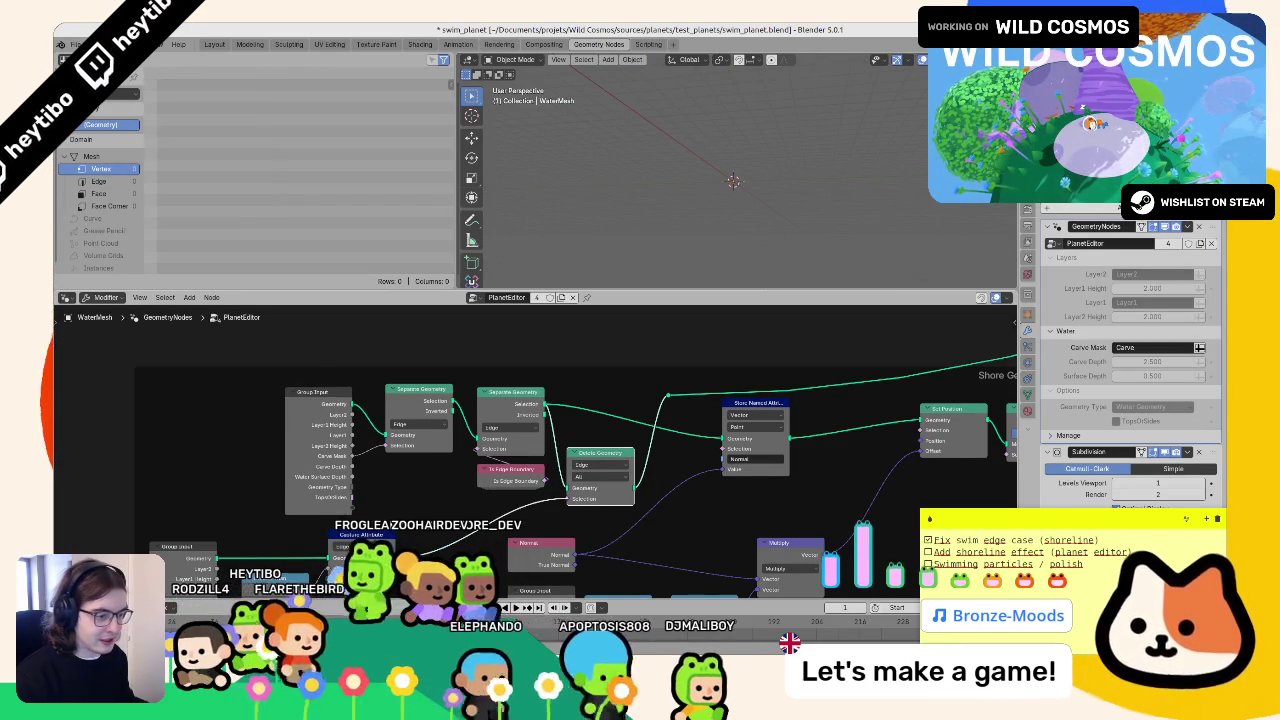
scroll(437, 535, "down", 2)
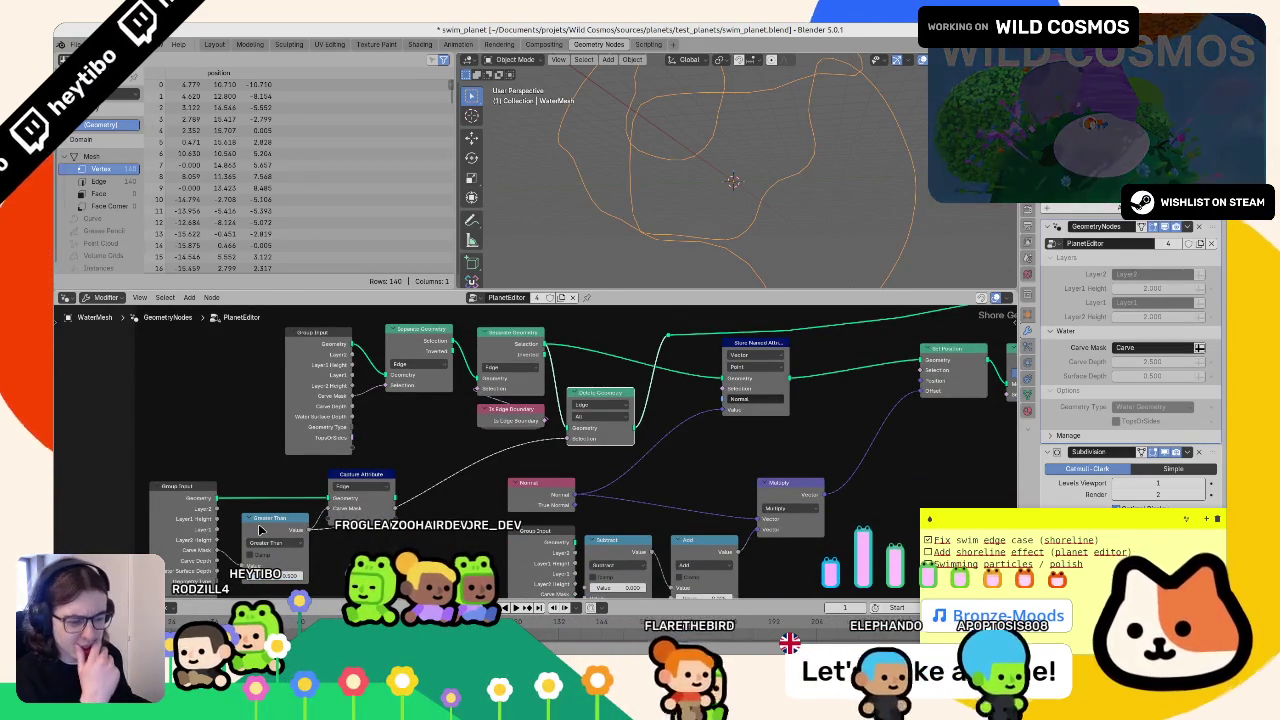
- Nudge the Greater Than node left and open the Object Data properties with color attributes expanded
left_click_drag(262, 530, 247, 538)
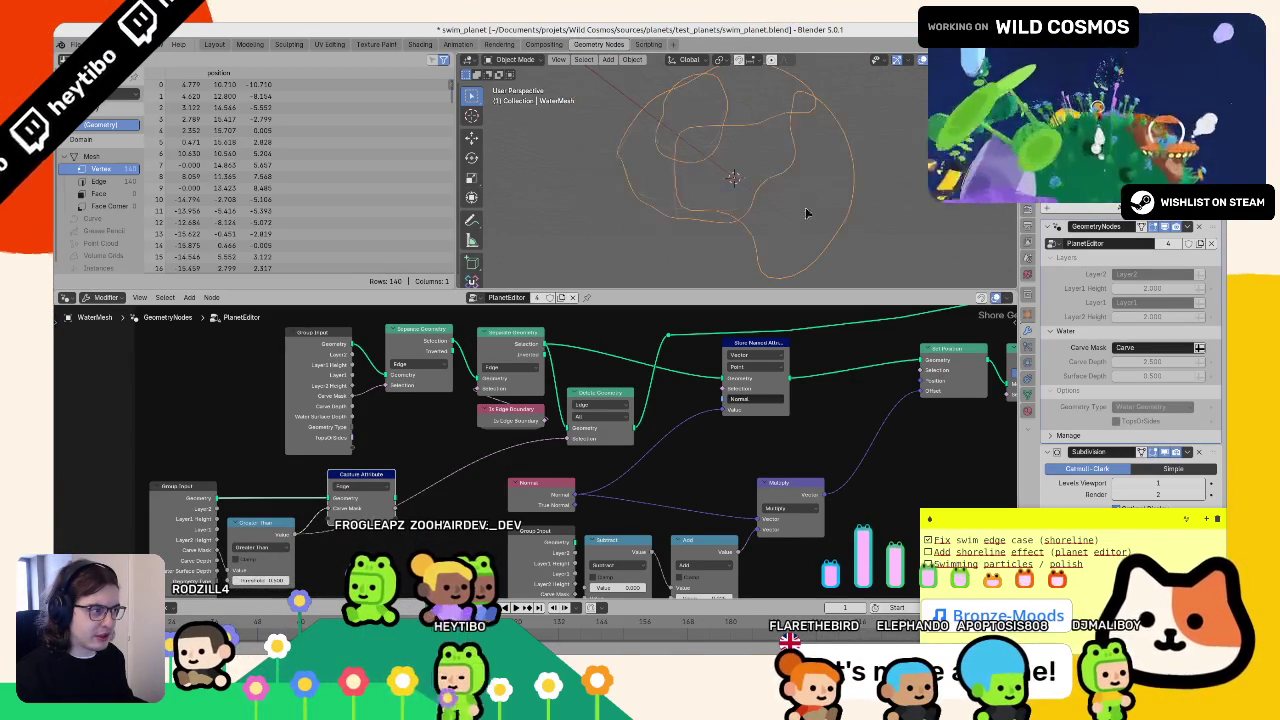
scroll(519, 395, "down", 2)
scroll(519, 395, "down", 2)
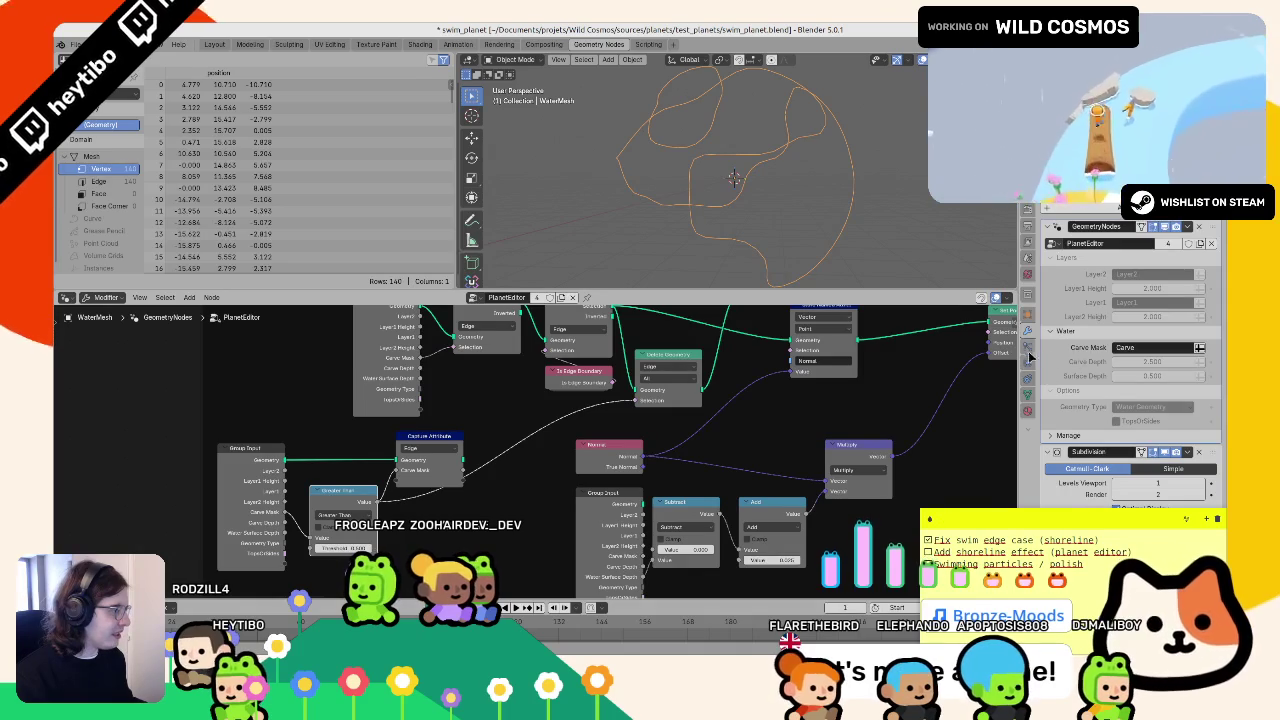
left_click(1026, 398)
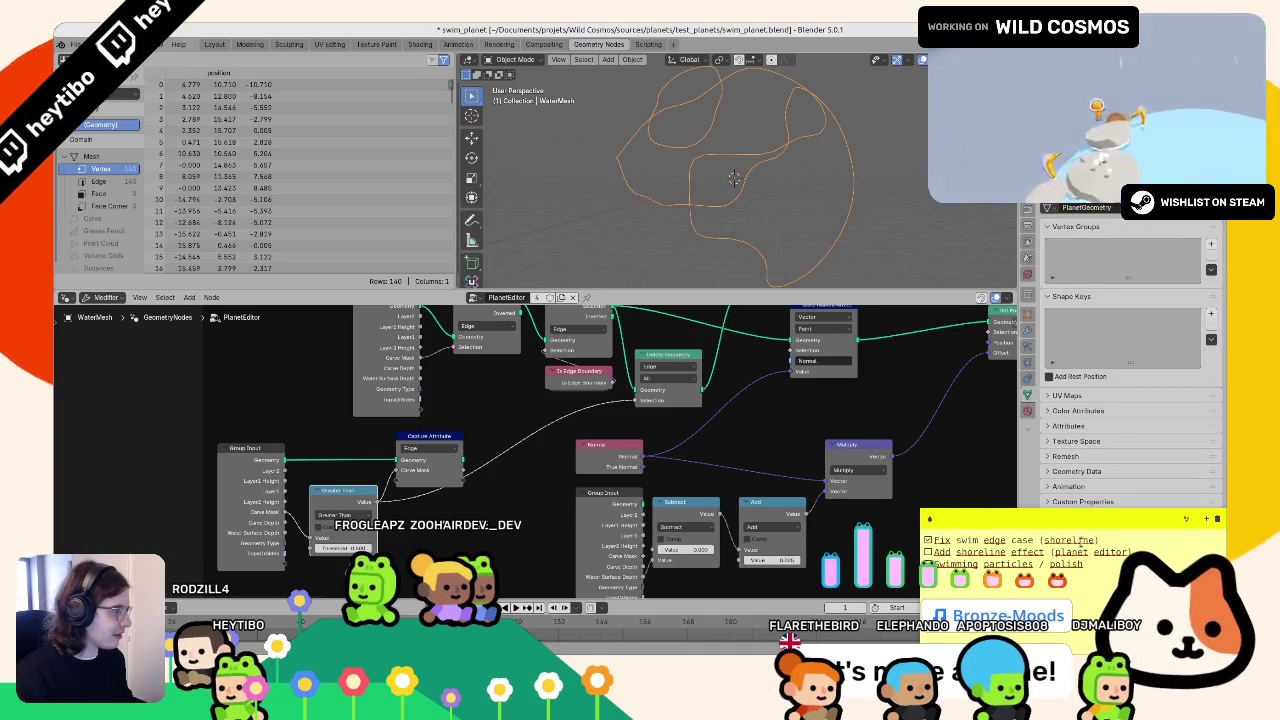
left_click(1106, 413)
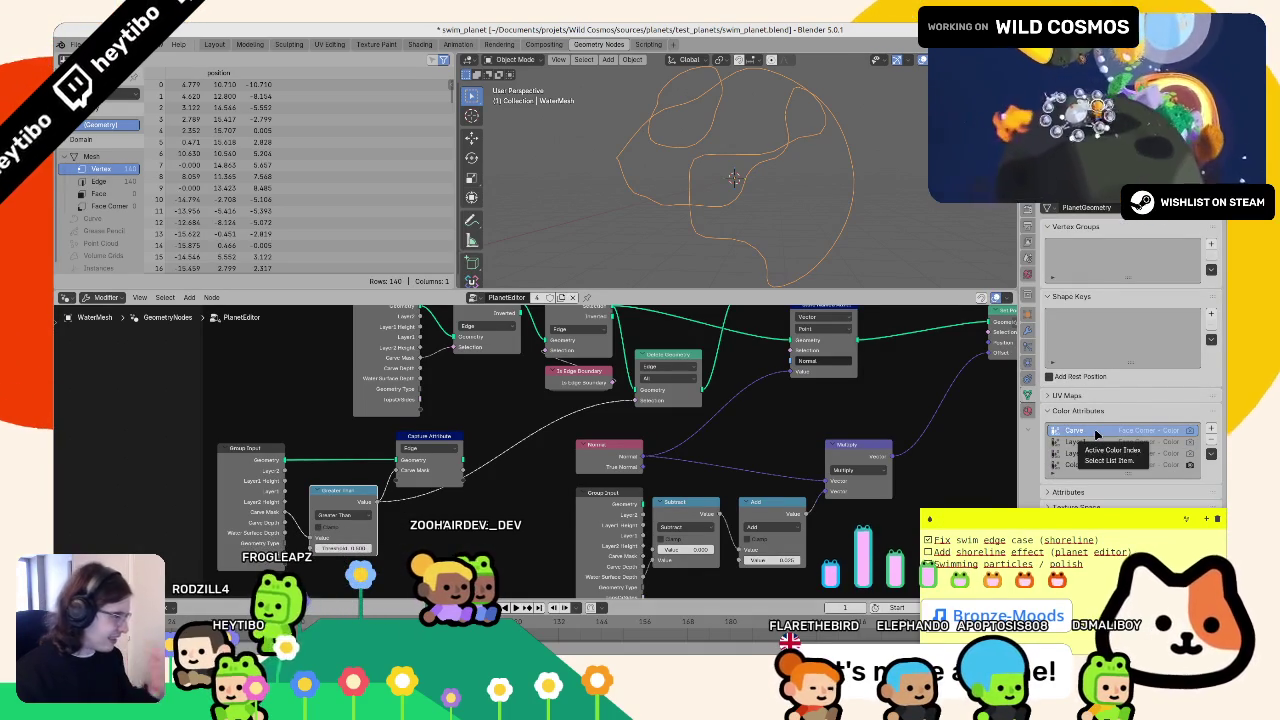
- Search the Add menu for a face corner or attribute node, then cancel without adding
key("shift+a")
type("face corener")
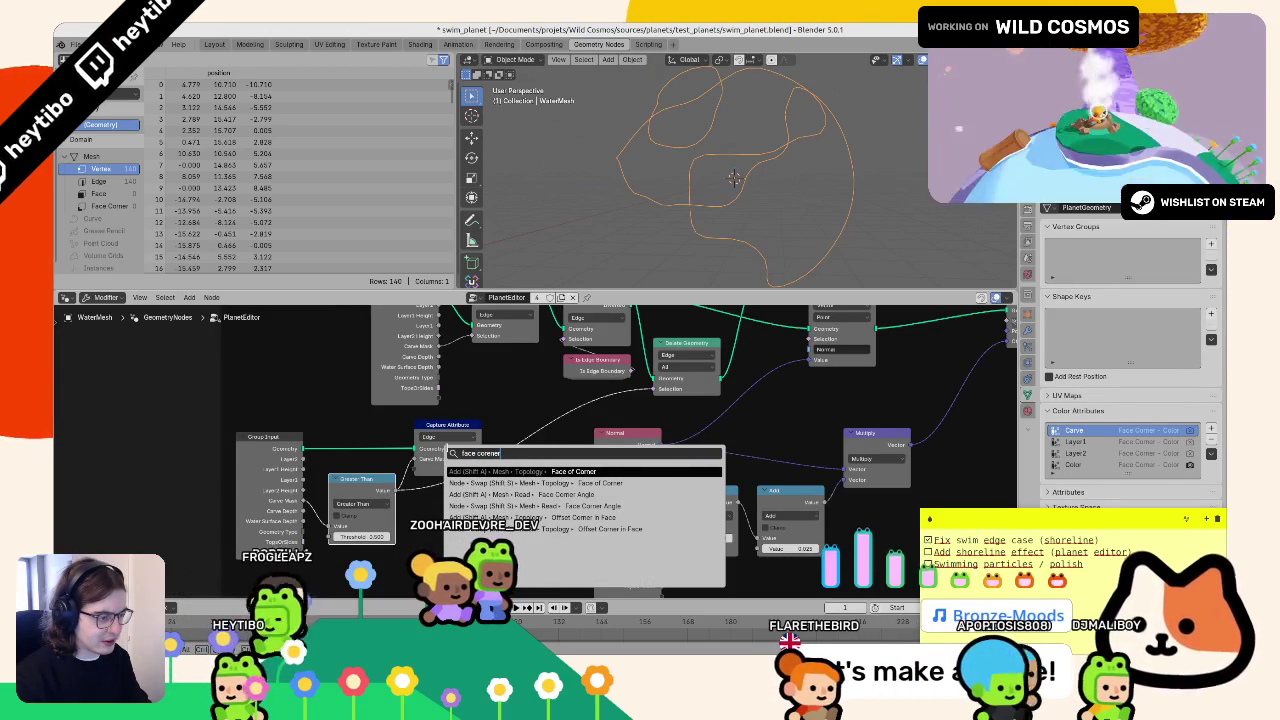
key("BackSpace")
key("BackSpace")
key("BackSpace")
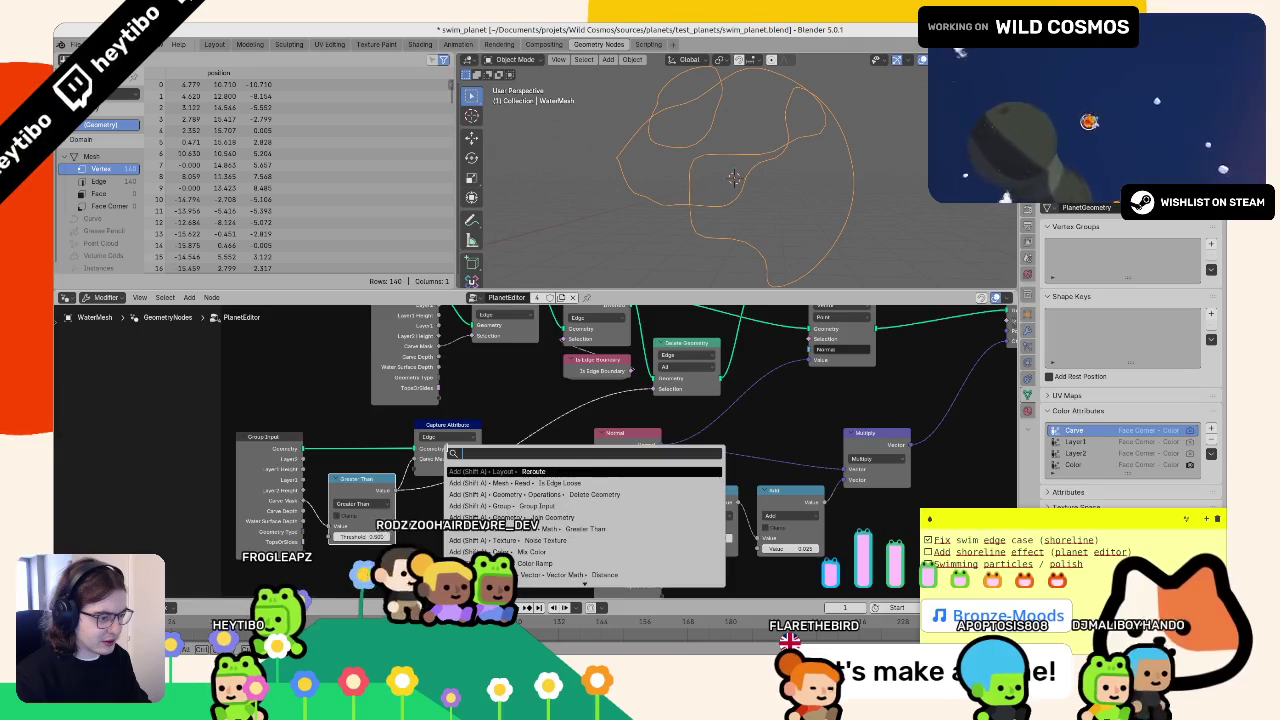
type("faceattr")
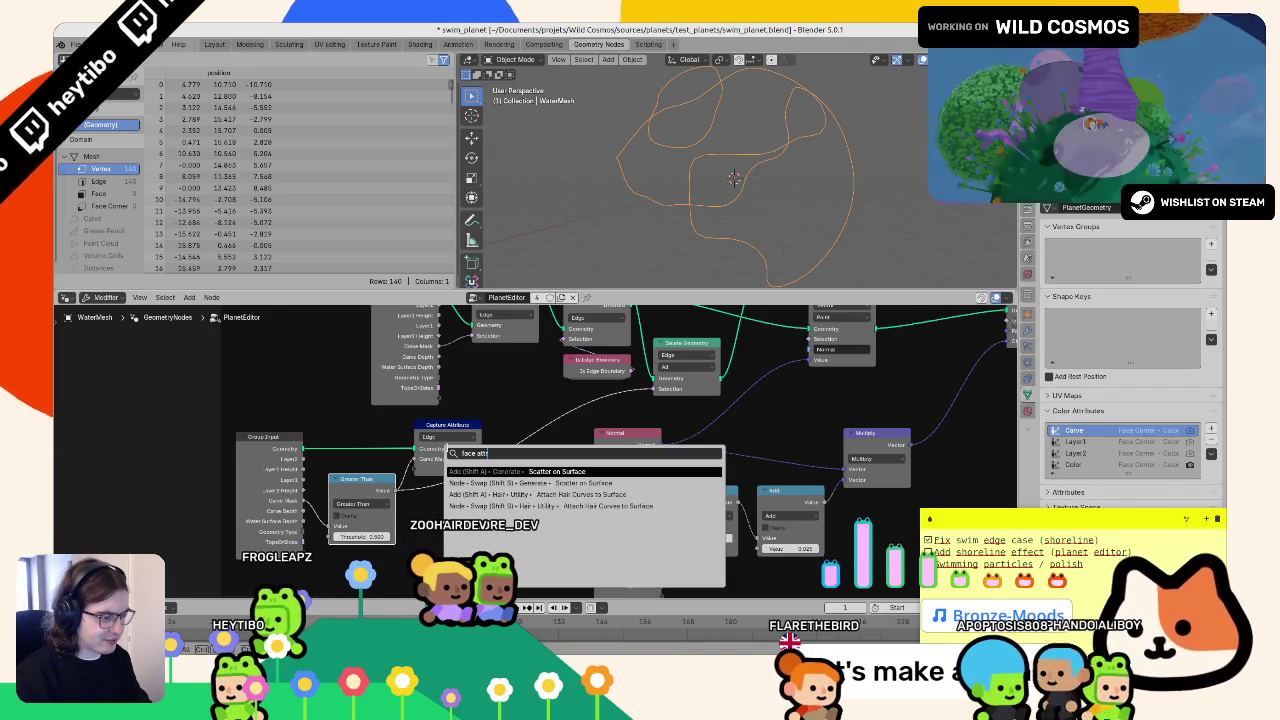
key("Escape")
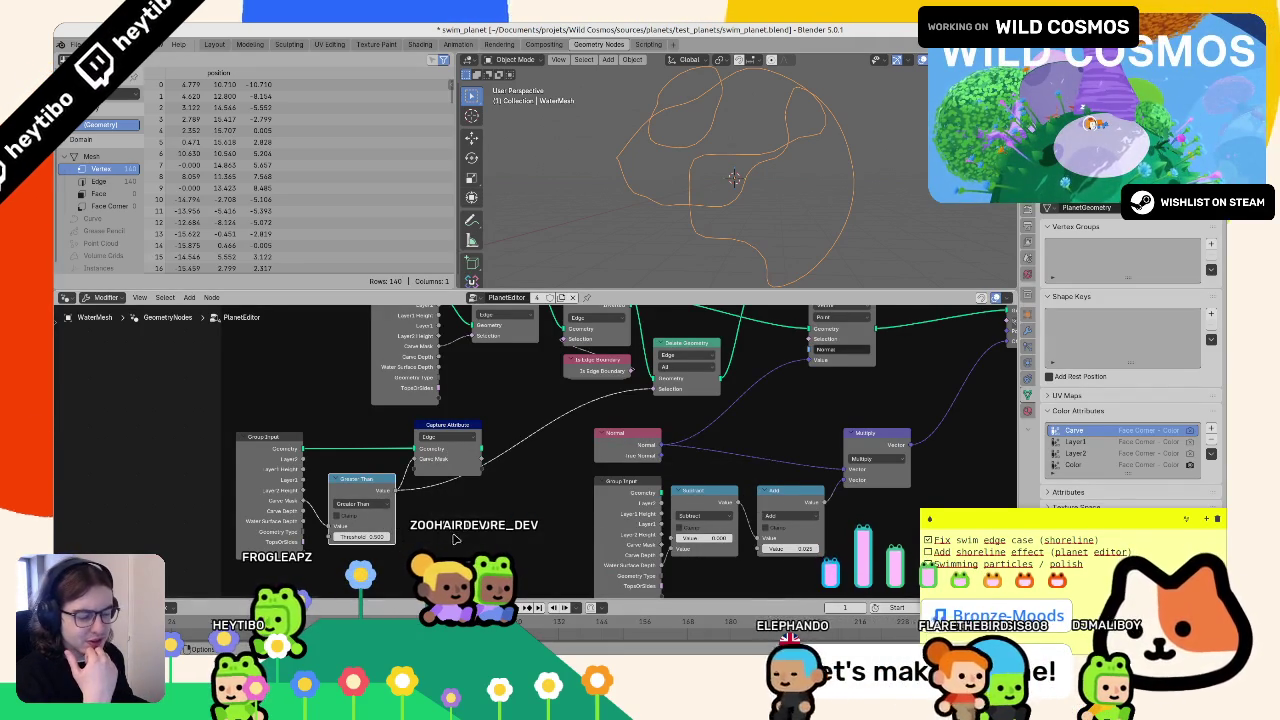
- Orbit the 3D view to inspect the shoreline outline and move the upper row of nodes
scroll(437, 513, "right", 2)
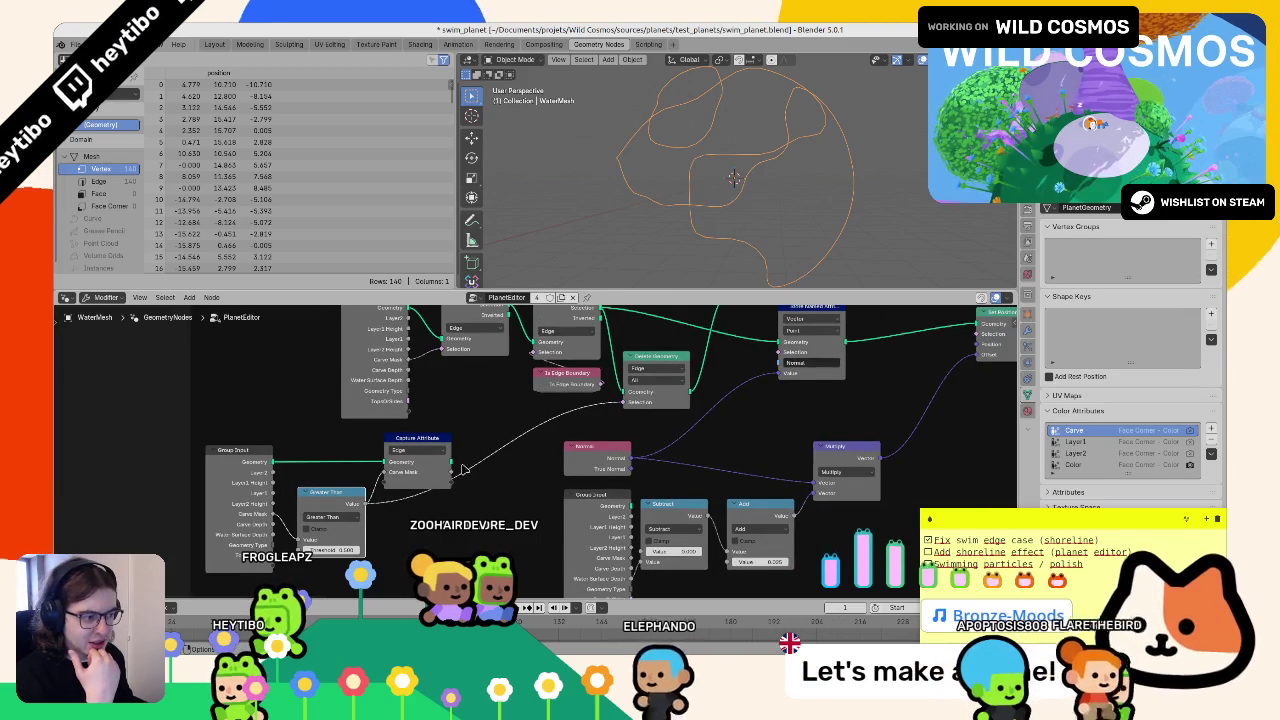
left_click_drag(690, 200, 660, 192)
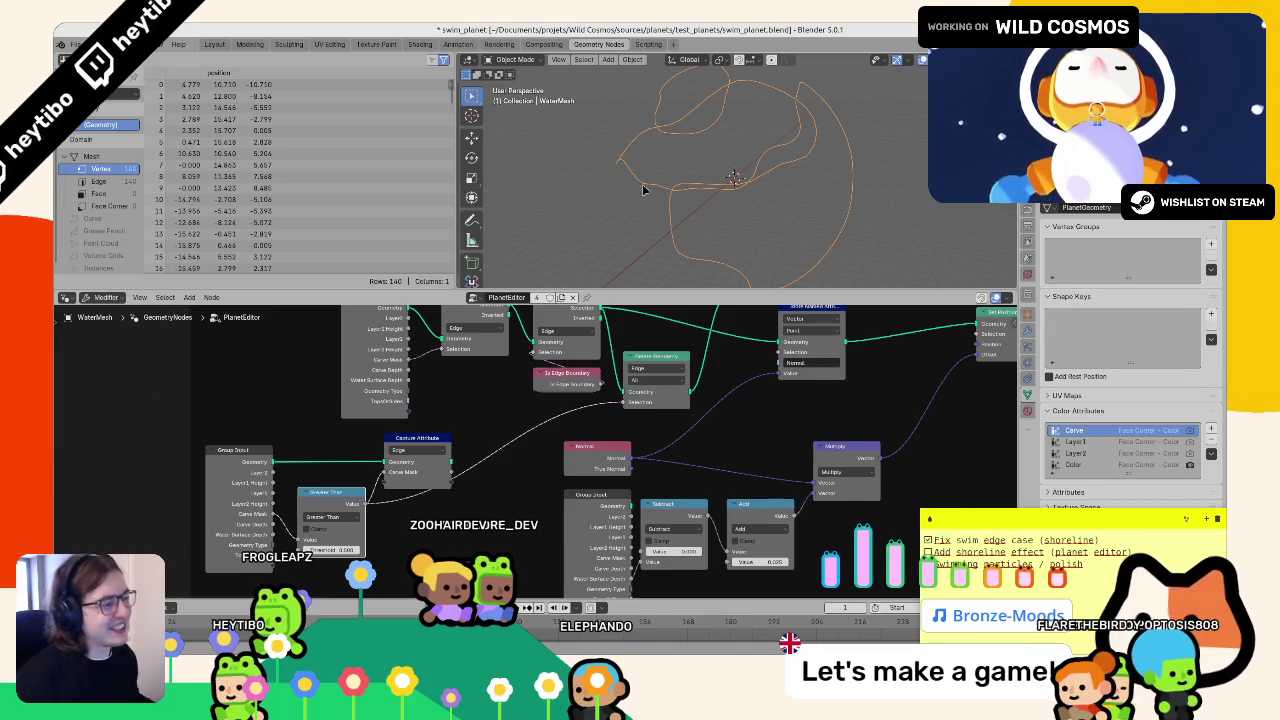
mouse_move(550, 323)
left_mouse_down()
mouse_move(550, 373)
mouse_move(533, 393)
mouse_move(522, 372)
left_mouse_up()
- Shift the Group Input and Separate Geometry nodes left to make room
left_click(540, 428)
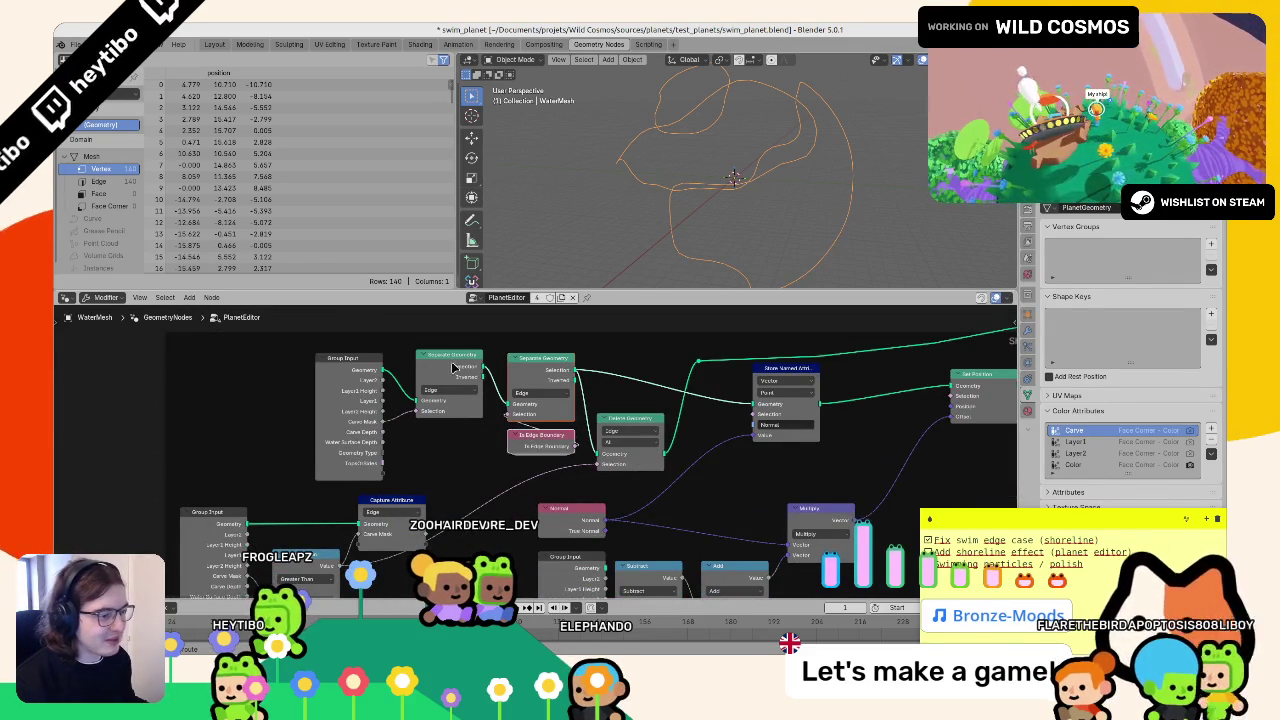
left_click(347, 394)
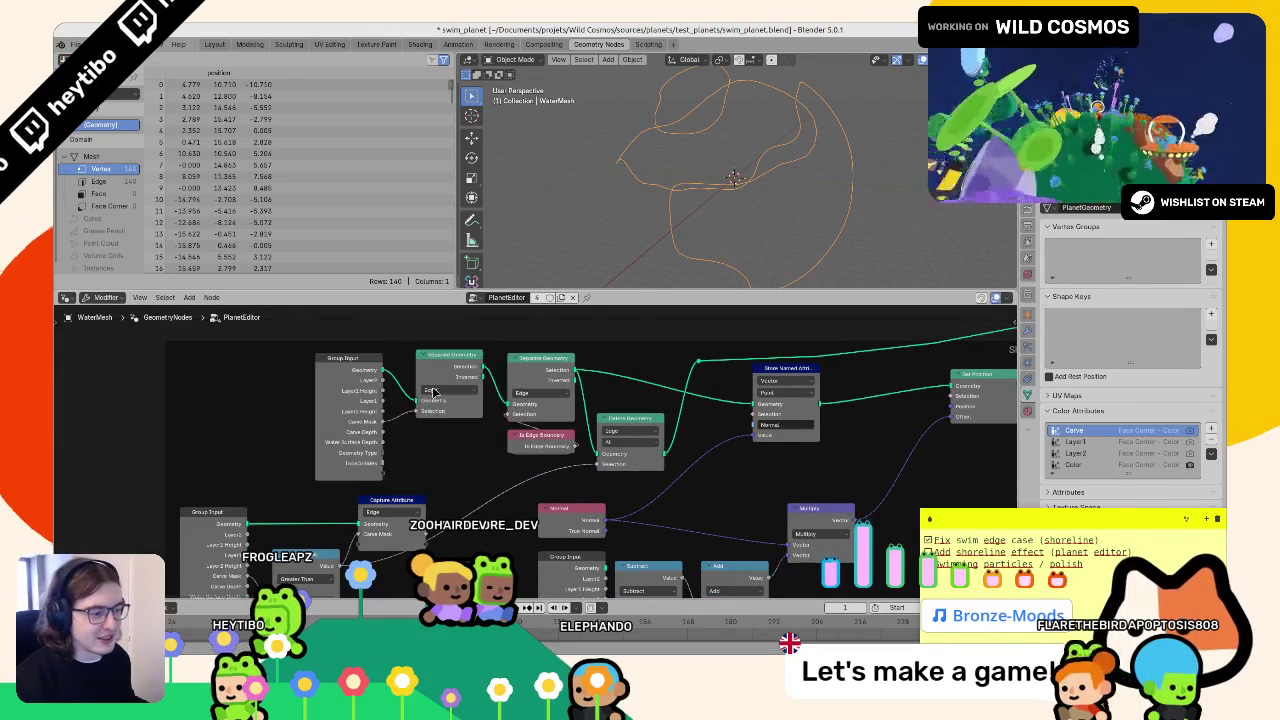
key("ctrl+j")
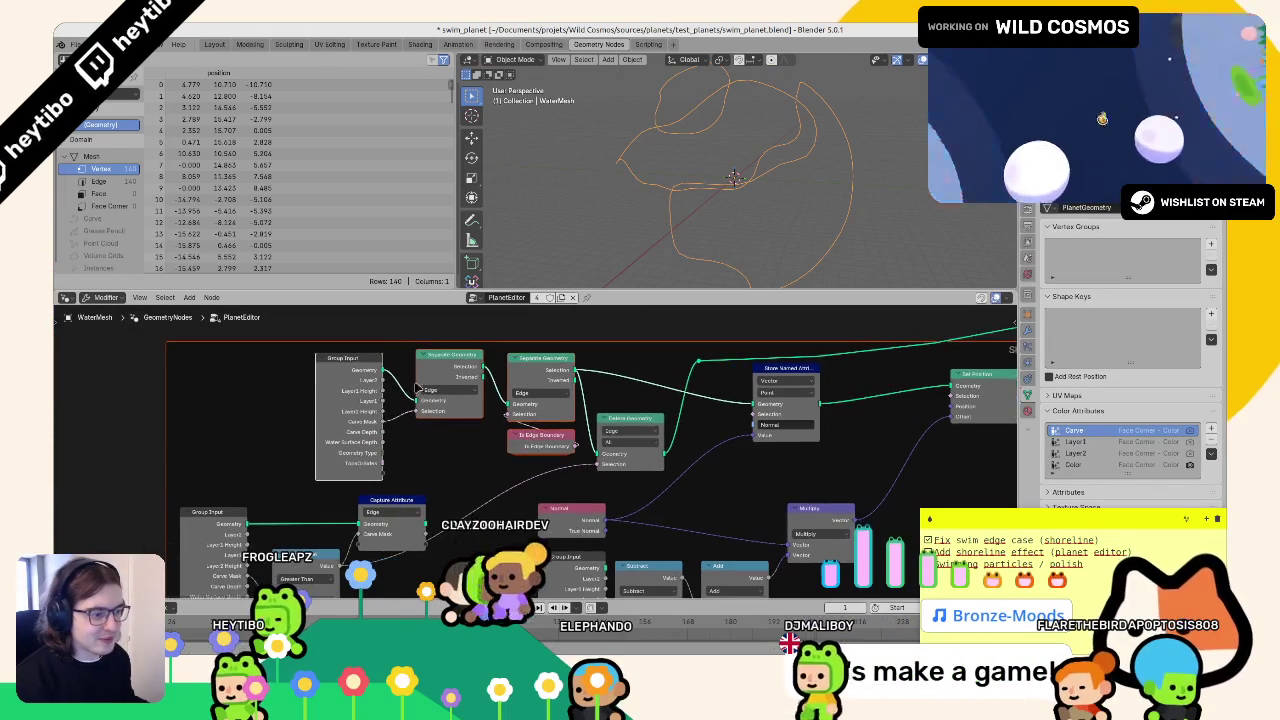
left_click(535, 363)
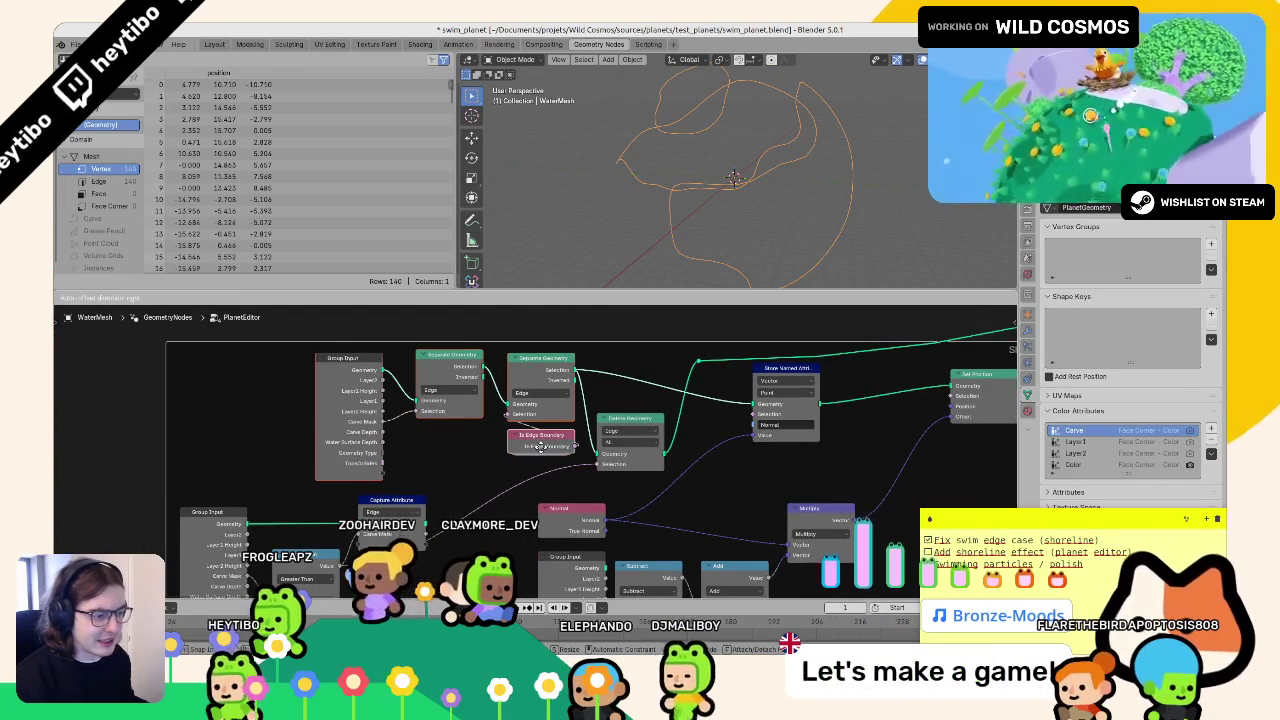
key("g")
left_click(446, 446)
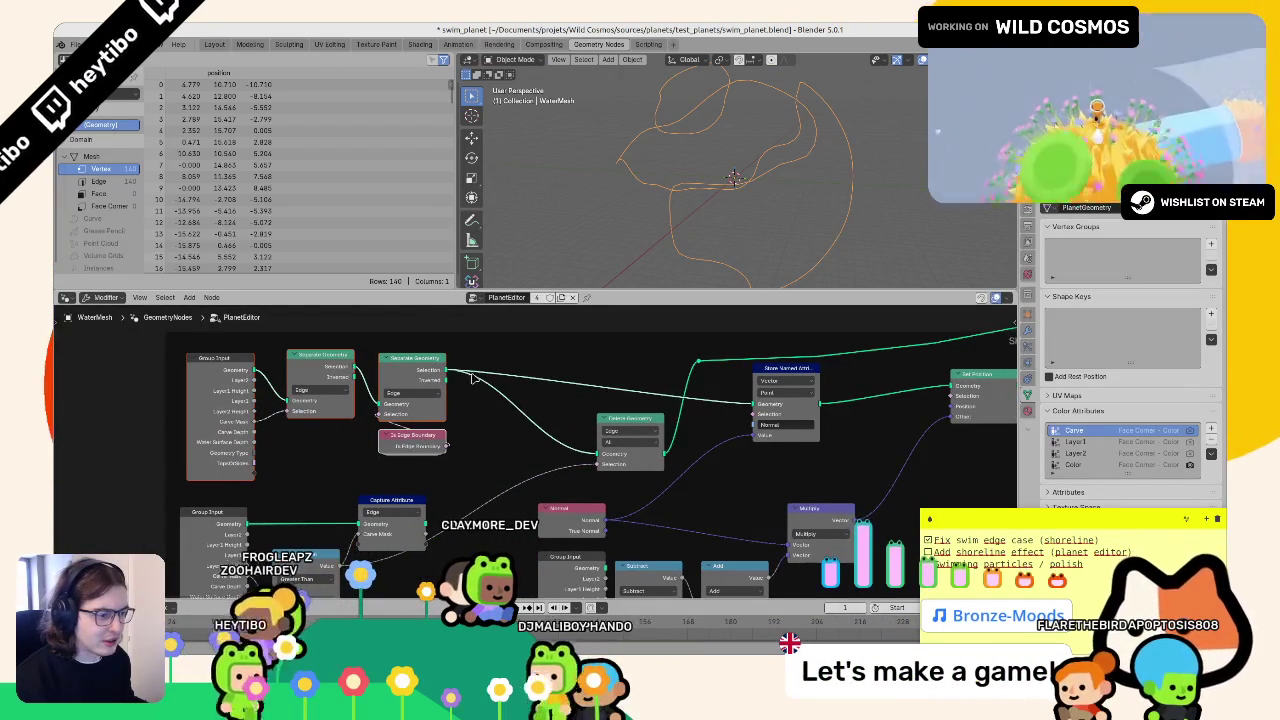
- Add a Sample Nearest Surface node by searching 'face'
key("shift+a")
type("get face")
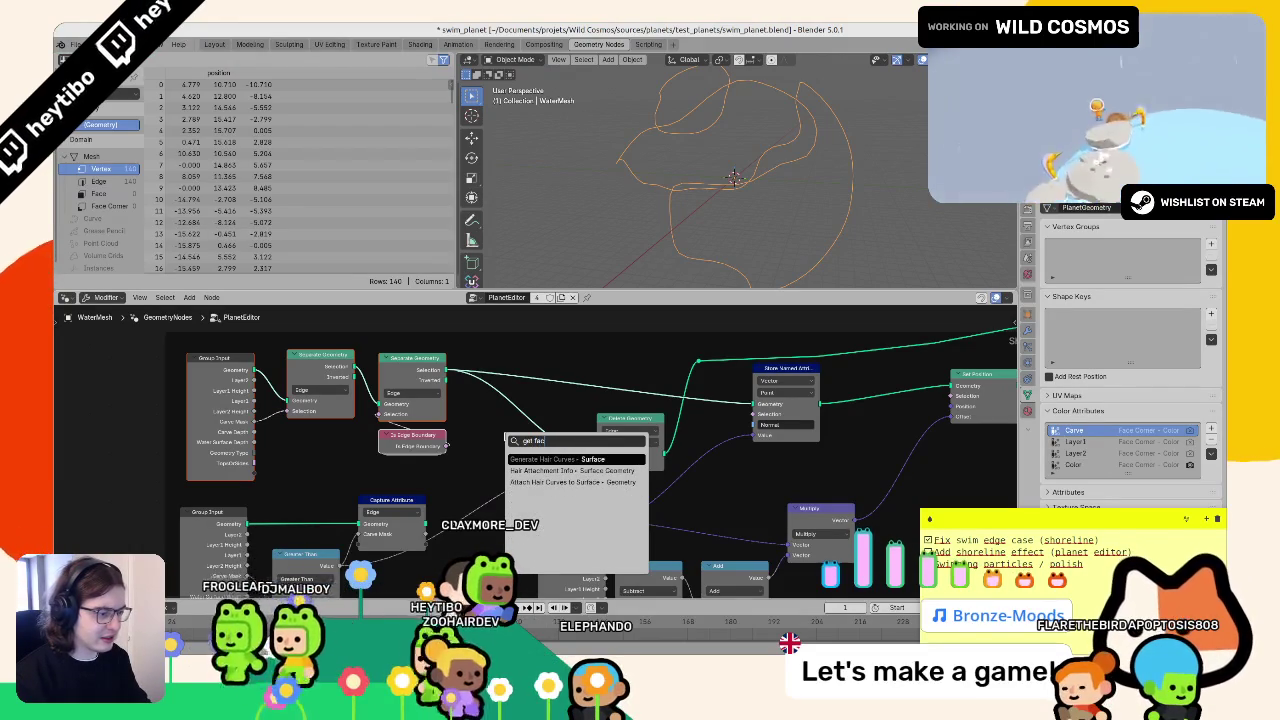
key("BackSpace")
key("BackSpace")
key("BackSpace")
key("BackSpace")
key("BackSpace")
key("BackSpace")
type("face")
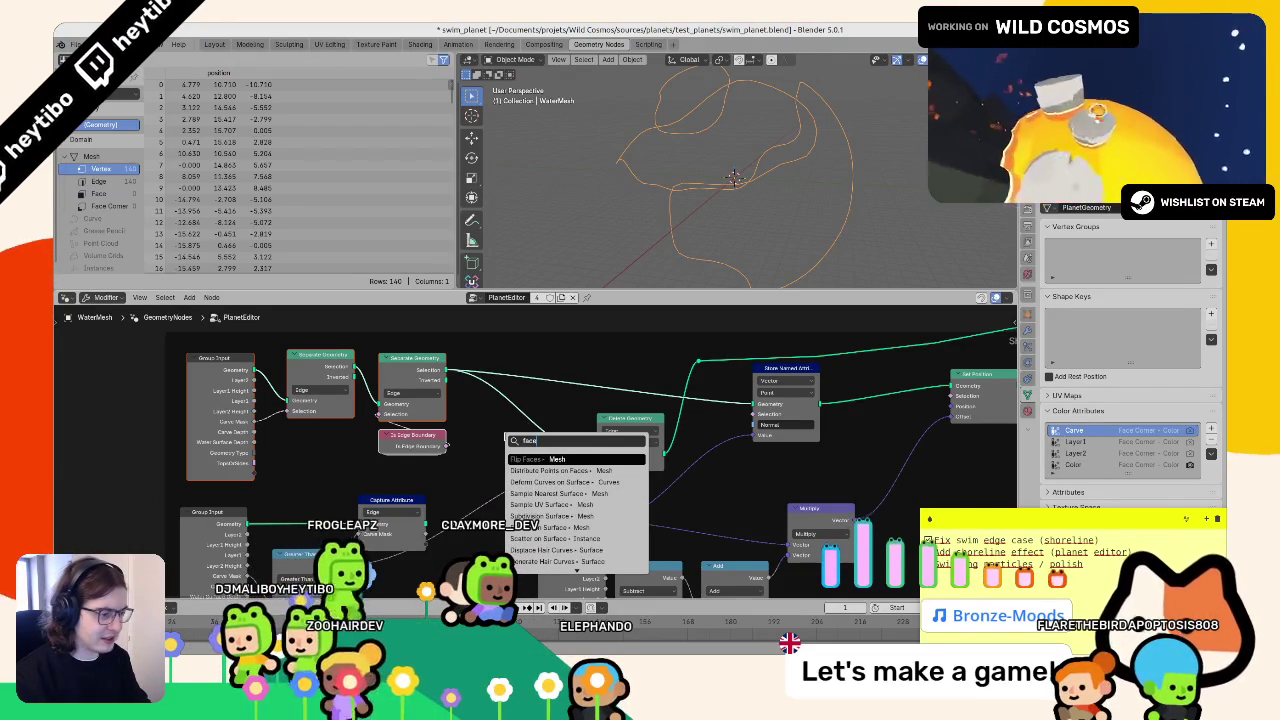
key("Down")
key("Down")
key("Down")
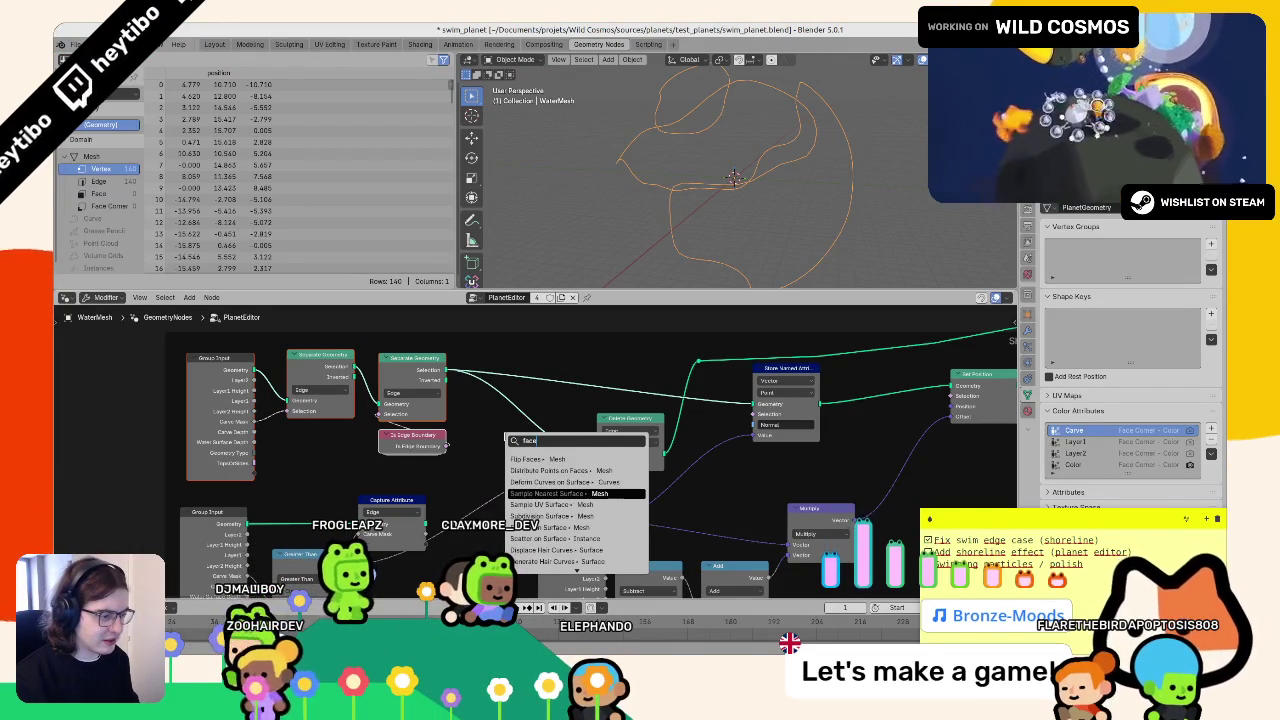
key("Down")
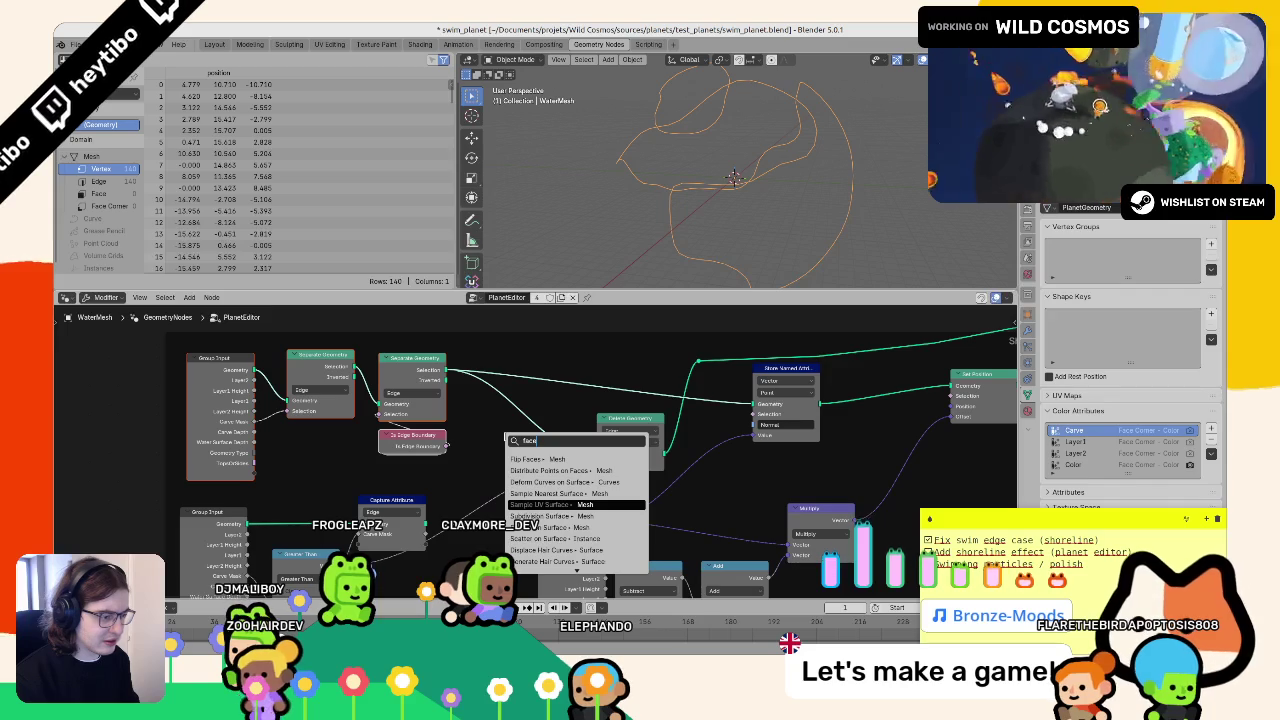
key("Up")
key("Return")
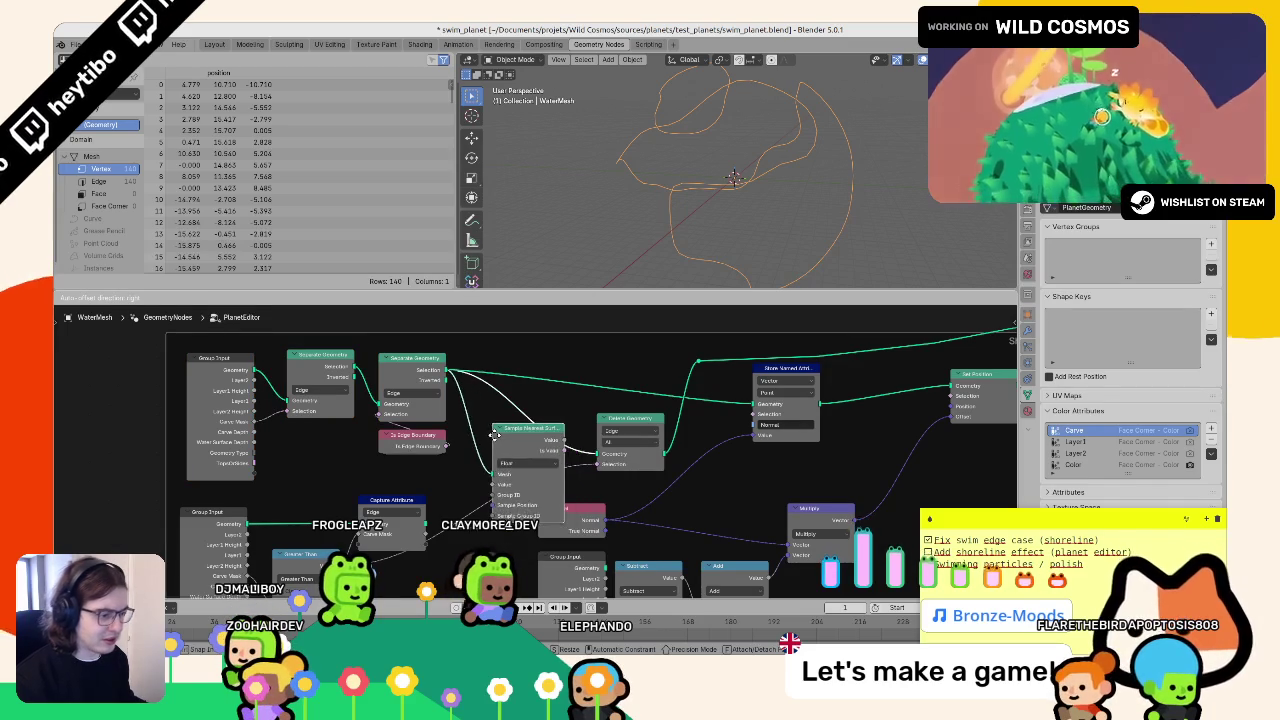
- Place the Sample Nearest Surface node below and left of the node chain
left_click(498, 558)
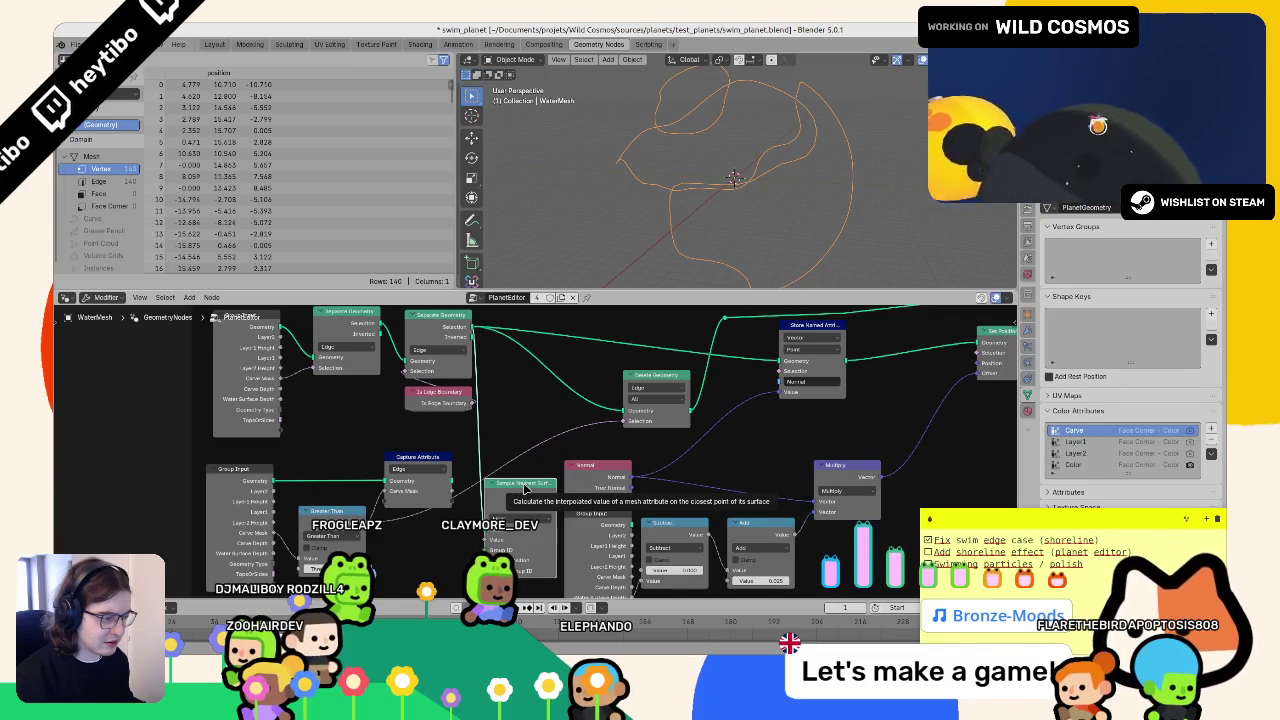
left_click_drag(528, 488, 516, 487)
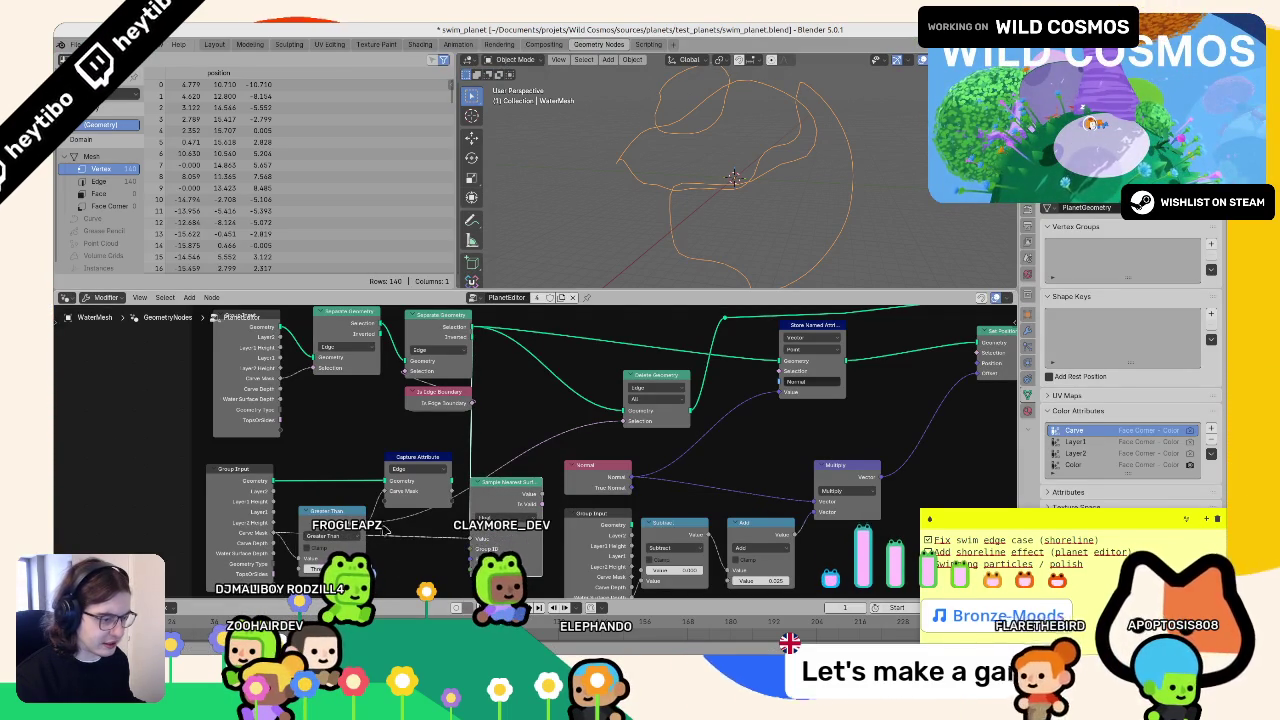
key("g")
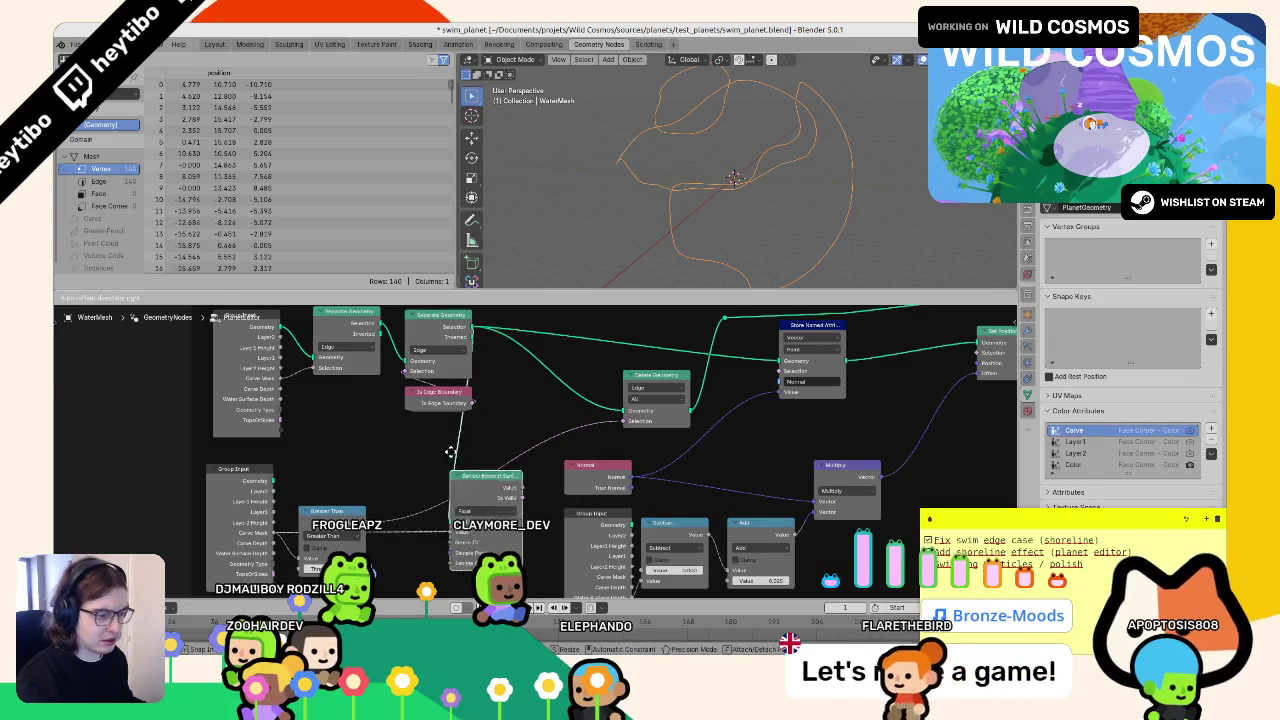
left_click(393, 423)
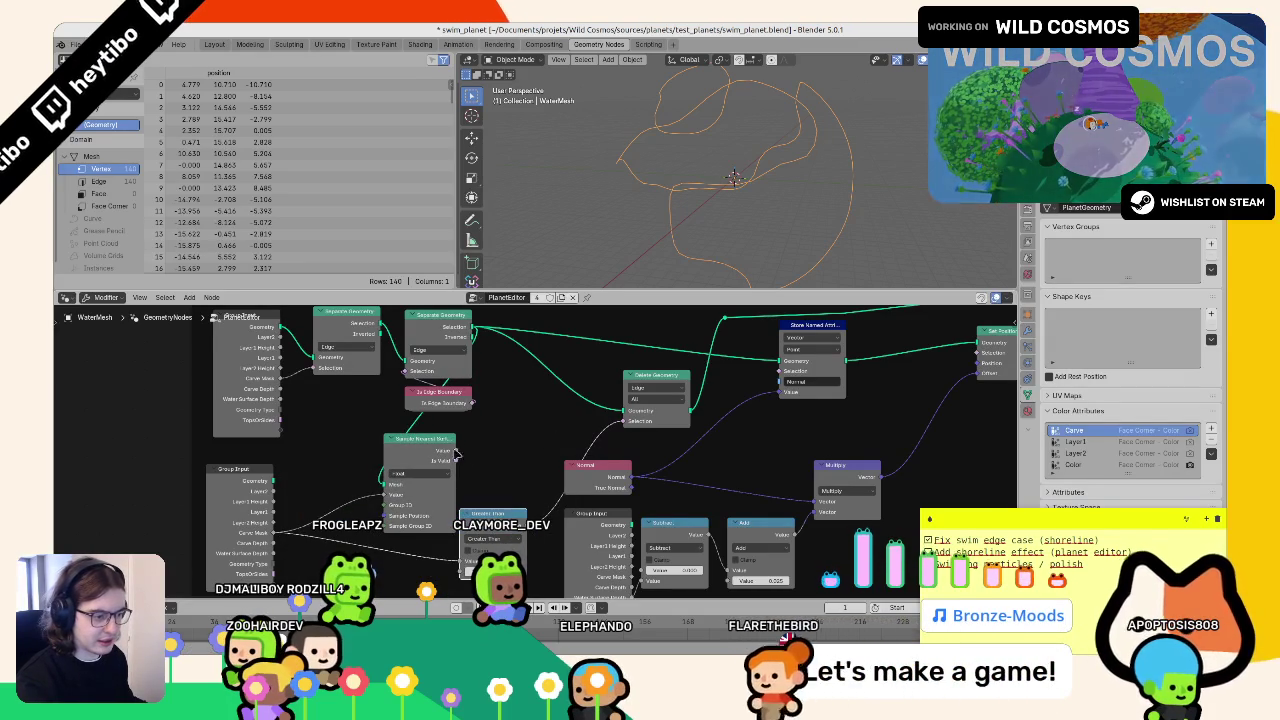
left_click_drag(452, 450, 382, 521)
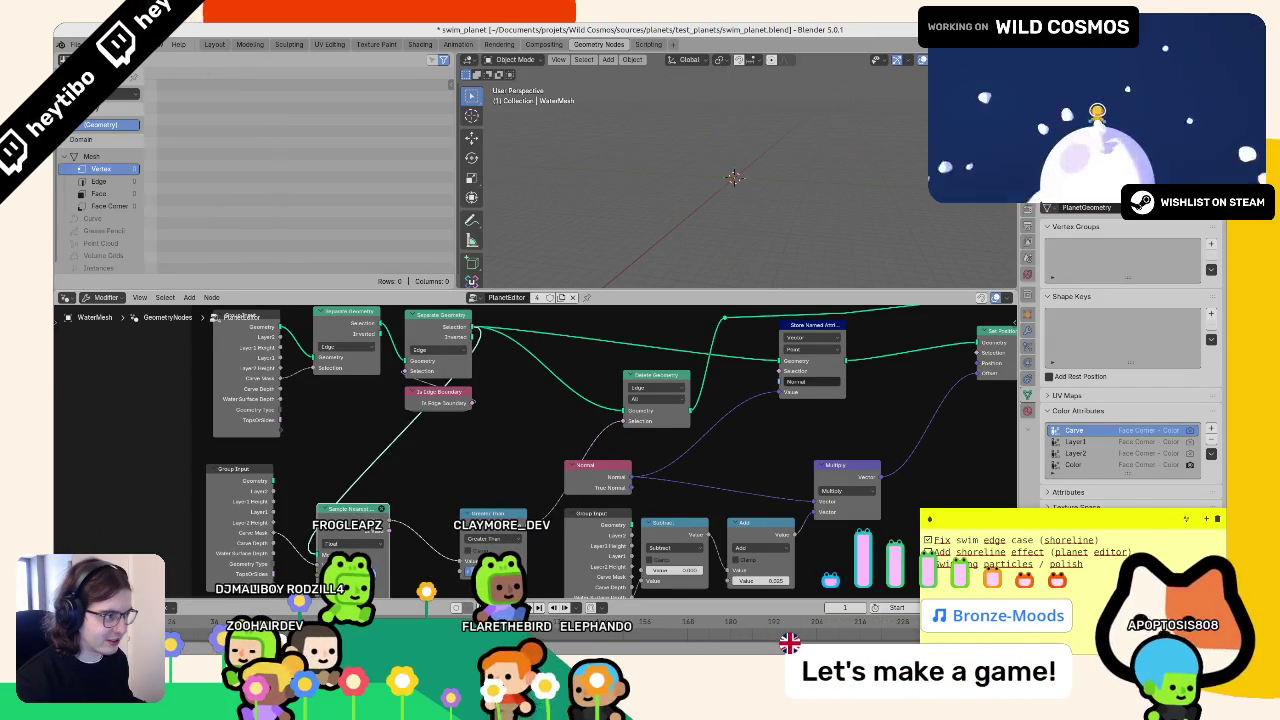
left_click_drag(341, 511, 370, 480)
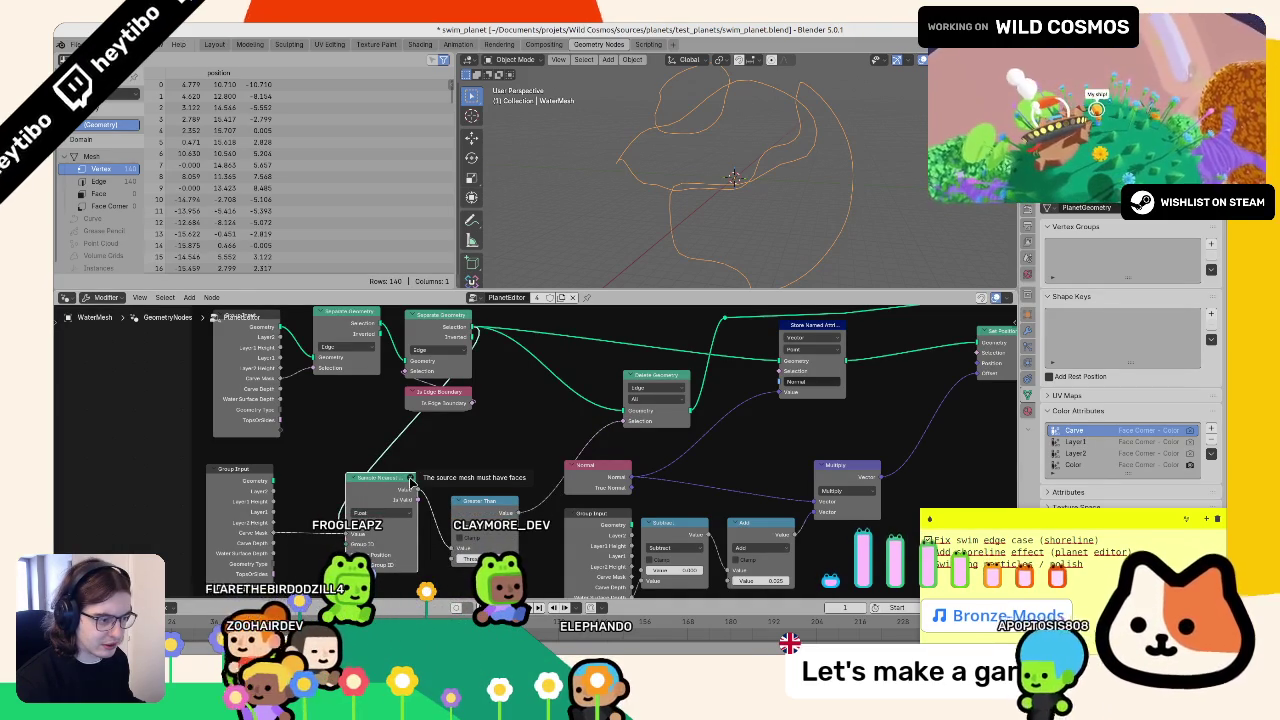
- Connect Group Input Geometry to its Mesh socket and set the comparison to Less Than
left_click_drag(271, 481, 346, 522)
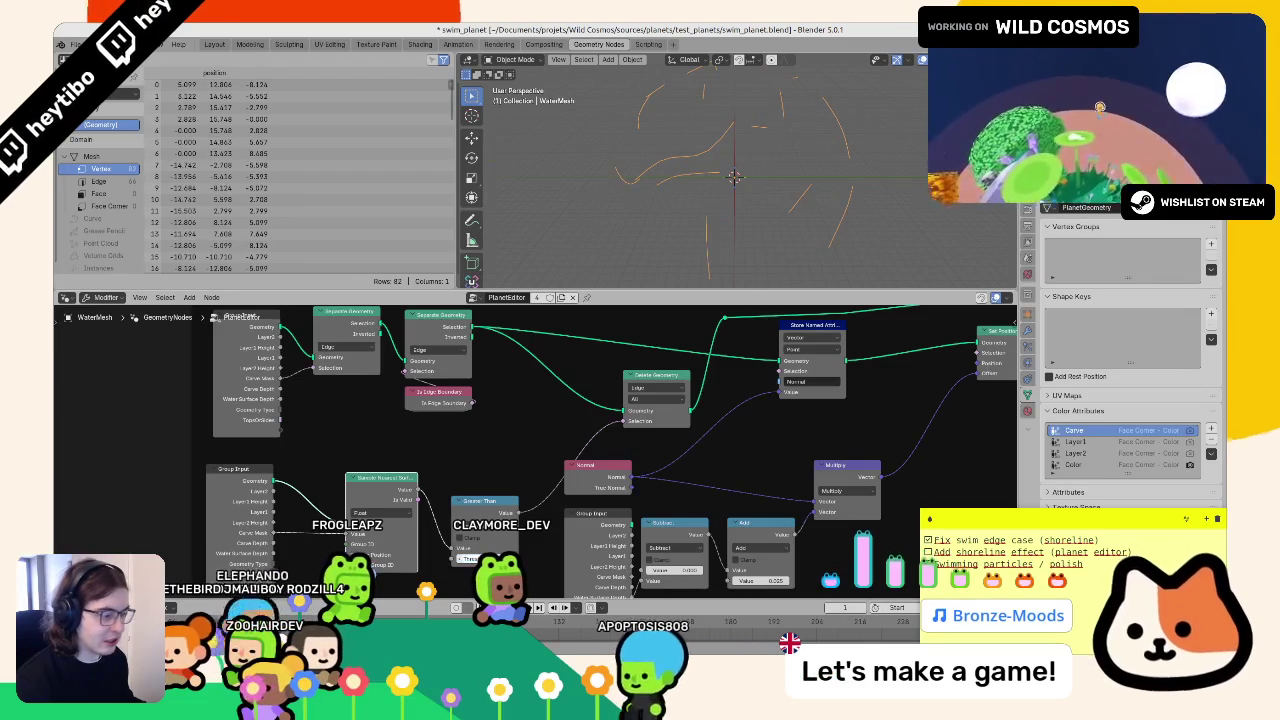
left_click(558, 437)
left_click(565, 427)
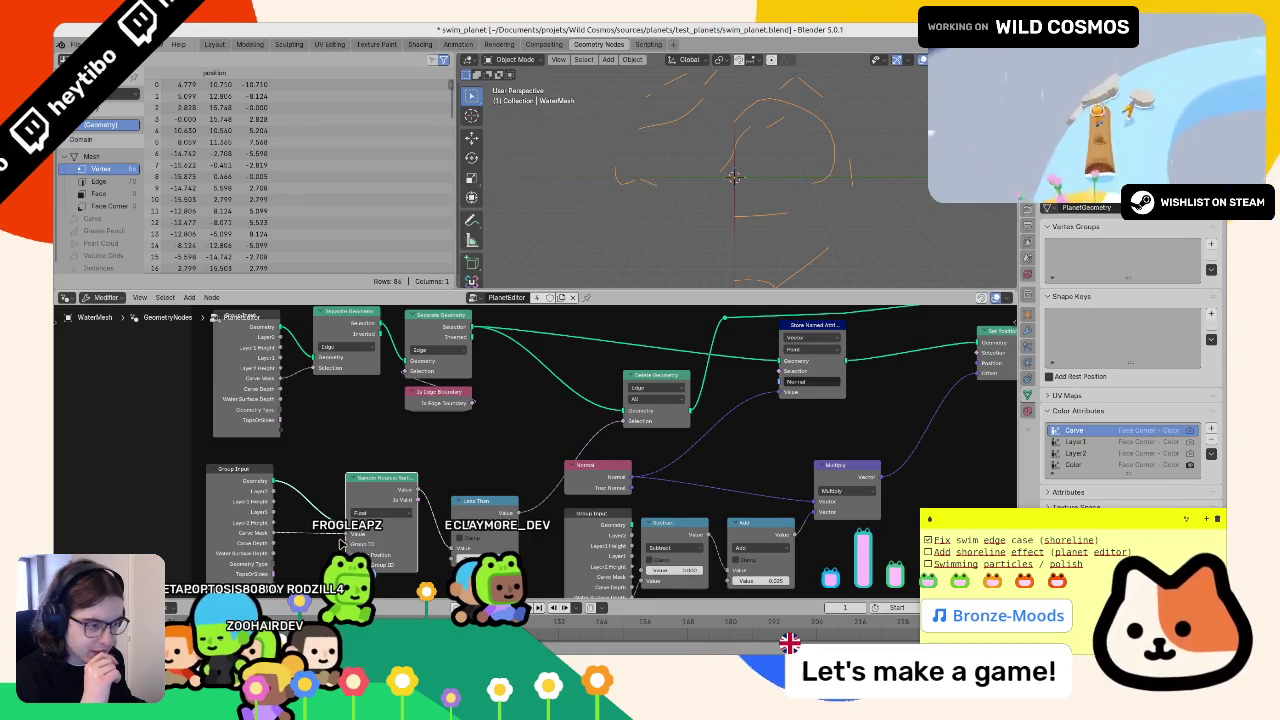
- Link the sampled result into the comparison's Value, trying Greater Than before returning to Less Than
left_click_drag(344, 546, 451, 548)
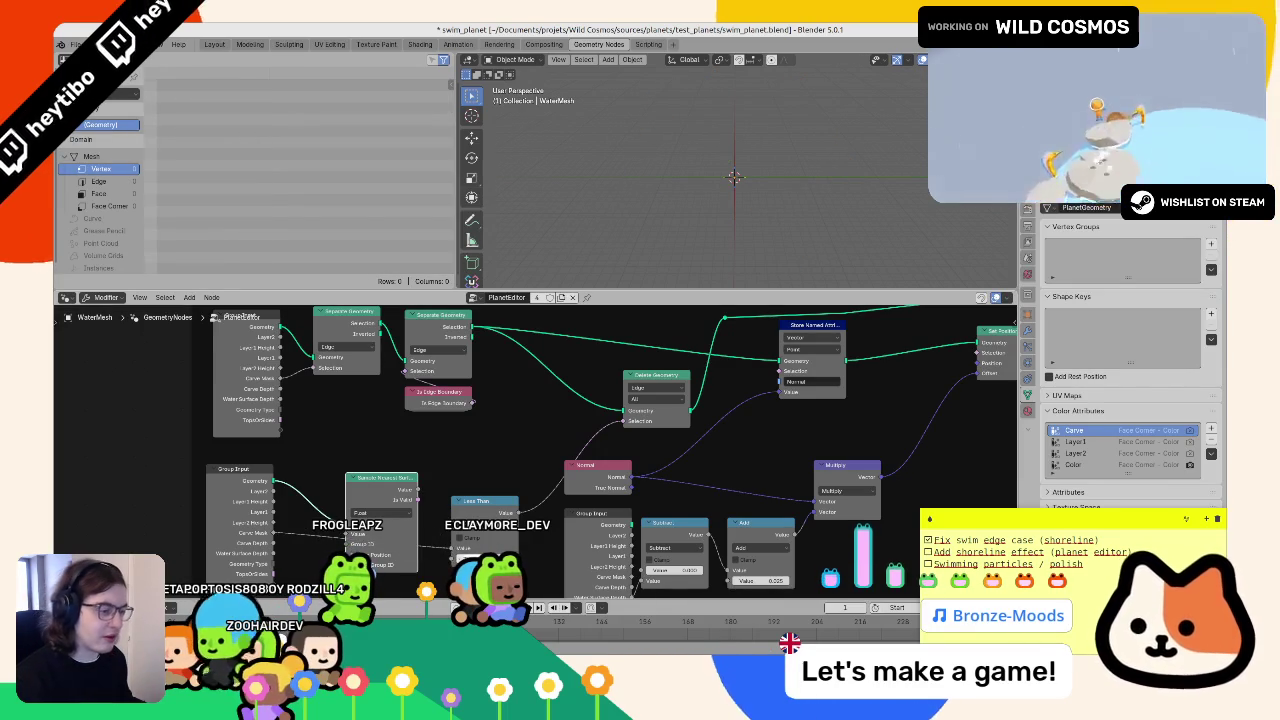
left_click(485, 525)
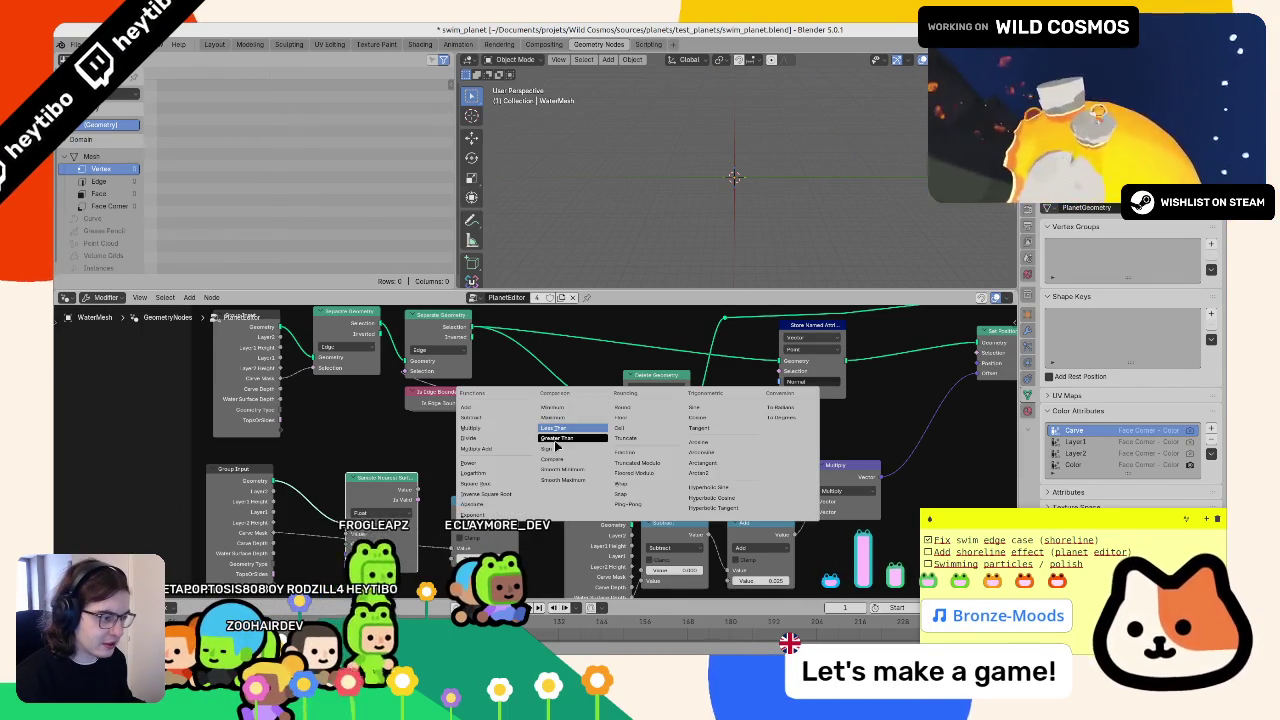
left_click(556, 438)
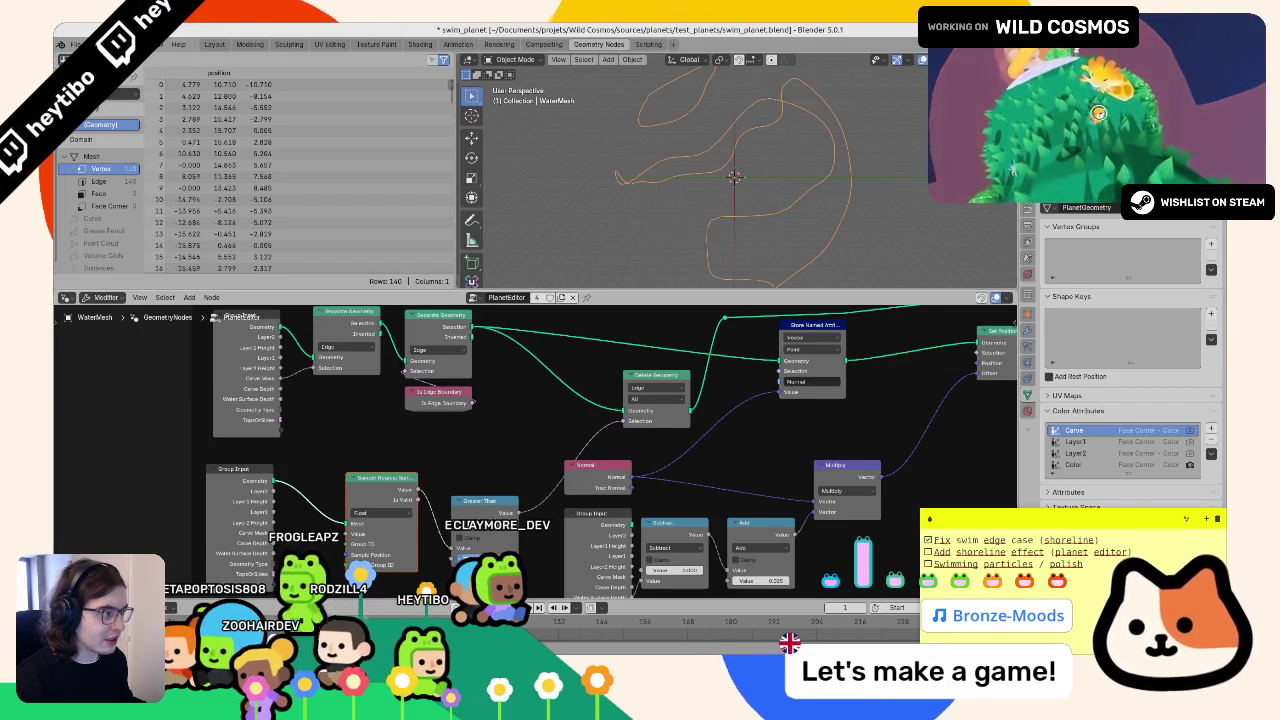
left_click(485, 528)
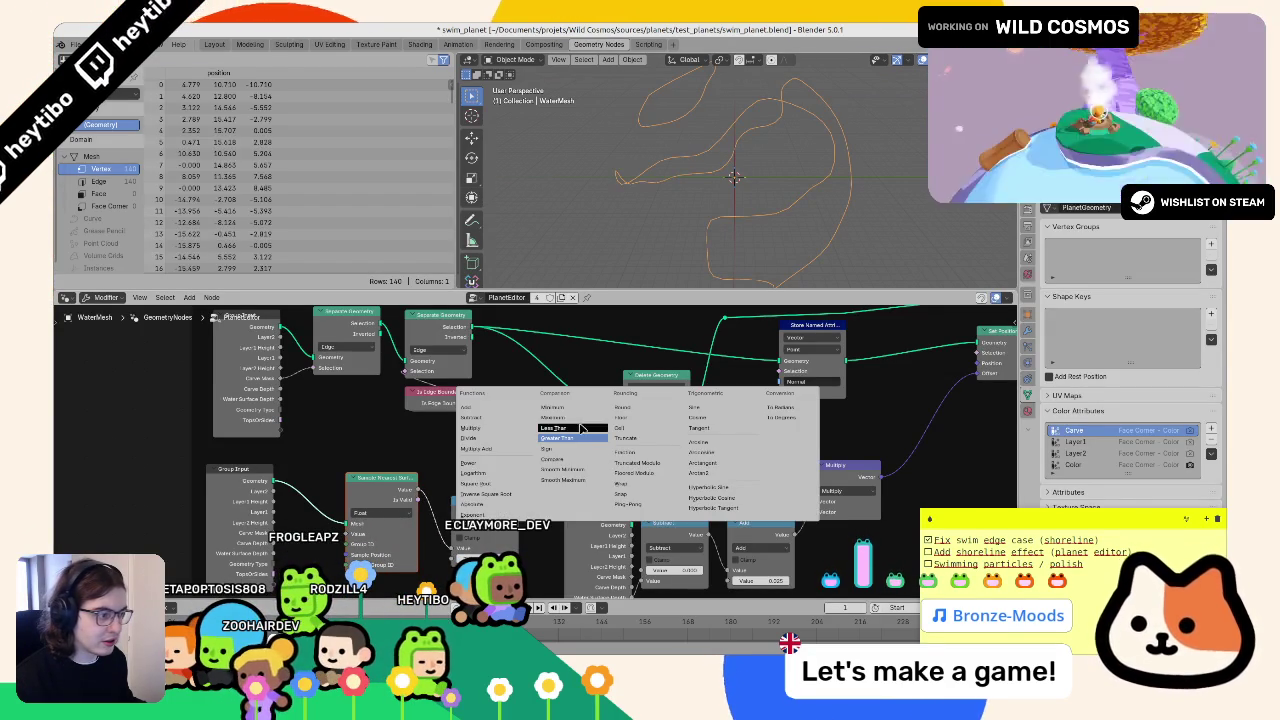
left_click(572, 469)
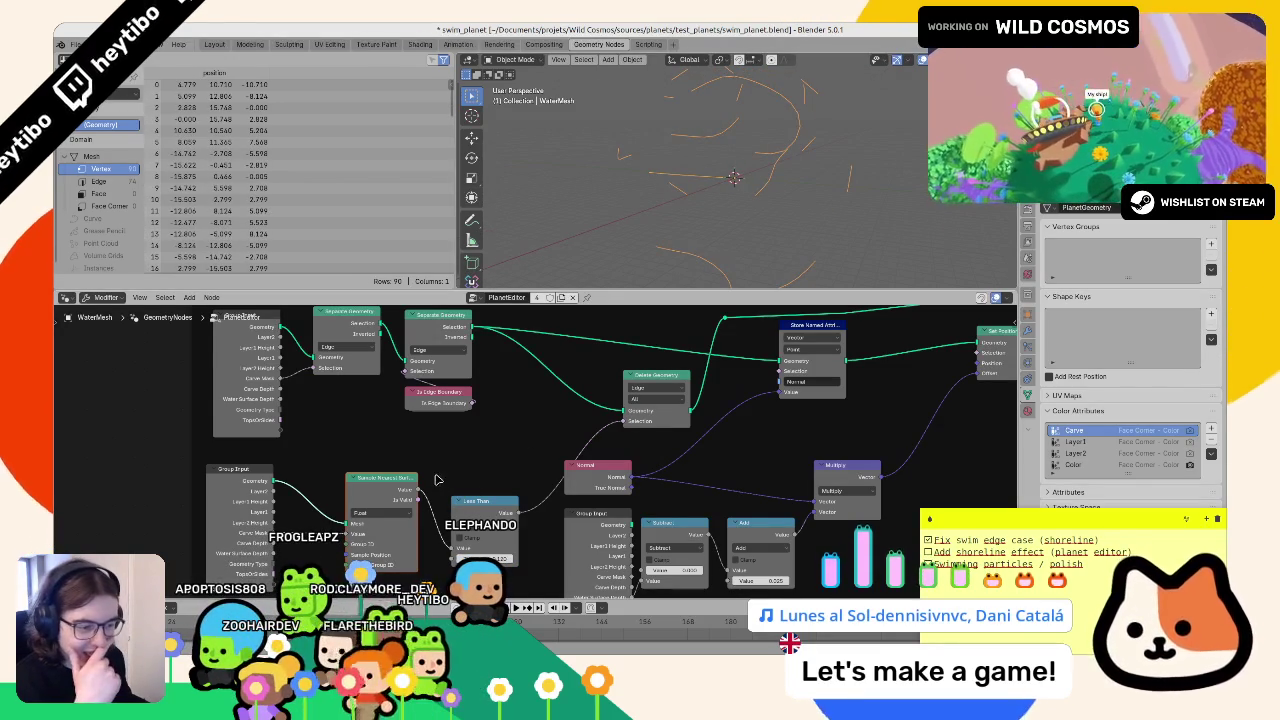
- Move the Less Than and Delete Geometry nodes up and to the left
left_click_drag(478, 501, 472, 476)
left_click(472, 476)
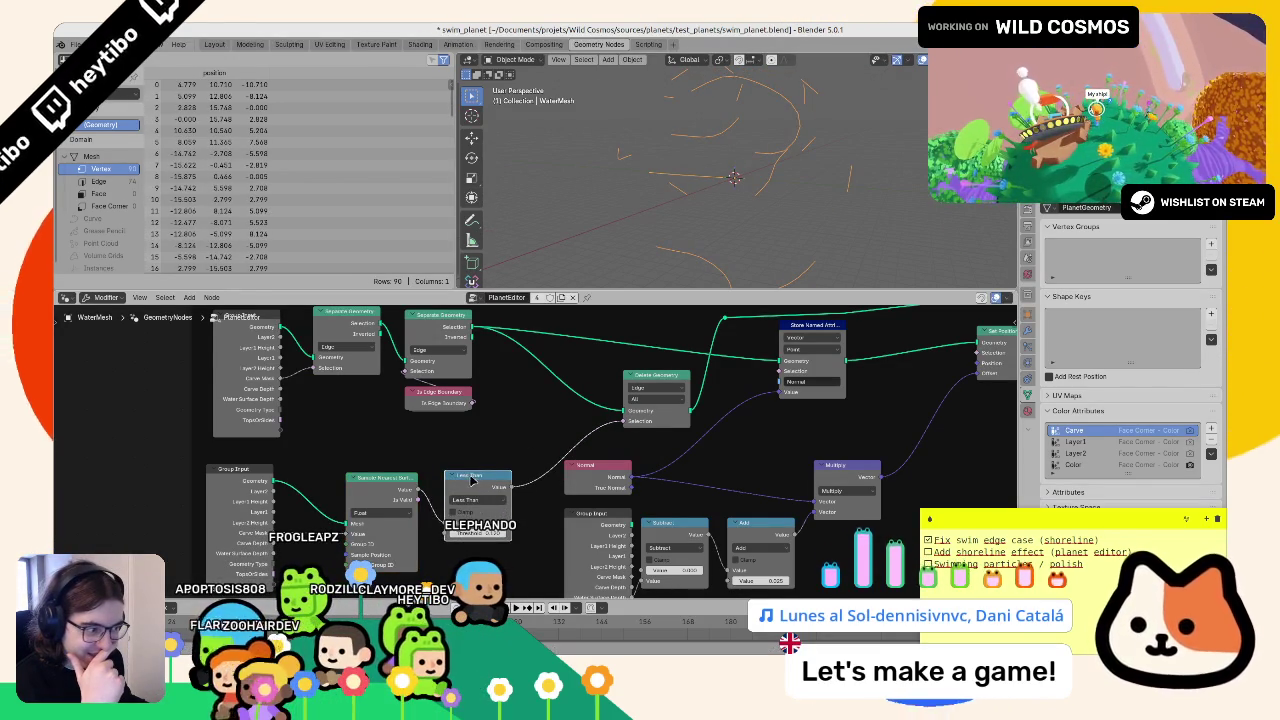
scroll(530, 455, "up", 2)
left_click(578, 437)
left_click_drag(550, 418, 500, 412)
- Try Only Edges & Faces and Only Faces deletion modes, then settle on All
left_click(533, 445)
left_click(533, 477)
left_click(537, 442)
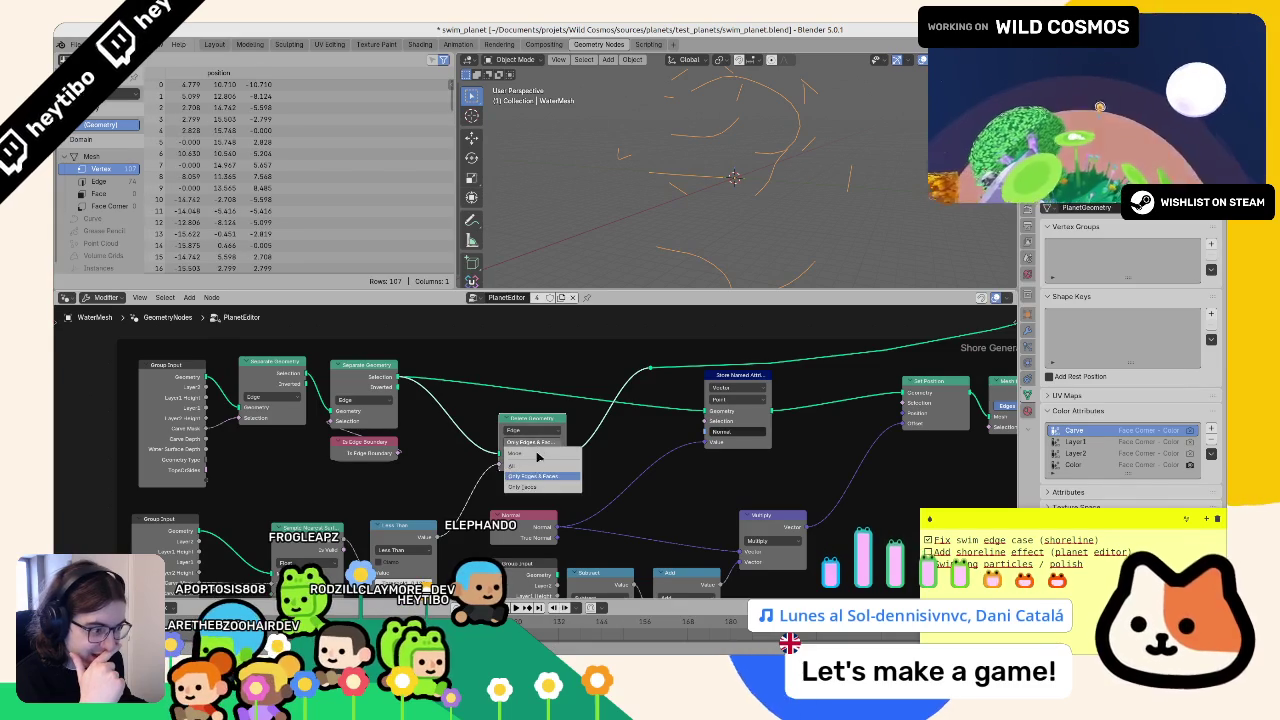
left_click(533, 488)
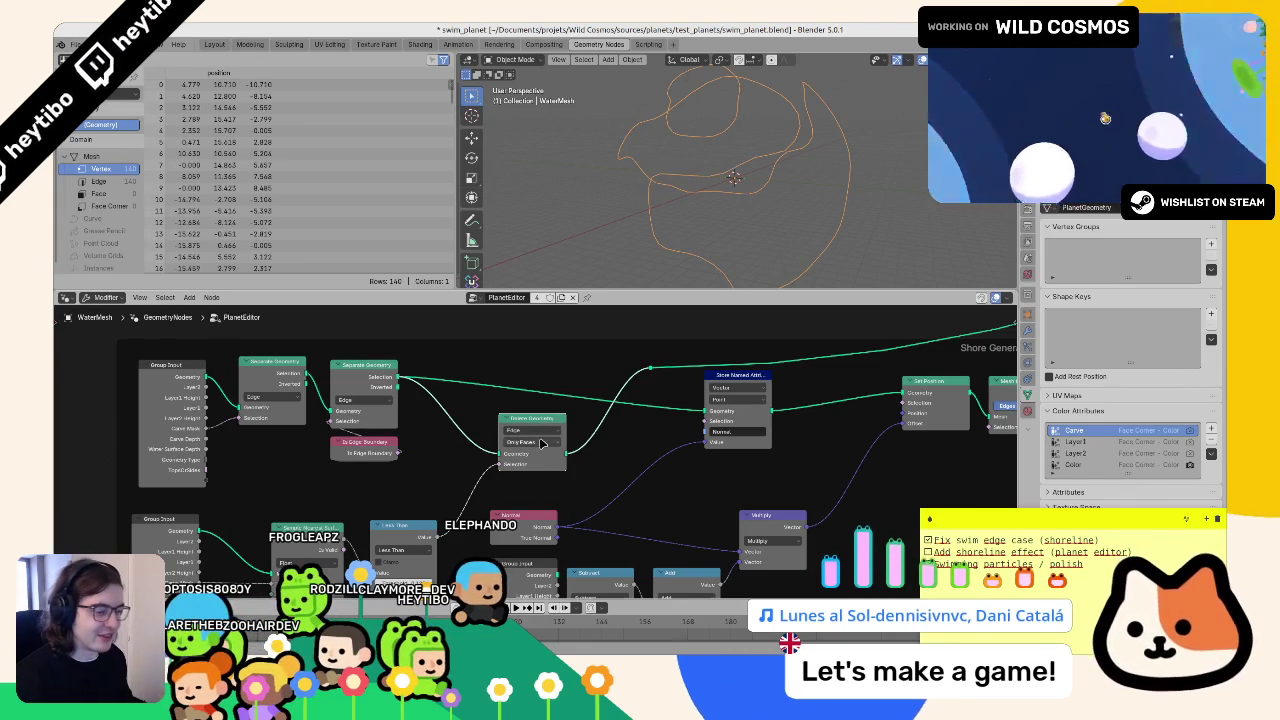
left_click(541, 443)
left_click(530, 461)
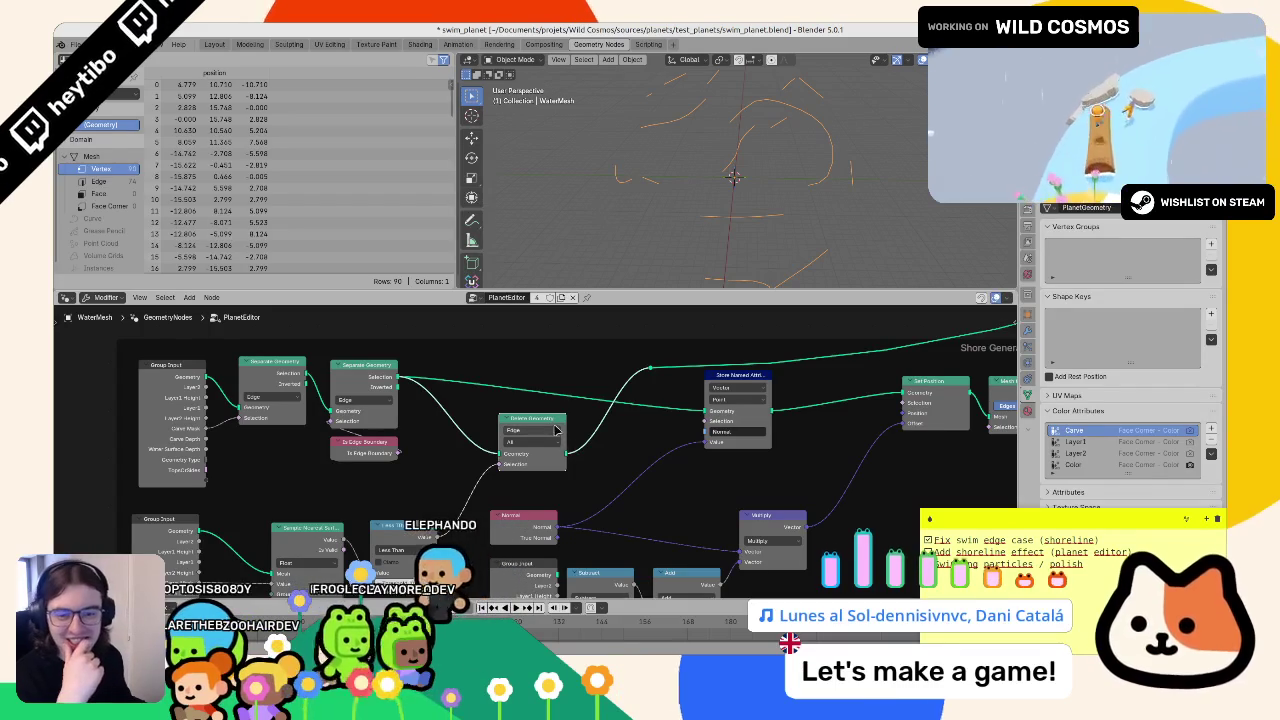
left_click_drag(335, 538, 390, 458)
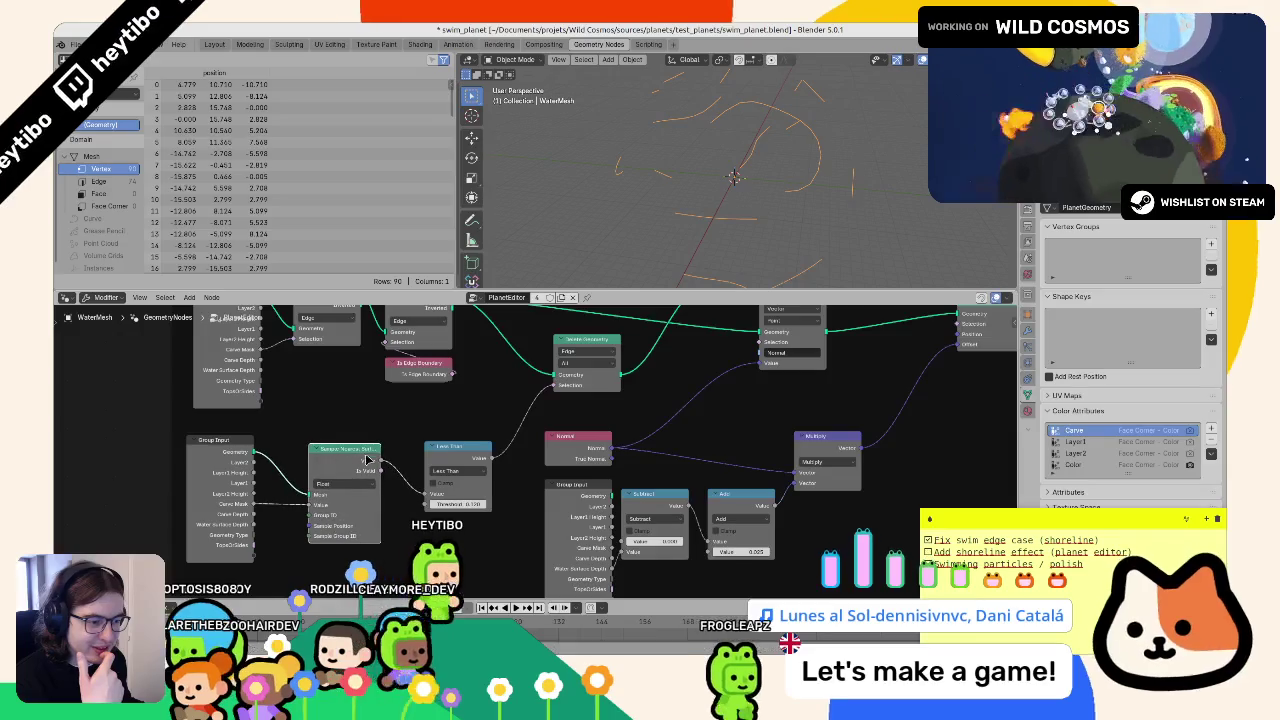
- Add a Sample Nearest node, undoing an accidental Integer data type change on Sample Nearest Surface
key("shift+a")
type("samp")
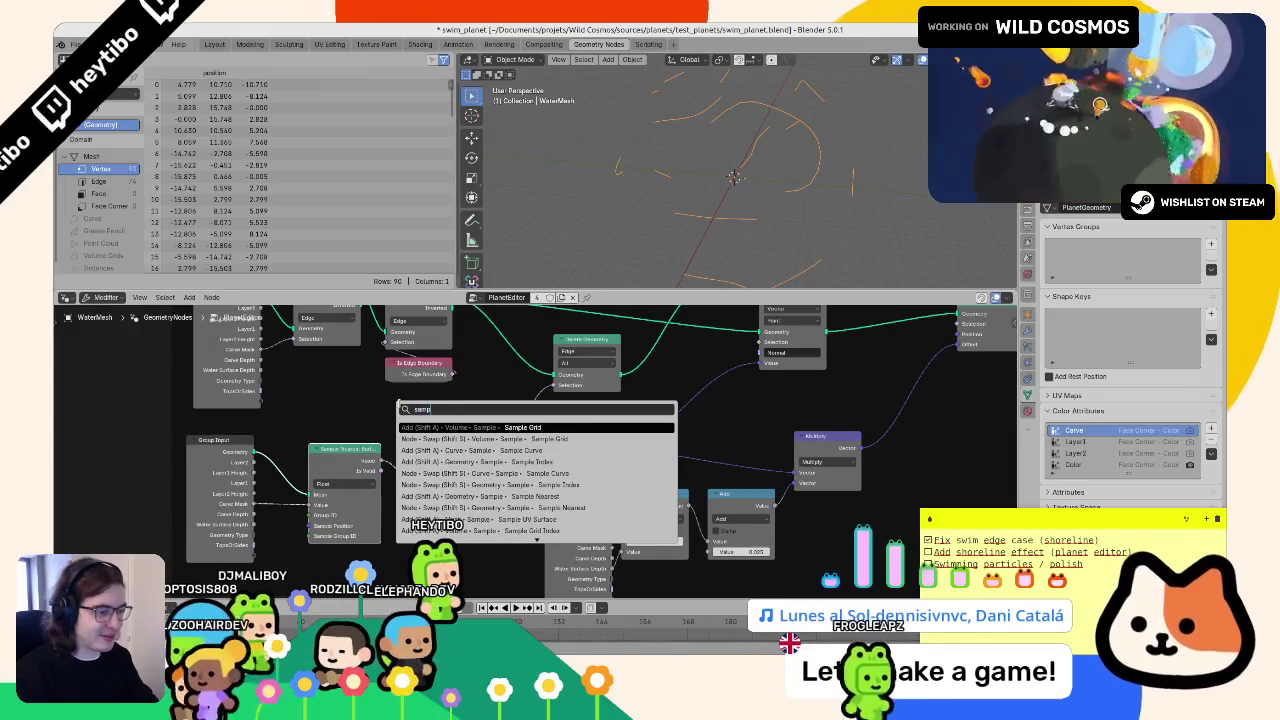
type("le neares")
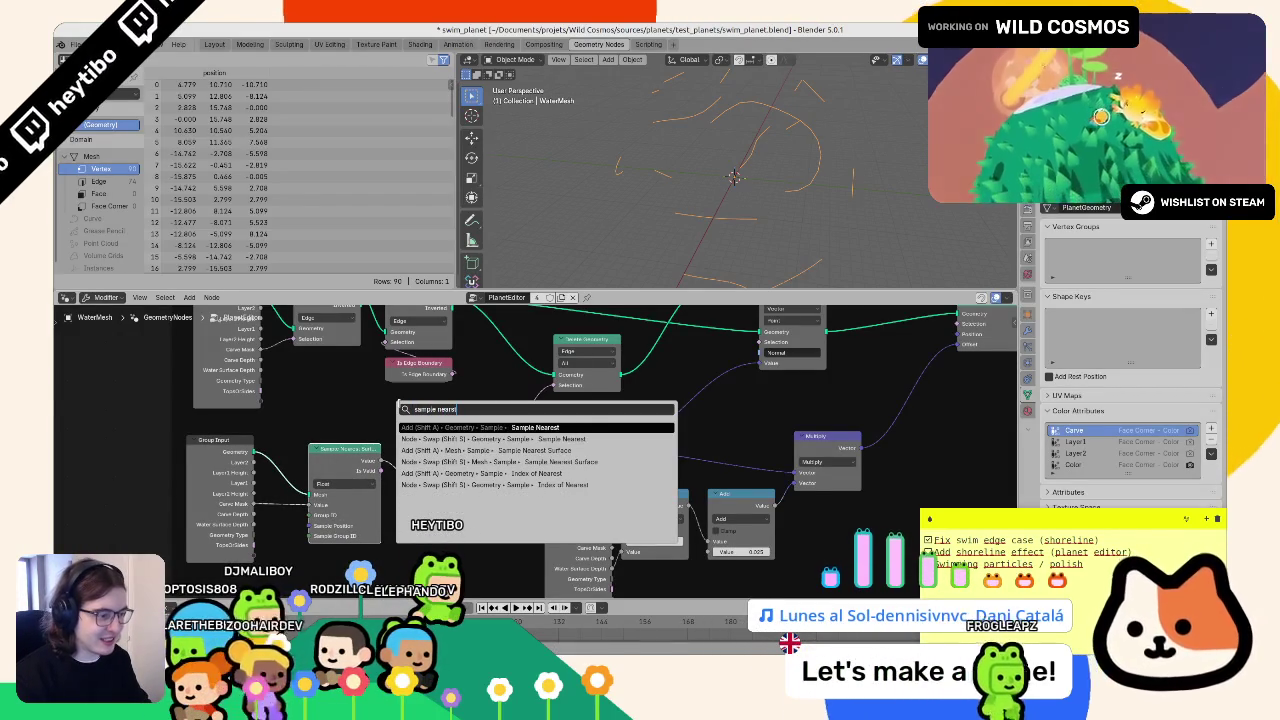
key("Return")
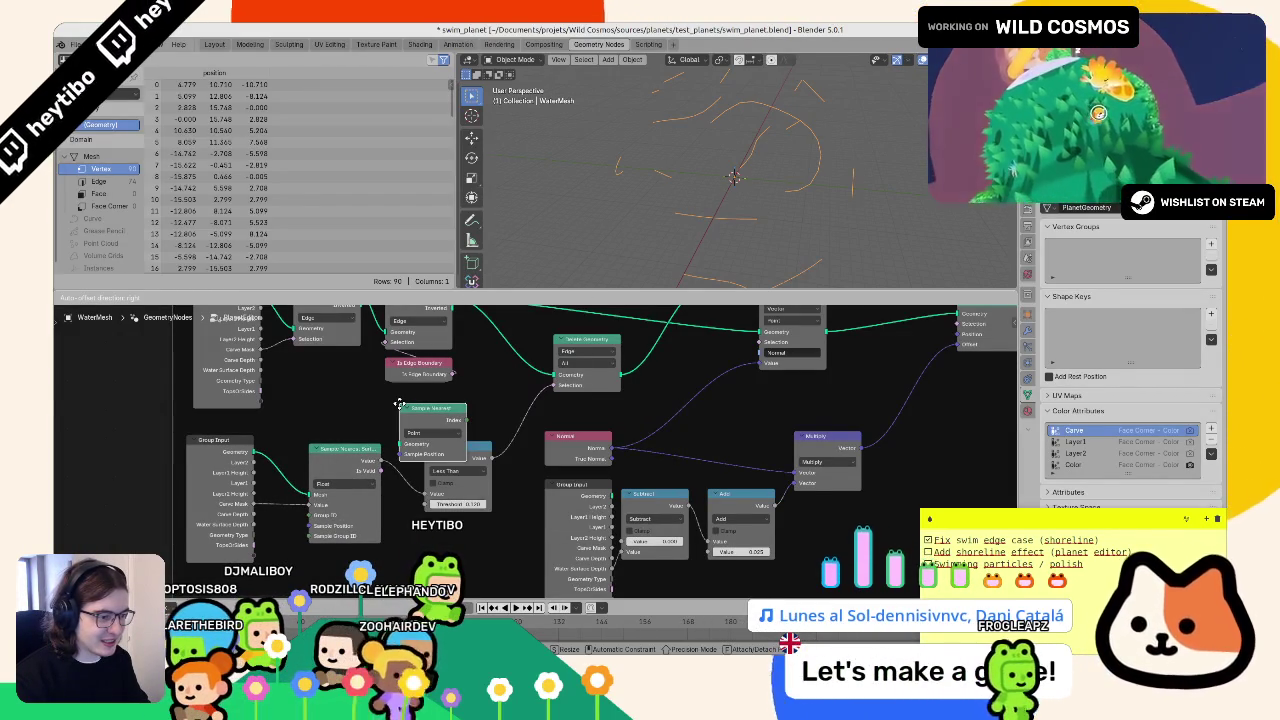
key("Escape")
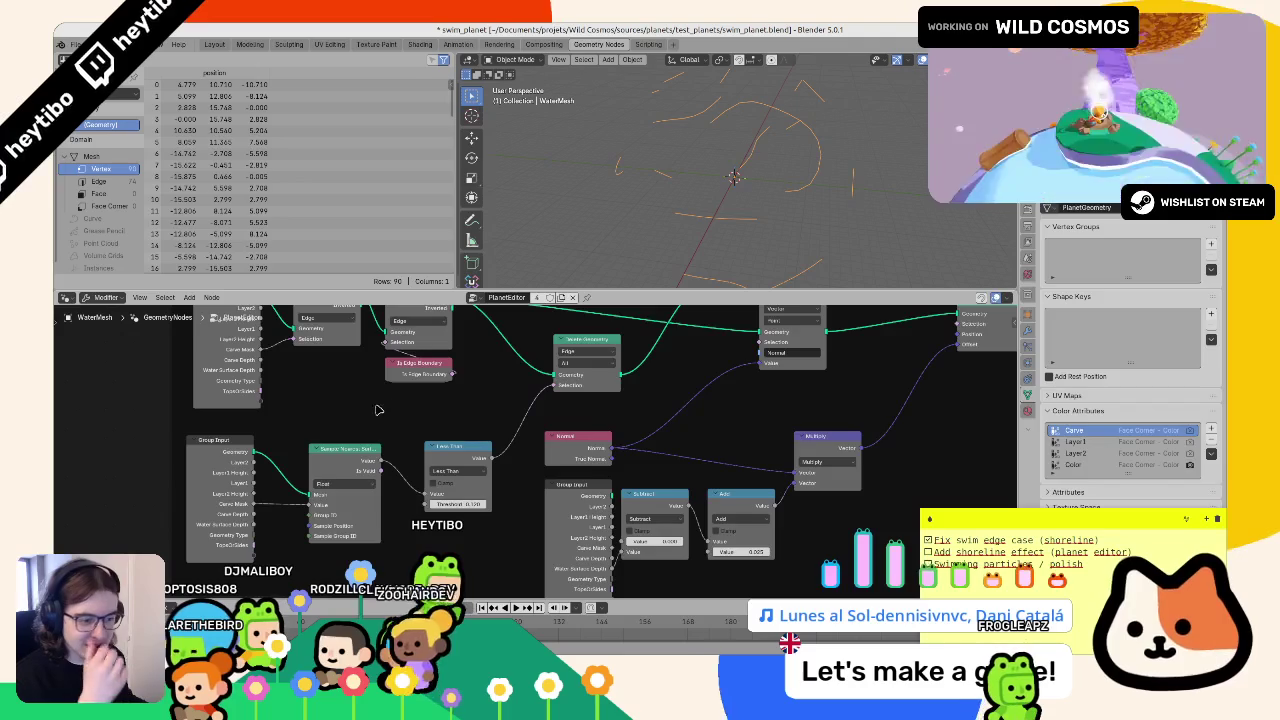
left_click(338, 486)
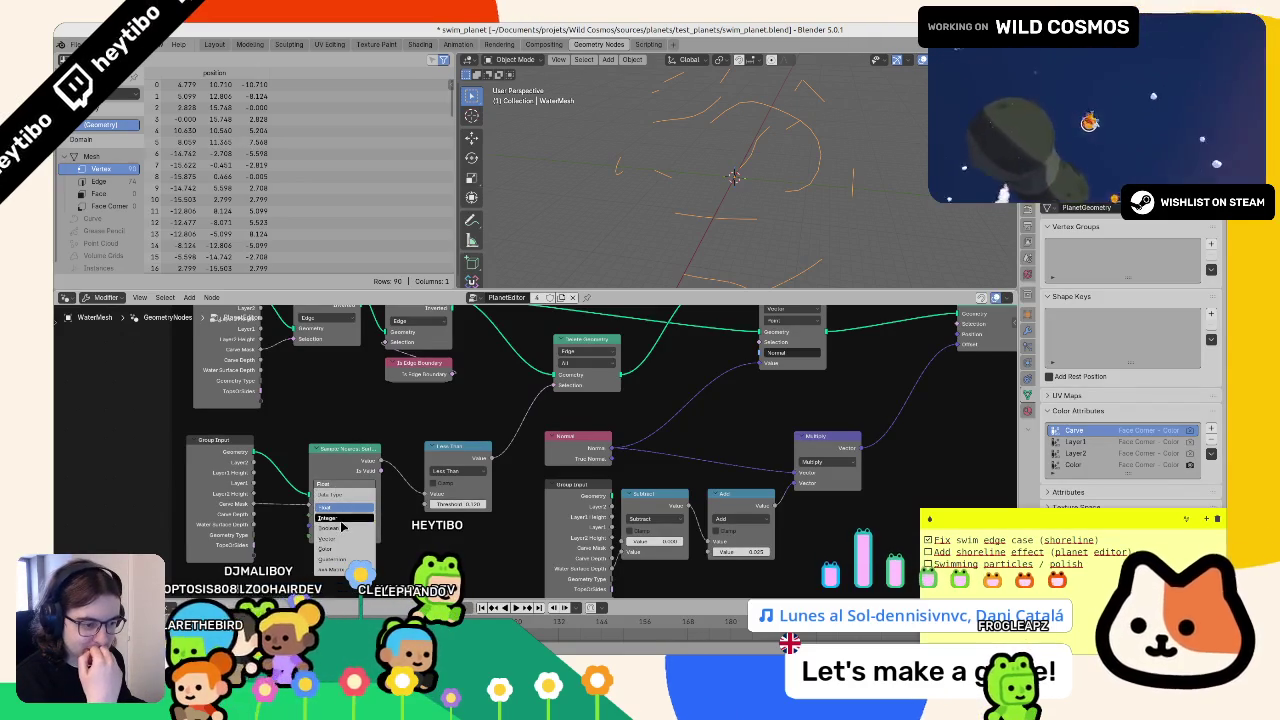
left_click(341, 519)
key("ctrl+z")
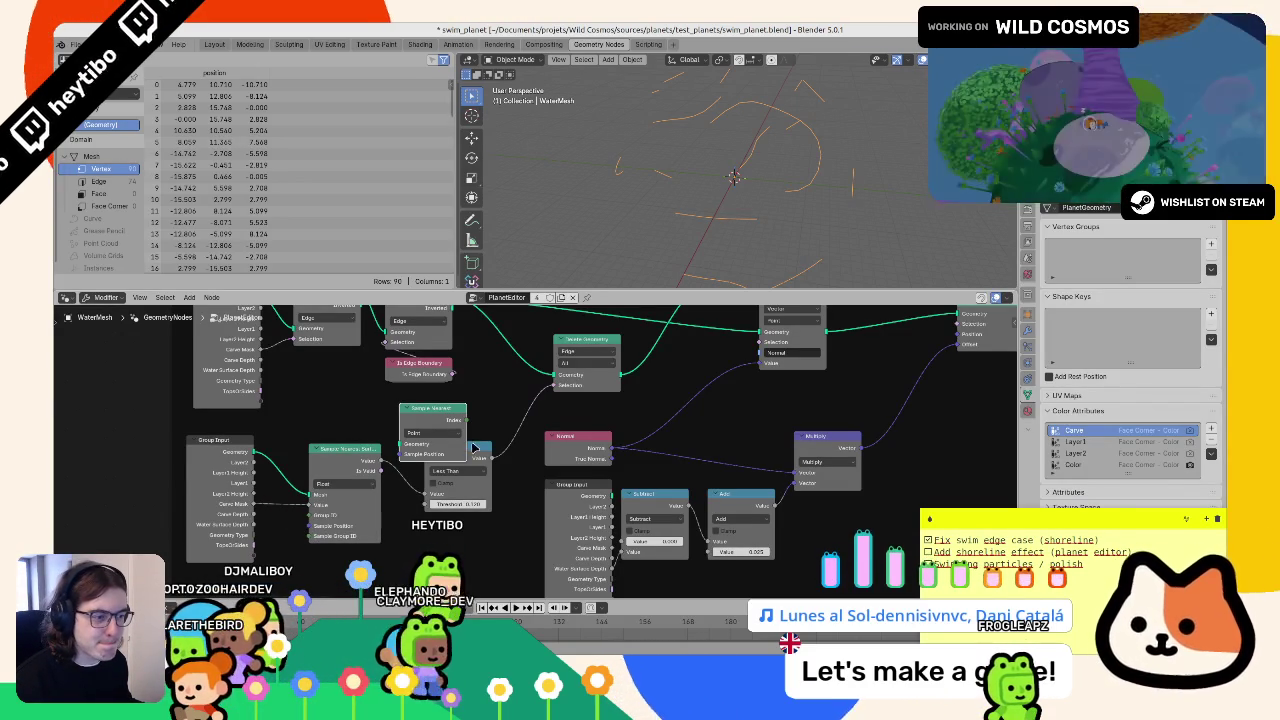
key("ctrl+z")
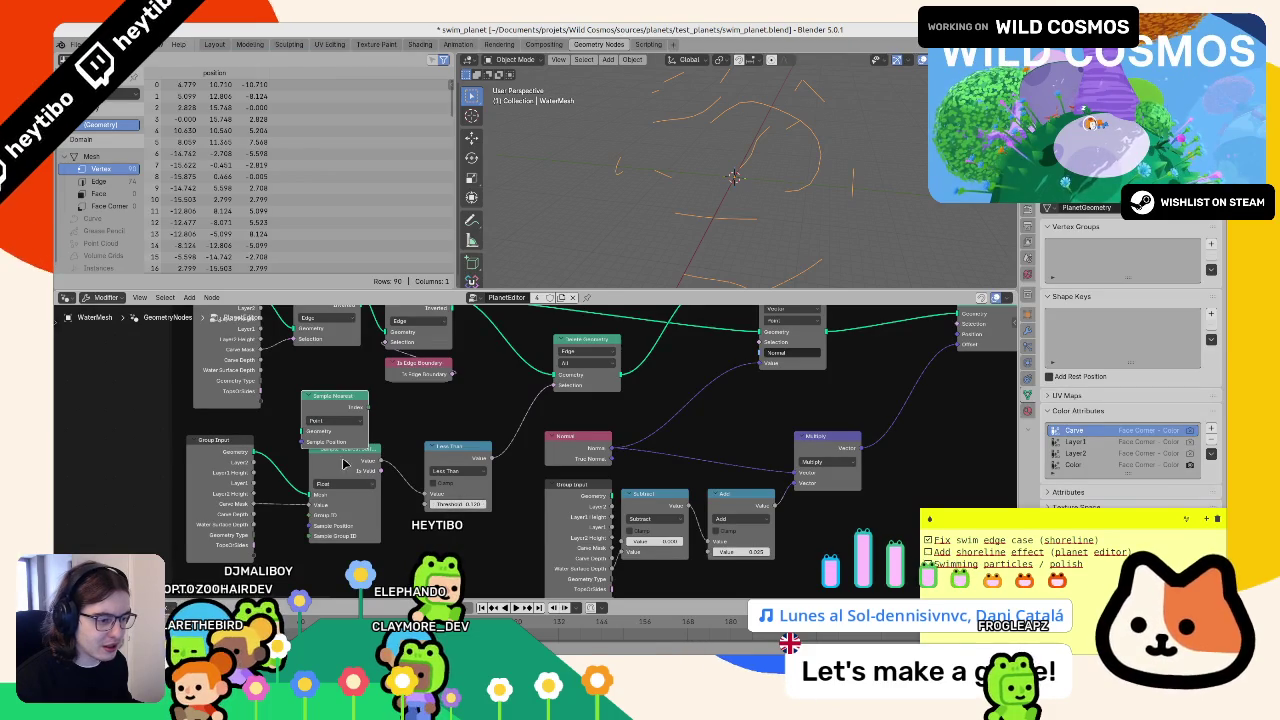
key("ctrl+z")
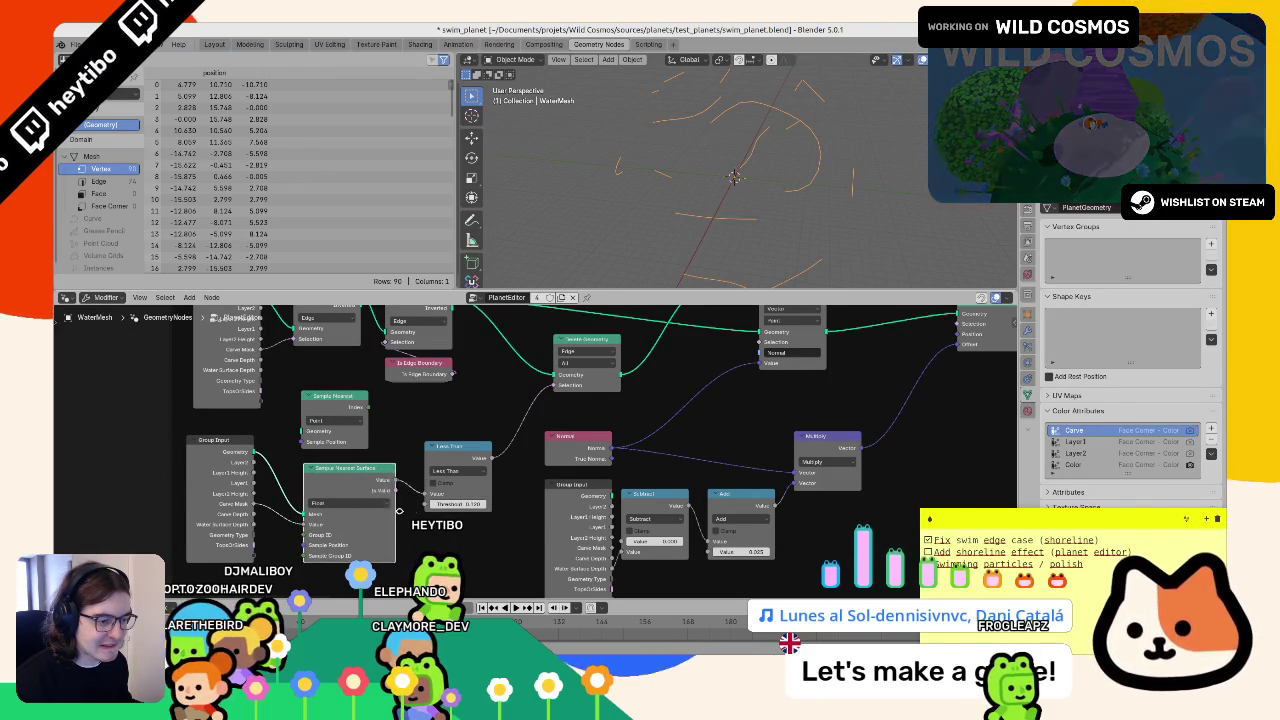
left_click_drag(570, 385, 558, 390)
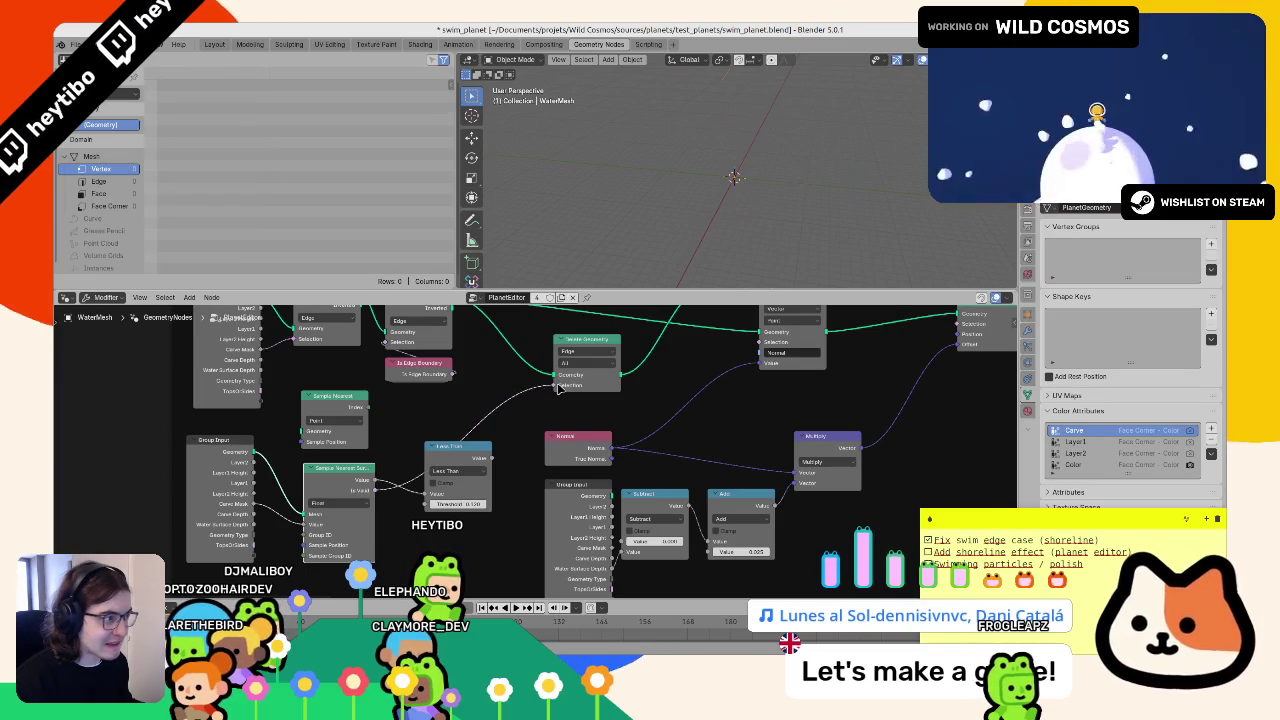
- Branch the Less Than result into a trial Boolean And node
mouse_move(445, 447)
left_mouse_down()
mouse_move(445, 419)
mouse_move(415, 417)
left_mouse_up()
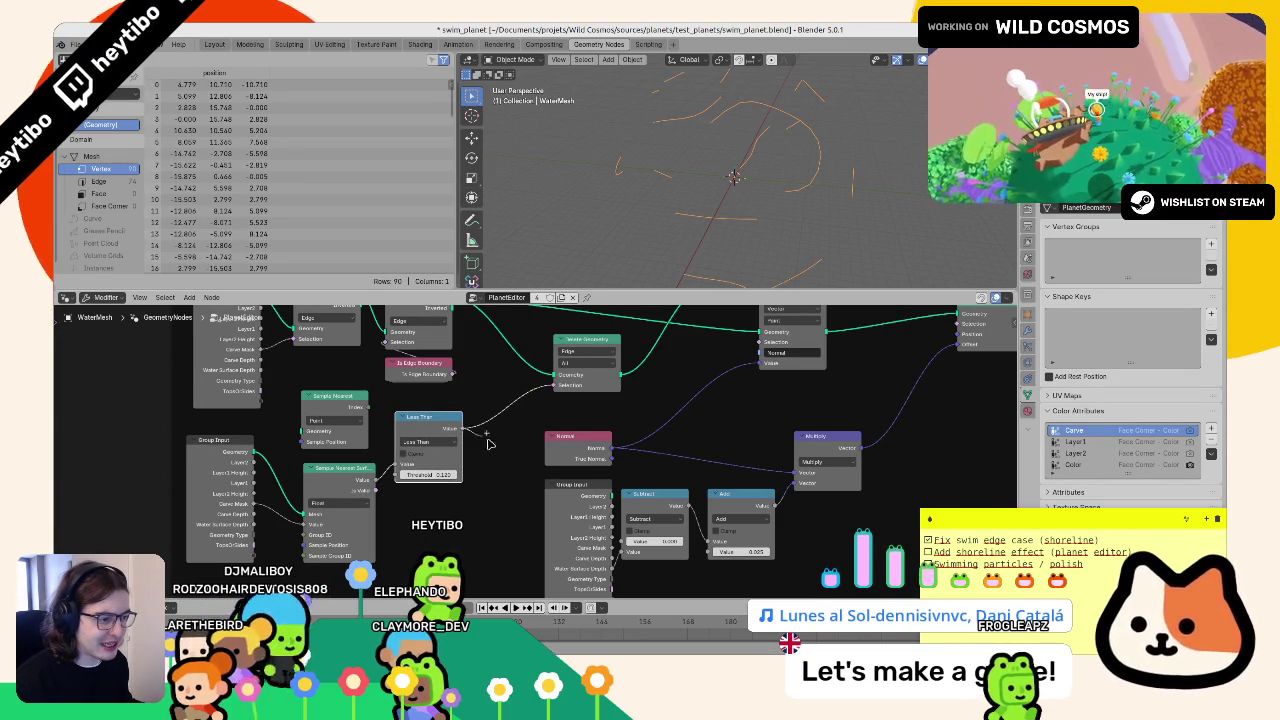
left_click_drag(484, 441, 486, 443)
type("and")
key("Return")
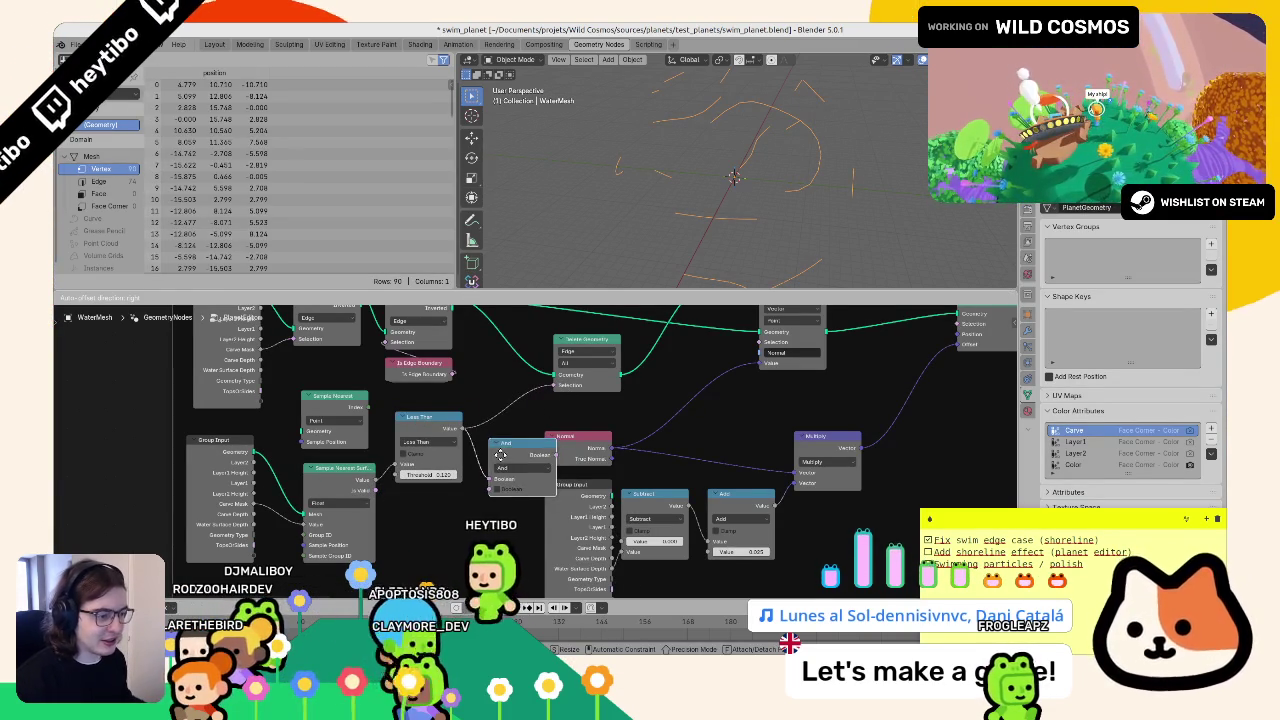
left_click(490, 445)
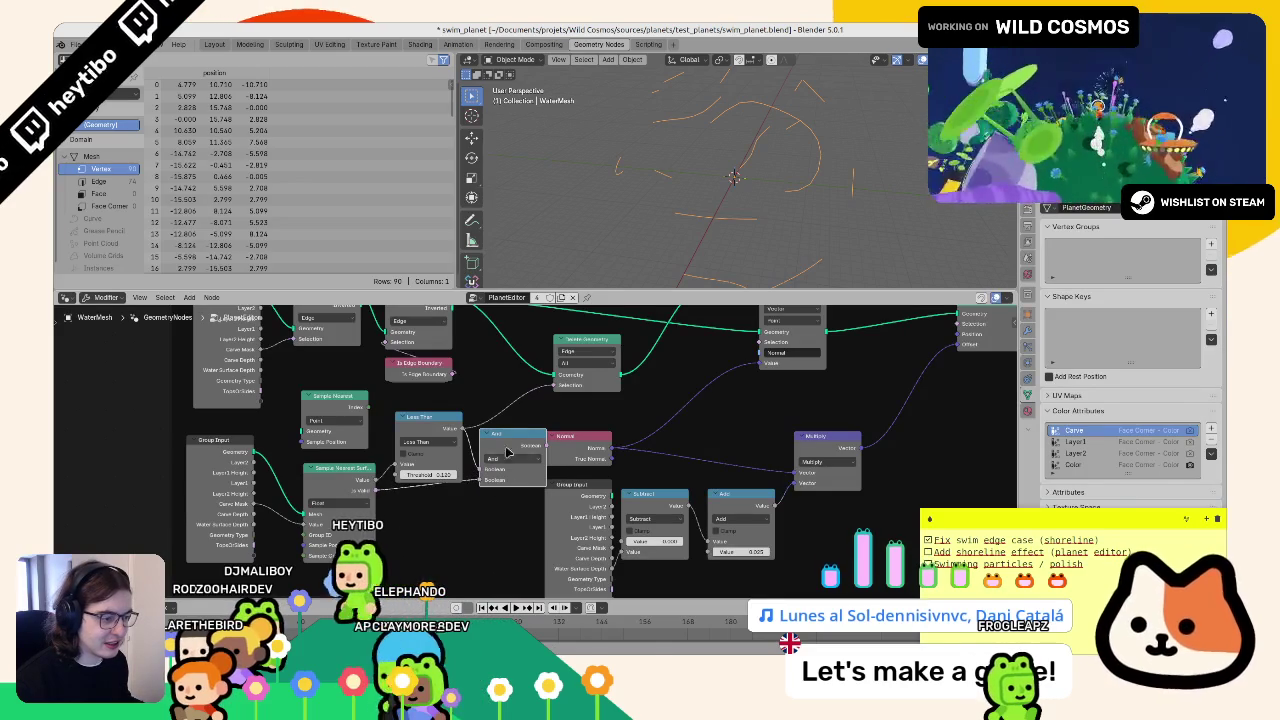
mouse_move(552, 445)
left_mouse_down()
mouse_move(560, 385)
mouse_move(598, 453)
left_mouse_up()
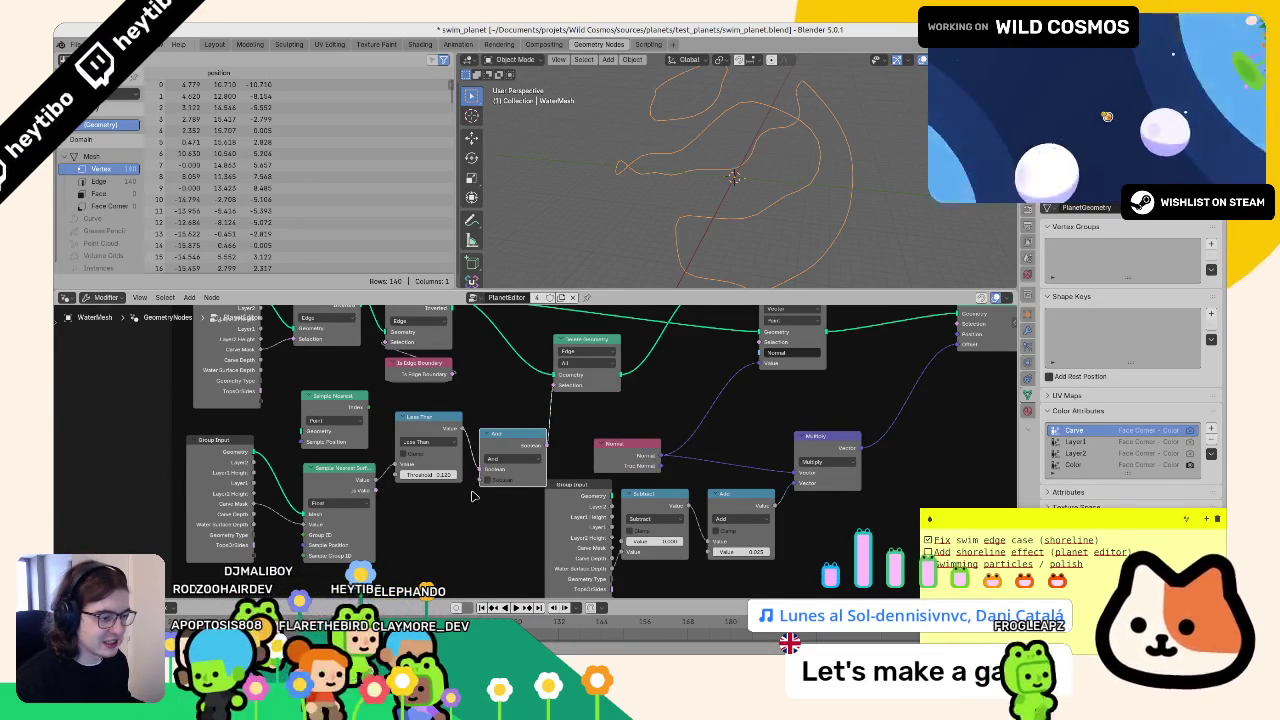
left_click_drag(478, 487, 490, 481)
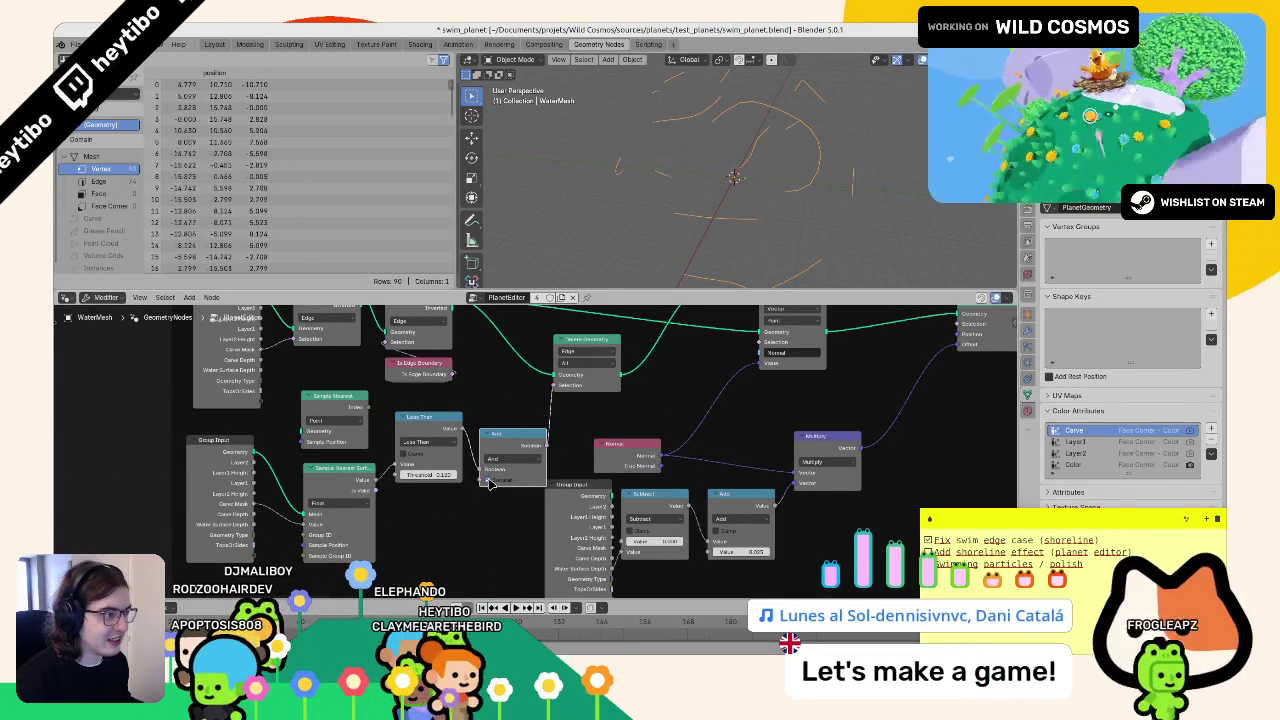
- Wire Less Than directly into Selection, delete the And node, and reposition Less Than
left_click_drag(463, 428, 553, 385)
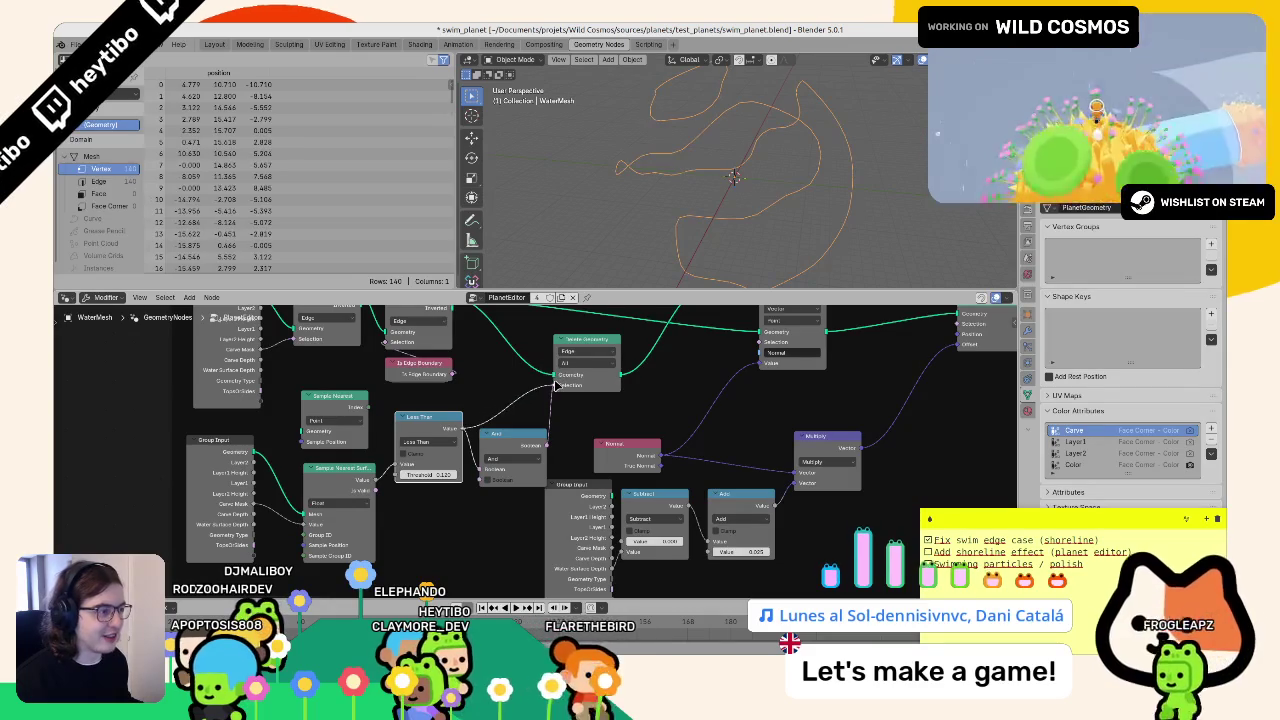
key("x")
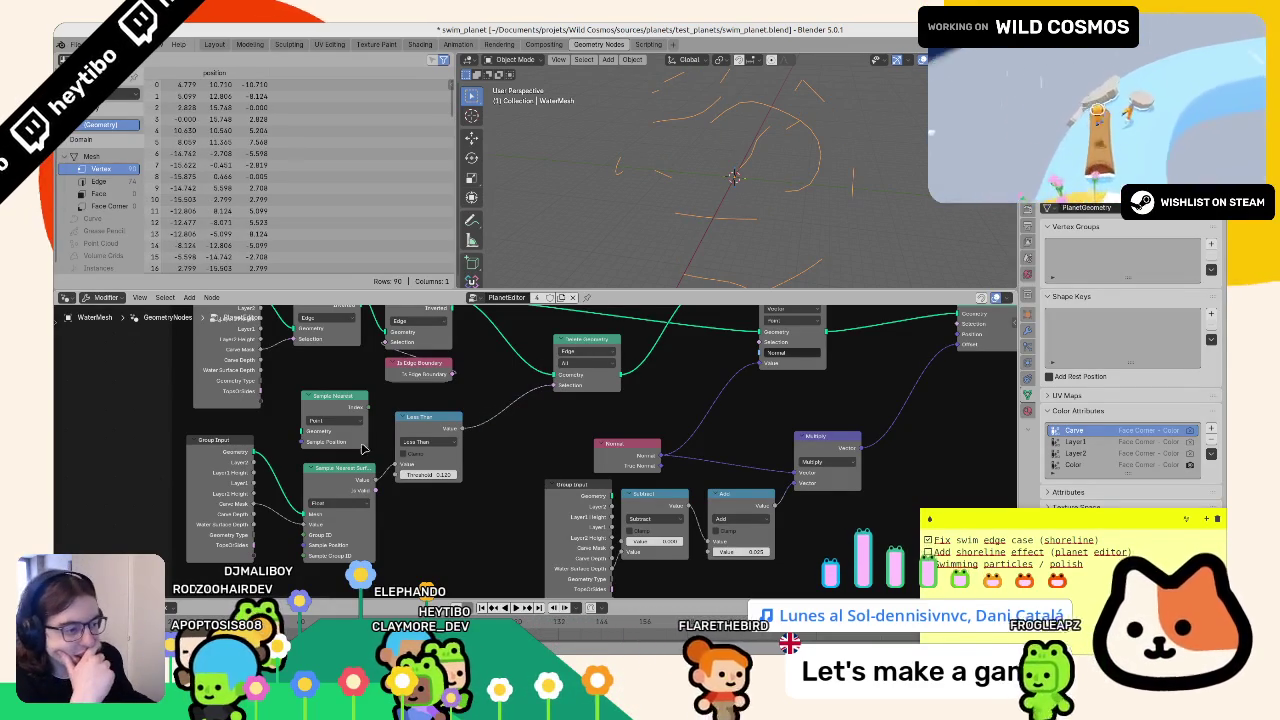
left_click_drag(422, 417, 494, 427)
scroll(789, 179, "down", 3)
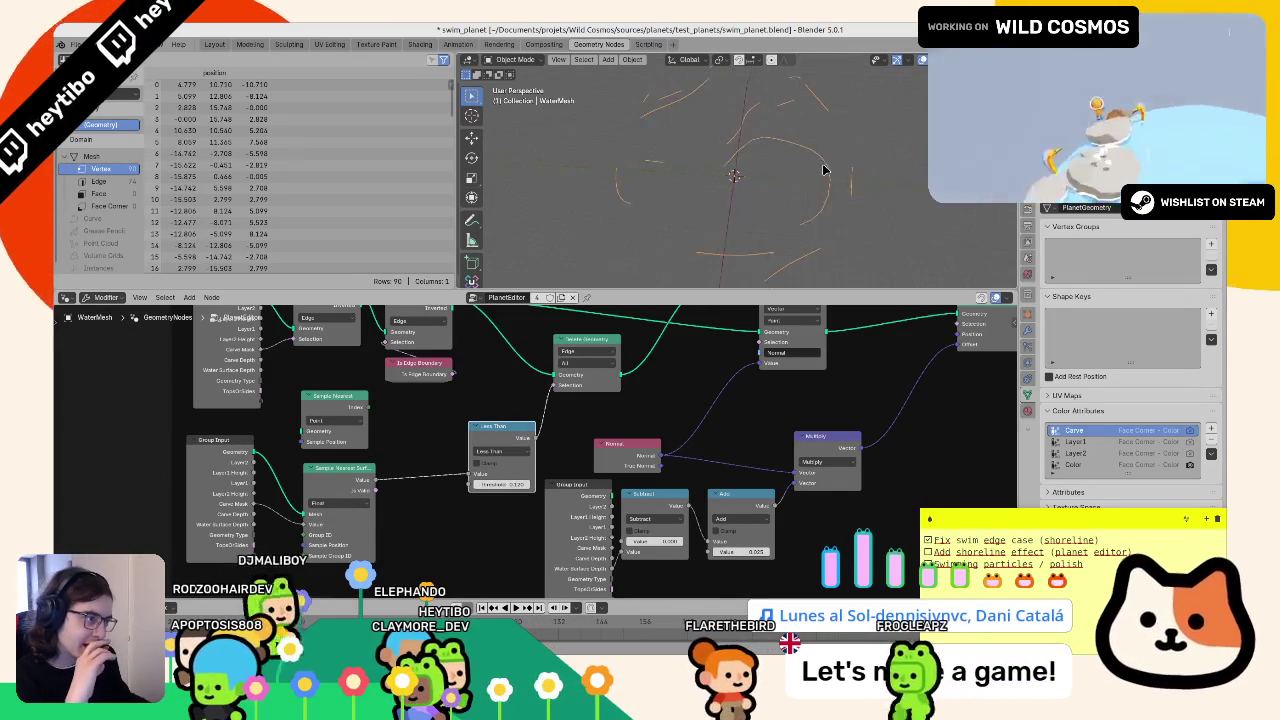
scroll(837, 126, "up", 3)
left_click_drag(483, 430, 458, 422)
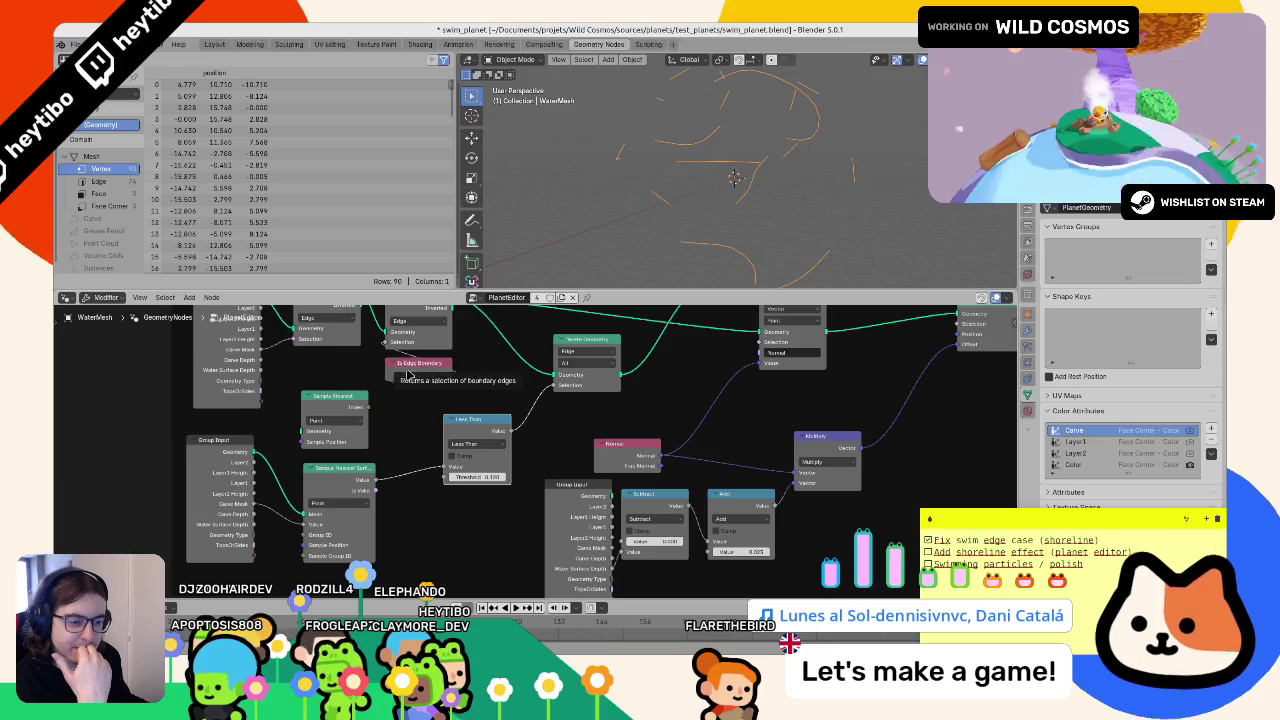
- Add a Round math node before Sample Nearest Surface and change it through Floor to Ceil
scroll(268, 506, "up", 1)
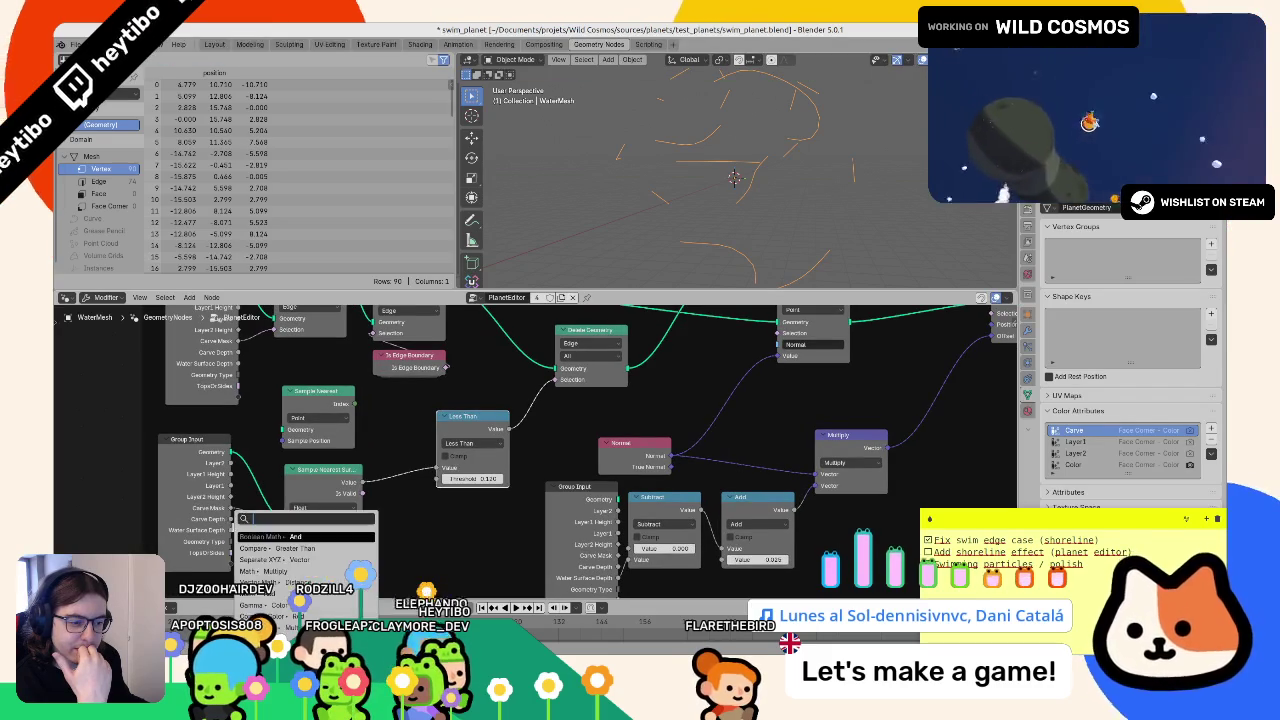
key("g")
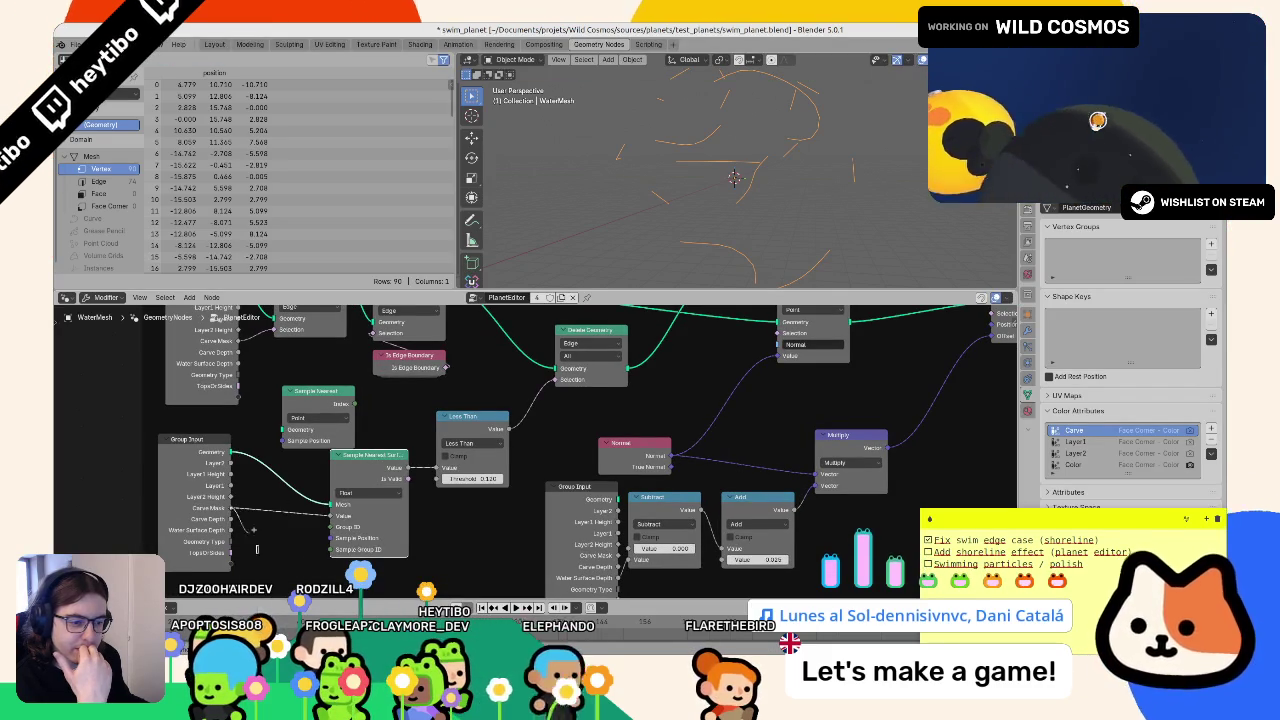
key("shift+a")
type("round")
key("Return")
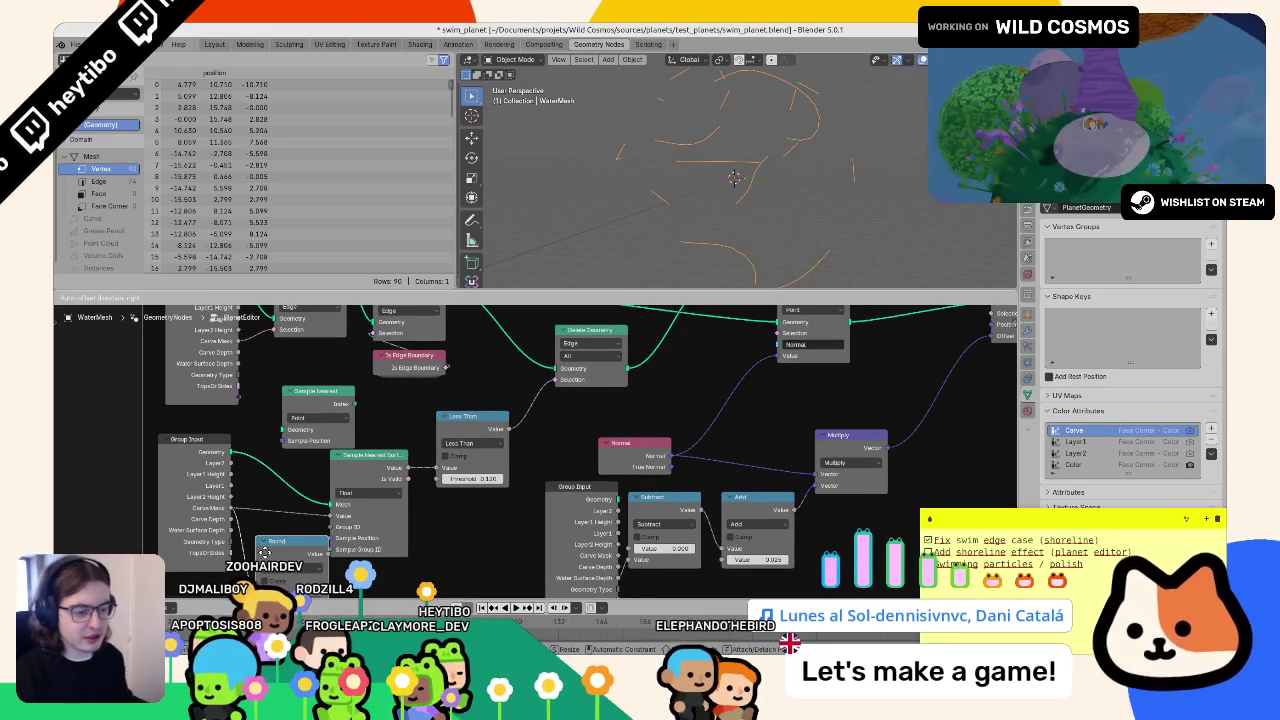
left_click(334, 538)
left_click(461, 392)
left_click(310, 508)
left_click(466, 404)
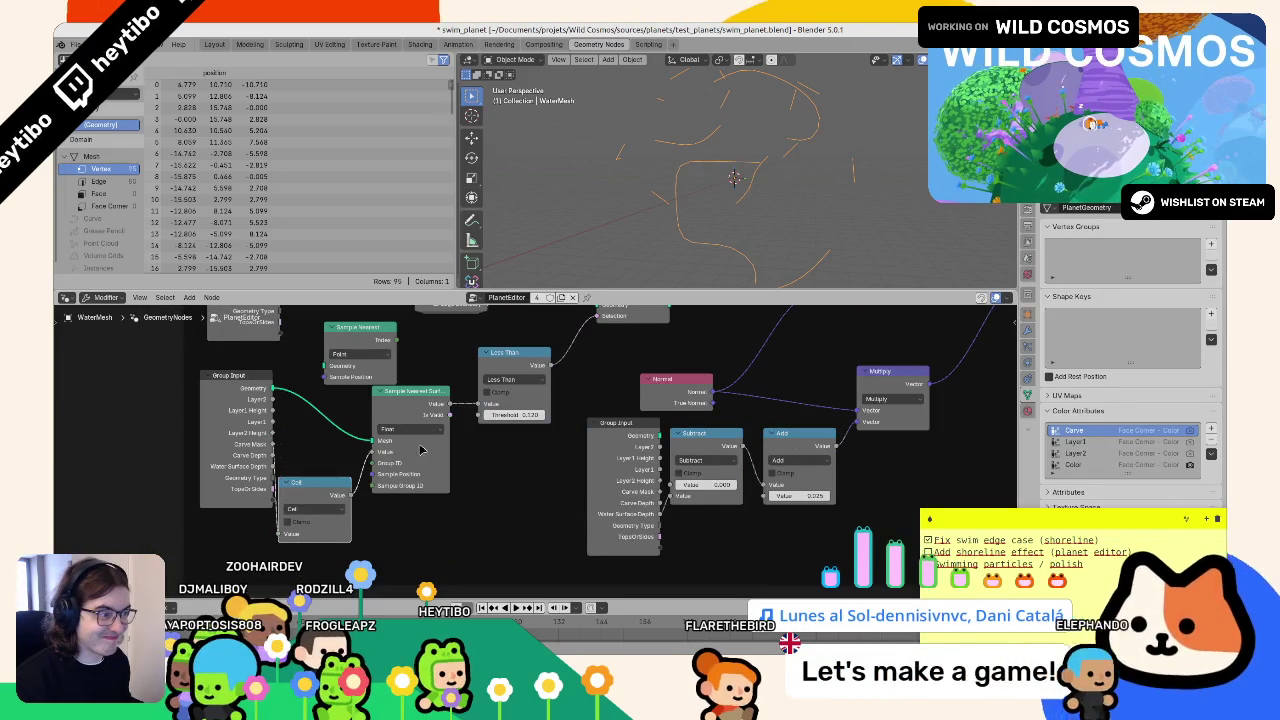
left_click(320, 519)
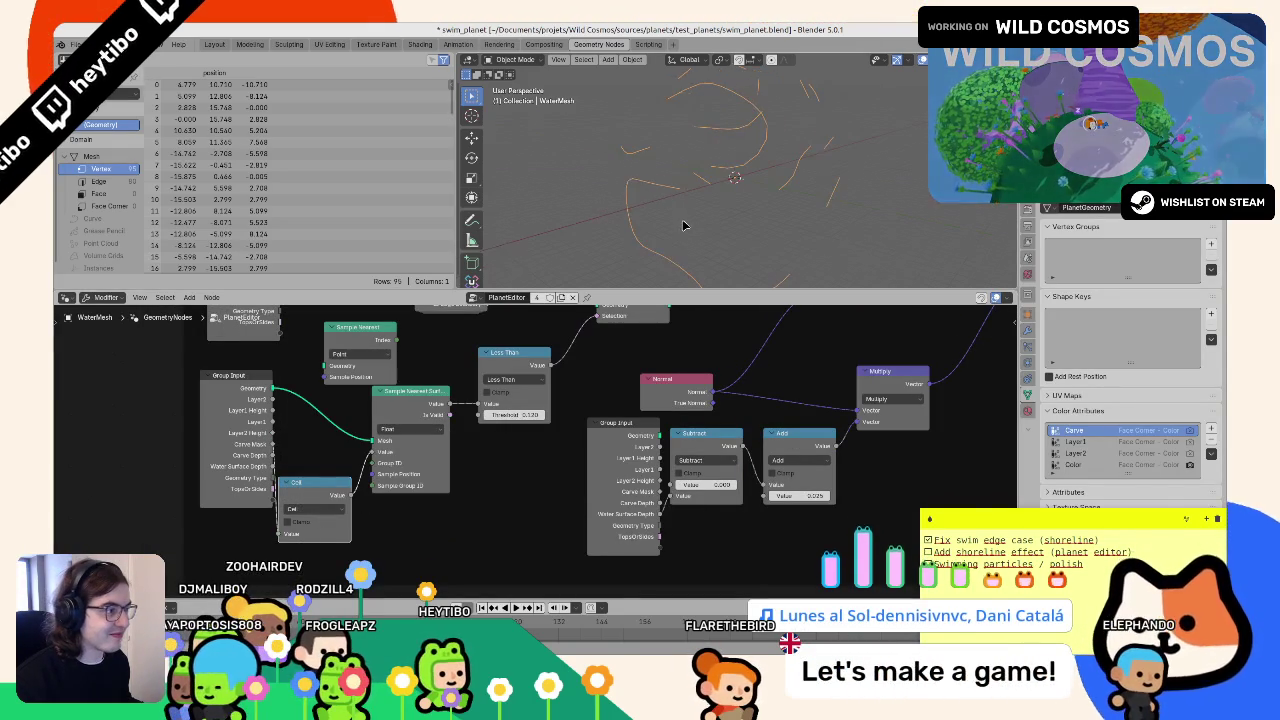
left_click(522, 378)
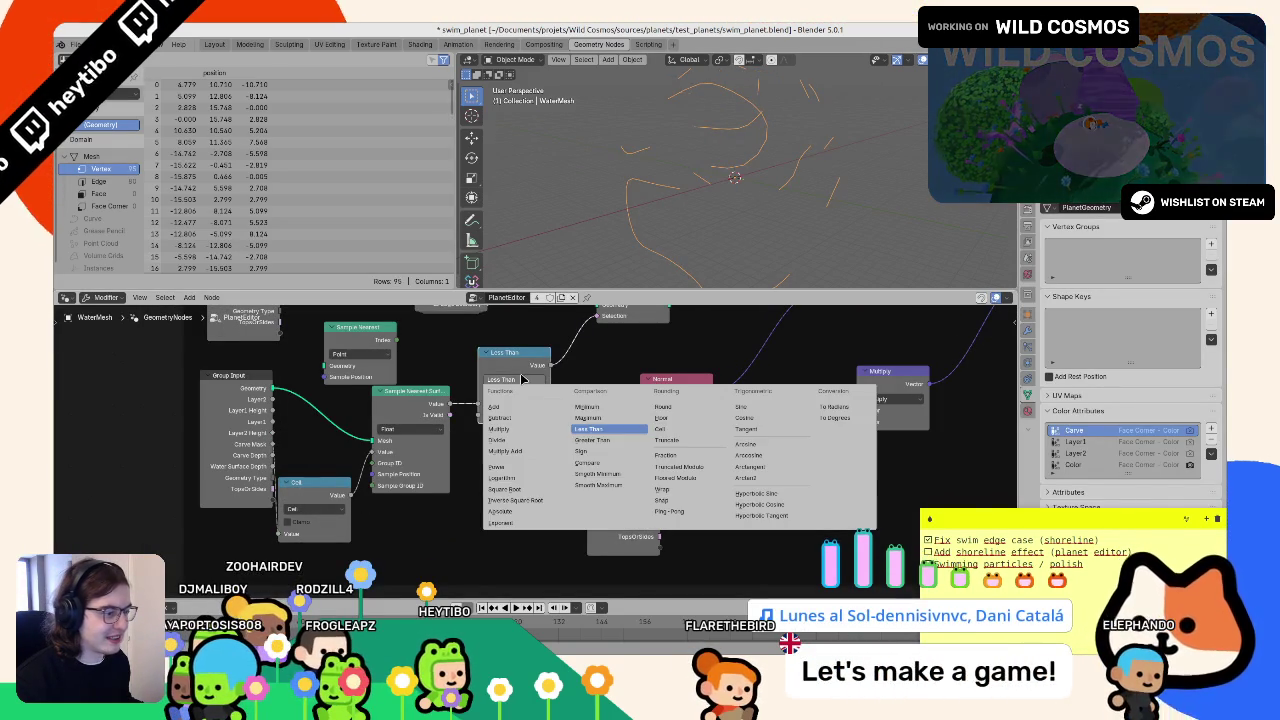
- Try Greater Than with threshold 2.150 and switch the rounding node to Floor
left_click(604, 440)
left_click_drag(524, 416, 574, 416)
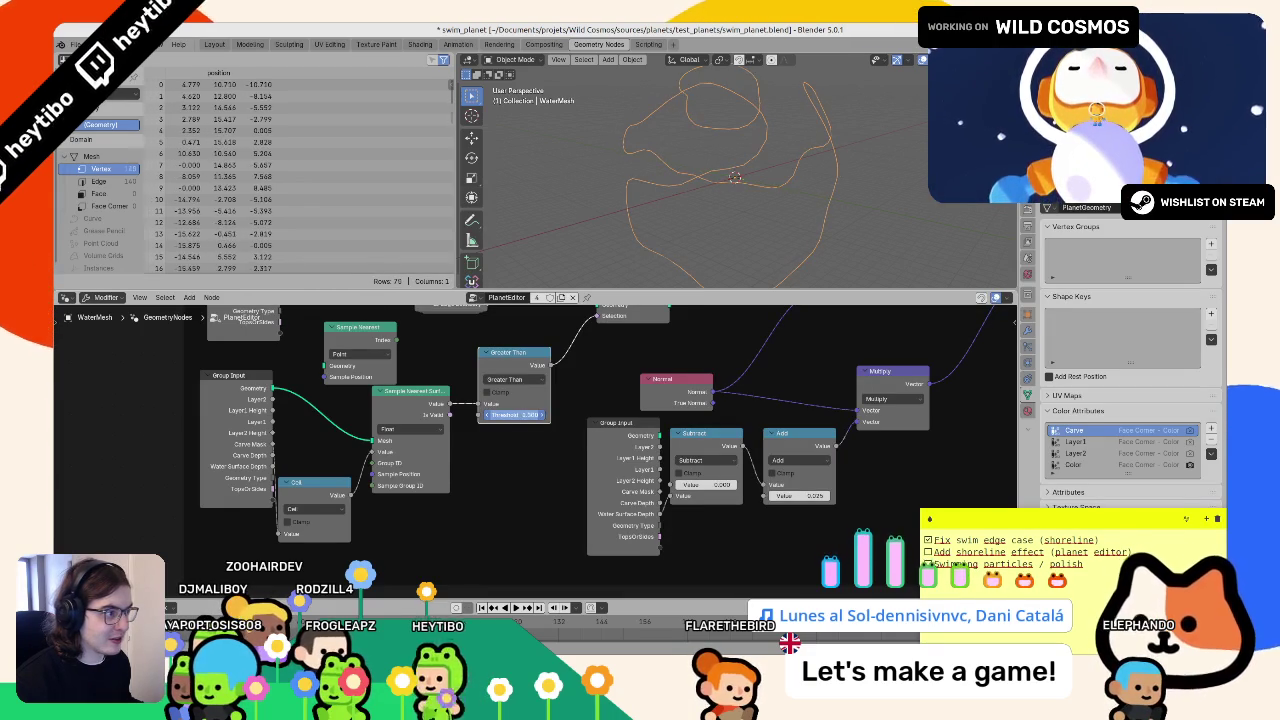
left_click(330, 508)
left_click(476, 392)
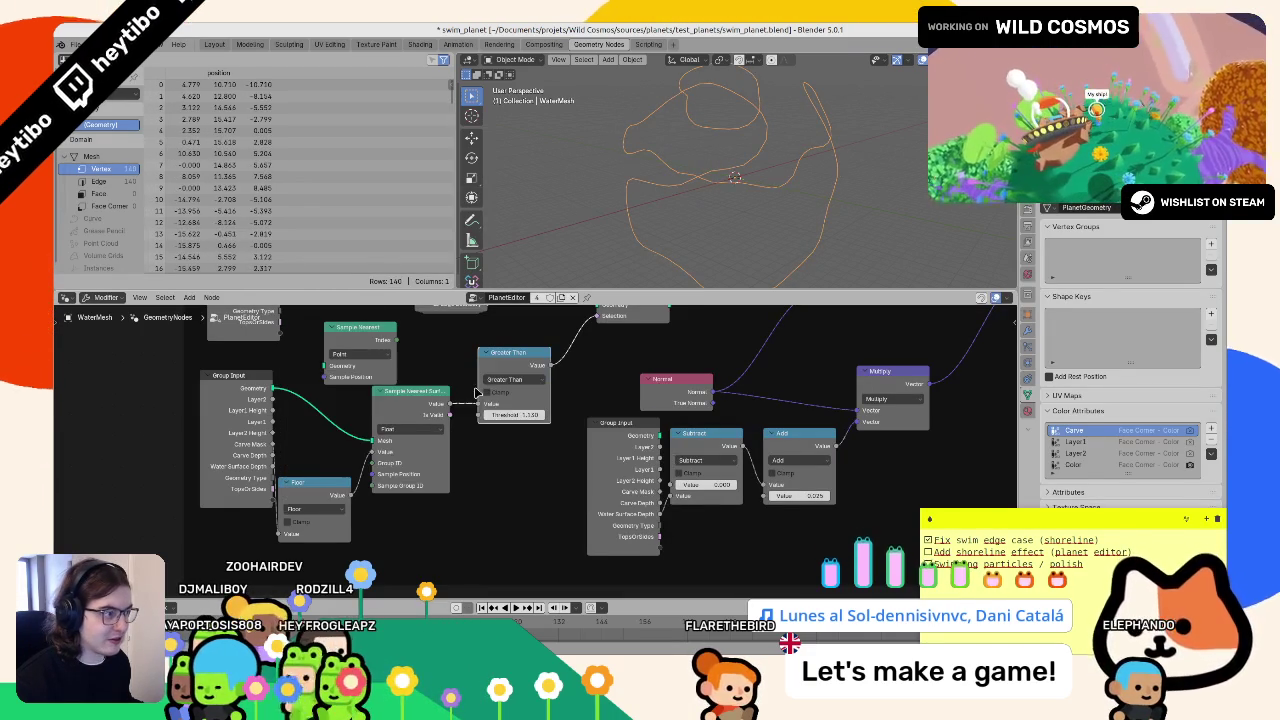
- Return to Less Than, test thresholds 0.010 and 0.070, and set the rounding to Round
left_click(518, 381)
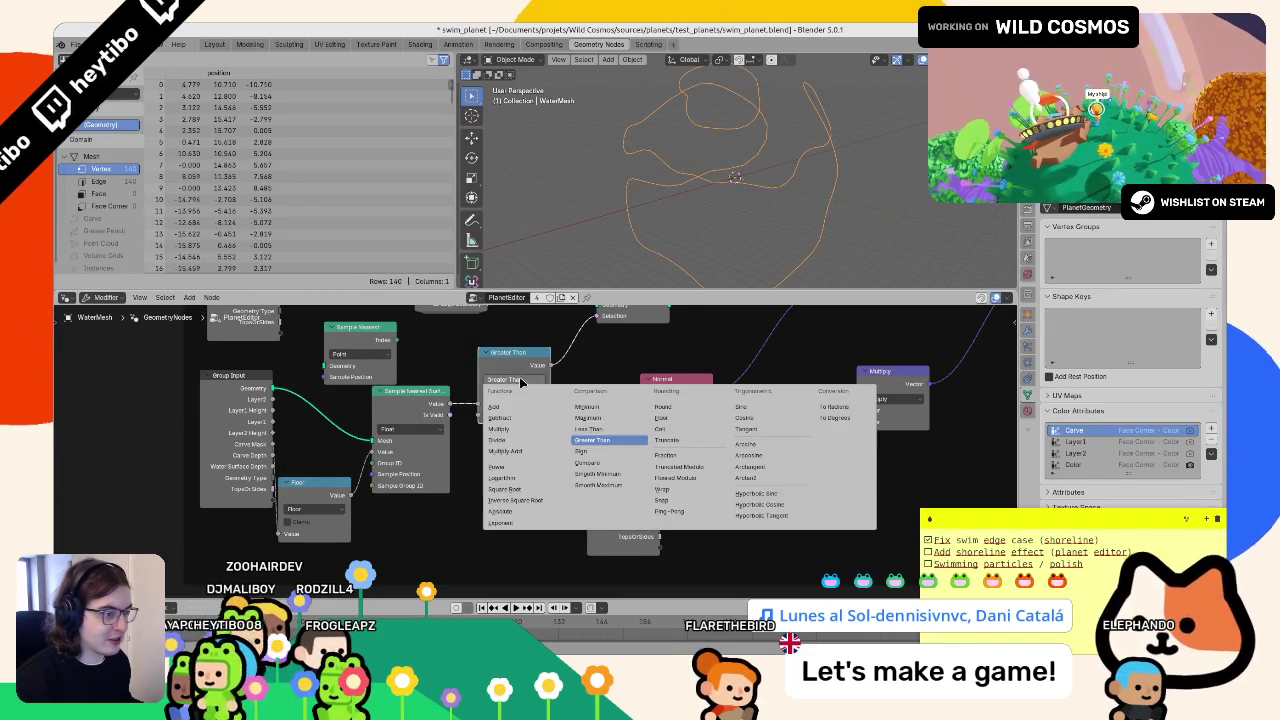
left_click(609, 429)
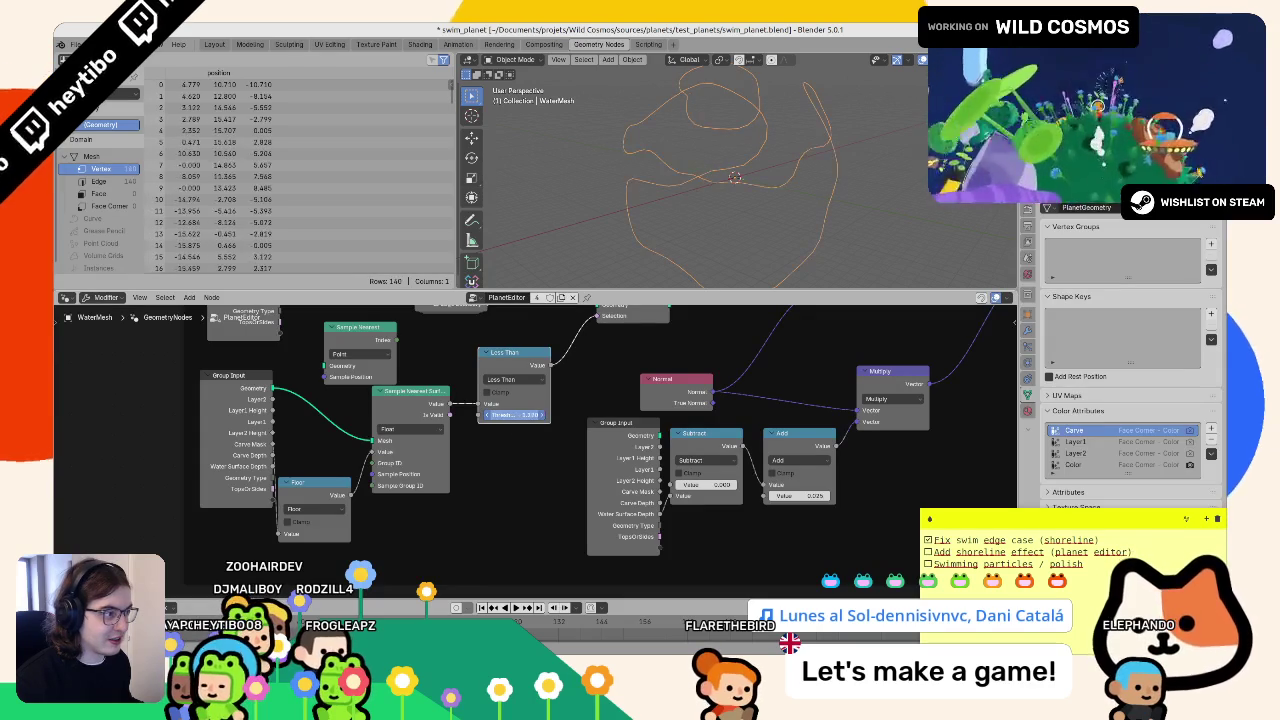
left_click_drag(514, 414, 490, 414)
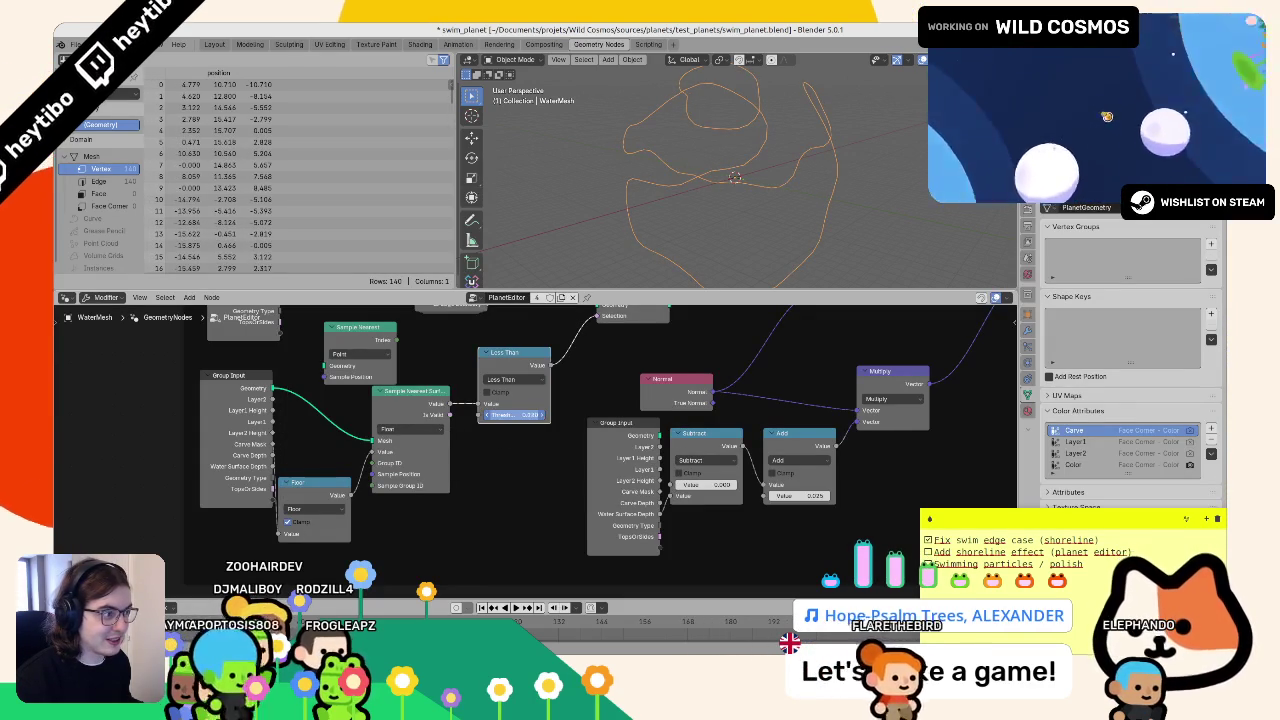
left_click(288, 521)
left_click_drag(514, 414, 530, 414)
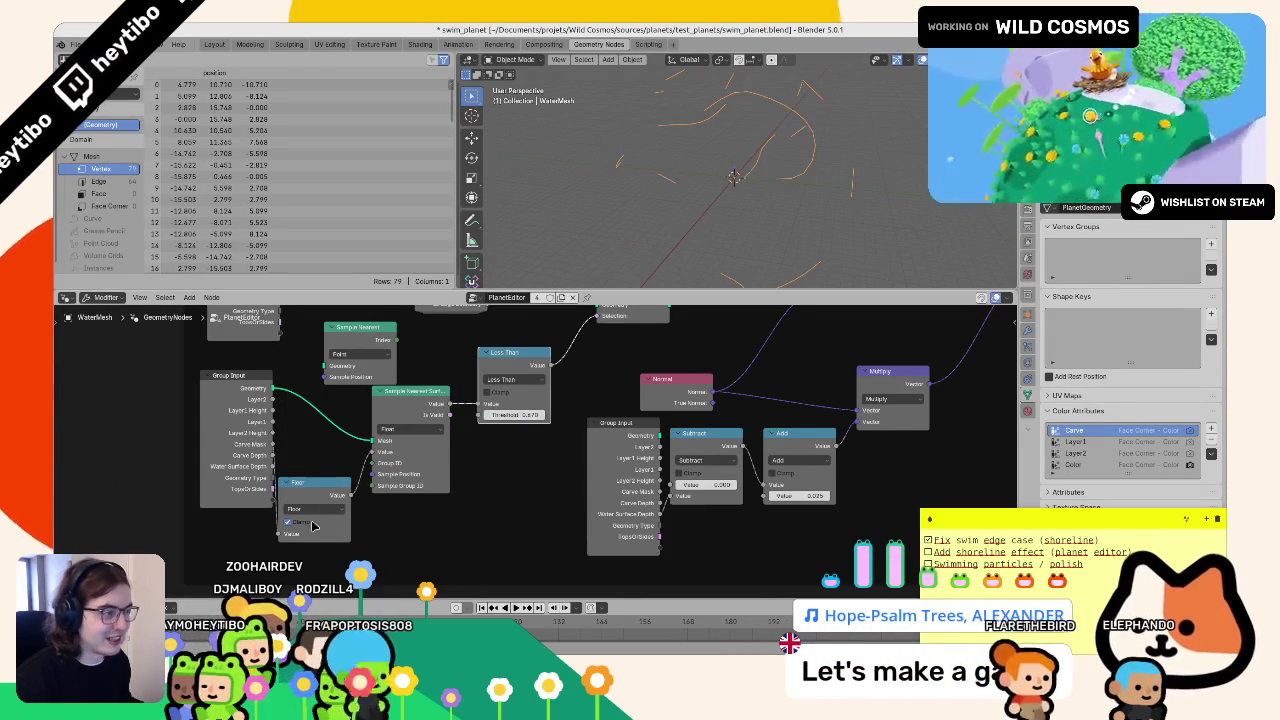
left_click(323, 512)
left_click(480, 381)
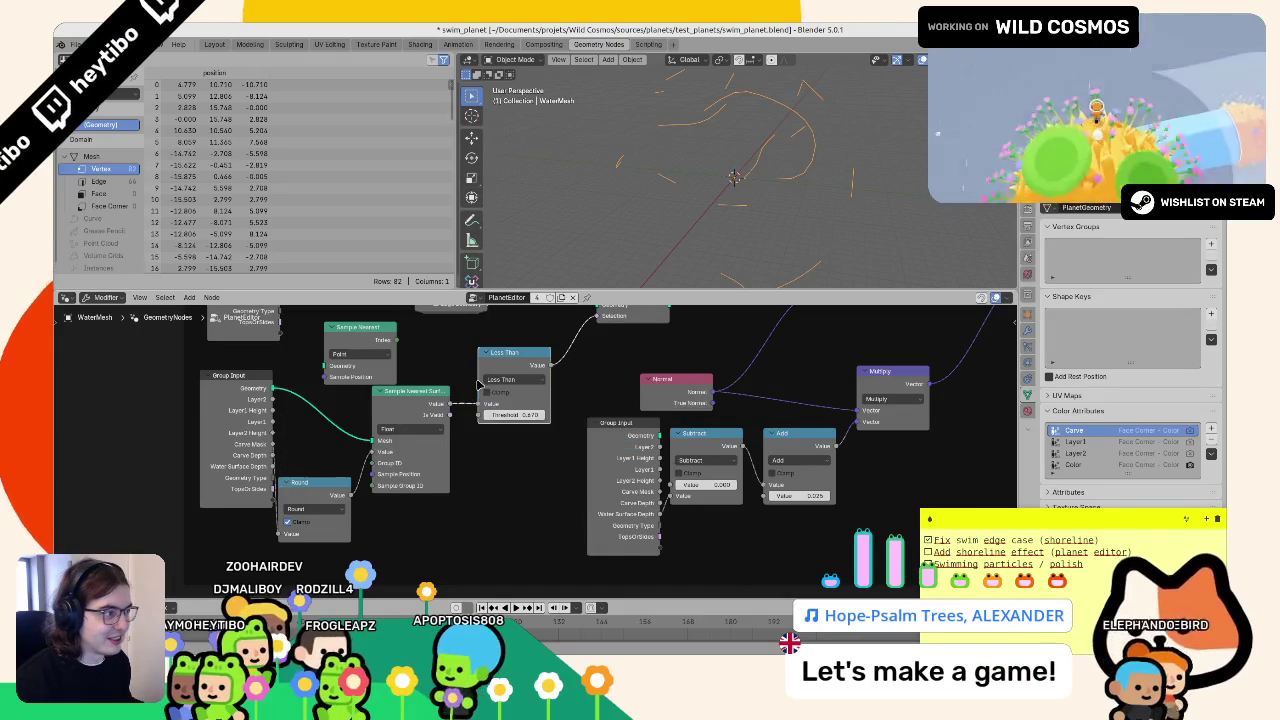
left_click_drag(522, 417, 518, 417)
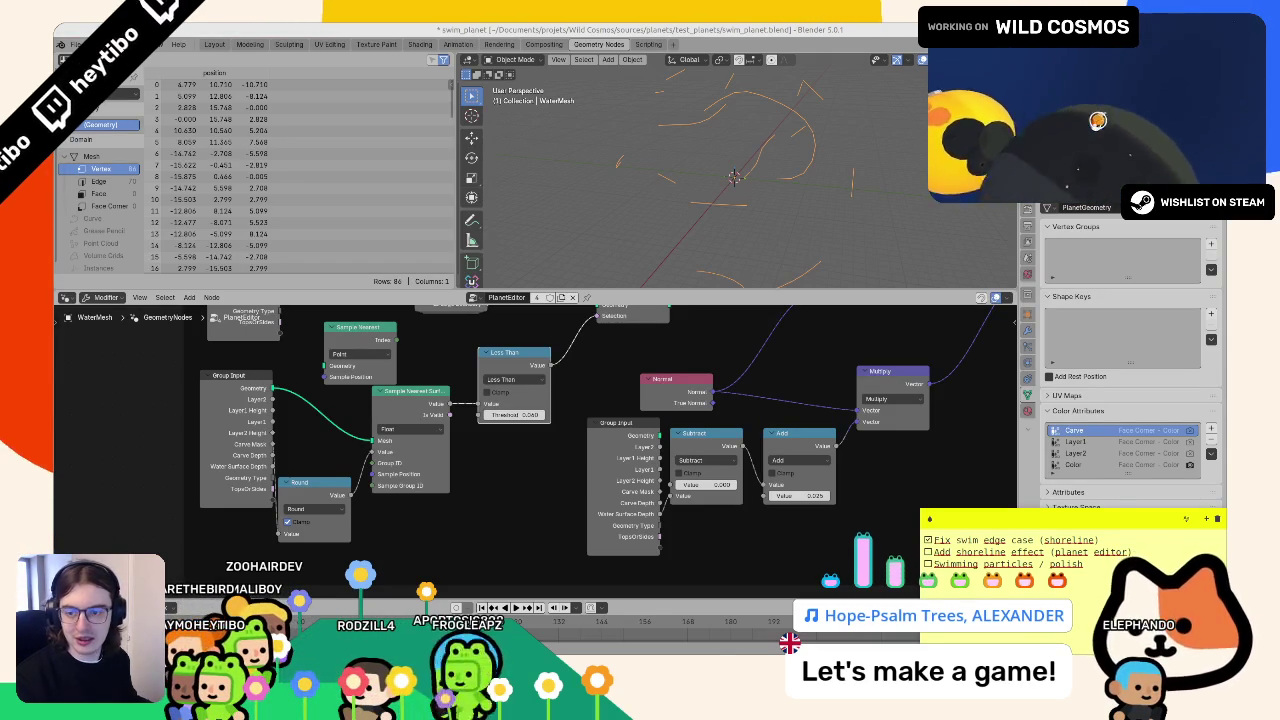
- Relink the Separate Geometry output into Sample Nearest Surface's Mesh socket
scroll(600, 413, "up", 4)
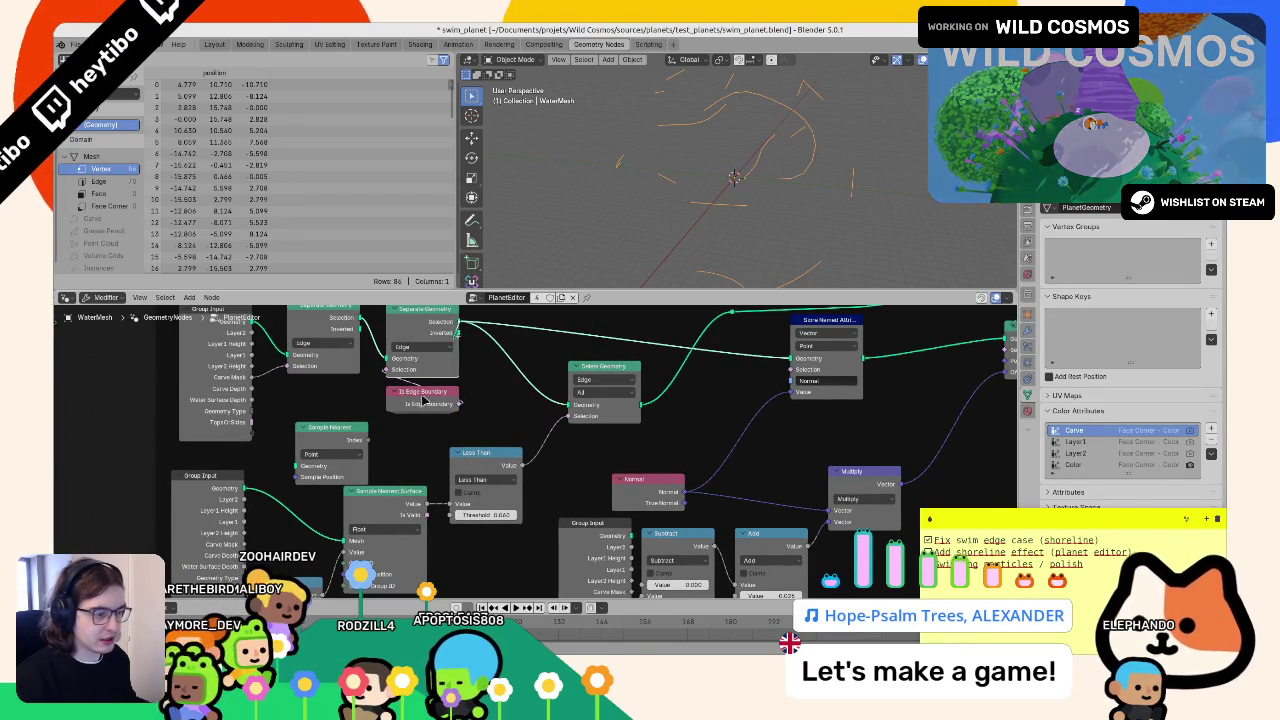
left_click_drag(343, 540, 343, 540)
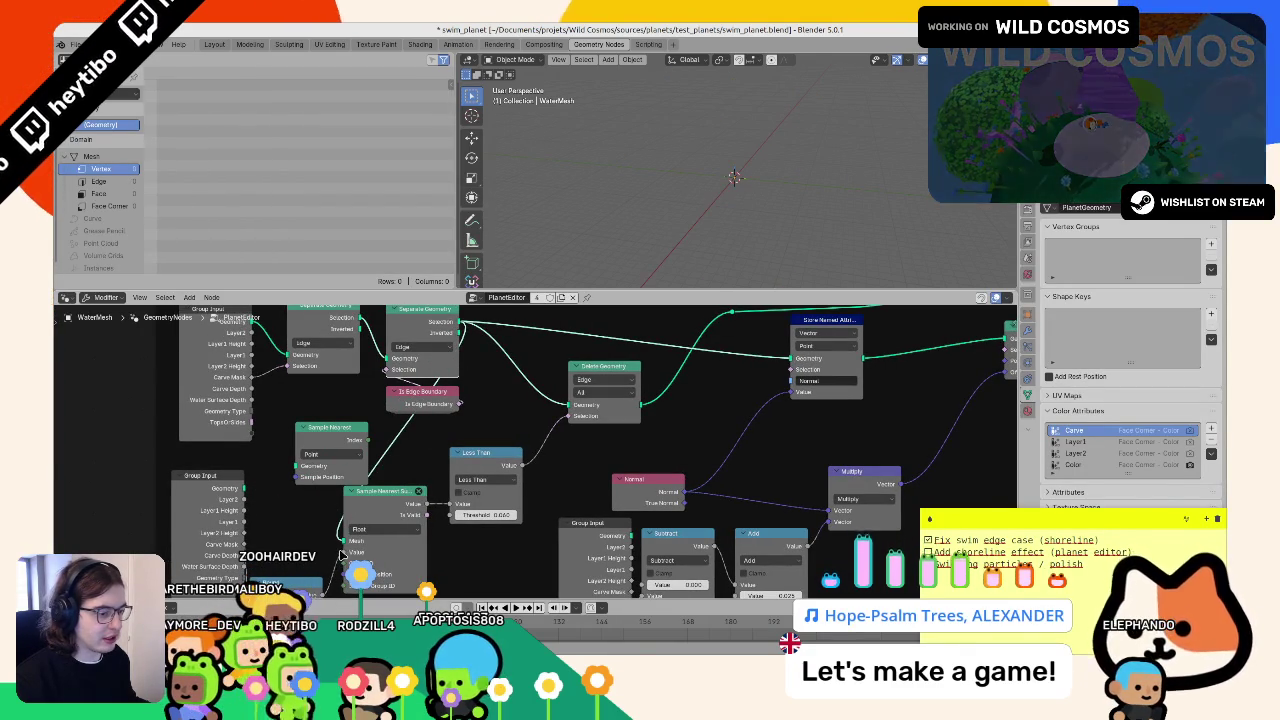
key("ctrl+z")
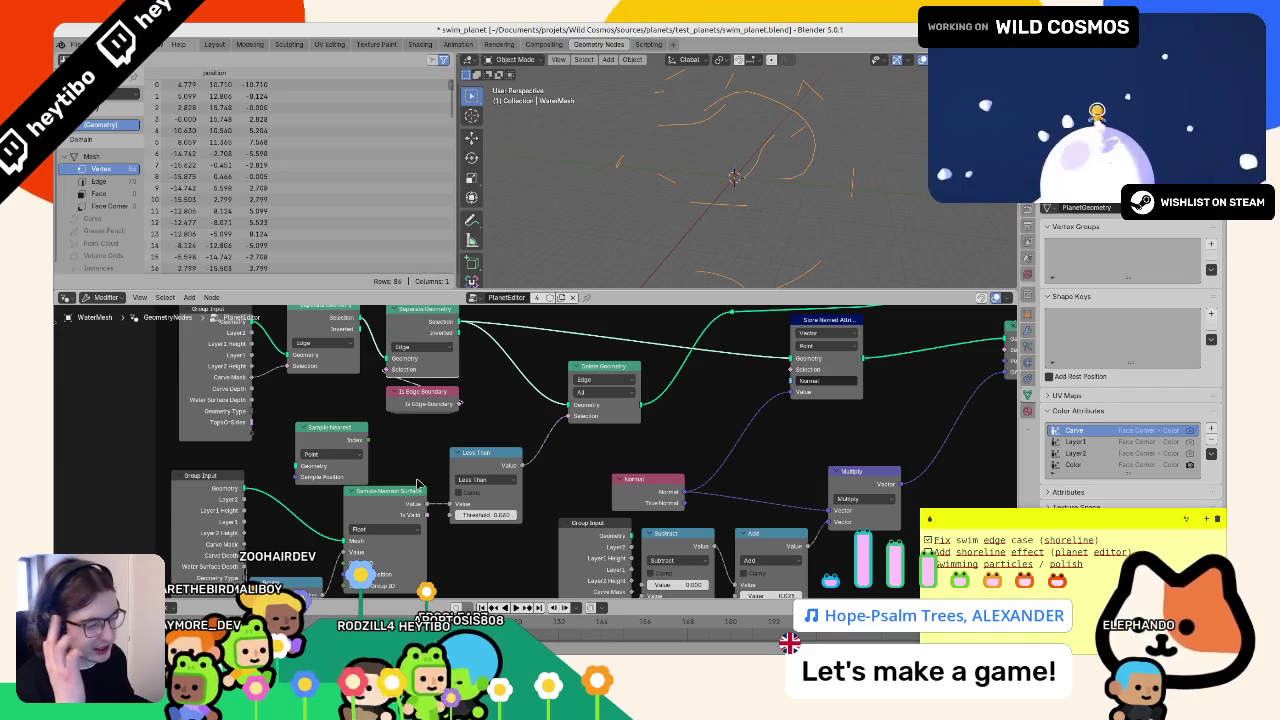
scroll(340, 450, "up", 2)
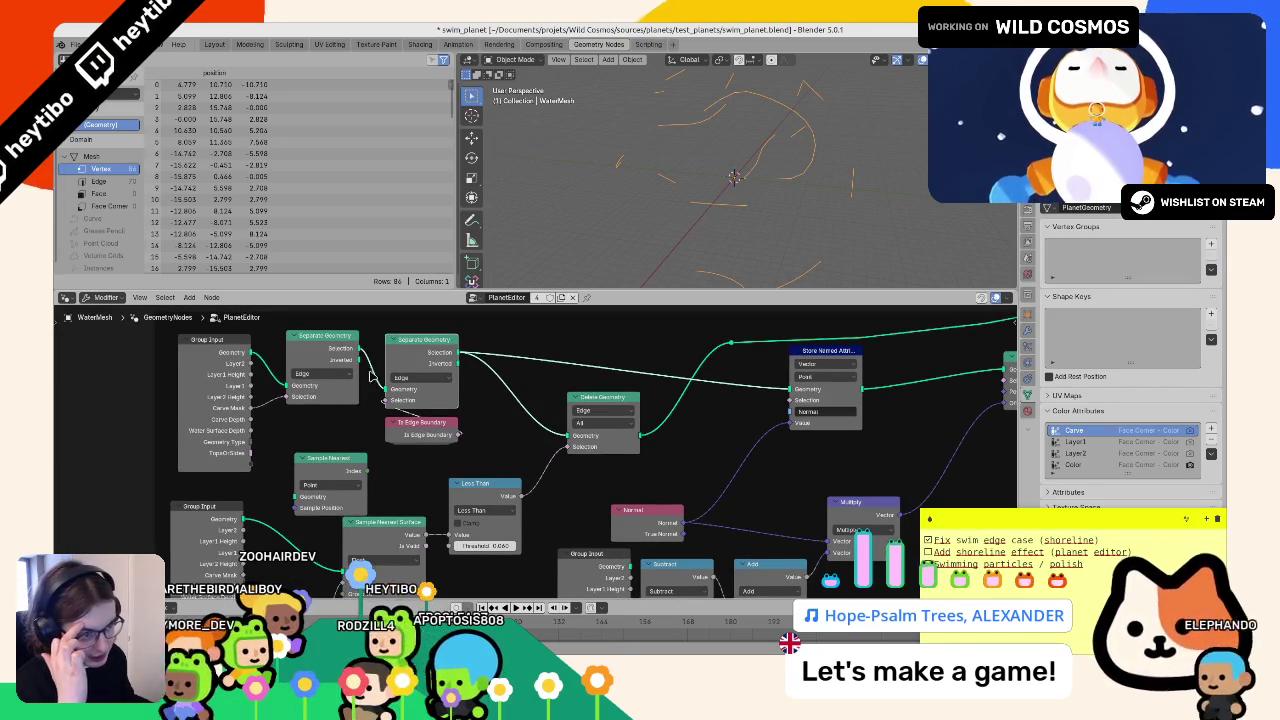
left_click_drag(343, 540, 357, 360)
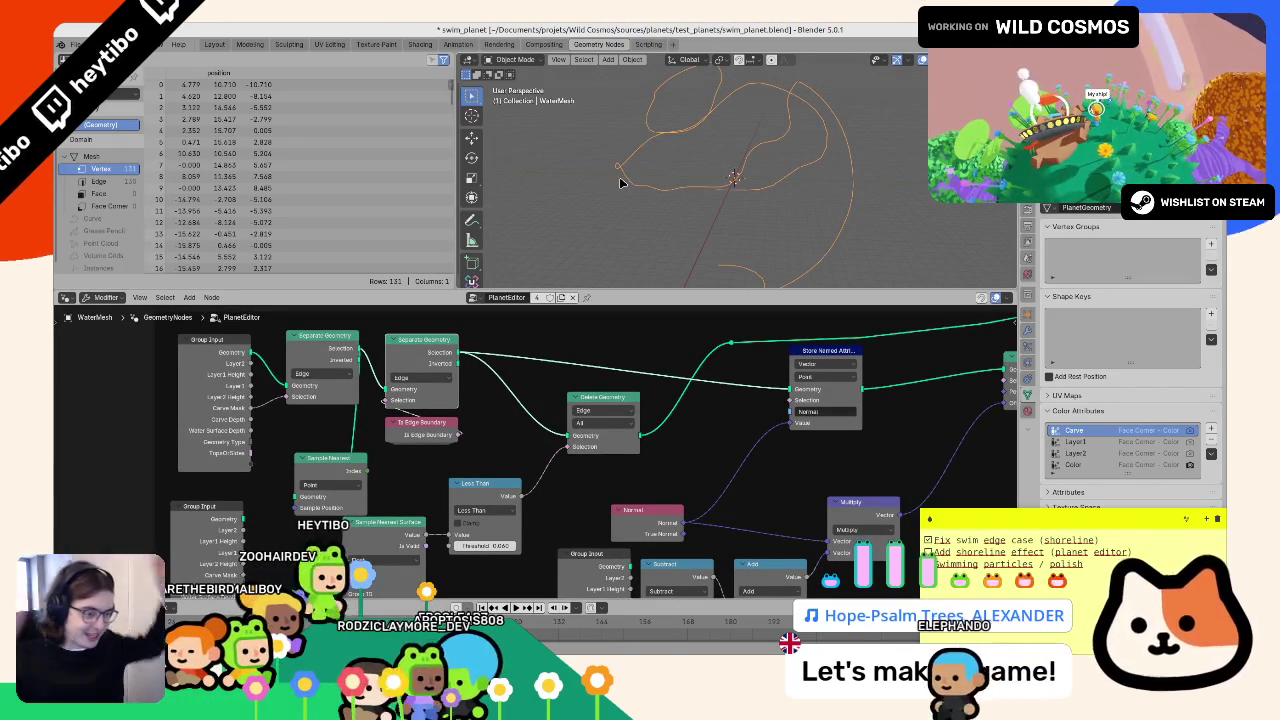
left_click_drag(318, 419, 345, 395)
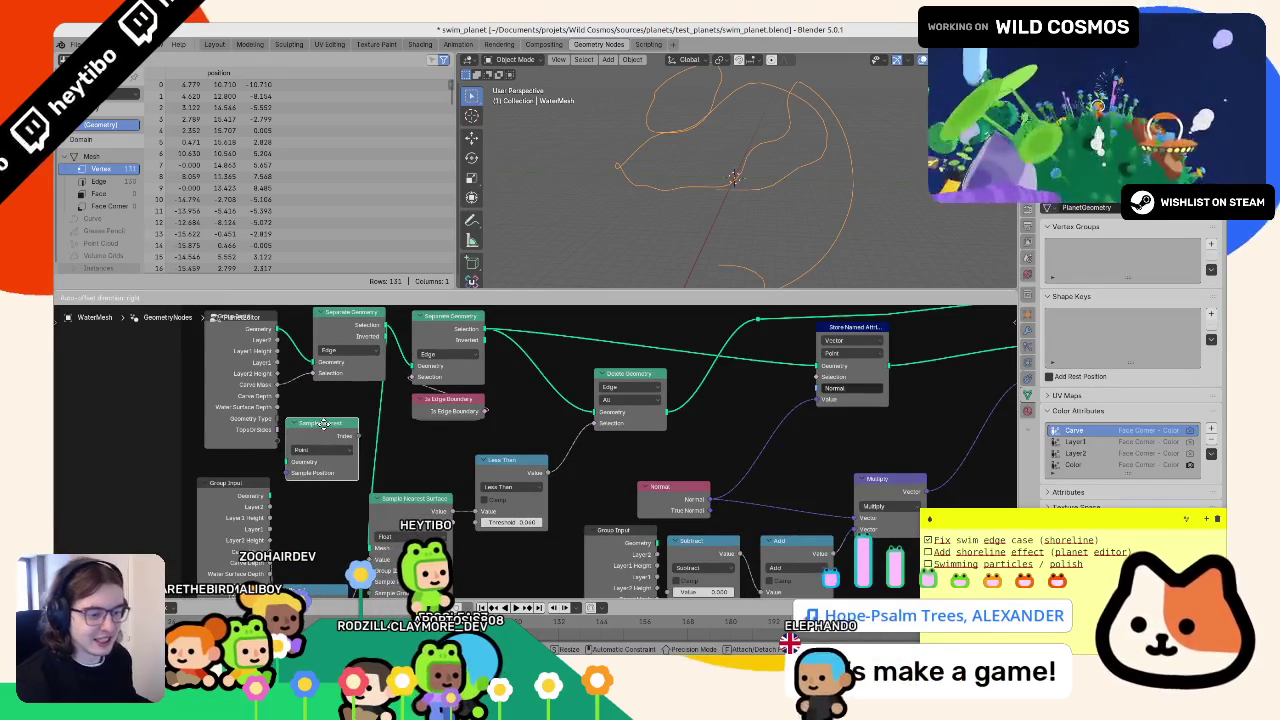
- Delete the unused Sample Nearest node, retune the Less Than threshold, and zoom out
key("x")
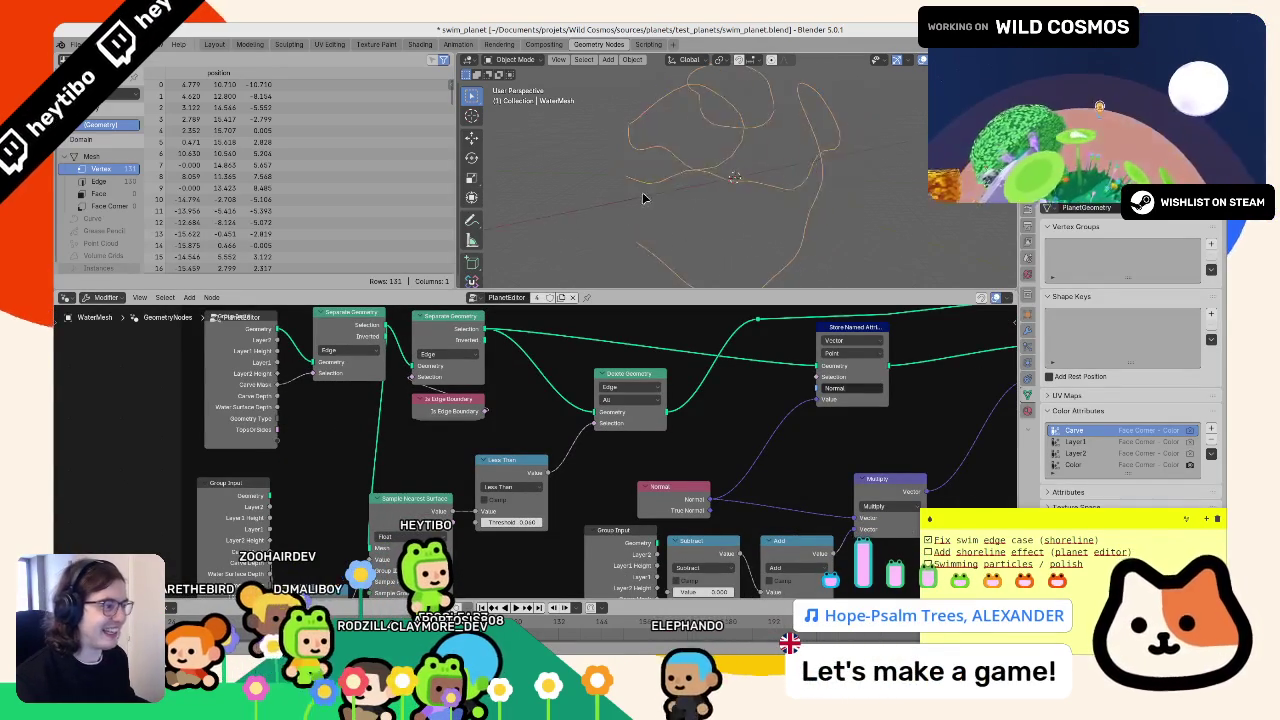
left_click_drag(424, 447, 451, 387)
left_click_drag(540, 469, 560, 469)
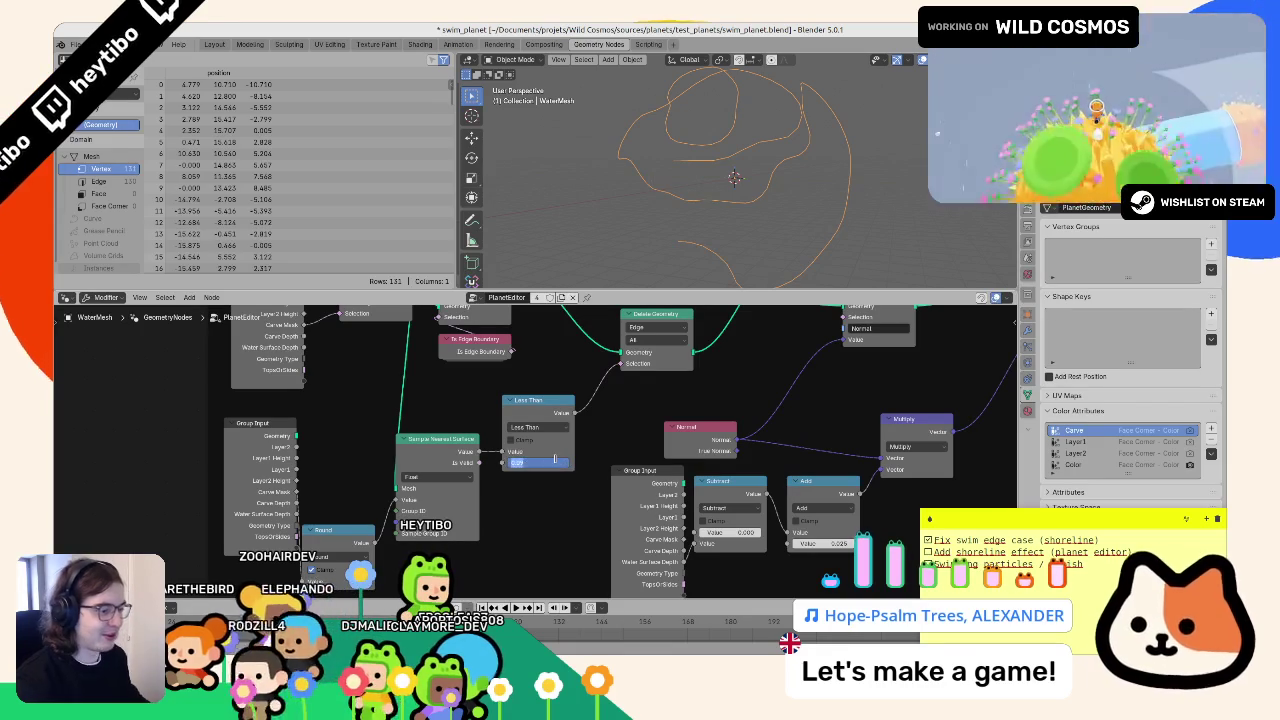
left_click_drag(745, 312, 520, 442)
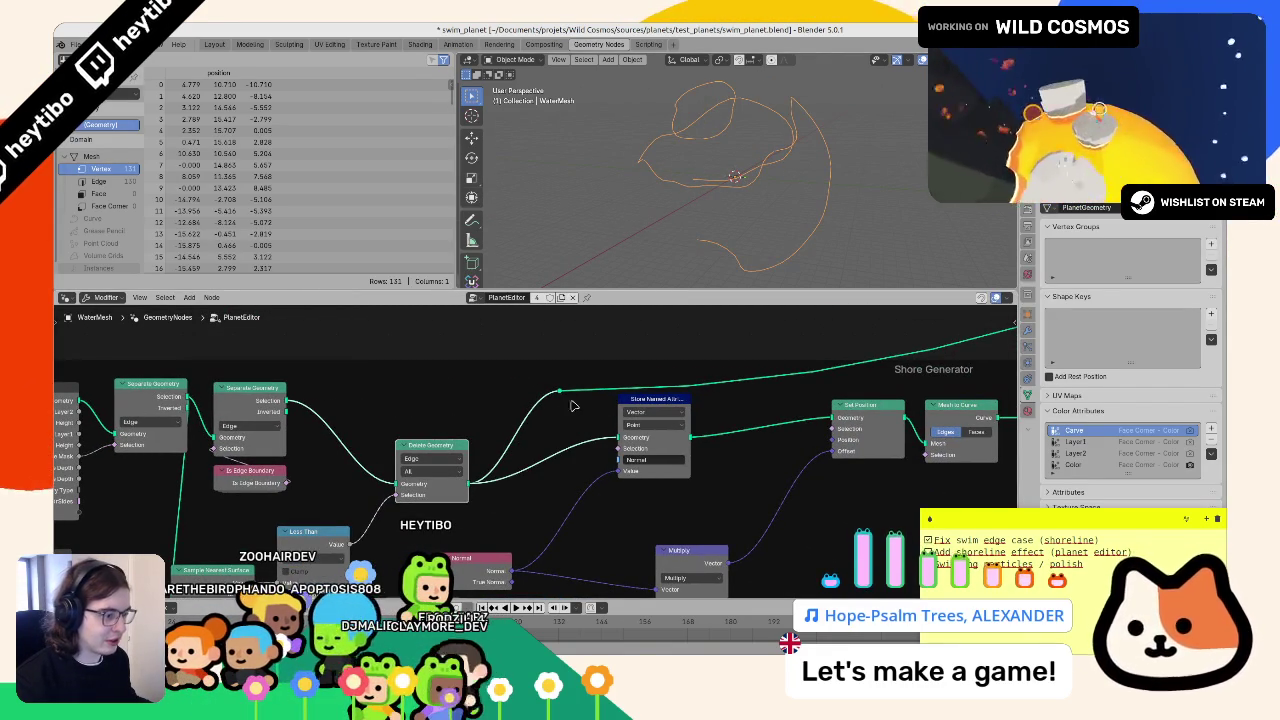
scroll(535, 415, "down", 5)
left_click_drag(535, 415, 120, 356)
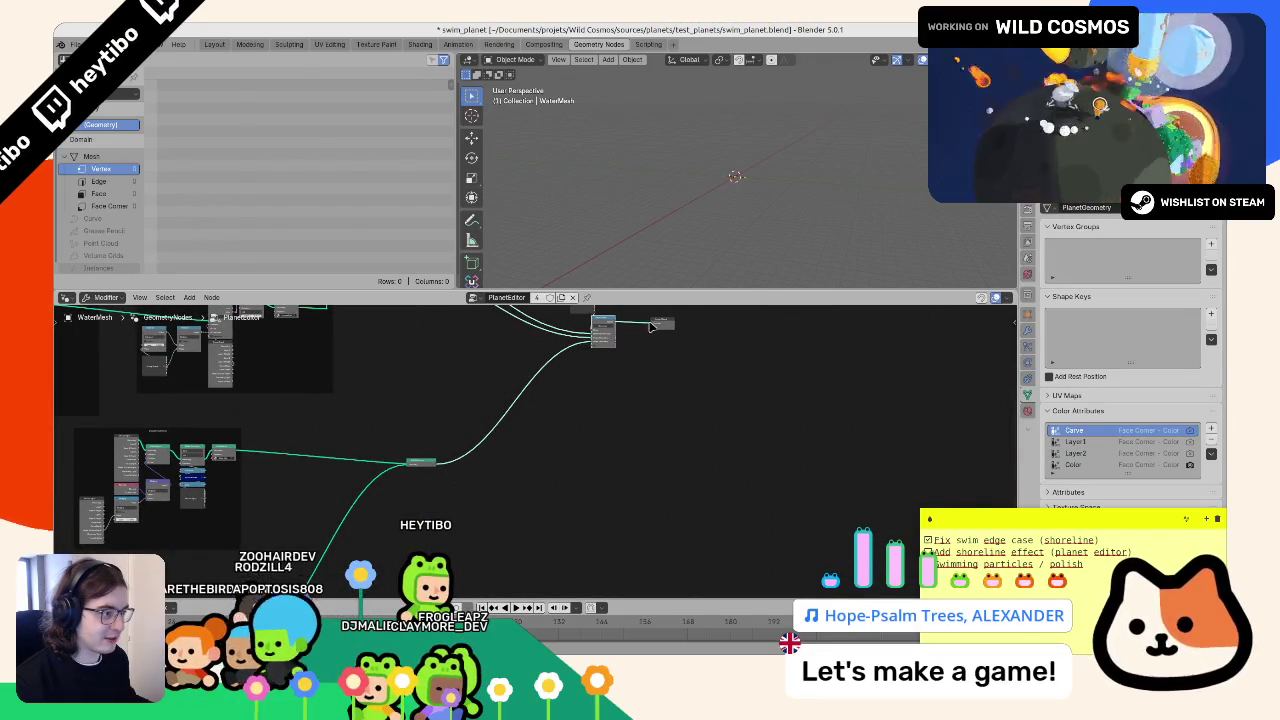
- Briefly play the animation with the atmosphere selected, then reselect the water mesh
scroll(700, 165, "up", 8)
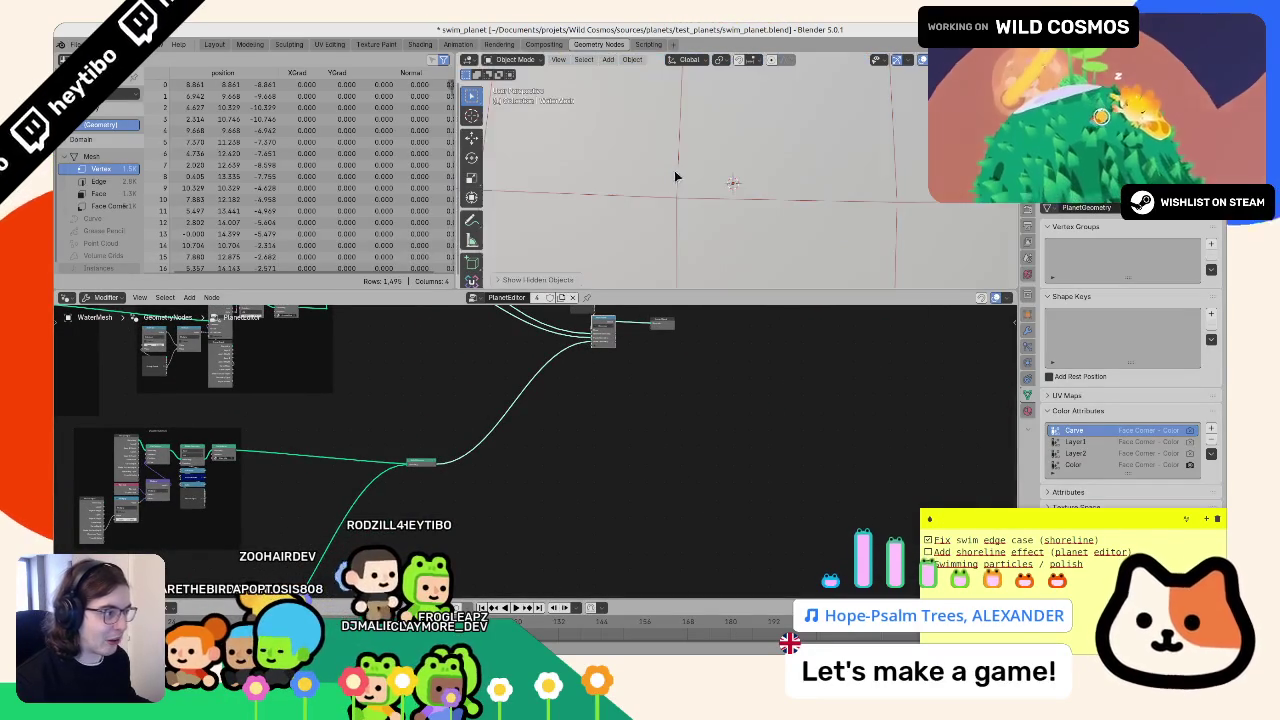
scroll(677, 175, "down", 5)
left_click(676, 208)
key("space")
scroll(676, 208, "down", 3)
scroll(677, 209, "up", 6)
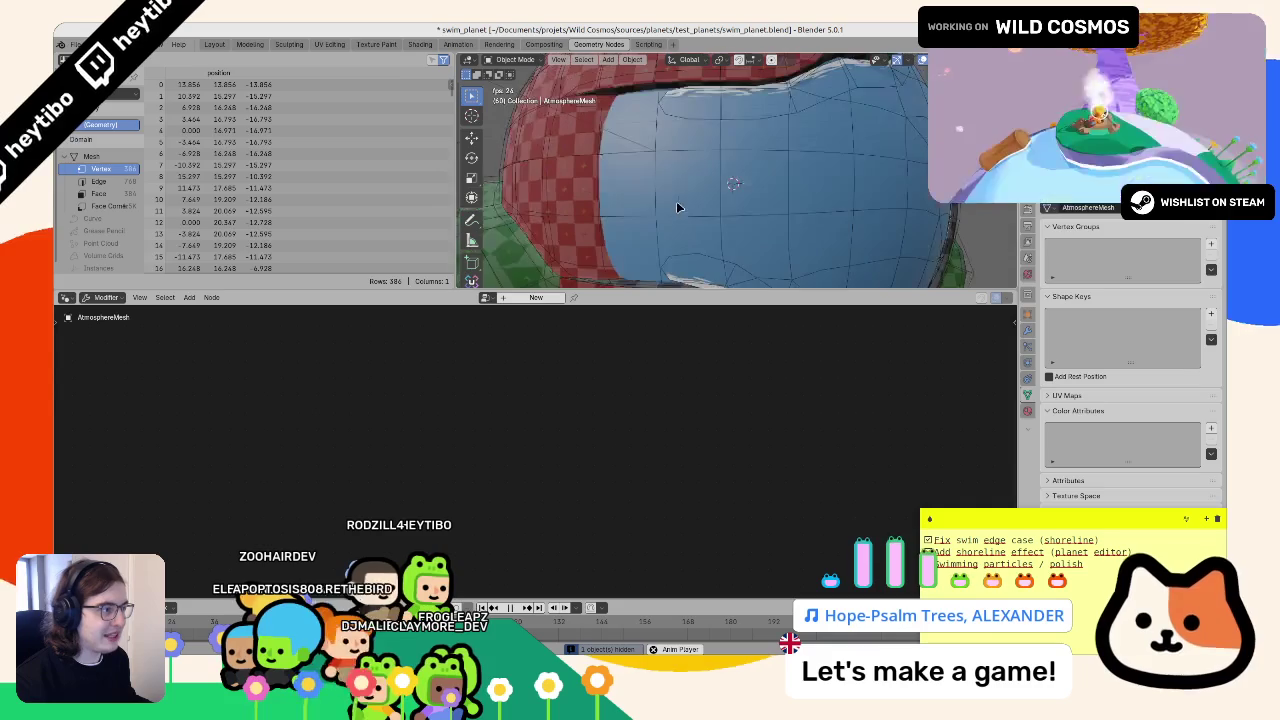
scroll(677, 209, "down", 3)
key("space")
left_click(677, 209)
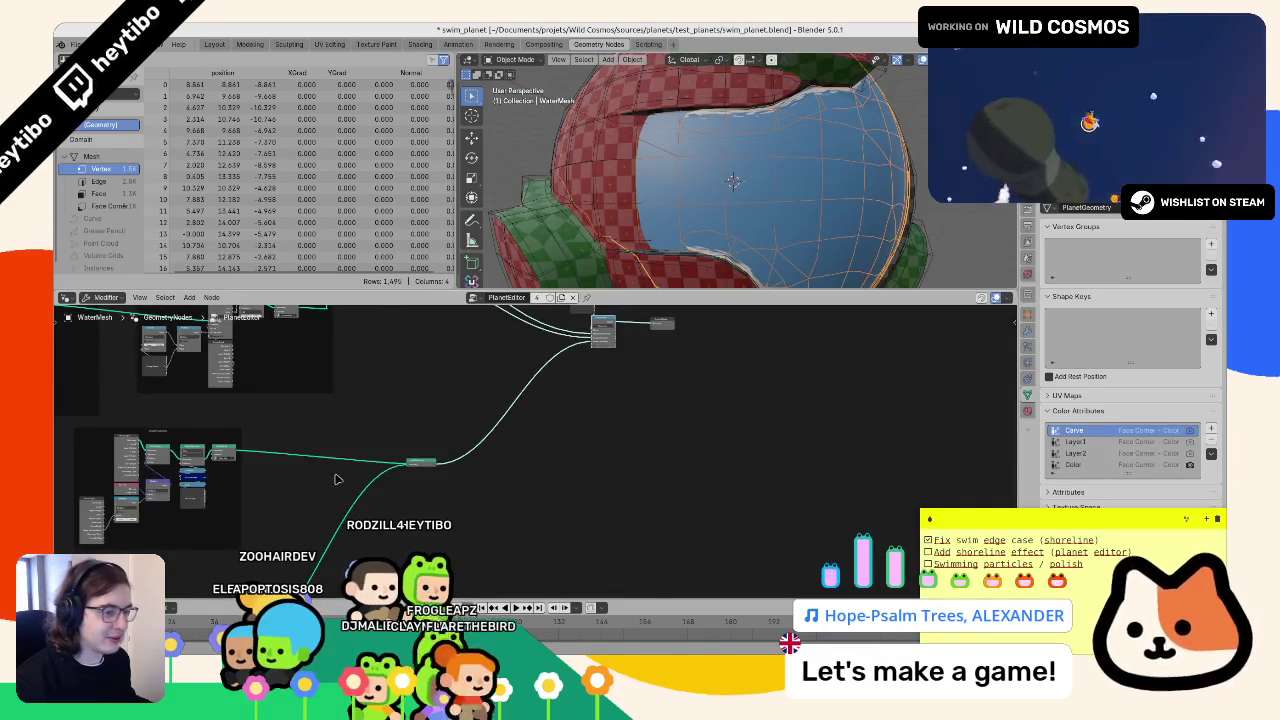
- Raise the Less Than threshold to 0.130, test Greater Than at 0.330, then undo it
key("Home")
scroll(656, 524, "up", 5)
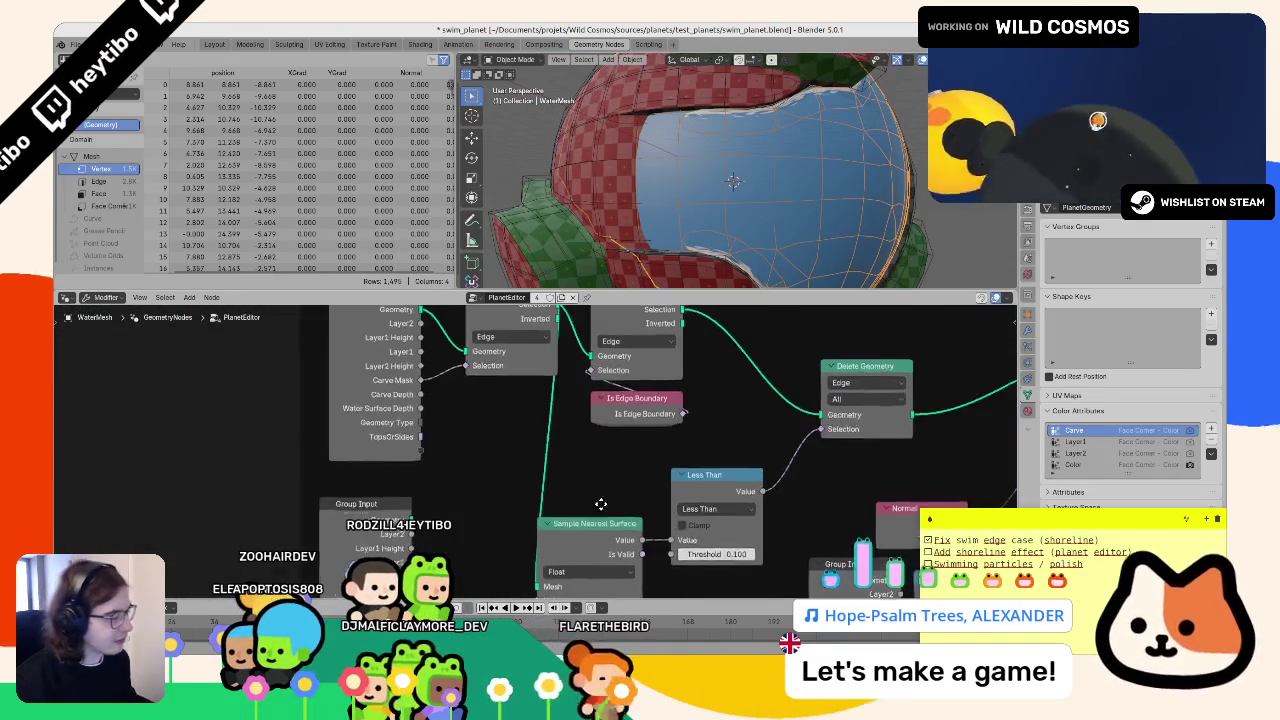
scroll(656, 524, "right", 5)
scroll(656, 524, "down", 3)
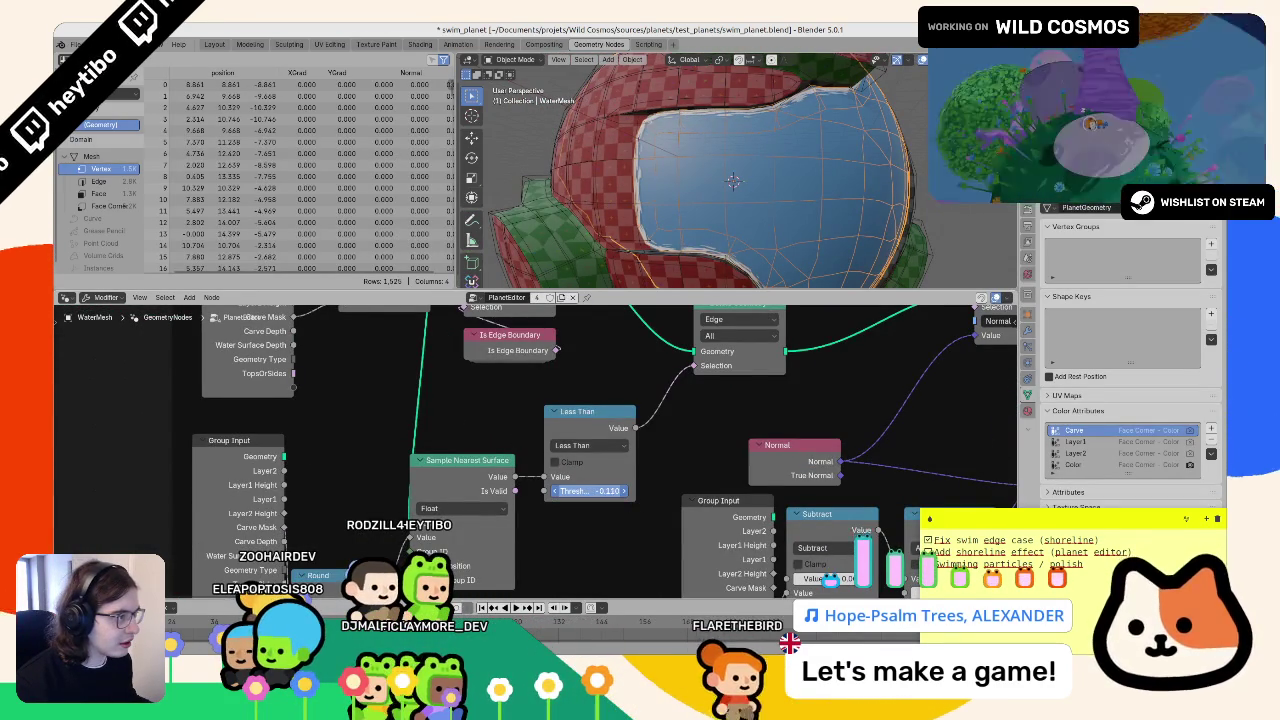
left_click_drag(590, 491, 600, 491)
left_click(620, 450)
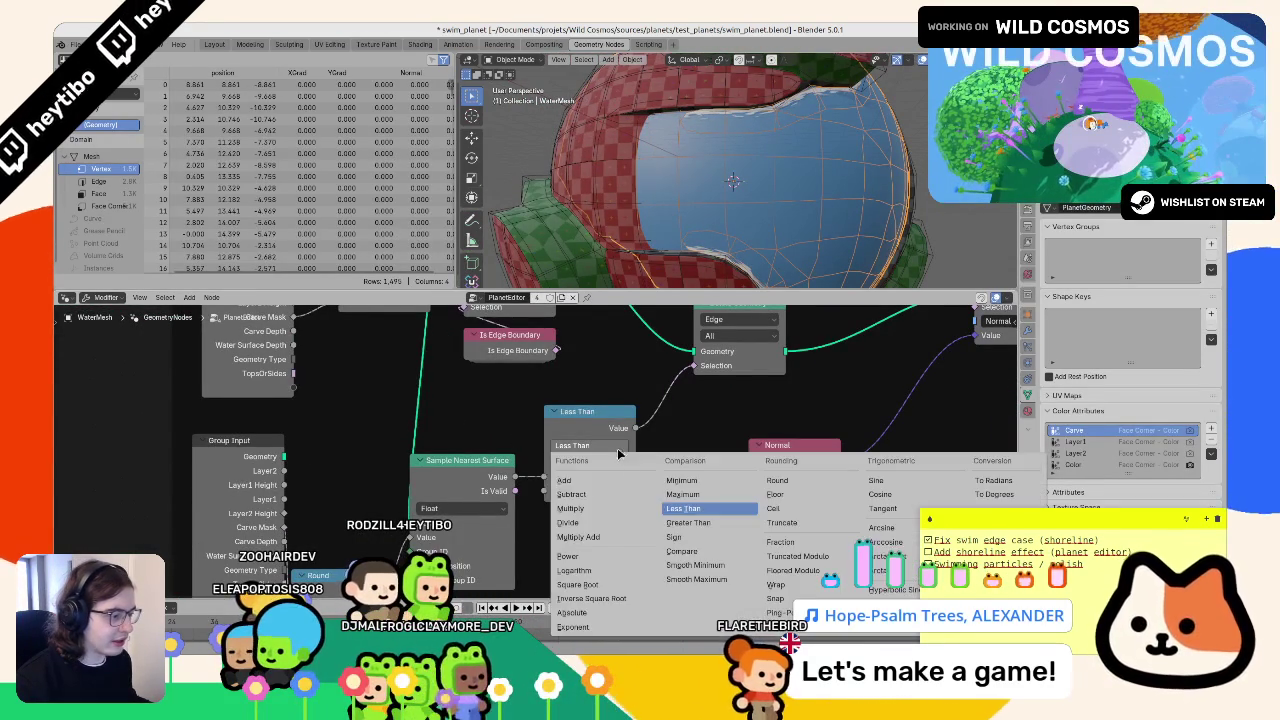
left_click(679, 523)
left_click_drag(600, 491, 624, 491)
key("ctrl+z")
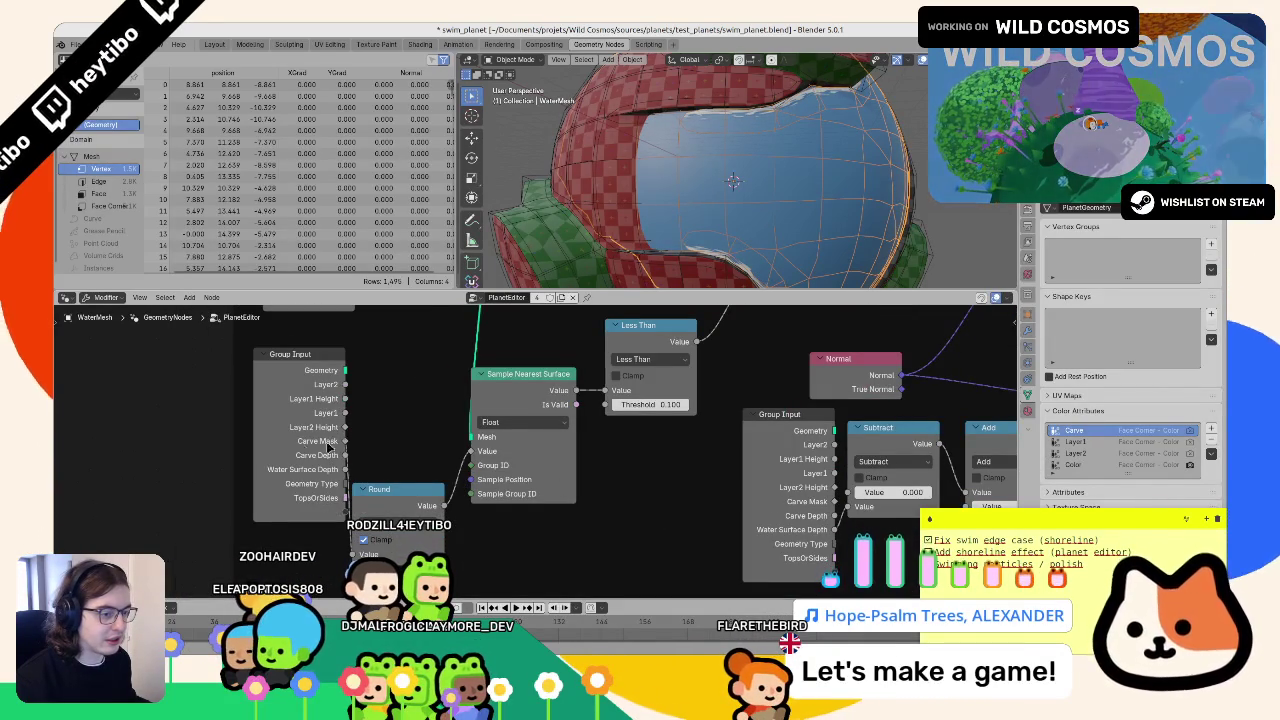
- Feed Group Input Carve Mask into the Sample Nearest Surface value and delete the Round node
left_click_drag(341, 441, 335, 448)
left_click_drag(474, 453, 472, 451)
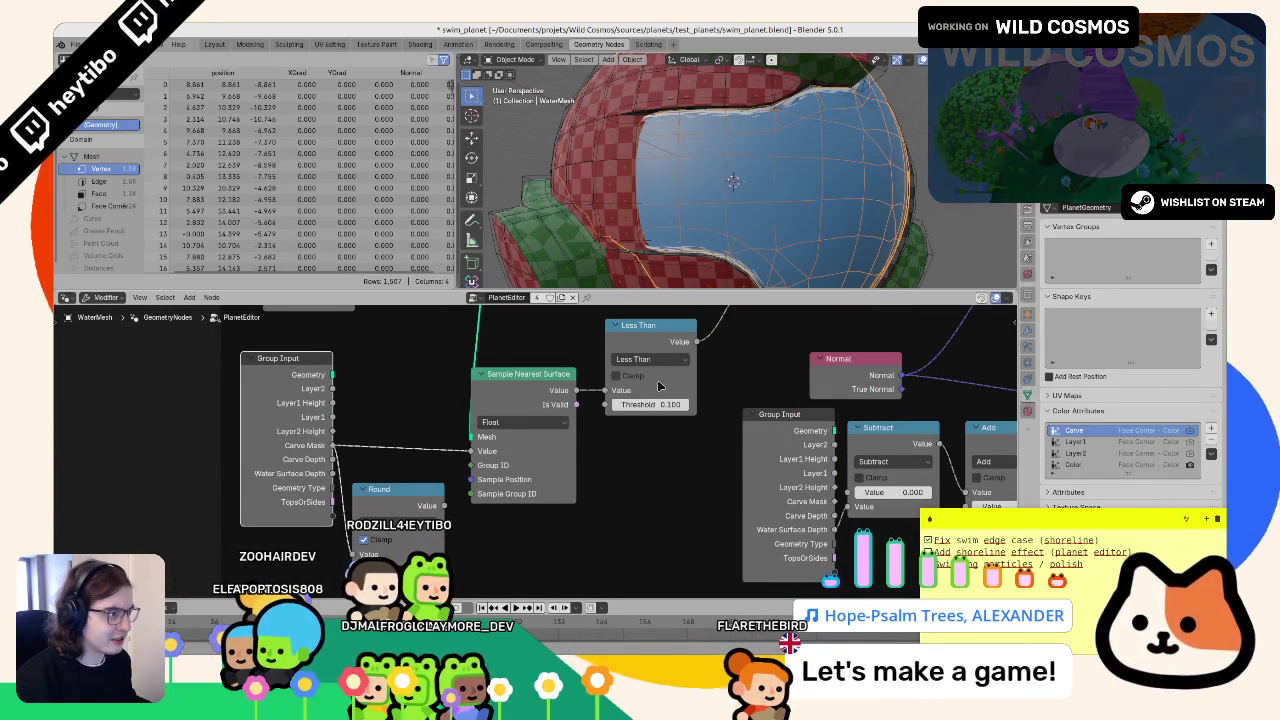
left_click(395, 513)
key("x")
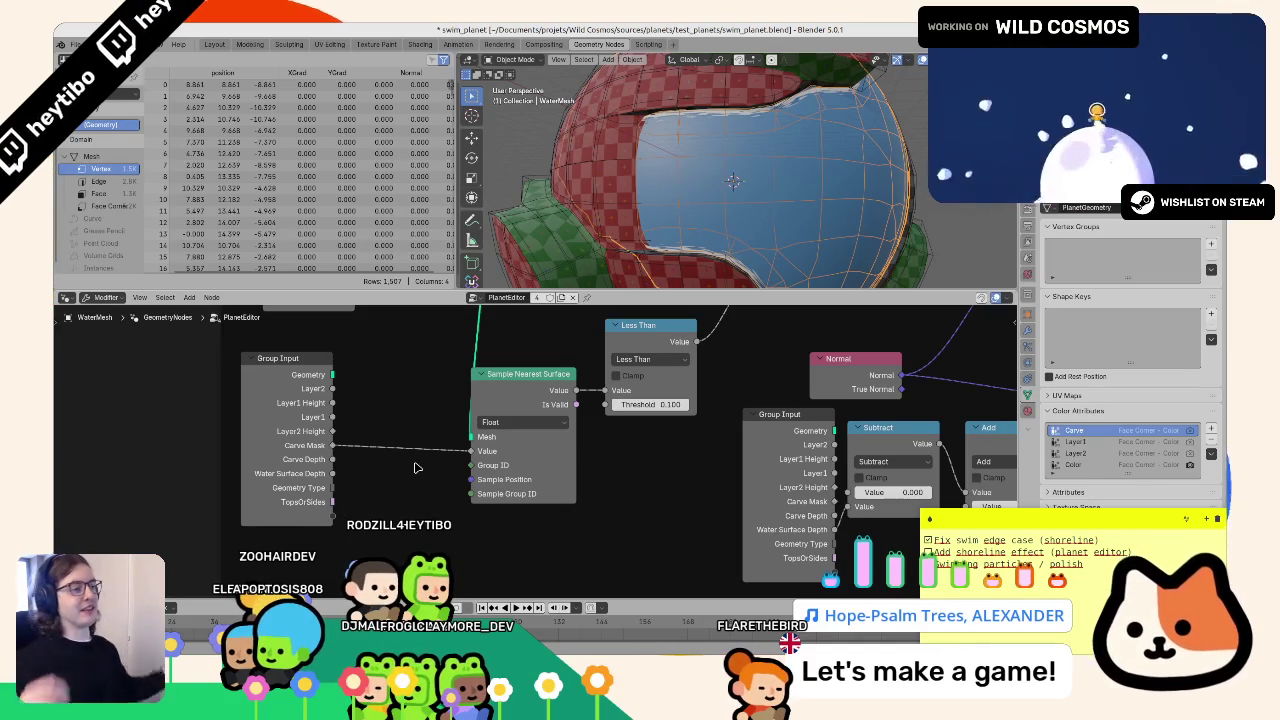
scroll(525, 515, "down", 3)
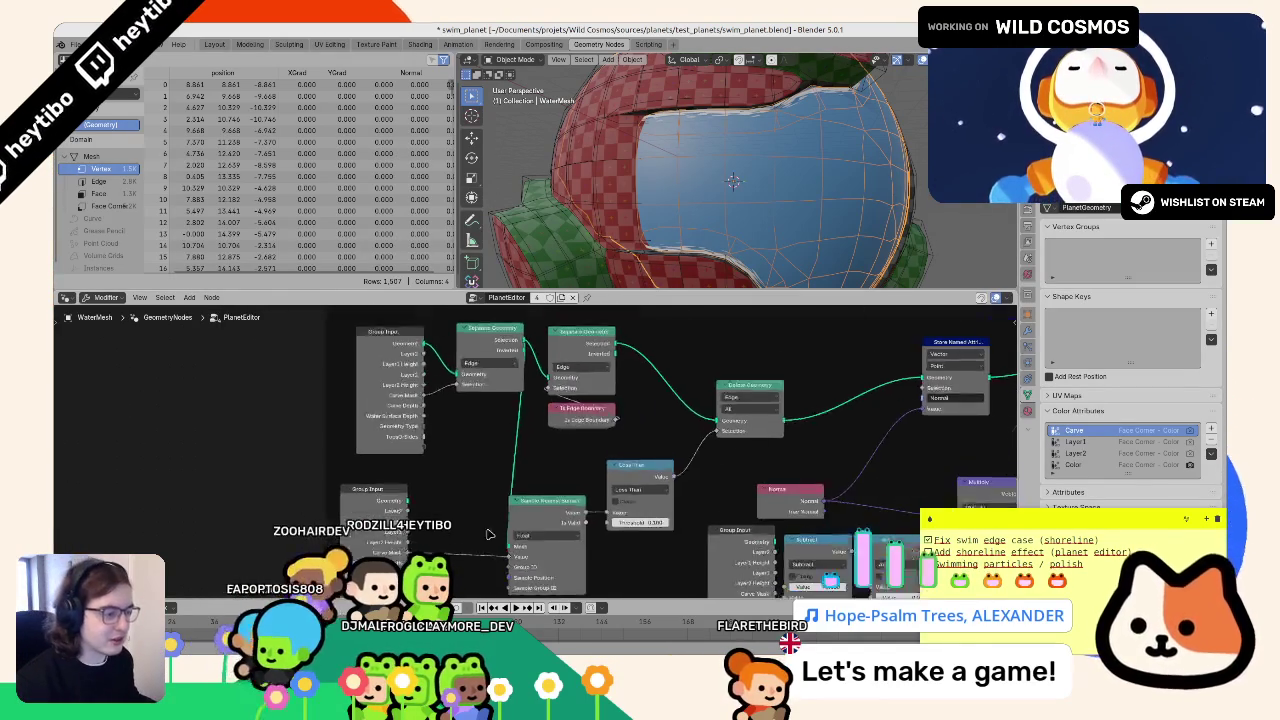
- Shift Group Input and Separate Geometry left and link Separate Geometry into Sample Nearest Surface's Mesh
left_click_drag(394, 364, 322, 373)
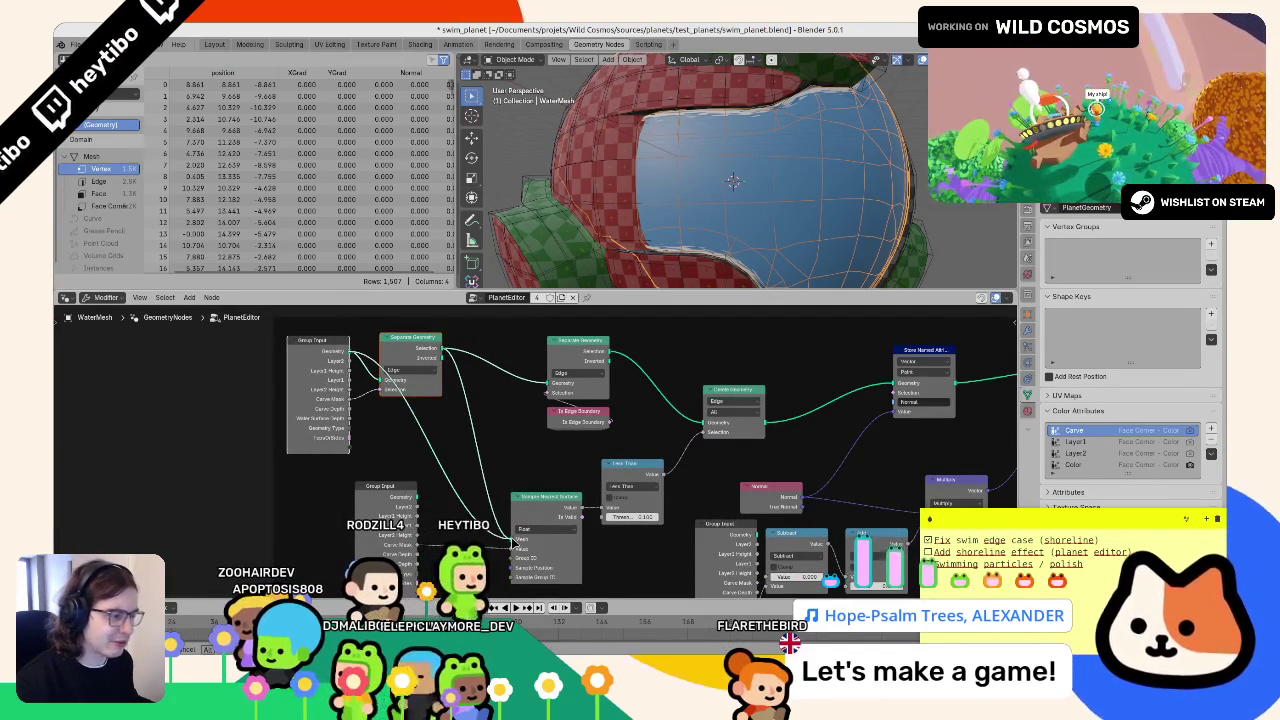
left_click_drag(497, 535, 500, 546)
left_click_drag(697, 188, 701, 197)
scroll(318, 453, "down", 3)
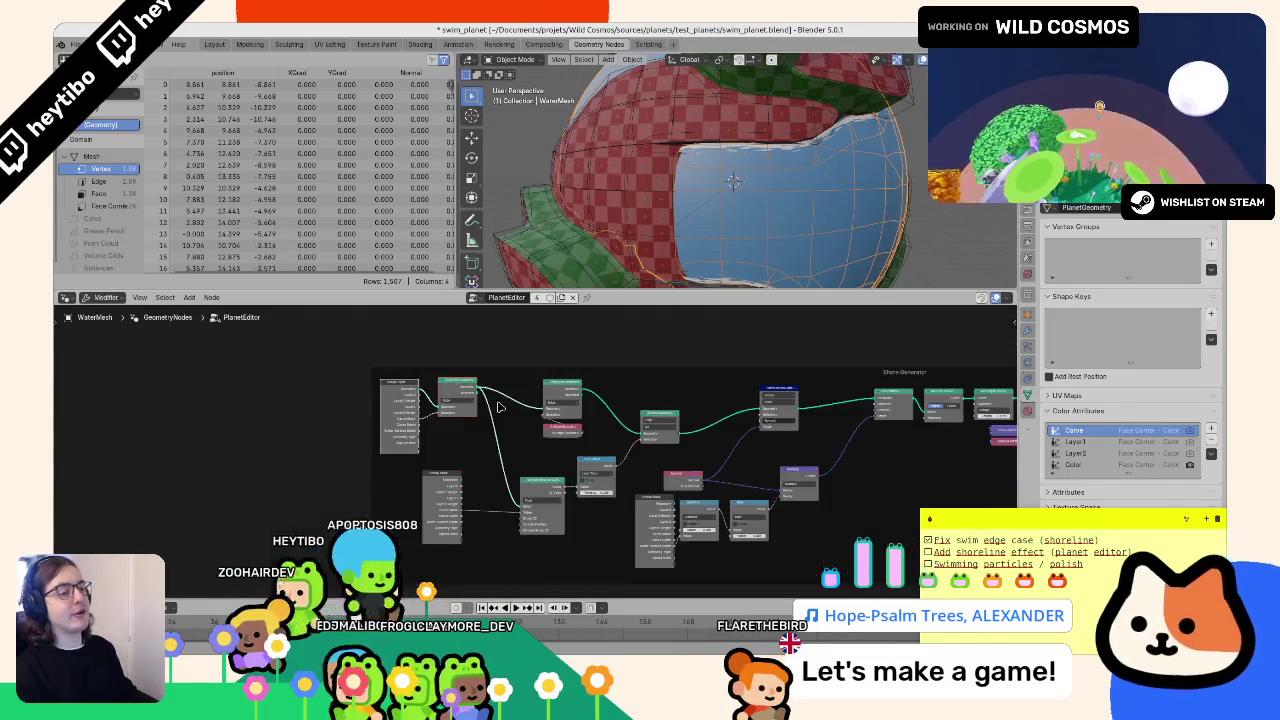
scroll(536, 450, "right", 10)
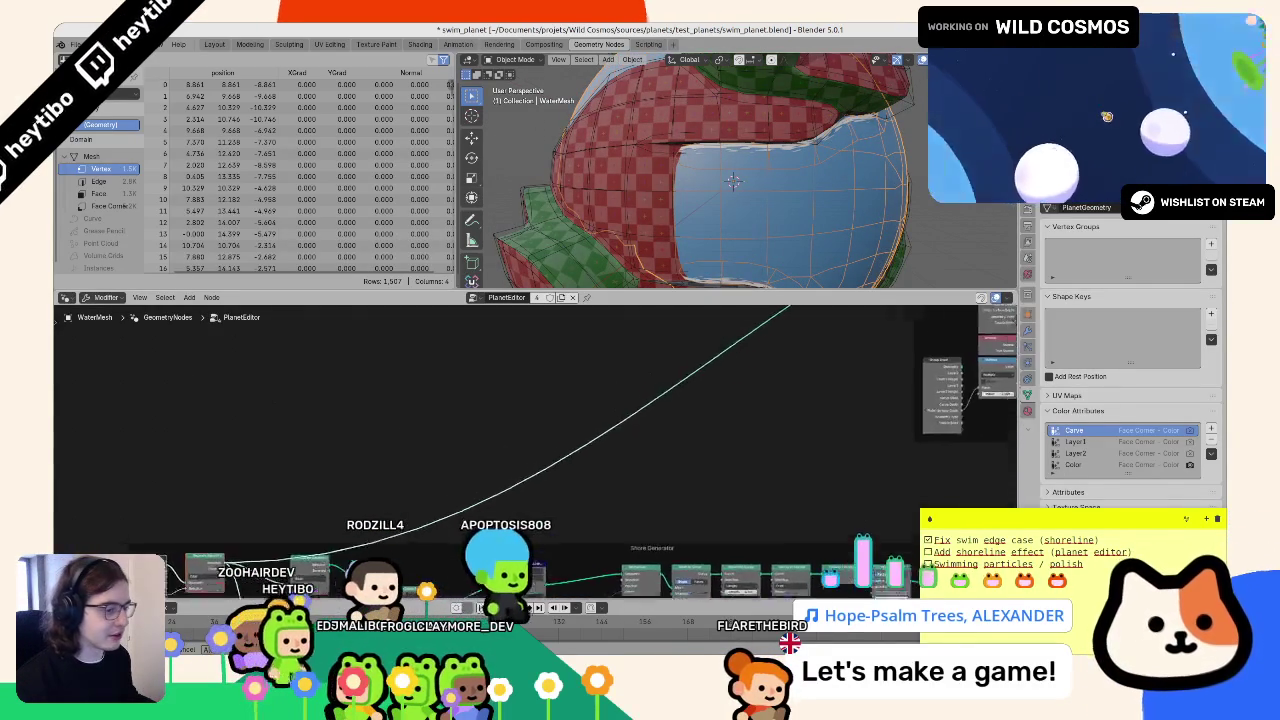
scroll(888, 383, "right", 10)
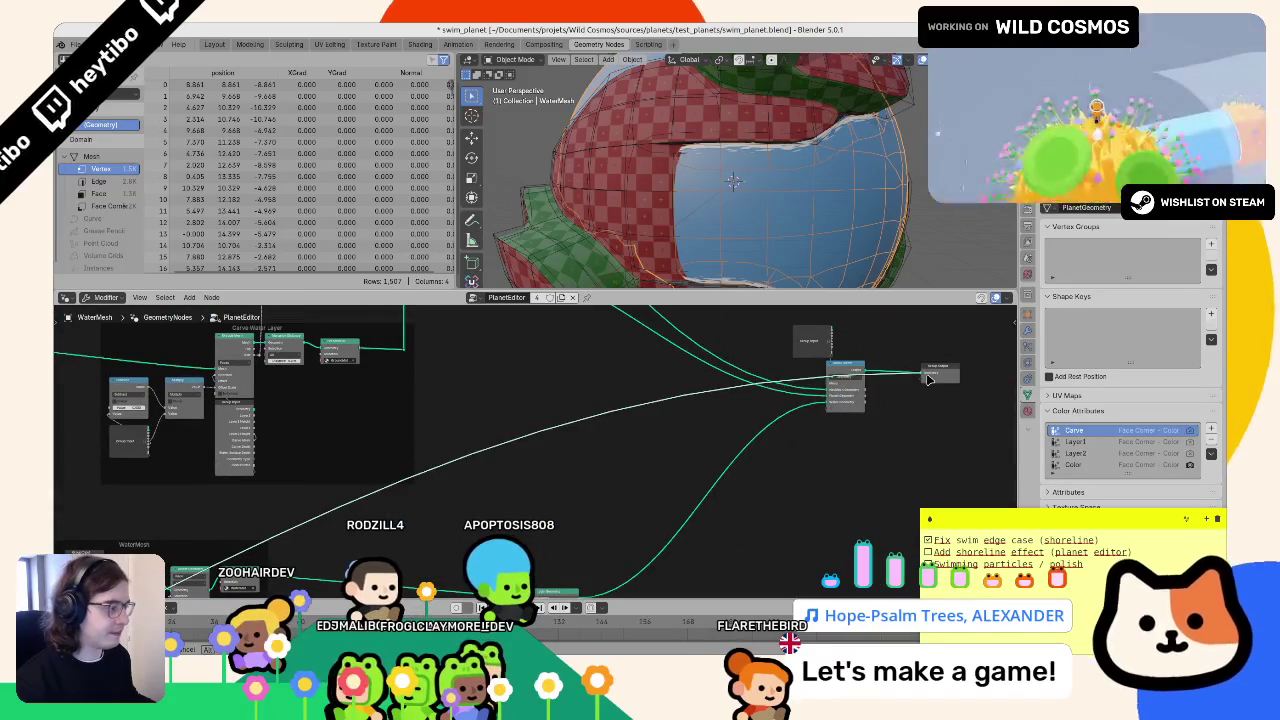
- Preview the cut-sphere output alone at its opening, then return to the full planet preview
left_click(845, 378, "ctrl+shift")
left_click_drag(702, 243, 758, 231)
key("ctrl+z")
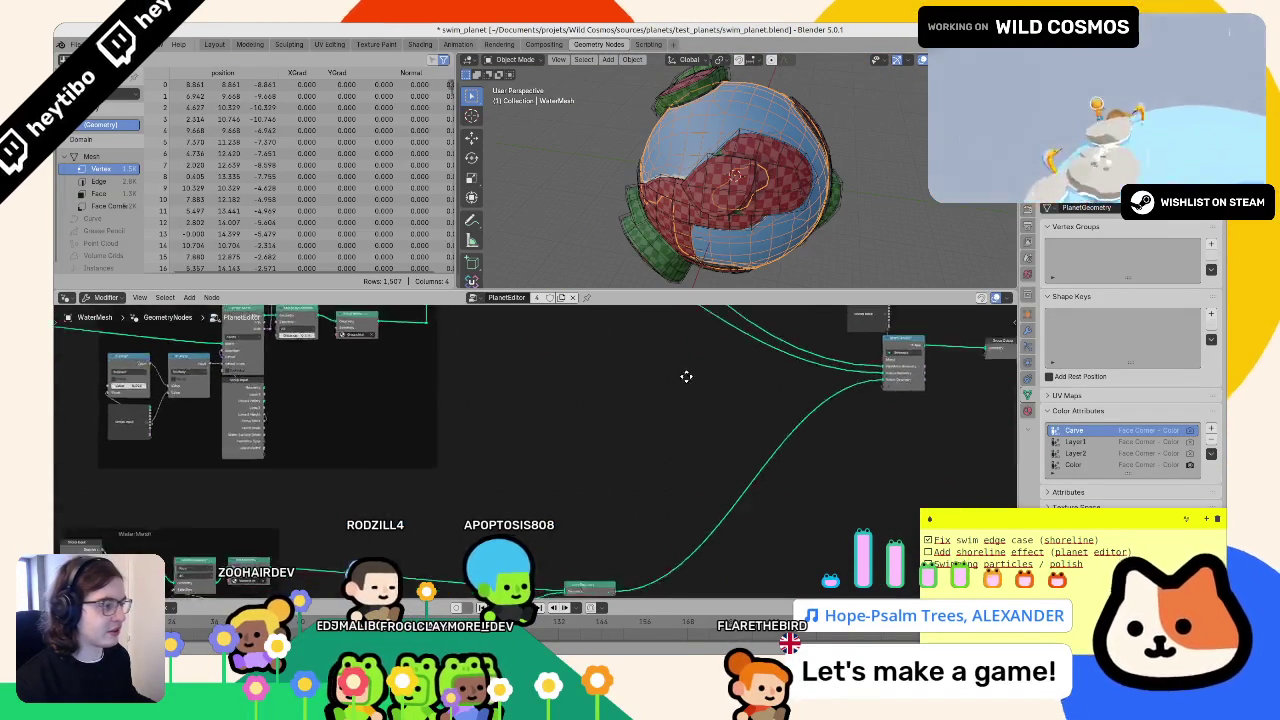
key("Home")
scroll(700, 470, "up", 3)
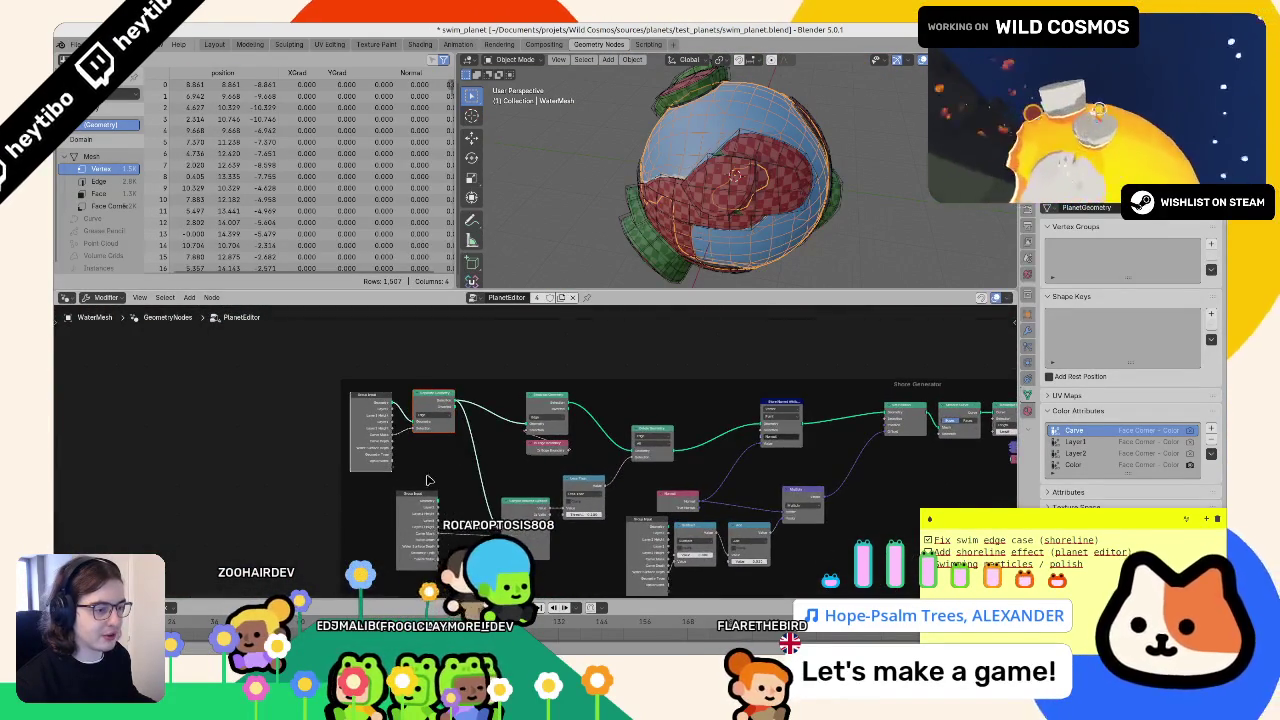
scroll(425, 470, "up", 2)
- Orbit and zoom the planet to check the water surface inside the carved opening
left_click_drag(815, 150, 851, 115)
scroll(851, 115, "up", 5)
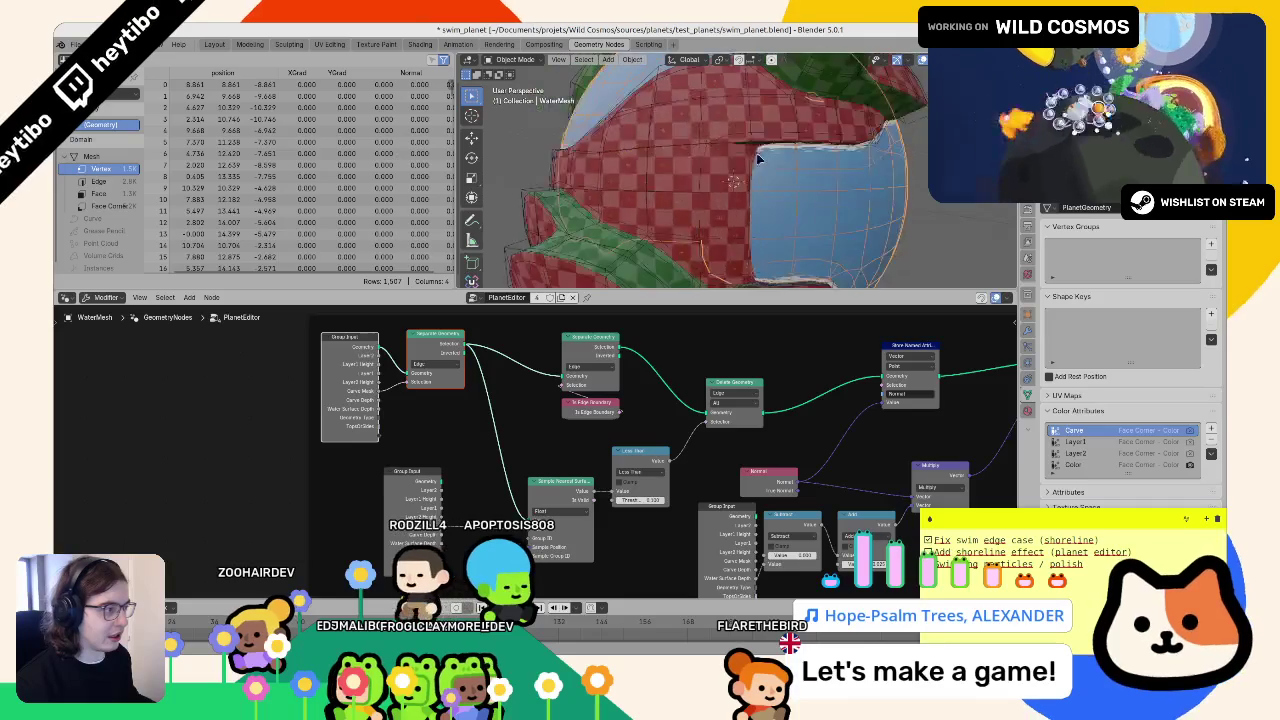
scroll(845, 160, "down", 5)
scroll(840, 212, "up", 5)
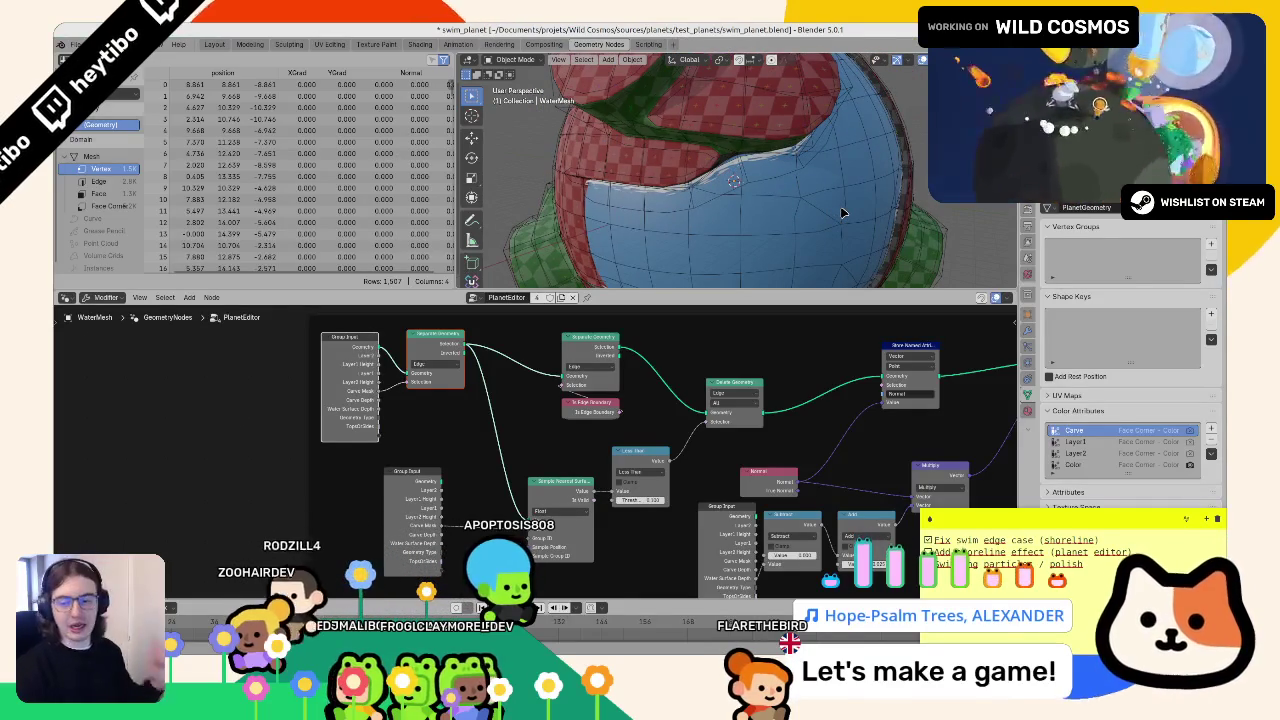
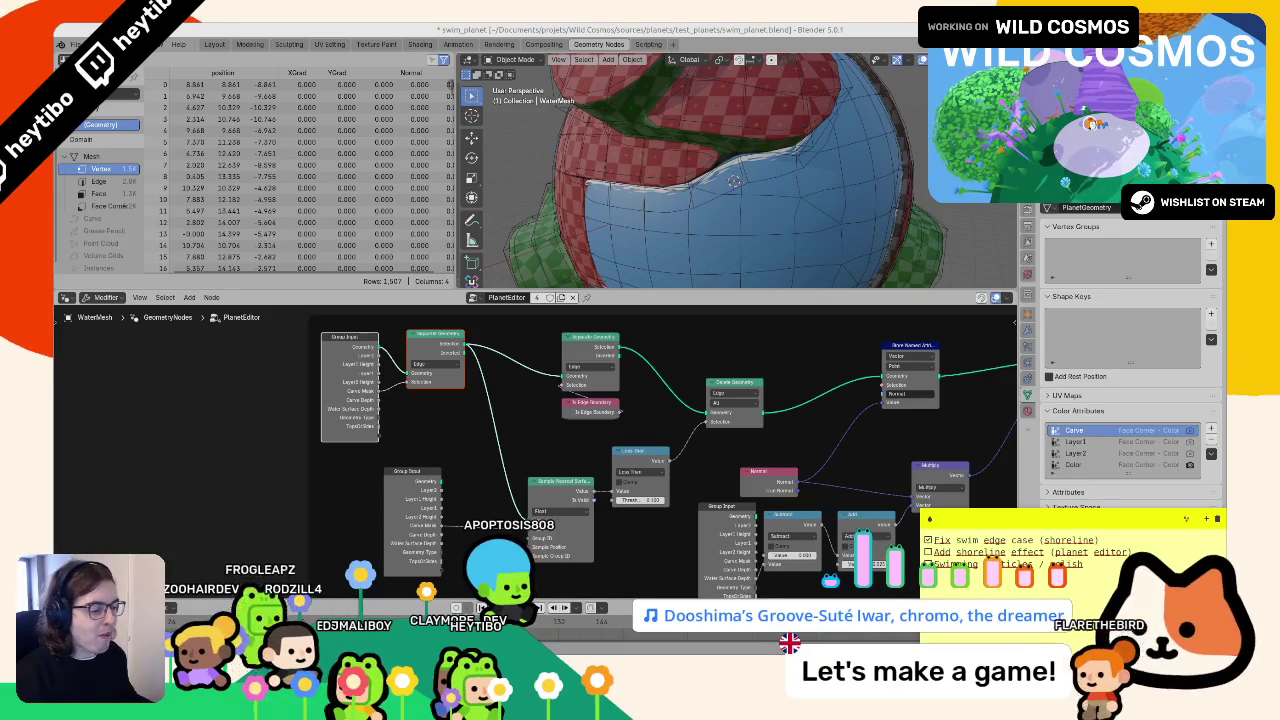
- Select the water sphere, test-move it, and undo so it stays inside the planet
left_click_drag(340, 385, 360, 382)
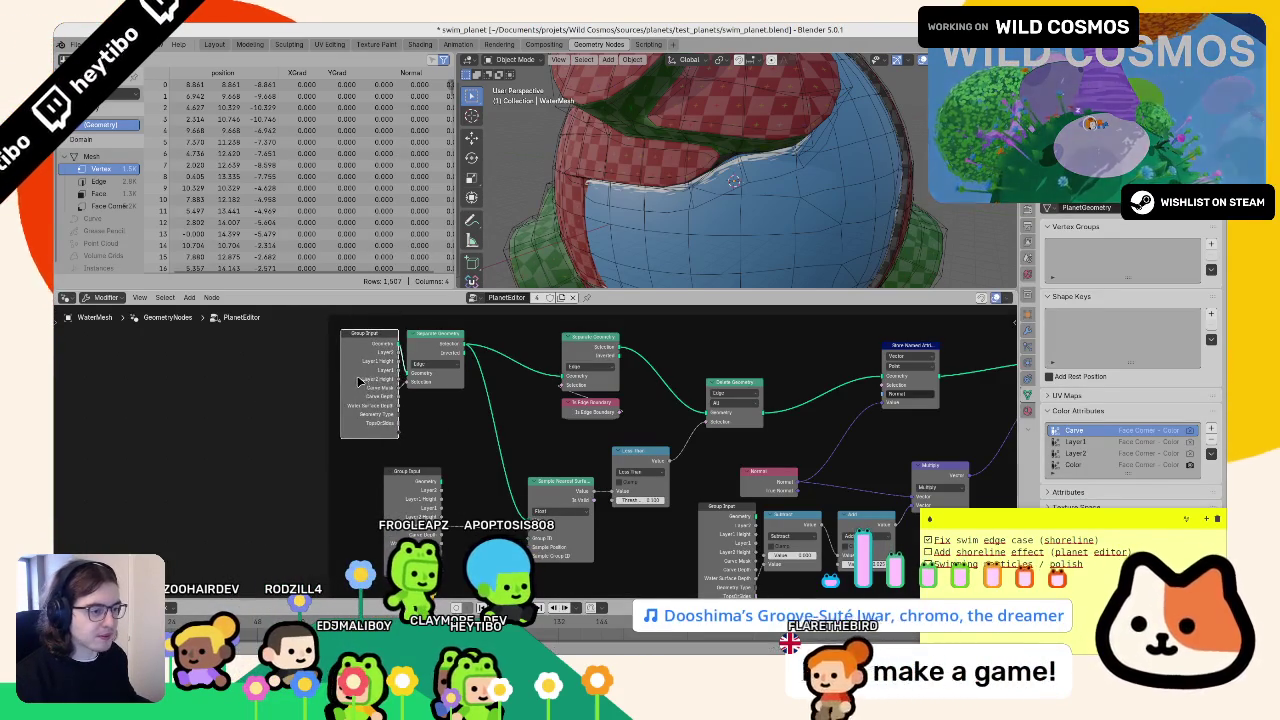
right_click(360, 382)
left_click_drag(700, 215, 728, 210)
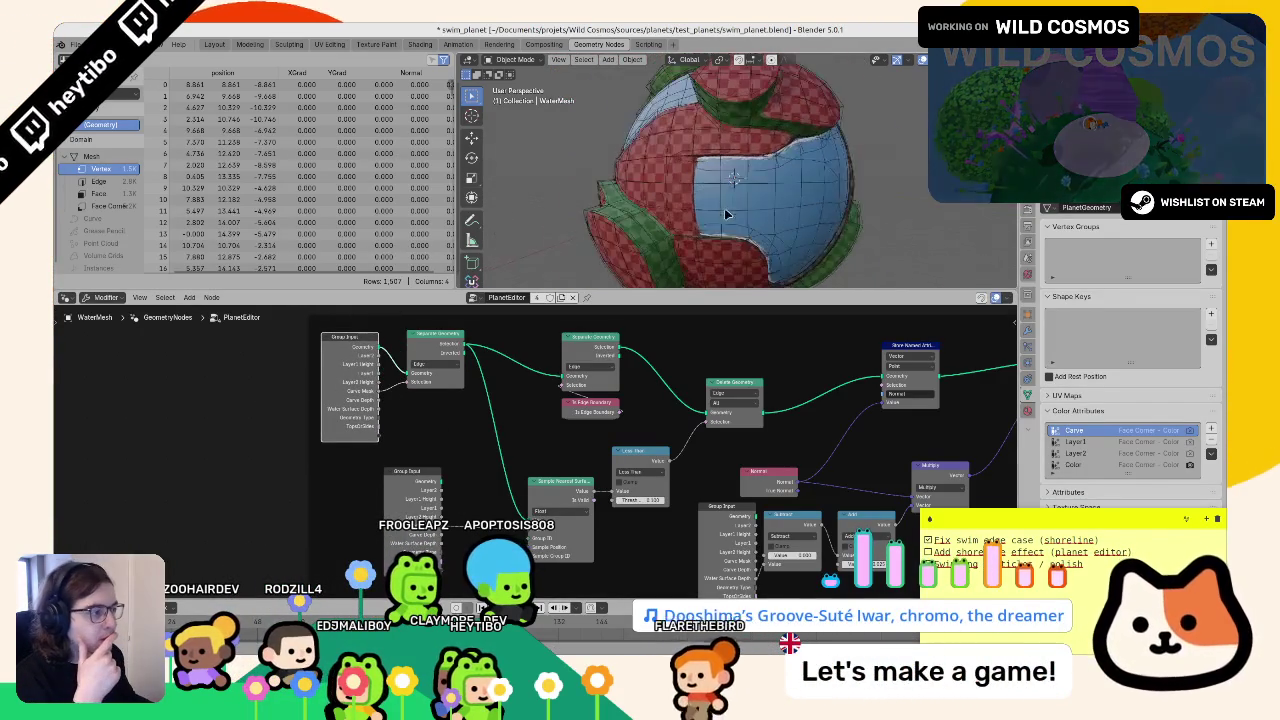
scroll(720, 220, "down", 3)
left_click(712, 235)
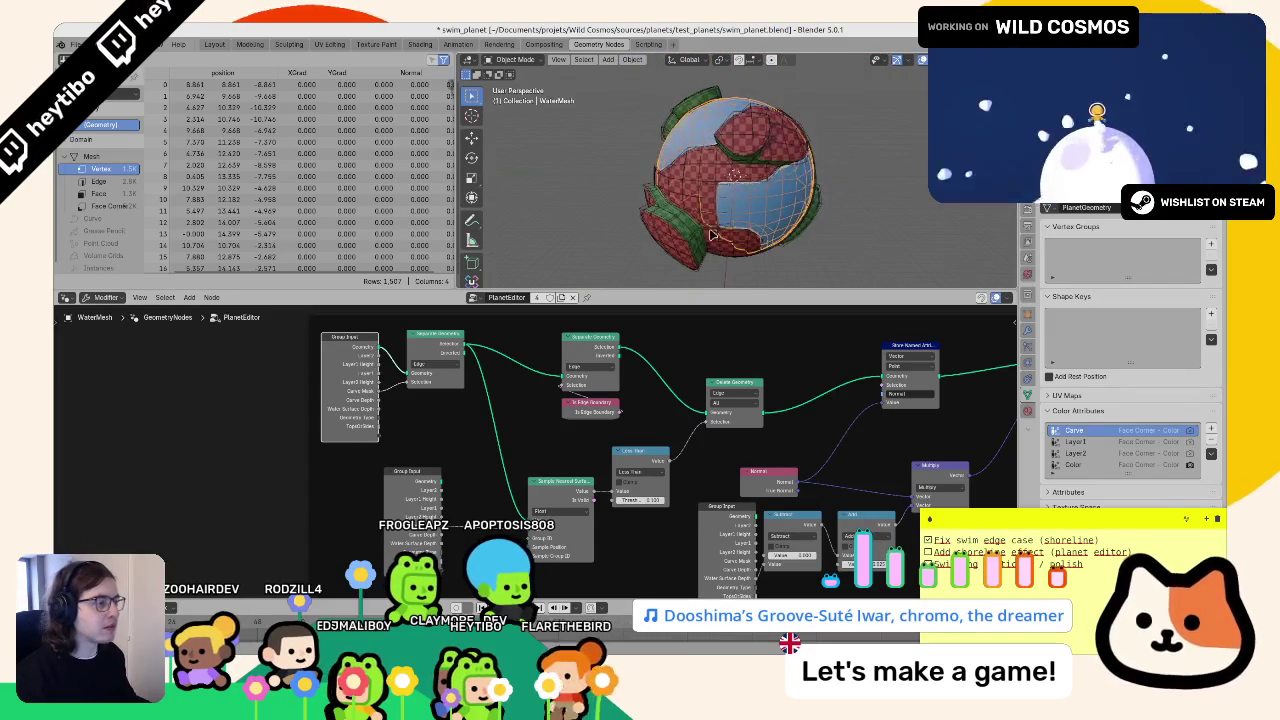
key("g")
left_click(822, 237)
mouse_move(822, 231)
left_mouse_down()
mouse_move(780, 279)
mouse_move(814, 260)
left_mouse_up()
key("ctrl+z")
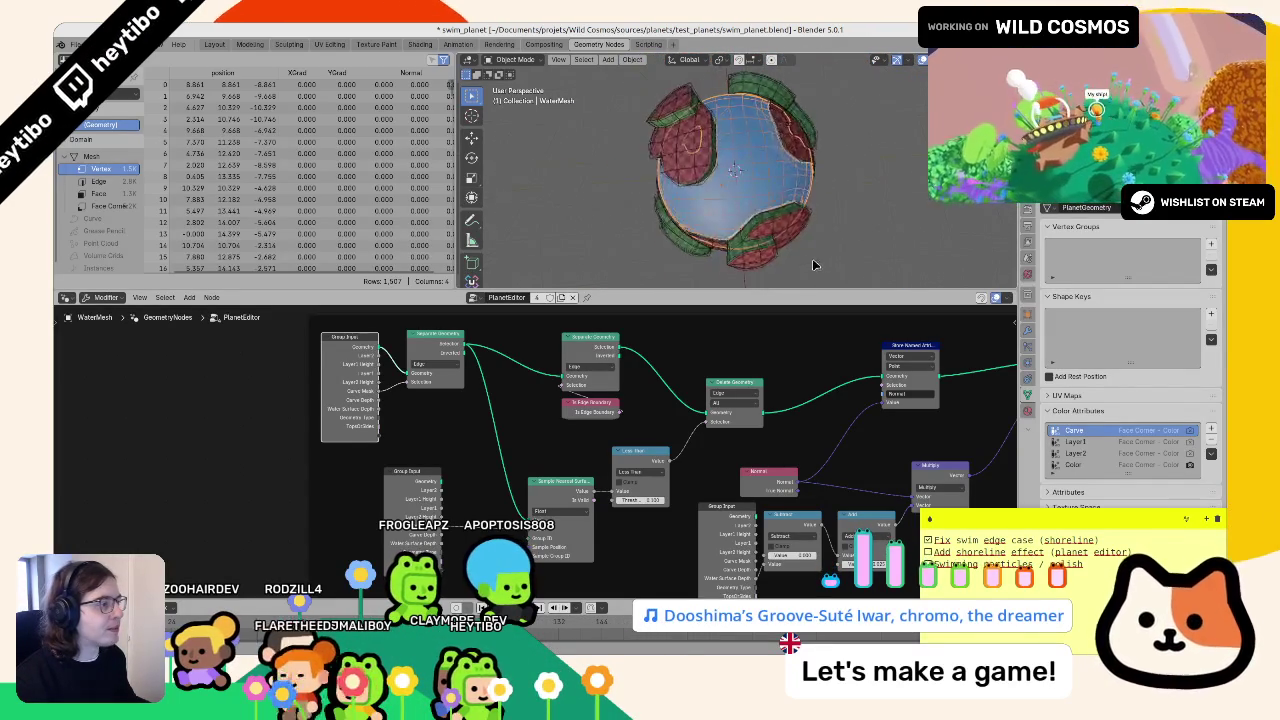
- Inspect the water region with the viewport overlays and save swim_planet.blend
scroll(814, 260, "up", 5)
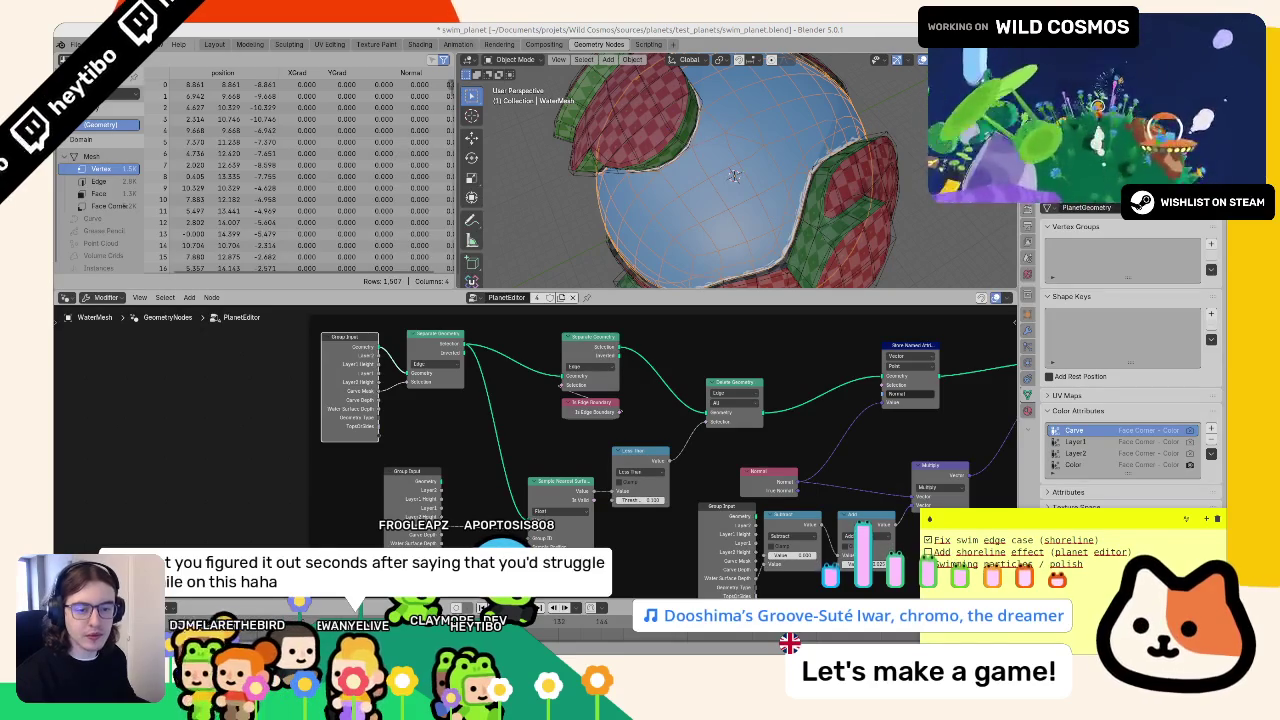
scroll(612, 185, "down", 5)
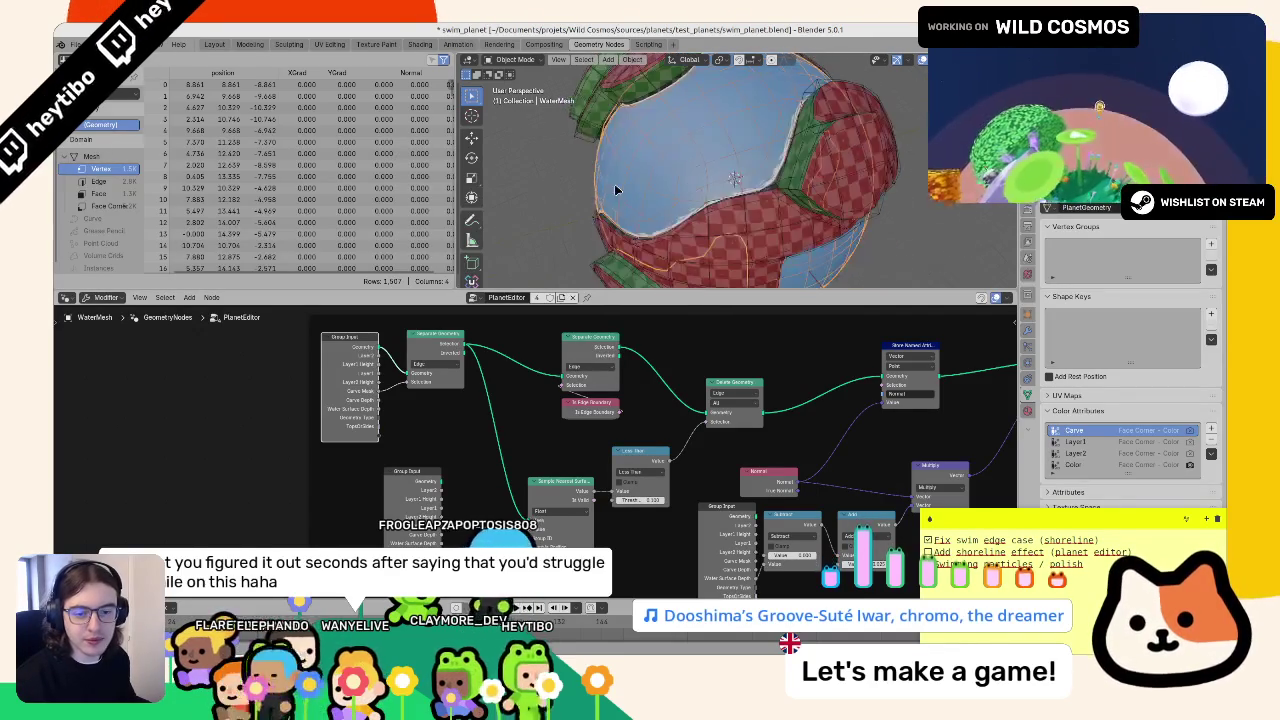
left_click_drag(607, 133, 680, 170)
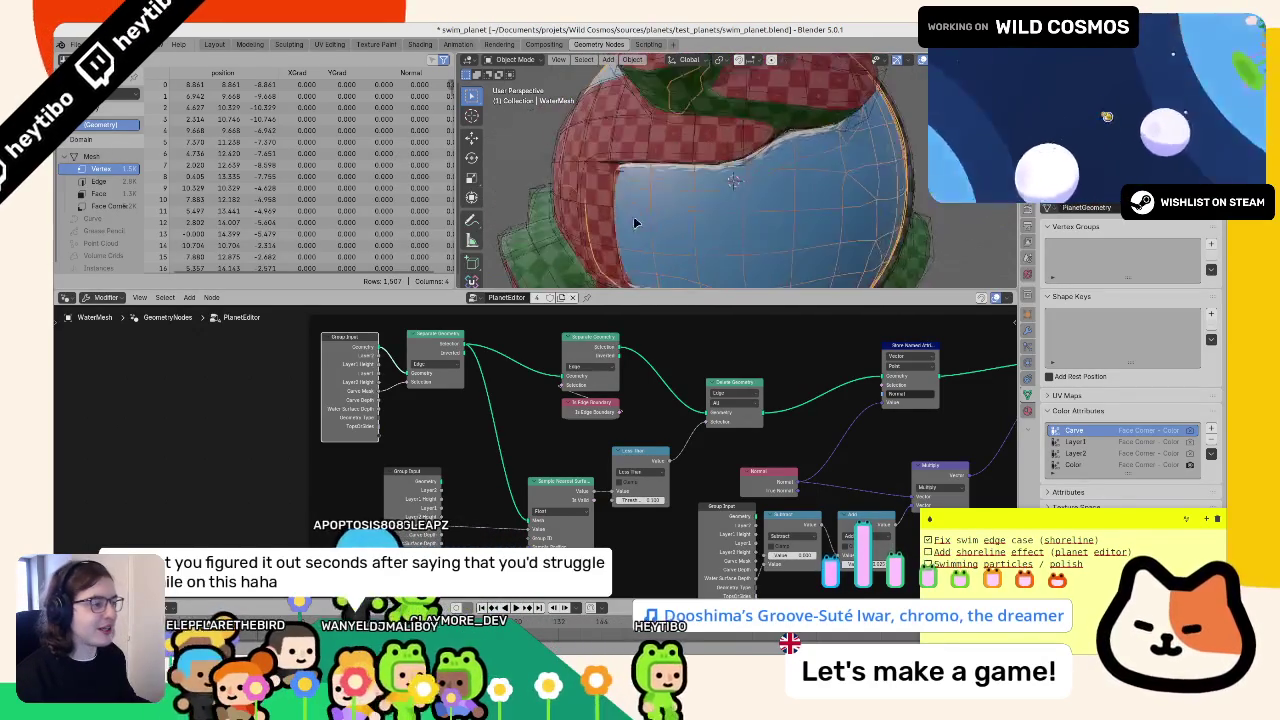
scroll(700, 190, "down", 5)
scroll(733, 207, "up", 6)
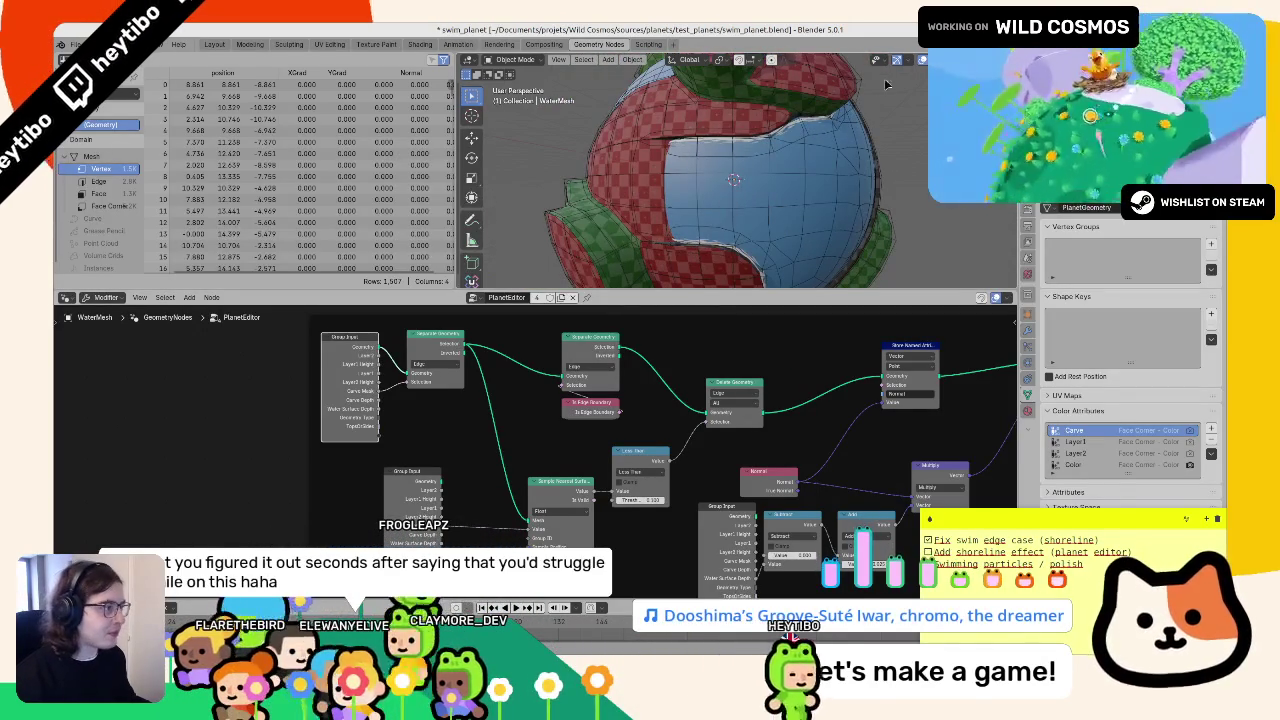
left_click(912, 59)
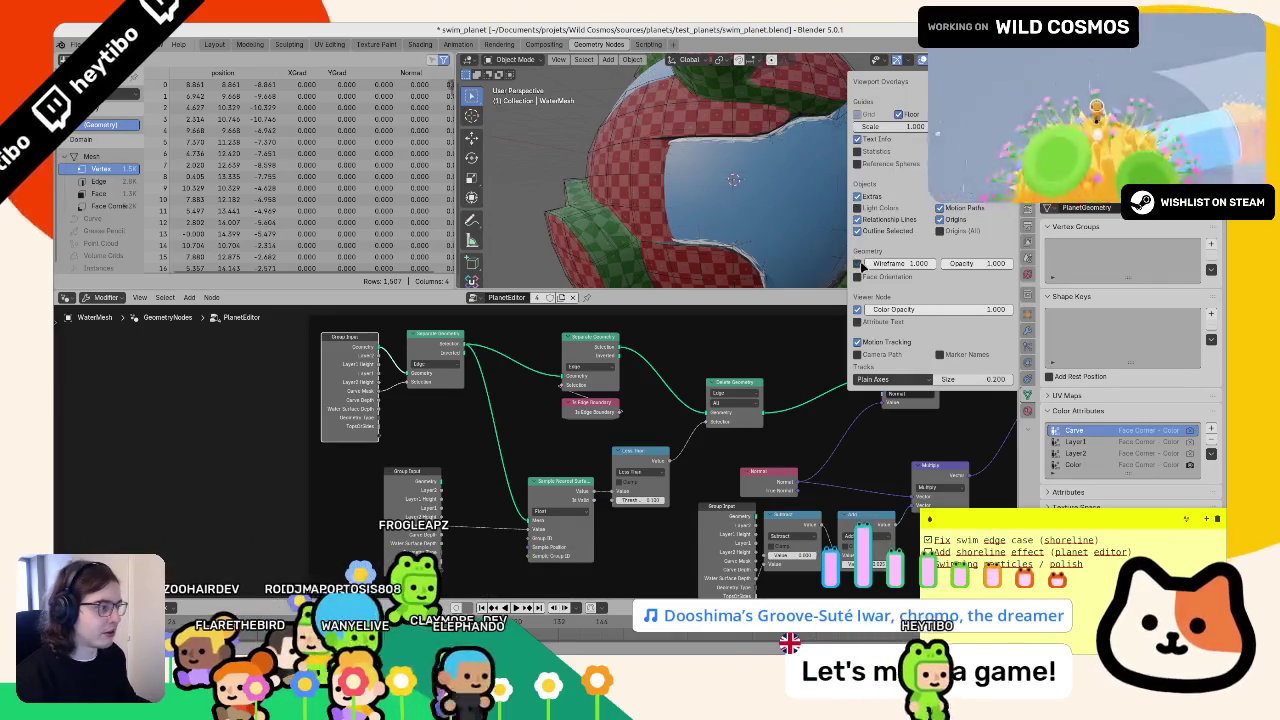
left_click_drag(849, 235, 790, 214)
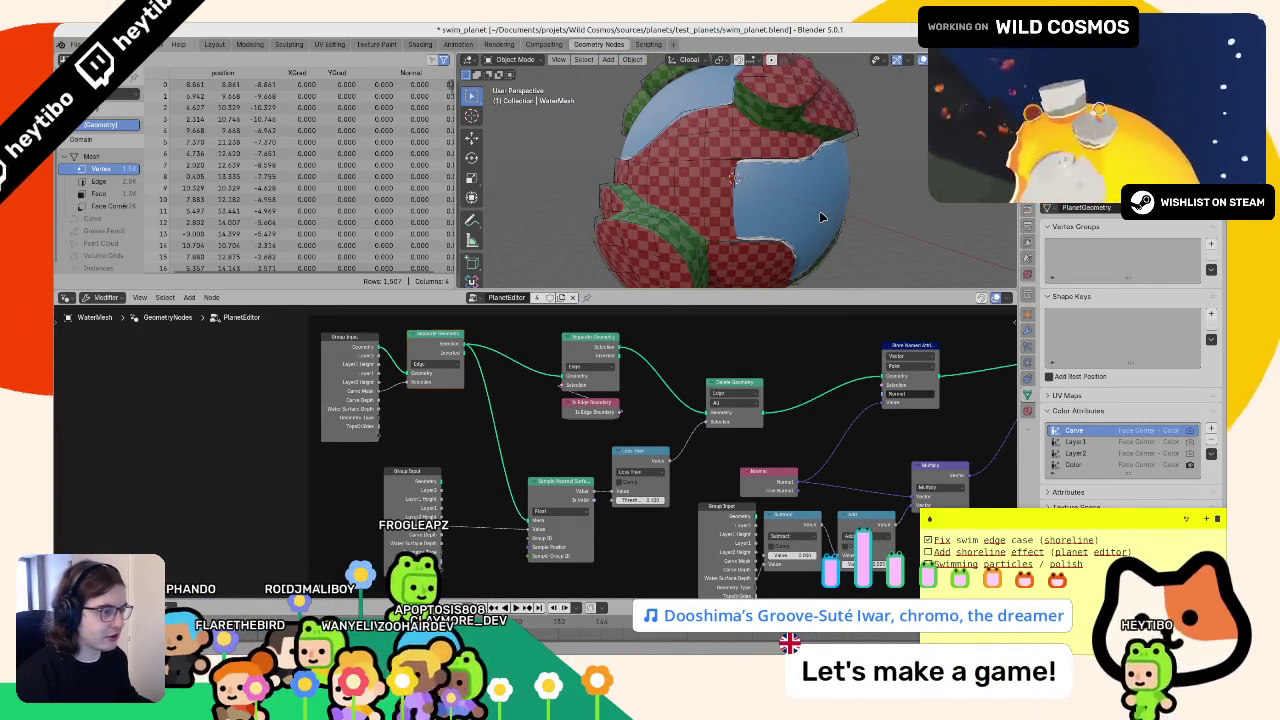
left_click(822, 215)
key("ctrl+s")
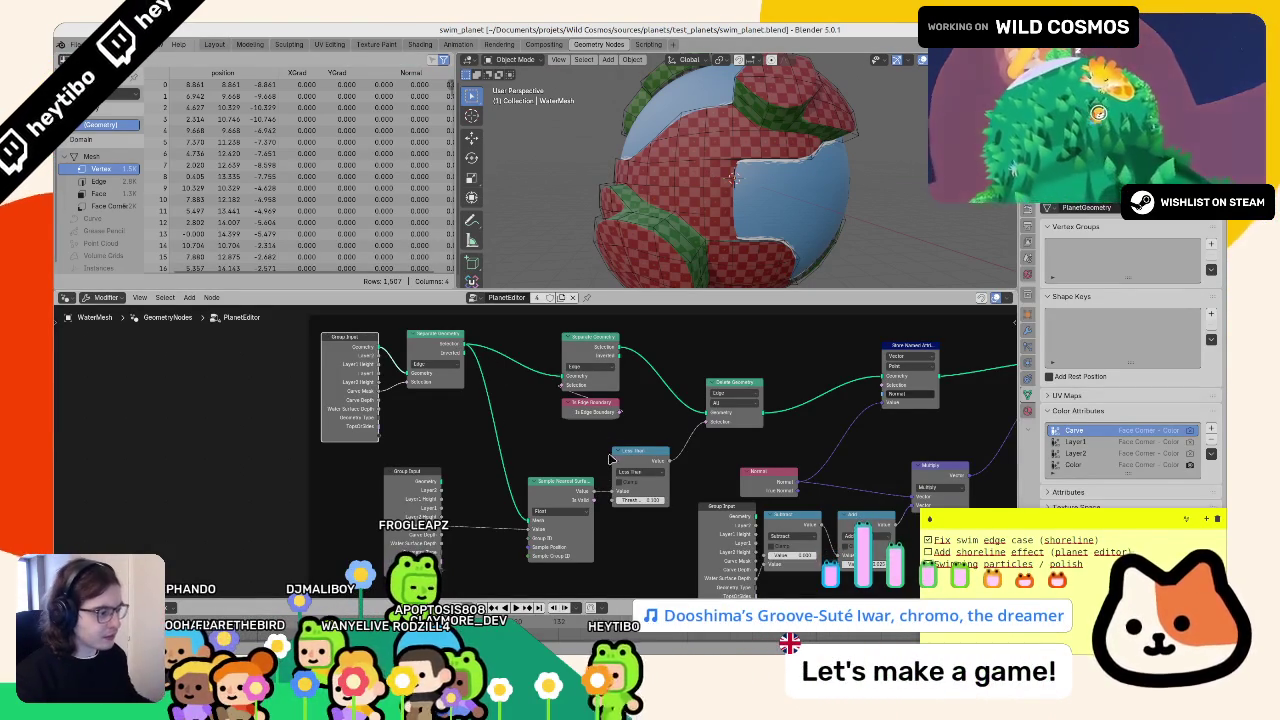
- Look down on the planet and make PlanetMesh.Col the active object
scroll(826, 471, "right", 5)
mouse_move(720, 157)
left_mouse_down()
mouse_move(677, 283)
mouse_move(704, 205)
mouse_move(733, 208)
mouse_move(680, 197)
mouse_move(742, 158)
left_mouse_up()
left_click(680, 196)
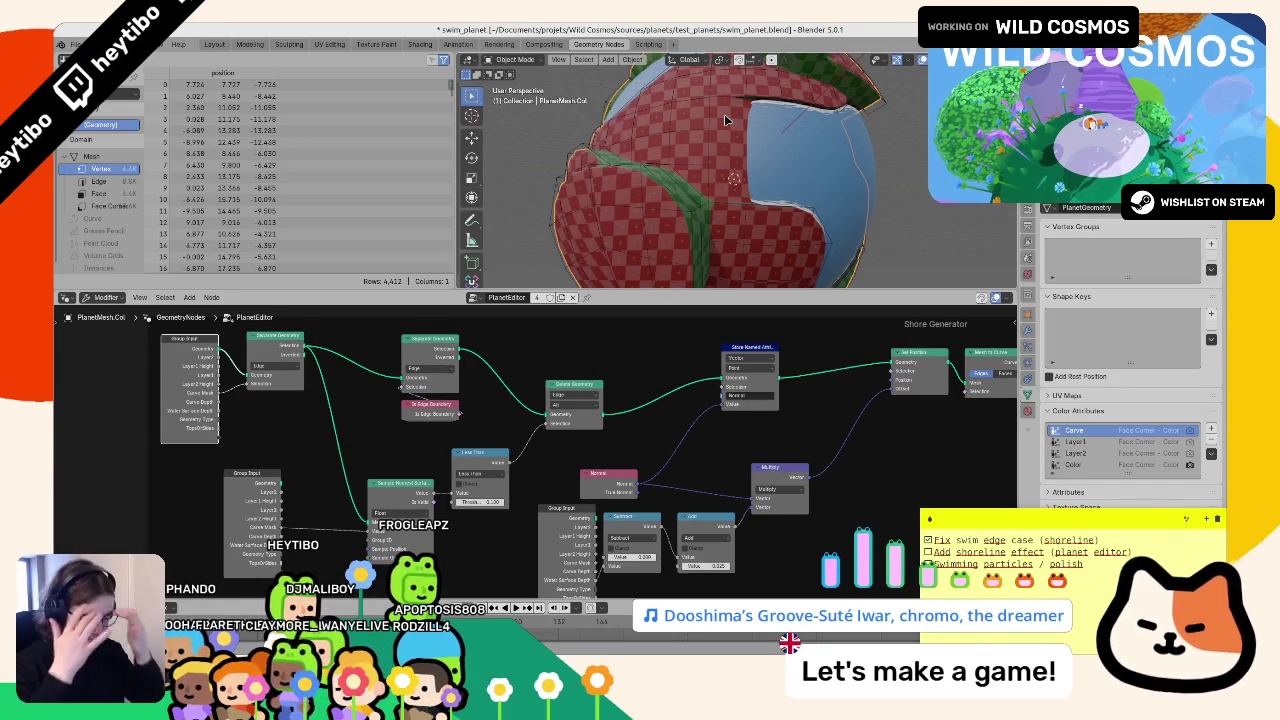
- Box-select the nodes in the left half of the graph and nudge Delete Geometry upward
left_click_drag(640, 200, 679, 178)
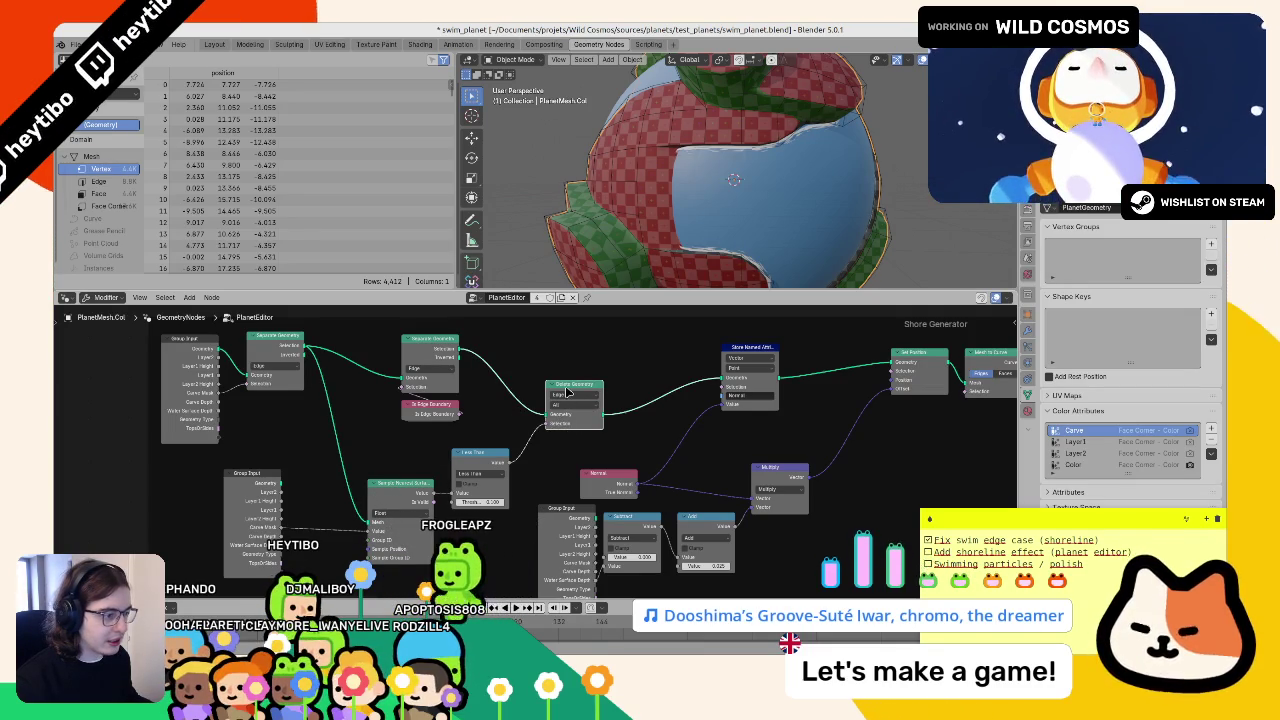
left_click_drag(585, 412, 605, 394)
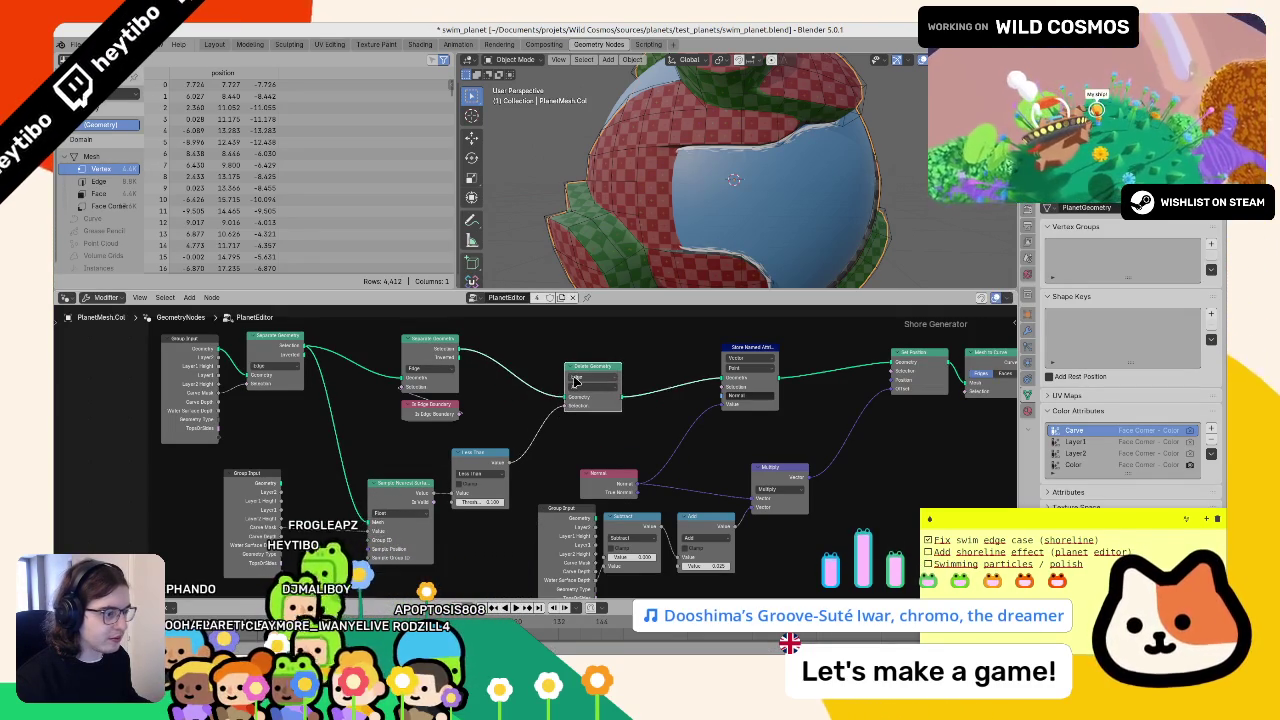
scroll(565, 408, "down", 3)
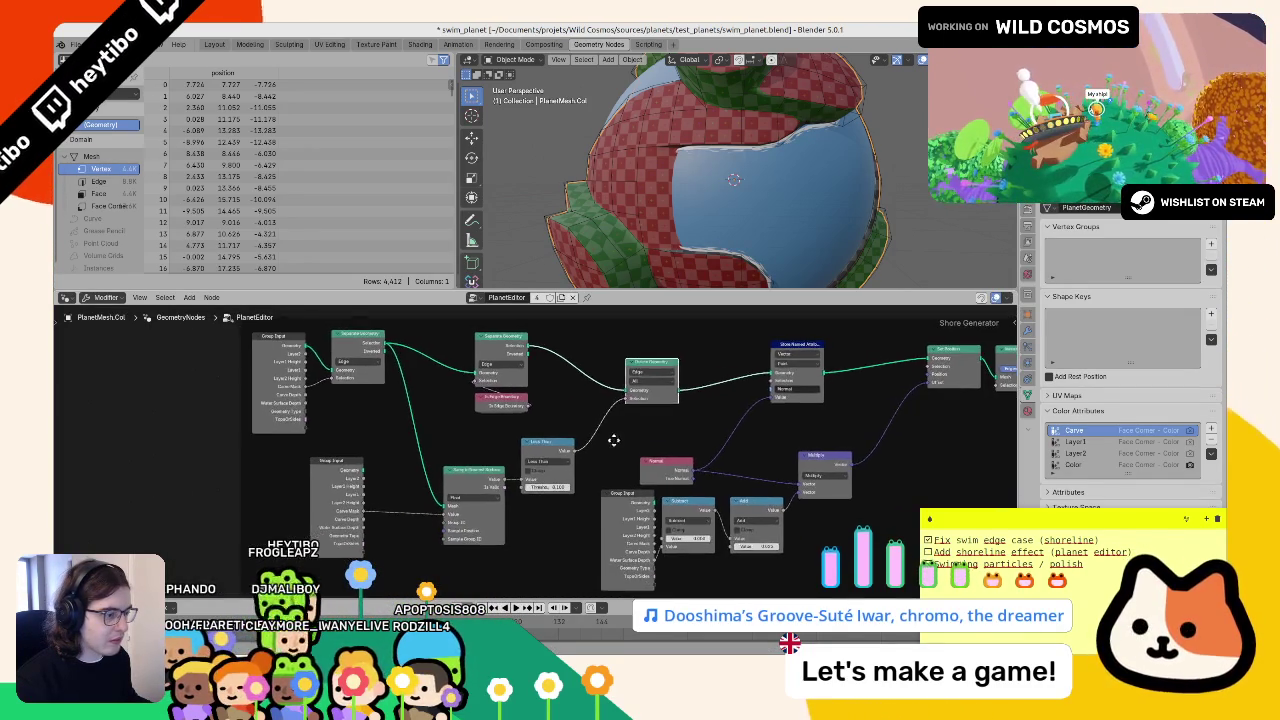
mouse_move(242, 369)
left_mouse_down()
mouse_move(378, 490)
mouse_move(585, 492)
left_mouse_up()
scroll(635, 372, "up", 3)
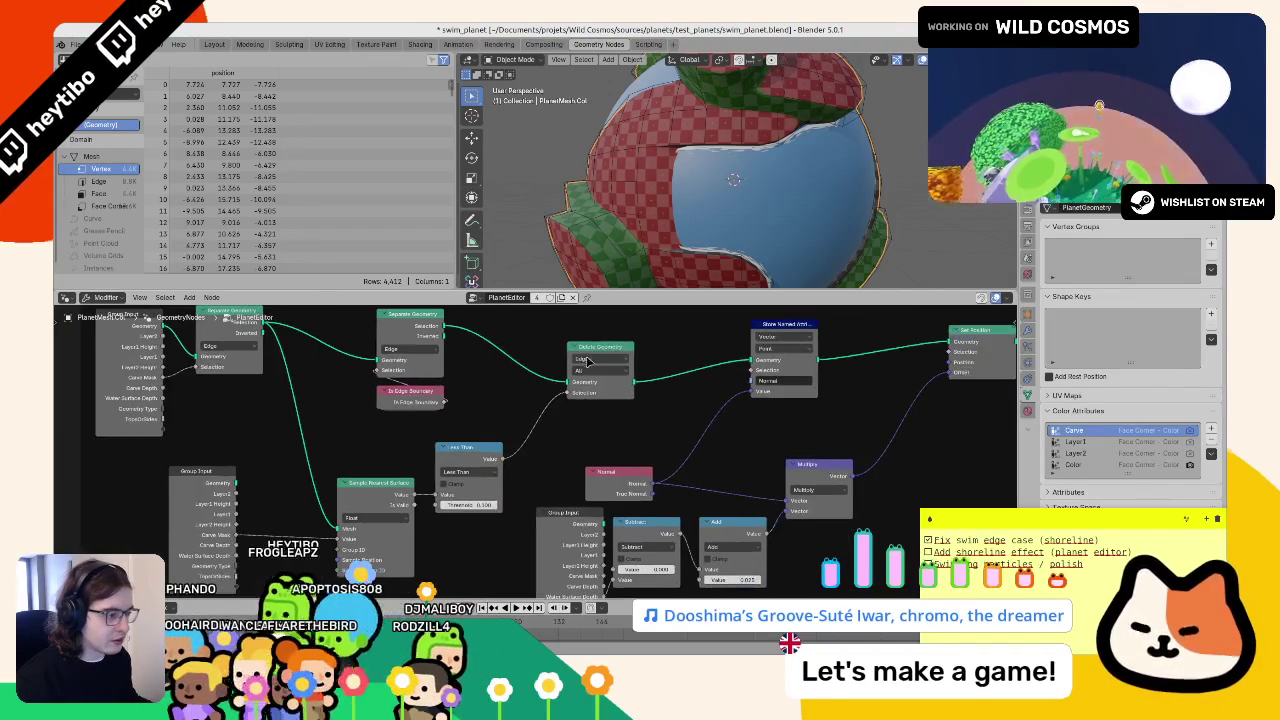
left_click_drag(591, 357, 591, 331)
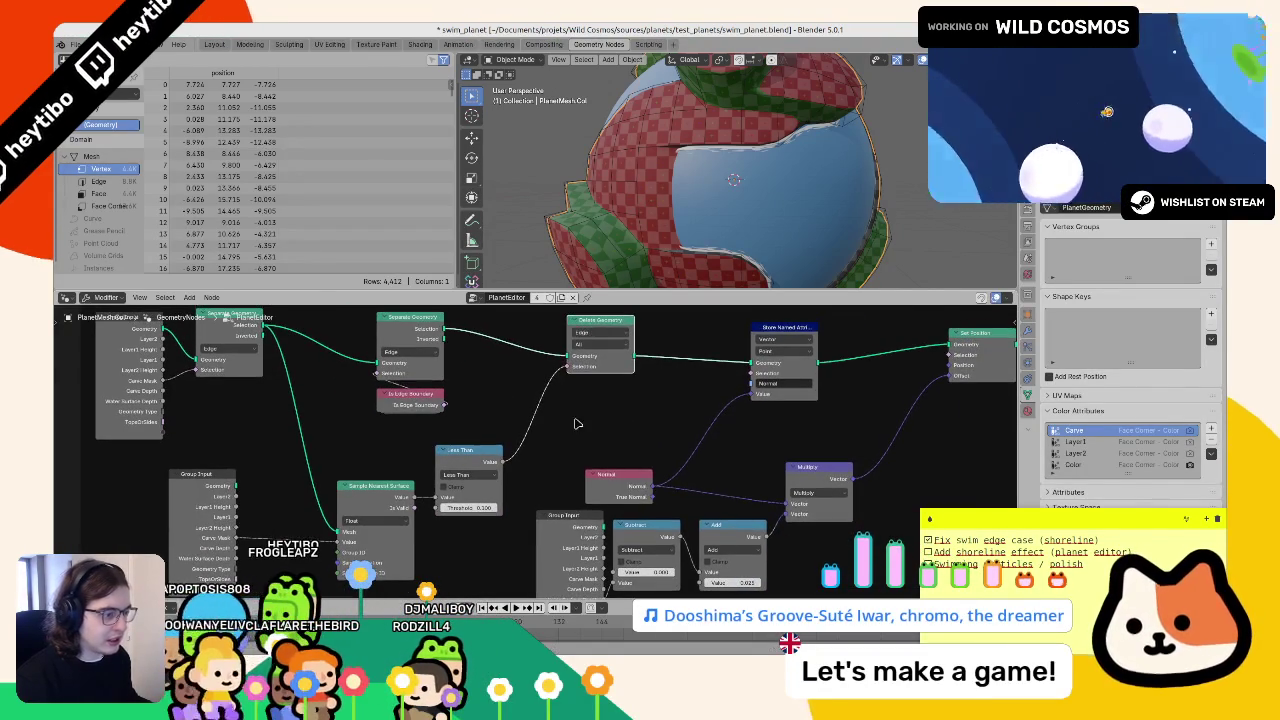
- Invert the node selection through the F3 search, undoing the Delete Geometry move
key("F3")
type("inver")
key("Return")
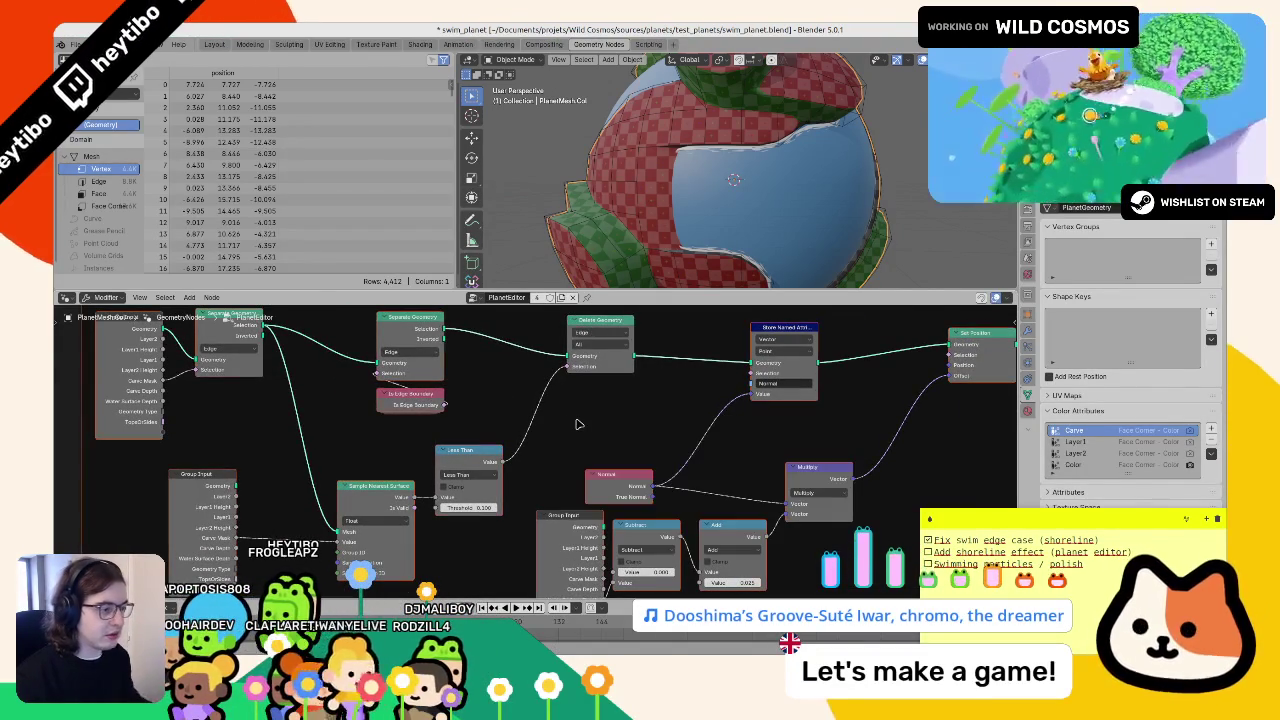
key("ctrl+z")
key("ctrl+z")
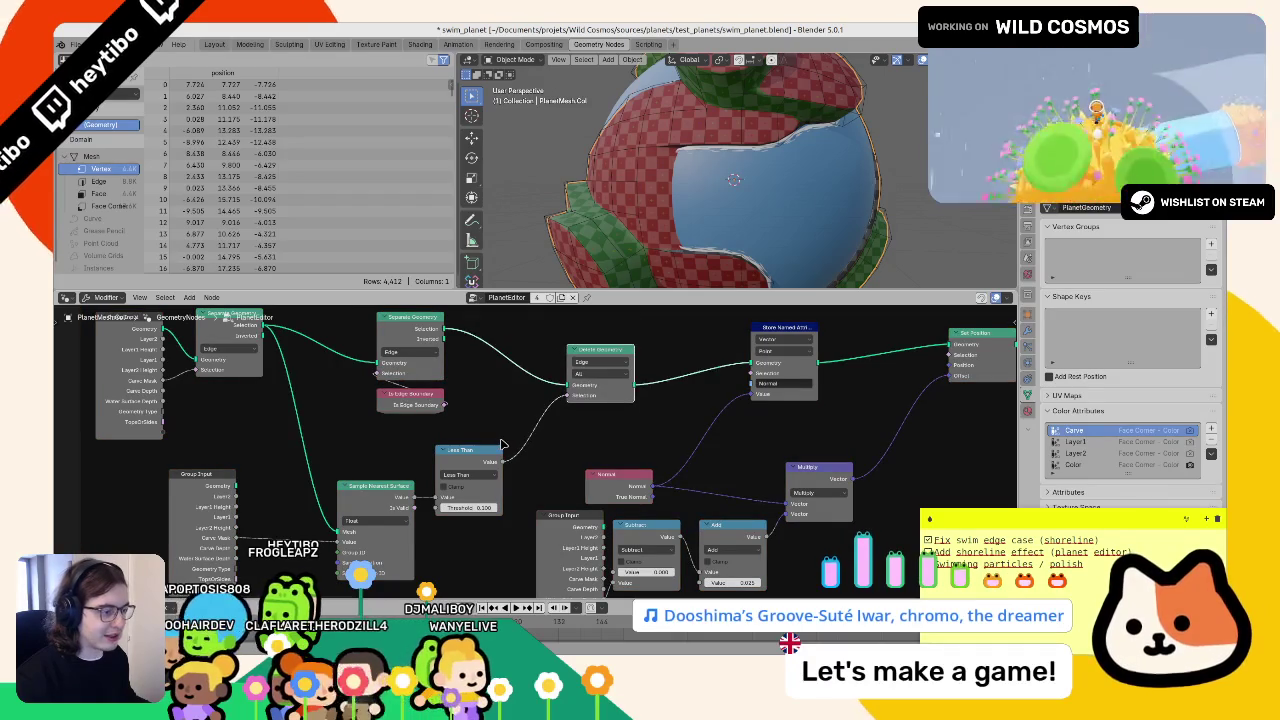
key("F3")
type("invert")
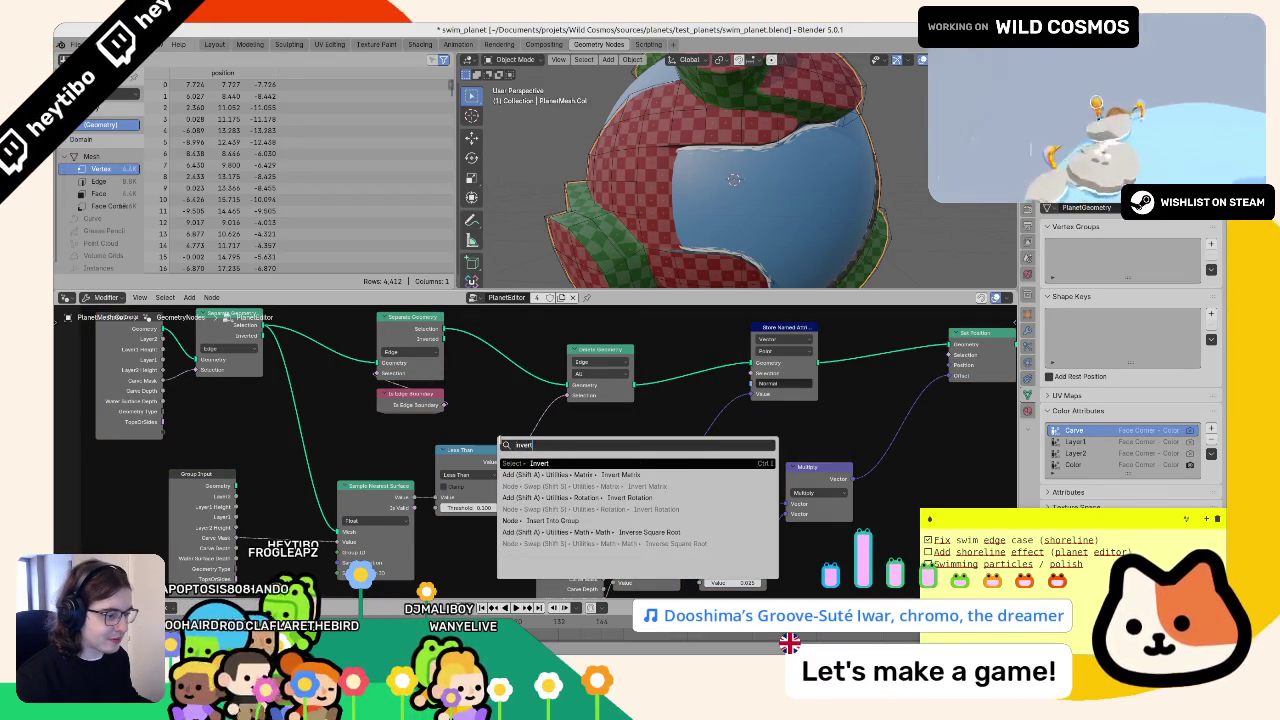
- Finish the selection invert and insert a Boolean Math node on the Less Than→Delete Geometry link
key("Return")
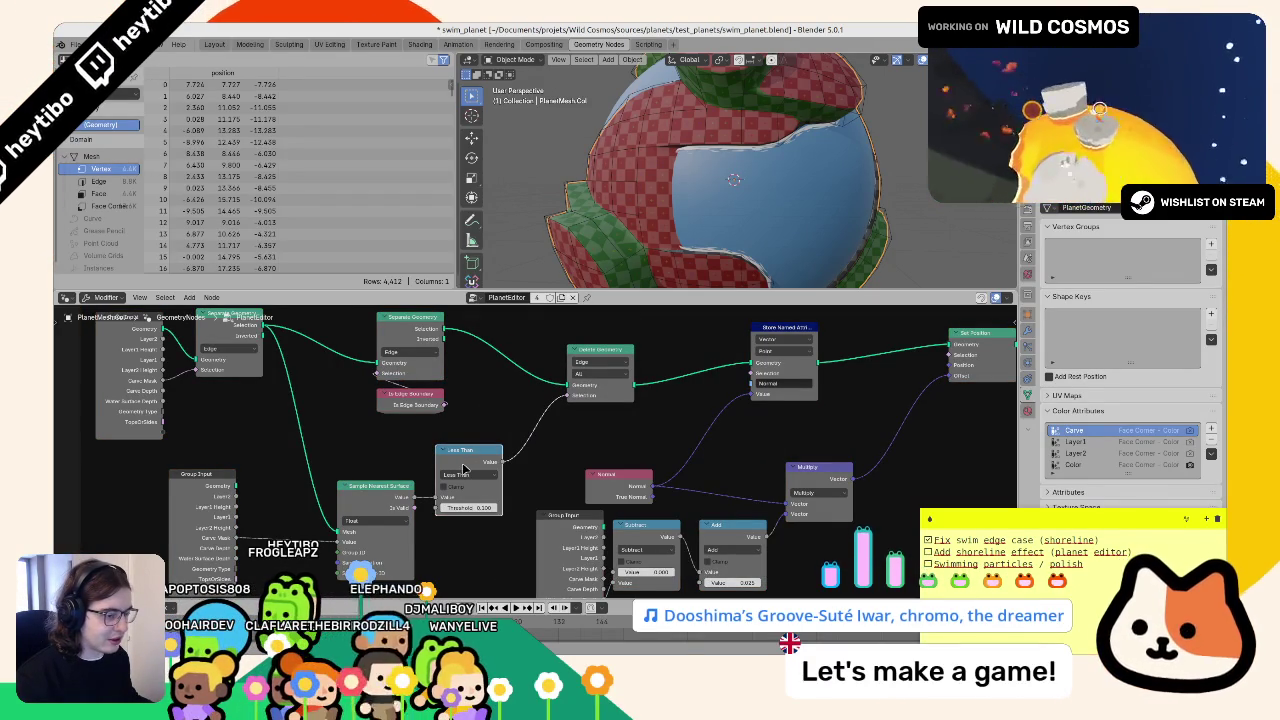
key("F3")
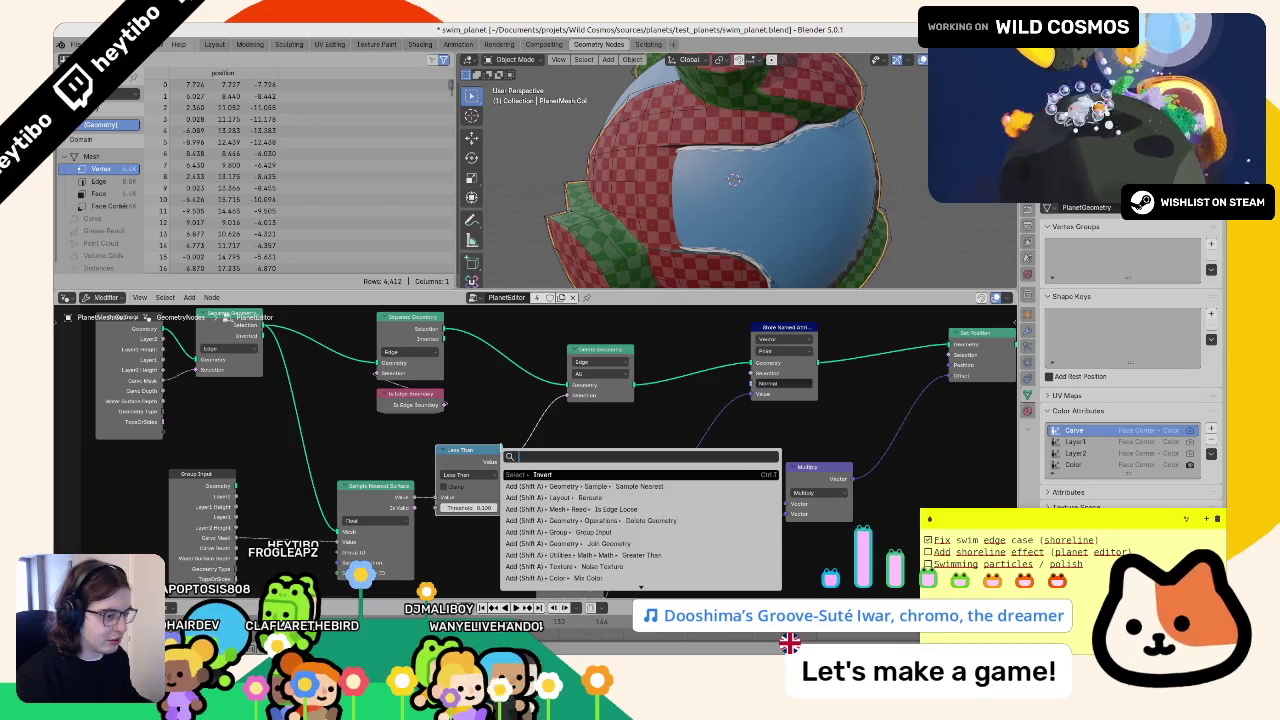
type("boolean")
key("Return")
key("F3")
type("boo")
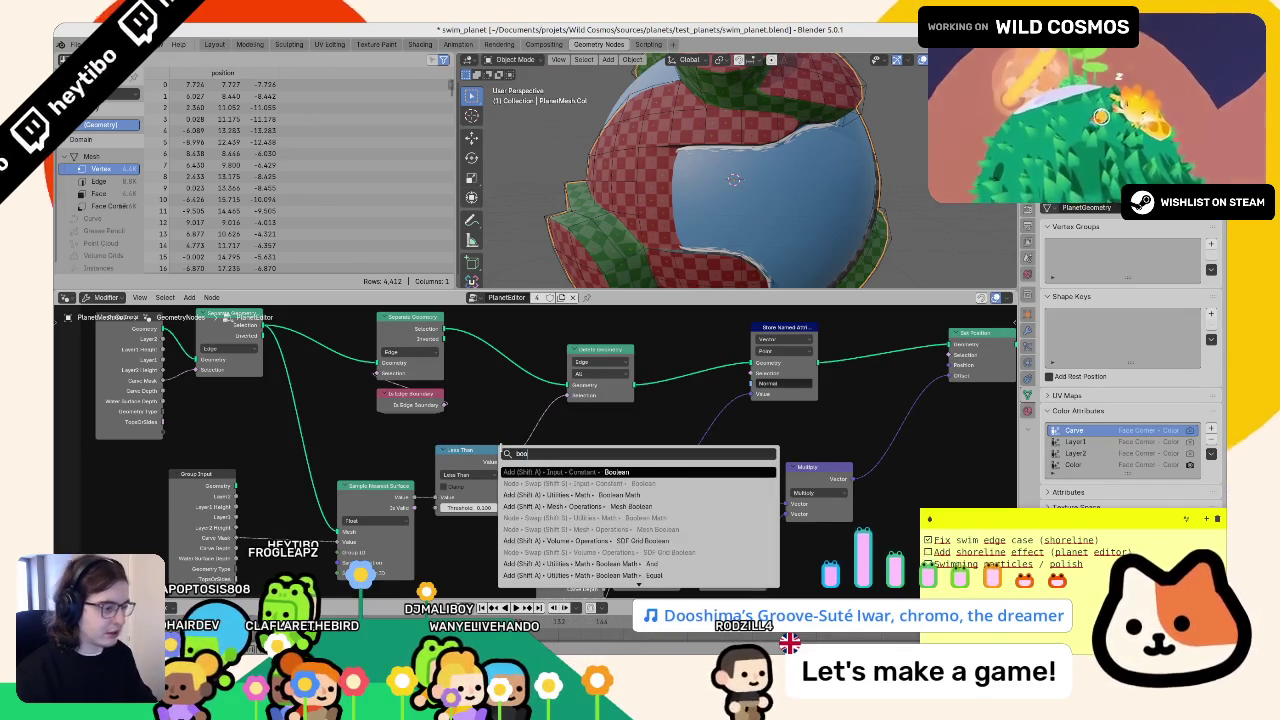
key("Down")
key("Down")
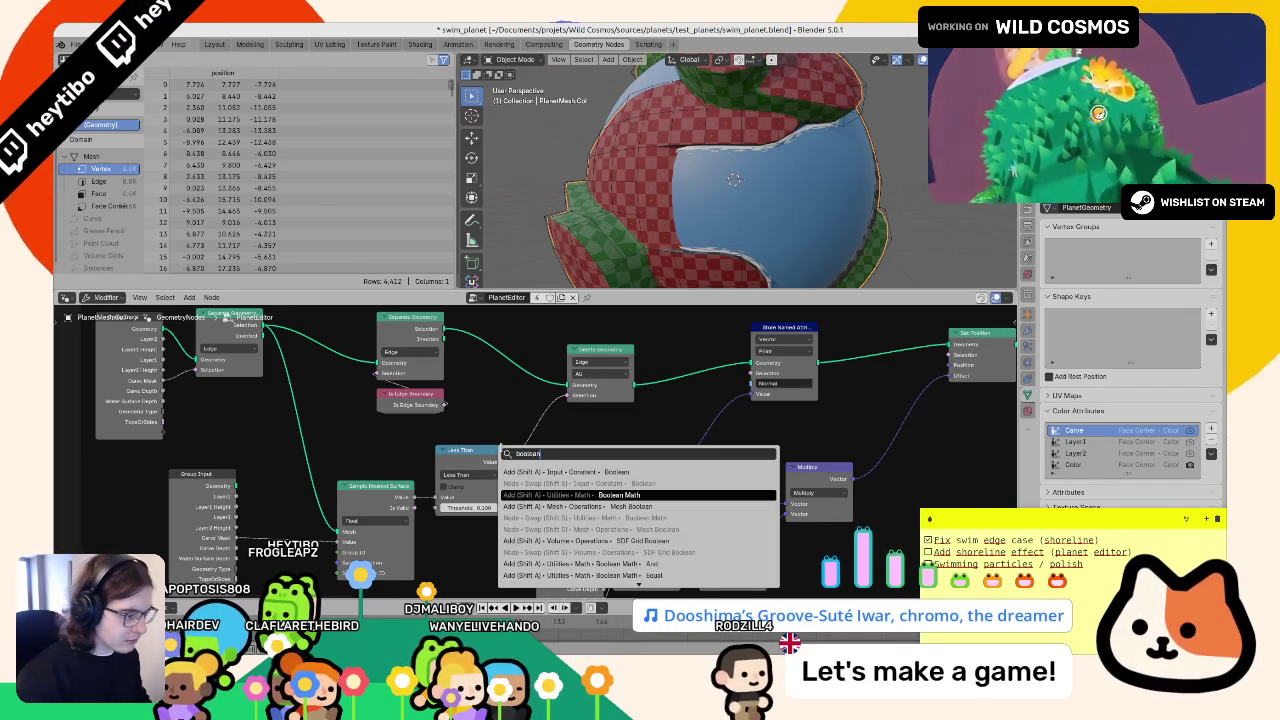
key("Return")
left_click(556, 440)
- Set the Boolean Math operation to Not, leaving its Boolean input off
left_click(556, 445)
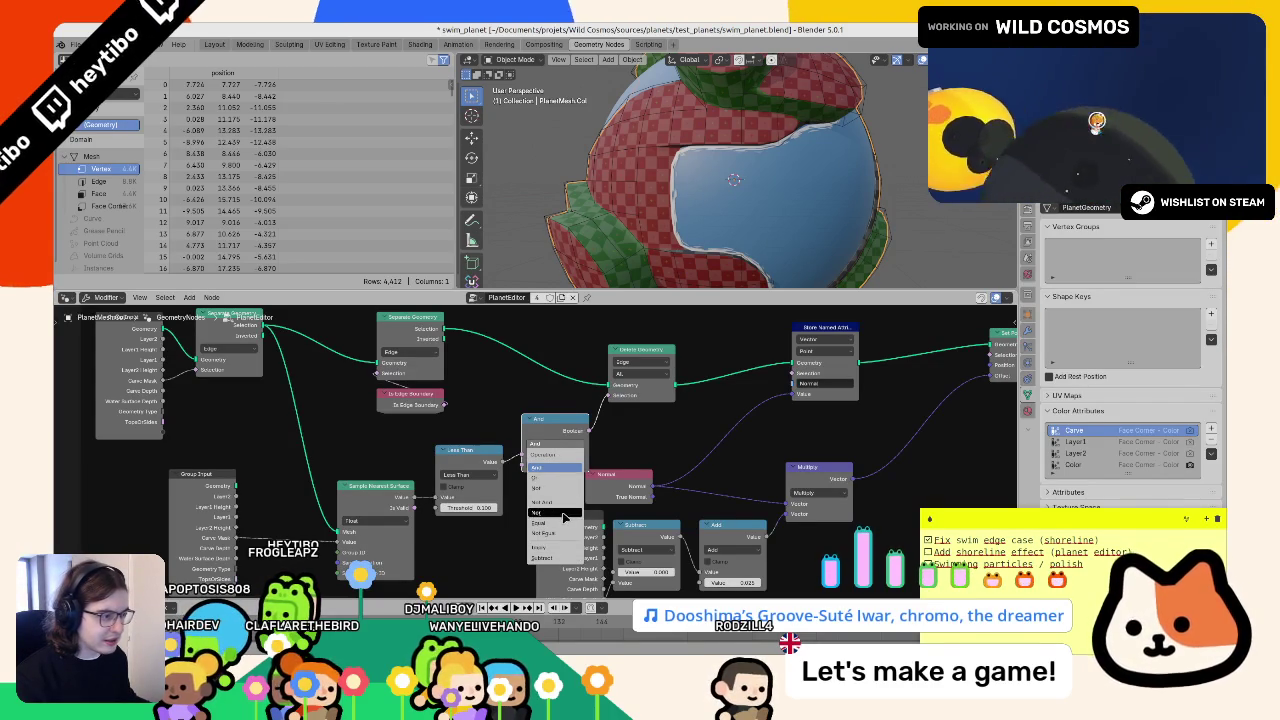
left_click(564, 513)
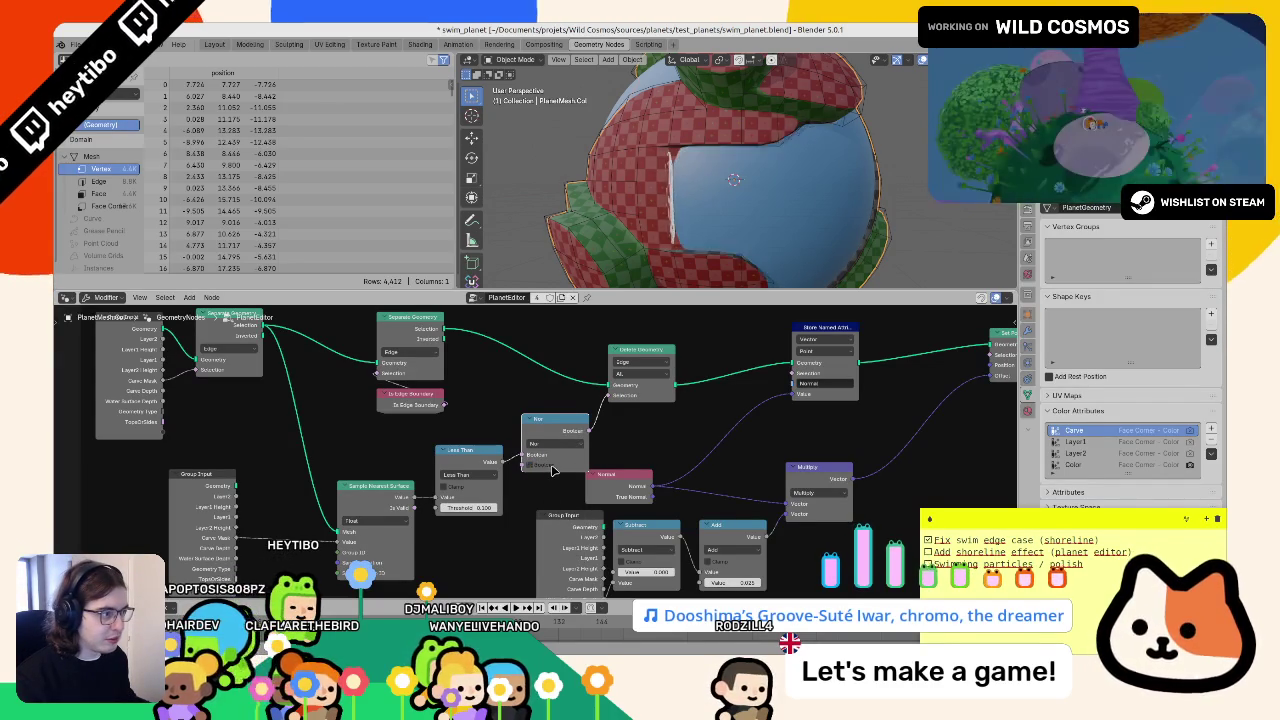
mouse_move(740, 150)
left_mouse_down()
mouse_move(754, 131)
mouse_move(703, 156)
left_mouse_up()
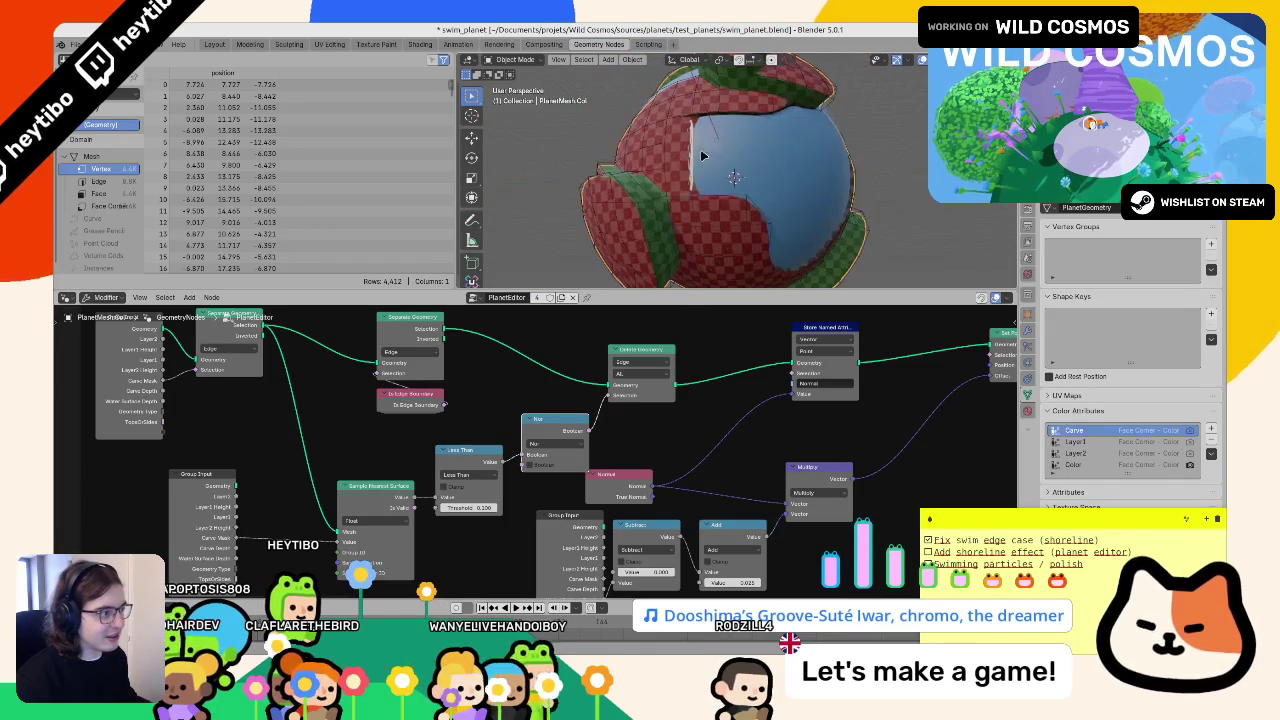
left_click(529, 465)
left_click(529, 465)
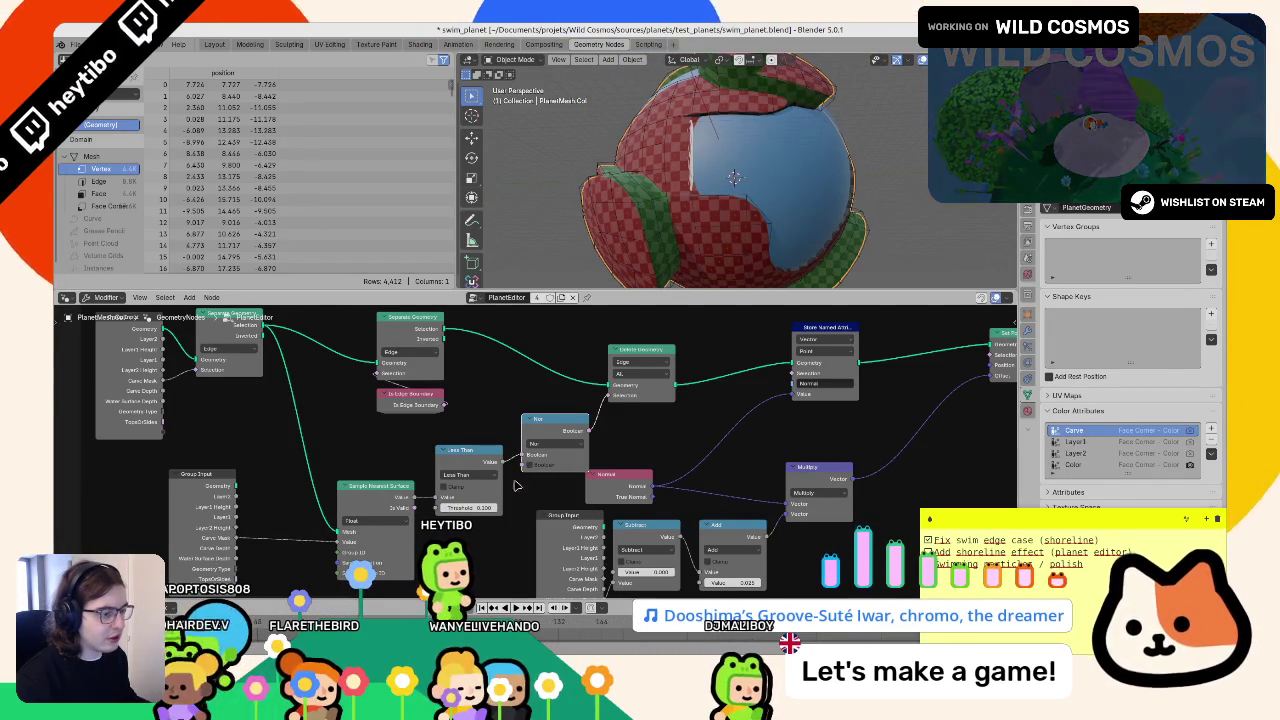
- Try a duplicated Greater Than compare feeding Delete Geometry, then undo it and frame the whole graph
key("x")
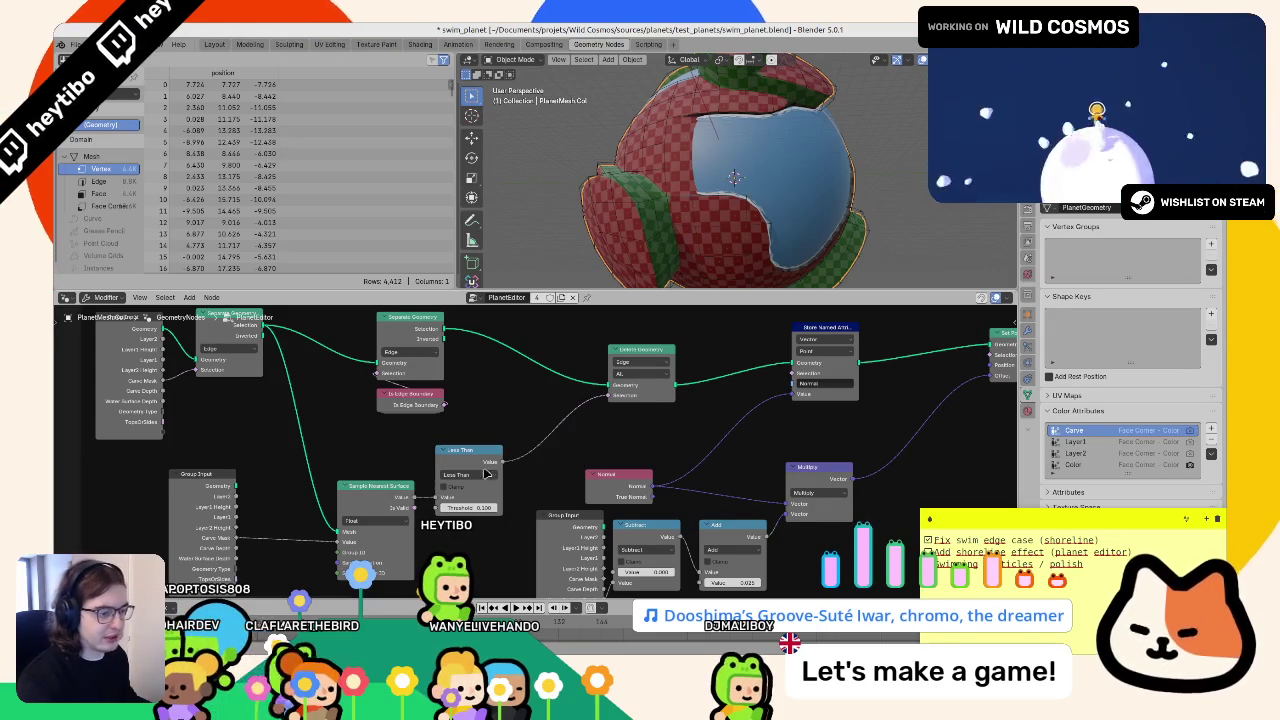
key("shift+d")
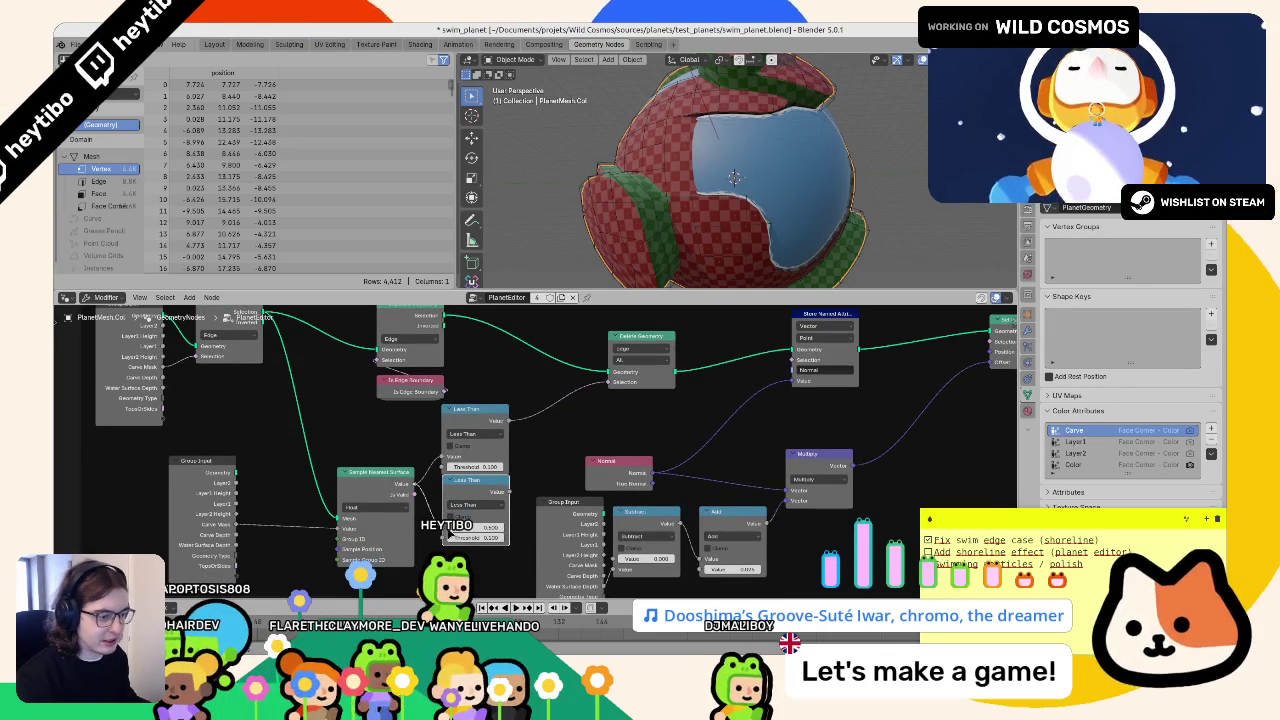
left_click(481, 508)
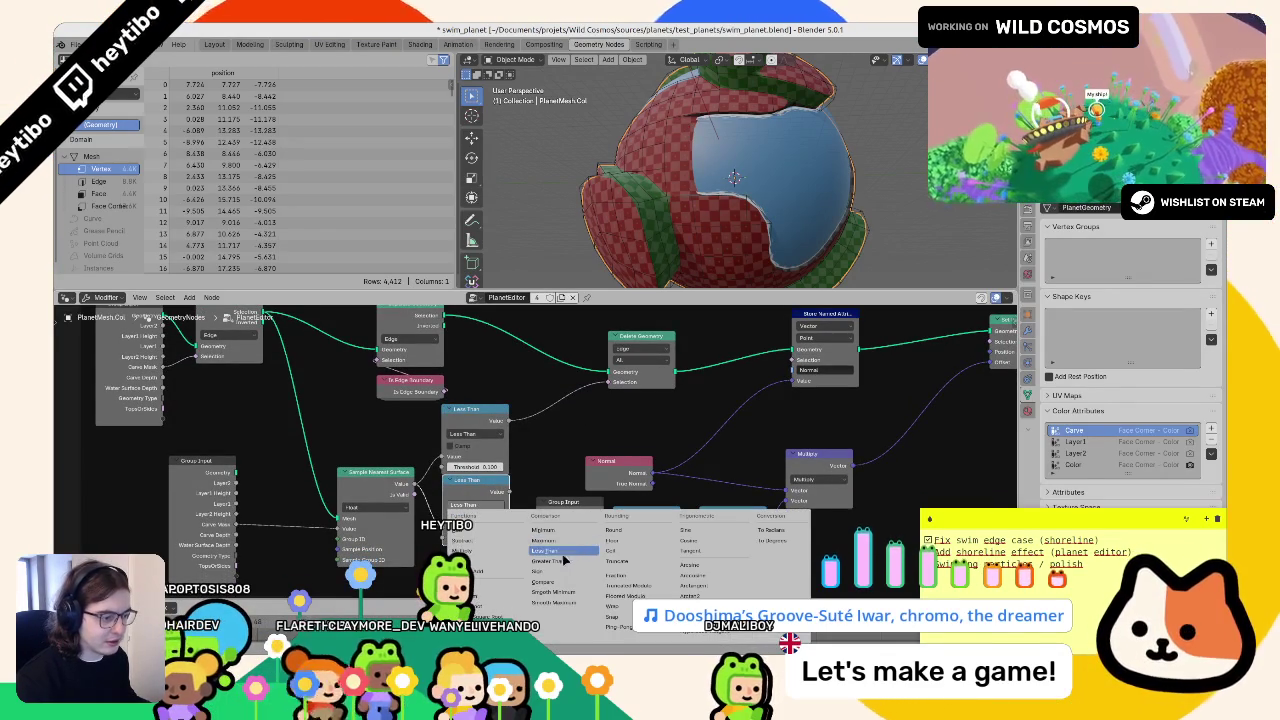
left_click(560, 561)
left_click_drag(604, 387, 479, 524)
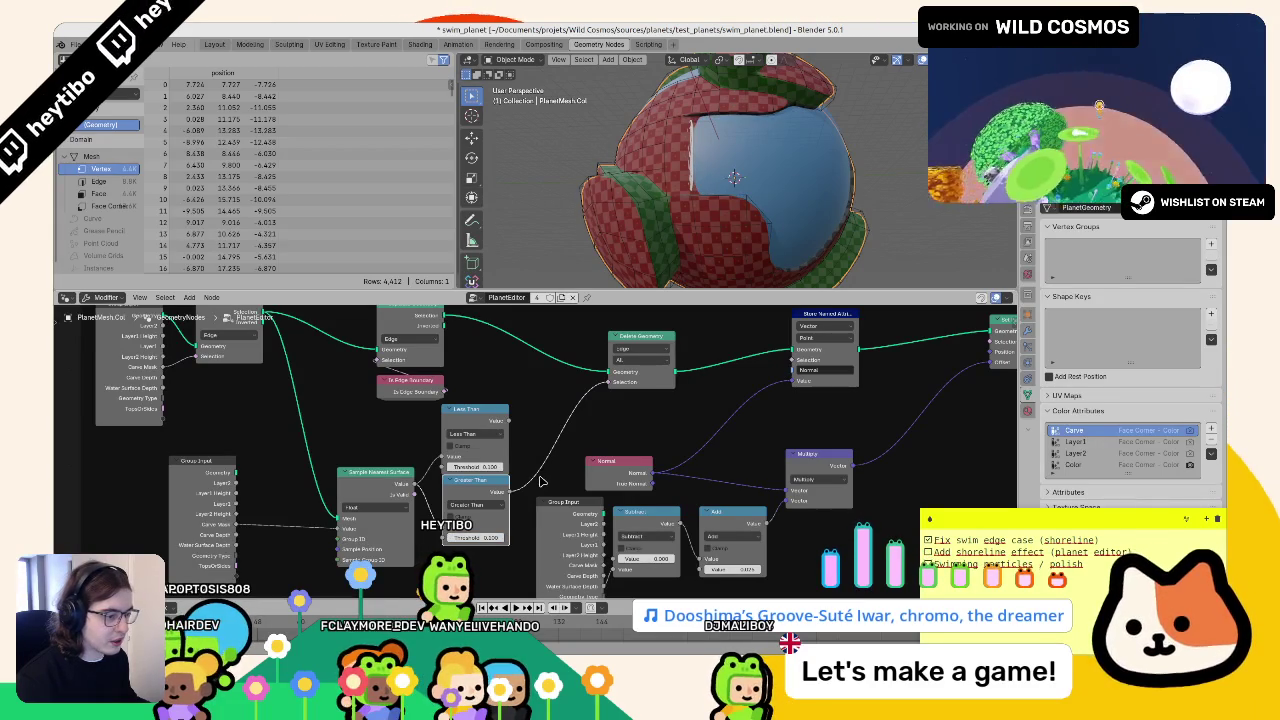
key("ctrl+z")
key("ctrl+z")
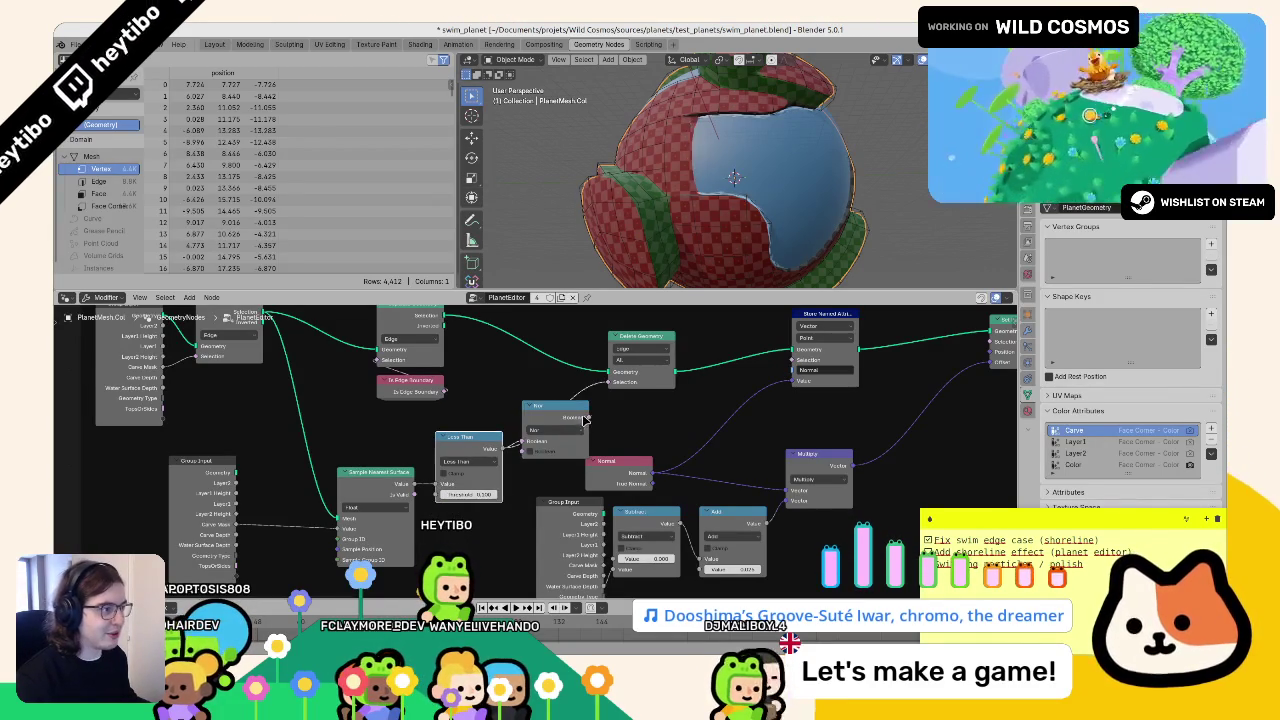
key("Home")
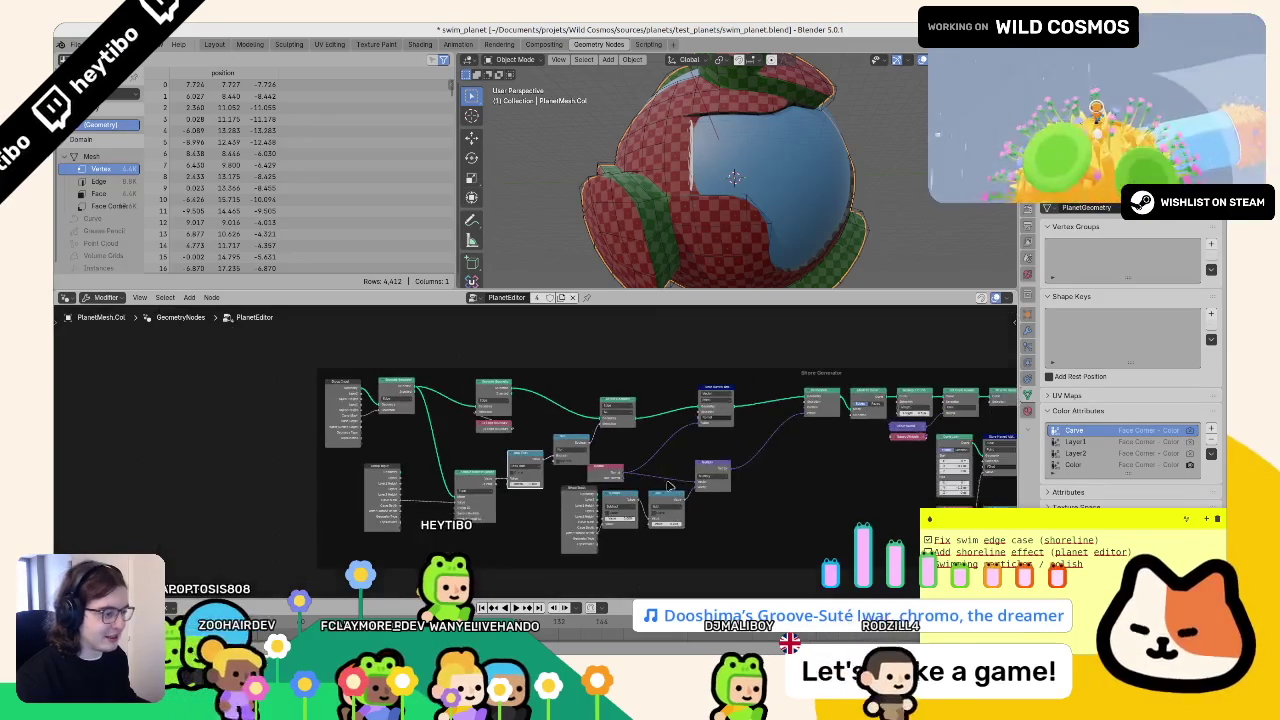
- Select the left-hand nodes of the Shore Generator frame and move them up and left
mouse_move(326, 340)
left_mouse_down()
mouse_move(460, 530)
mouse_move(574, 552)
left_mouse_up()
mouse_move(628, 326)
left_mouse_down()
mouse_move(643, 466)
mouse_move(676, 464)
left_mouse_up()
left_click(697, 372)
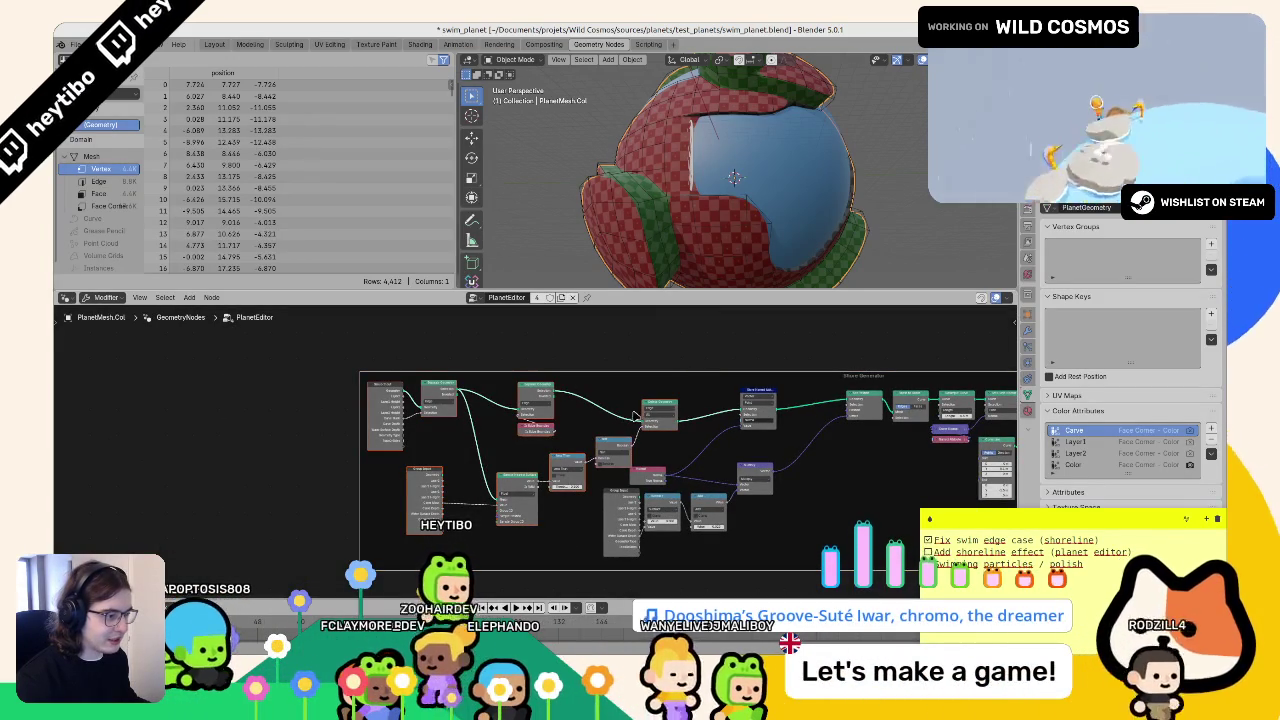
mouse_move(664, 381)
left_mouse_down()
mouse_move(470, 456)
mouse_move(383, 452)
left_mouse_up()
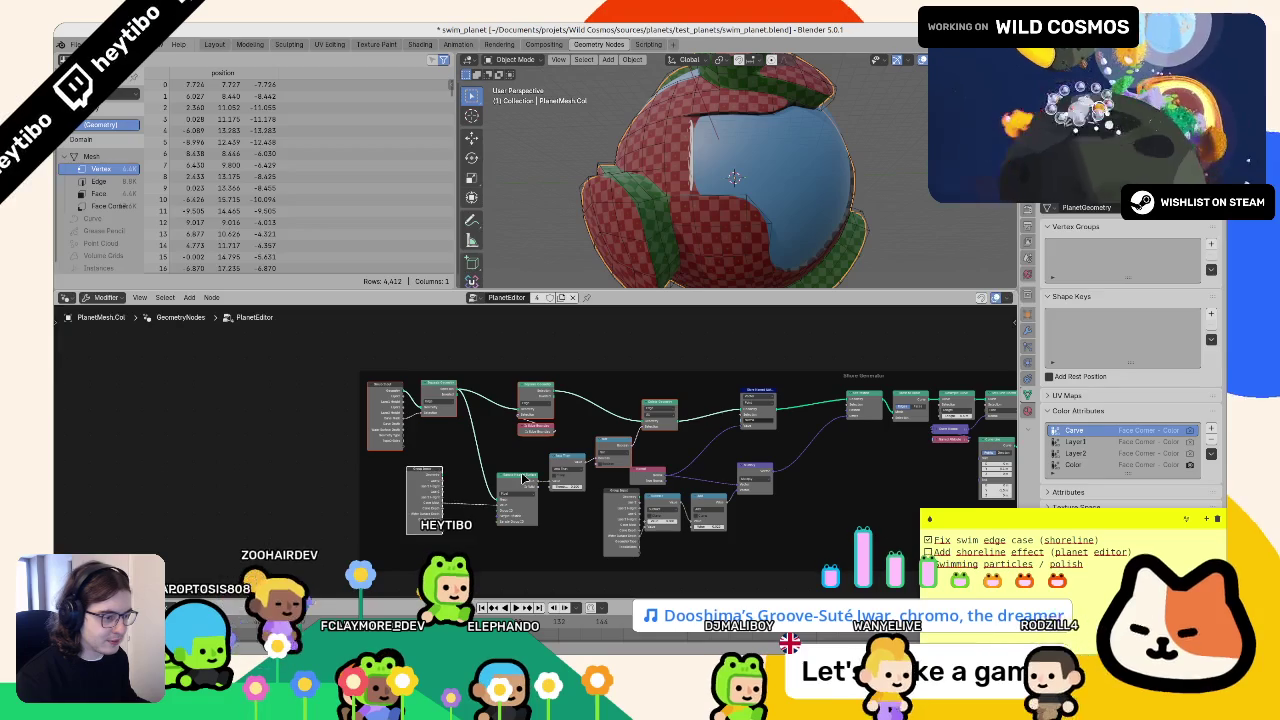
left_click_drag(570, 461, 476, 406)
scroll(576, 456, "up", 3)
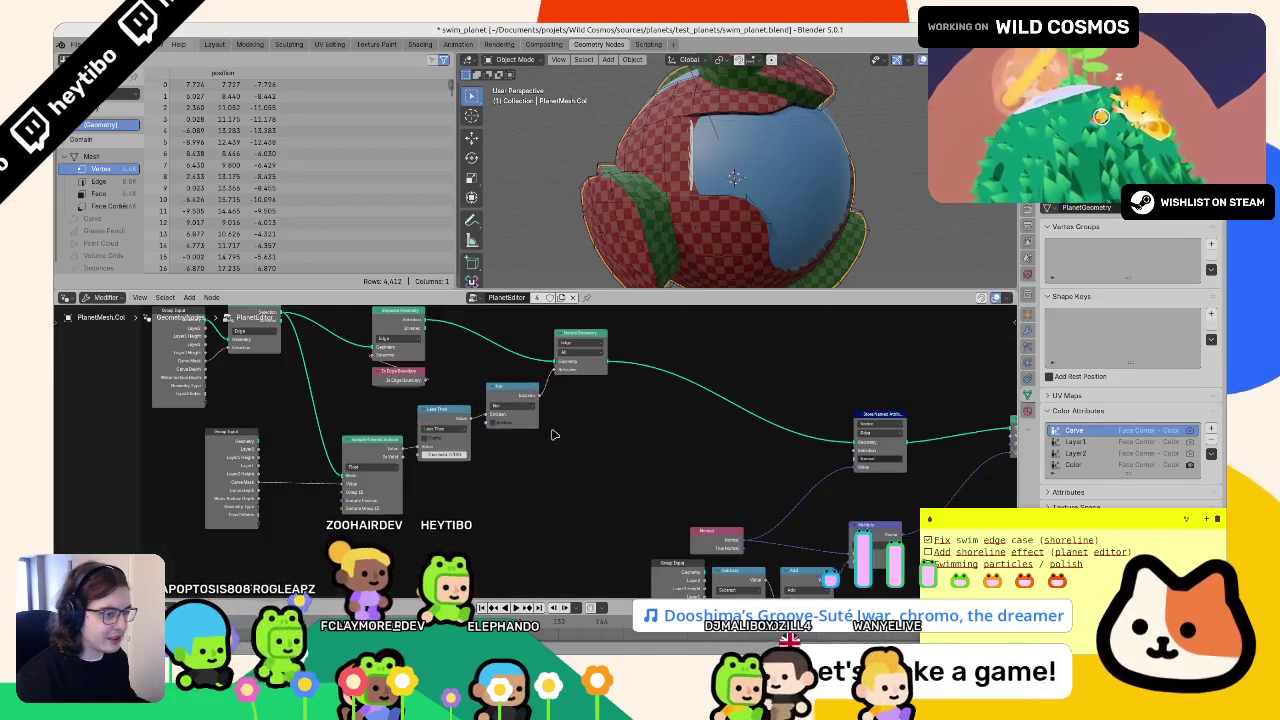
- Duplicate Delete Geometry and the boolean node, then delete the original boolean node
key("shift+d")
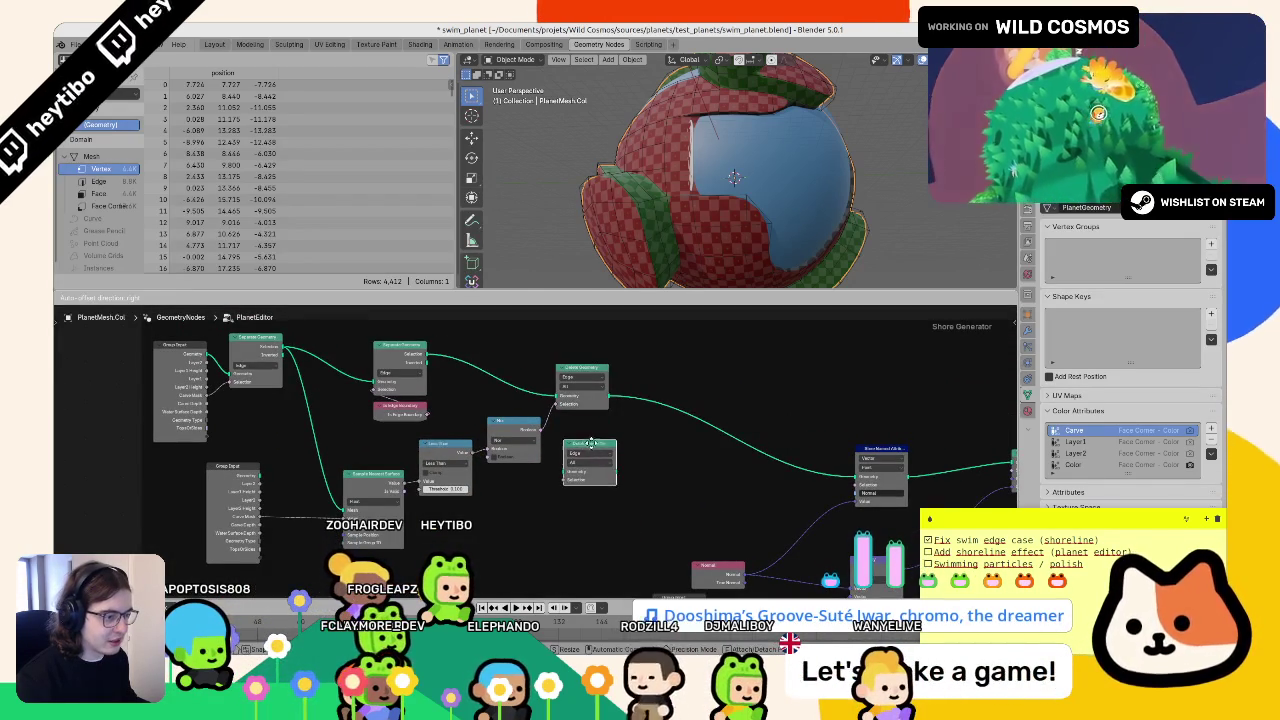
left_click(513, 438)
key("shift+d")
left_click(504, 508)
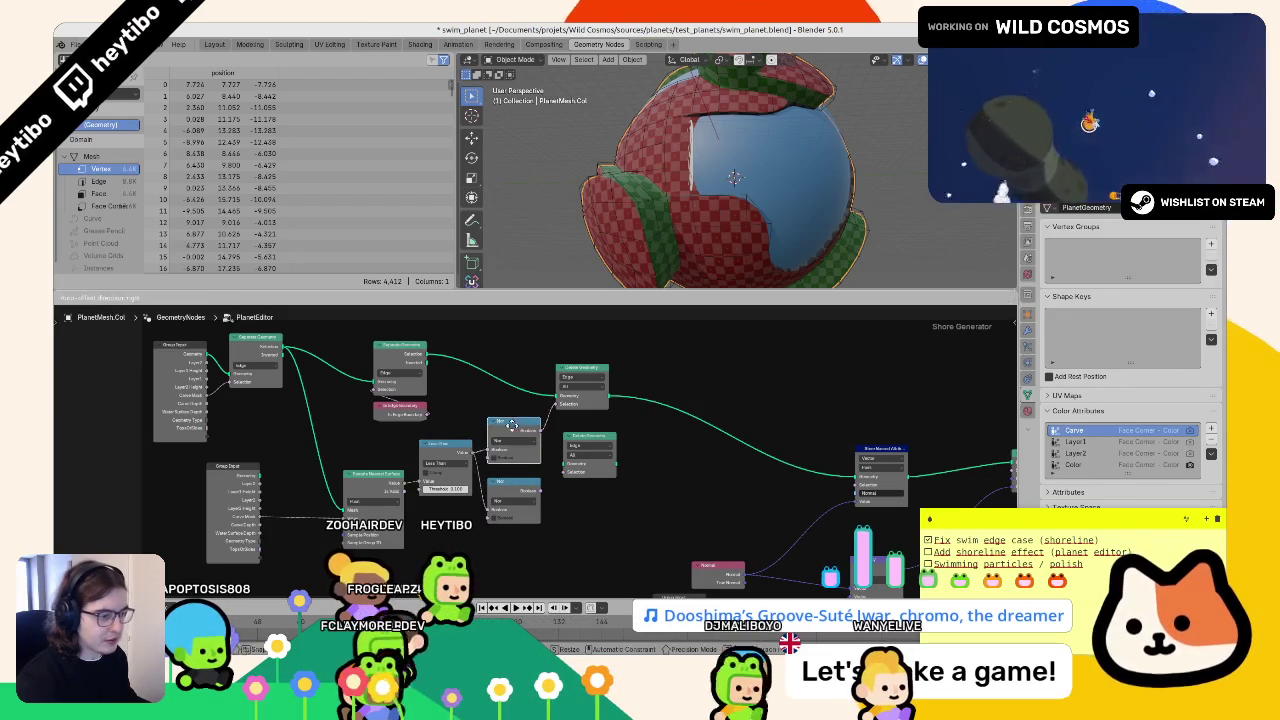
key("x")
- Wire the lower Delete Geometry into Store Named Attribute, fed by the separated geometry
left_click_drag(584, 458, 857, 478)
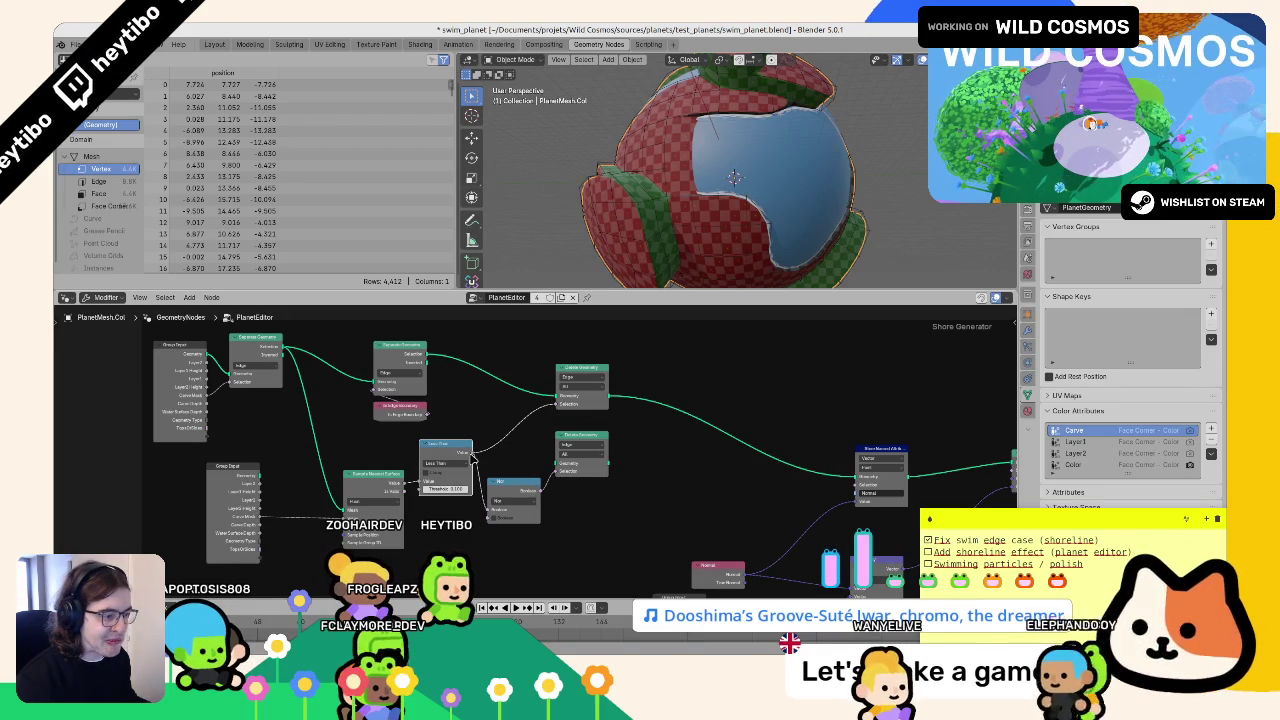
left_click_drag(608, 463, 857, 479)
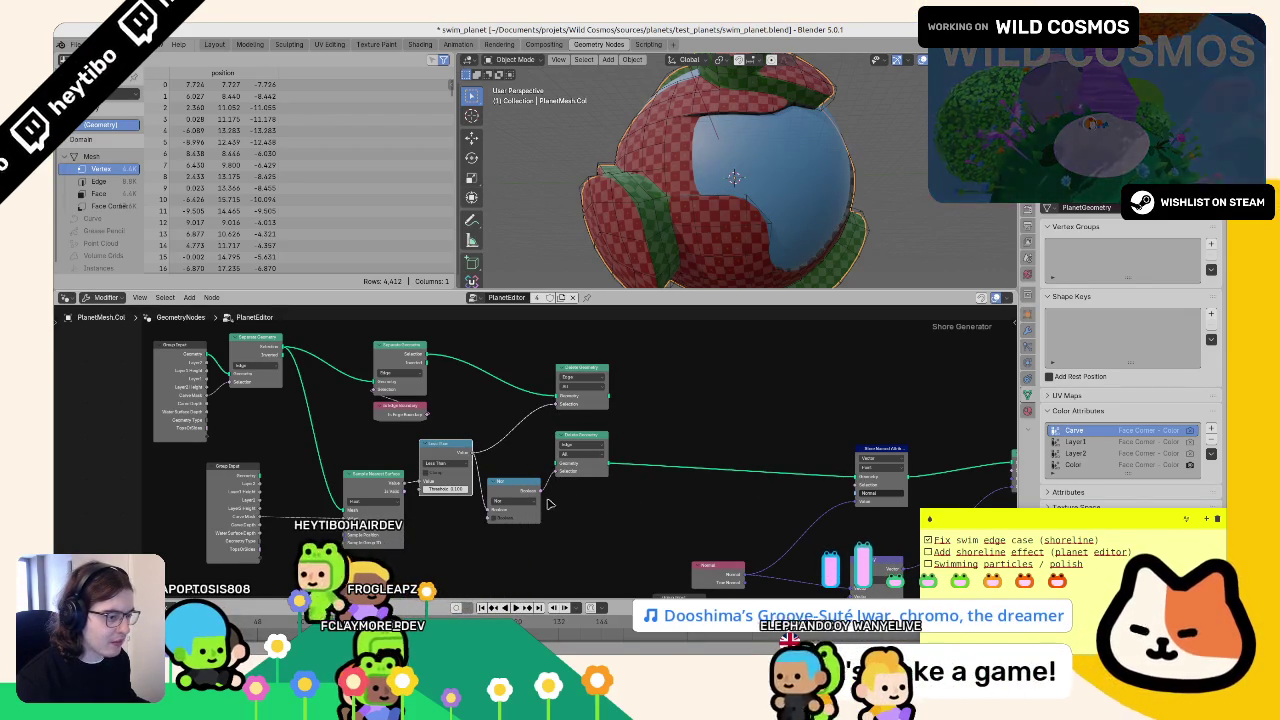
left_click_drag(427, 362, 556, 466)
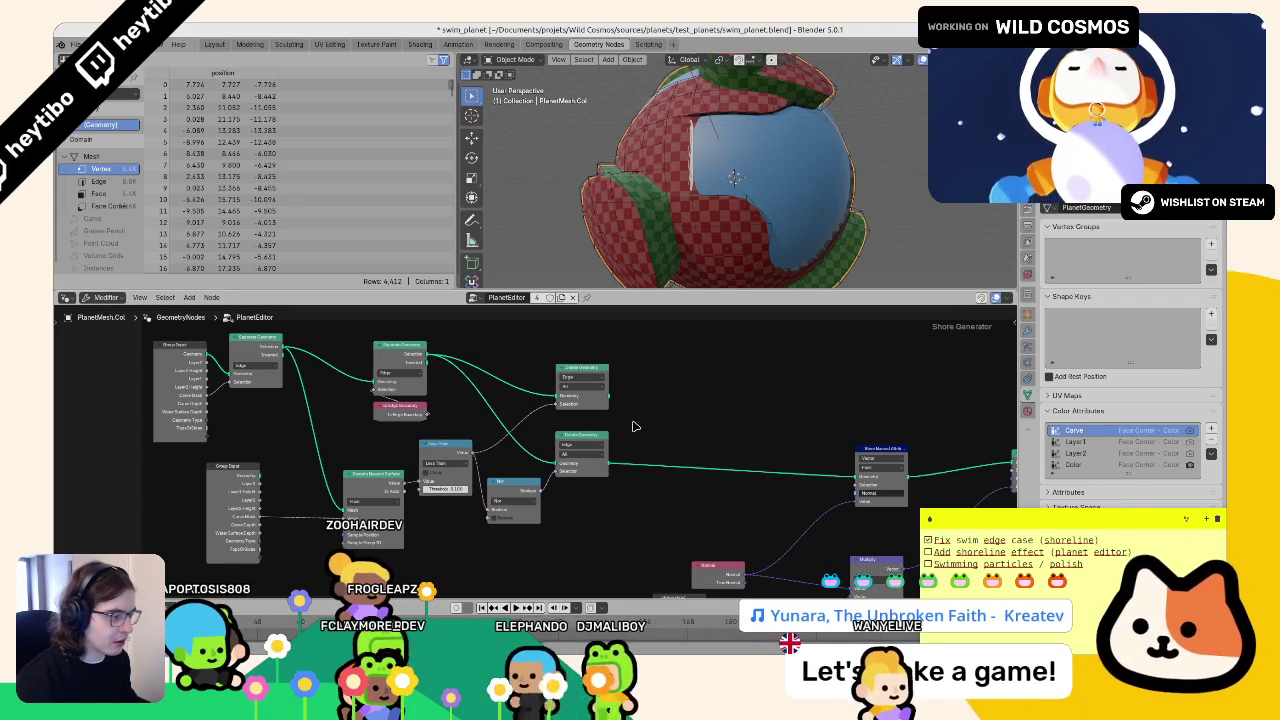
scroll(673, 458, "right", 5)
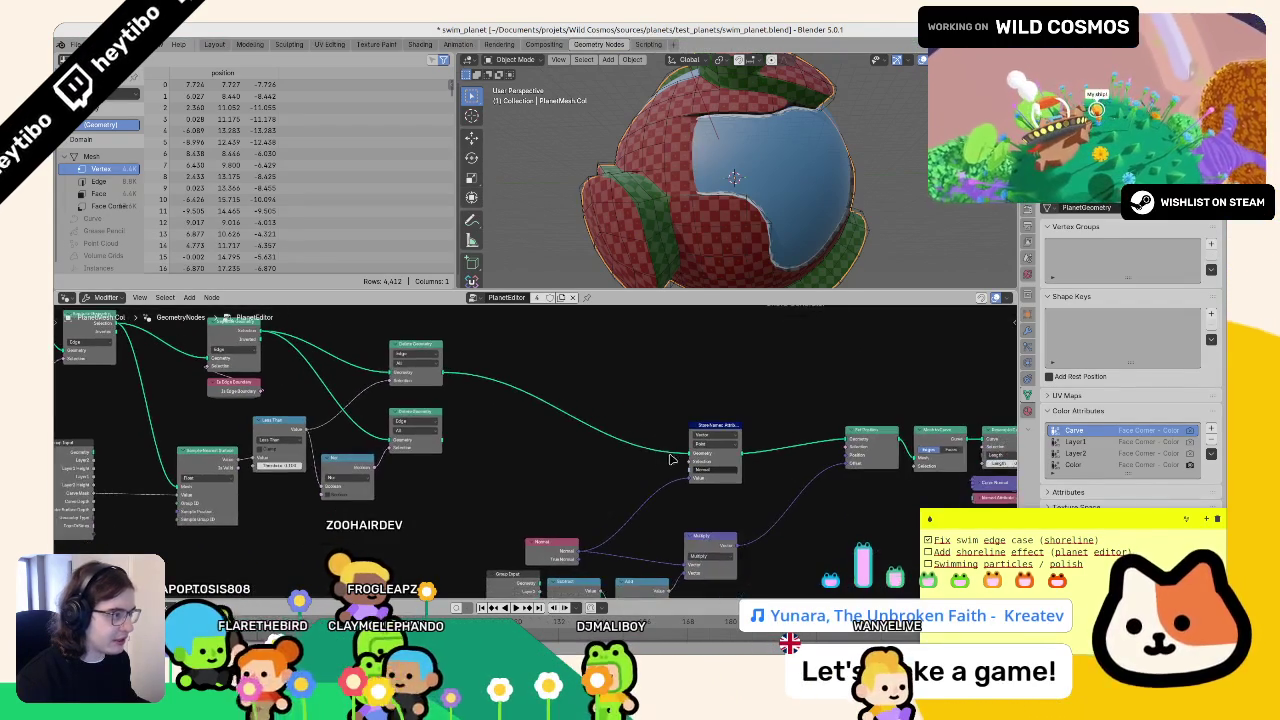
mouse_move(629, 471)
left_mouse_down()
mouse_move(434, 449)
mouse_move(275, 340)
mouse_move(420, 390)
mouse_move(694, 443)
mouse_move(535, 421)
left_mouse_up()
- Drop a Reroute onto the lower Delete Geometry link and show the GeometryNodes modifier panel
left_click_drag(706, 404, 656, 452)
key("shift+a")
type("ra")
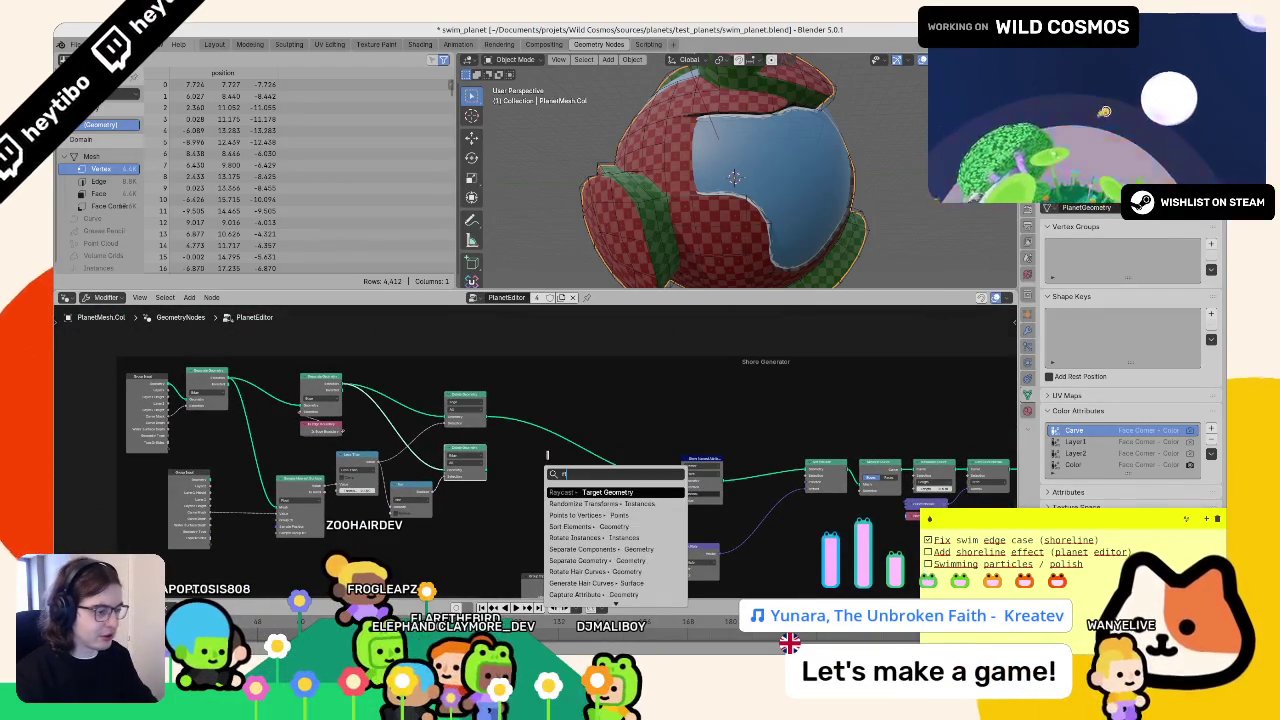
type("er")
key("Return")
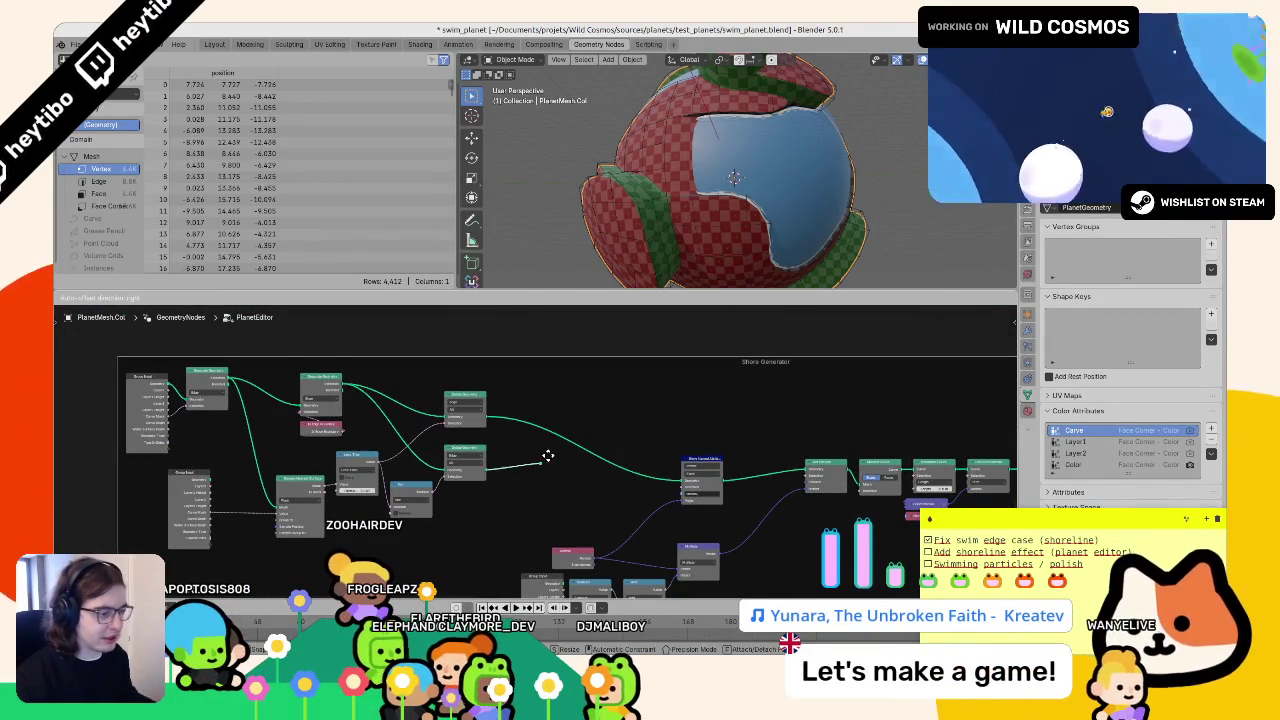
left_click(550, 458)
mouse_move(858, 427)
left_mouse_down()
mouse_move(390, 602)
mouse_move(60, 610)
mouse_move(1100, 420)
mouse_move(1222, 366)
mouse_move(703, 377)
mouse_move(646, 537)
mouse_move(500, 500)
mouse_move(963, 343)
mouse_move(107, 488)
mouse_move(250, 560)
mouse_move(310, 620)
left_mouse_up()
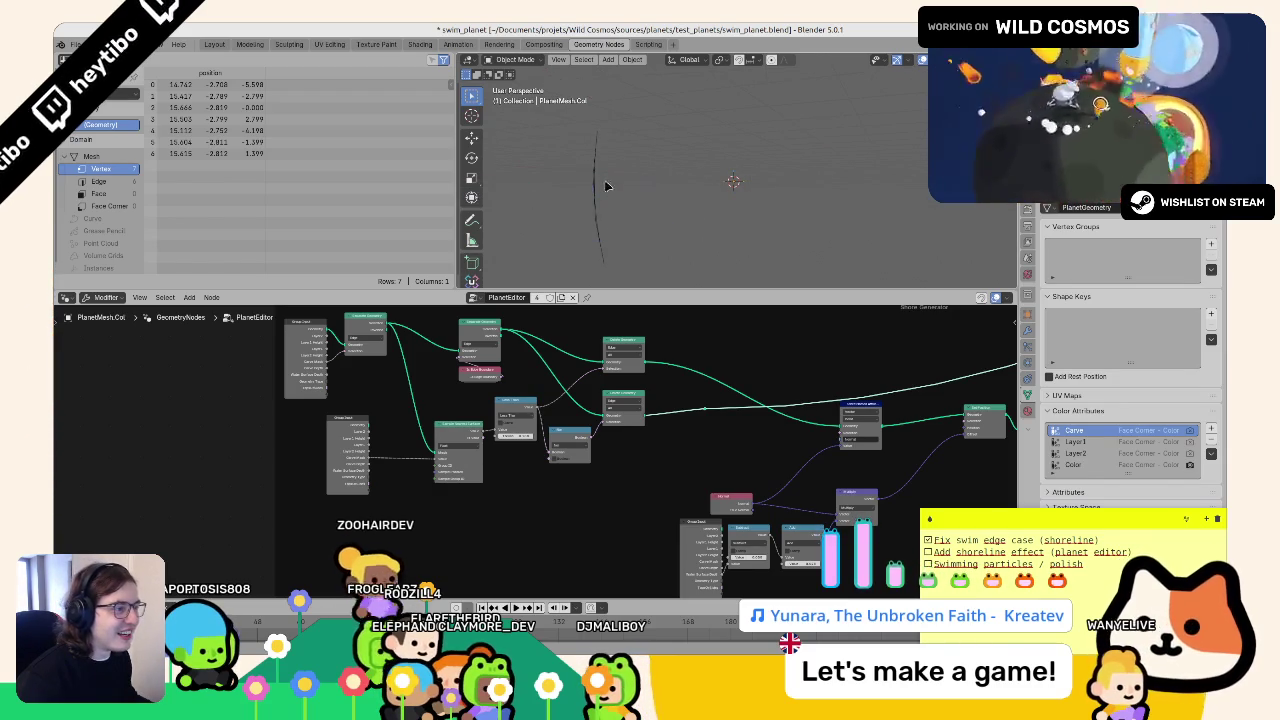
left_click(1027, 330)
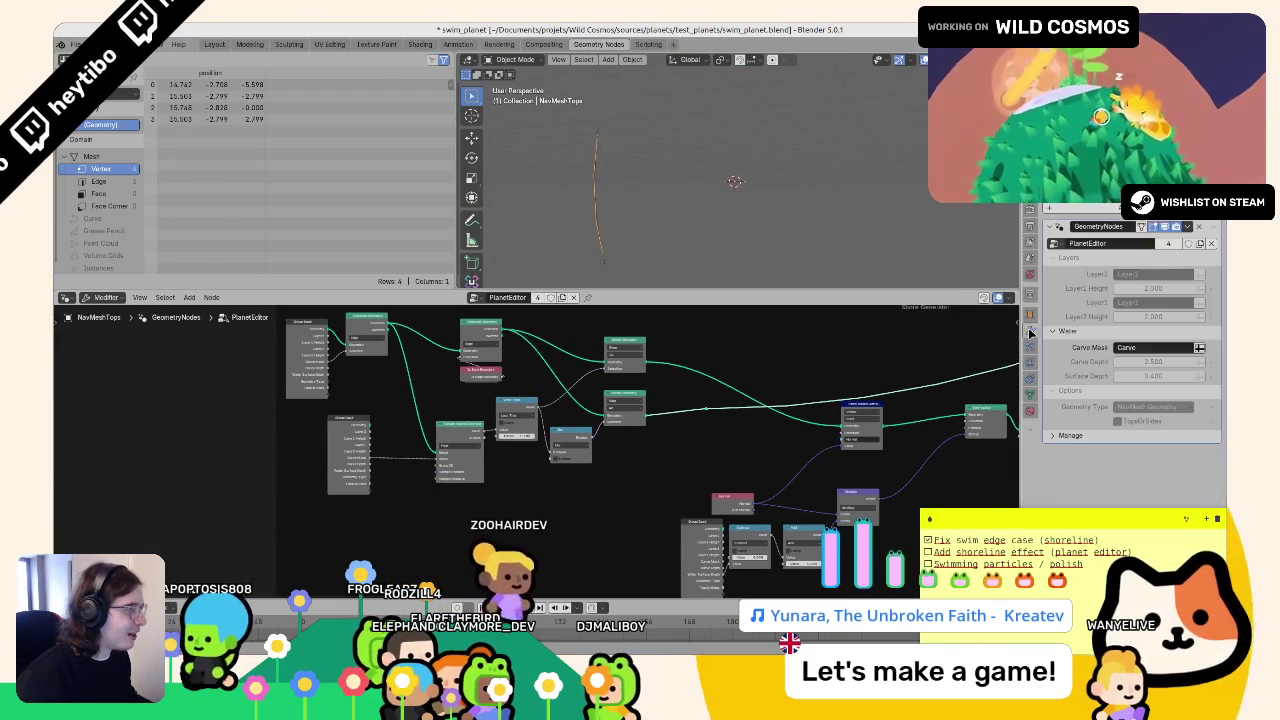
- Toggle the modifier's viewport display off and back on to compare the result
left_click(1167, 228)
left_click(1167, 228)
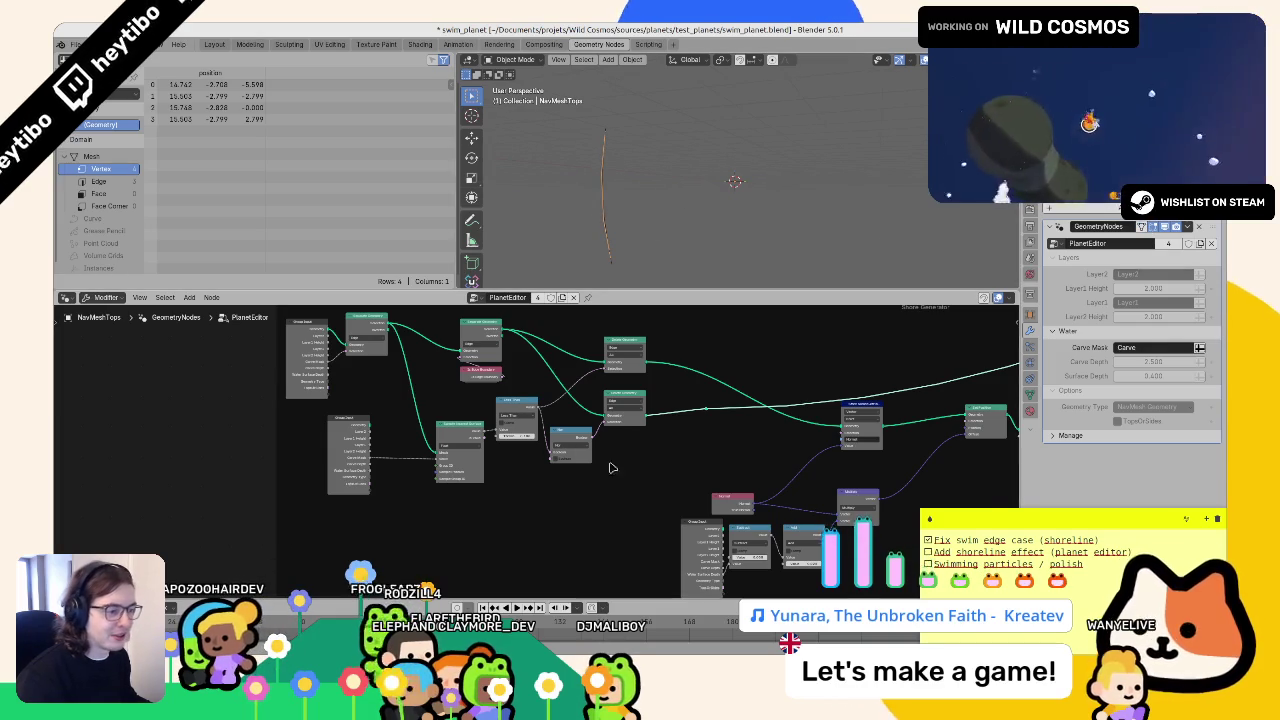
scroll(514, 457, "up", 2)
- Add an Edge Paths to Curves node from the Mesh Operations add menu
key("F3")
key("Escape")
key("shift+a")
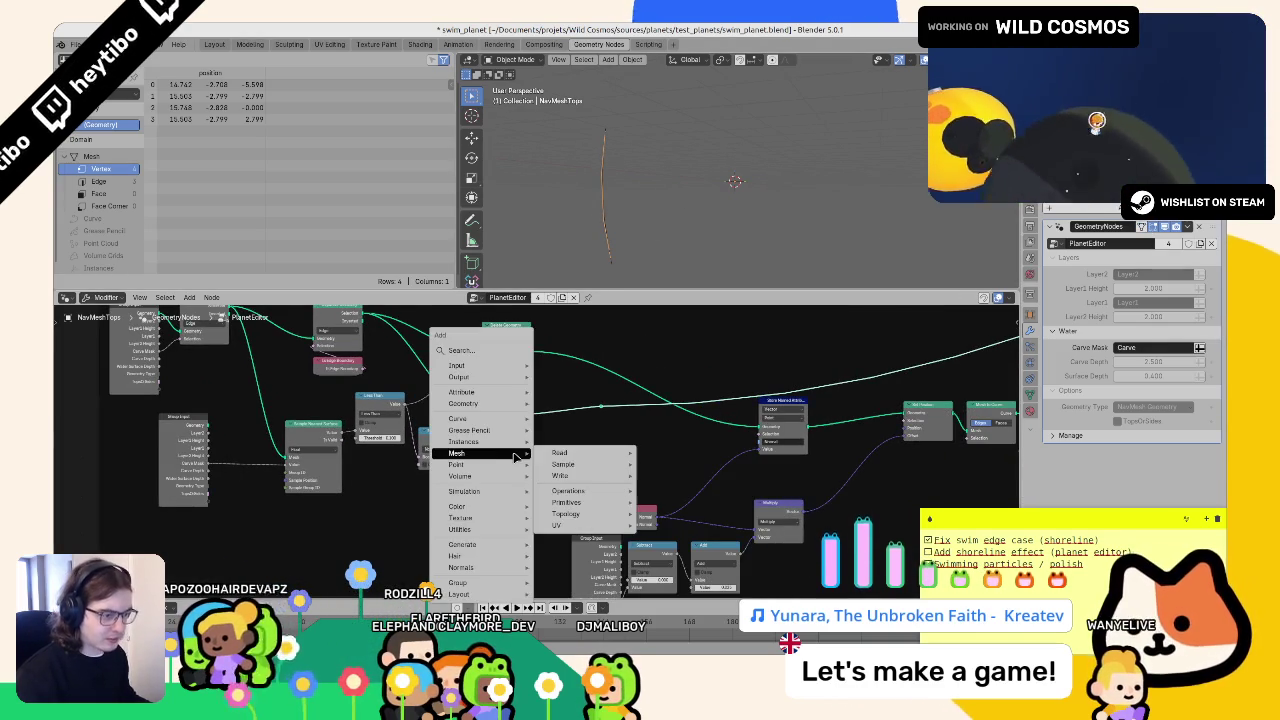
mouse_move(470, 453)
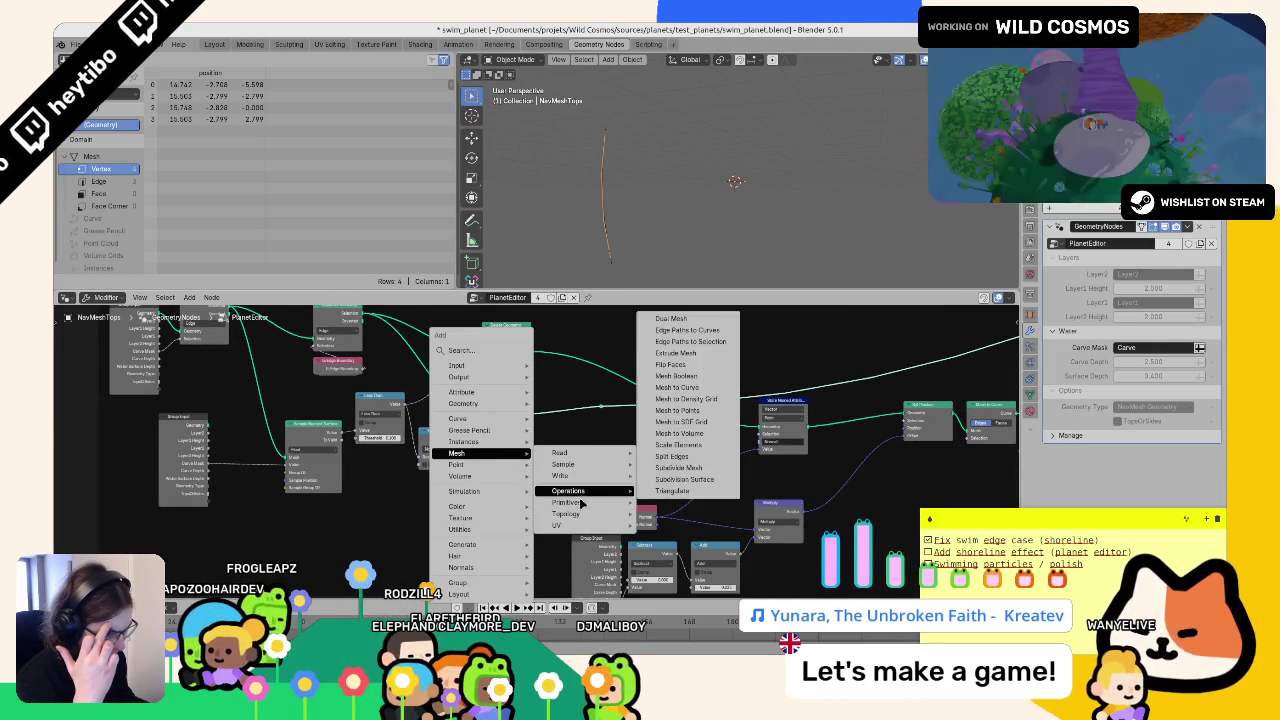
mouse_move(590, 490)
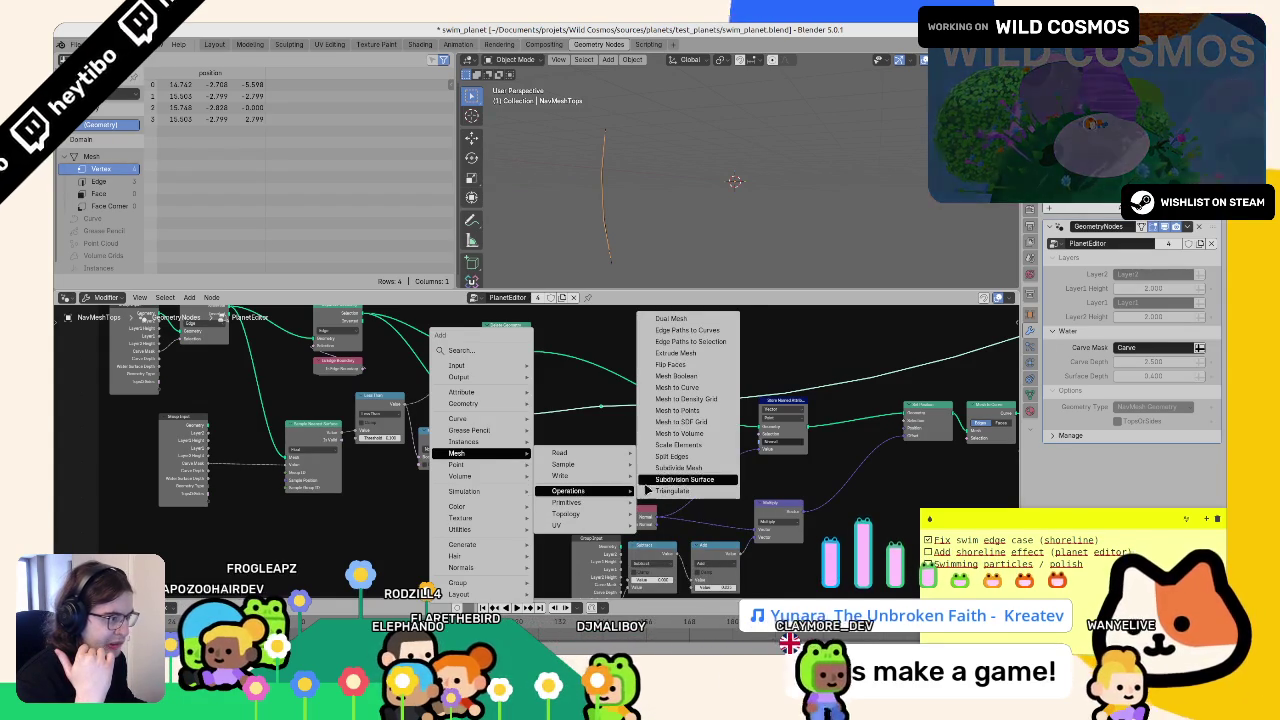
left_click(712, 341)
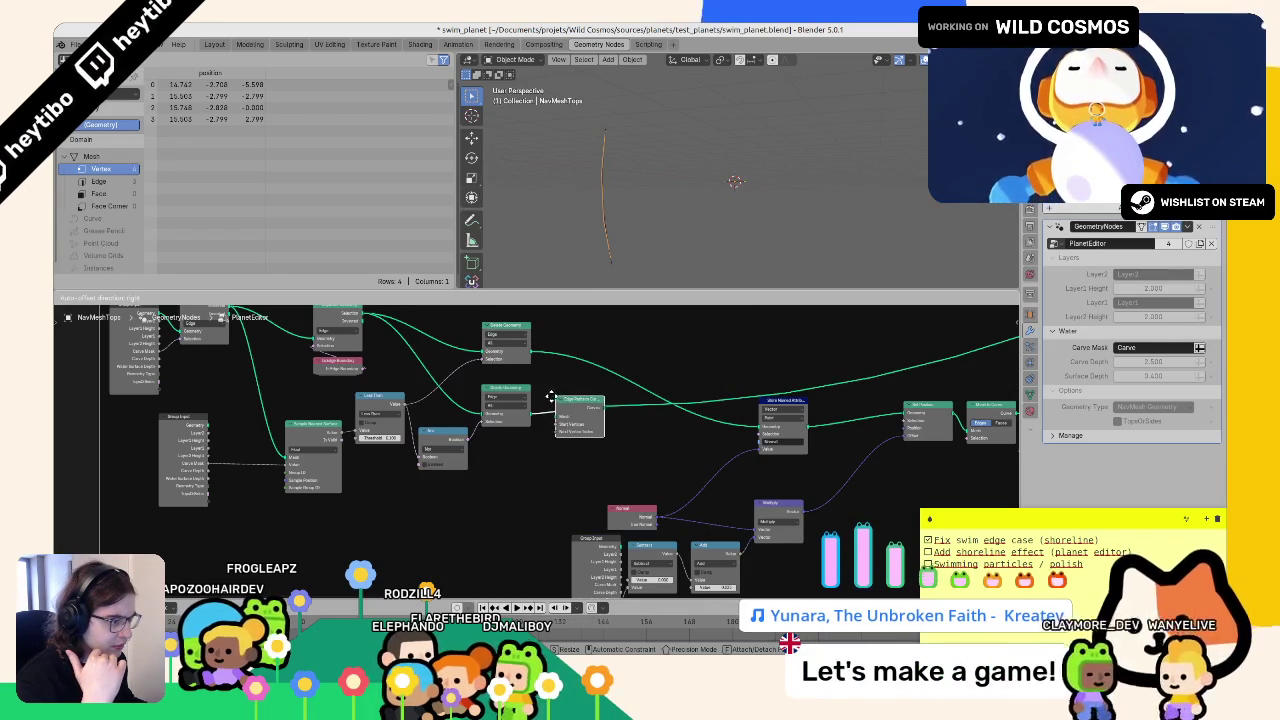
- Place the Edge Paths to Curves node beside the lower Delete Geometry node
left_click(546, 397)
scroll(617, 390, "up", 2)
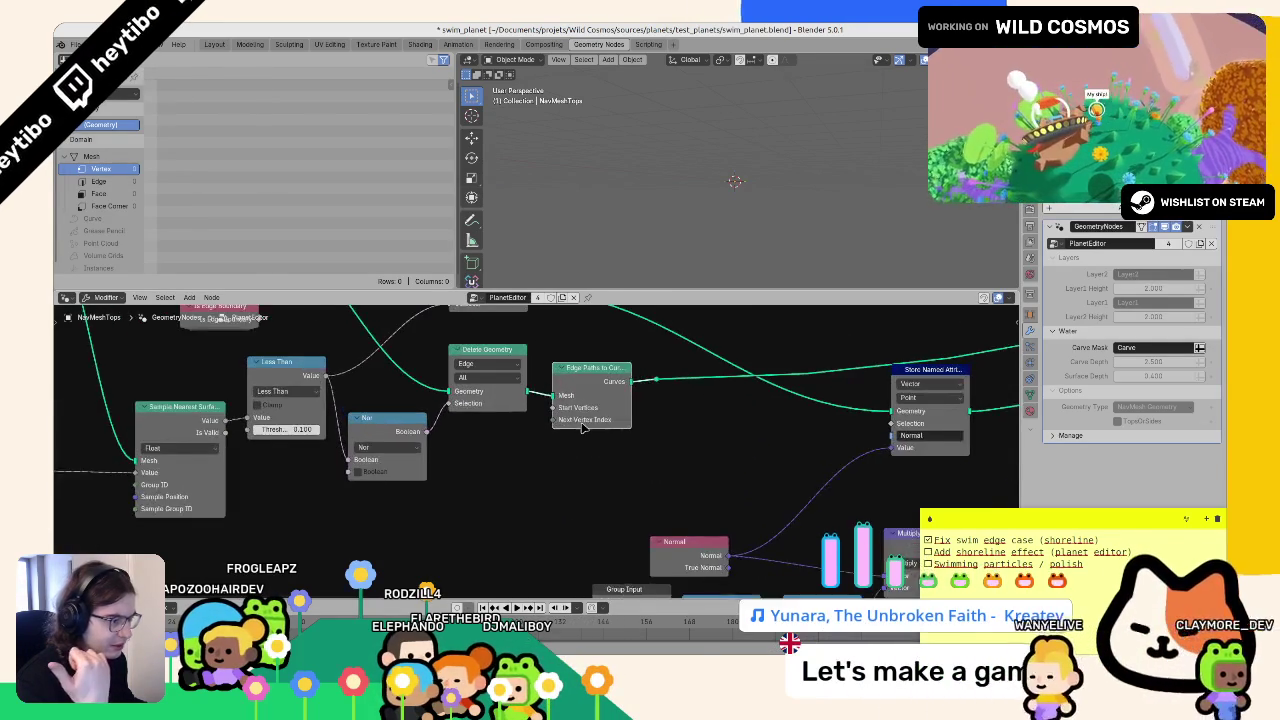
key("g")
- Add a Mesh to Curve node from Delete Geometry's output and move Edge Paths to Curves below it
mouse_move(479, 410)
left_mouse_down()
mouse_move(608, 408)
mouse_move(592, 393)
left_mouse_up()
type("mesh t")
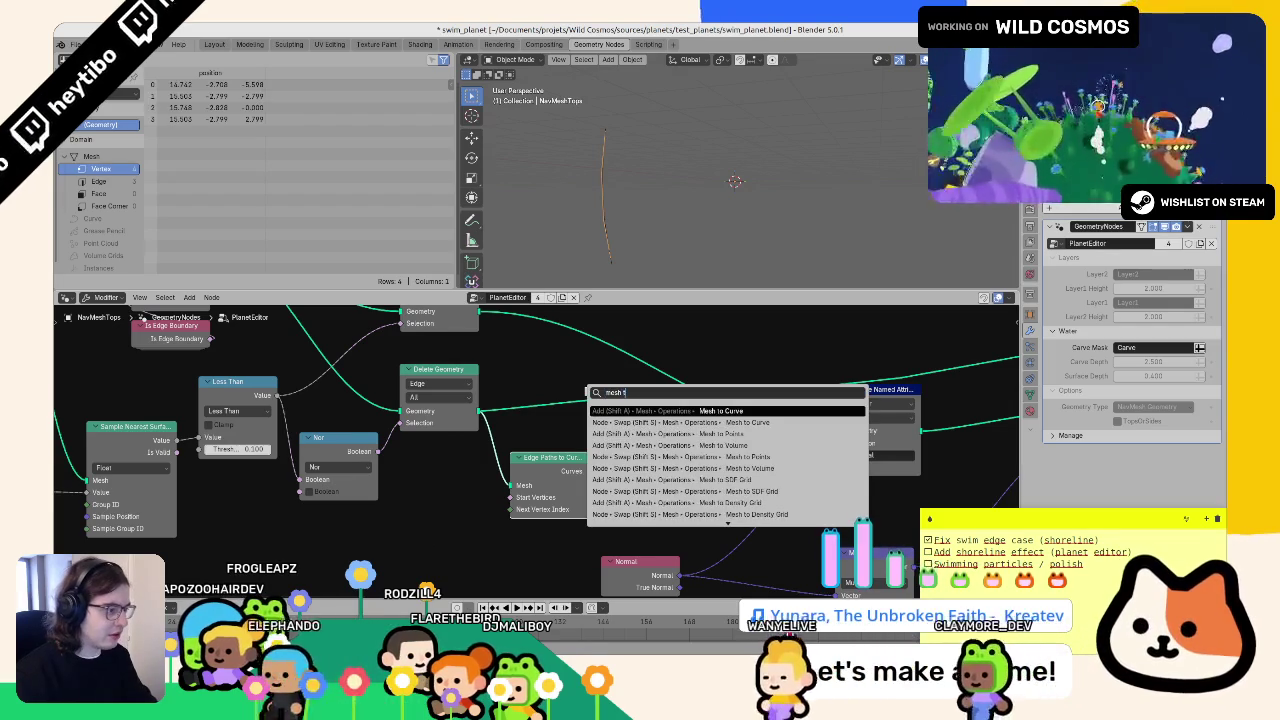
key("Return")
left_click(502, 383)
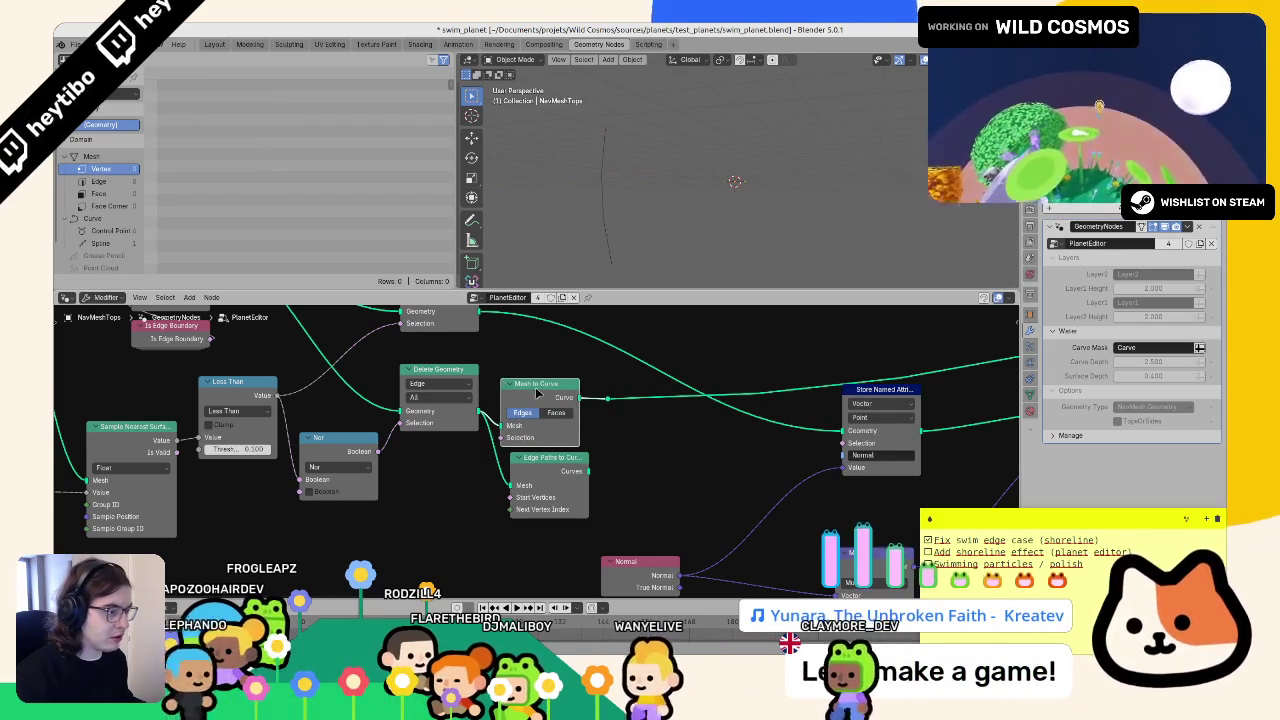
key("g")
key("Escape")
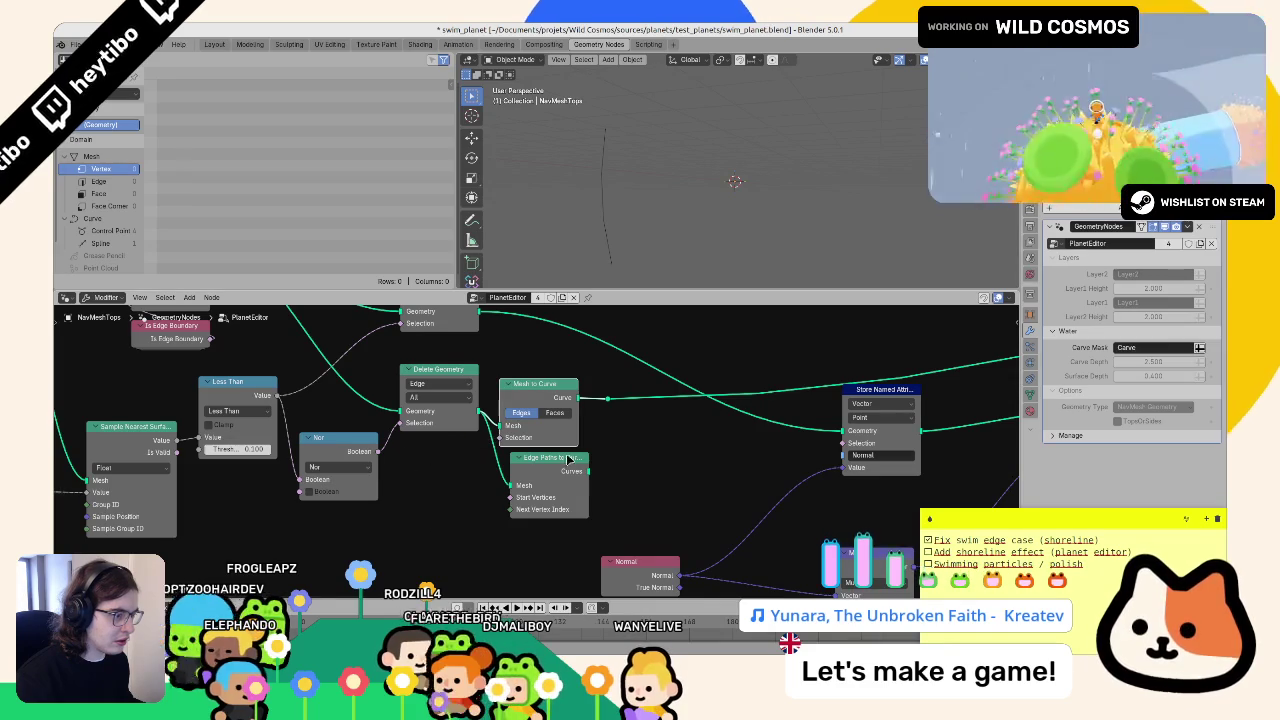
left_click_drag(558, 457, 488, 495)
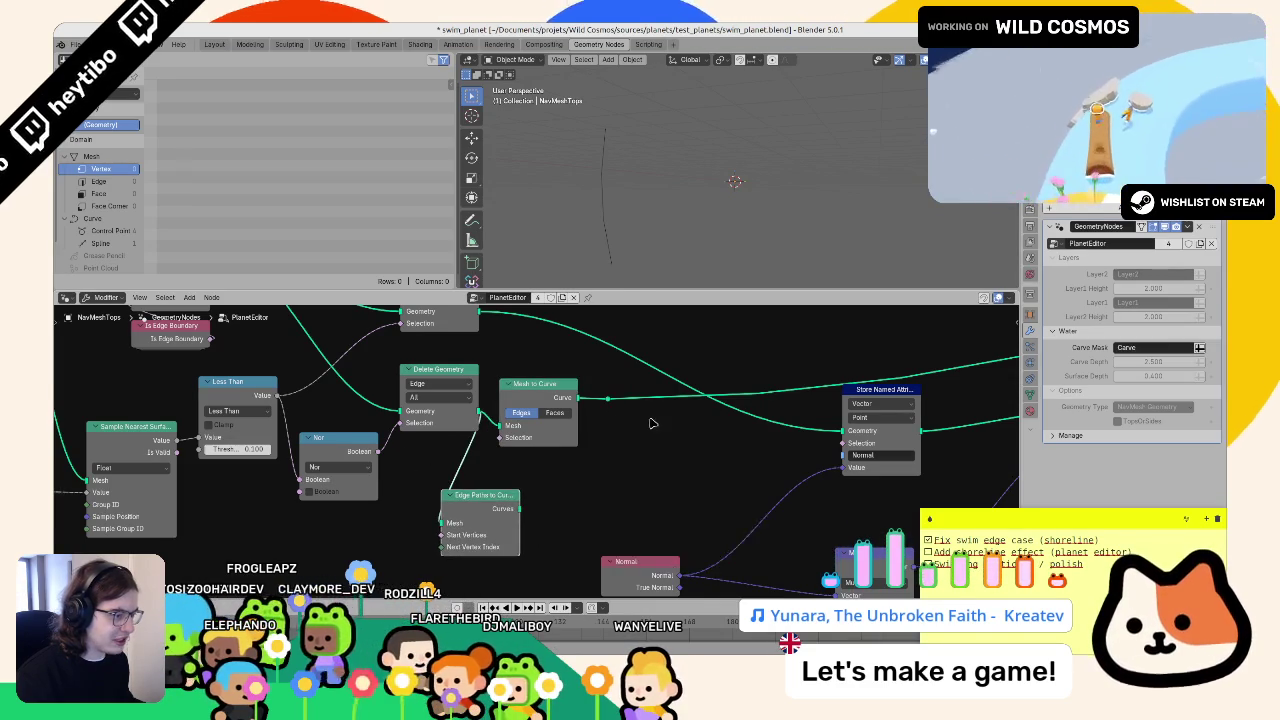
scroll(616, 429, "down", 4)
scroll(411, 408, "right", 5)
scroll(382, 416, "right", 2)
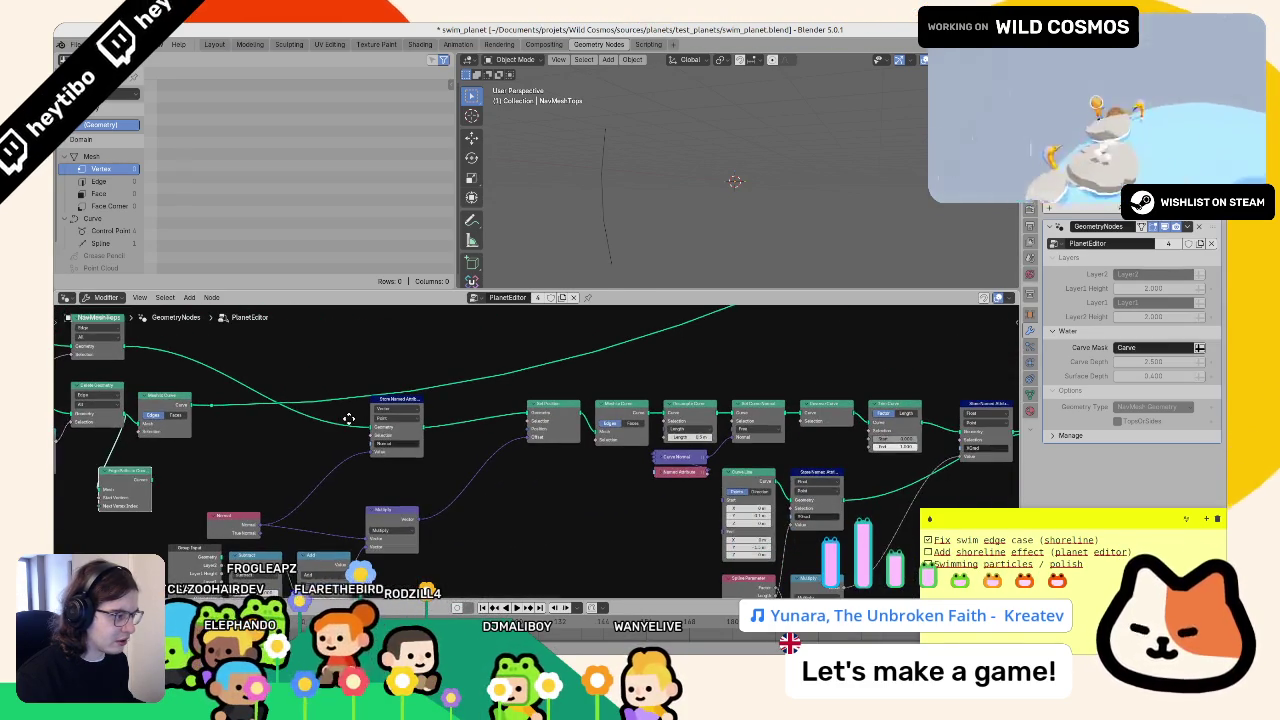
scroll(348, 418, "right", 3)
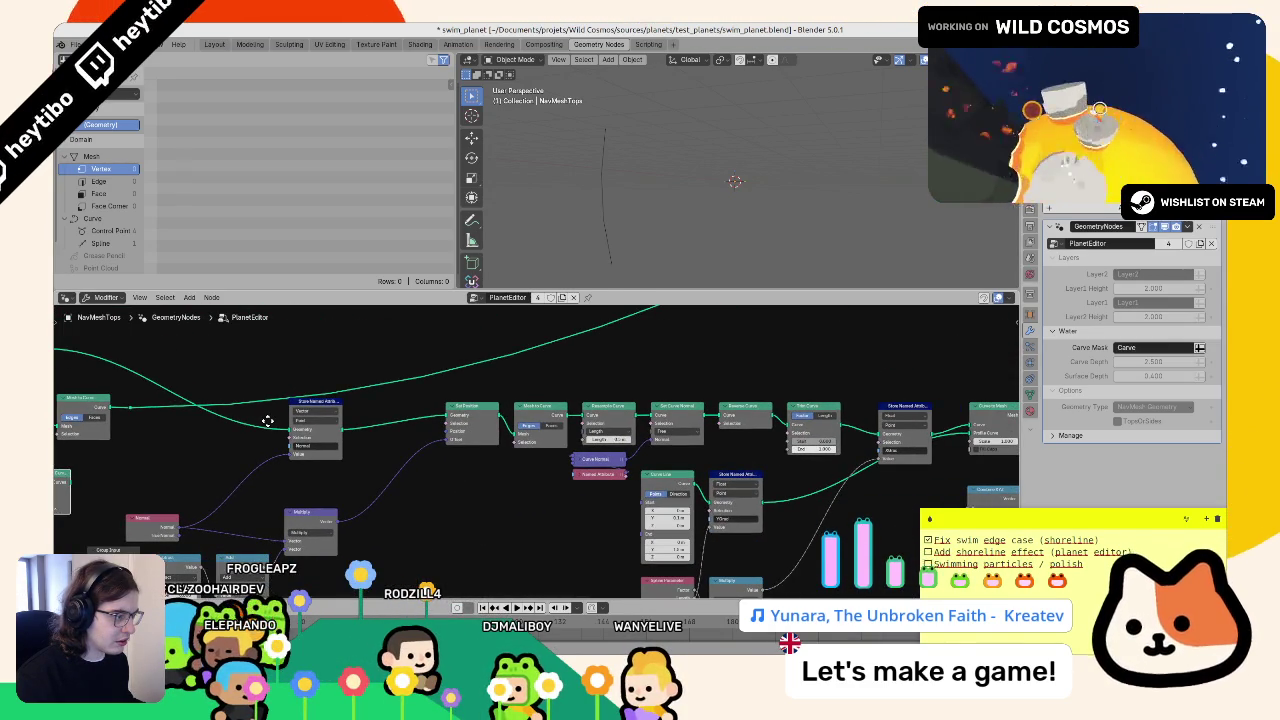
scroll(300, 420, "left", 12)
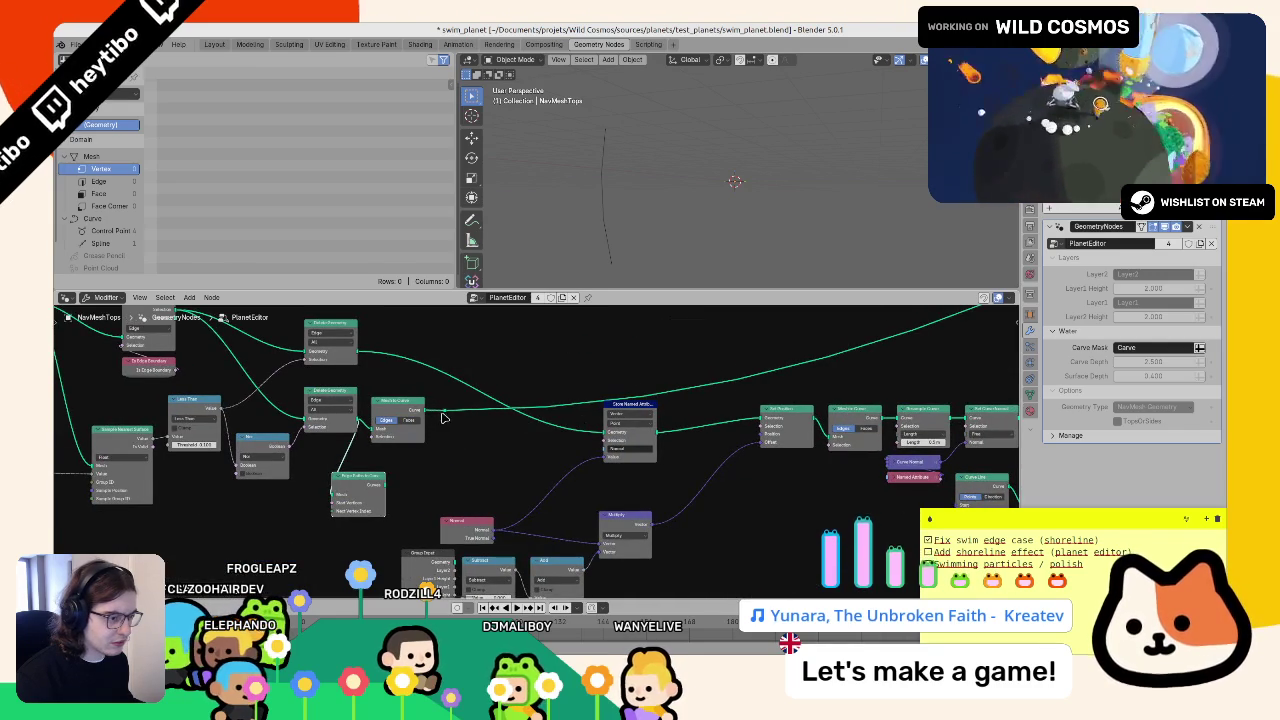
right_click(443, 416)
key("Escape")
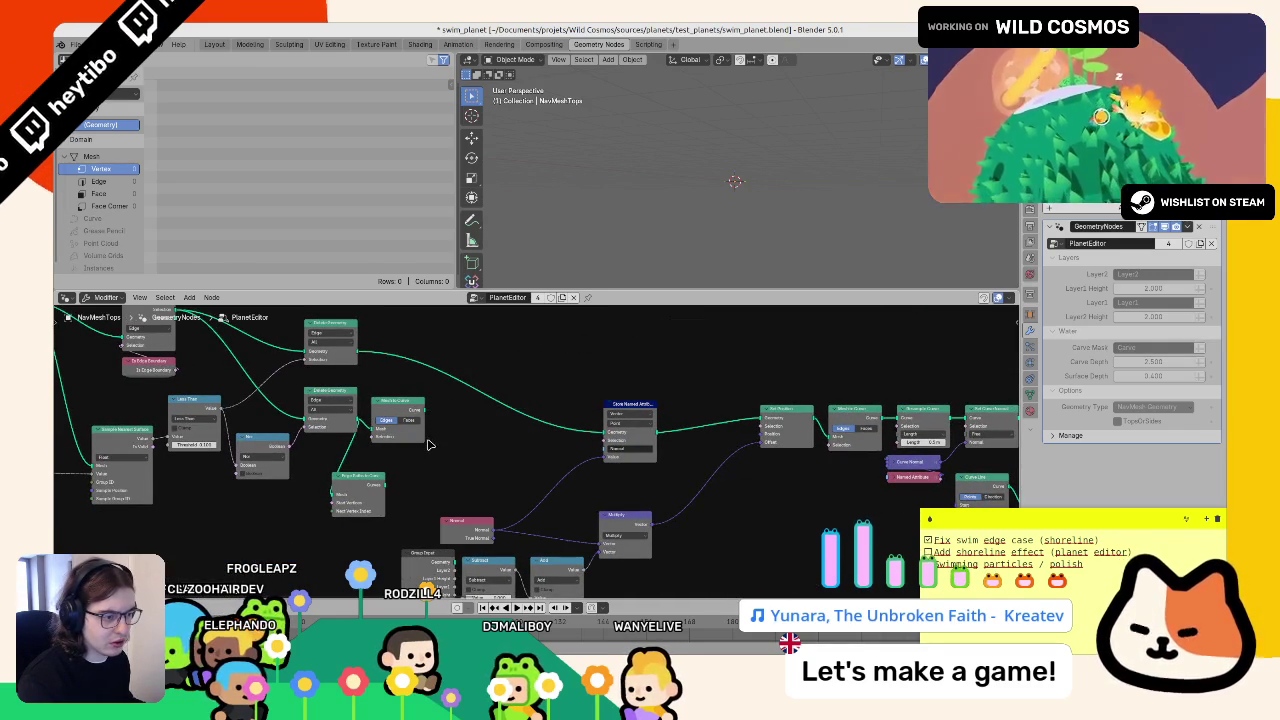
mouse_move(369, 478)
left_mouse_down()
mouse_move(440, 475)
mouse_move(390, 420)
left_mouse_up()
scroll(512, 423, "down", 2)
scroll(512, 423, "right", 7)
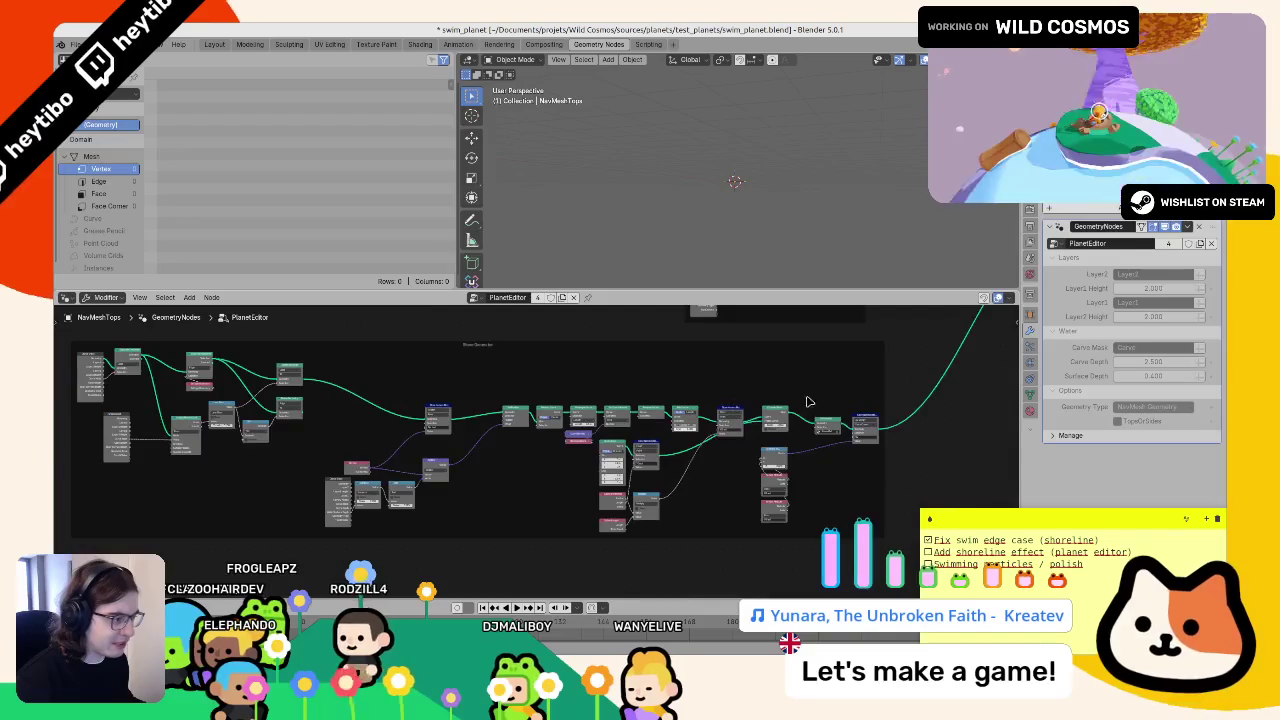
scroll(835, 413, "up", 3)
scroll(560, 445, "right", 5)
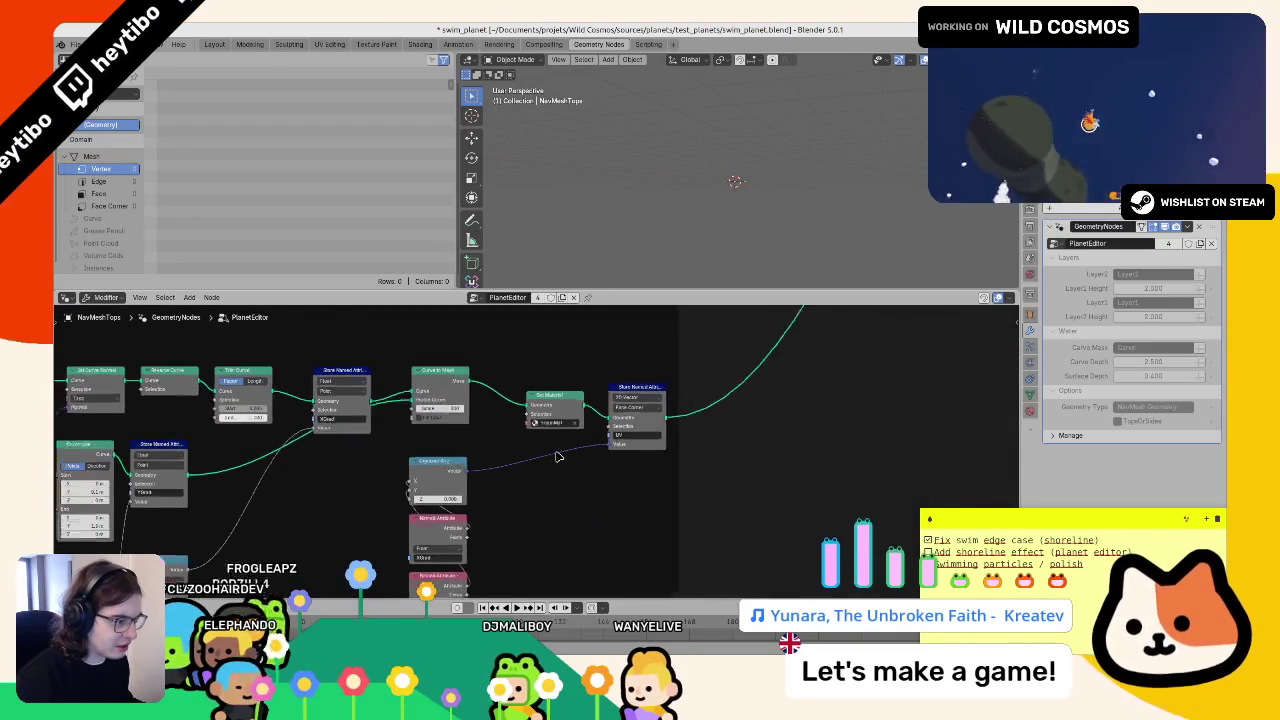
scroll(555, 458, "down", 4)
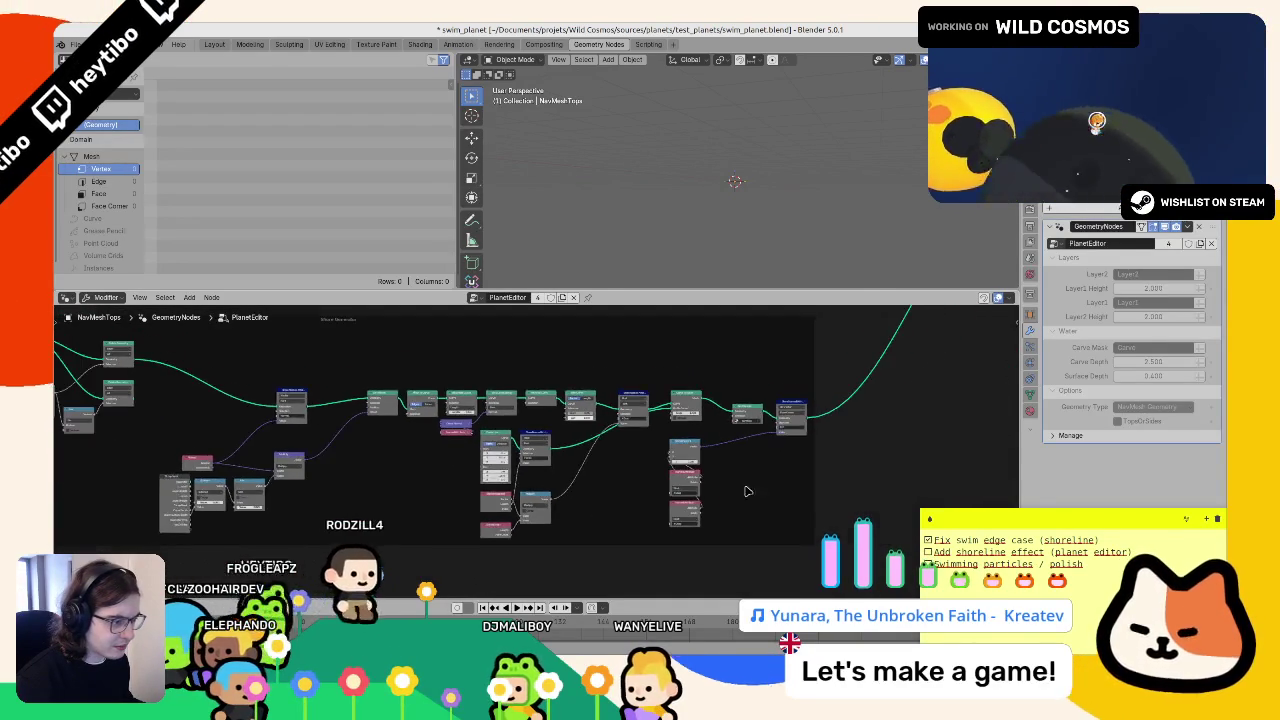
scroll(380, 437, "left", 5)
mouse_move(330, 372)
left_mouse_down()
mouse_move(880, 518)
mouse_move(908, 506)
left_mouse_up()
- Group the selected shore nodes with Ctrl+G and inspect the new group's contents
key("ctrl+g")
key("Tab")
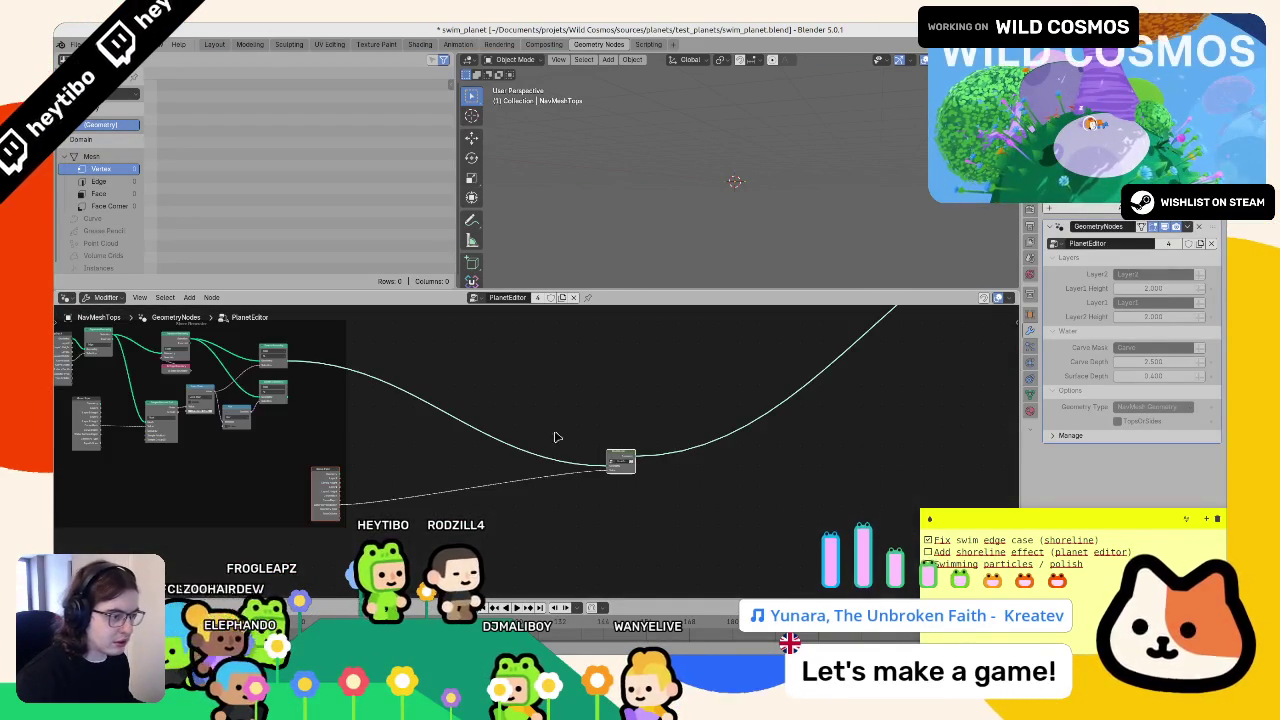
scroll(448, 457, "left", 10)
key("Tab")
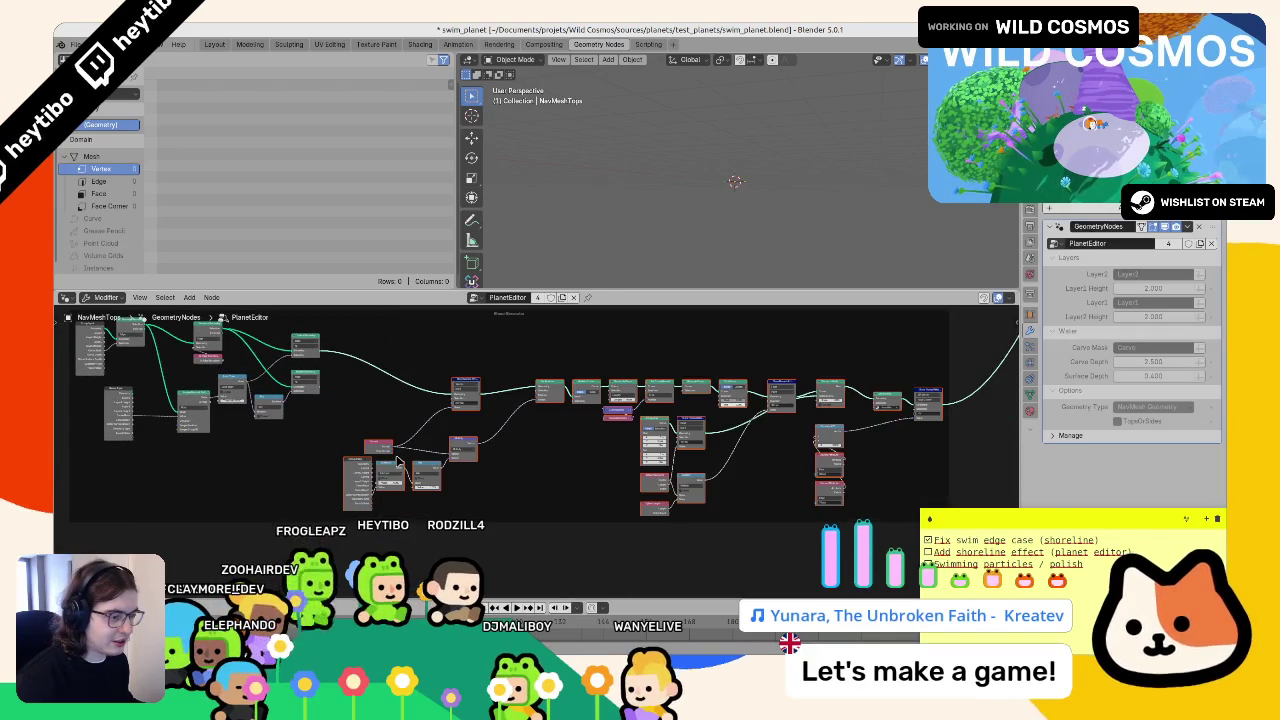
key("Home")
key("Tab")
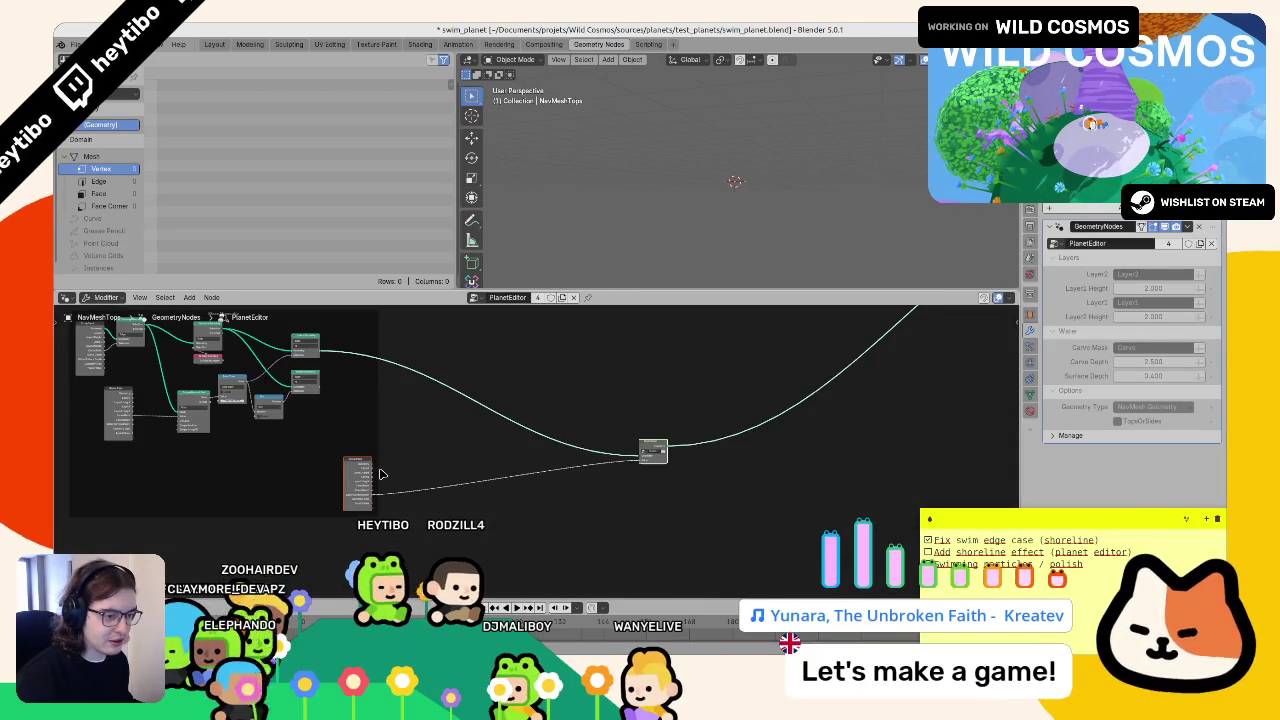
- Ungroup the node group and reselect the shore chain, reviewing Curve to Mesh and Set Material
scroll(372, 505, "up", 2)
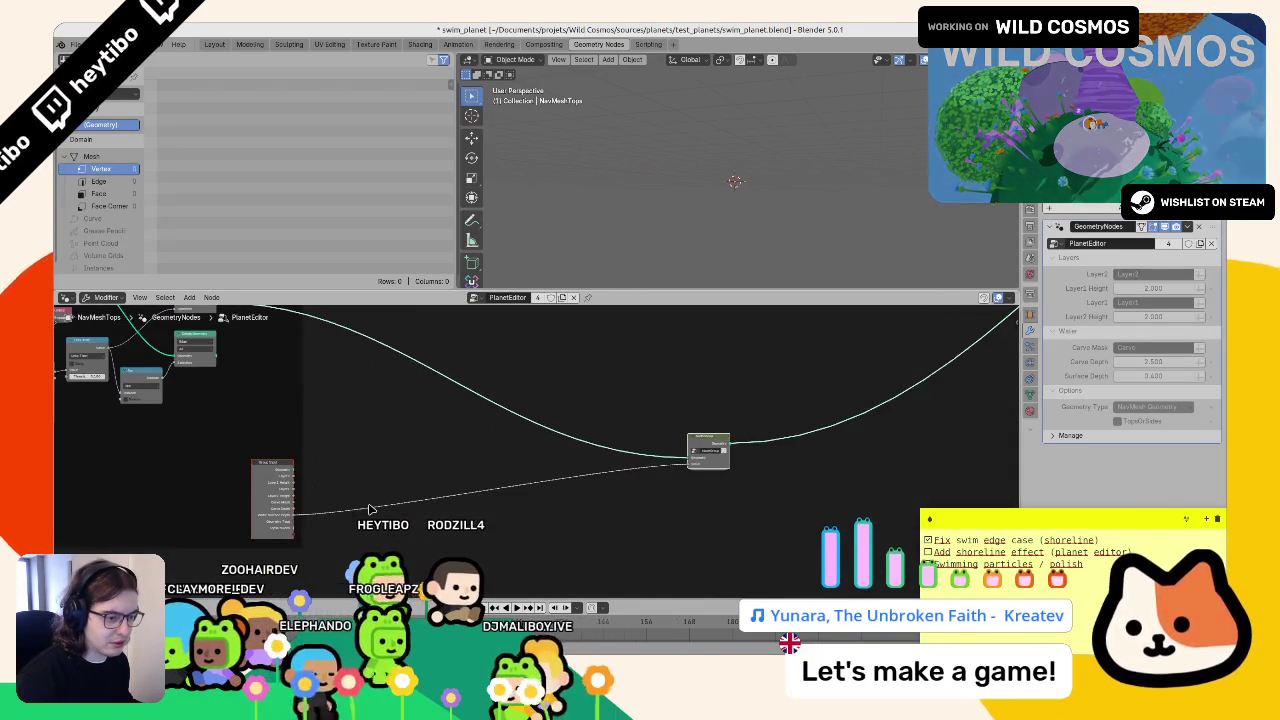
key("ctrl+alt+g")
scroll(368, 503, "down", 3)
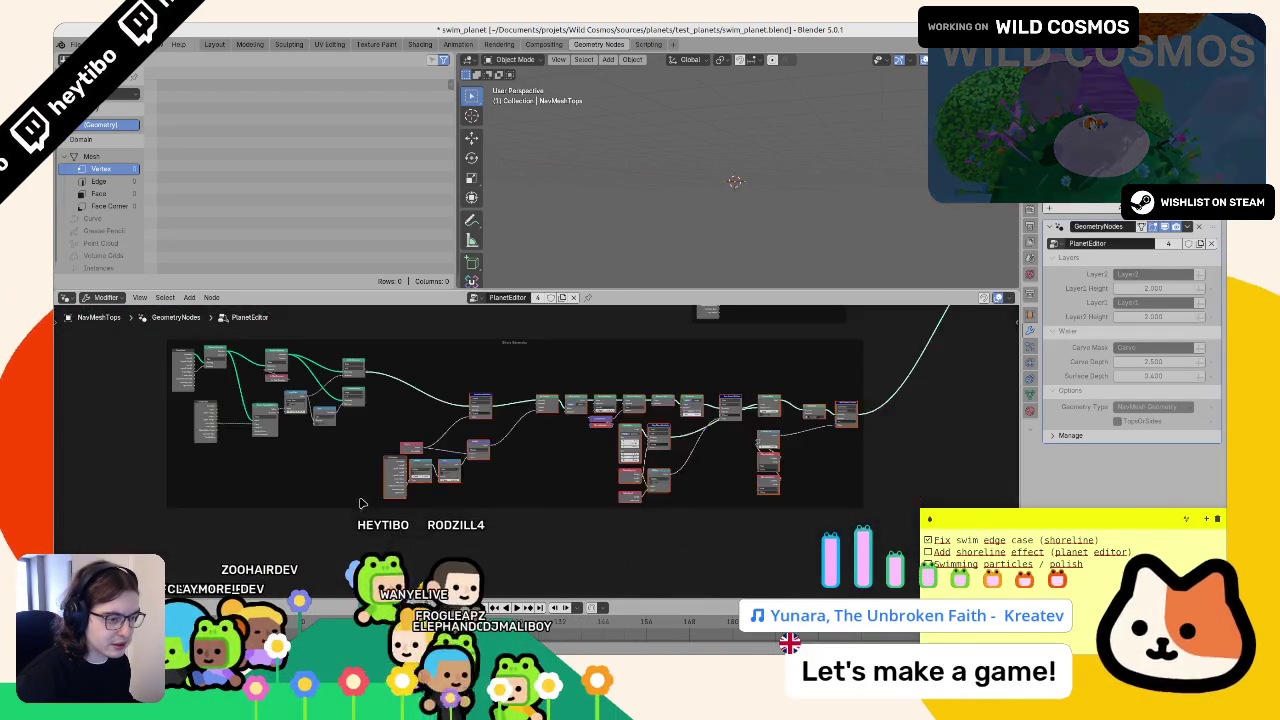
mouse_move(366, 370)
left_mouse_down()
mouse_move(660, 496)
mouse_move(805, 500)
mouse_move(352, 385)
left_mouse_up()
left_click(354, 466)
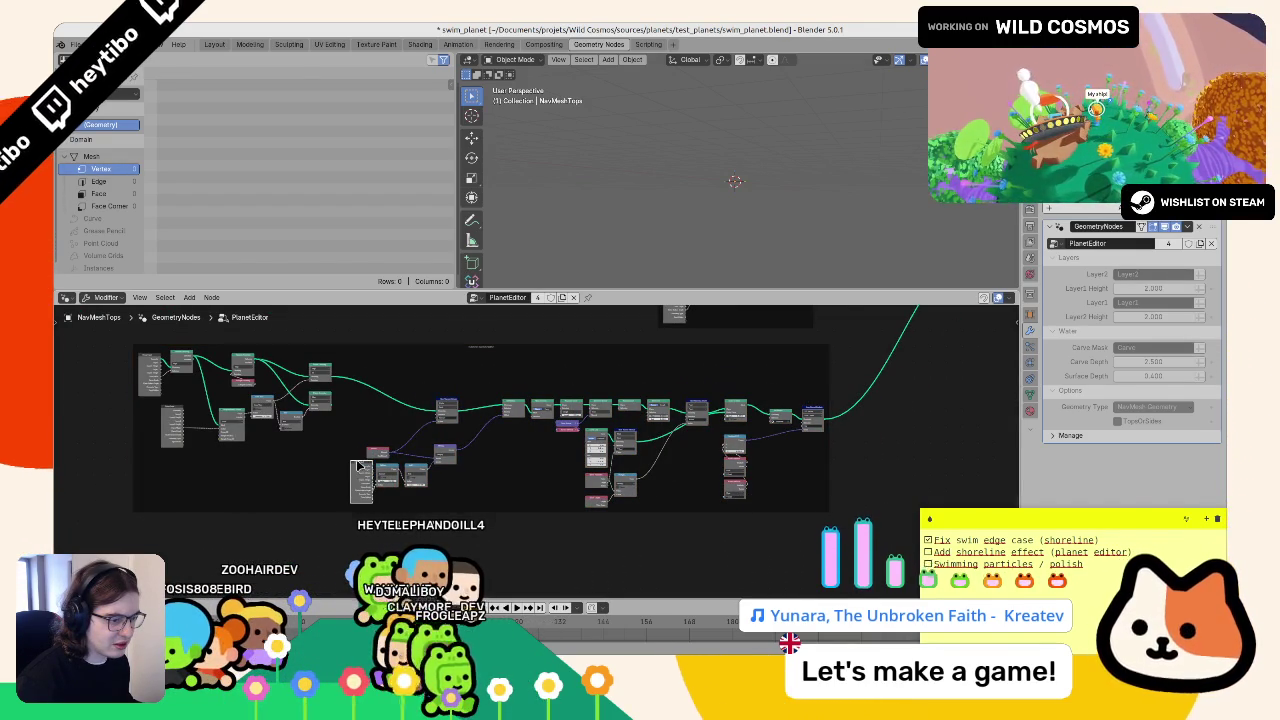
scroll(651, 443, "up", 8)
left_click_drag(661, 365, 564, 398)
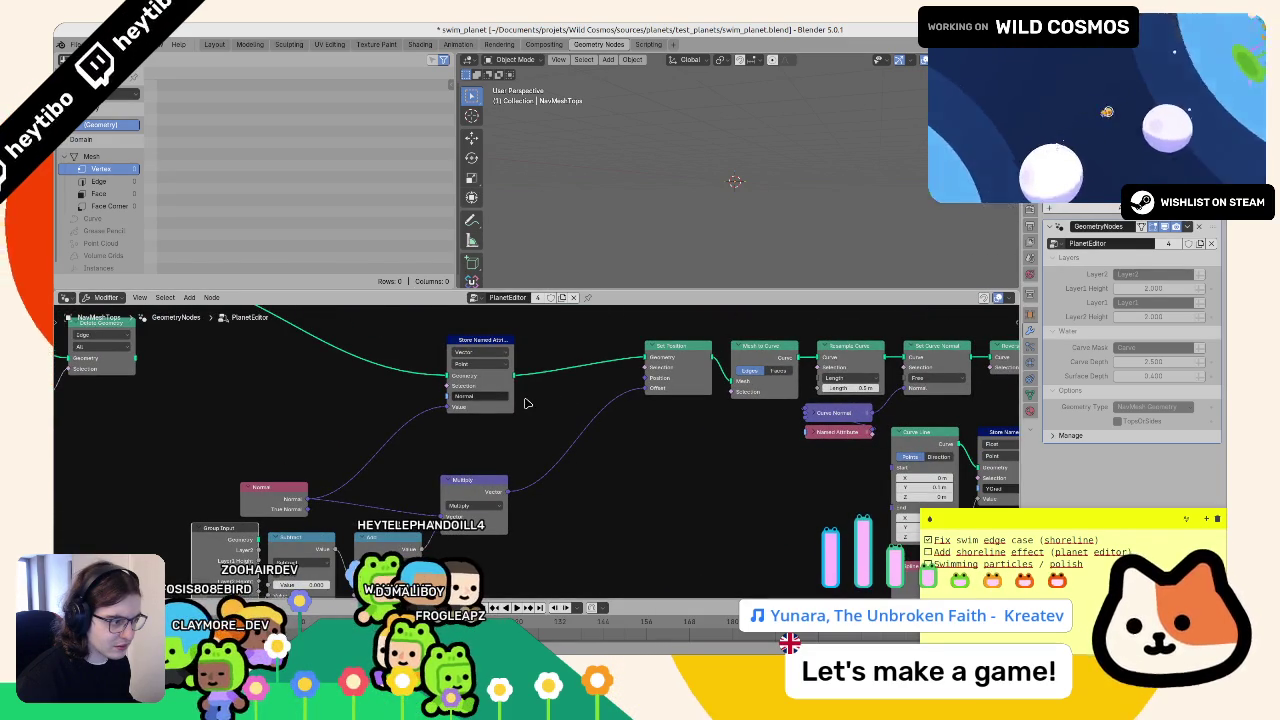
mouse_move(580, 434)
left_mouse_down()
mouse_move(394, 449)
mouse_move(67, 440)
mouse_move(980, 450)
mouse_move(930, 490)
mouse_move(903, 468)
mouse_move(608, 446)
mouse_move(815, 363)
left_mouse_up()
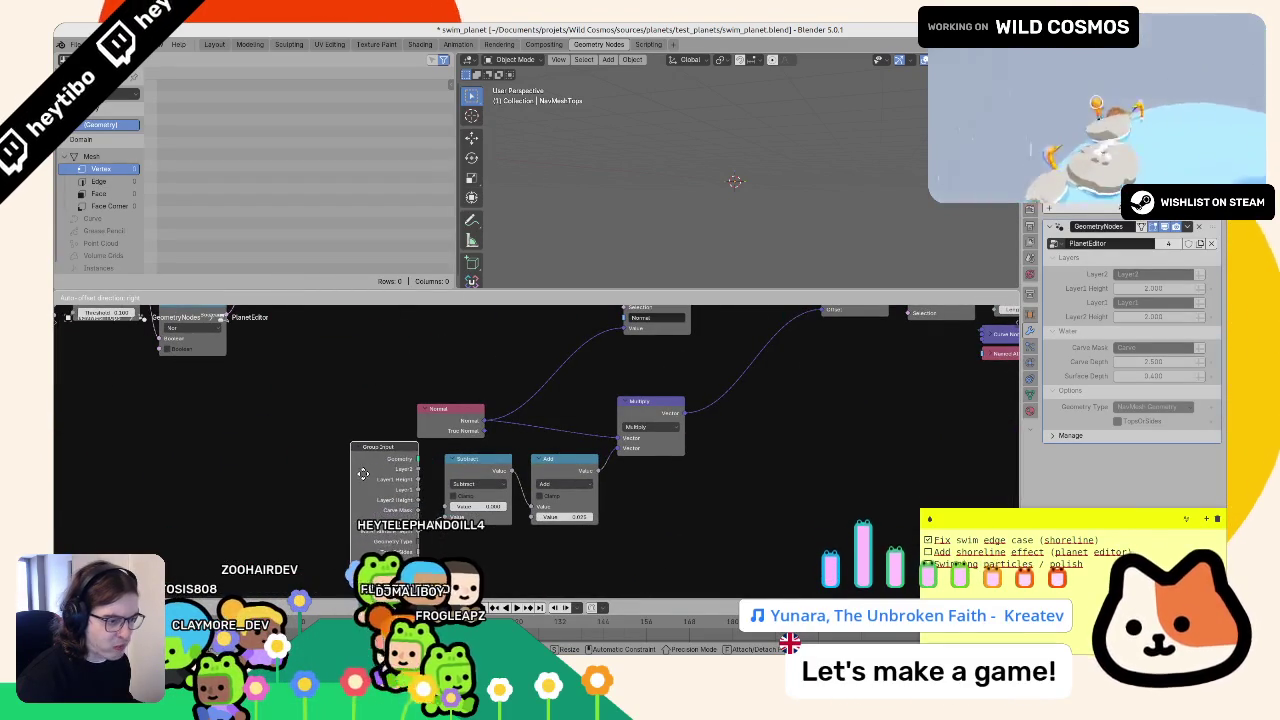
left_click_drag(363, 455, 354, 558)
scroll(354, 558, "down", 1)
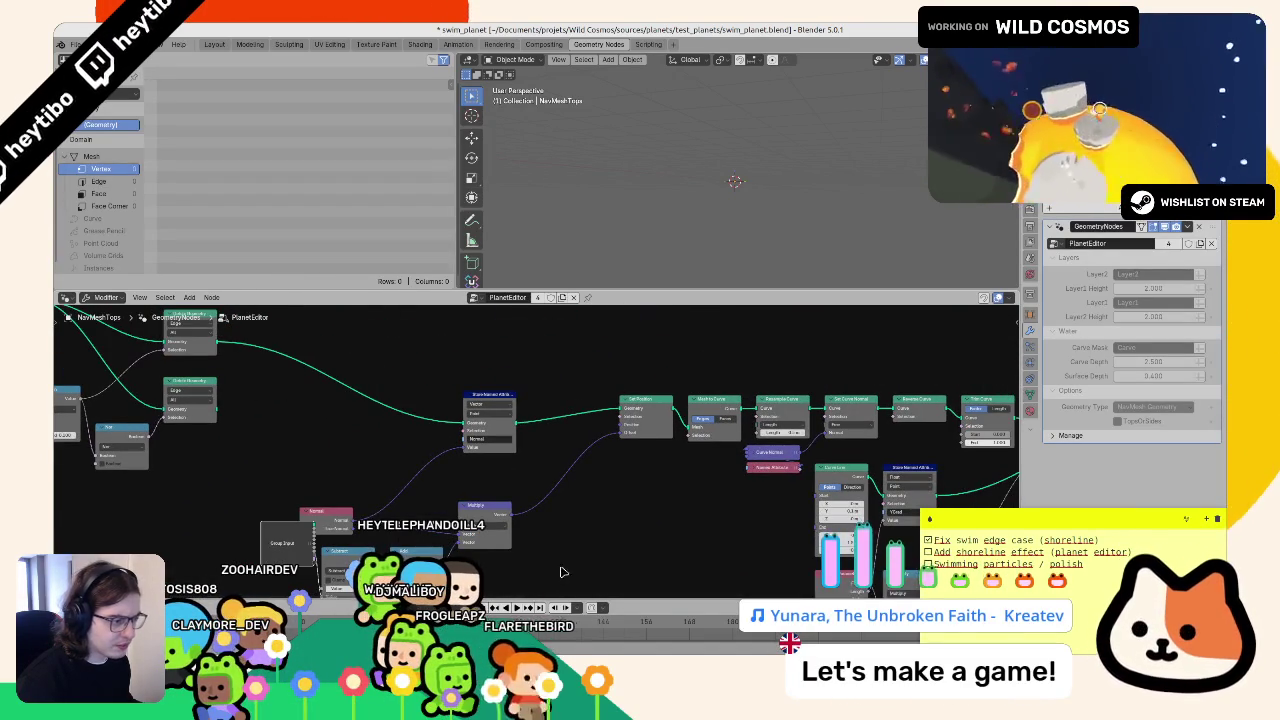
- Box-select the shore-building nodes, group them with Ctrl+G, and position the collapsed group node
left_click(268, 548)
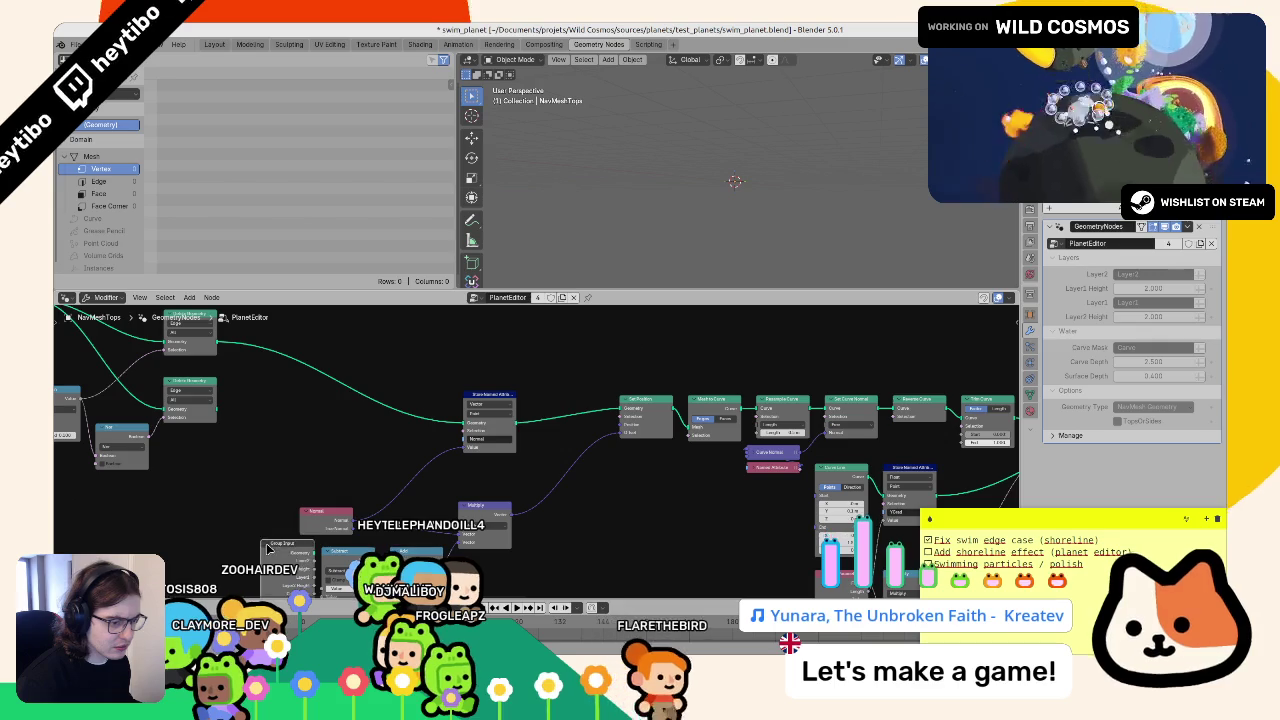
left_click_drag(277, 491, 278, 487)
scroll(278, 487, "down", 1)
scroll(297, 472, "down", 1)
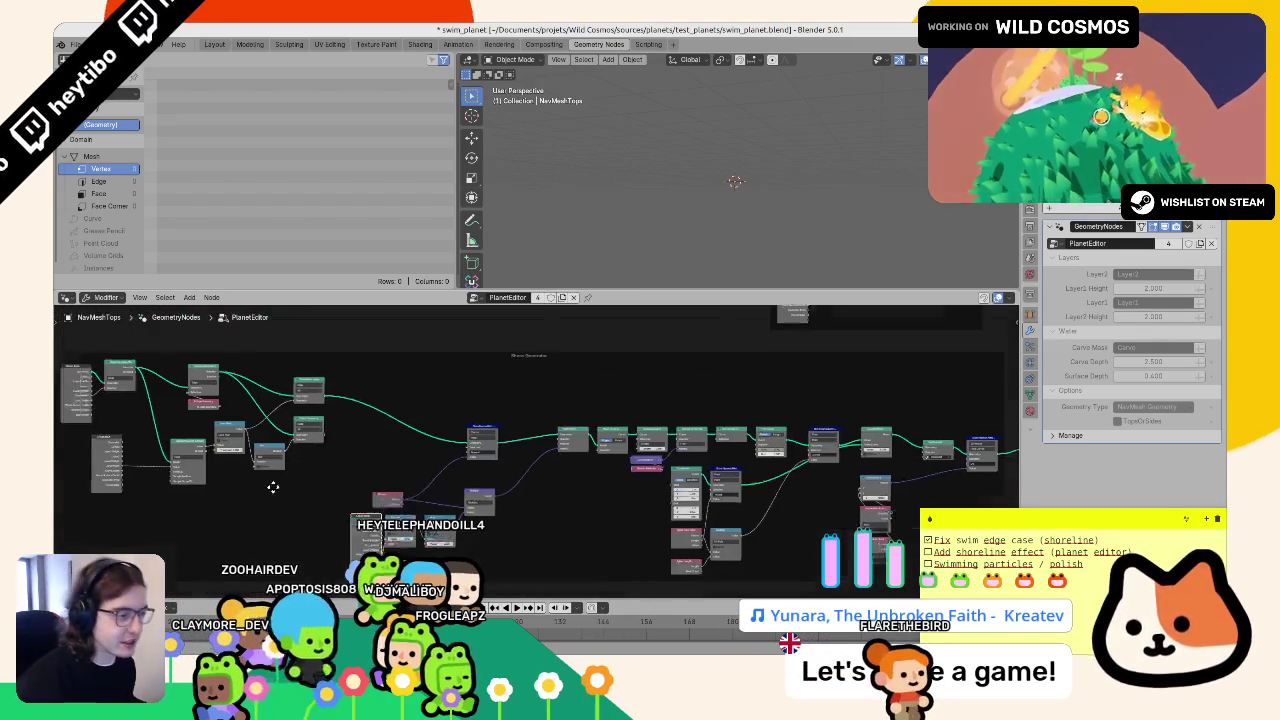
scroll(297, 472, "down", 2)
mouse_move(849, 383)
left_mouse_down()
mouse_move(638, 540)
mouse_move(291, 550)
left_mouse_up()
key("ctrl+g")
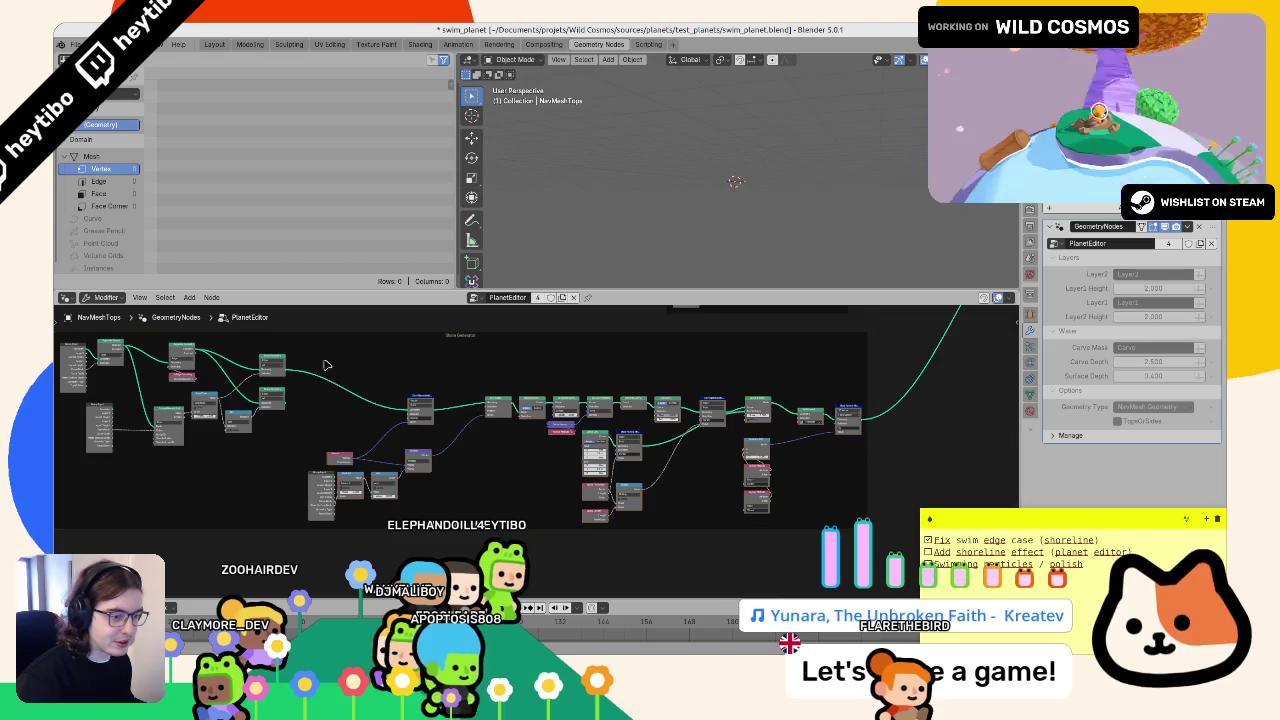
key("Tab")
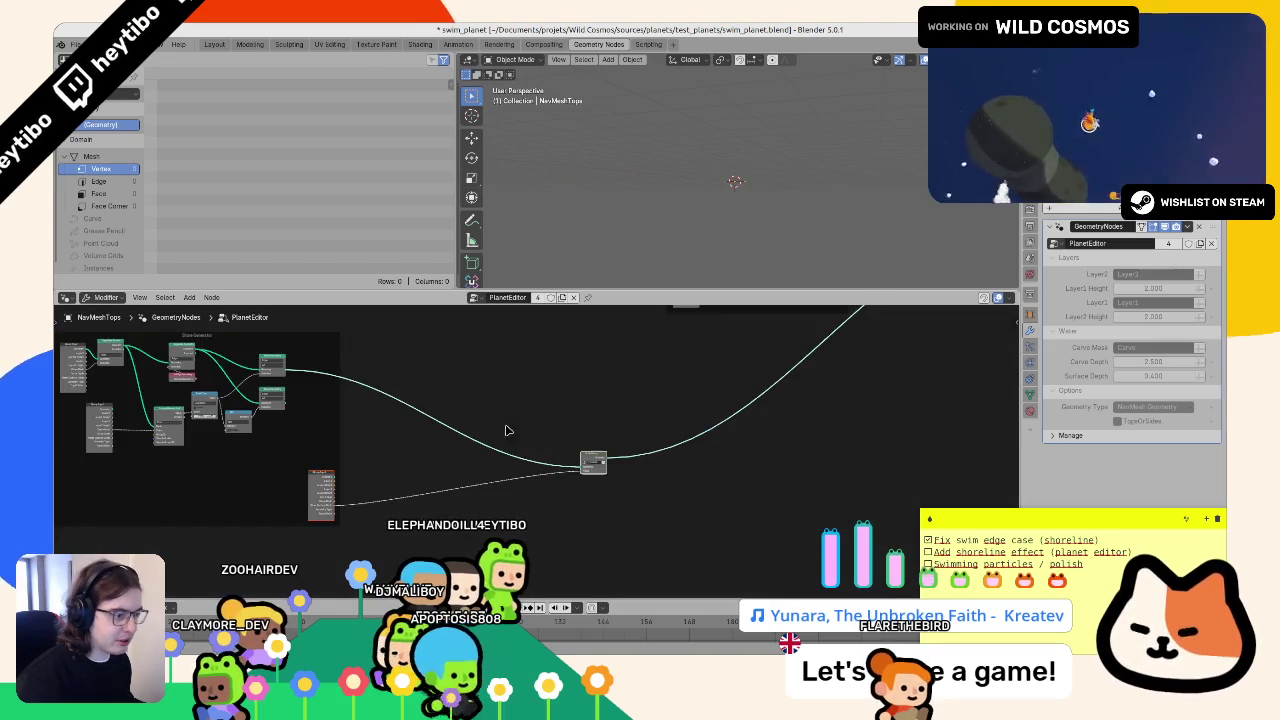
mouse_move(600, 458)
left_mouse_down()
mouse_move(290, 408)
mouse_move(615, 472)
mouse_move(343, 423)
mouse_move(523, 431)
mouse_move(305, 425)
mouse_move(483, 440)
left_mouse_up()
- Nudge a small node, then undo the change, returning to PlanetMesh.Col's Planet Geometry modifier
scroll(195, 497, "up", 2)
scroll(195, 497, "right", 2)
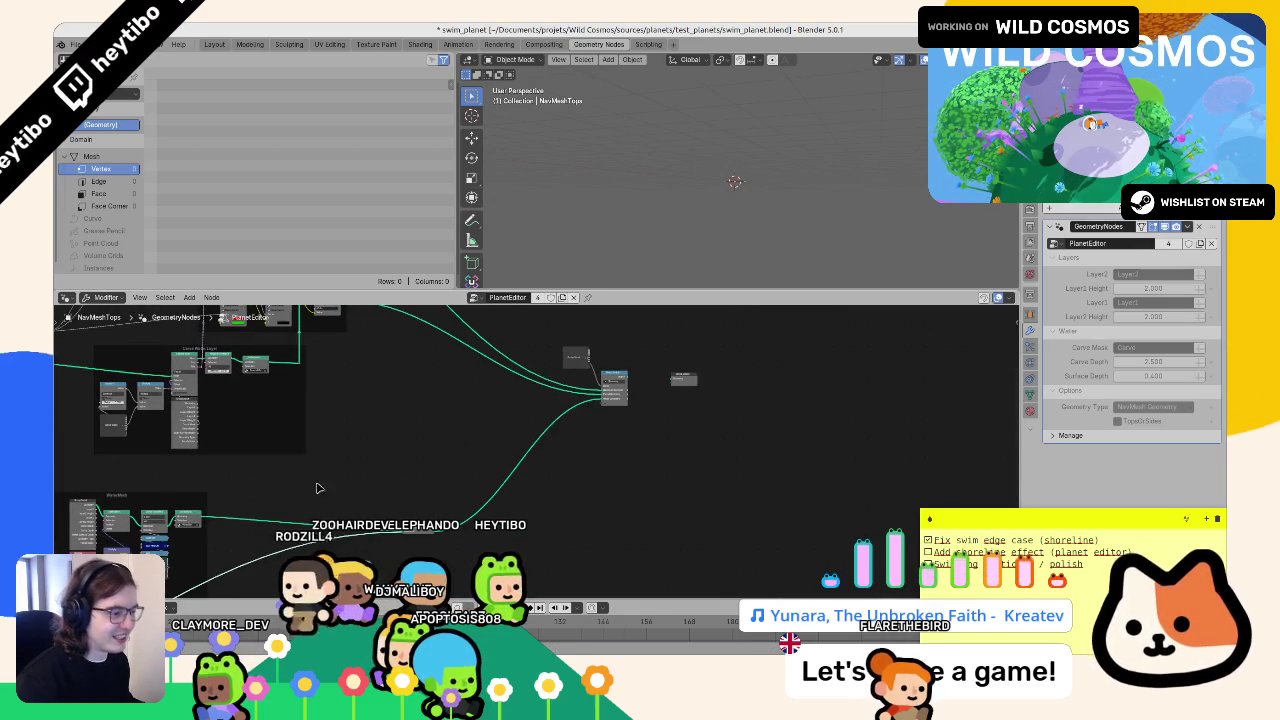
left_click_drag(626, 376, 624, 385)
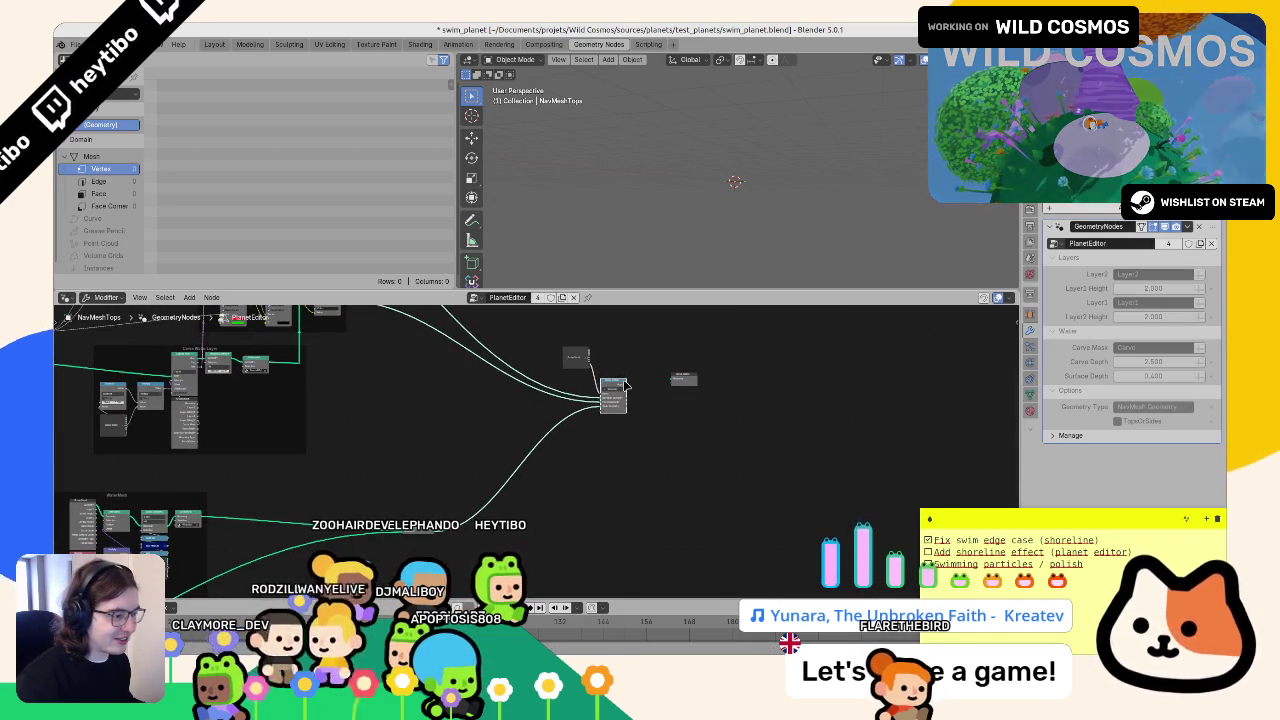
key("ctrl+z")
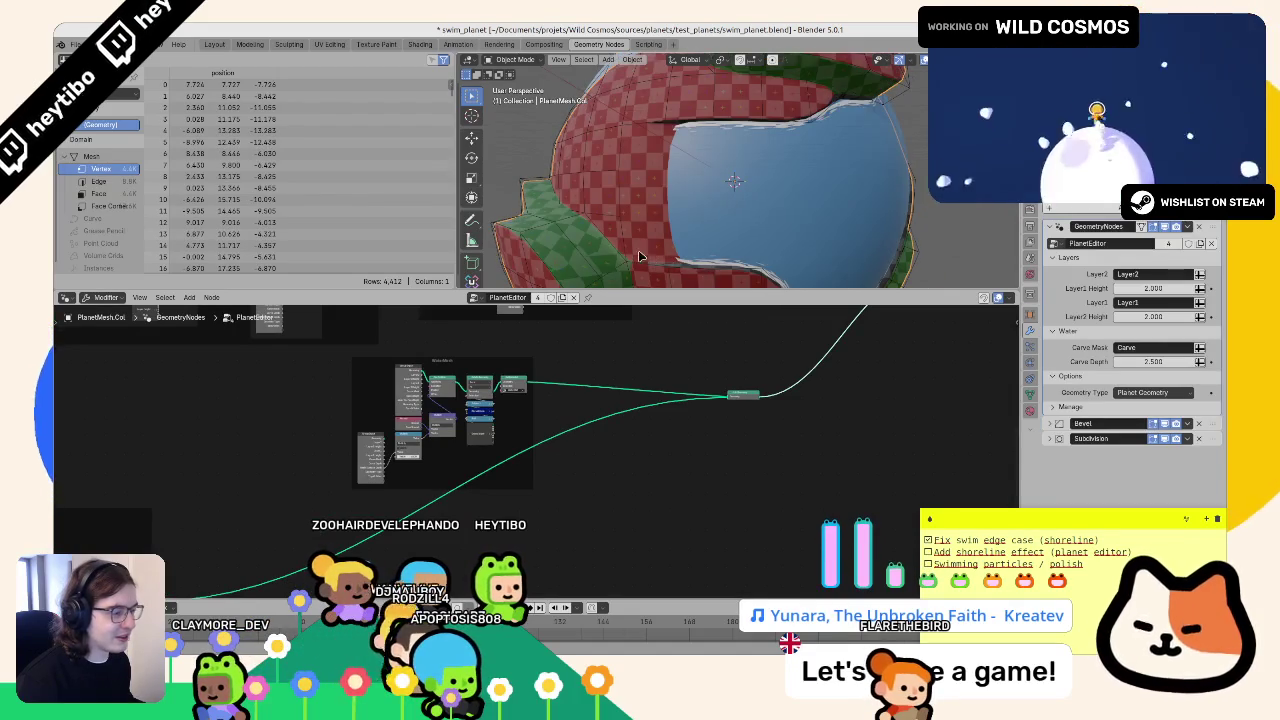
- Rename the group node to EdgeToCurve and briefly look inside the group
scroll(920, 432, "up", 8)
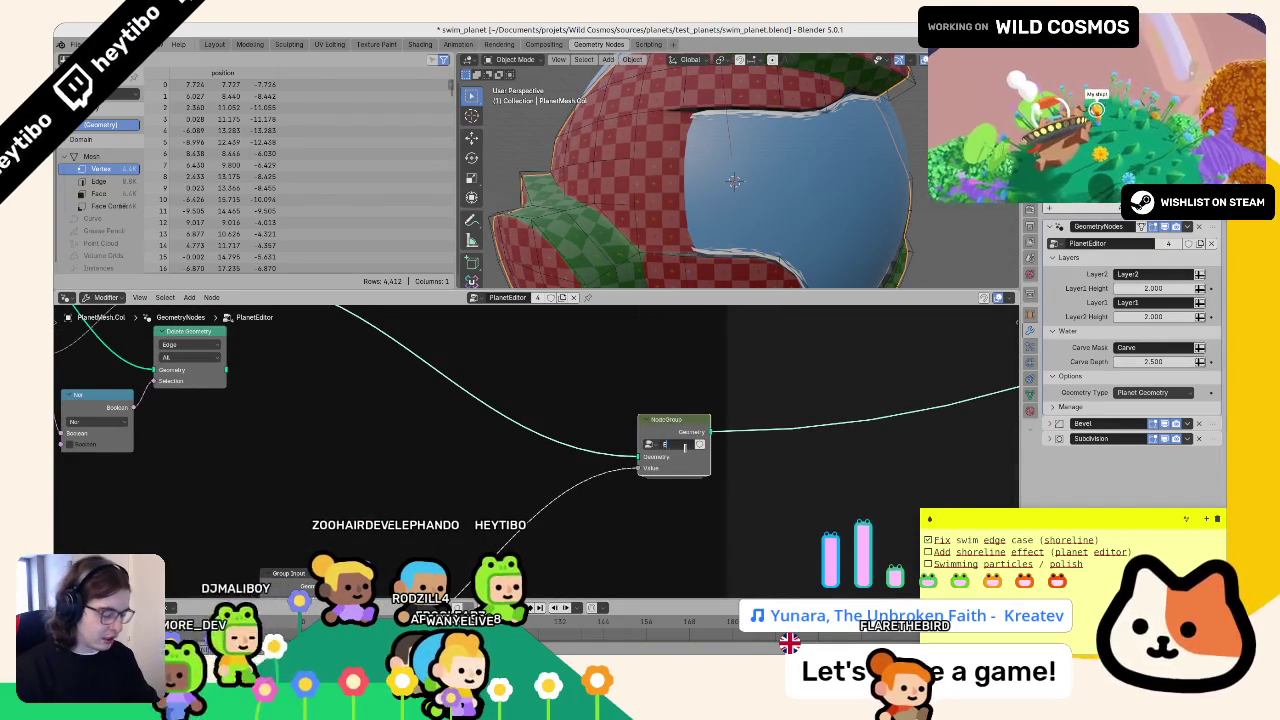
key("Return")
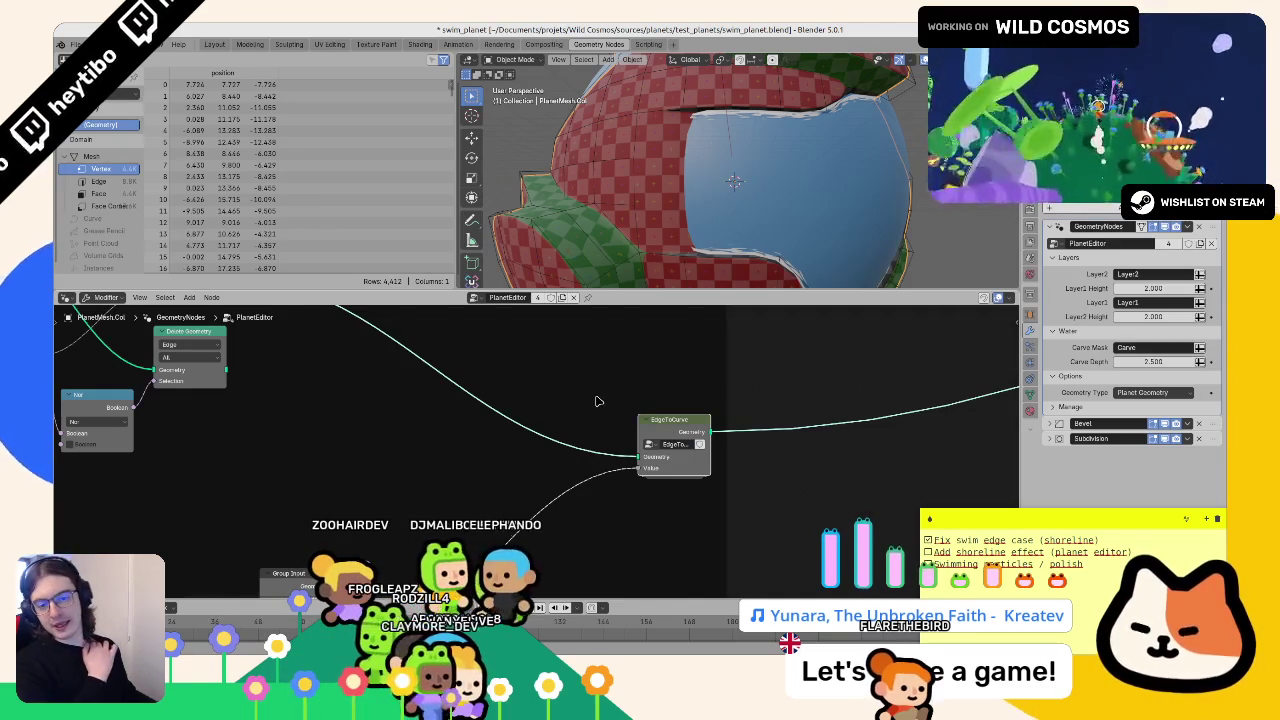
scroll(603, 401, "down", 3)
scroll(811, 491, "up", 4)
scroll(617, 546, "down", 3)
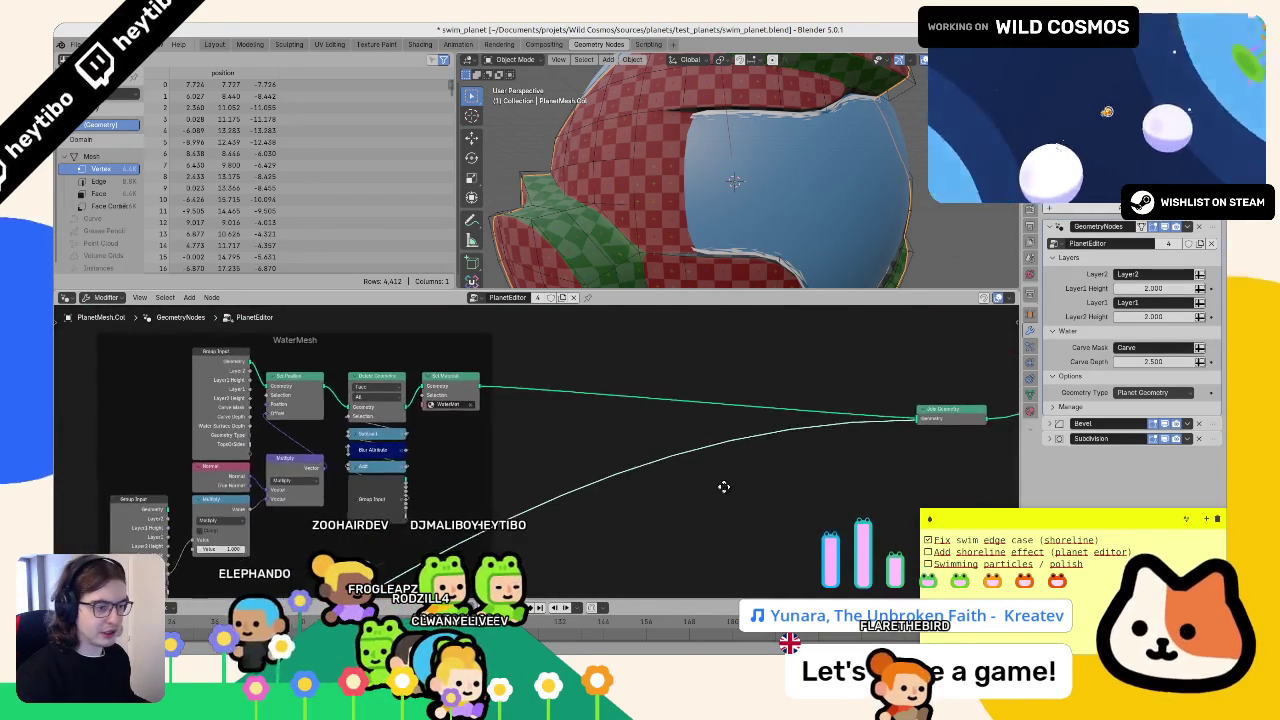
scroll(371, 443, "up", 3)
key("Tab")
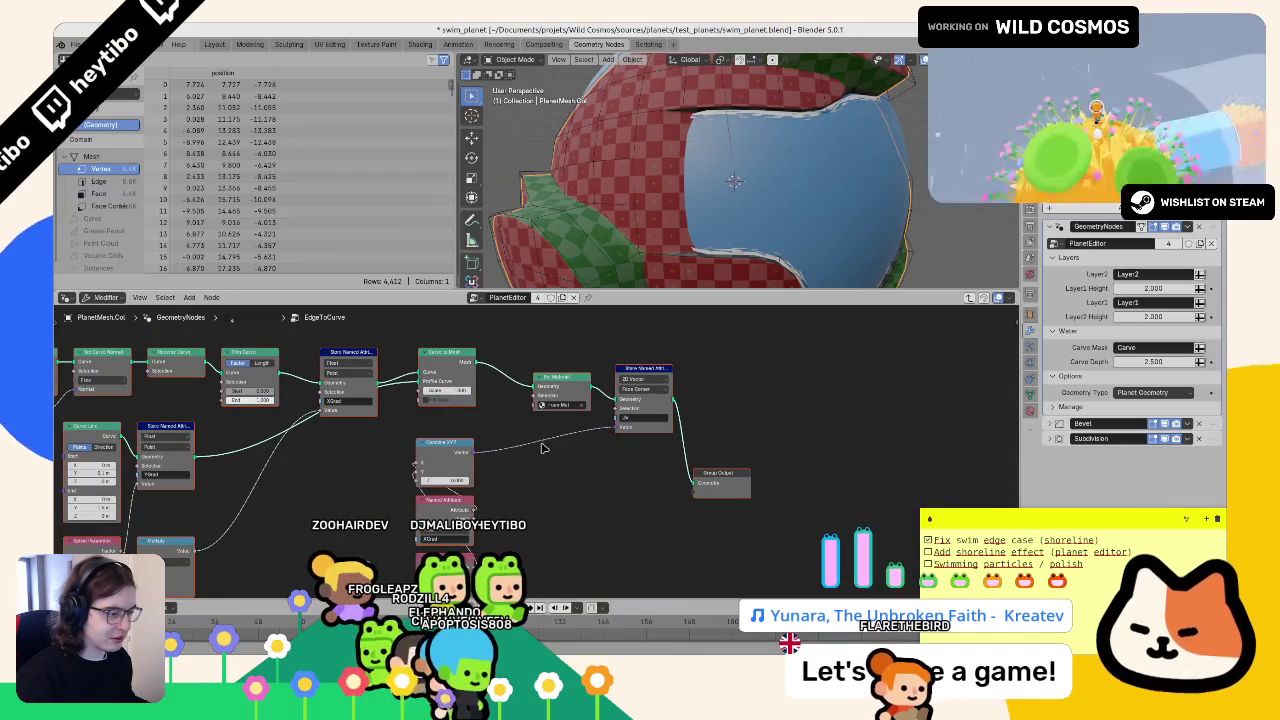
key("Tab")
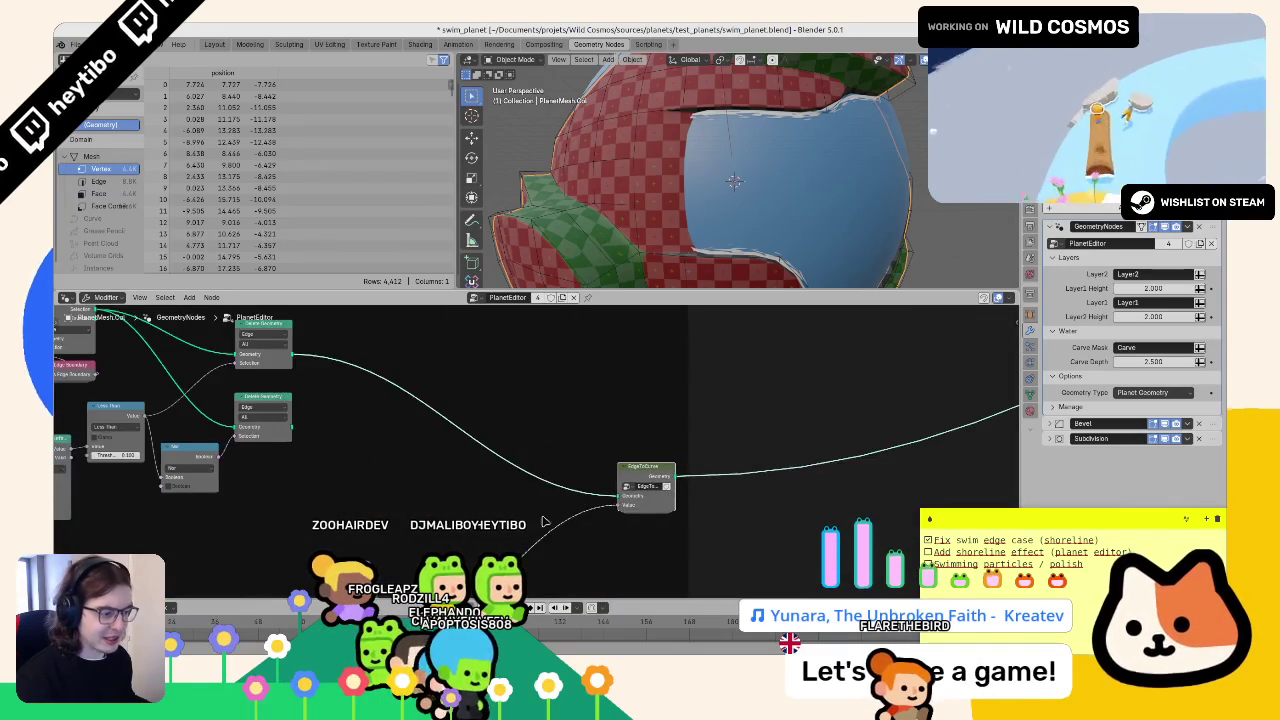
- Set the EdgeToCurve Value to 0.005 to reveal a white shoreline, and move the node up
left_click(672, 482)
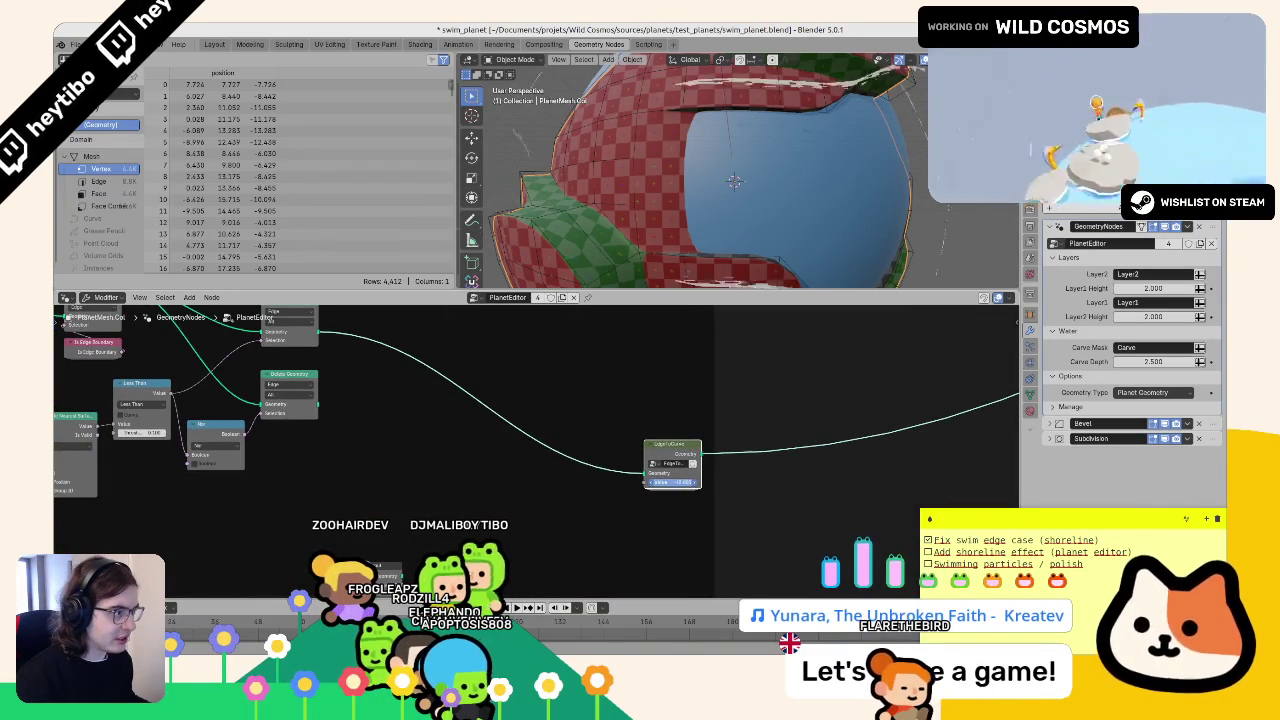
type("0.005")
key("Return")
mouse_move(662, 453)
left_mouse_down()
mouse_move(651, 461)
mouse_move(691, 426)
mouse_move(686, 380)
mouse_move(667, 360)
left_mouse_up()
- Duplicate EdgeToCurve, wire Delete Geometry into the copy, and move both into the Shore Generator frame
key("shift+d")
left_click(665, 450)
mouse_move(318, 404)
left_mouse_down()
mouse_move(557, 471)
mouse_move(636, 477)
mouse_move(470, 575)
mouse_move(437, 549)
left_mouse_up()
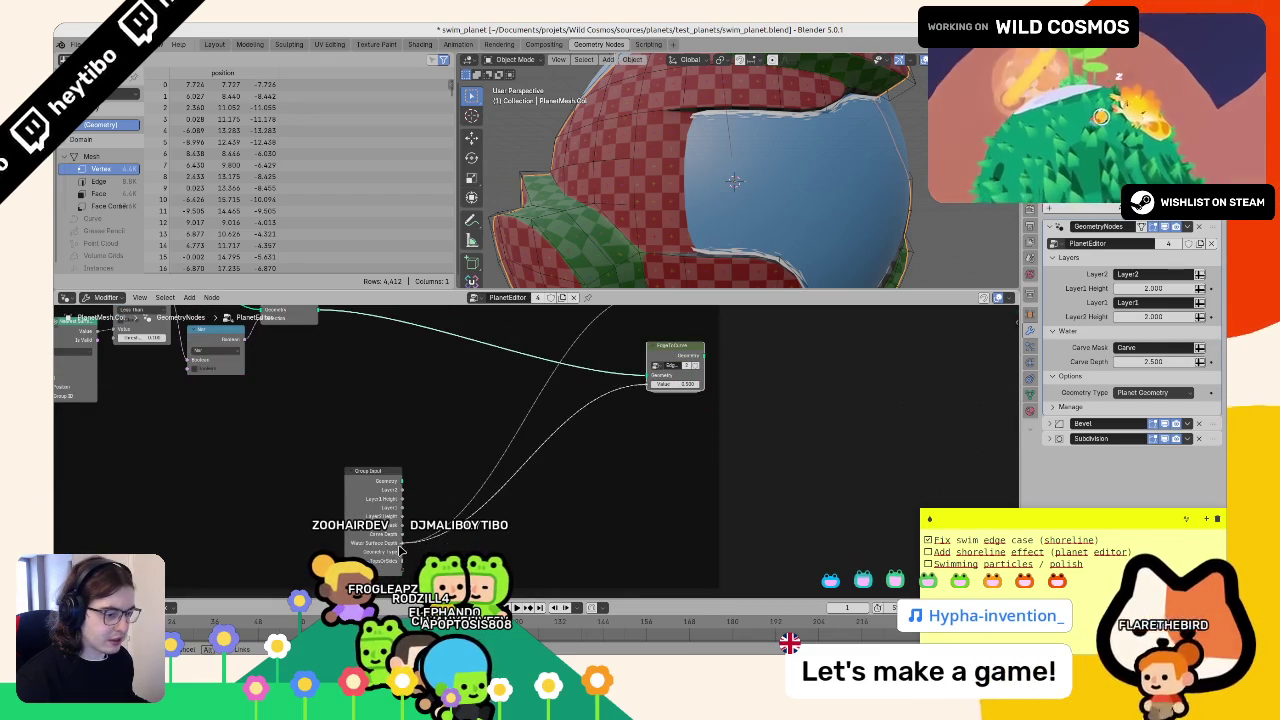
key("g")
scroll(662, 455, "down", 2)
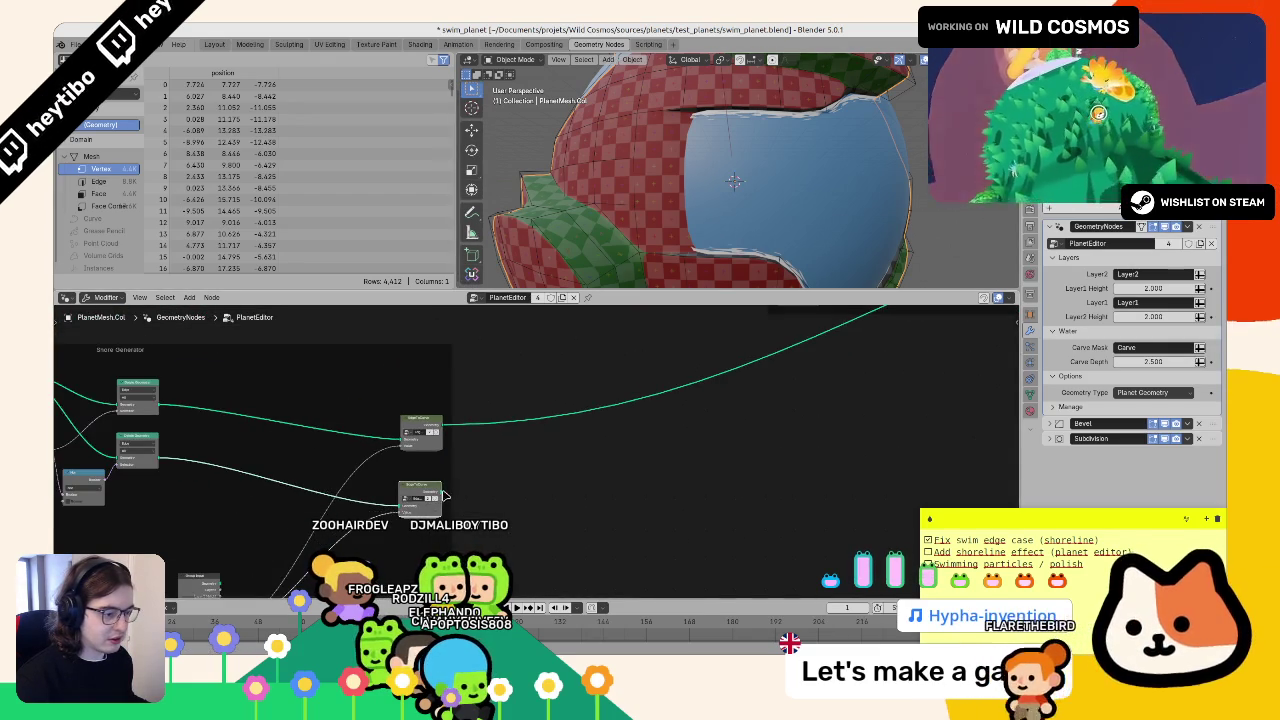
left_click(1012, 308)
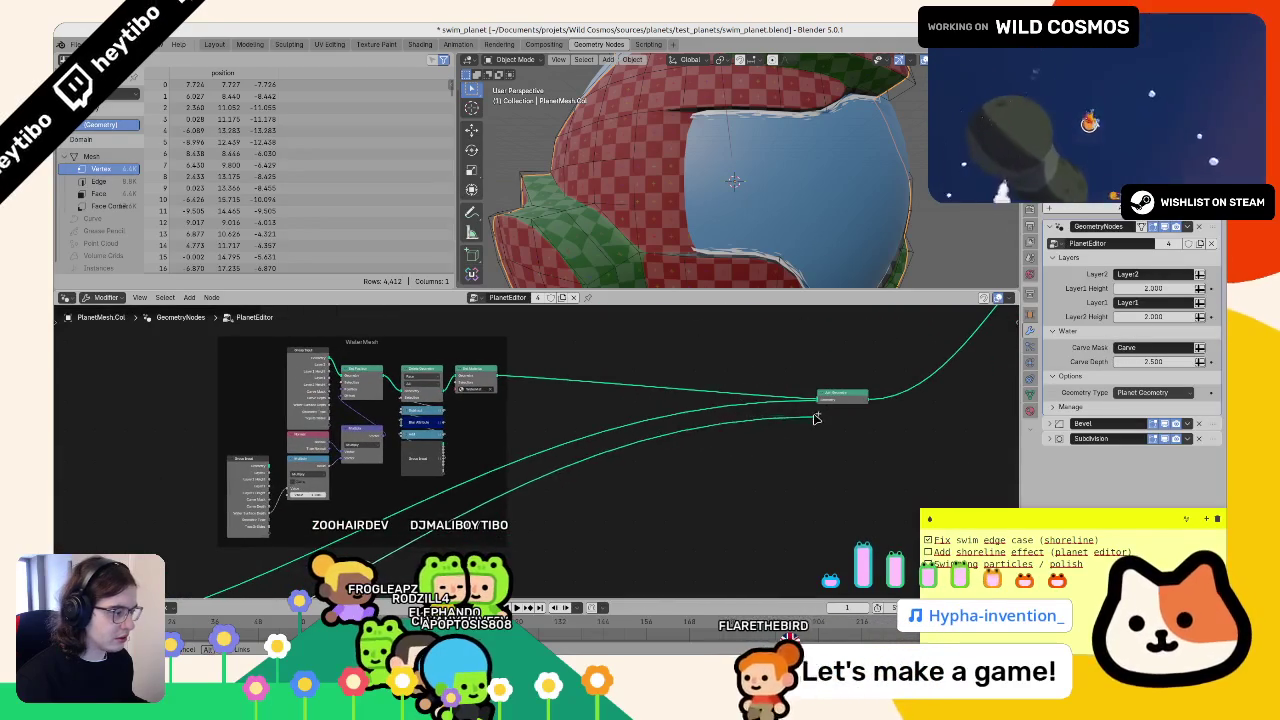
key("Escape")
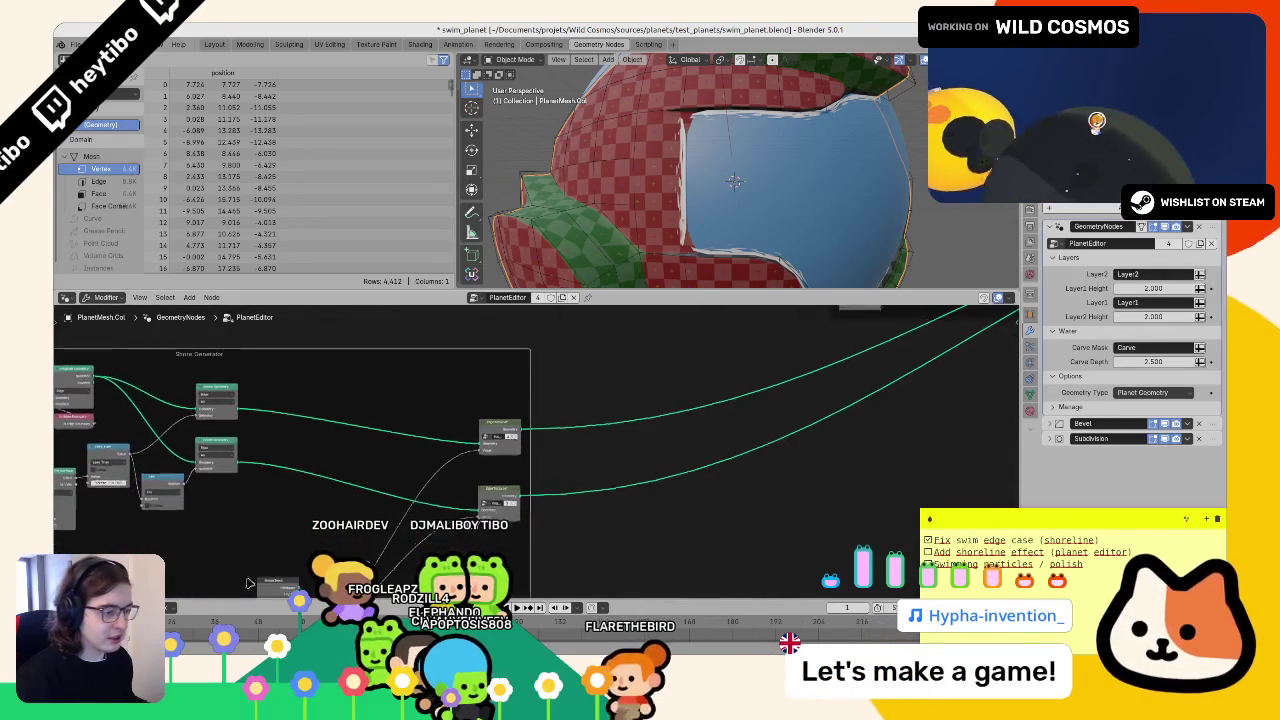
key("Tab")
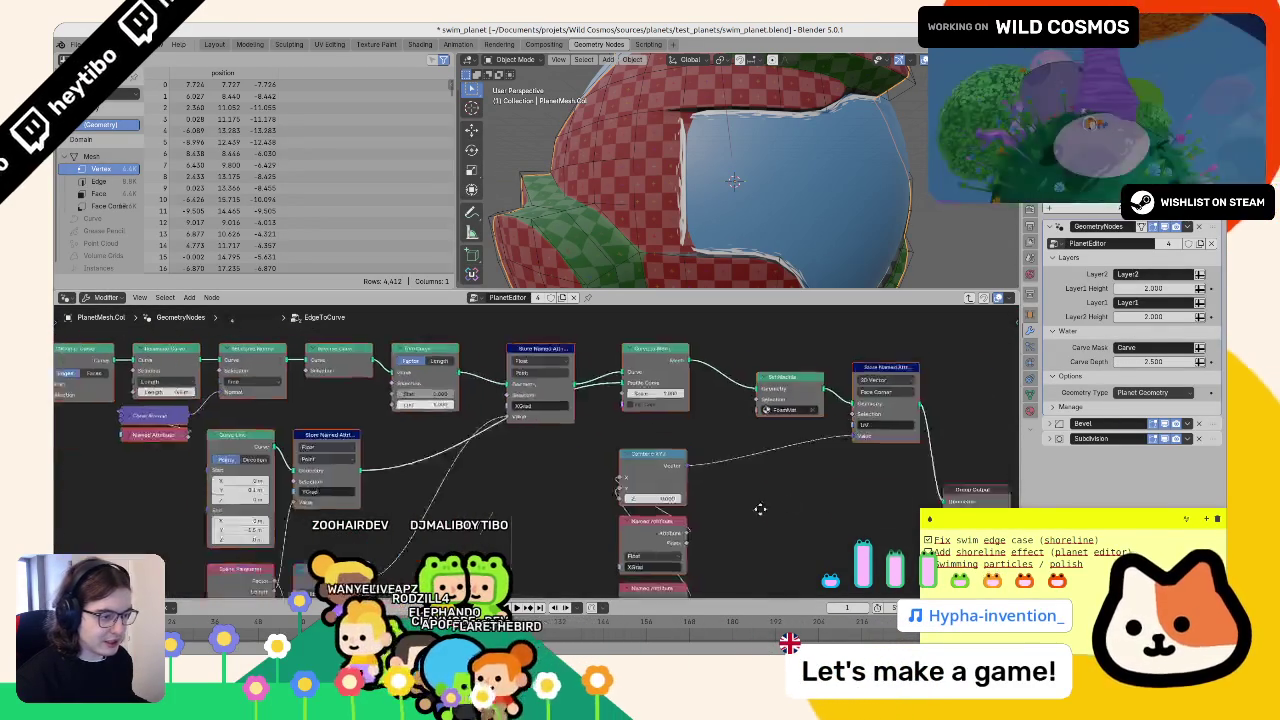
left_click_drag(773, 511, 586, 498)
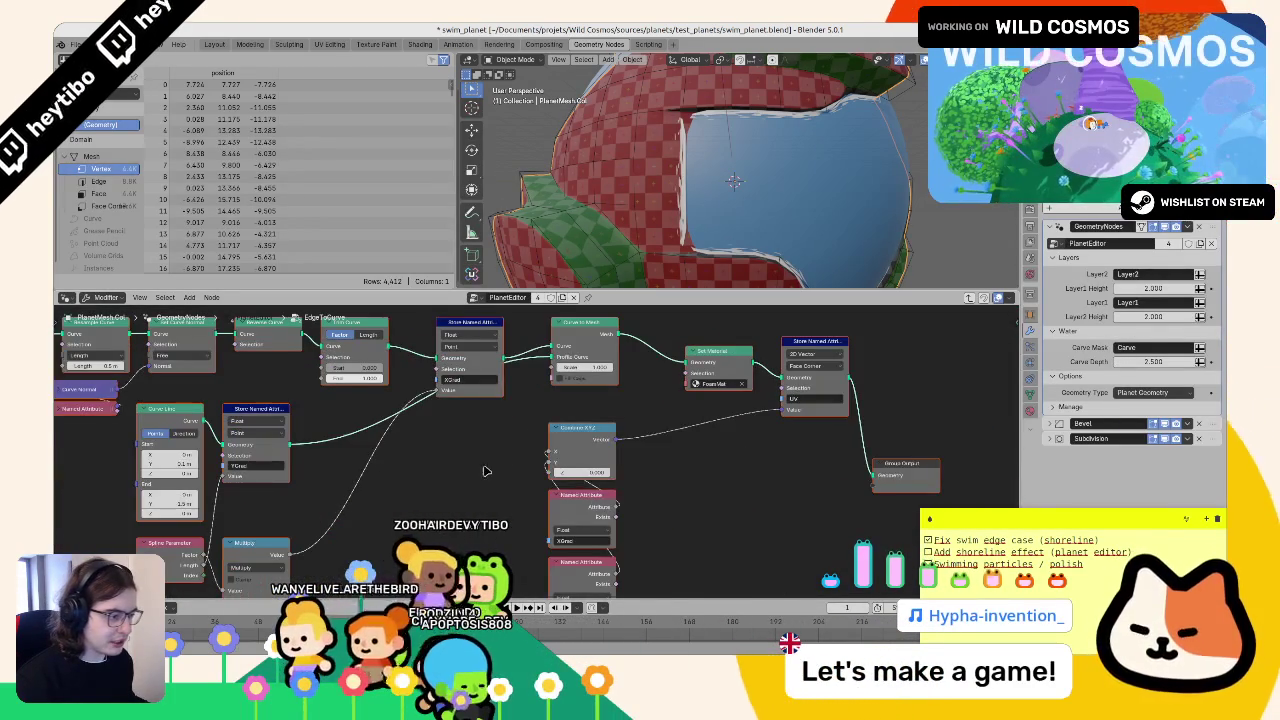
left_click_drag(486, 470, 613, 543)
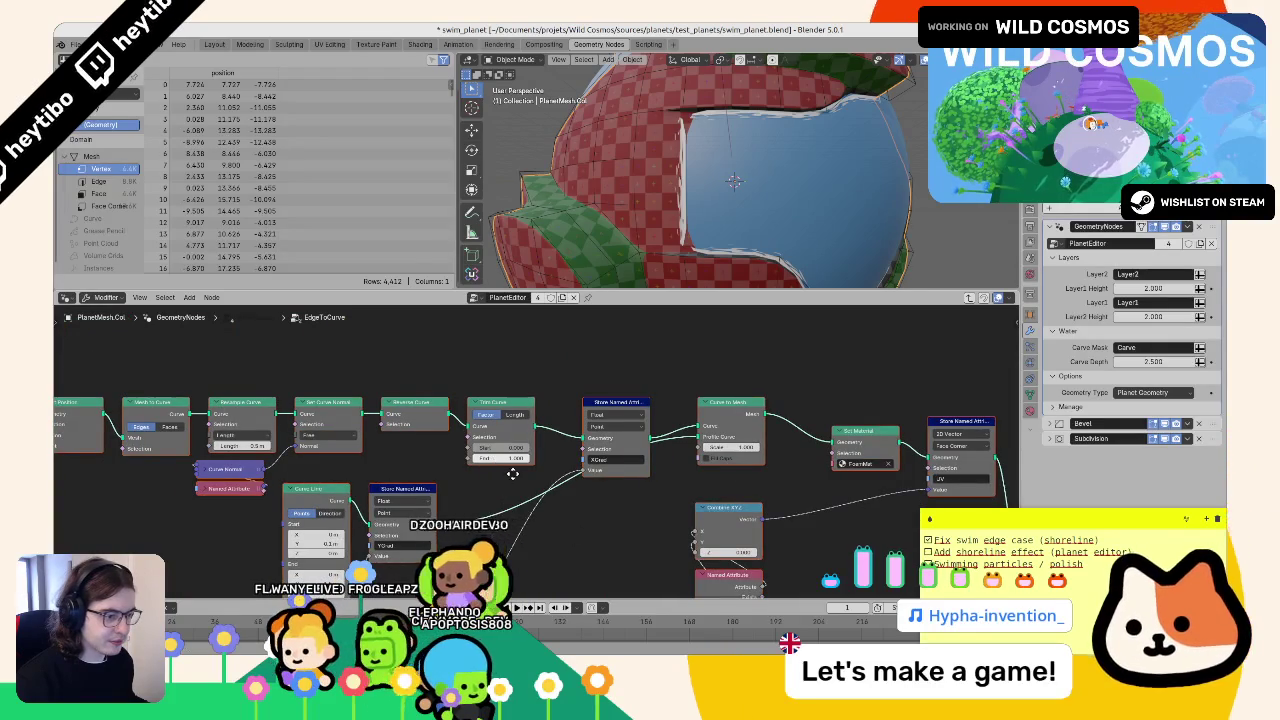
left_click_drag(481, 490, 610, 435)
left_click_drag(479, 492, 520, 492)
key("Escape")
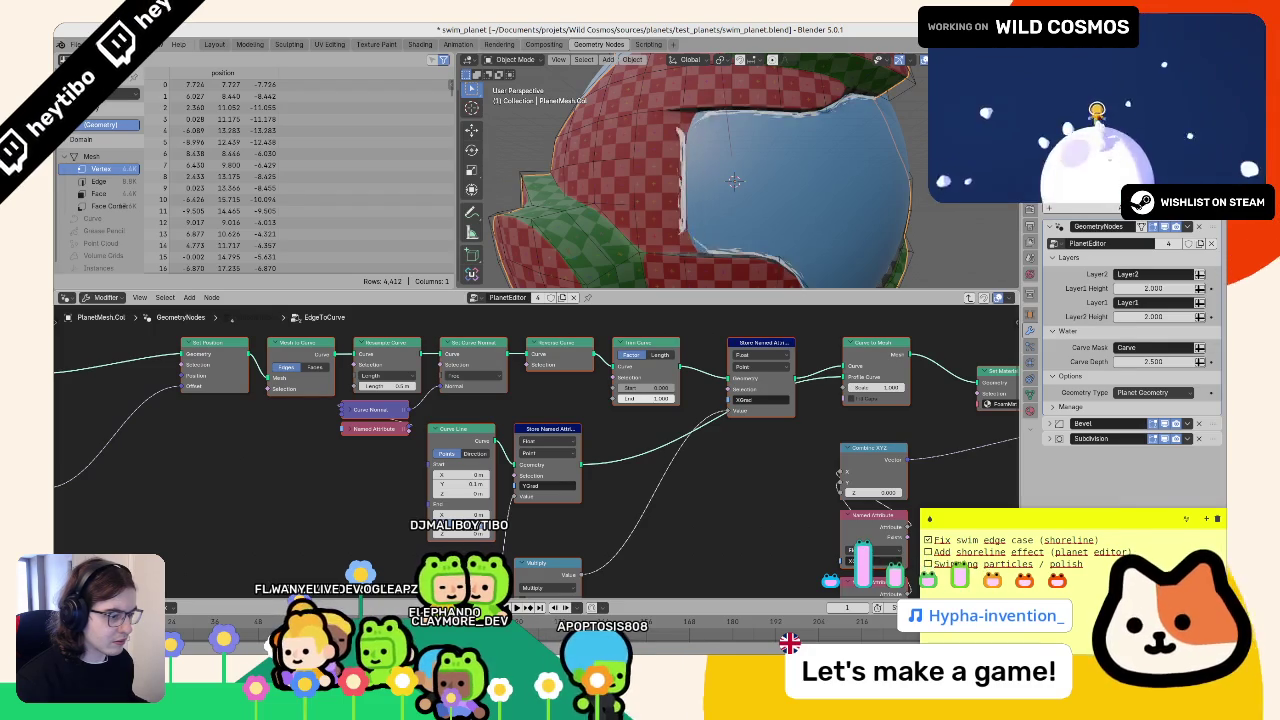
left_click_drag(451, 483, 378, 483)
key("Escape")
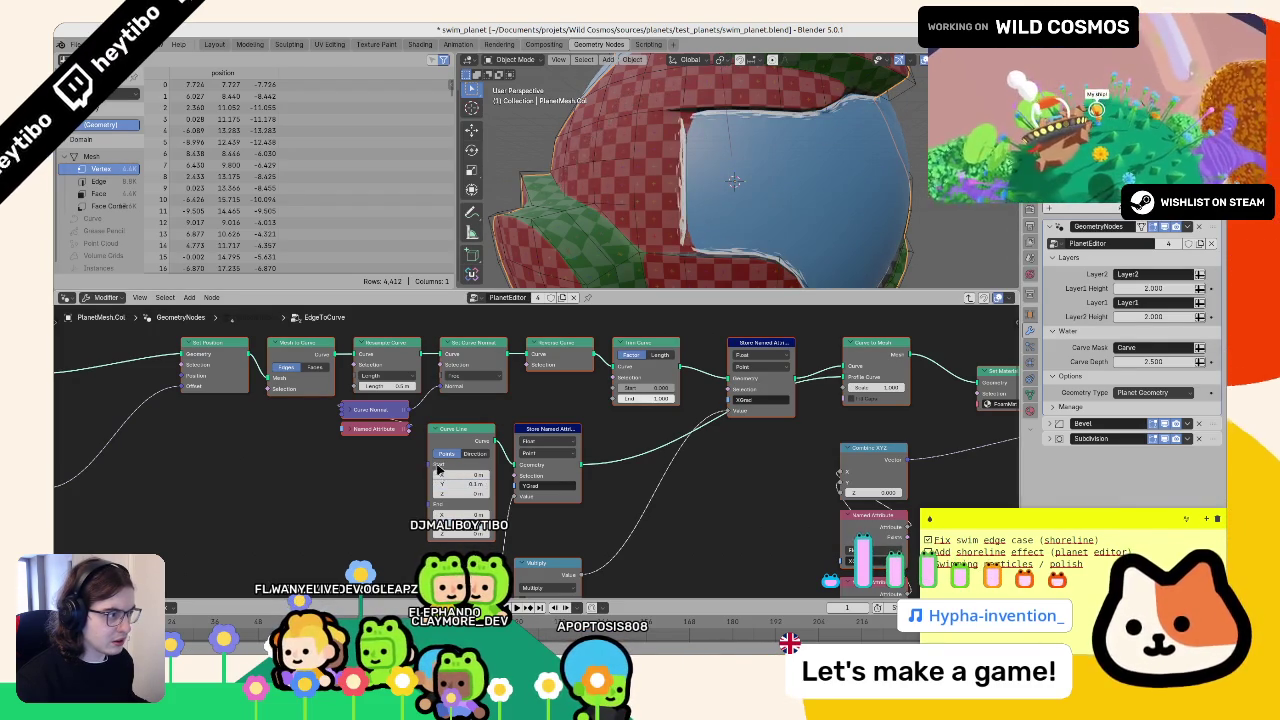
mouse_move(598, 172)
left_mouse_down()
mouse_move(645, 158)
mouse_move(570, 156)
left_mouse_up()
left_click_drag(366, 478, 448, 456)
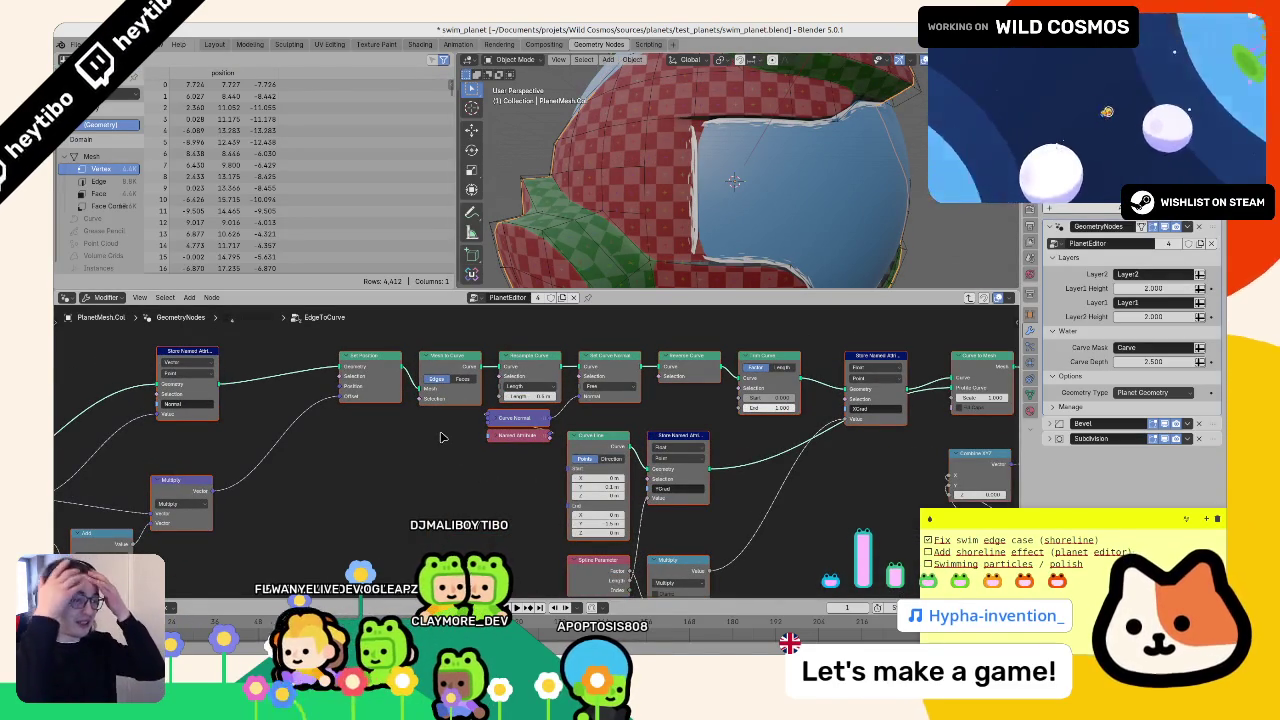
left_click_drag(442, 437, 532, 568)
key("Tab")
left_click_drag(620, 508, 720, 480)
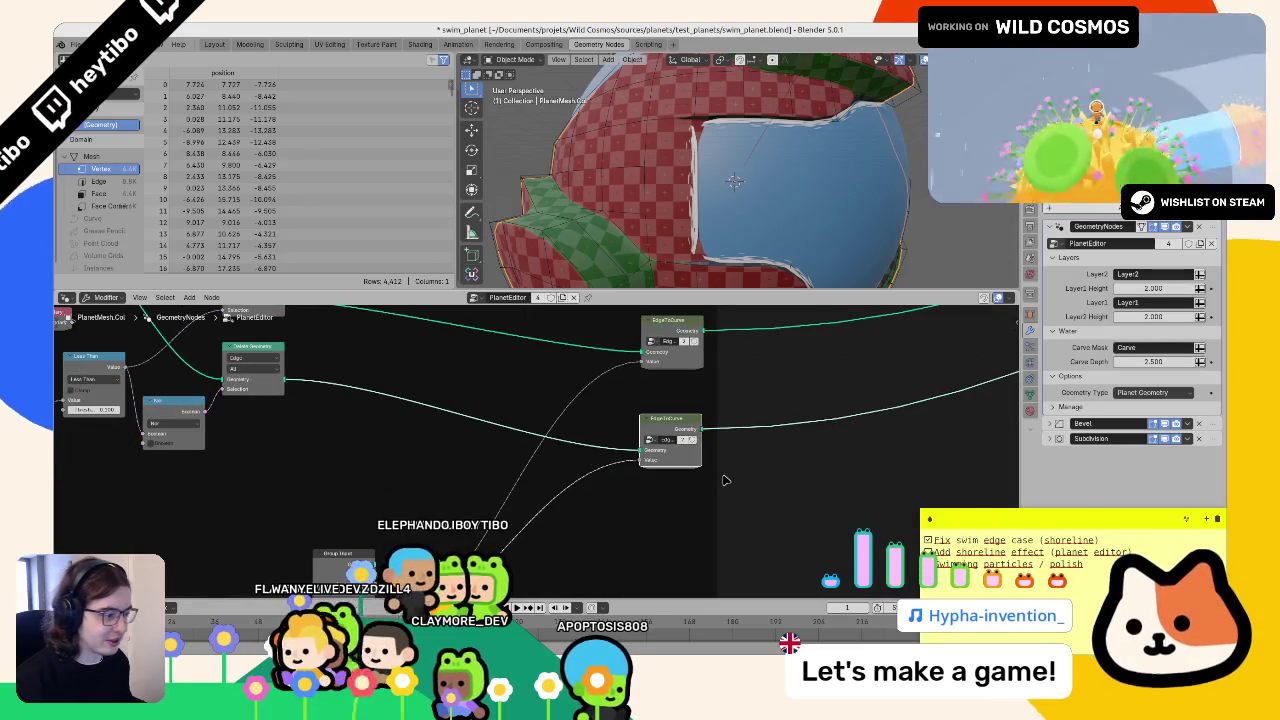
scroll(562, 452, "down", 2)
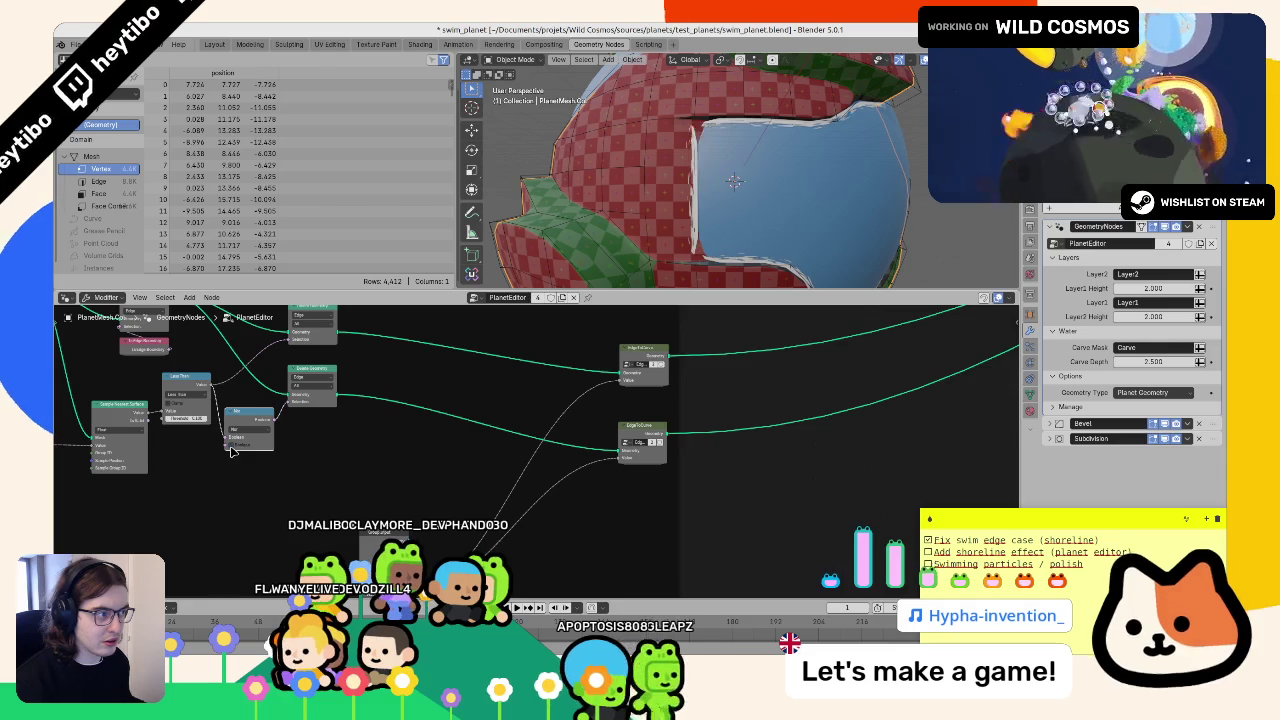
scroll(231, 452, "up", 2)
mouse_move(240, 440)
left_mouse_down()
mouse_move(340, 432)
mouse_move(356, 494)
left_mouse_up()
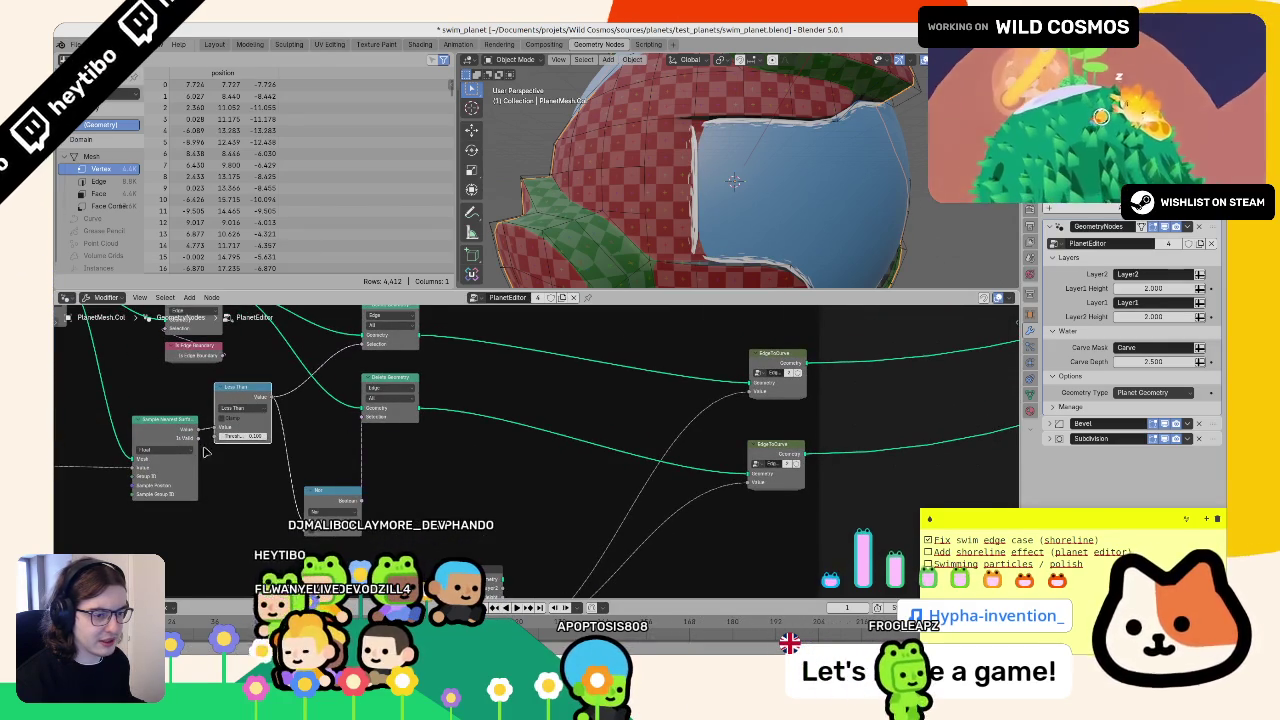
key("shift+d")
left_click(240, 473)
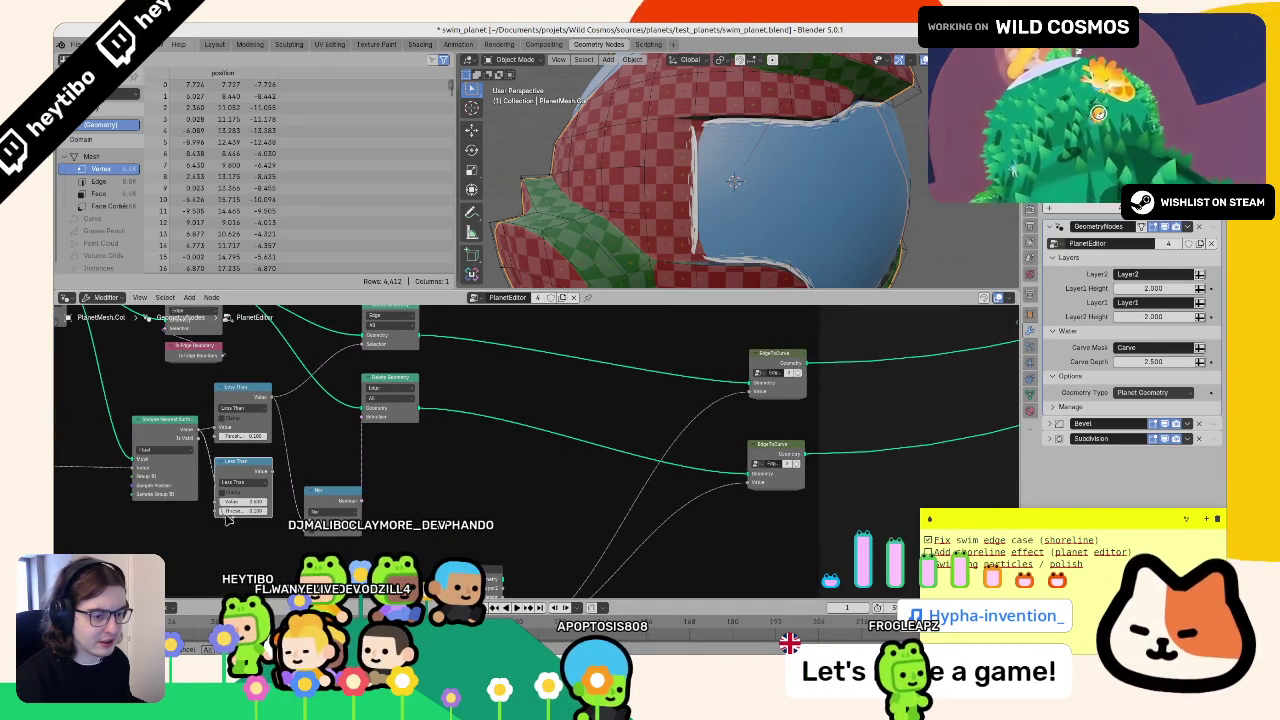
left_click(252, 484)
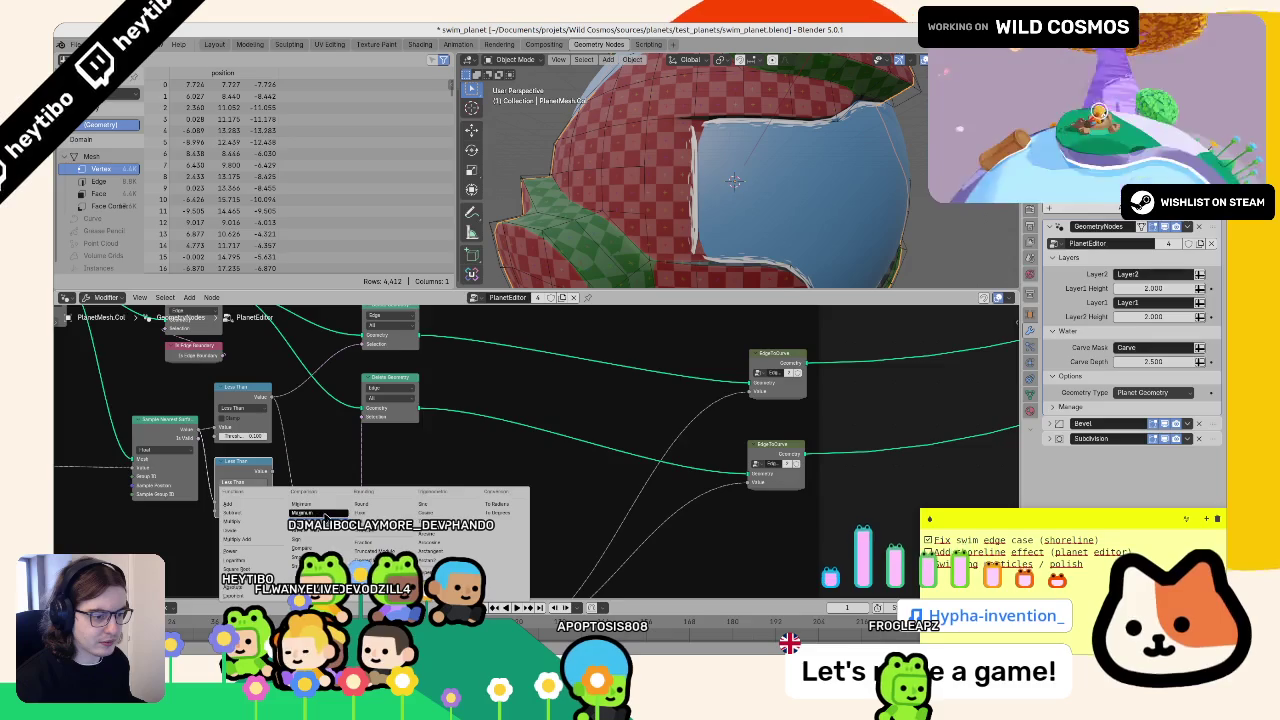
left_click(318, 531)
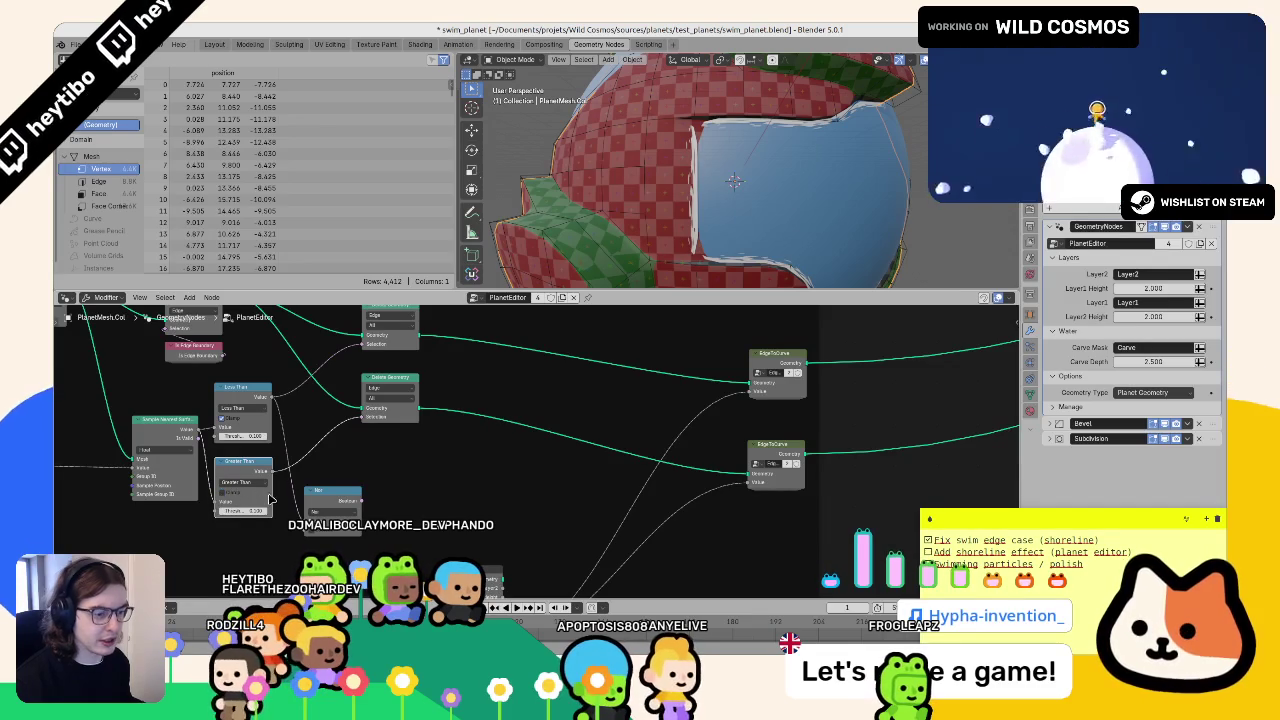
key("ctrl+z")
key("ctrl+z")
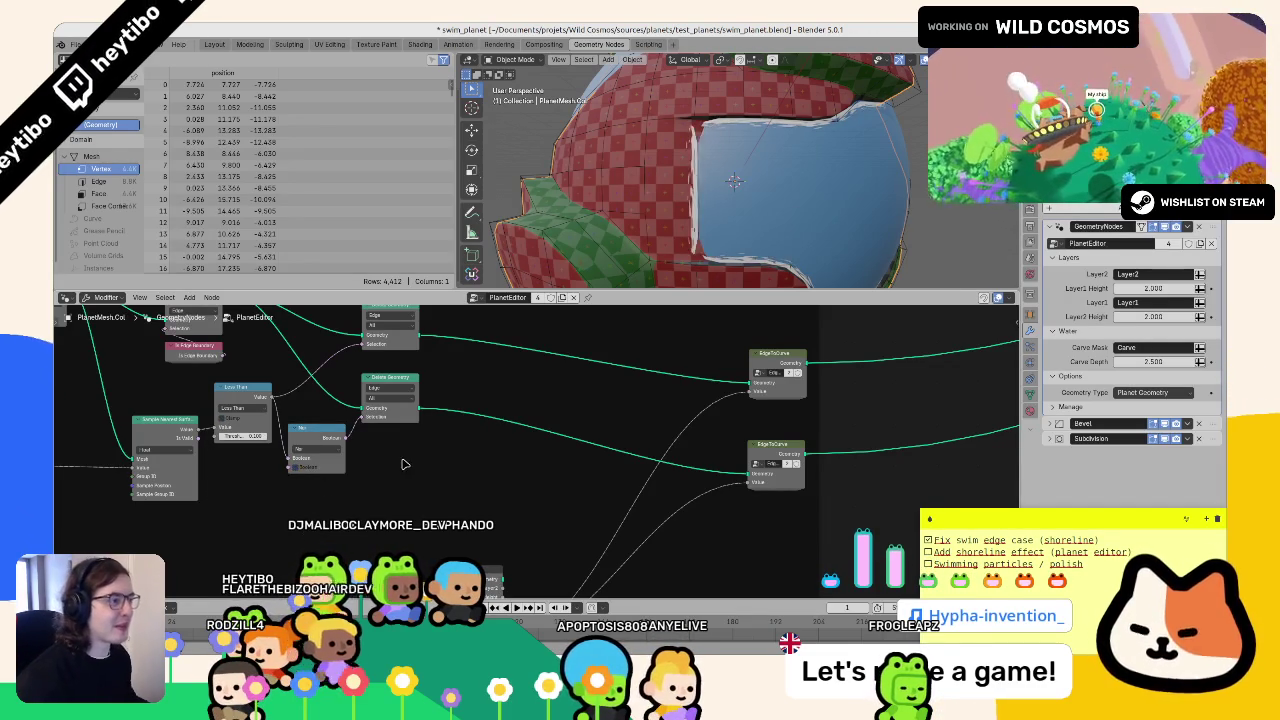
left_click_drag(790, 354, 548, 400)
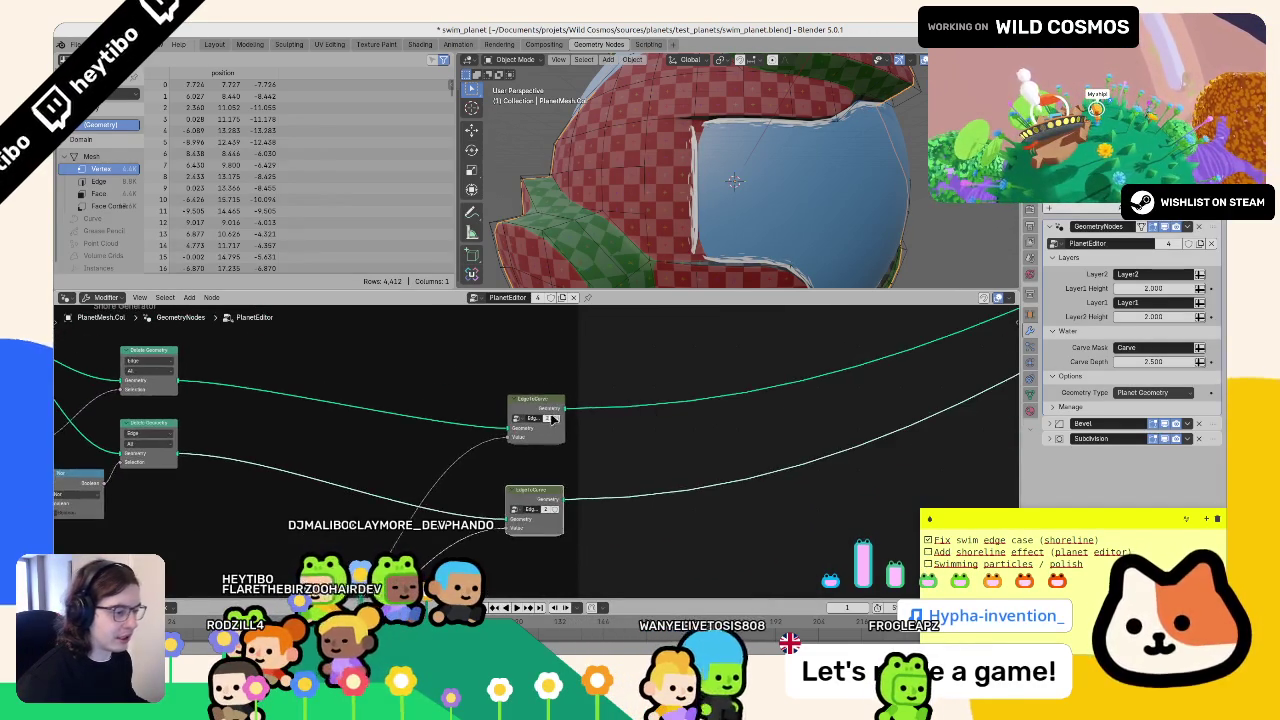
- Inside the EdgeToCurve group, pull Set Material out of the mesh chain and move Group Output up-right
key("Tab")
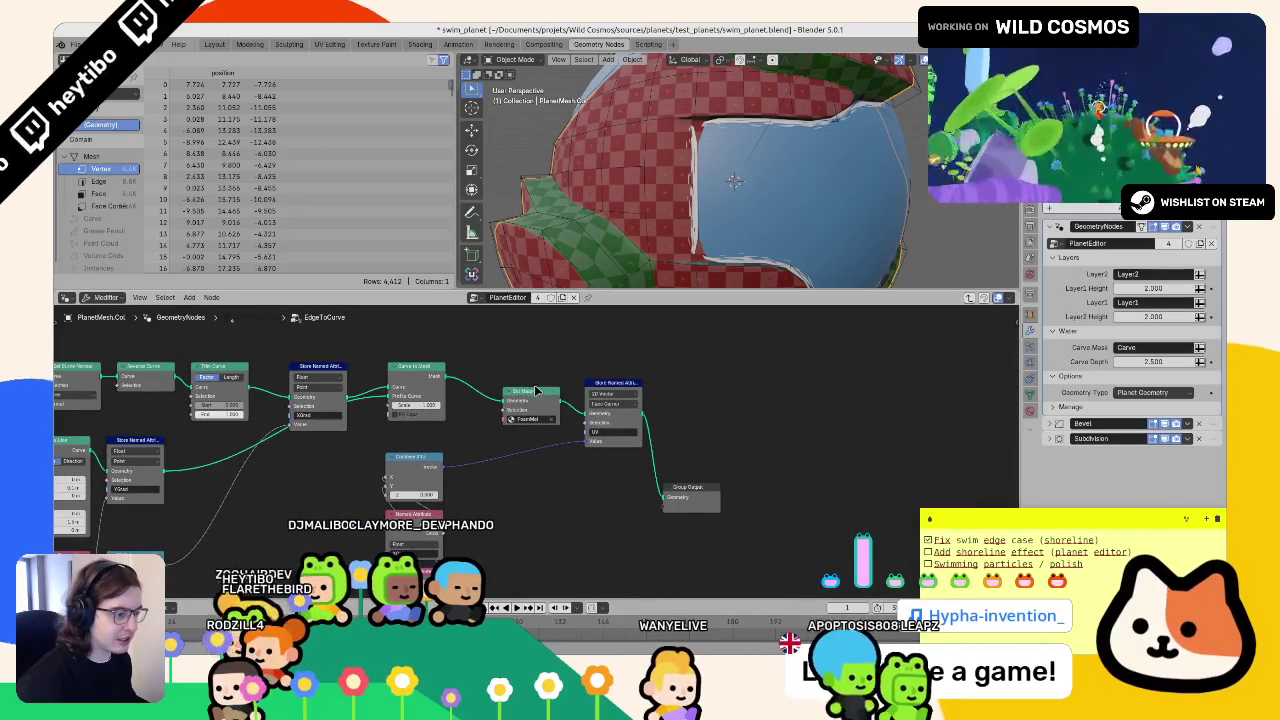
scroll(633, 388, "down", 3)
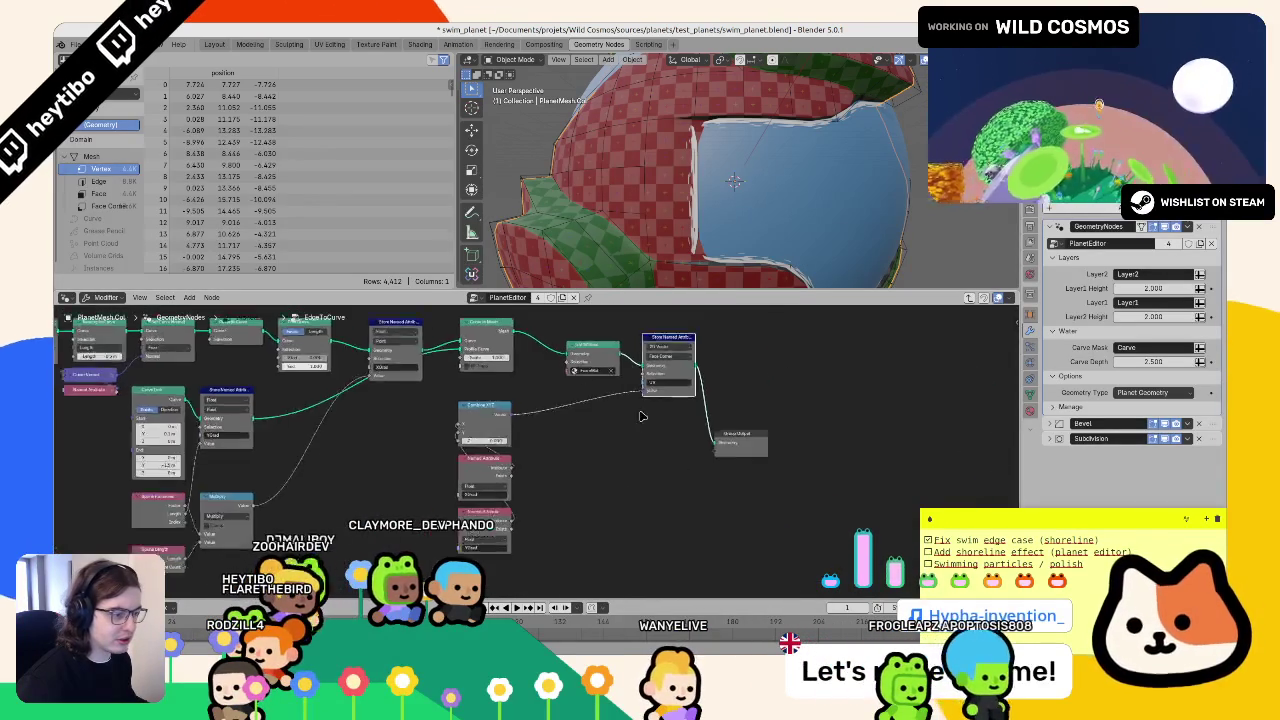
scroll(600, 420, "up", 3)
left_click_drag(590, 362, 633, 560)
left_click_drag(753, 457, 822, 428)
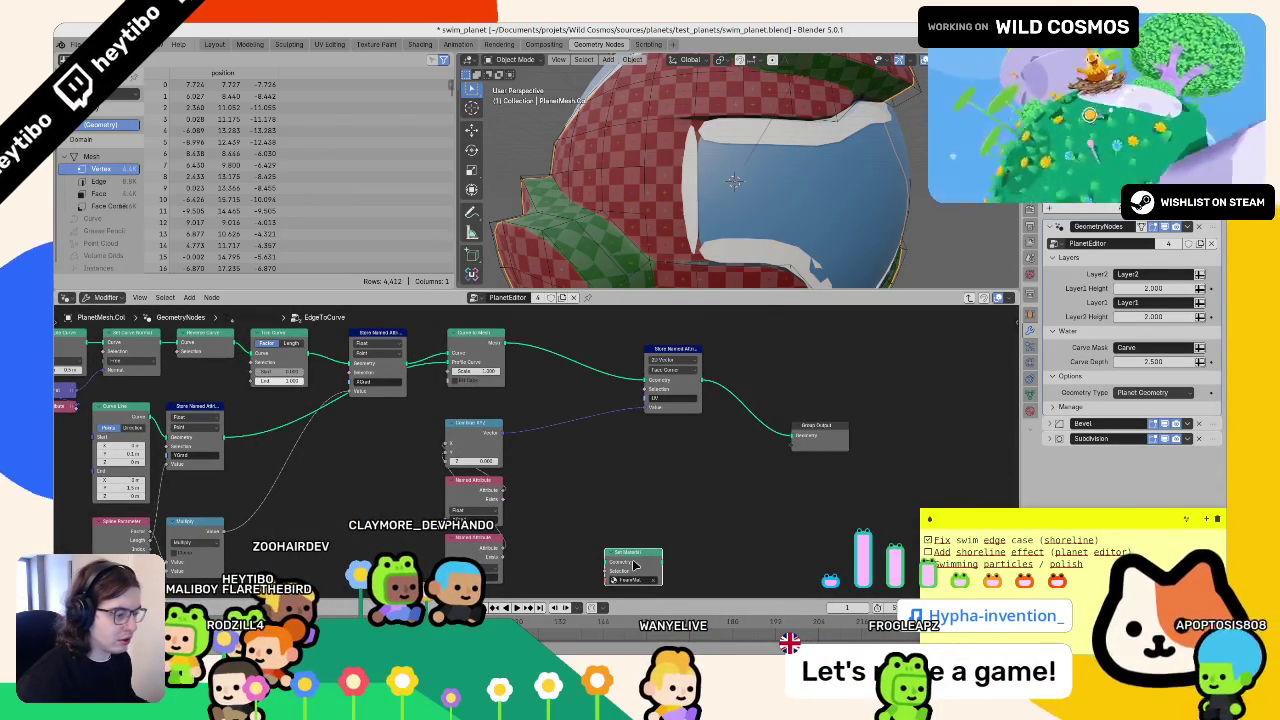
- In PlanetEditor, paste a Set Material node after the upper EdgeToCurve output
key("Tab")
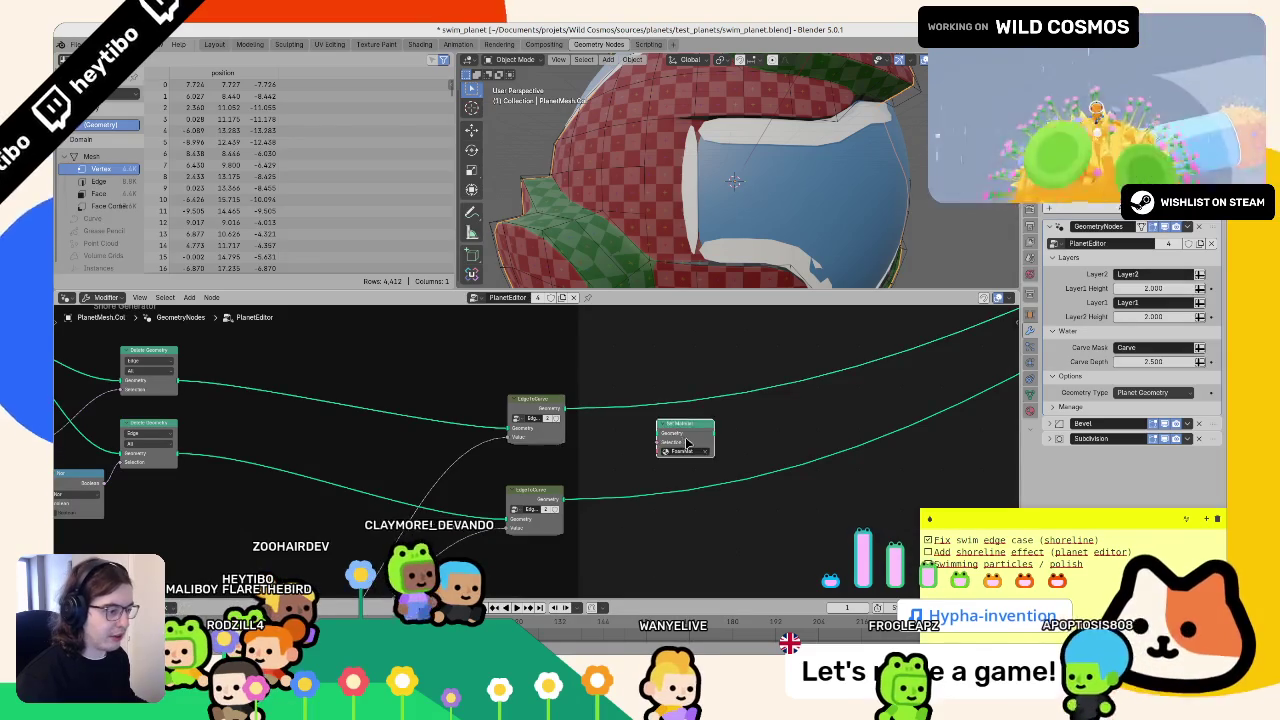
key("ctrl+v")
left_click(646, 460)
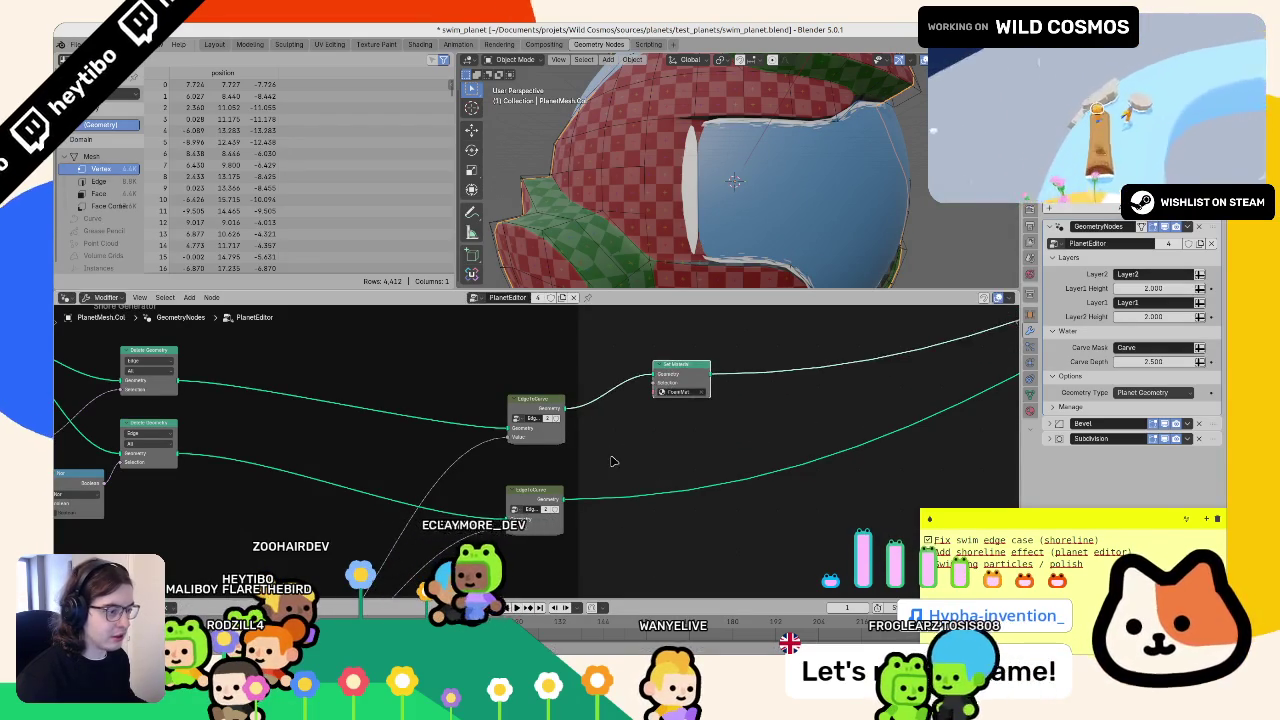
scroll(650, 450, "left", 4)
- Re-enter the EdgeToCurve group and adjust the Curve Line's start Y value
key("Tab")
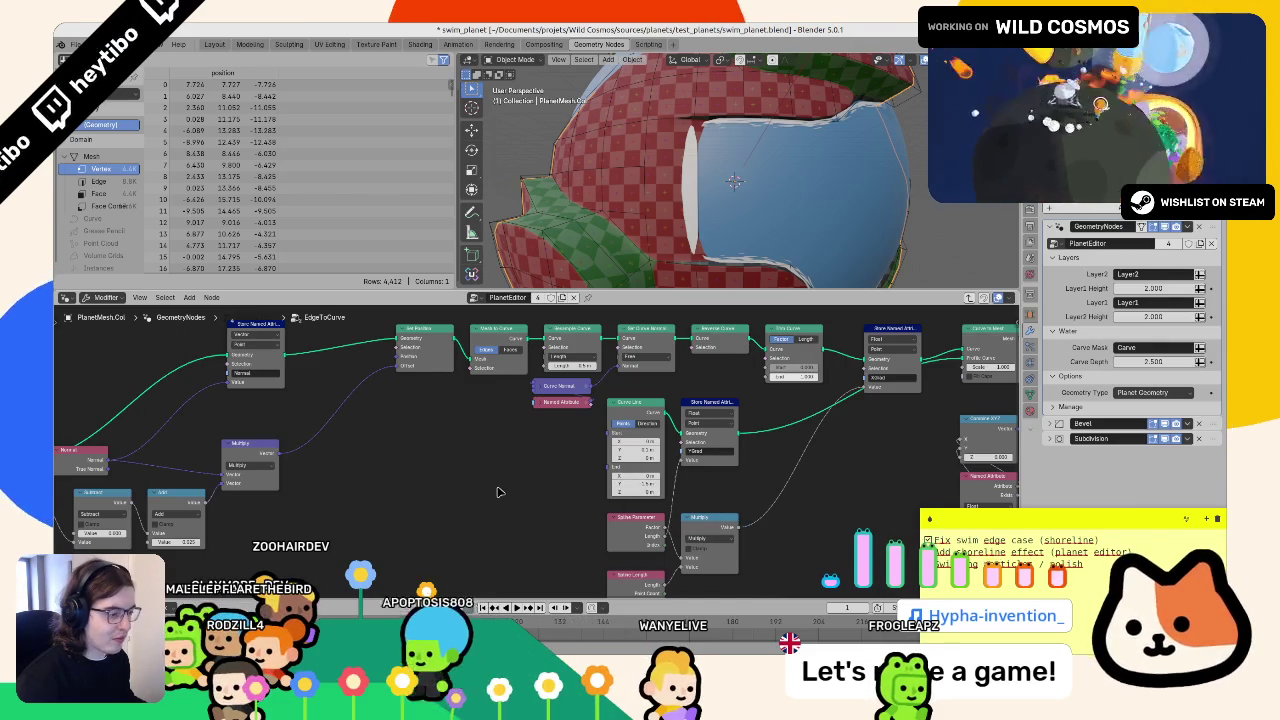
left_click(645, 450)
mouse_move(645, 450)
left_mouse_down()
mouse_move(390, 503)
mouse_move(651, 487)
left_mouse_up()
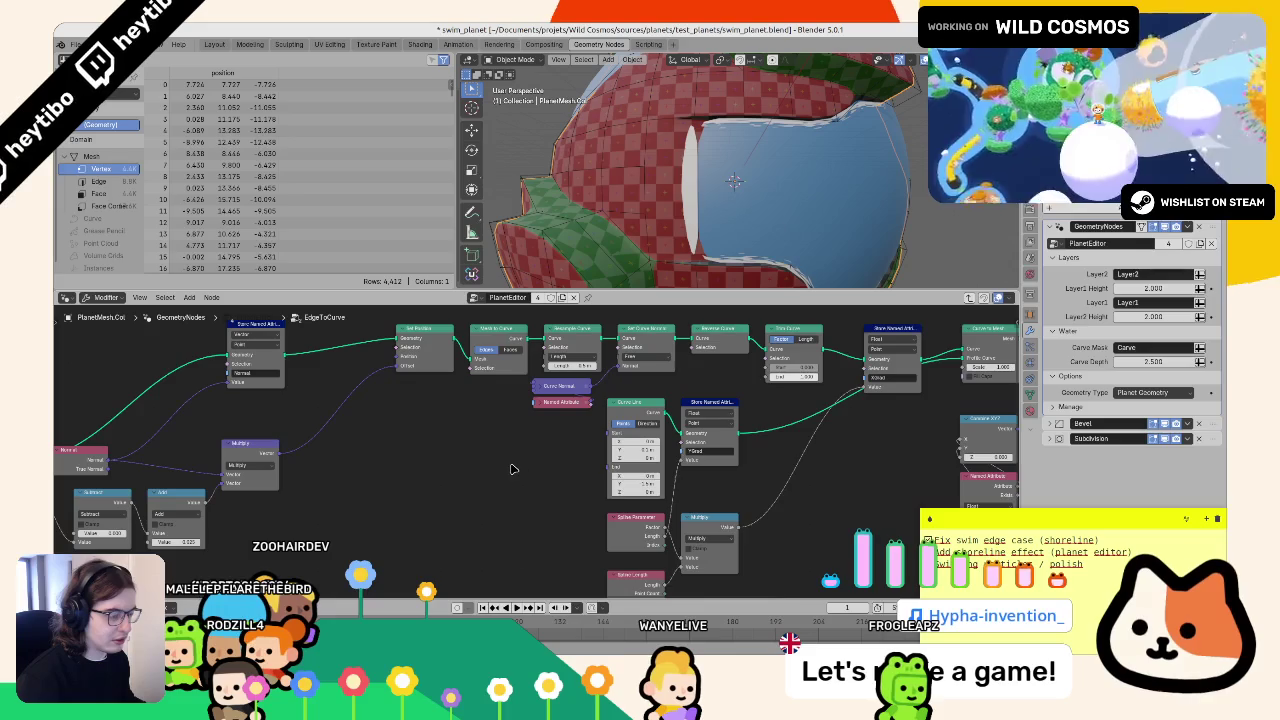
- Dismiss the node search and move the Group Input node further left
key("F3")
key("Escape")
key("F3")
type("sta")
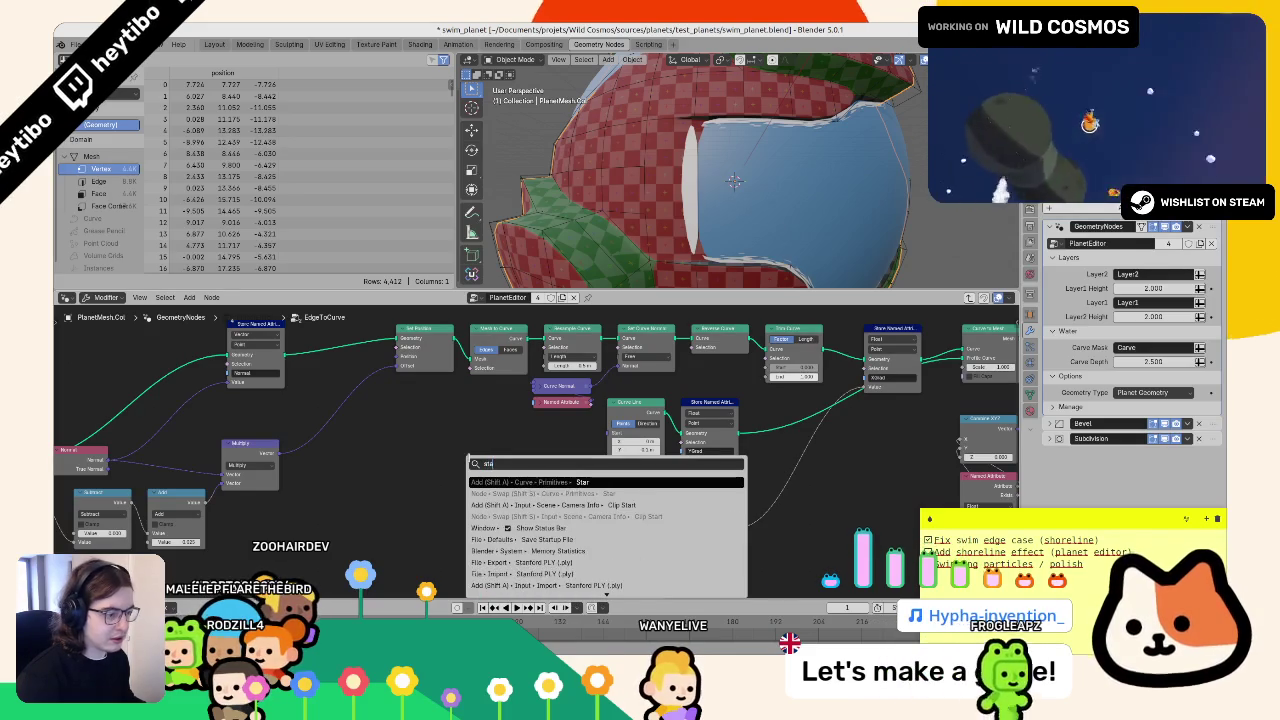
key("Escape")
scroll(381, 406, "left", 5)
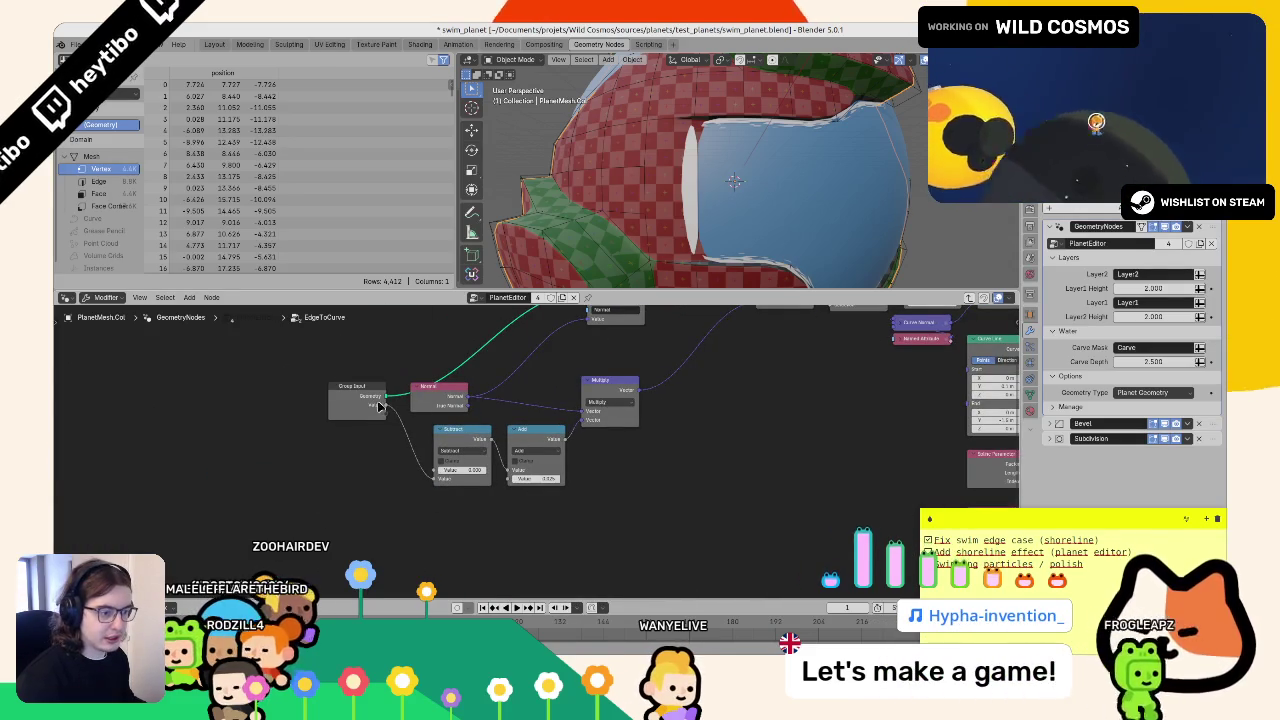
left_click_drag(860, 430, 532, 453)
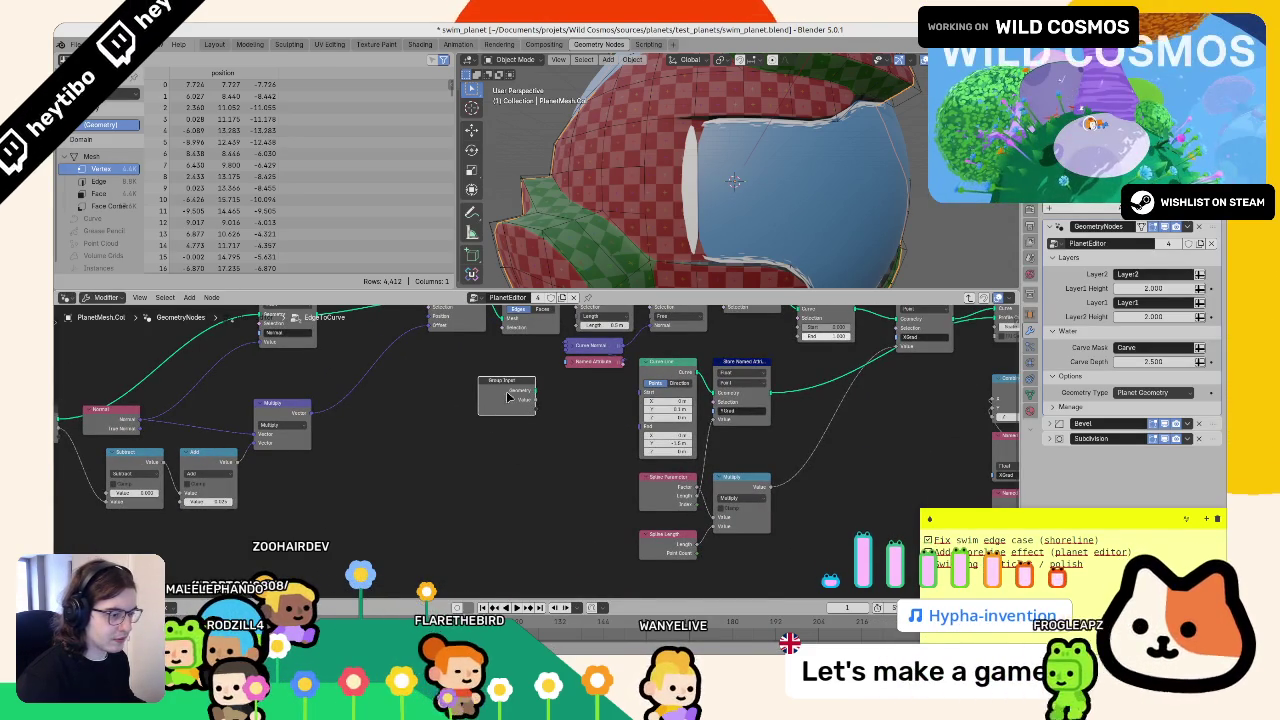
left_click_drag(507, 397, 395, 410)
- Add a Combine XYZ node and place a second copy below the first
key("F3")
type("co")
key("Return")
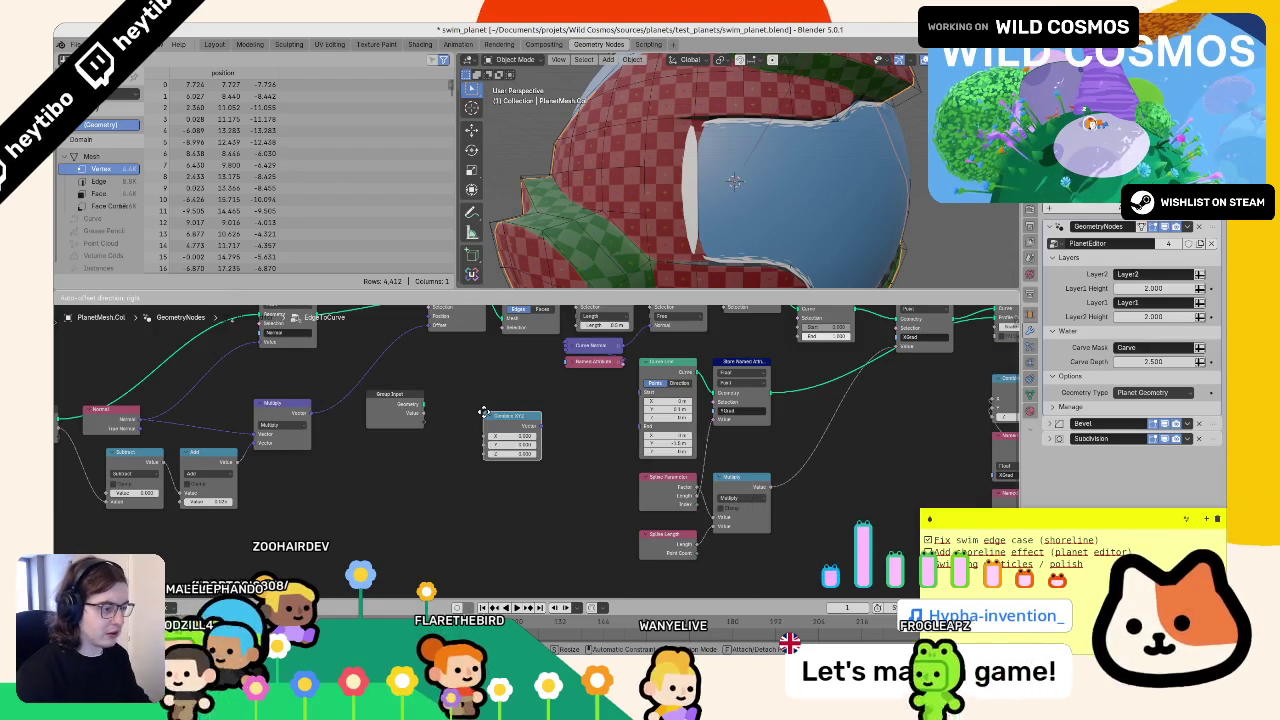
left_click(556, 392)
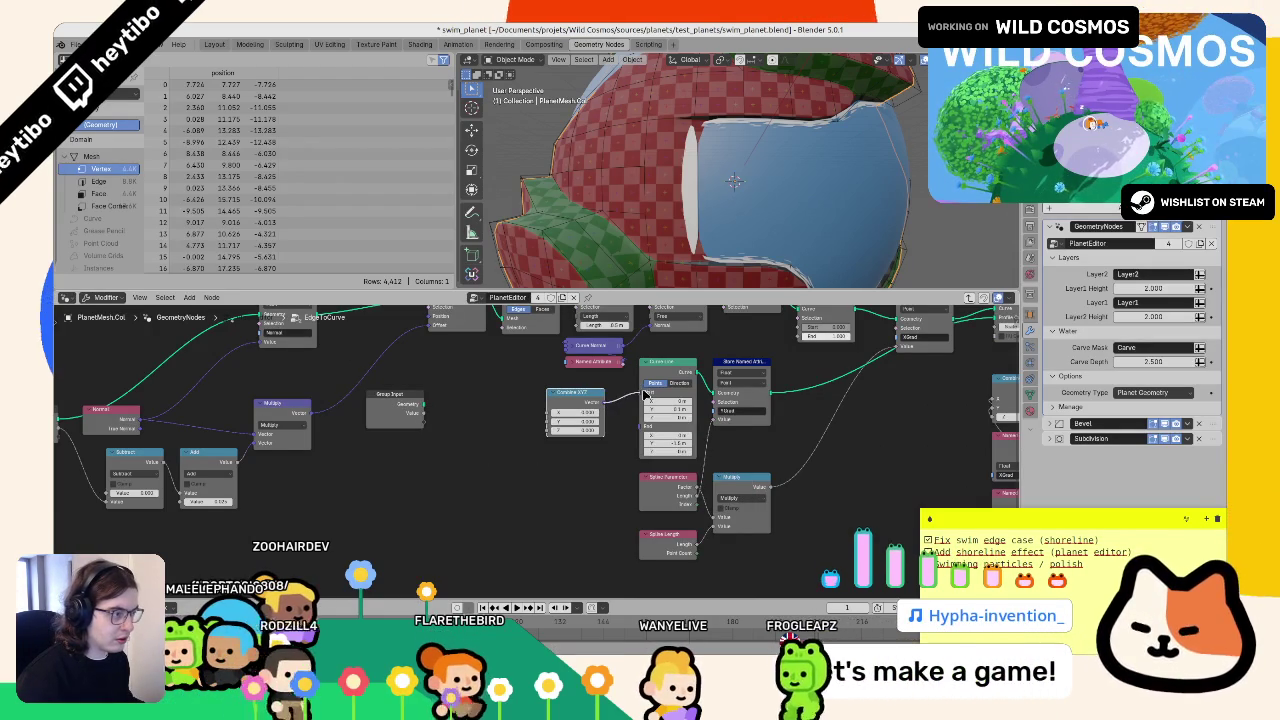
key("shift+d")
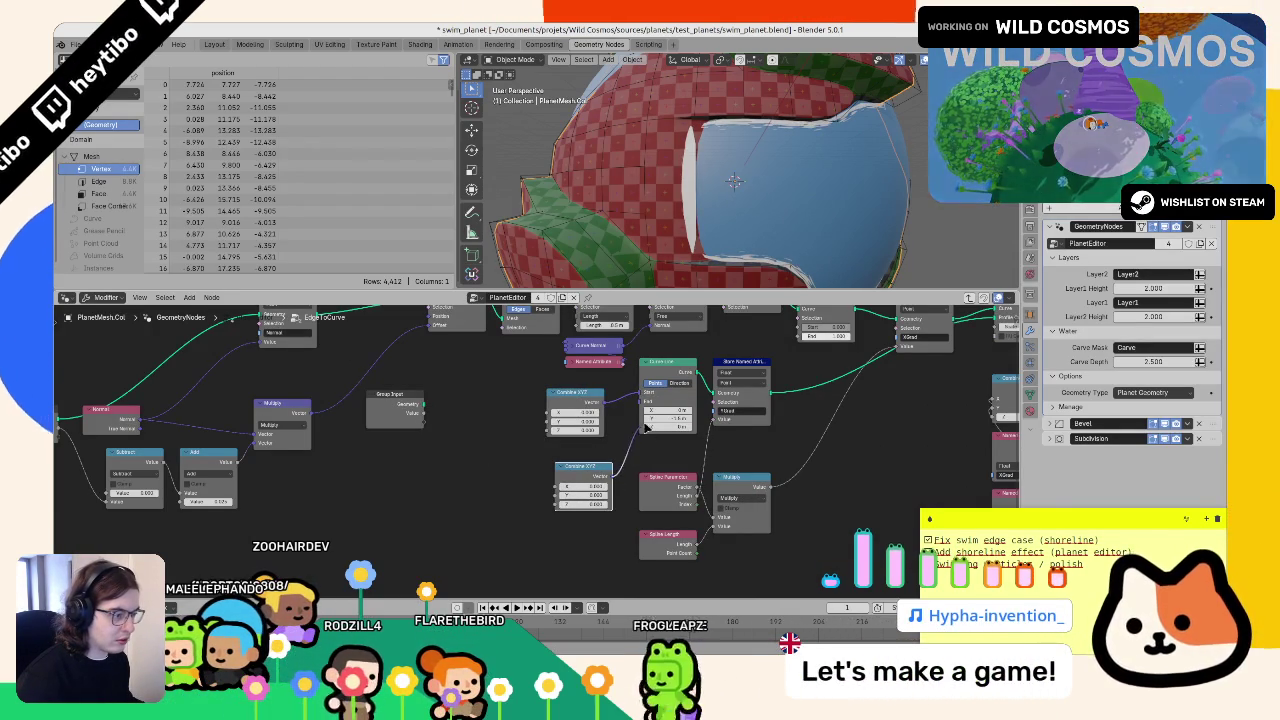
key("Escape")
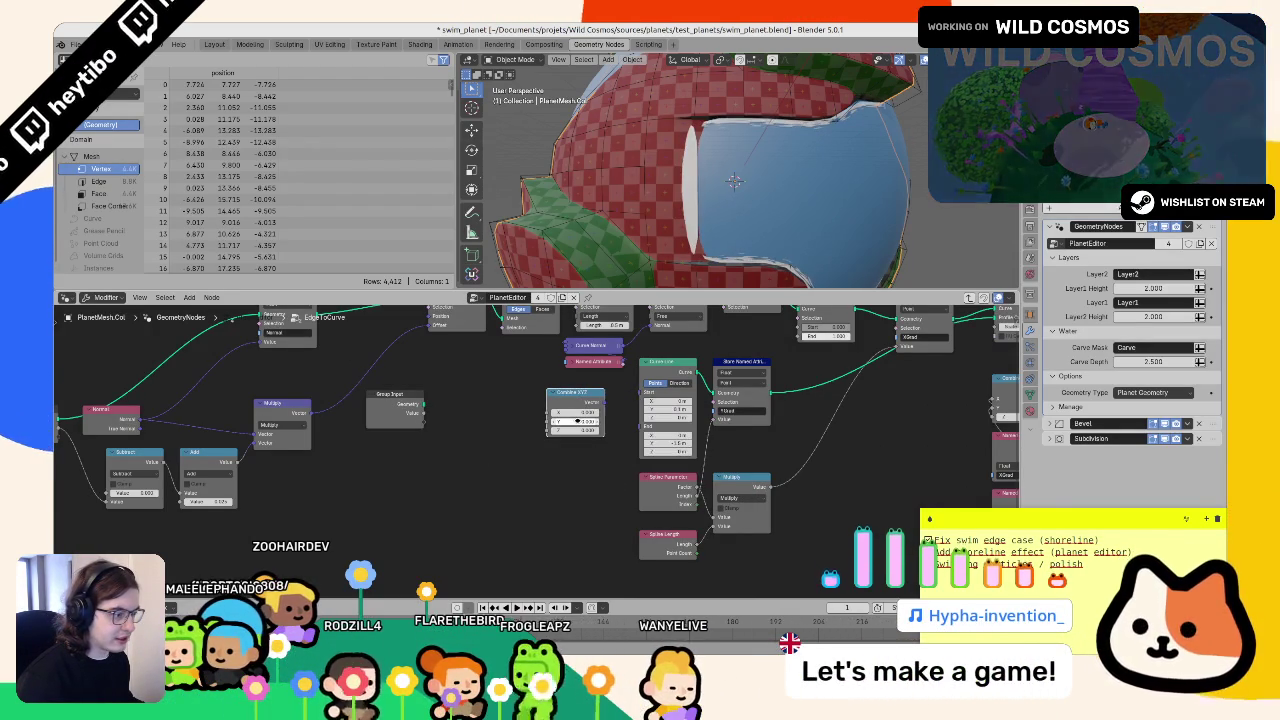
left_click_drag(578, 426, 586, 500)
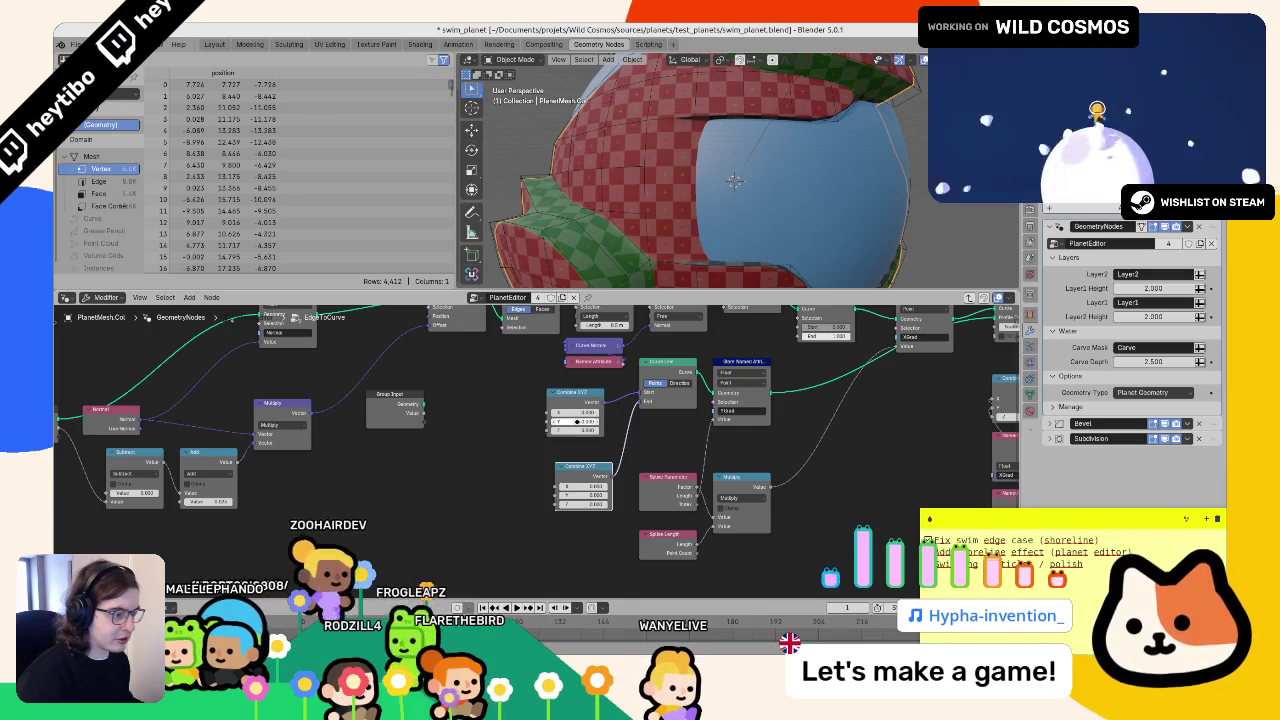
- Link Group Input Y sockets into both Combine XYZ nodes and give the second Y input a default of 1
left_click_drag(418, 416, 549, 421)
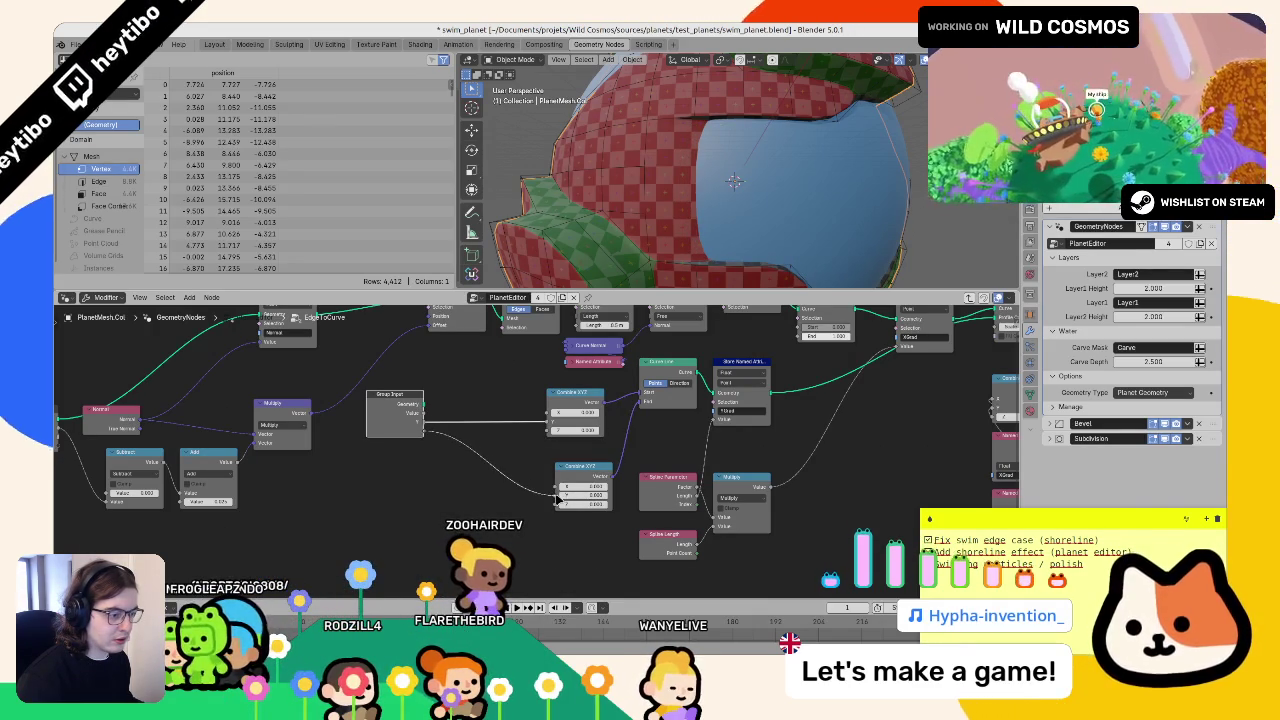
left_click_drag(558, 495, 556, 491)
key("n")
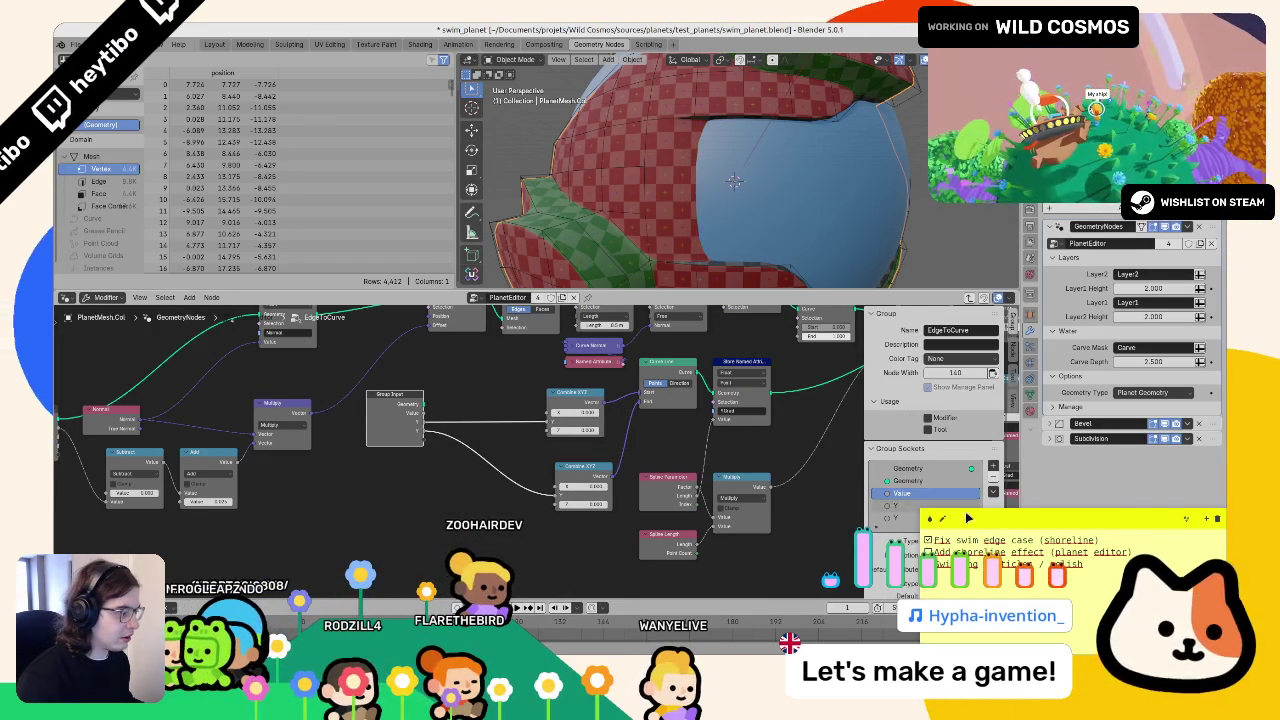
scroll(935, 450, "down", 3)
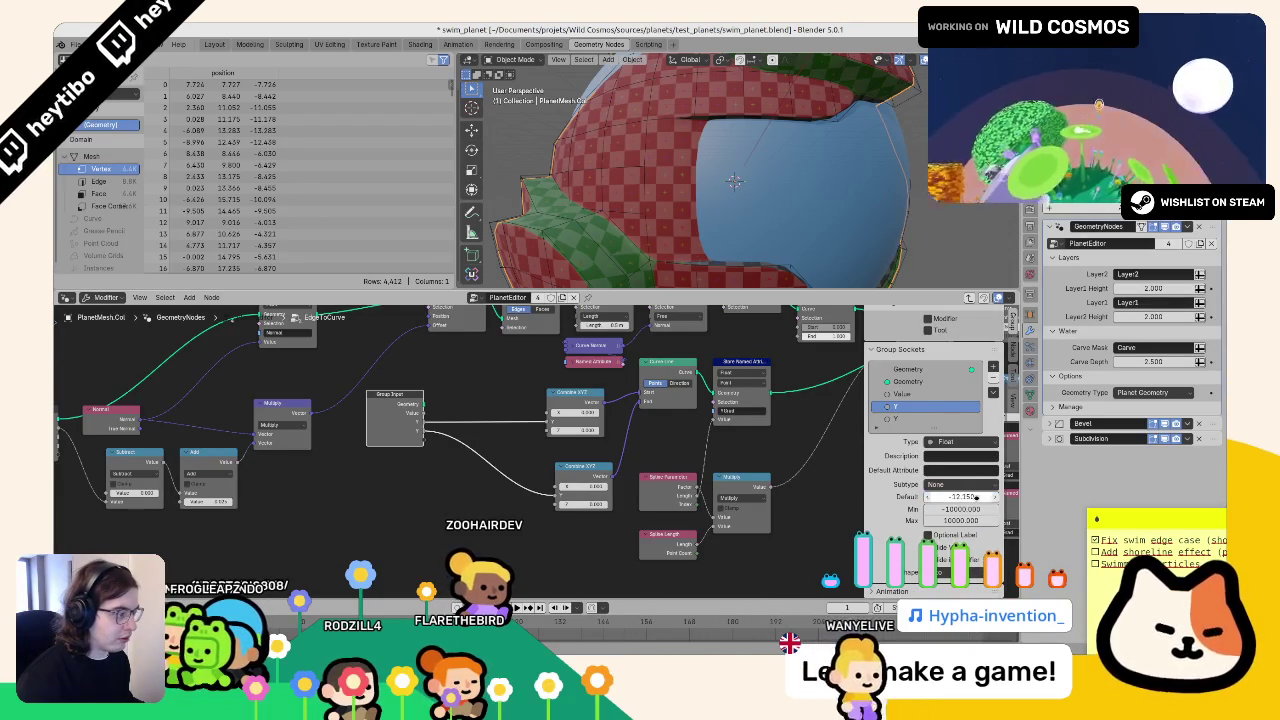
left_click(915, 394)
left_click(935, 406)
double_click(945, 497)
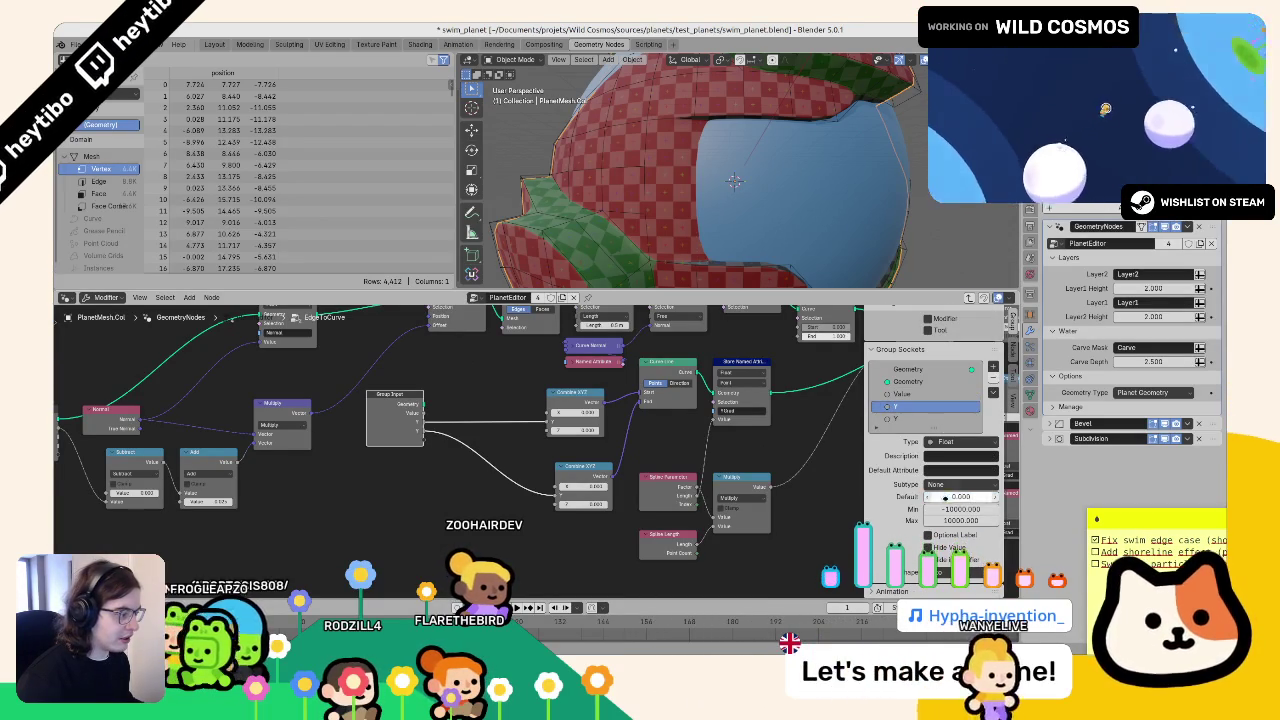
type("1")
key("Return")
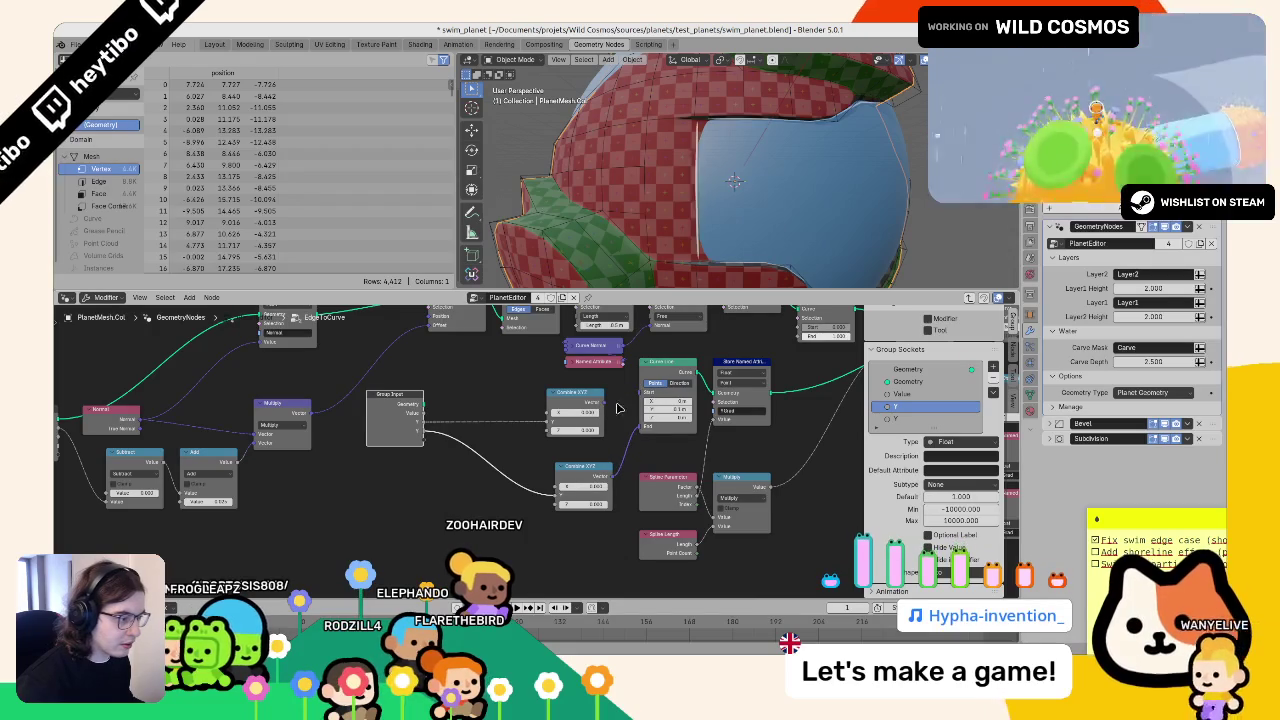
- Start editing the lower Y input's default, cancel it, and return to the PlanetEditor tree
left_click(922, 418)
left_click(946, 496)
type("-1.5")
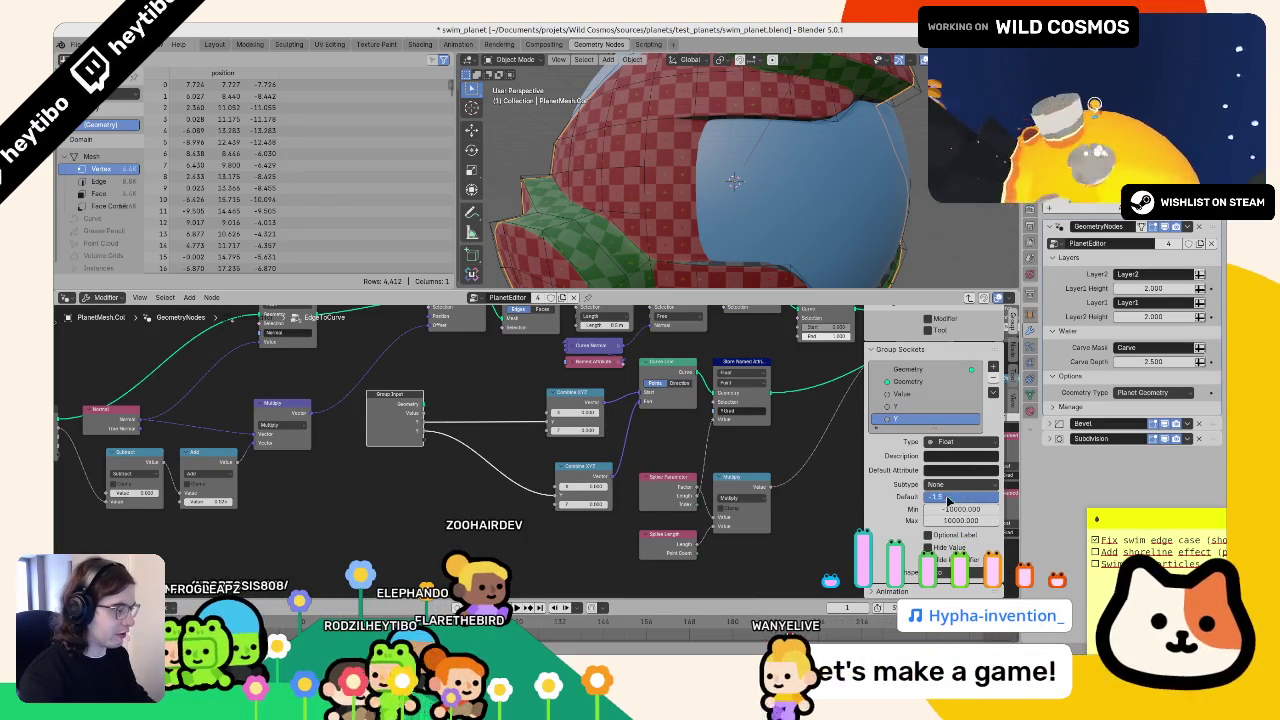
key("Escape")
key("Tab")
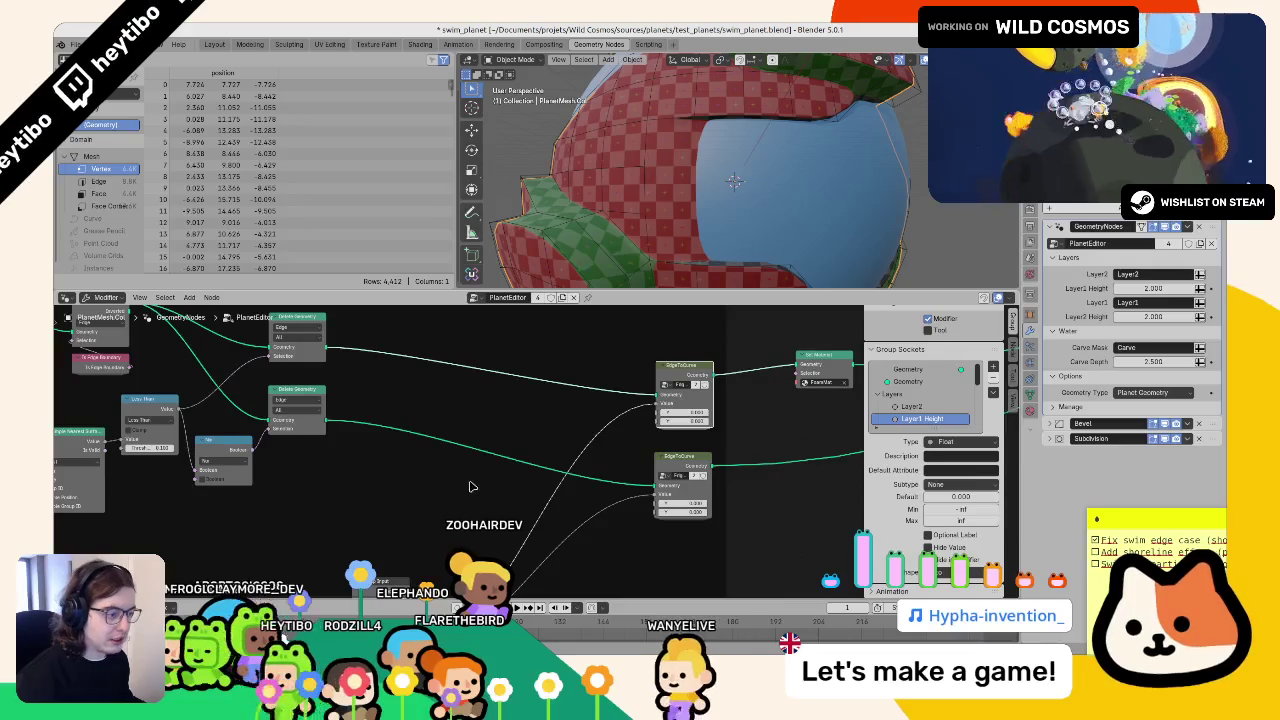
- Reset the Y values on both EdgeToCurve nodes, setting the upper node's second Y to -1.5
right_click(683, 421)
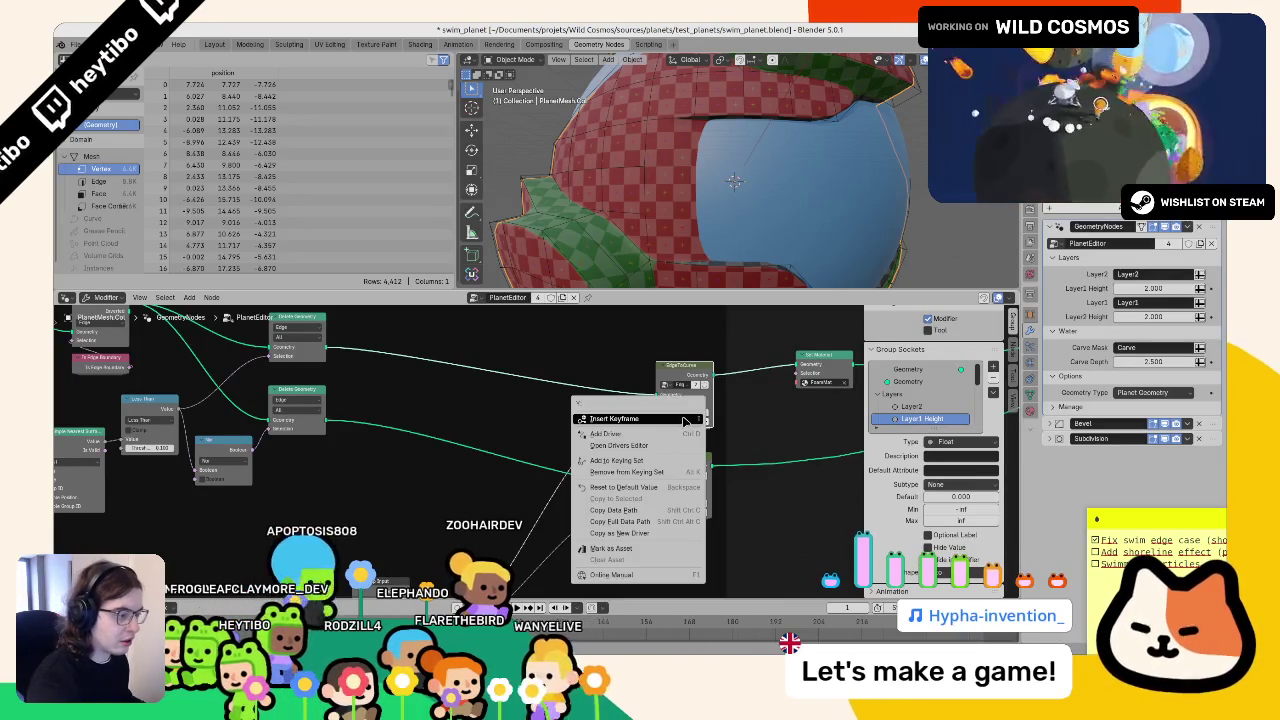
left_click(641, 487)
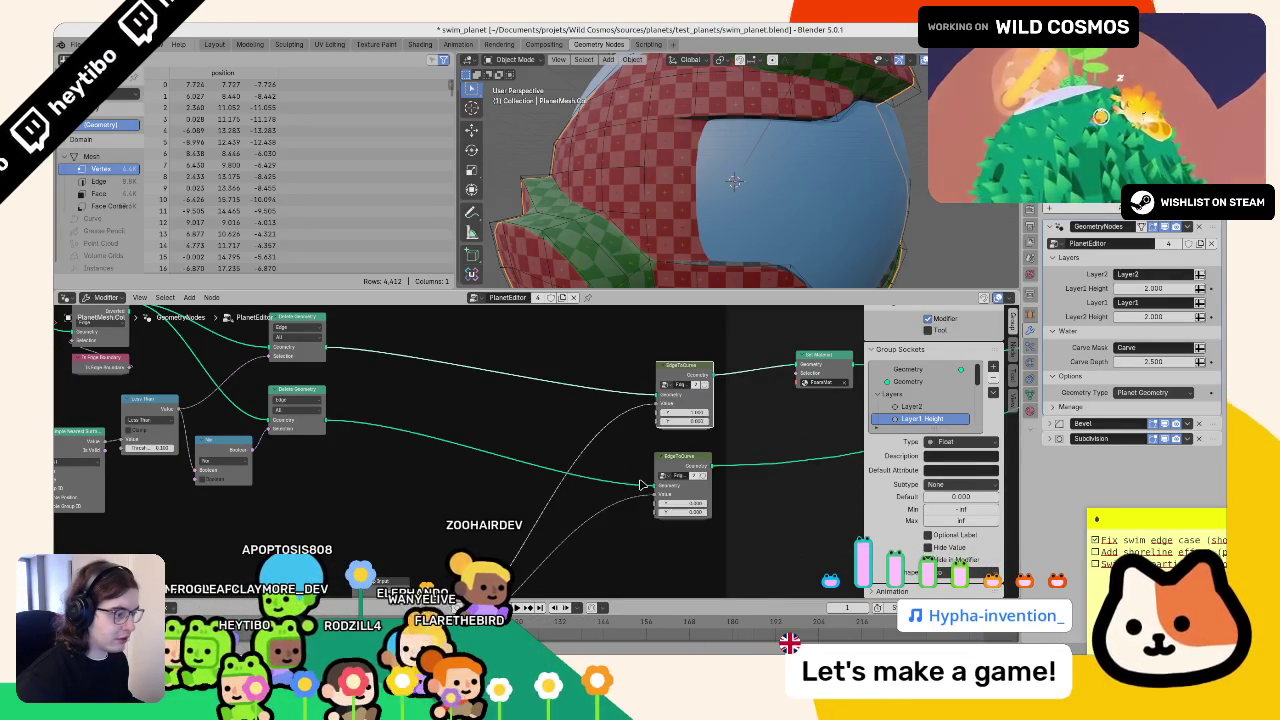
right_click(641, 487)
right_click(665, 421)
left_click(661, 429)
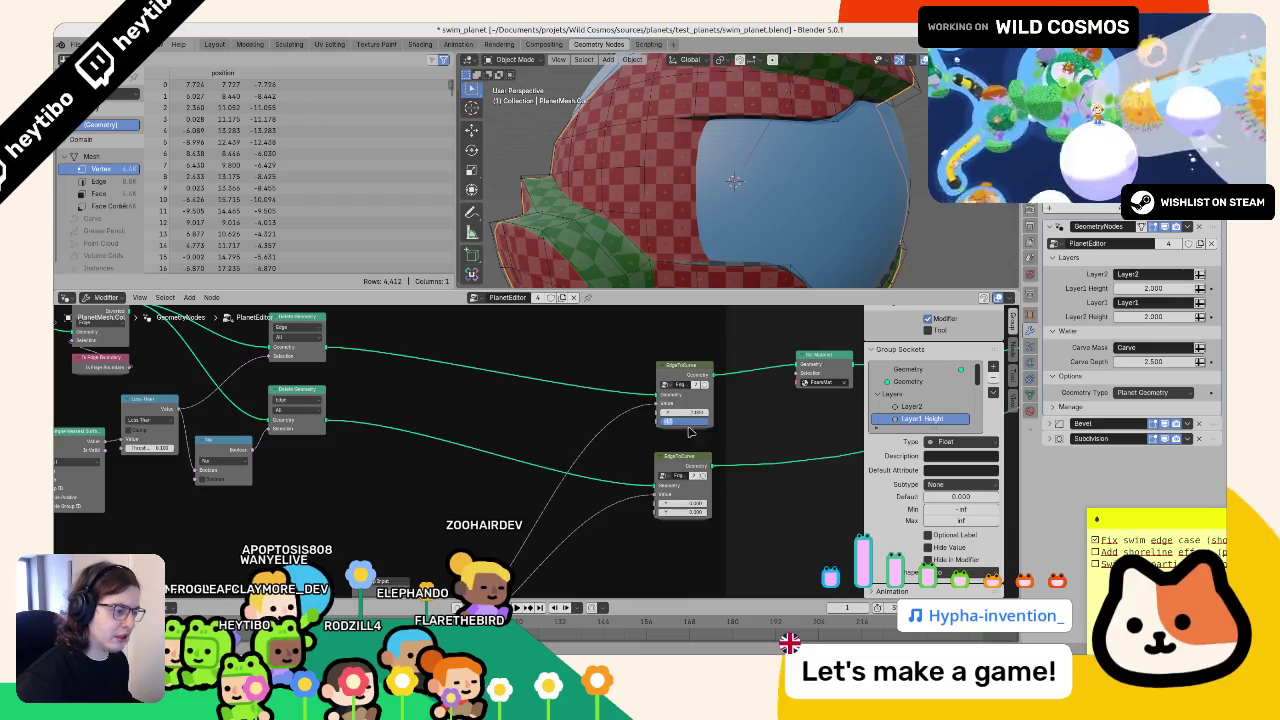
right_click(680, 500)
left_click(680, 500)
right_click(679, 511)
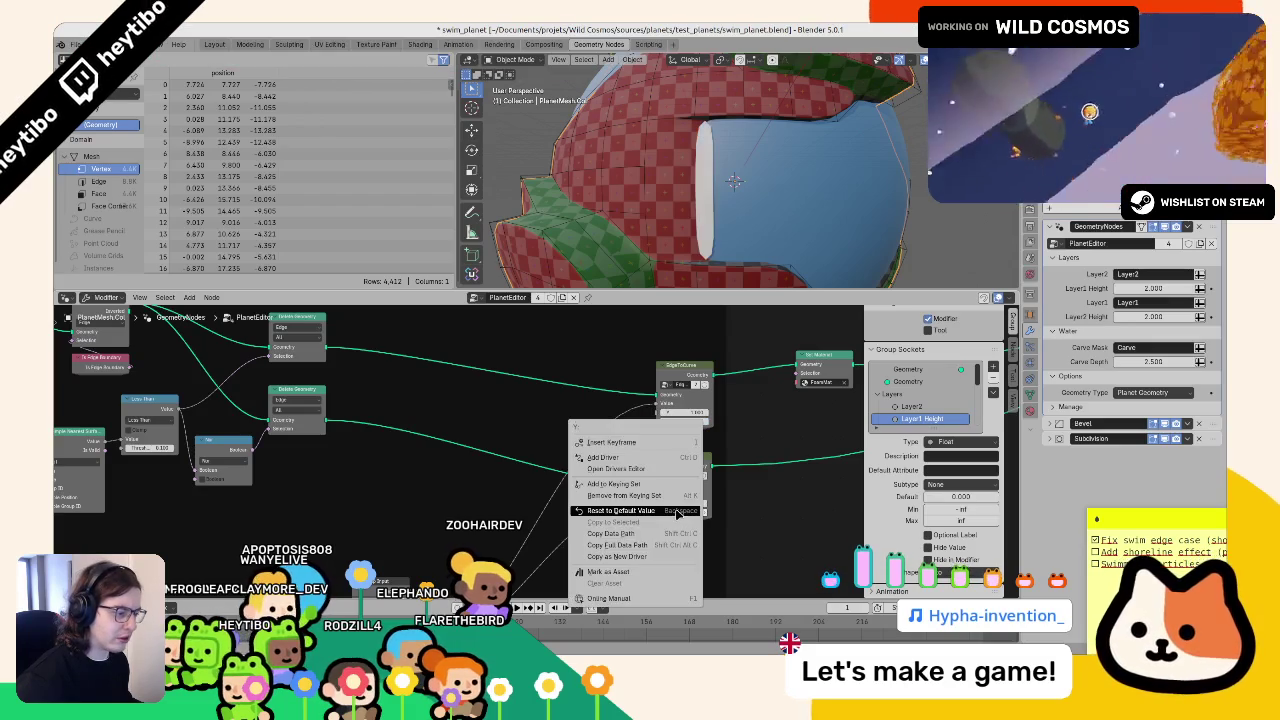
left_click(679, 511)
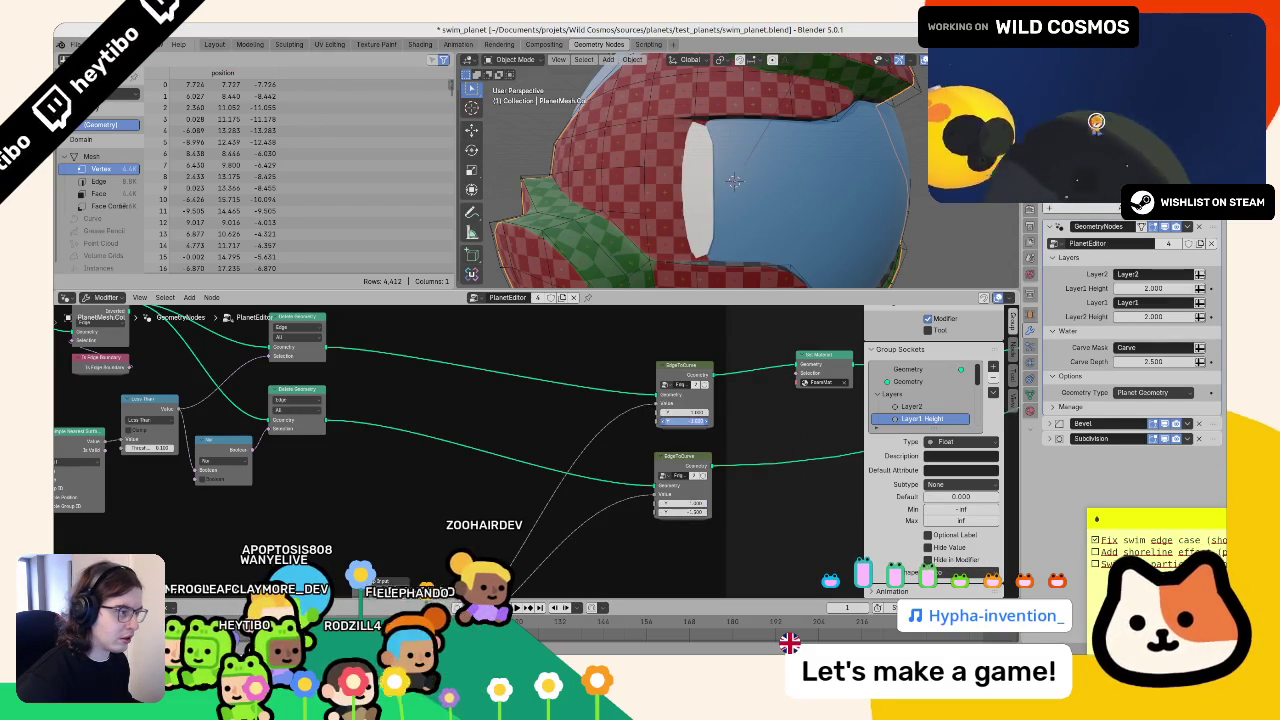
mouse_move(699, 412)
left_mouse_down()
mouse_move(716, 412)
mouse_move(697, 412)
left_mouse_up()
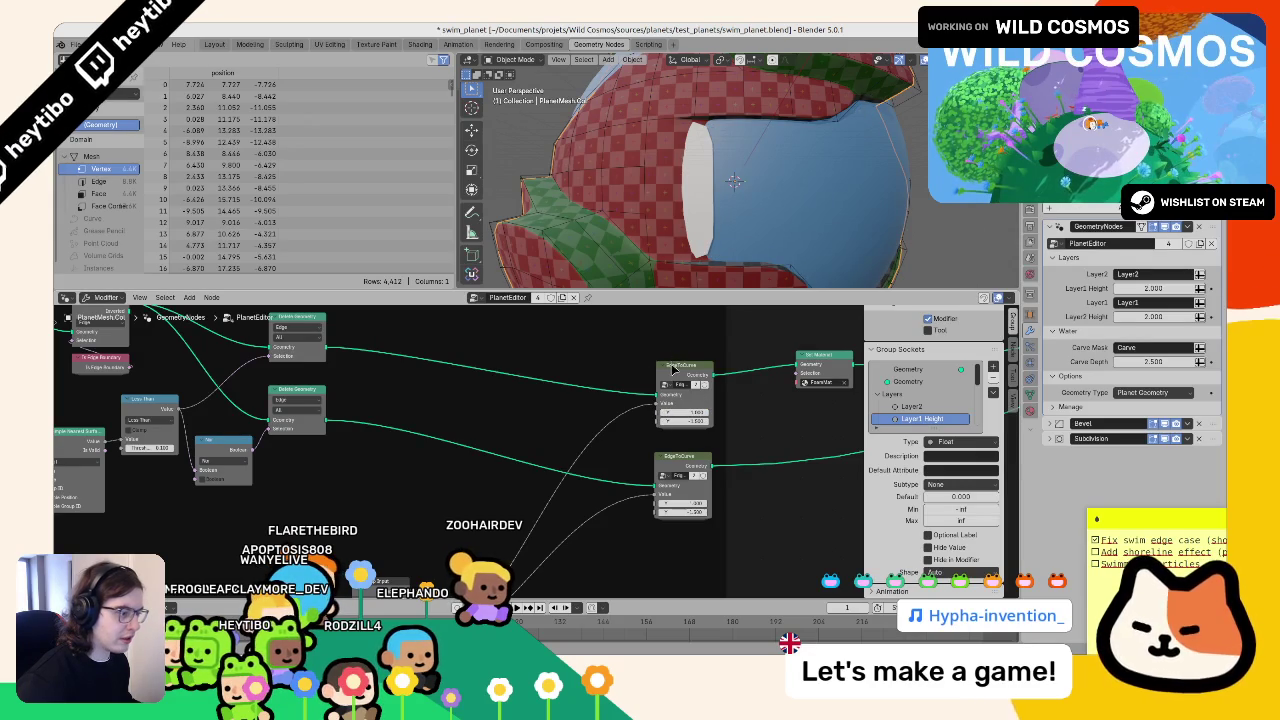
- Inside the group, relink Group Input to Combine XYZ and flip the value from -1 to 1
key("Tab")
left_click_drag(640, 392, 617, 455)
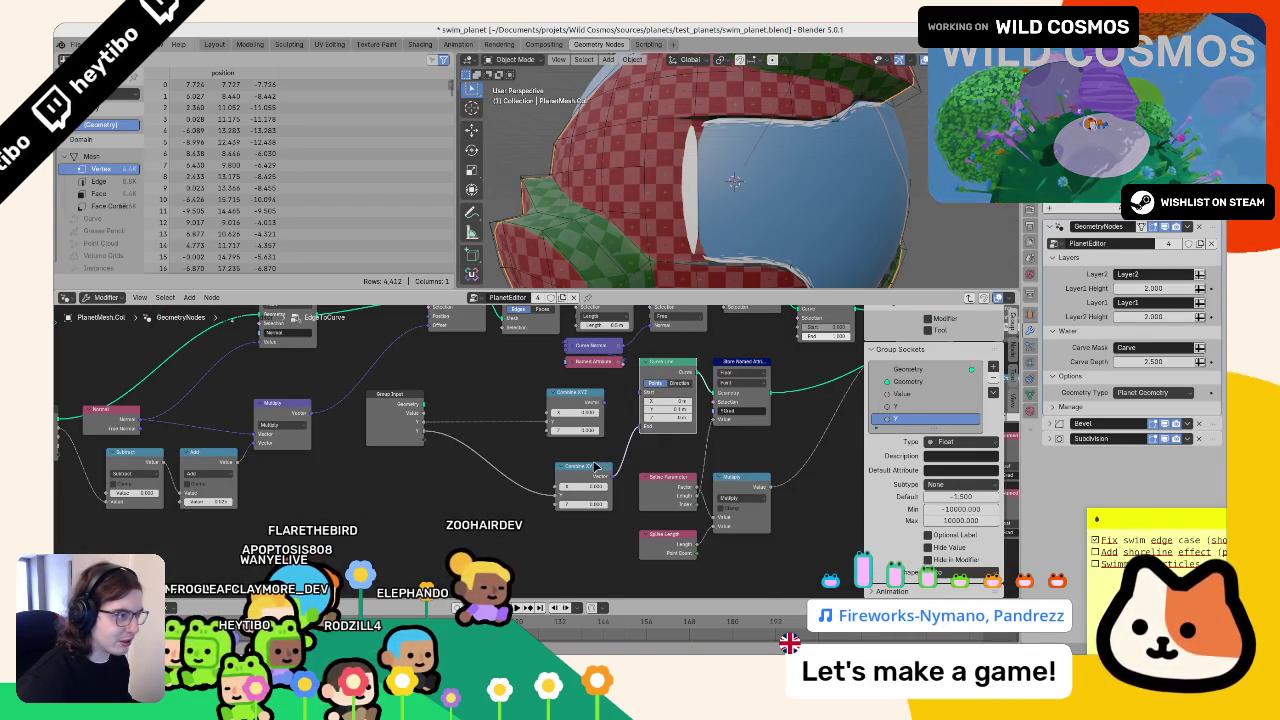
key("Tab")
key("Tab")
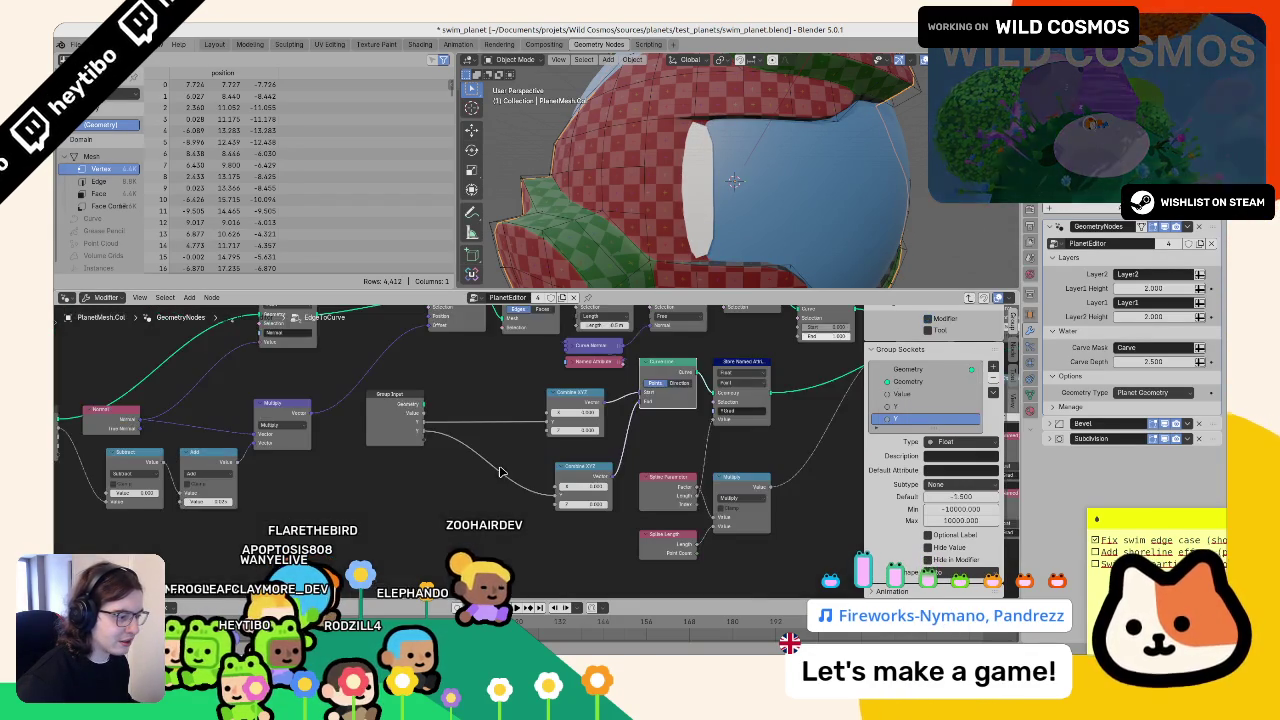
key("Tab")
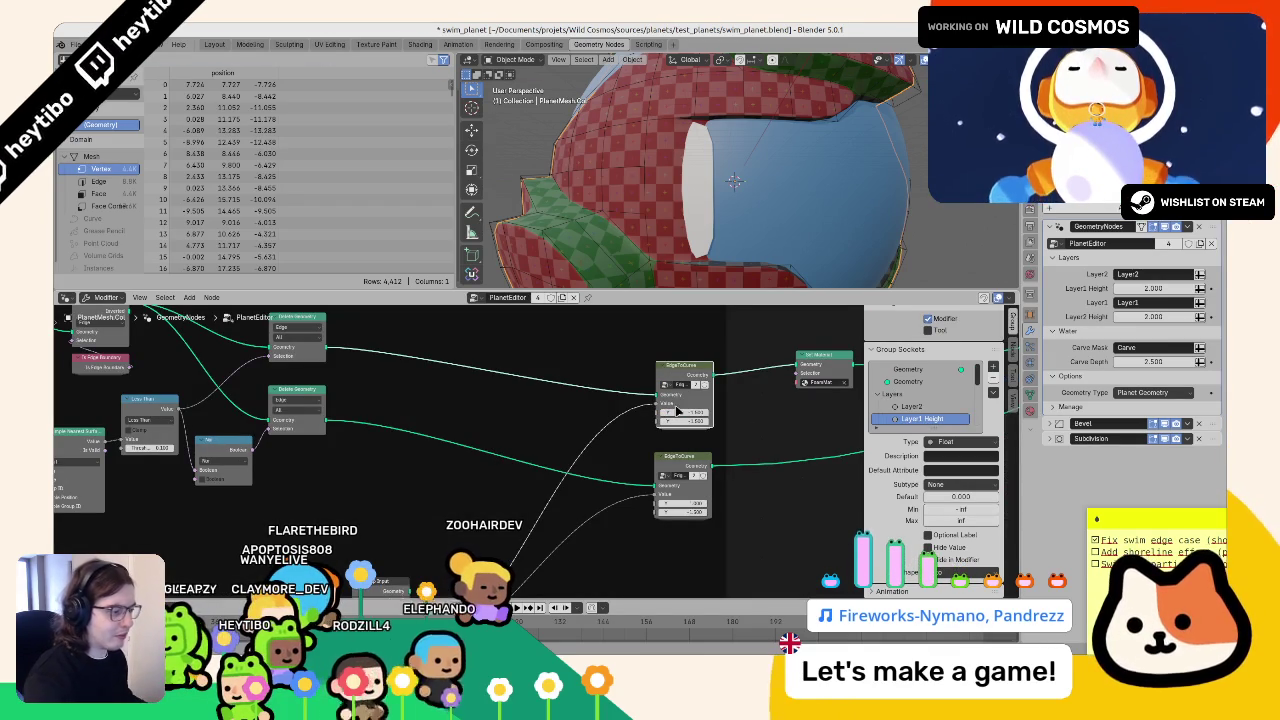
key("minus")
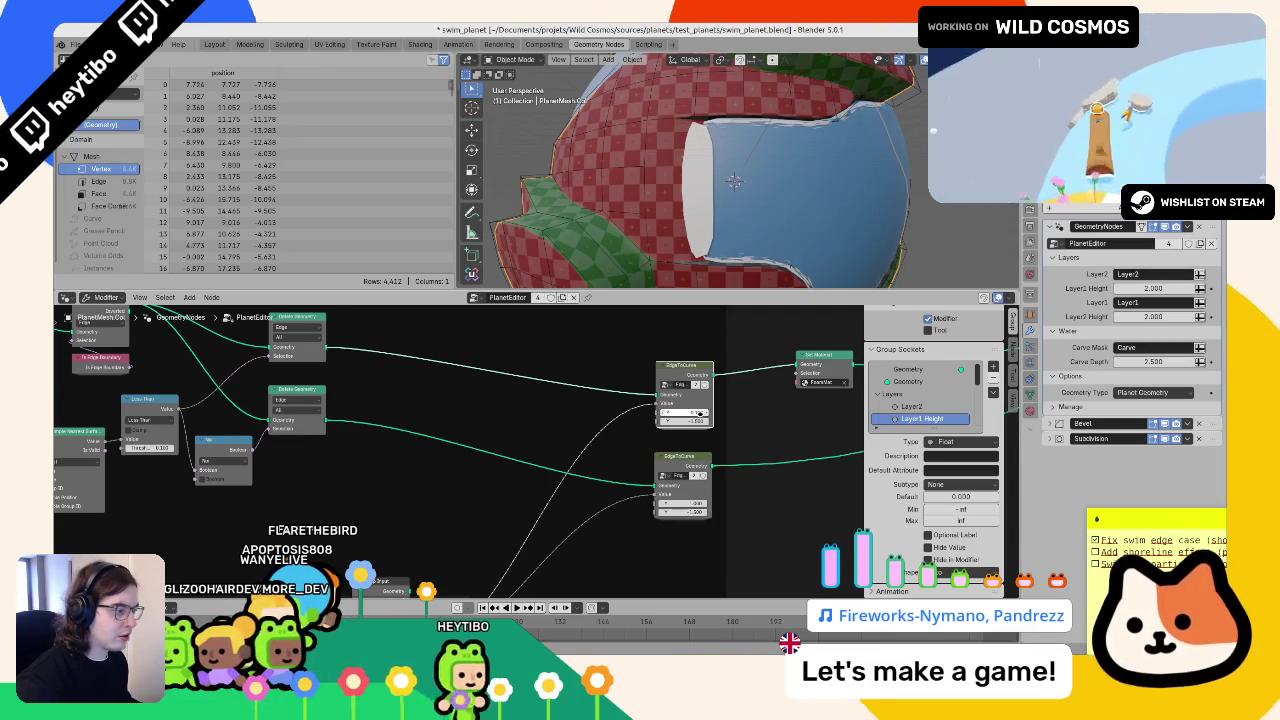
key("Tab")
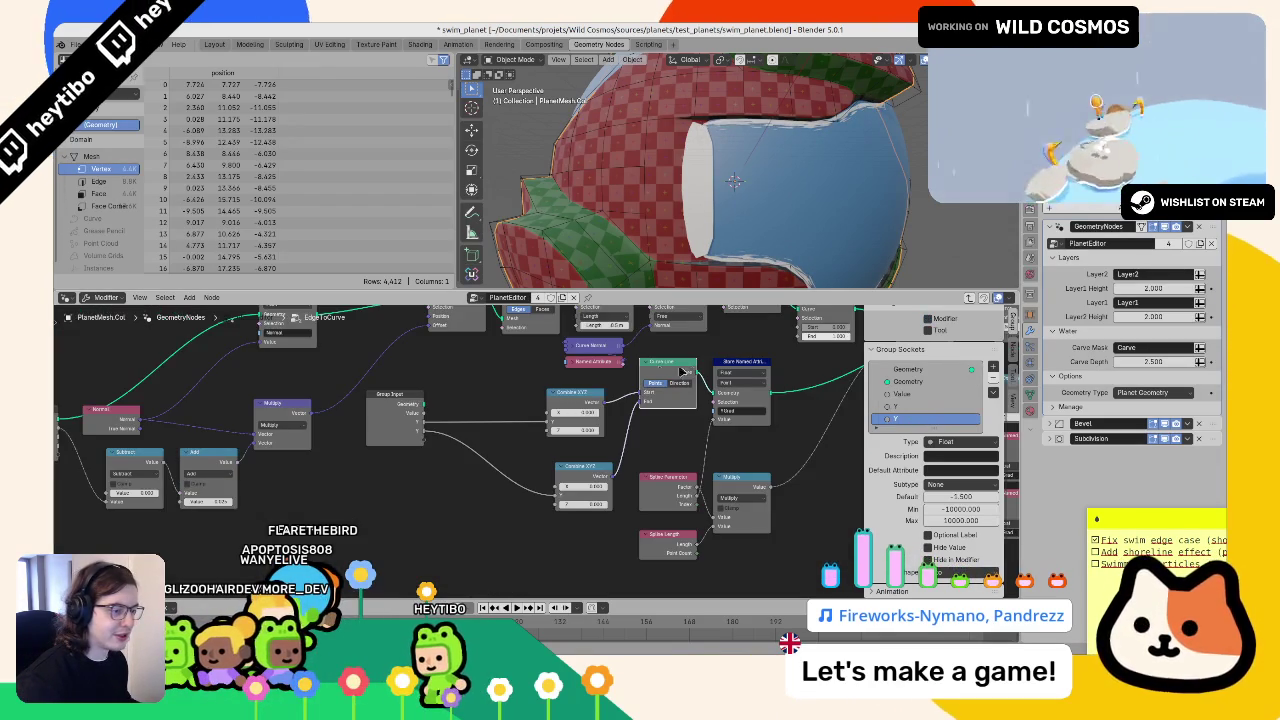
left_click_drag(537, 427, 548, 422)
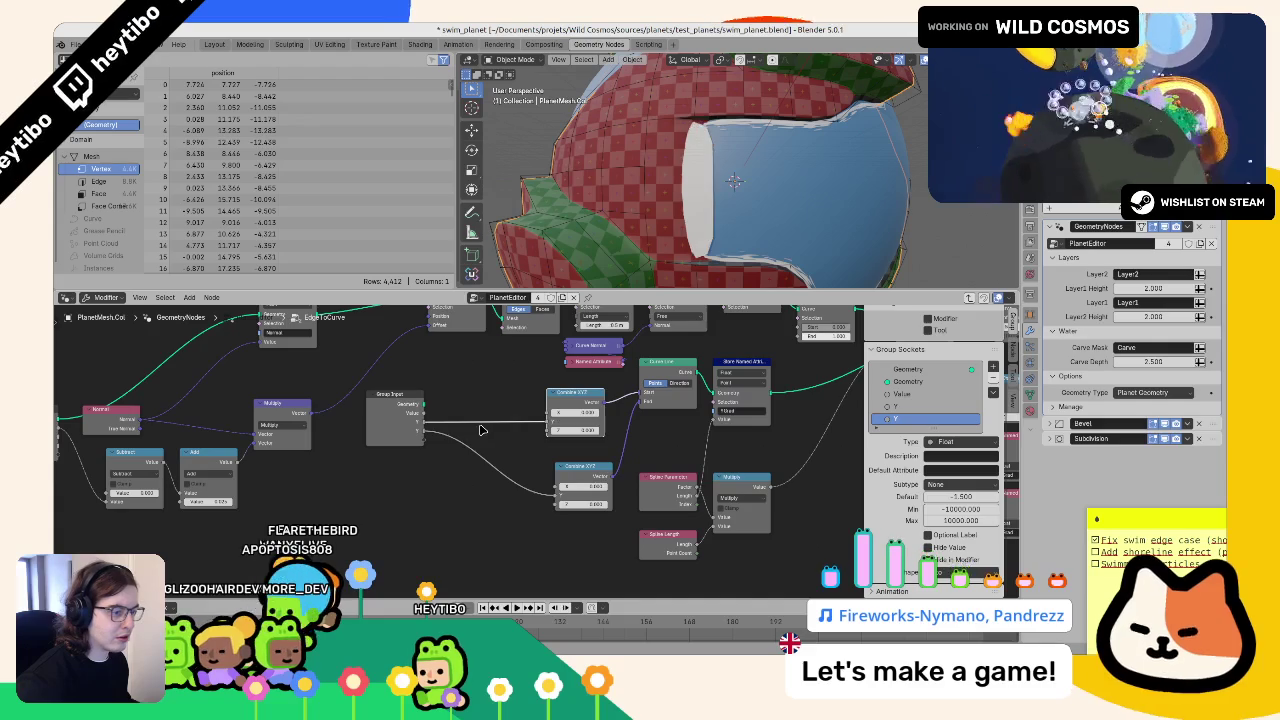
key("ctrl+z")
key("ctrl+shift+z")
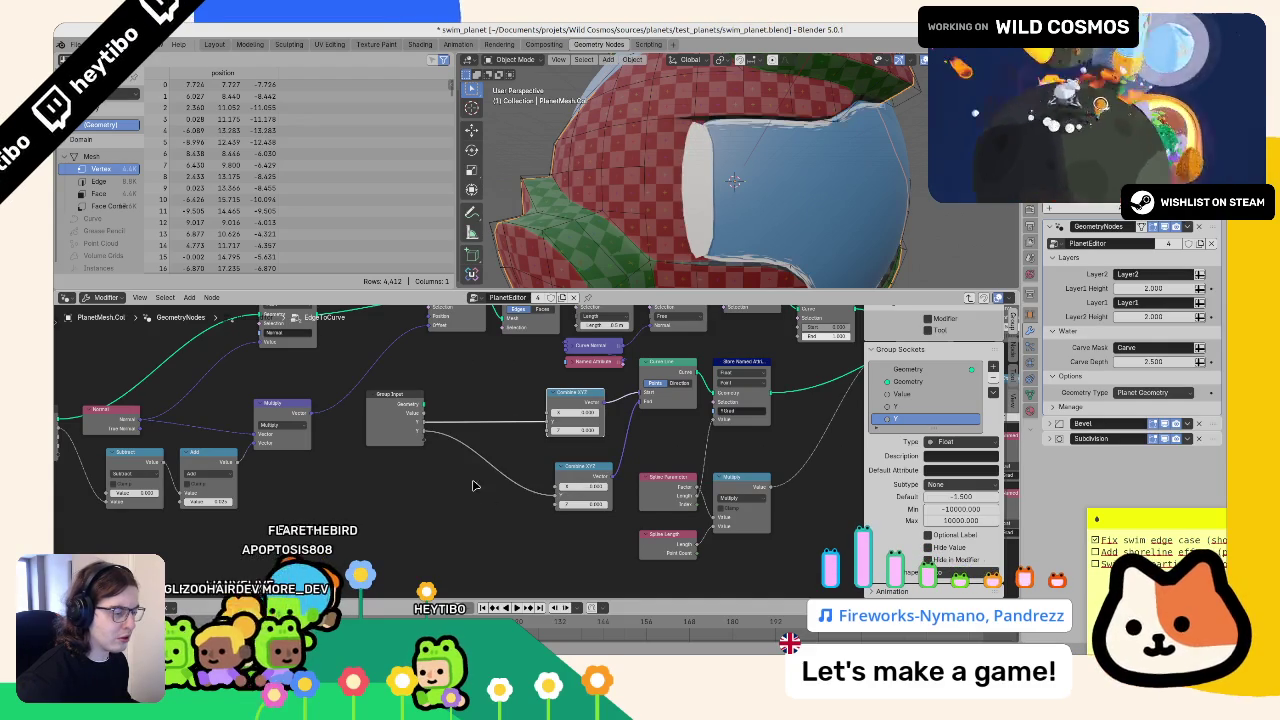
- Rename the group's Y inputs to YStart and YEnd, save swim_planet.blend, and play the animation
left_click(395, 430)
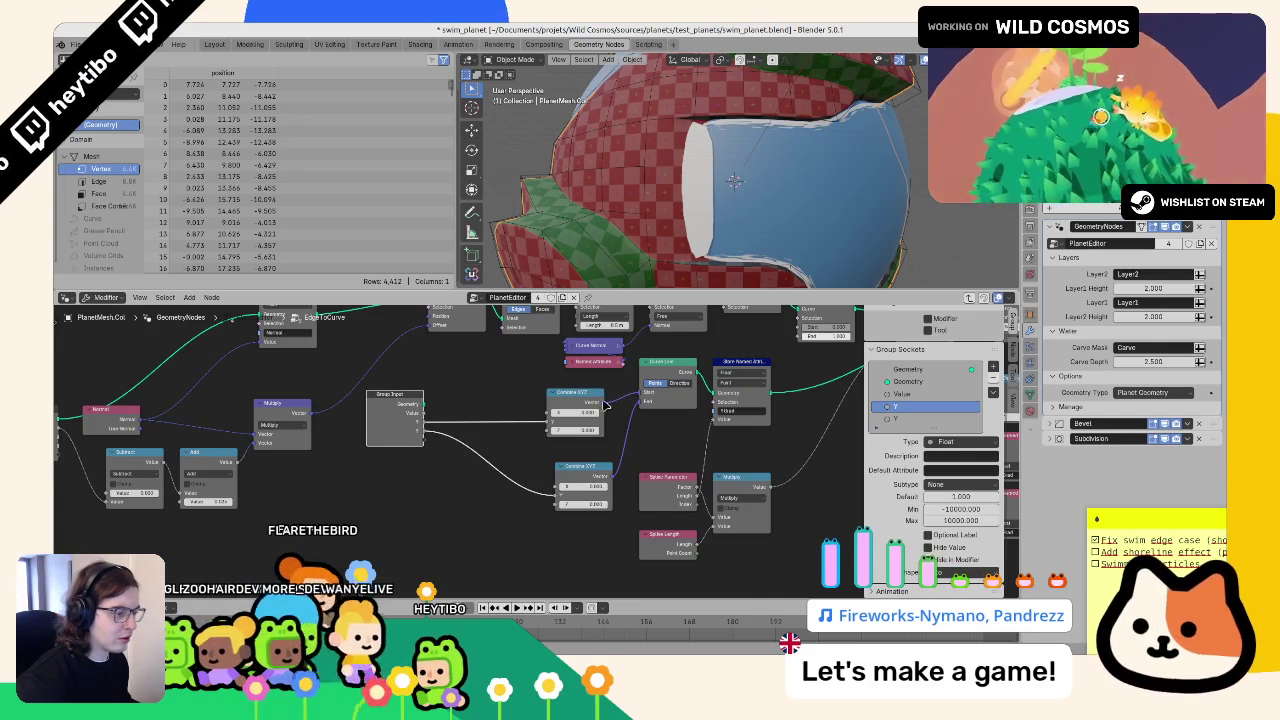
double_click(929, 407)
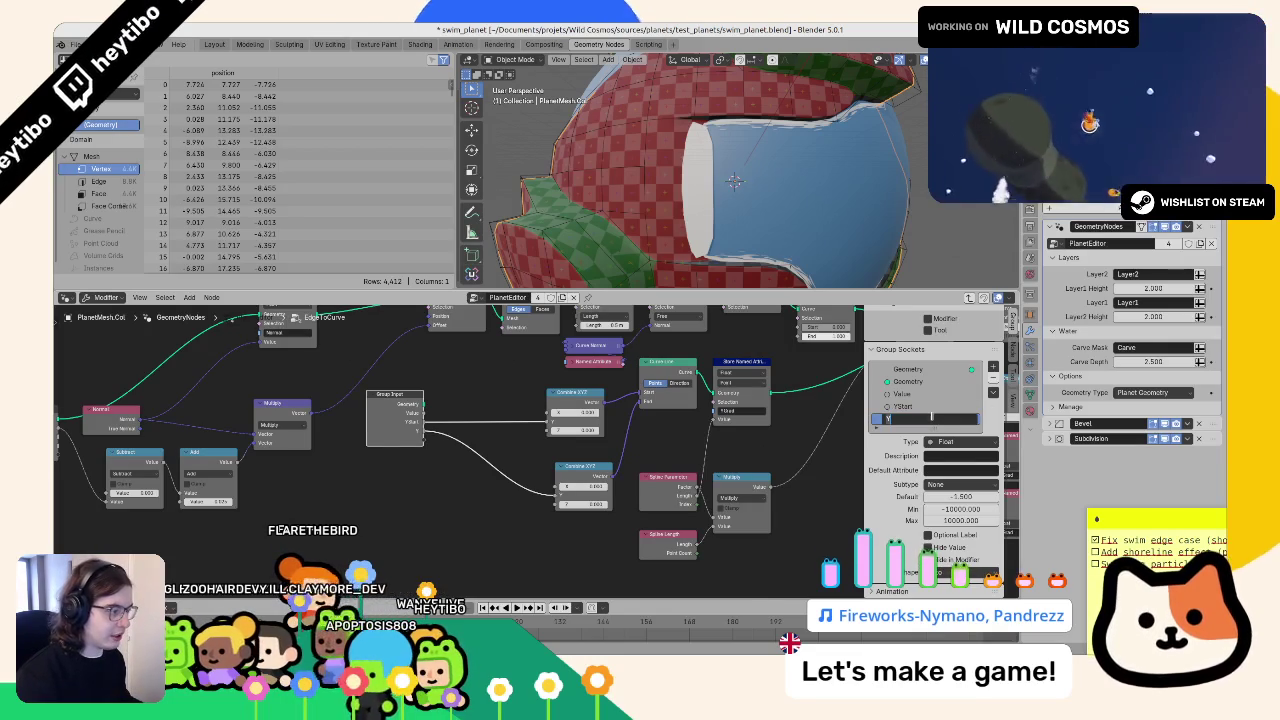
key("ctrl+s")
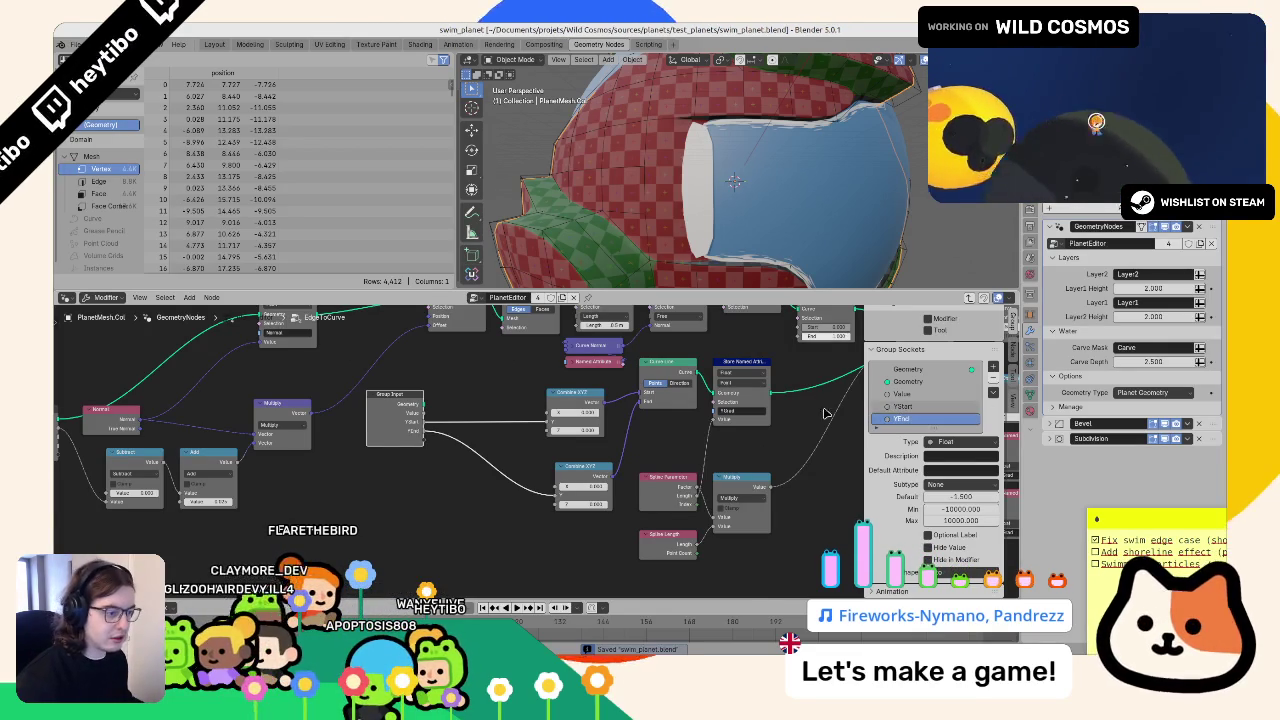
key("Tab")
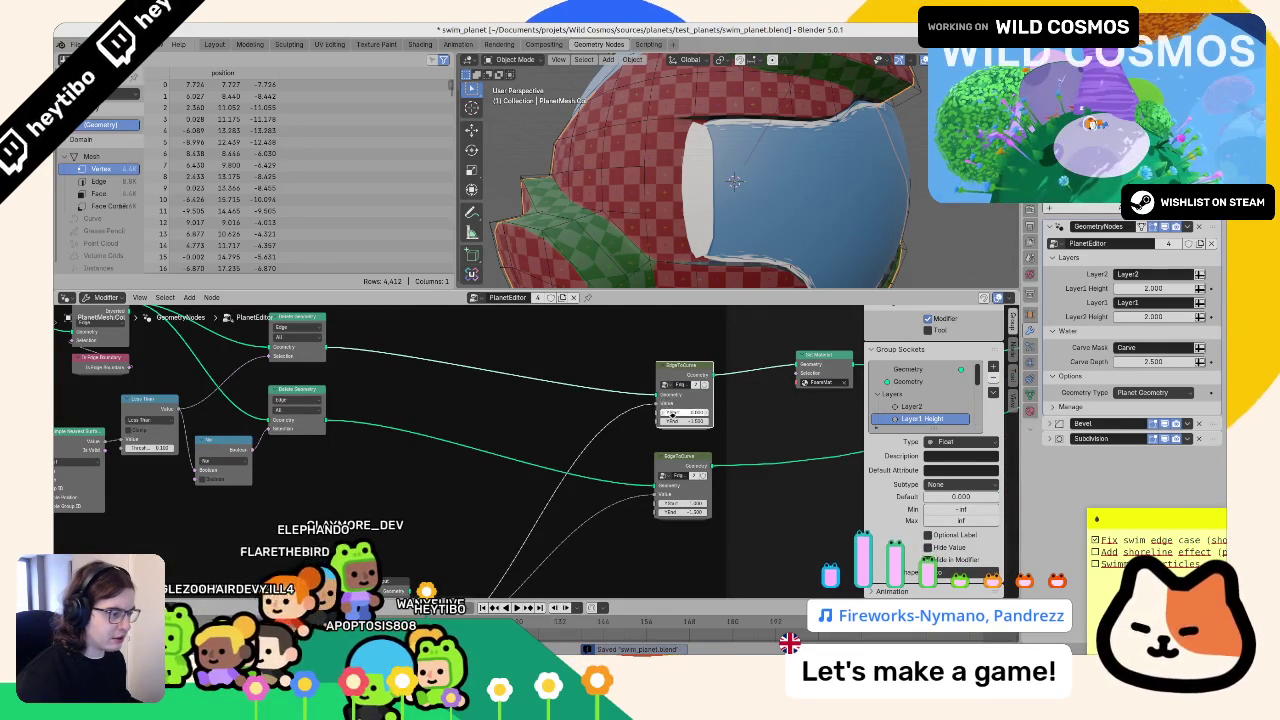
scroll(280, 440, "down", 2)
key("space")
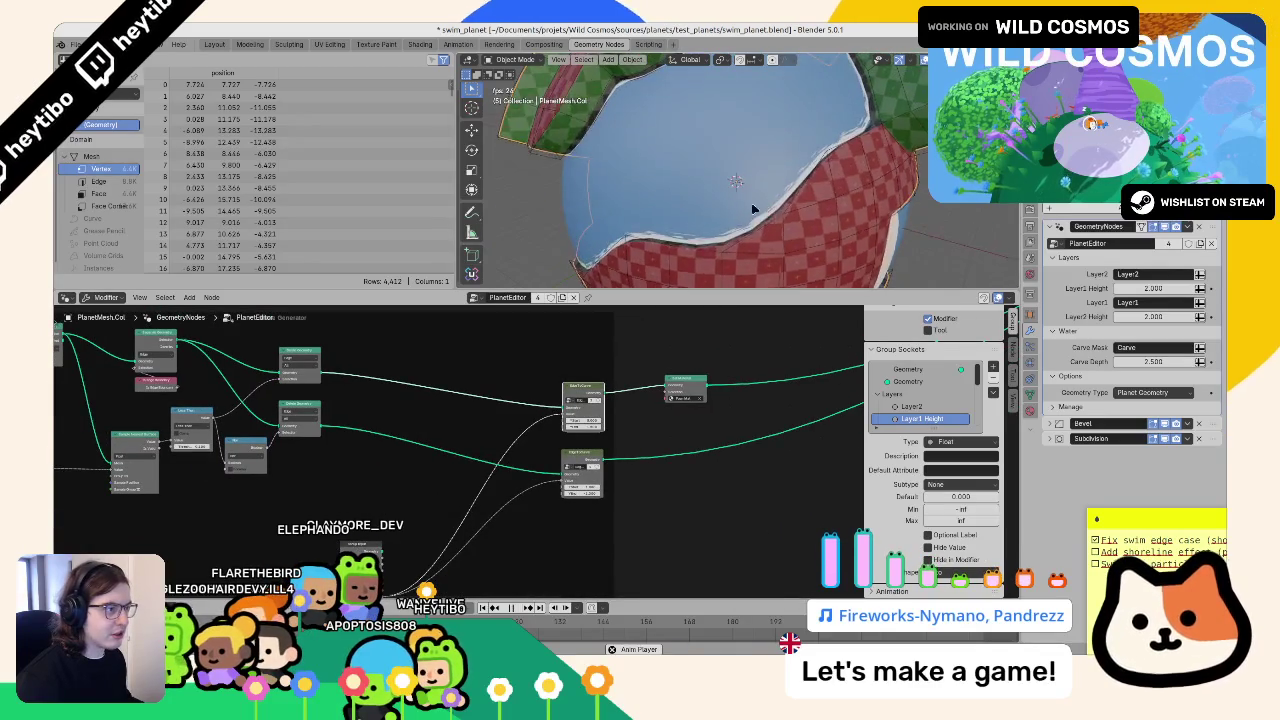
- Stop playback, return to PlanetEditor, and toggle the Bevel modifier's viewport display off and on
key("Escape")
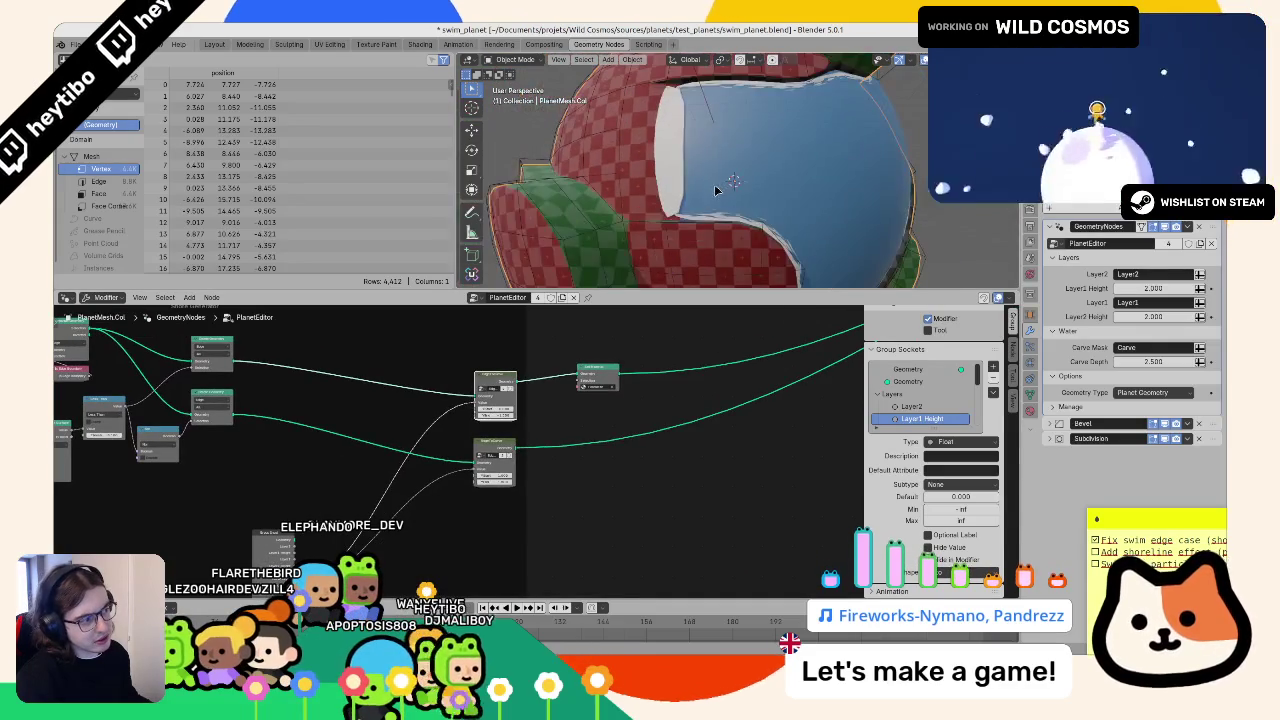
key("Tab")
key("Home")
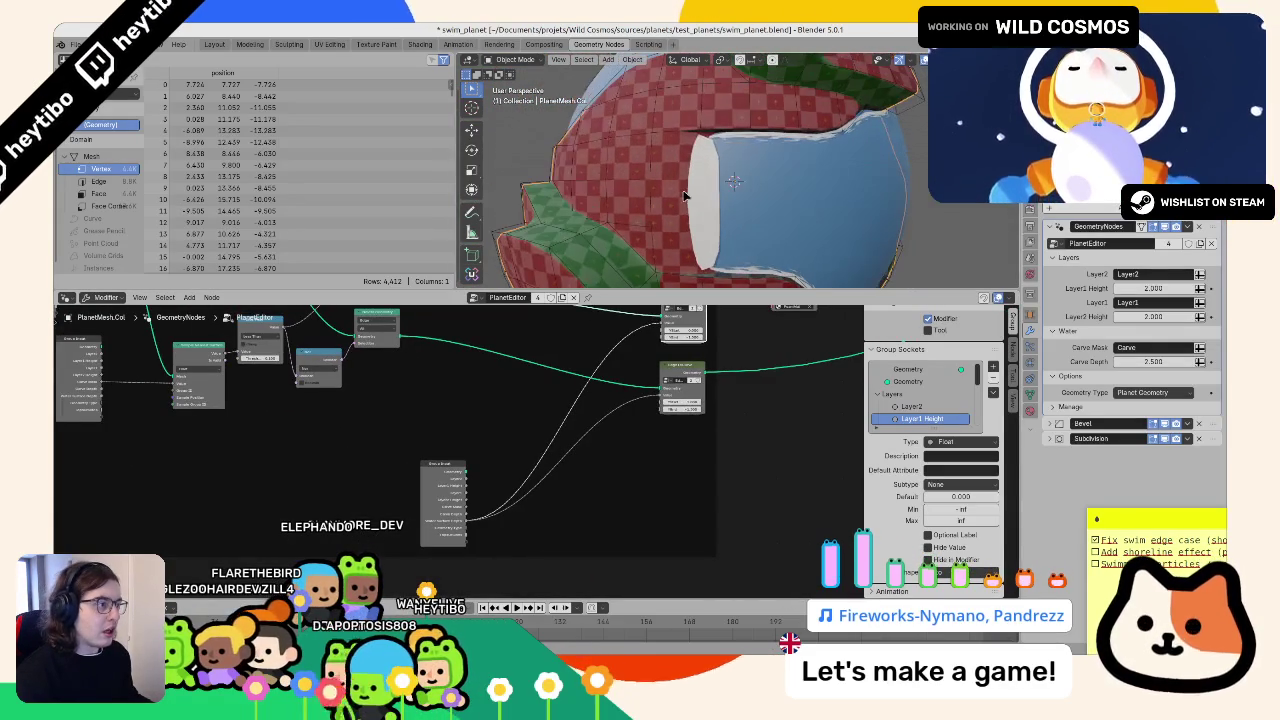
mouse_move(665, 479)
left_mouse_down()
mouse_move(174, 371)
mouse_move(400, 450)
mouse_move(570, 537)
left_mouse_up()
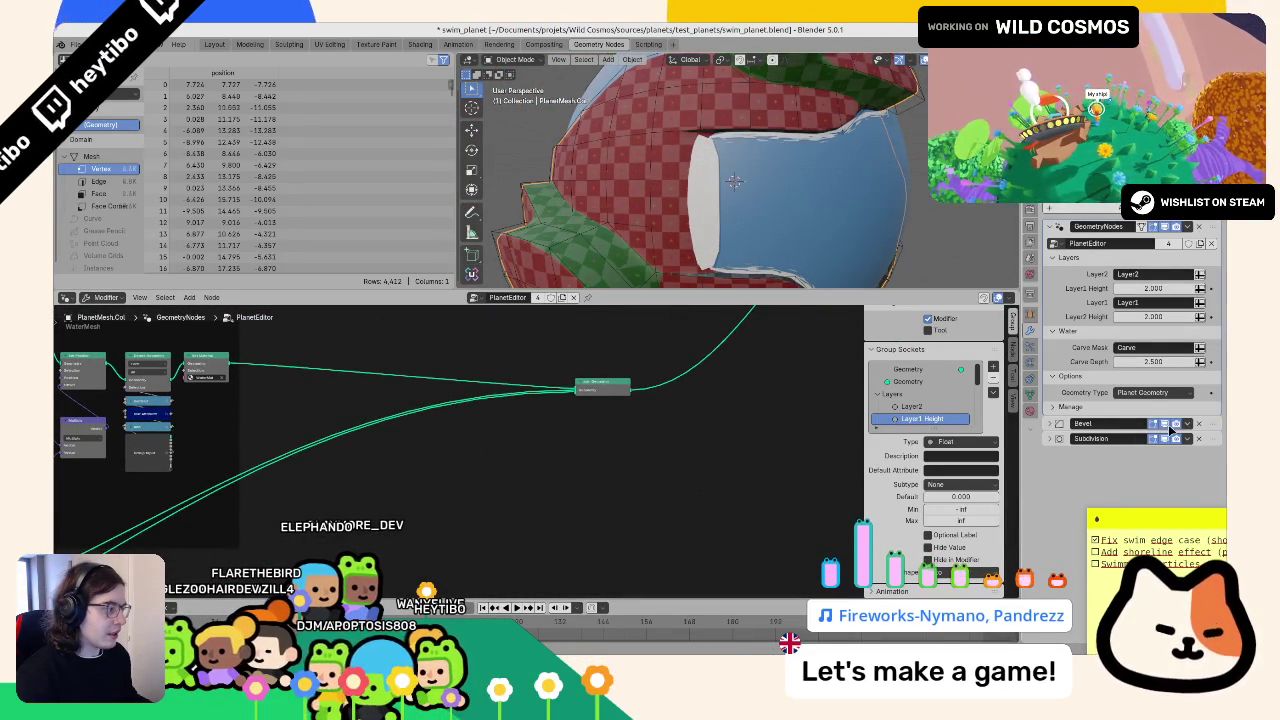
left_click(1166, 424)
left_click(1166, 424)
mouse_move(840, 330)
left_mouse_down()
mouse_move(357, 423)
mouse_move(487, 499)
mouse_move(480, 470)
mouse_move(568, 402)
left_mouse_up()
- Drop a Subdivide Mesh node onto the shore strip link and check the planet in wireframe
key("shift+a")
type("sub")
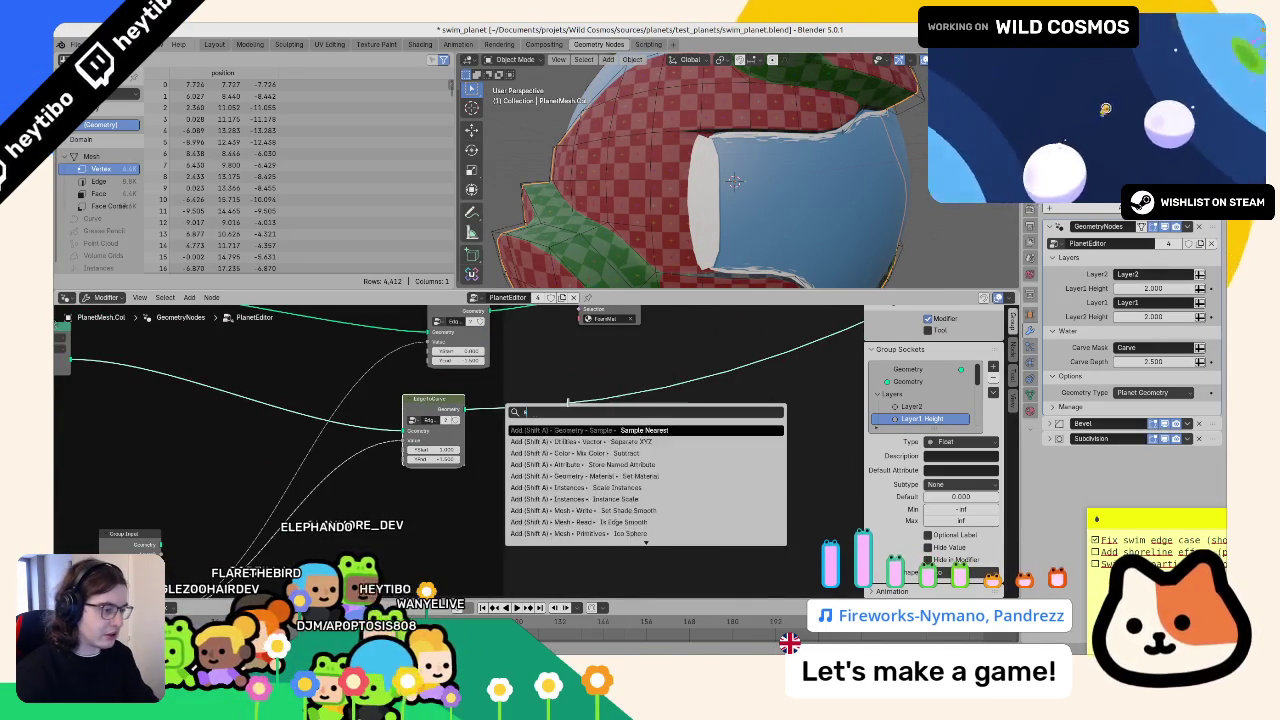
type("div")
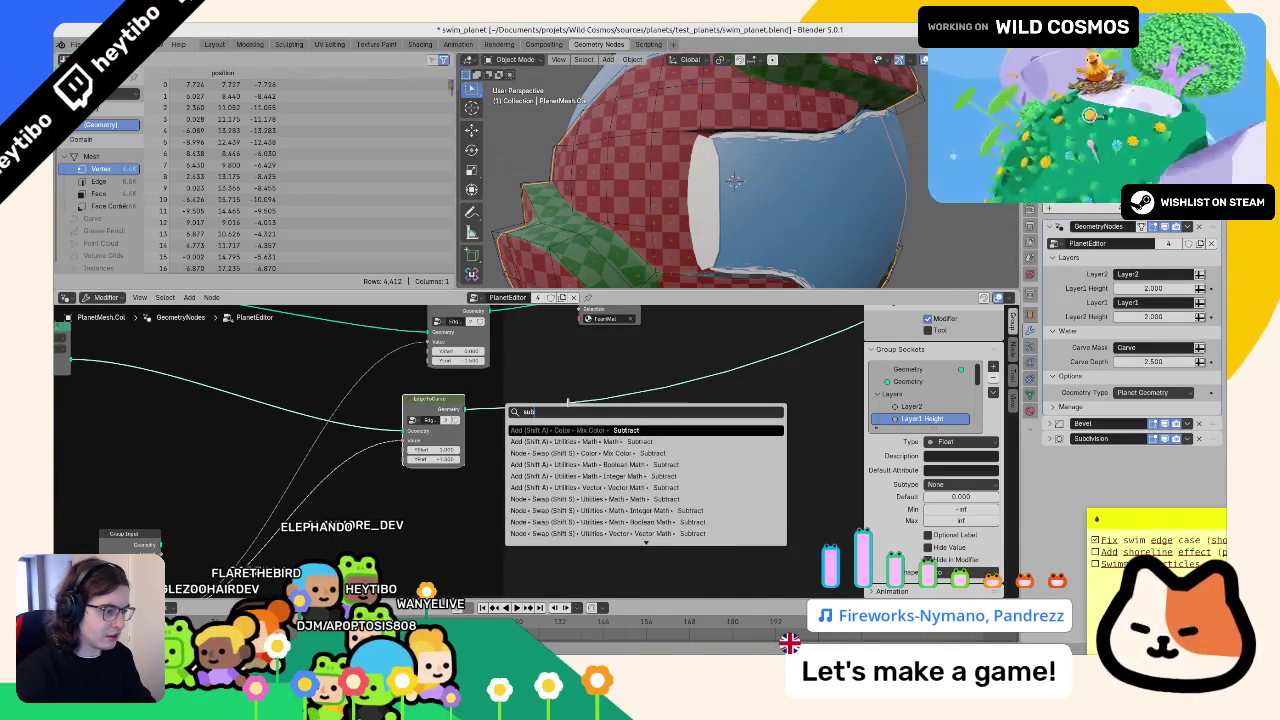
key("Return")
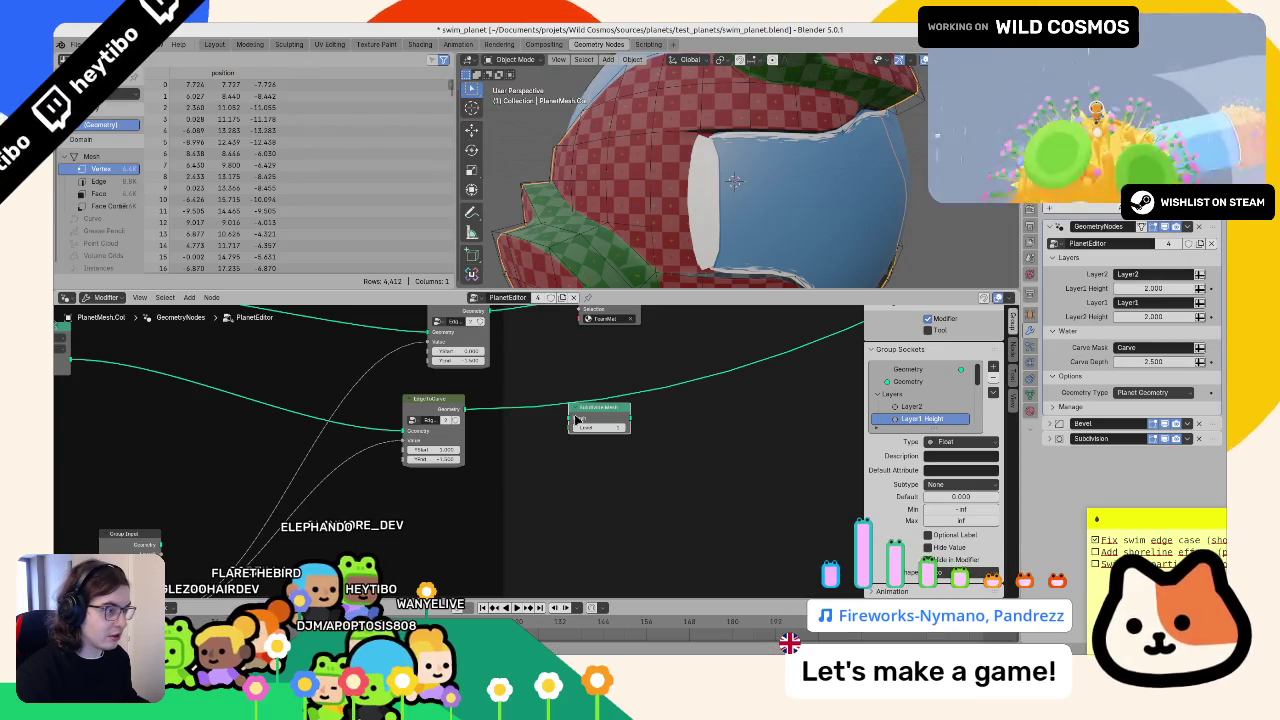
left_click(562, 385)
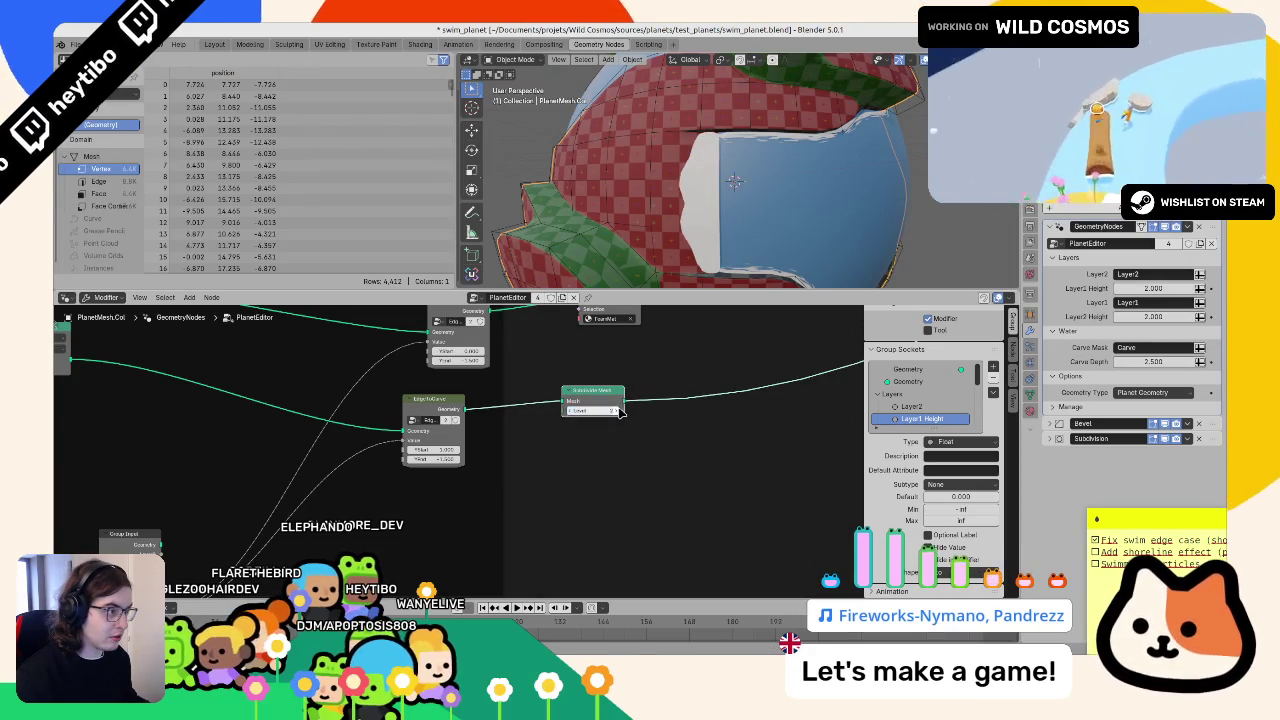
key("shift+z")
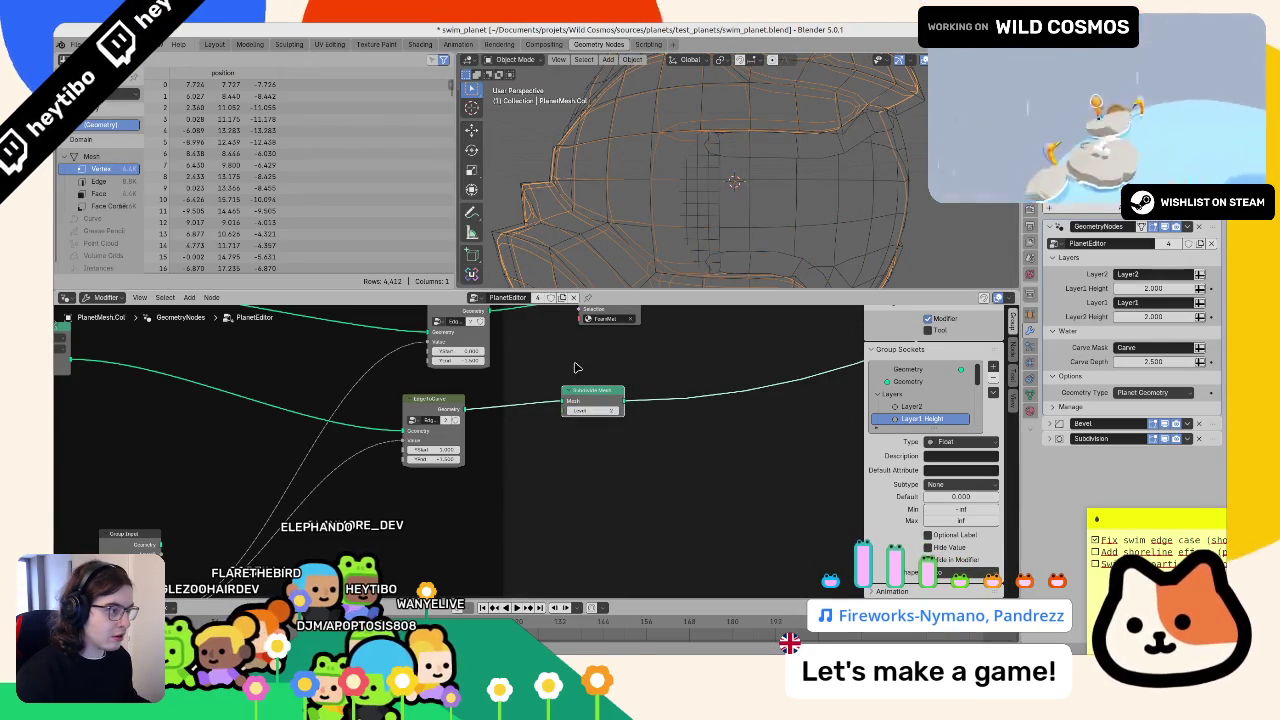
key("shift+z")
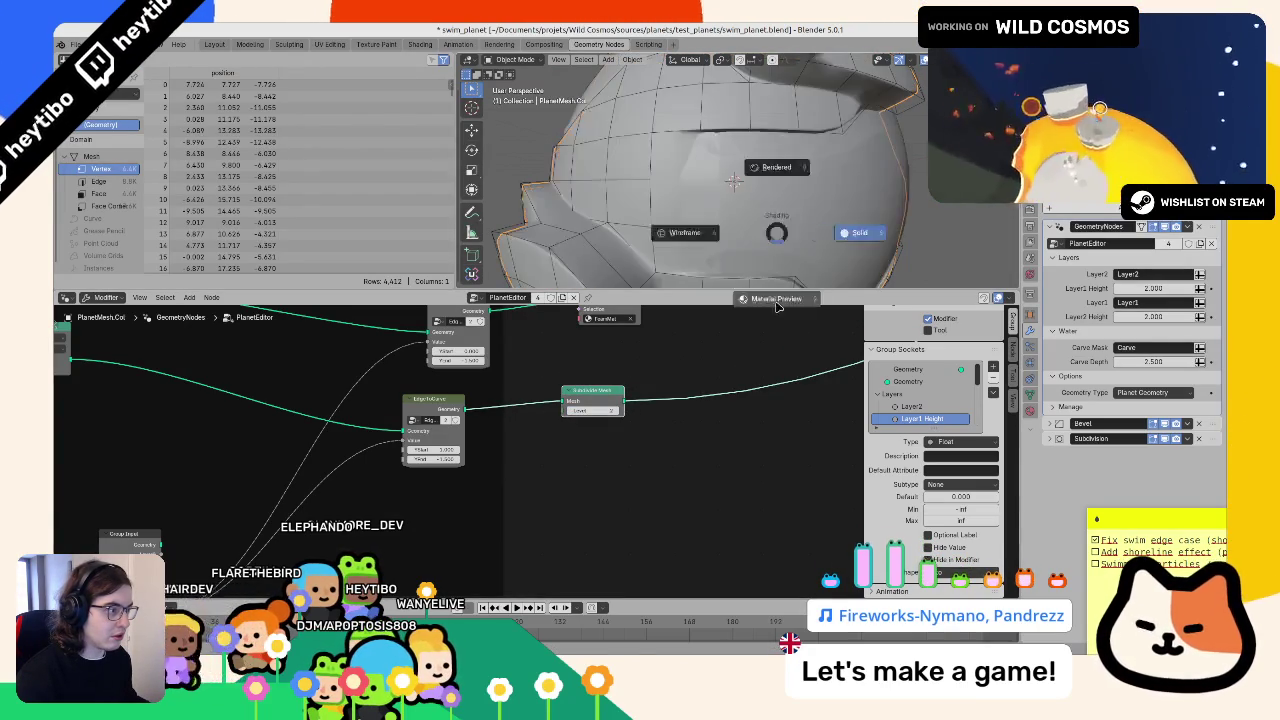
scroll(530, 455, "down", 2)
key("KP_Decimal")
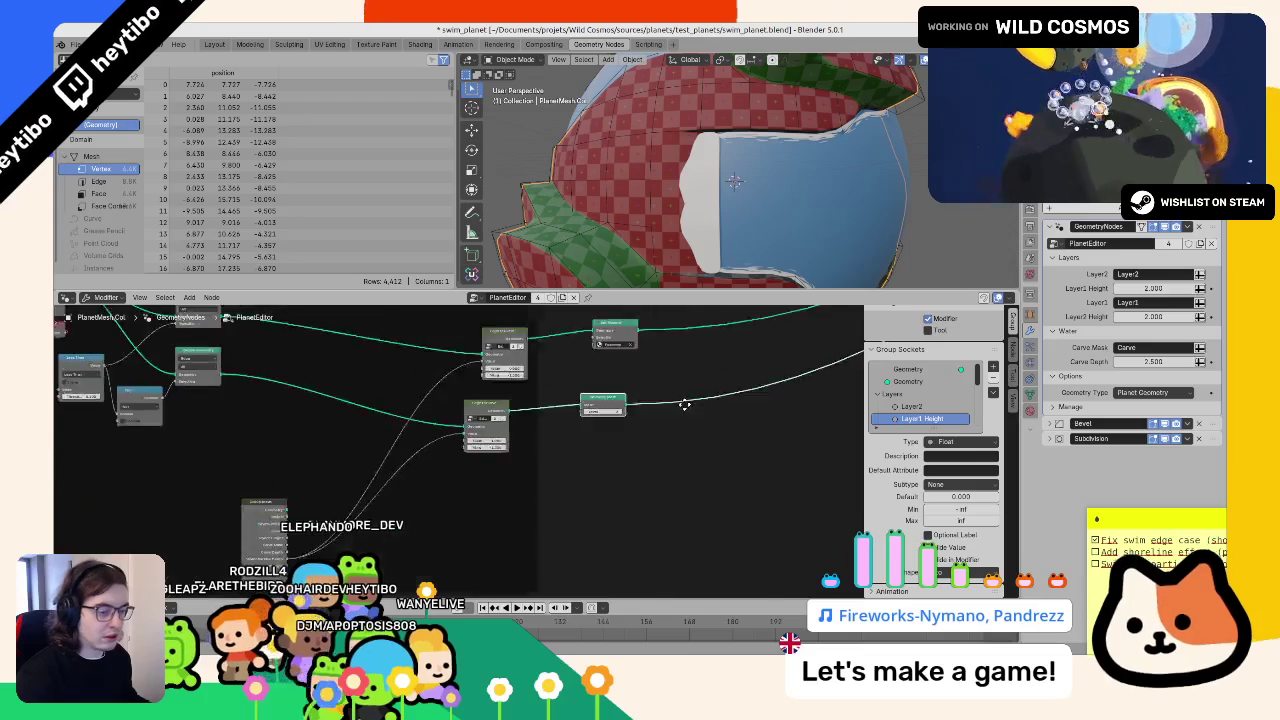
scroll(638, 370, "up", 2)
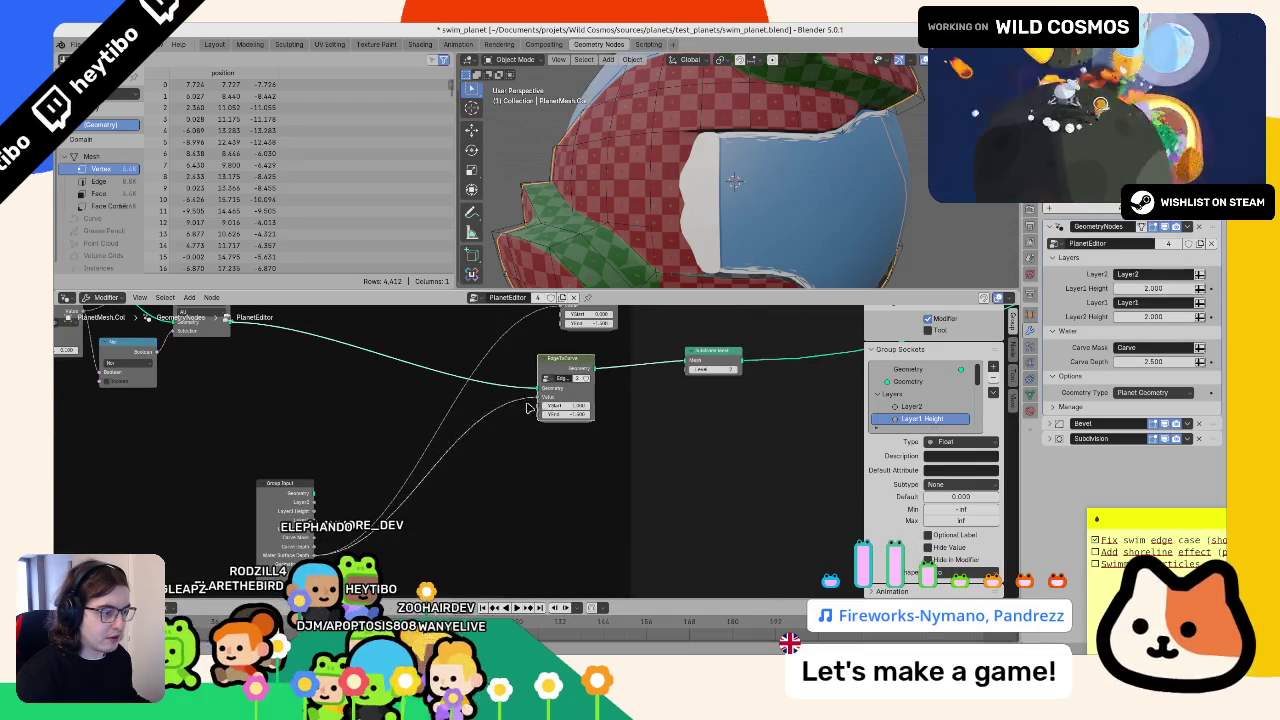
- Set the EdgeToCurve Value to 0.2 and adjust its next value to reshape the white slab
left_click_drag(573, 397, 573, 397)
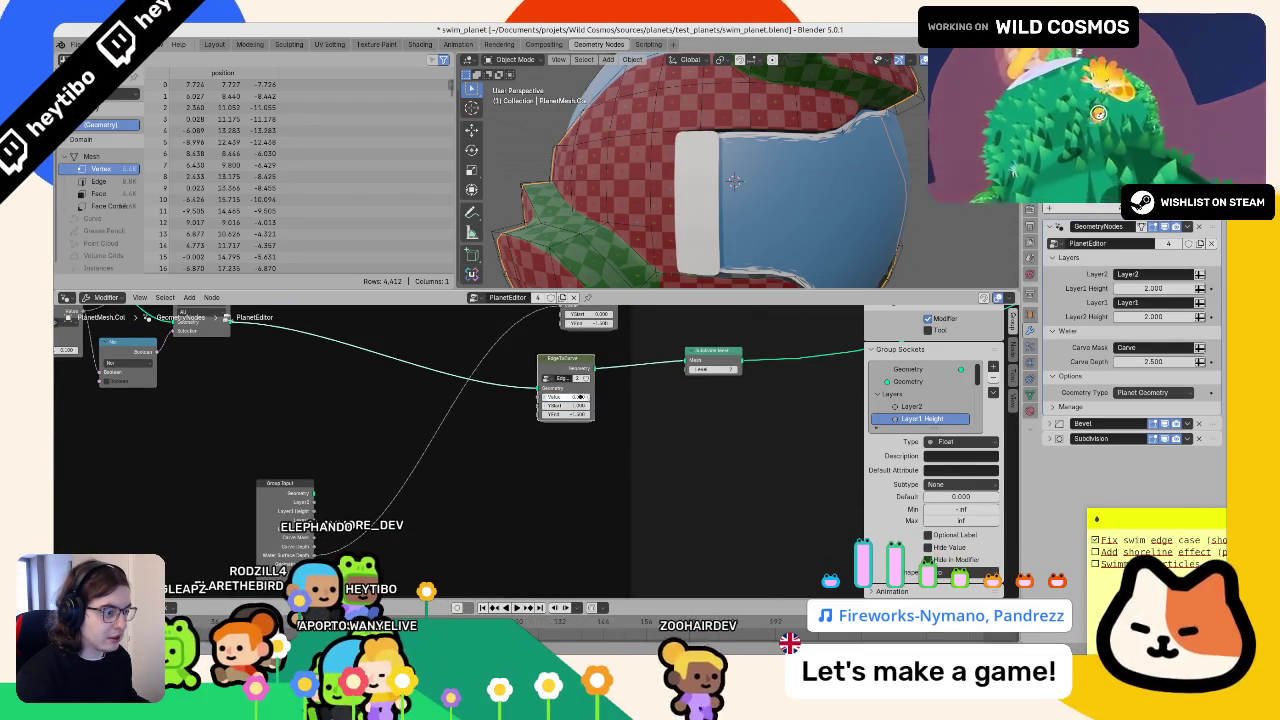
type("0.2")
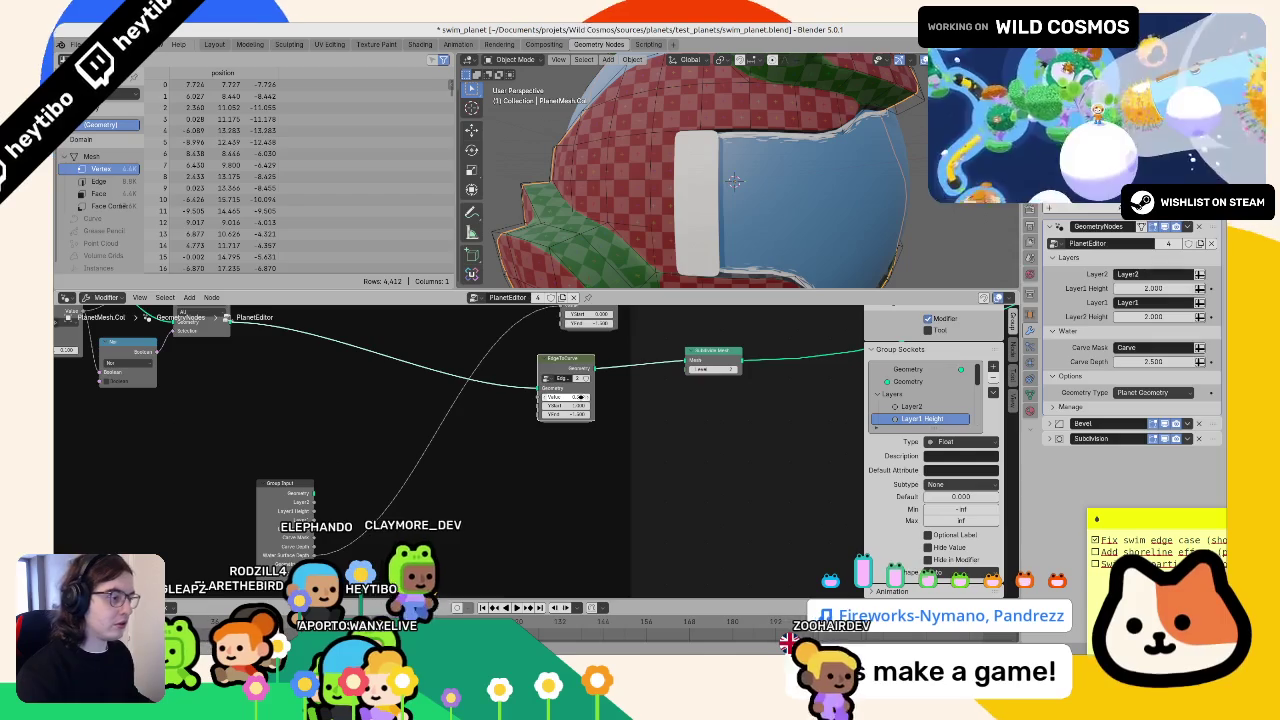
key("Return")
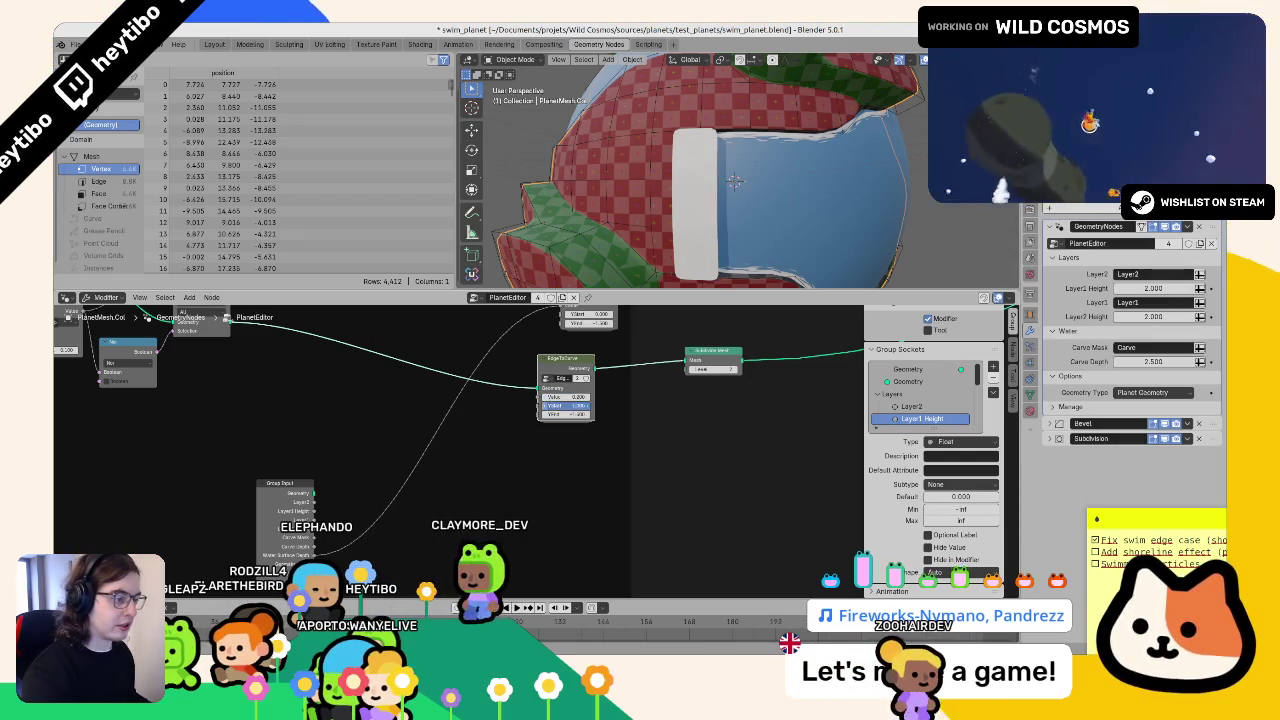
right_click(575, 397)
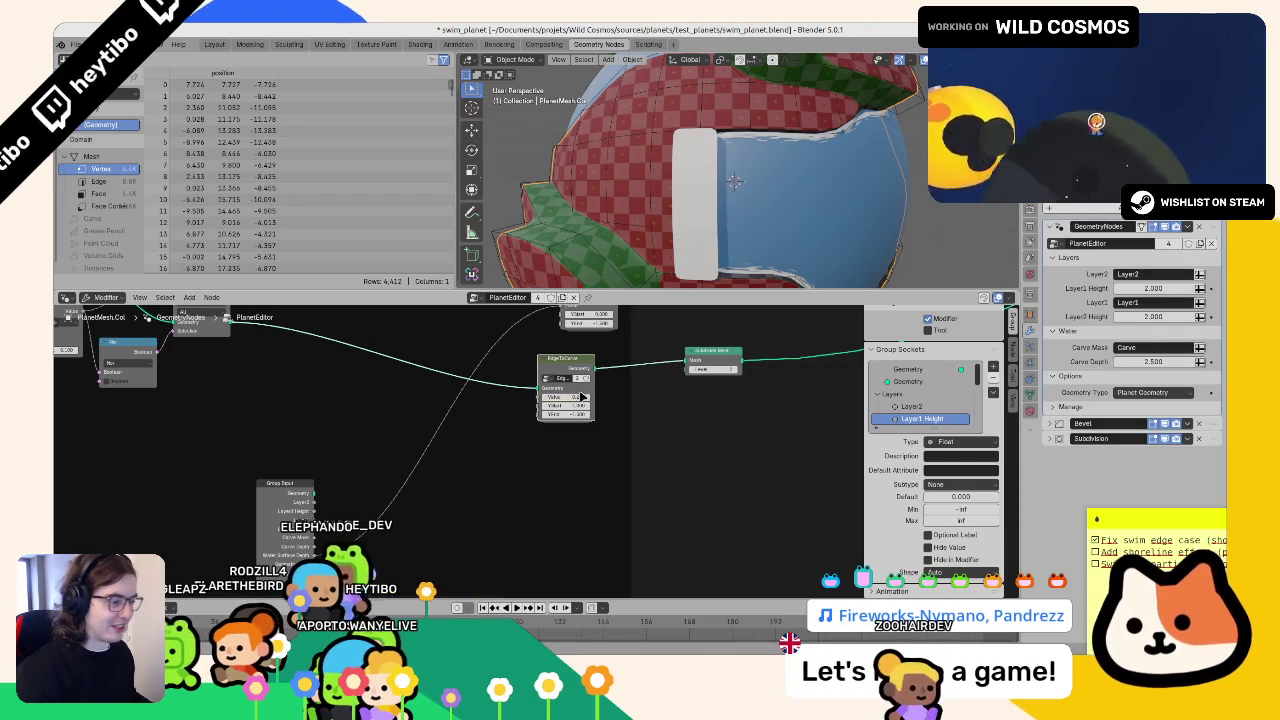
left_click(575, 412)
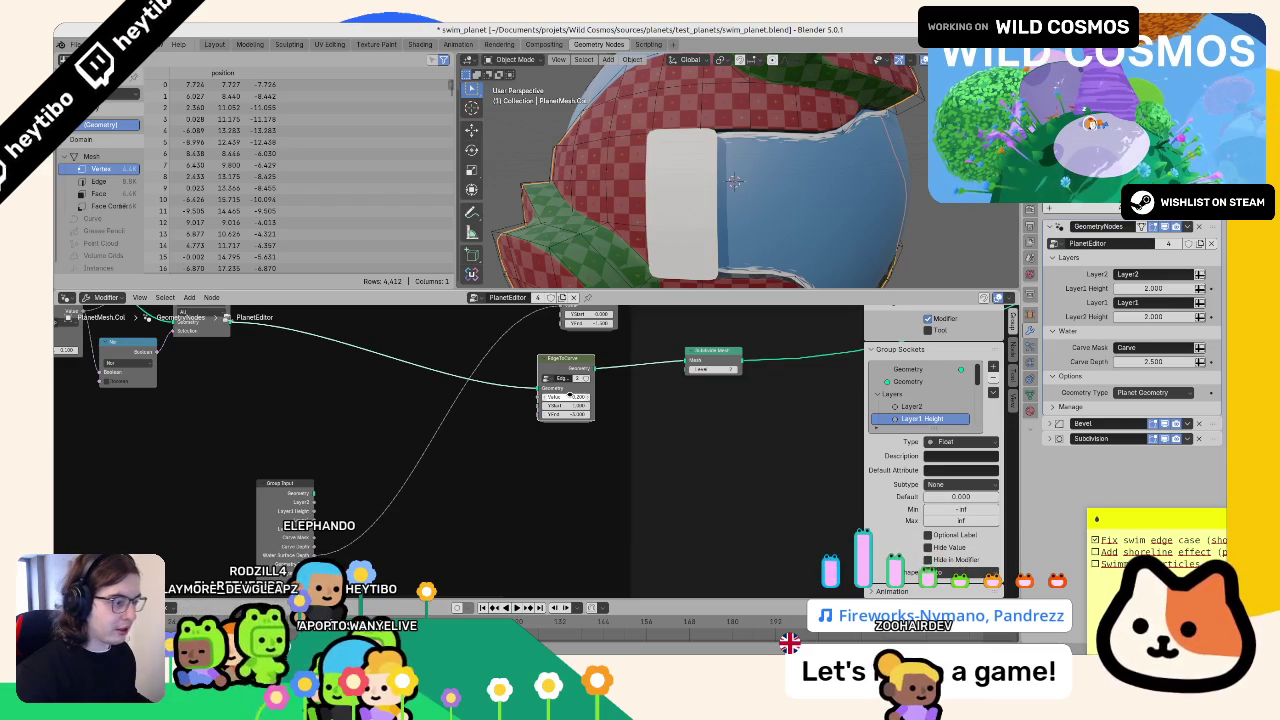
mouse_move(565, 397)
left_mouse_down()
mouse_move(605, 397)
mouse_move(545, 397)
mouse_move(579, 413)
mouse_move(563, 413)
left_mouse_up()
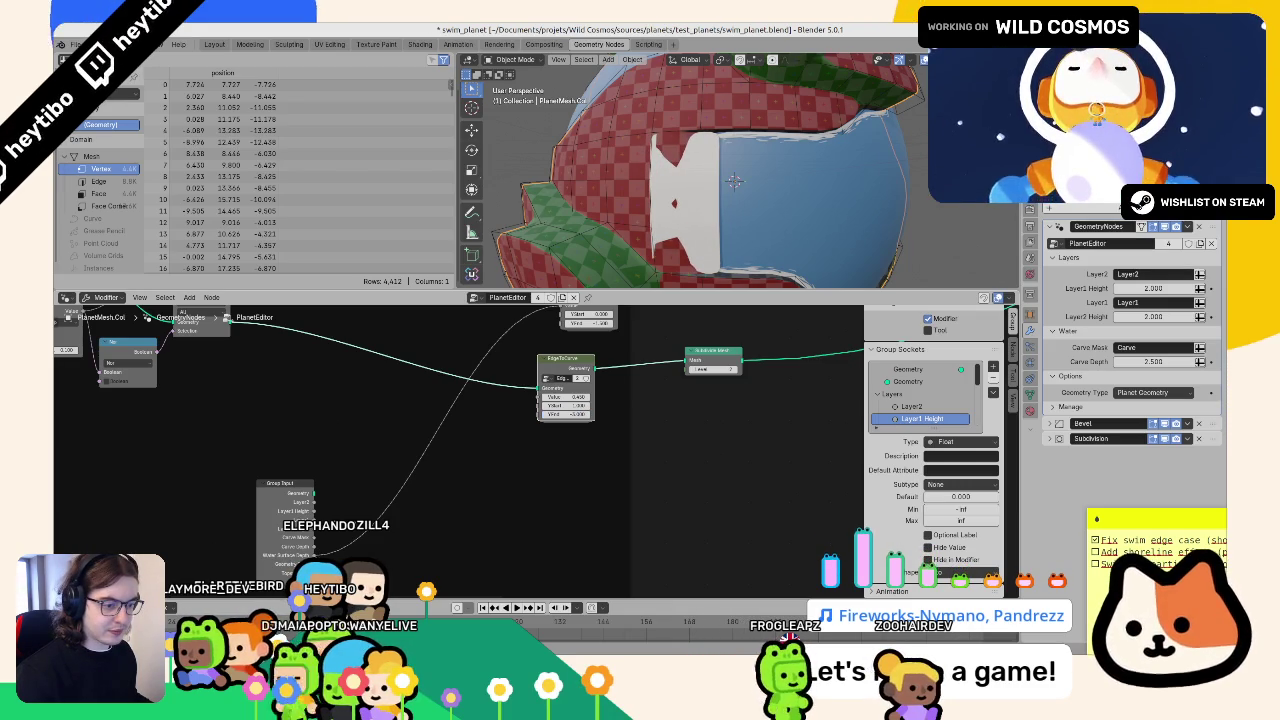
- Connect a Group Input value socket to the EdgeToCurve node and check the shore rim
mouse_move(520, 426)
left_mouse_down()
mouse_move(360, 515)
mouse_move(352, 536)
mouse_move(390, 522)
left_mouse_up()
left_click_drag(543, 406, 543, 400)
mouse_move(657, 275)
left_mouse_down()
mouse_move(609, 157)
mouse_move(690, 180)
left_mouse_up()
- Try a Math Add node on the EdgeToCurve input link, tweak its value, then delete it
key("F3")
key("Escape")
key("F3")
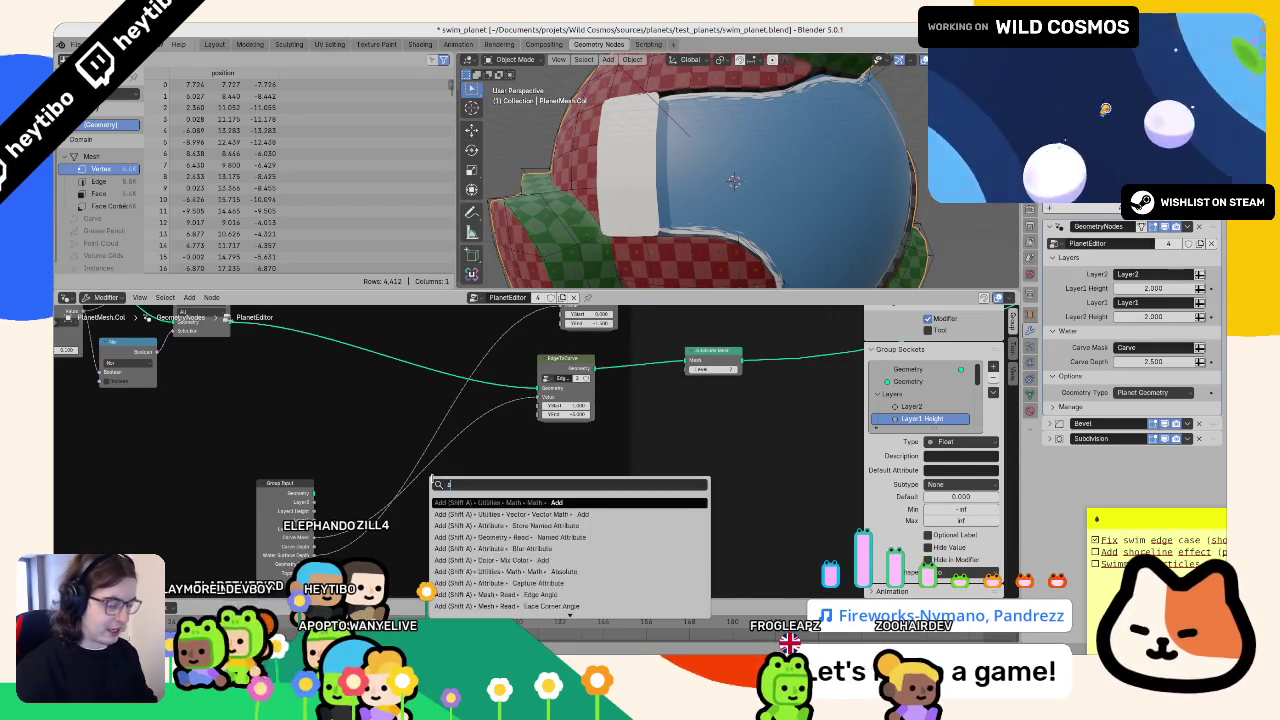
type("add")
key("Down")
key("Return")
left_click(481, 469)
left_click_drag(480, 481, 480, 481)
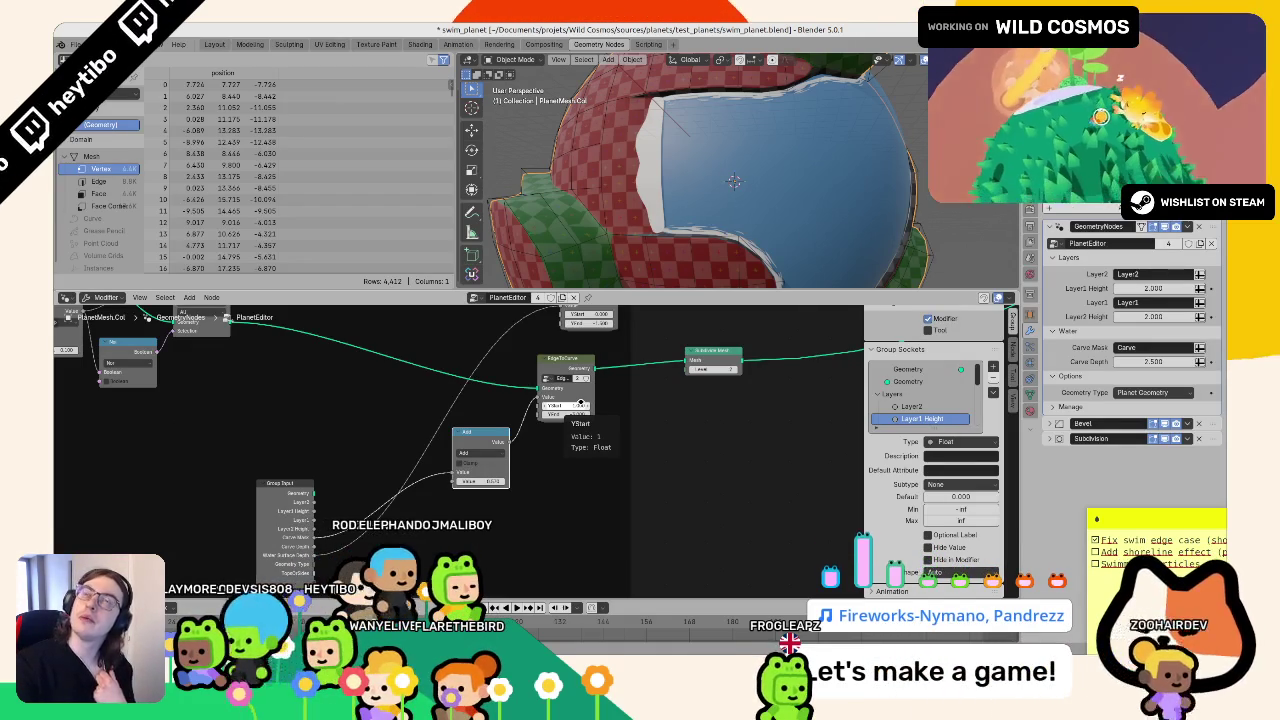
left_click_drag(480, 481, 480, 481)
left_click_drag(507, 433, 487, 485)
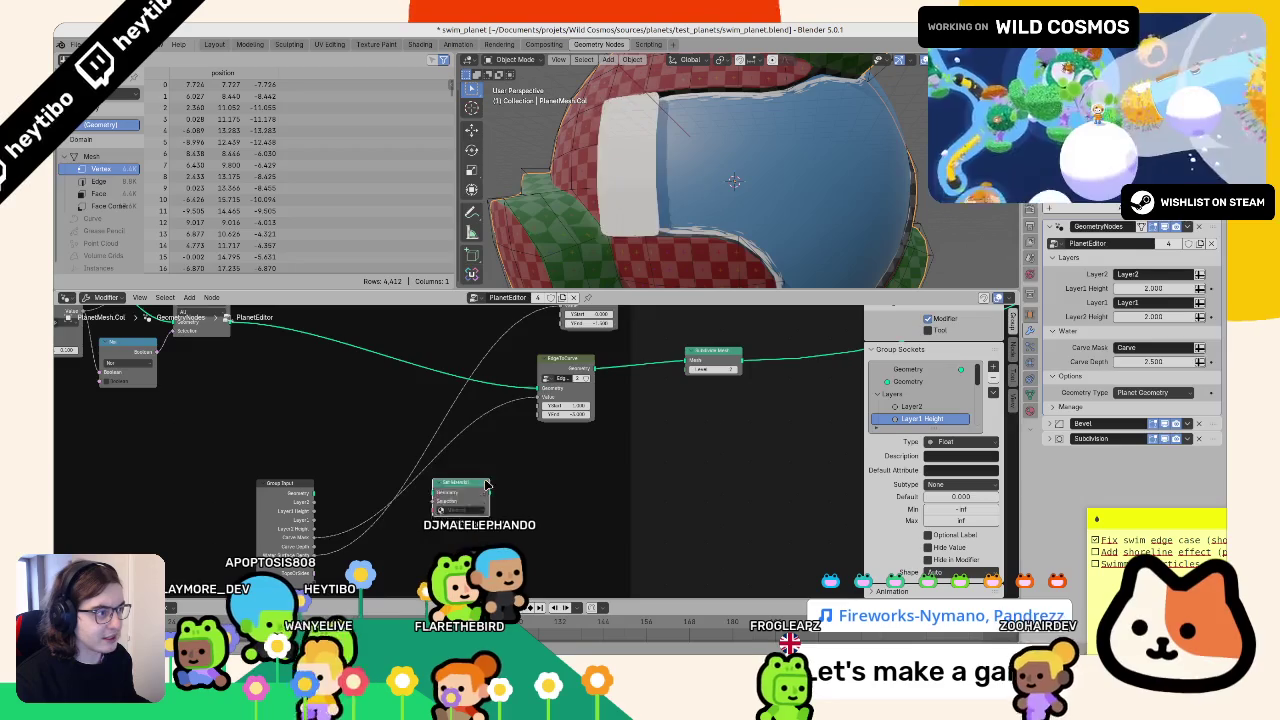
key("x")
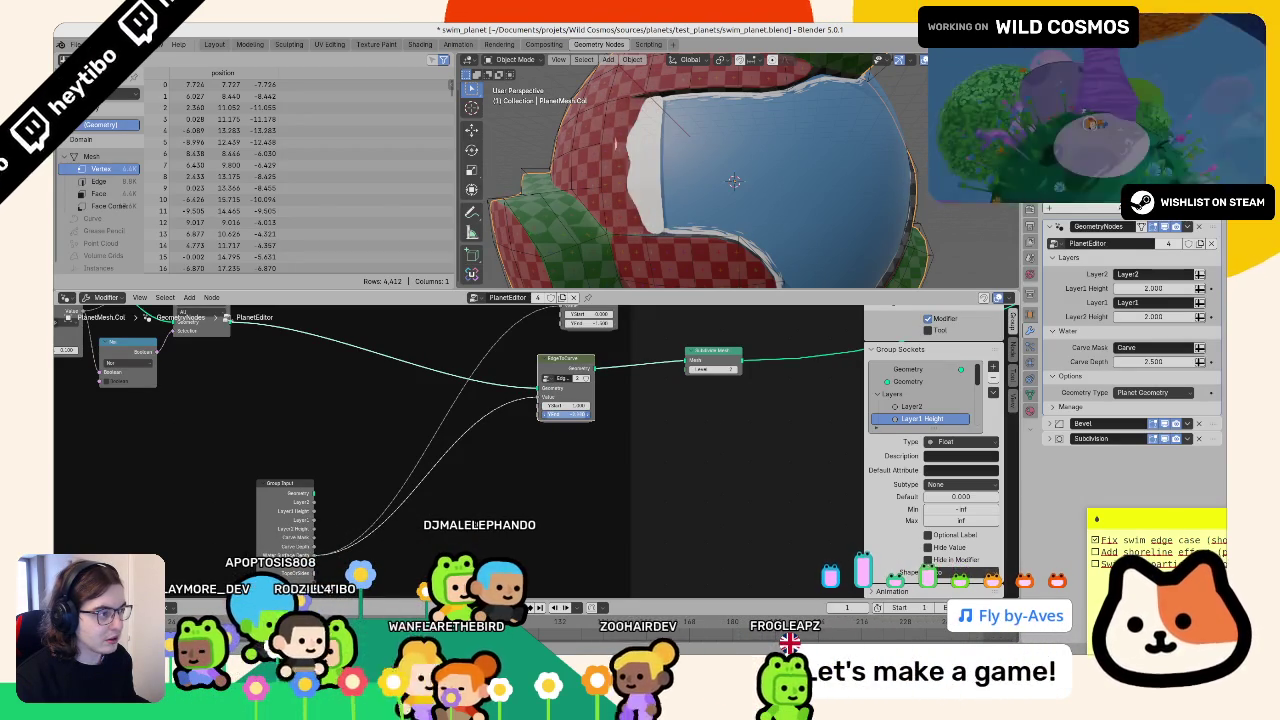
- Move the PlanetEditor node lower down
mouse_move(576, 413)
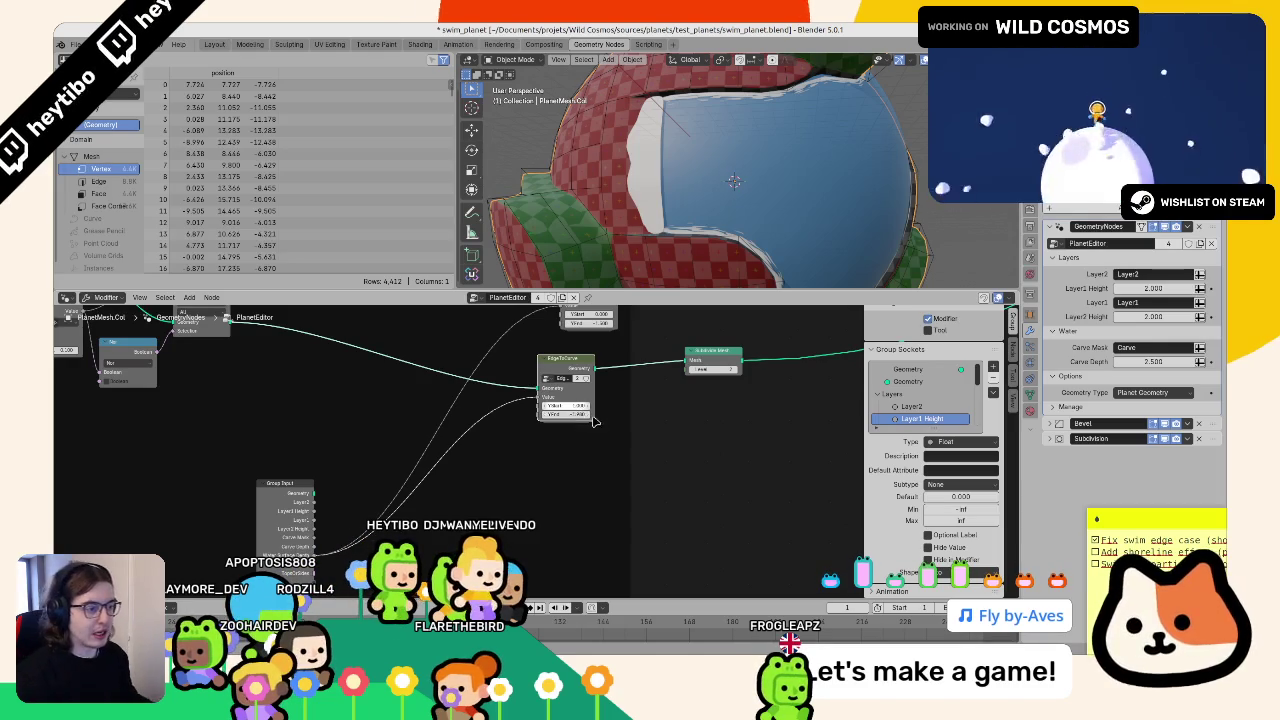
left_click_drag(569, 358, 569, 438)
left_click(569, 438)
scroll(569, 450, "down", 2)
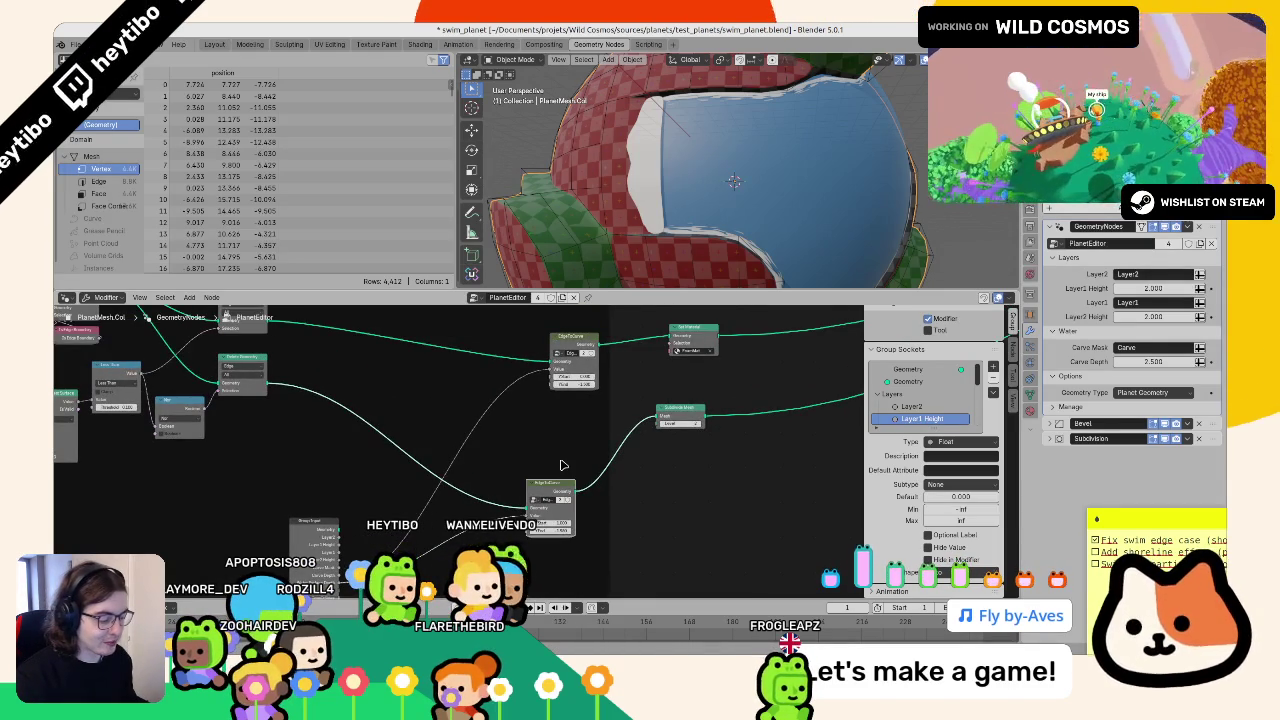
- Shift the Separate Geometry and Group Input nodes right in the Shore Generator frame
scroll(575, 480, "left", 3)
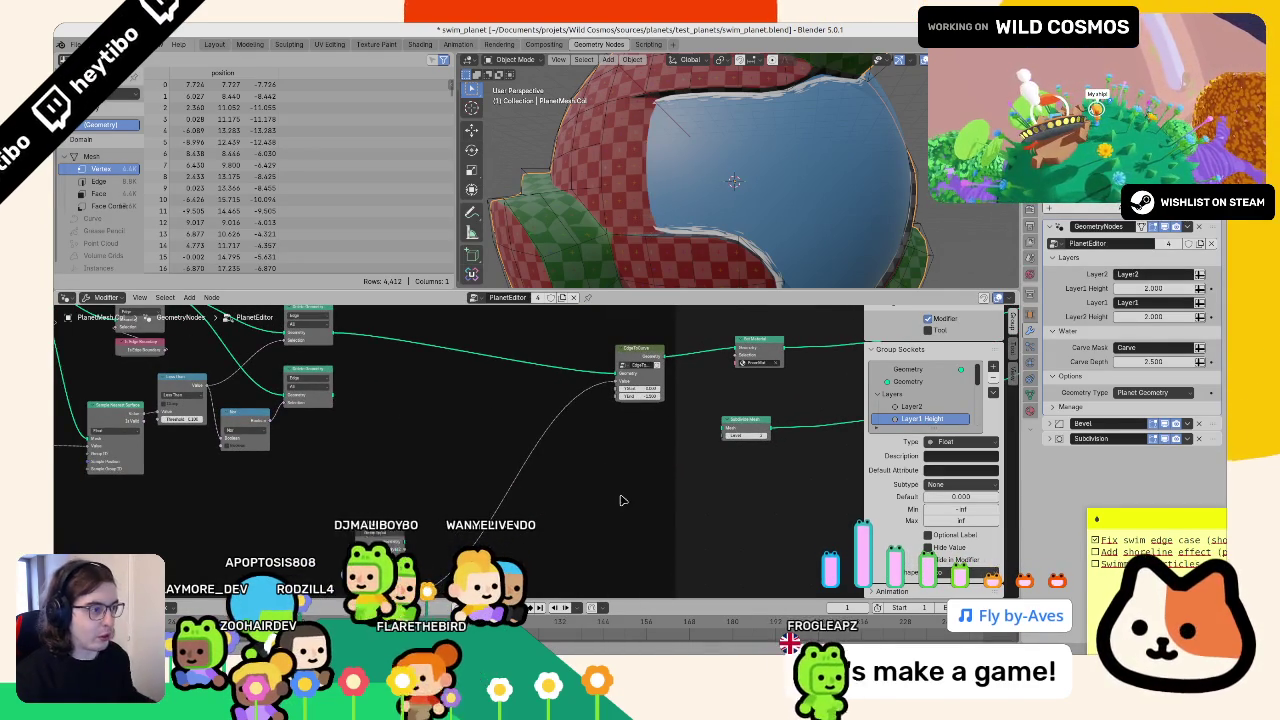
scroll(449, 477, "left", 8)
scroll(557, 437, "up", 2)
scroll(579, 516, "up", 1)
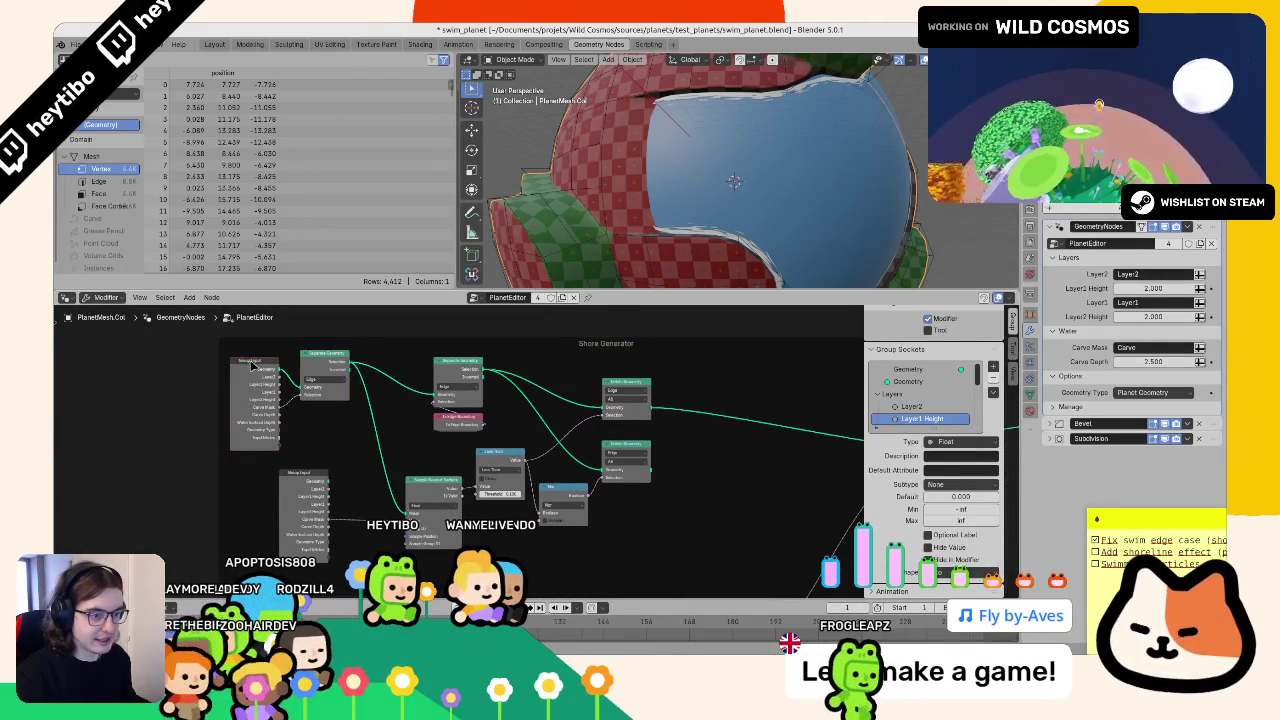
left_click(318, 361)
left_click_drag(318, 361, 368, 367)
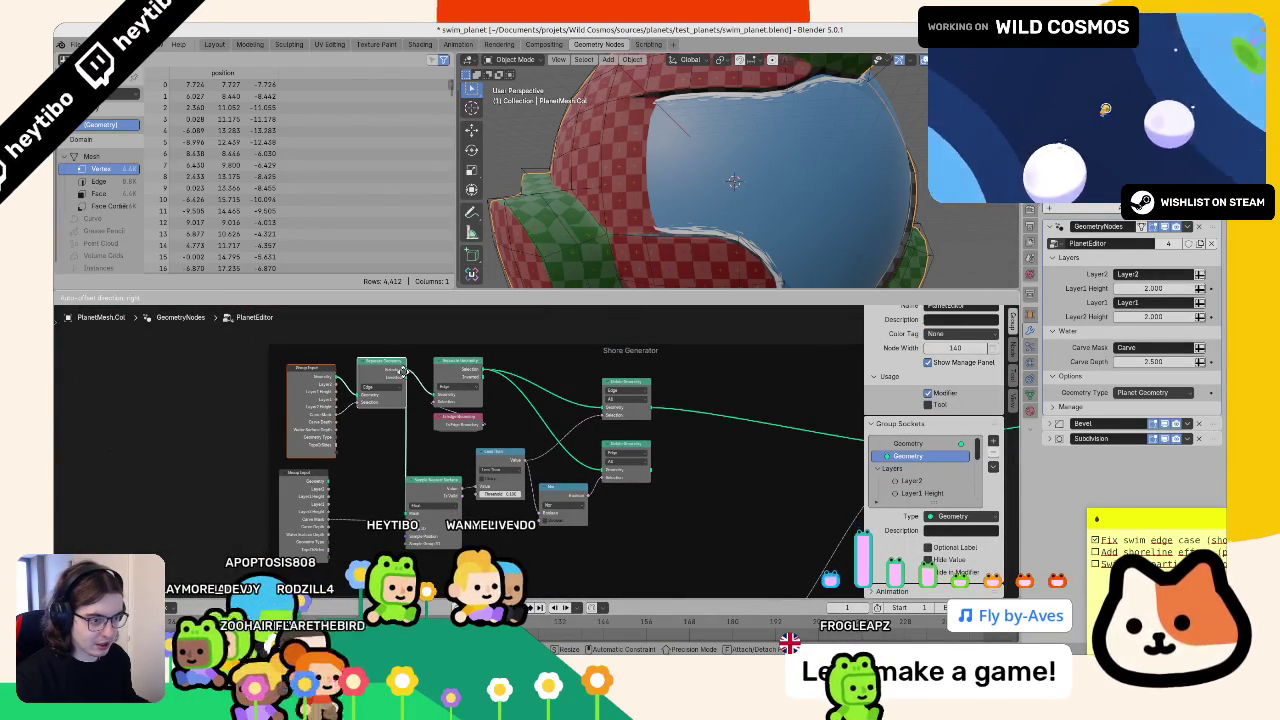
- Delete the unused Delete Geometry and Mix nodes and save swim_planet.blend
mouse_move(667, 426)
left_mouse_down()
mouse_move(554, 373)
mouse_move(467, 357)
left_mouse_up()
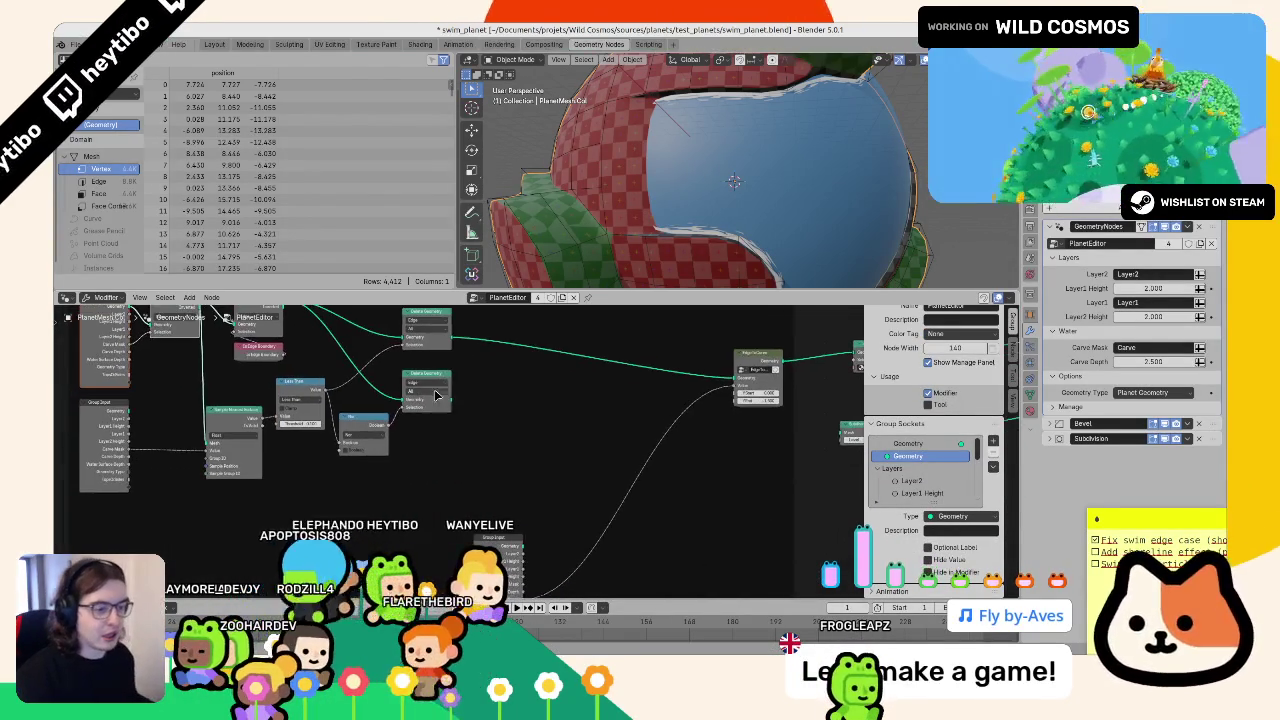
left_click(372, 421)
key("x")
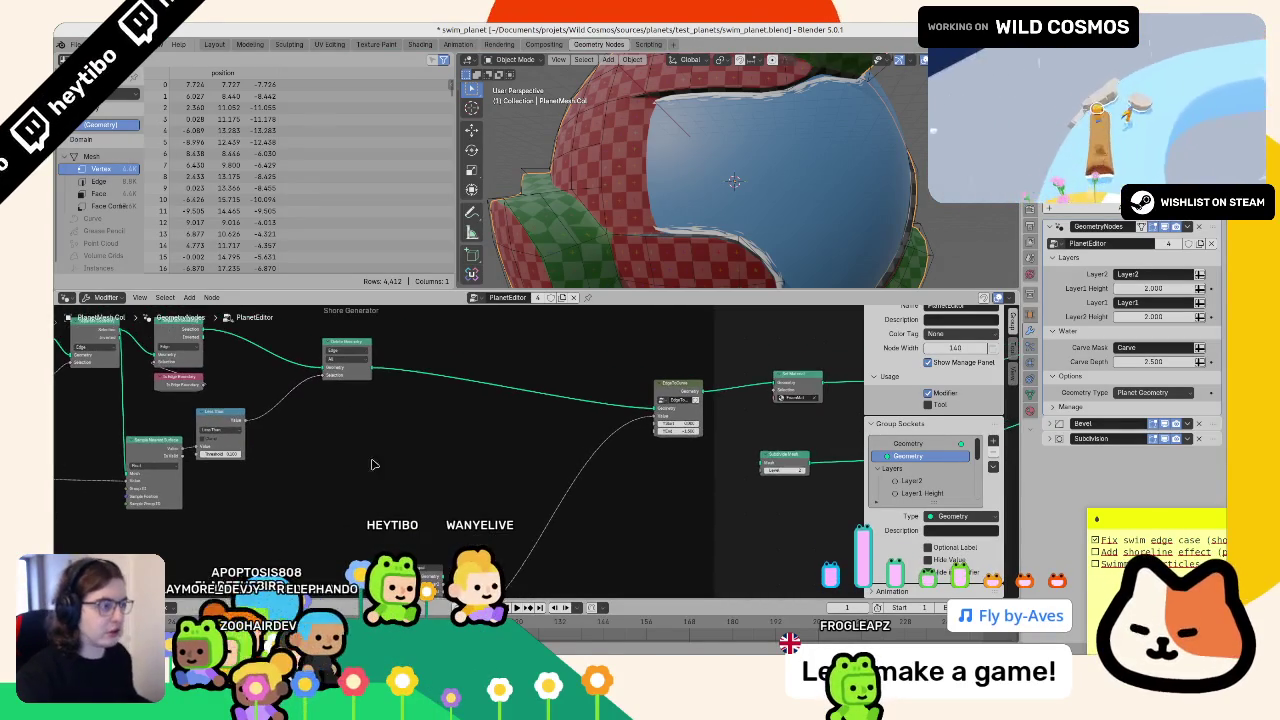
key("ctrl+s")
left_click_drag(595, 231, 651, 150)
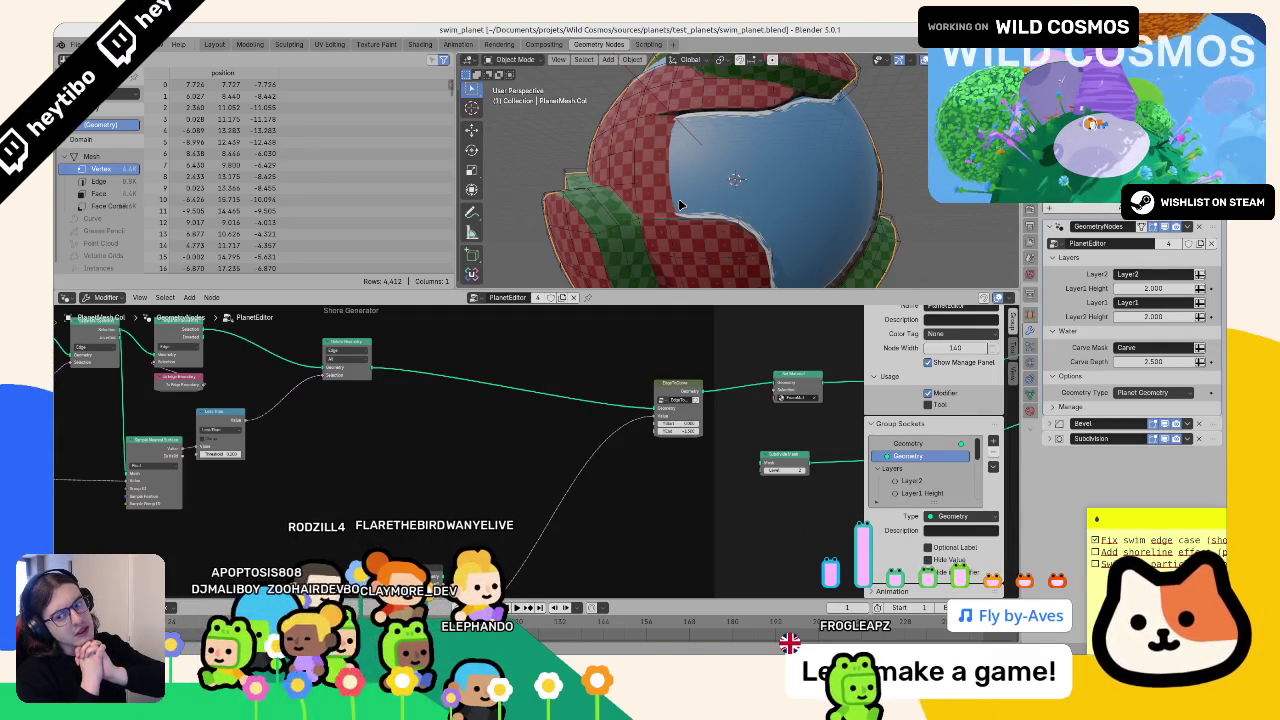
- Select the Layer1 Height group socket and pan across the node tree
scroll(400, 420, "left", 4)
left_click(181, 353)
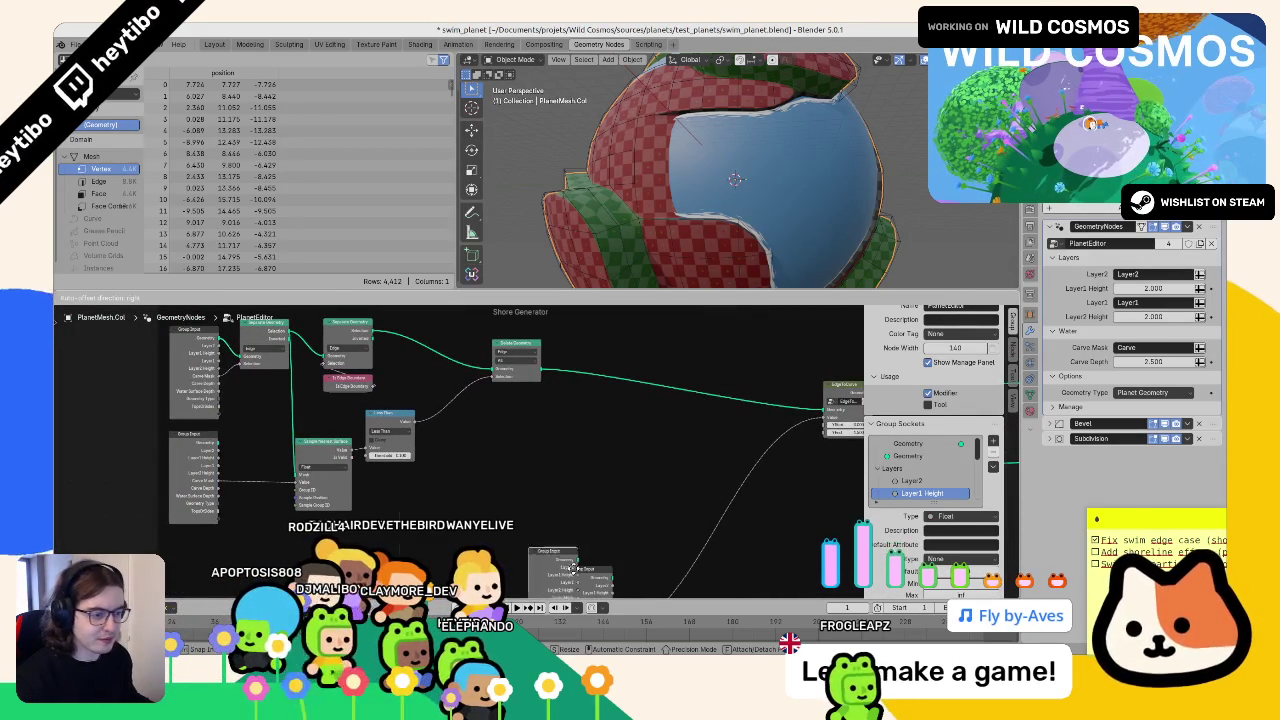
scroll(508, 380, "left", 5)
left_click_drag(508, 380, 486, 484)
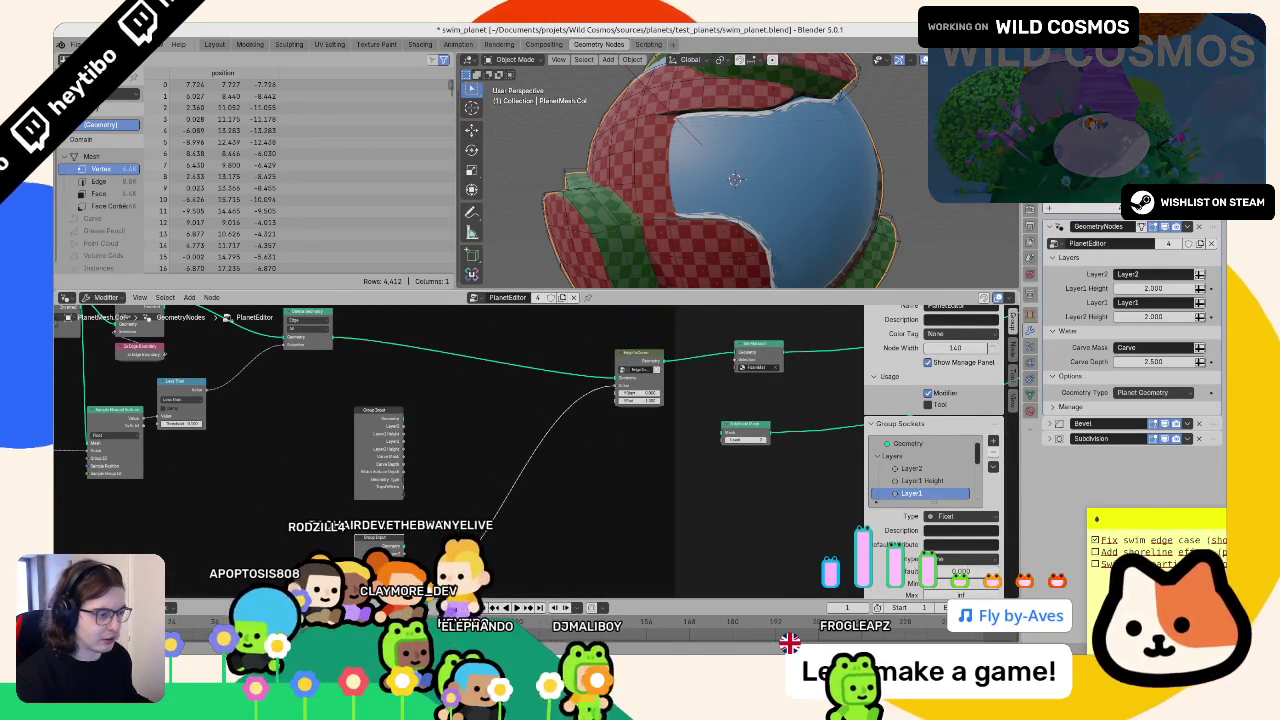